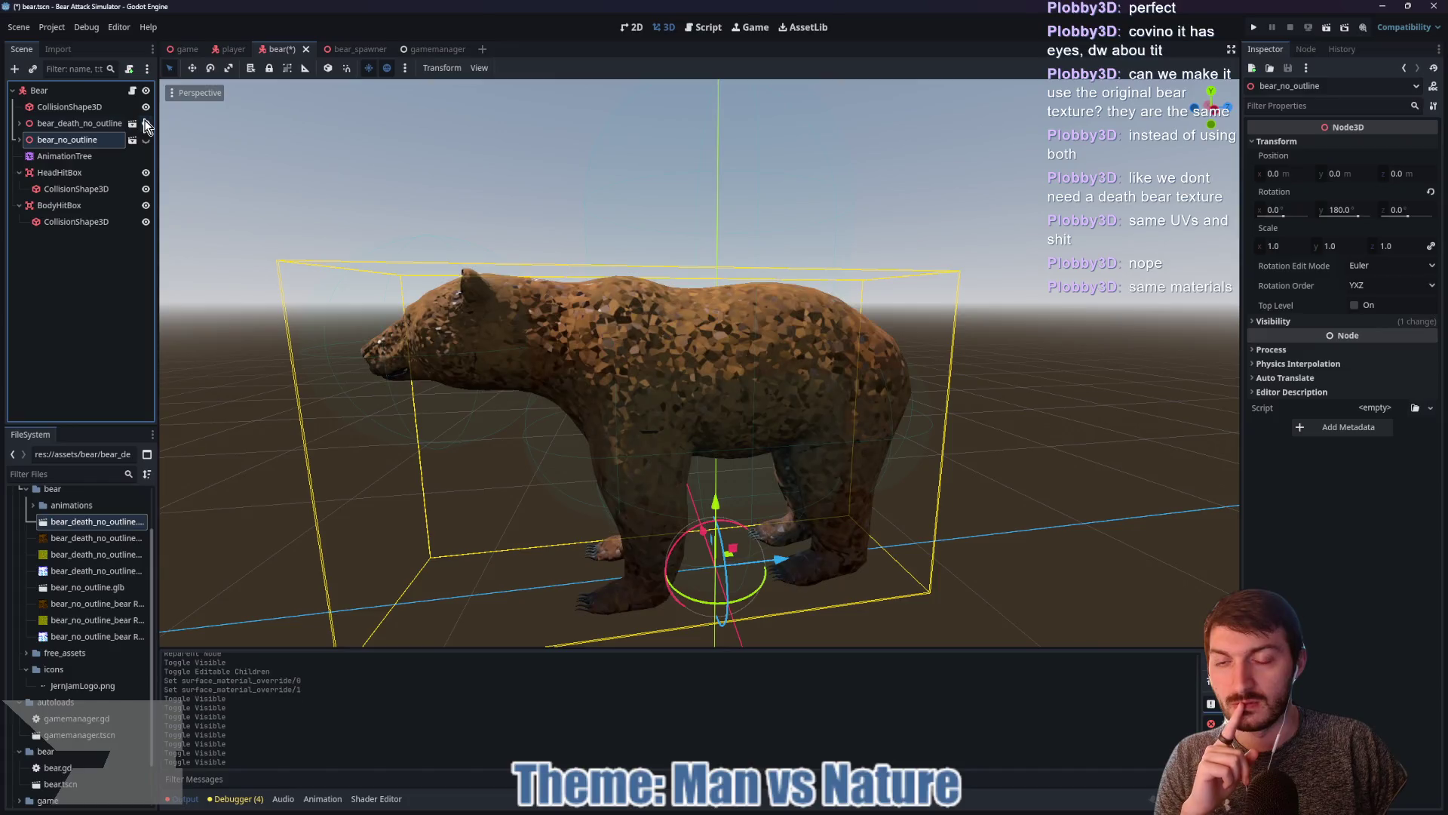
Step: Select the deathbear mesh under bear_death_no_outline and inspect its Surface 0 material's Stencil settings
{"action": "left_click", "coordinate": [51, 125]}
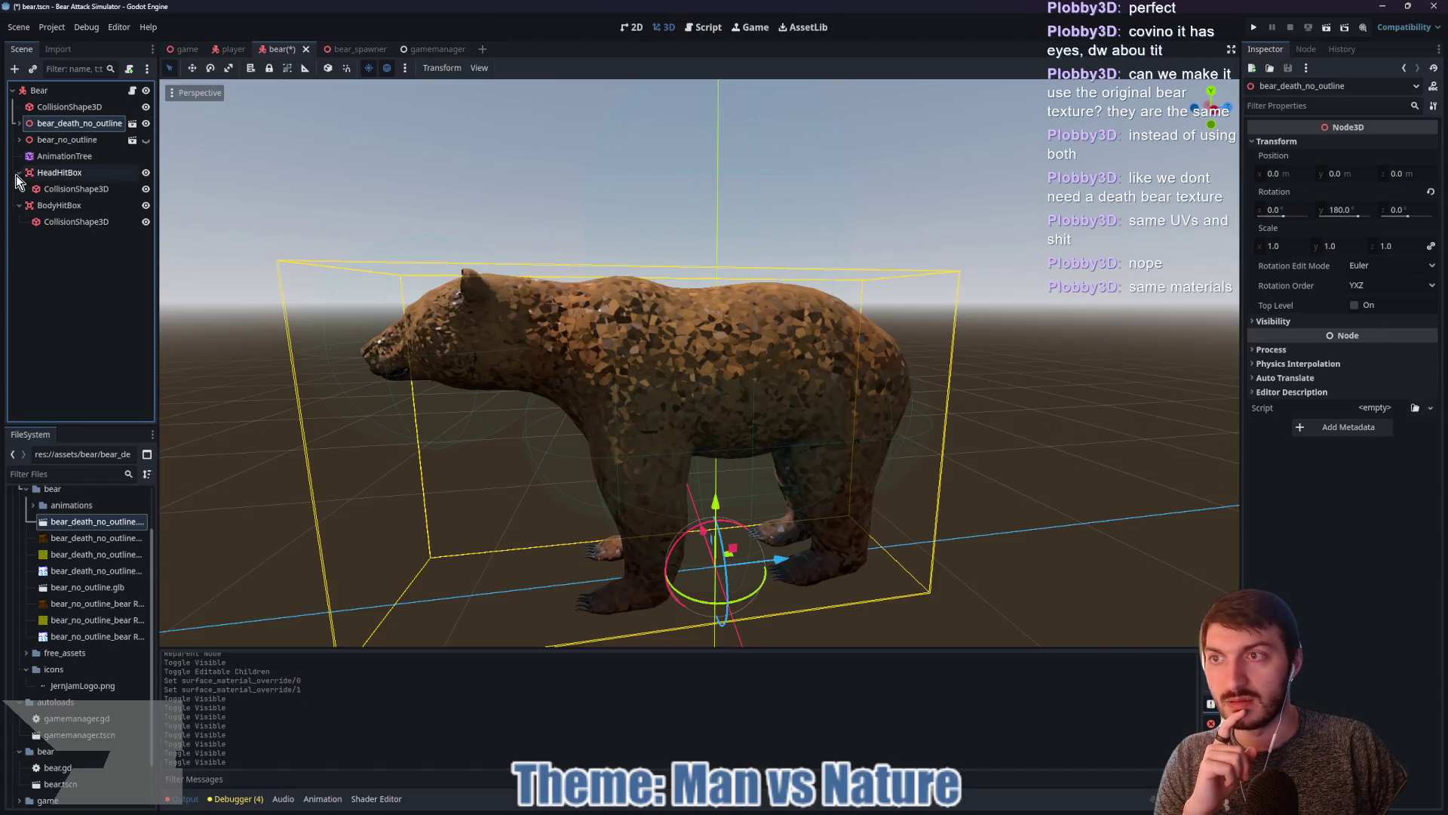
{"action": "left_click", "coordinate": [20, 123]}
{"action": "left_click", "coordinate": [75, 172]}
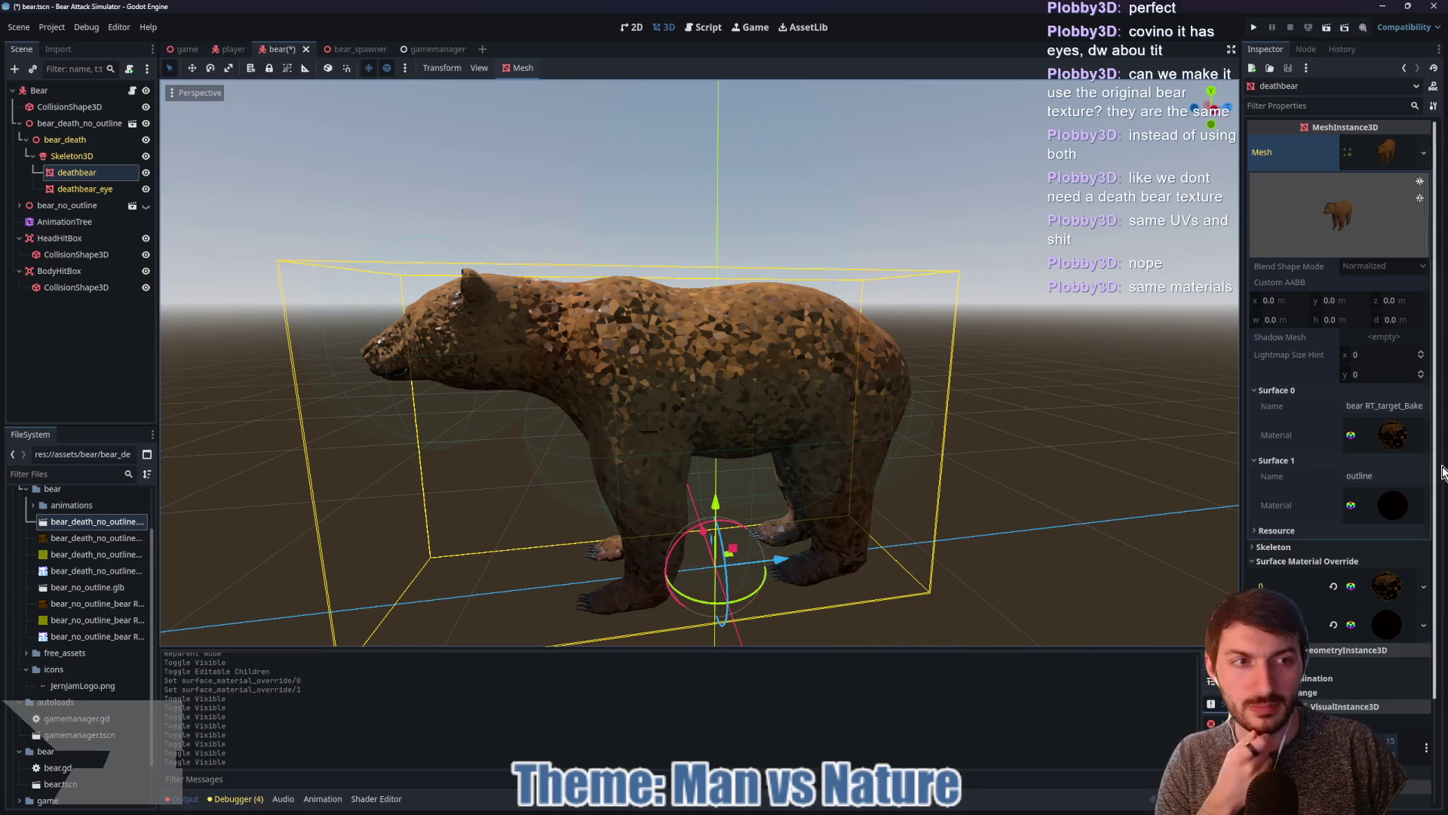
{"action": "left_click", "coordinate": [1379, 438]}
{"action": "scroll", "coordinate": [1379, 452], "scroll_direction": "down", "scroll_amount": 5}
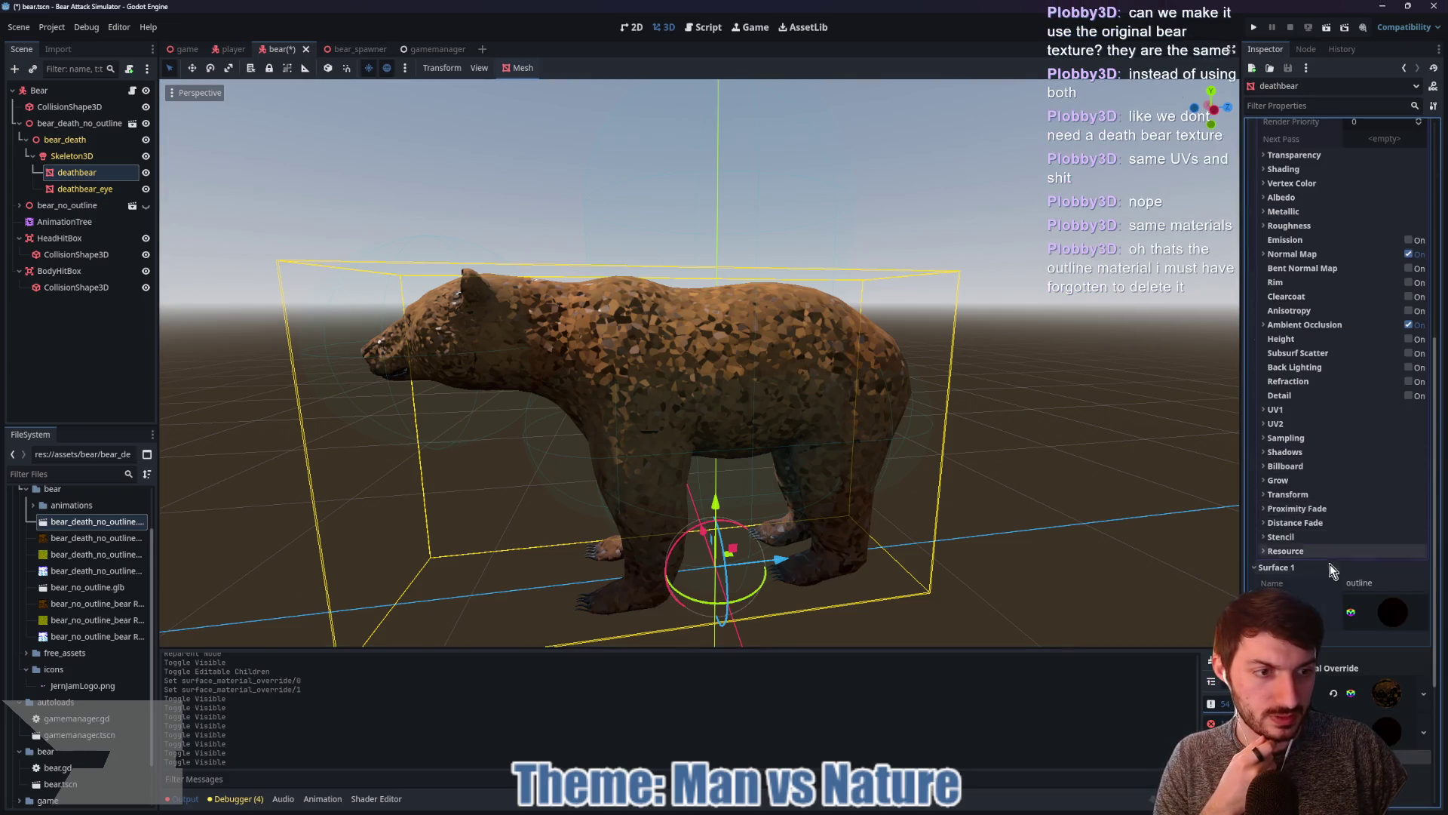
{"action": "left_click", "coordinate": [1295, 537]}
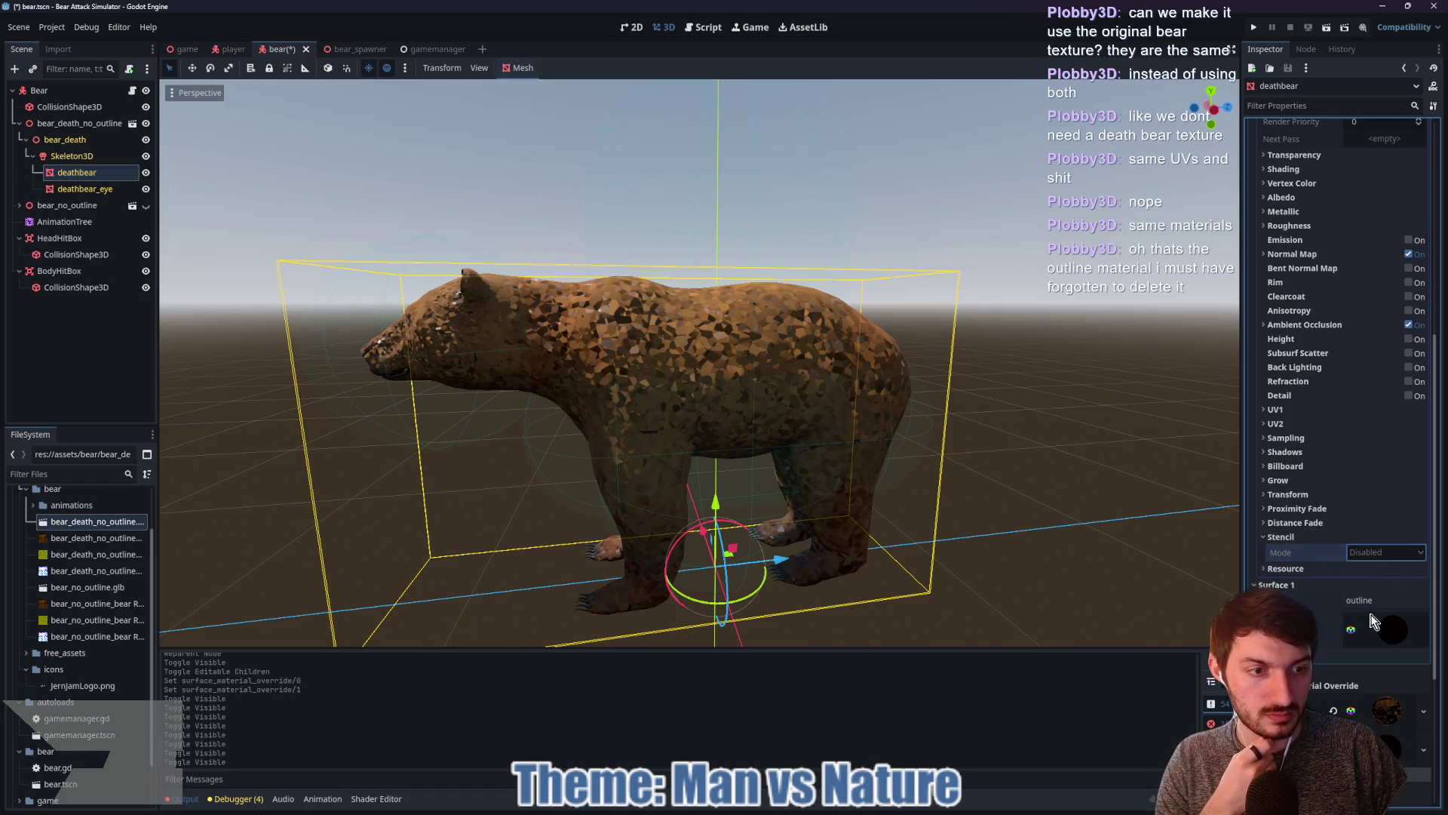
{"action": "scroll", "coordinate": [1332, 513], "scroll_direction": "up", "scroll_amount": 10}
{"action": "left_click", "coordinate": [1392, 436]}
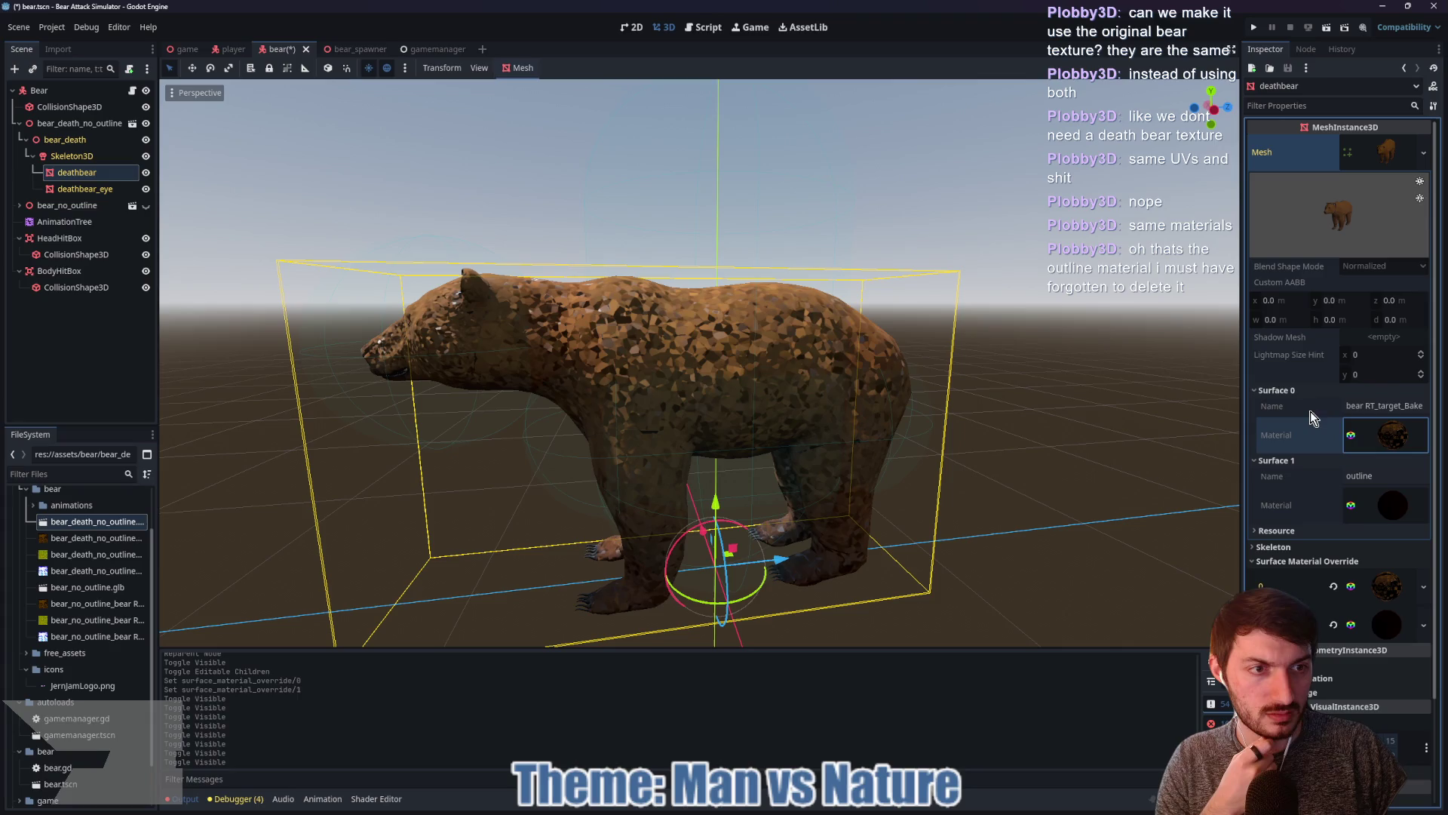
{"action": "left_click", "coordinate": [1263, 392]}
{"action": "left_click", "coordinate": [1263, 404]}
Step: Set the slot 0 override material's stencil mode to Outline and confirm its colour
{"action": "left_click", "coordinate": [1385, 479]}
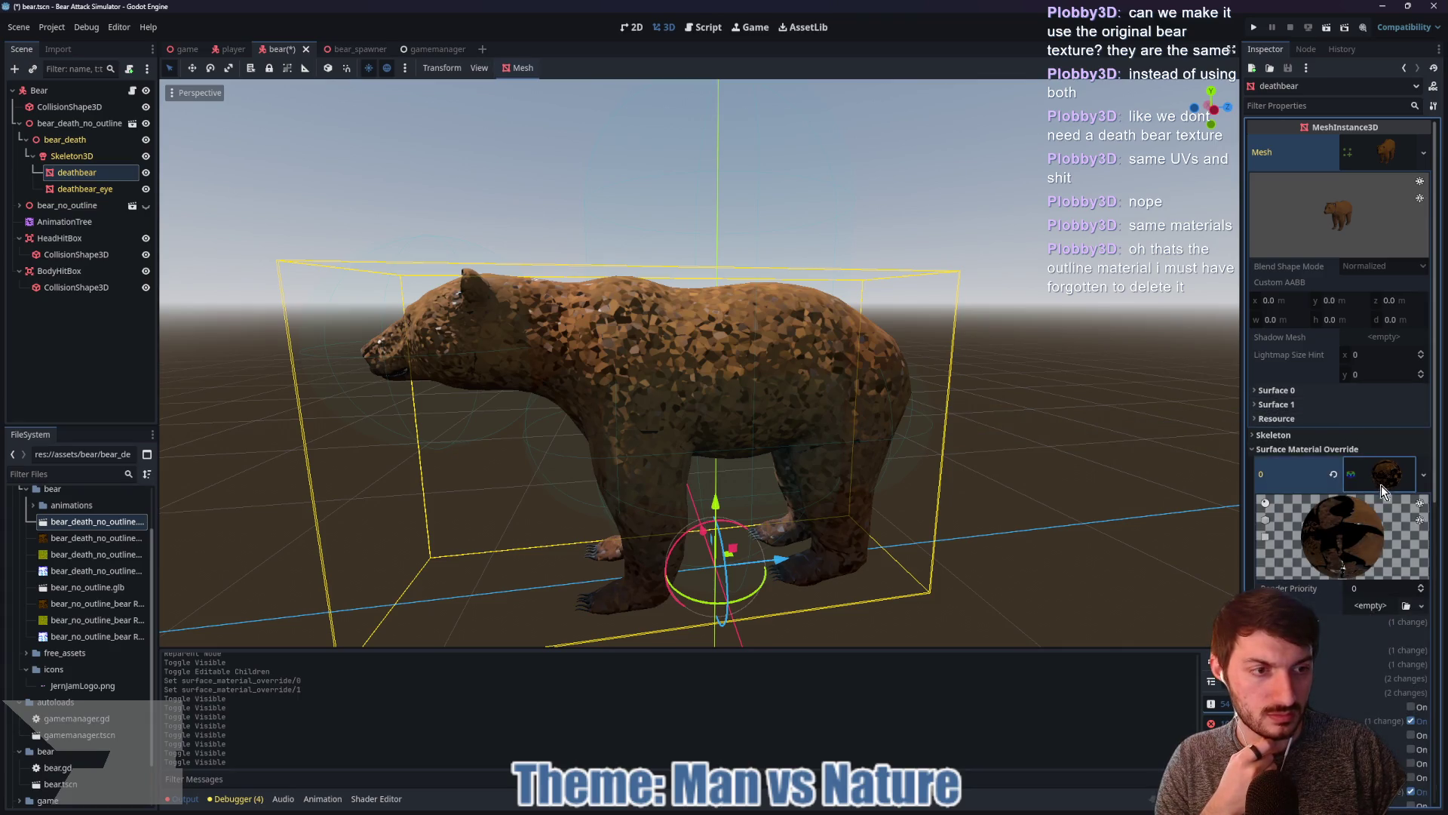
{"action": "scroll", "coordinate": [1357, 567], "scroll_direction": "down", "scroll_amount": 5}
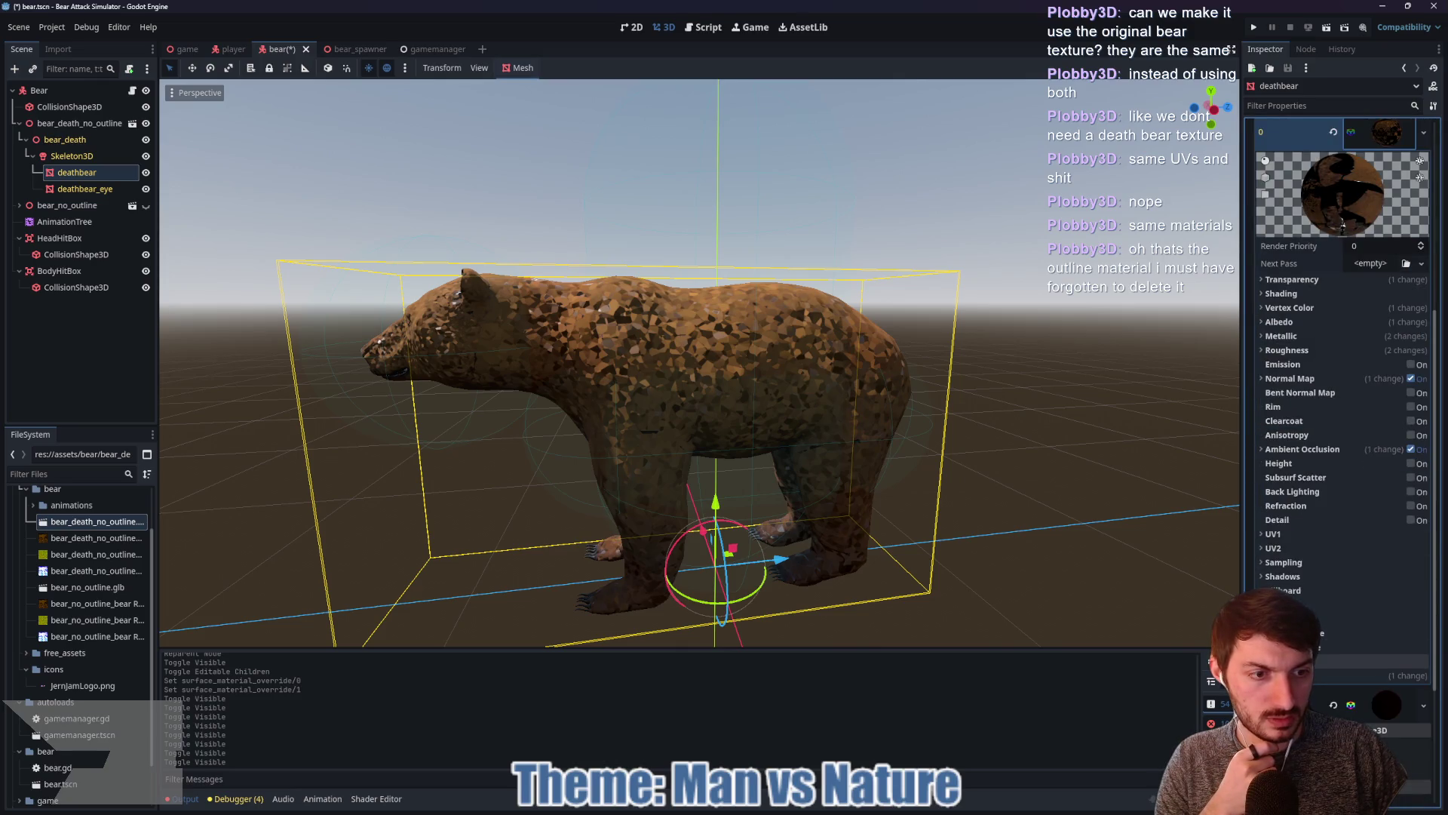
{"action": "left_click", "coordinate": [1324, 660]}
{"action": "left_click", "coordinate": [1379, 710]}
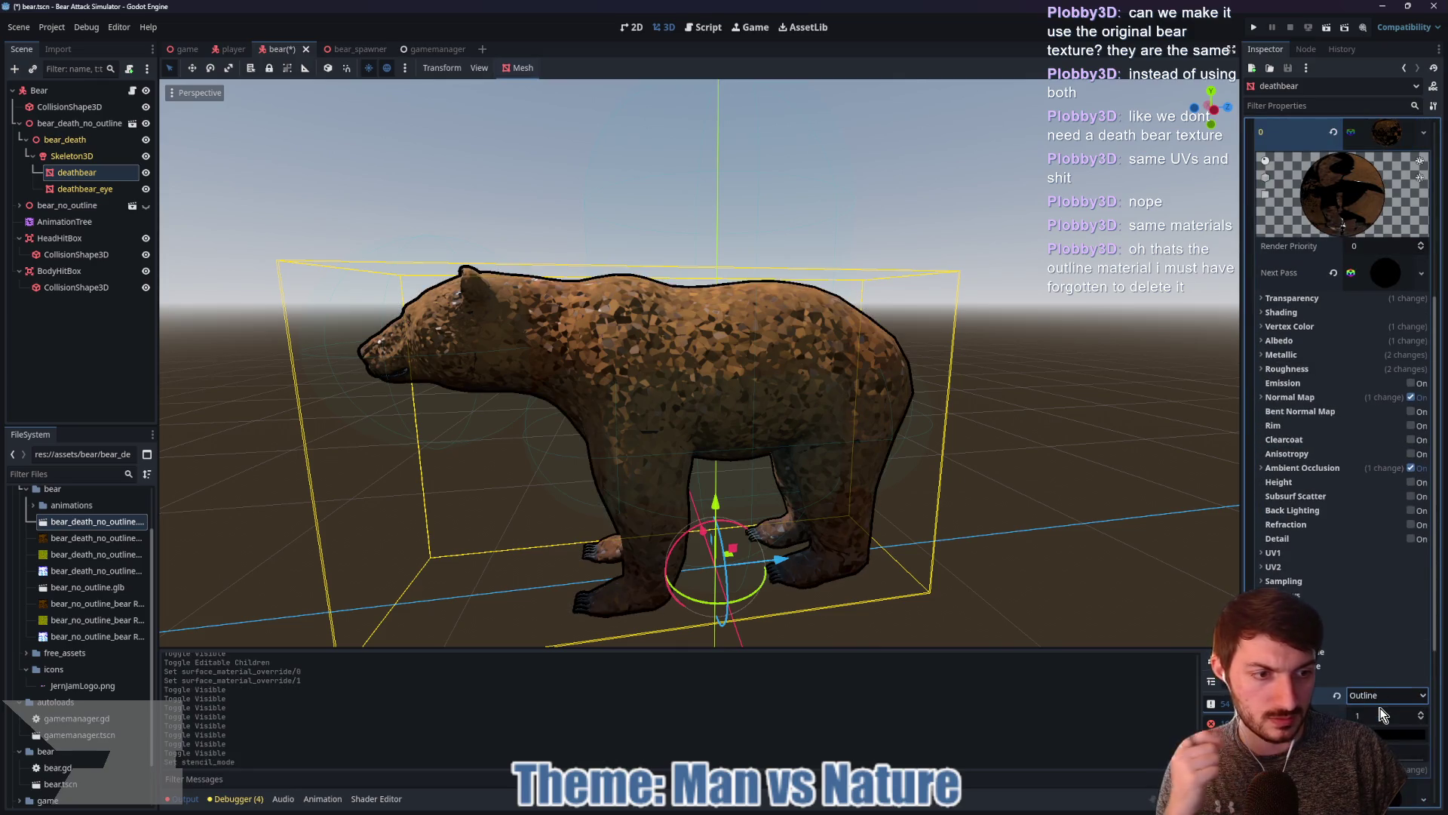
{"action": "left_click", "coordinate": [1376, 713]}
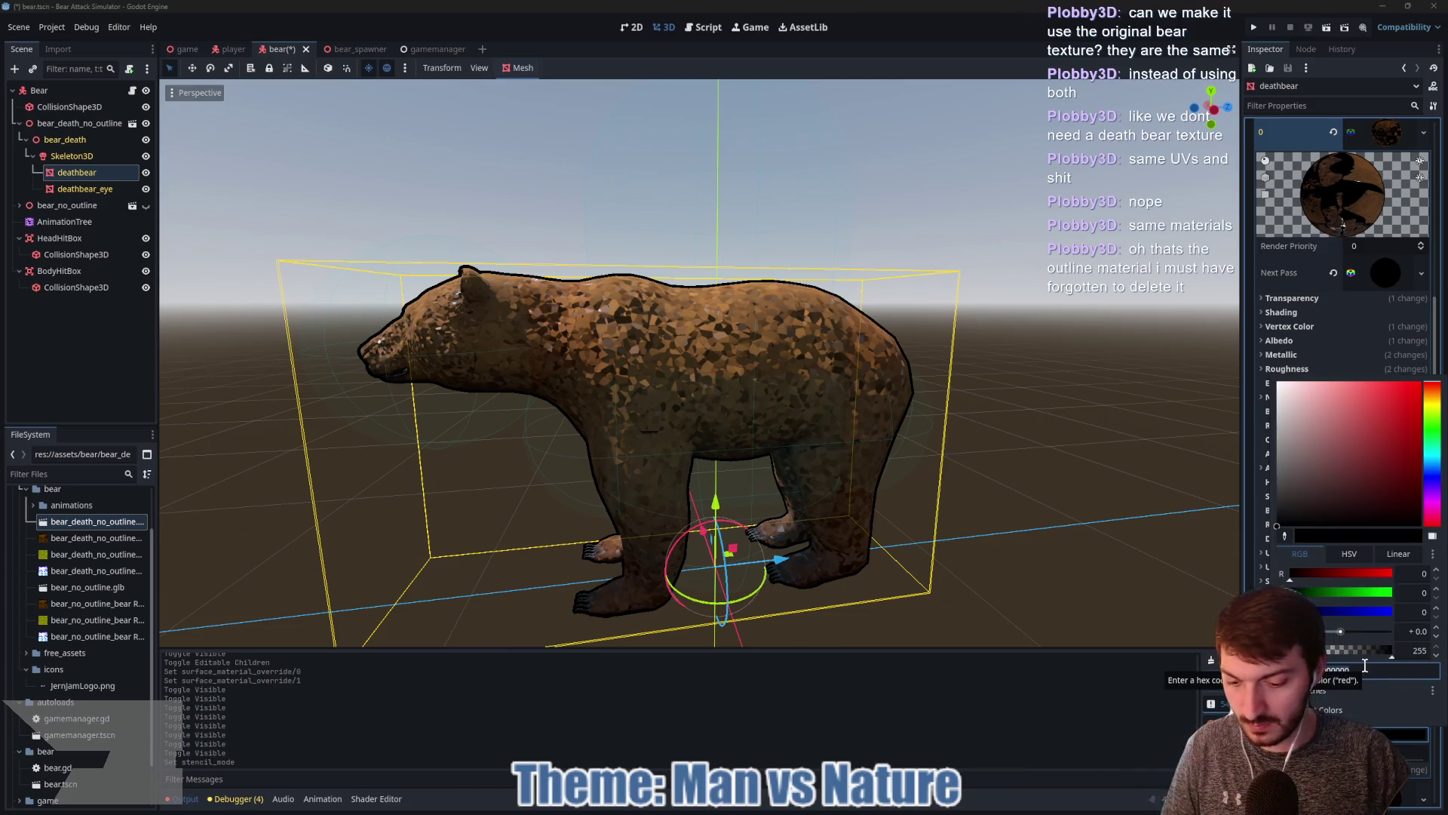
{"action": "key", "text": "Escape"}
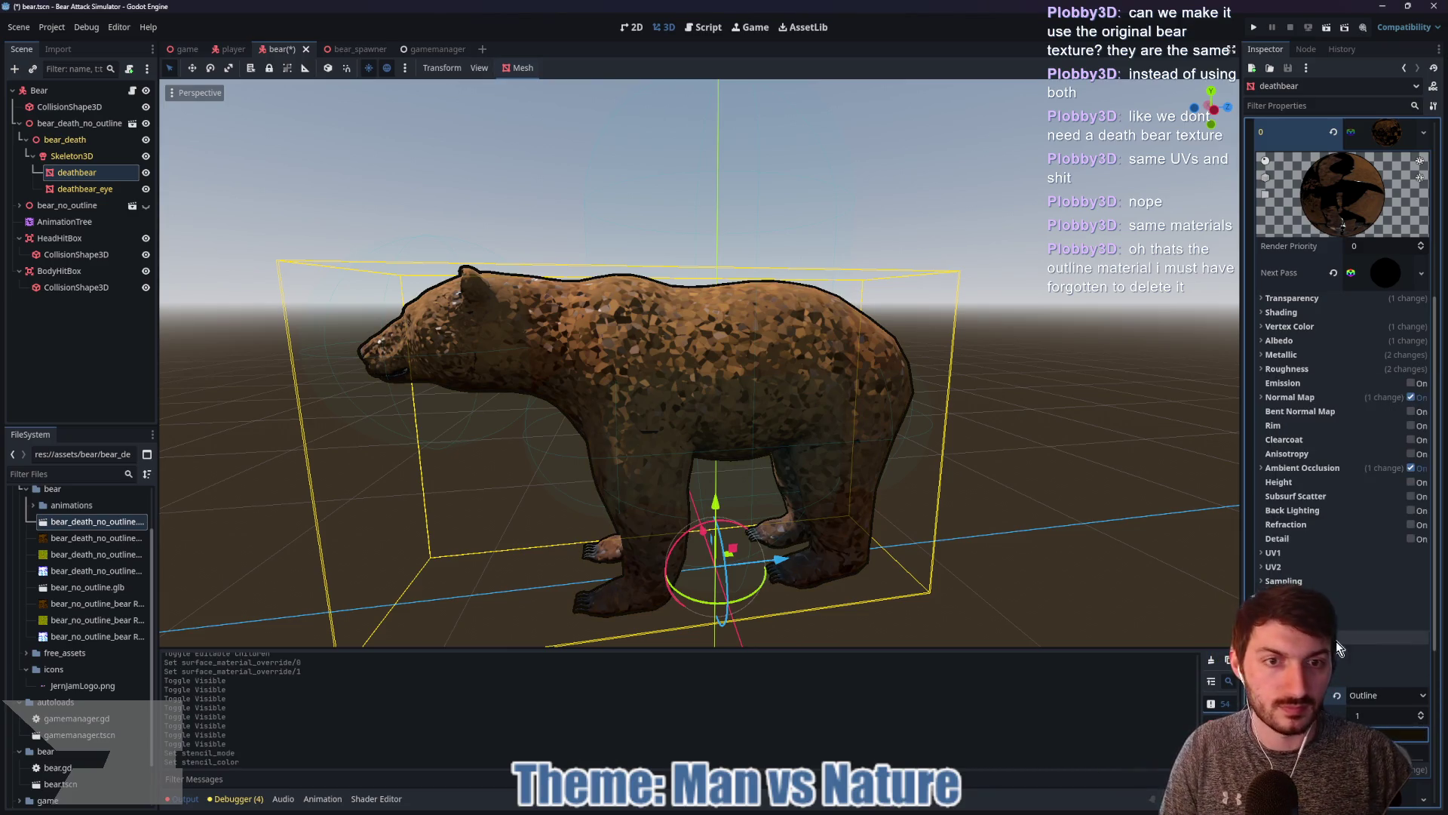
{"action": "scroll", "coordinate": [1373, 668], "scroll_direction": "down", "scroll_amount": 5}
Step: Set the slot 1 override material's stencil mode to Outline and confirm its colour
{"action": "left_click", "coordinate": [1382, 507]}
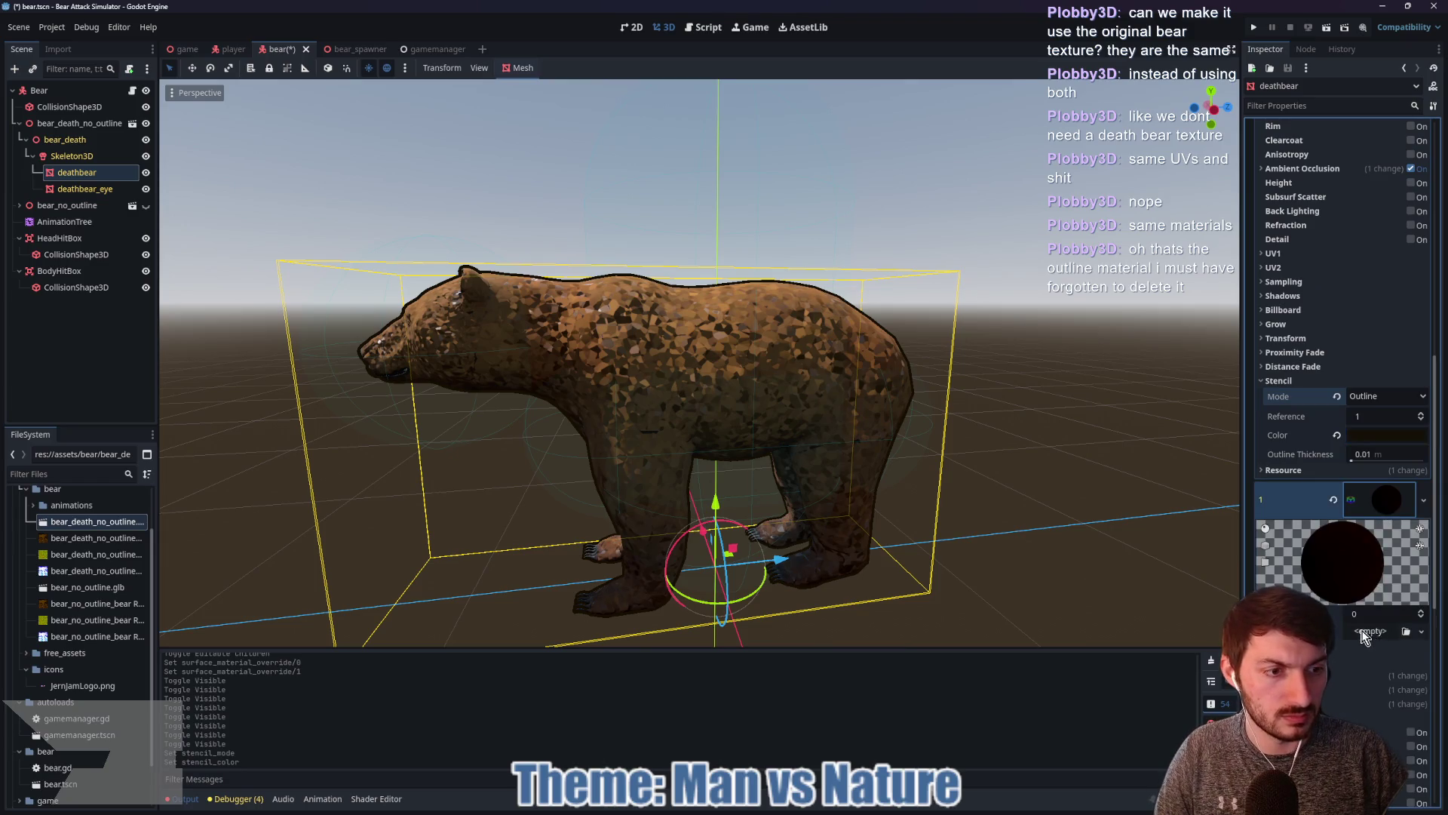
{"action": "scroll", "coordinate": [1358, 573], "scroll_direction": "down", "scroll_amount": 5}
{"action": "left_click", "coordinate": [1380, 617]}
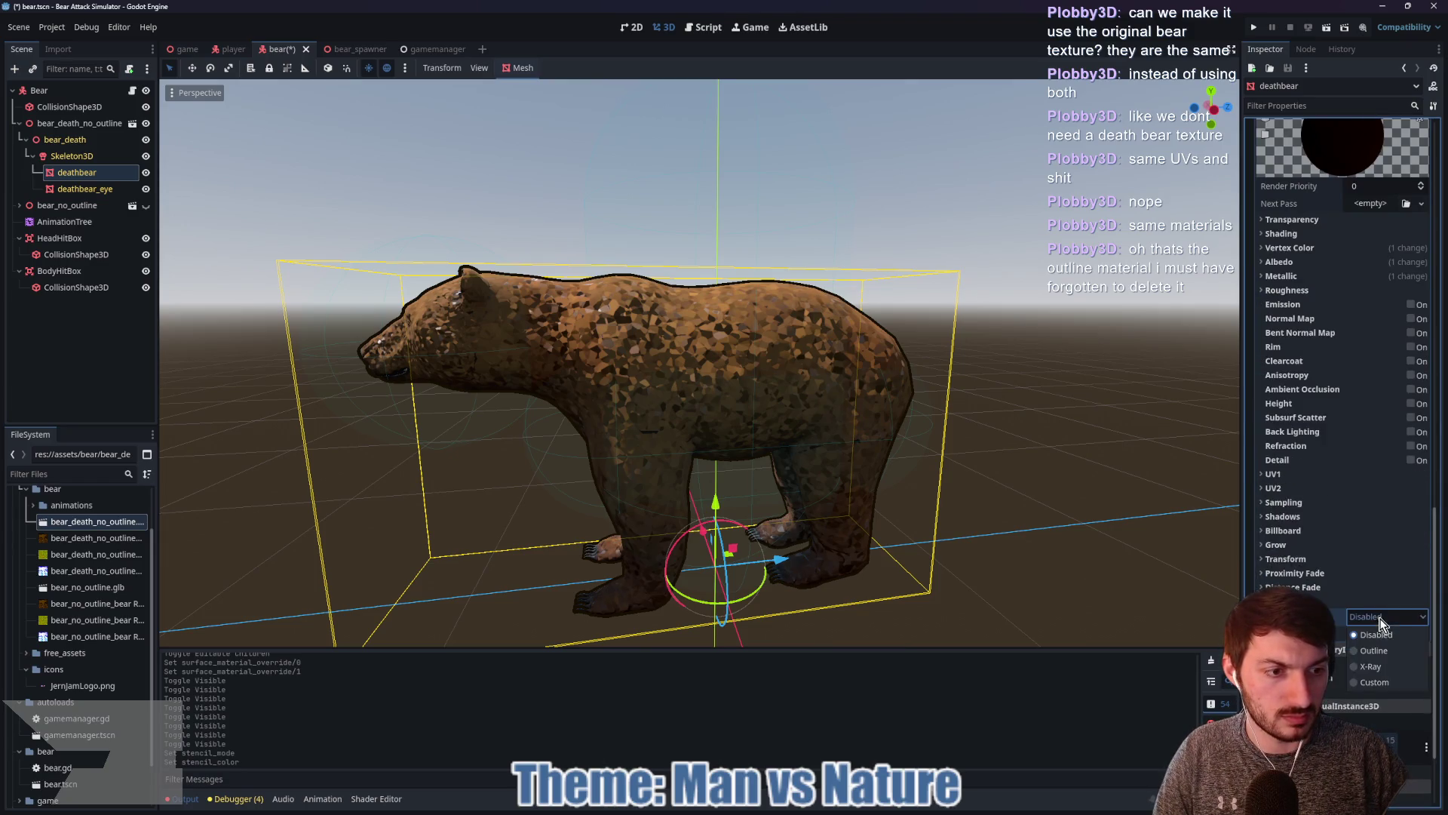
{"action": "left_click", "coordinate": [1373, 651]}
{"action": "left_click", "coordinate": [1372, 678]}
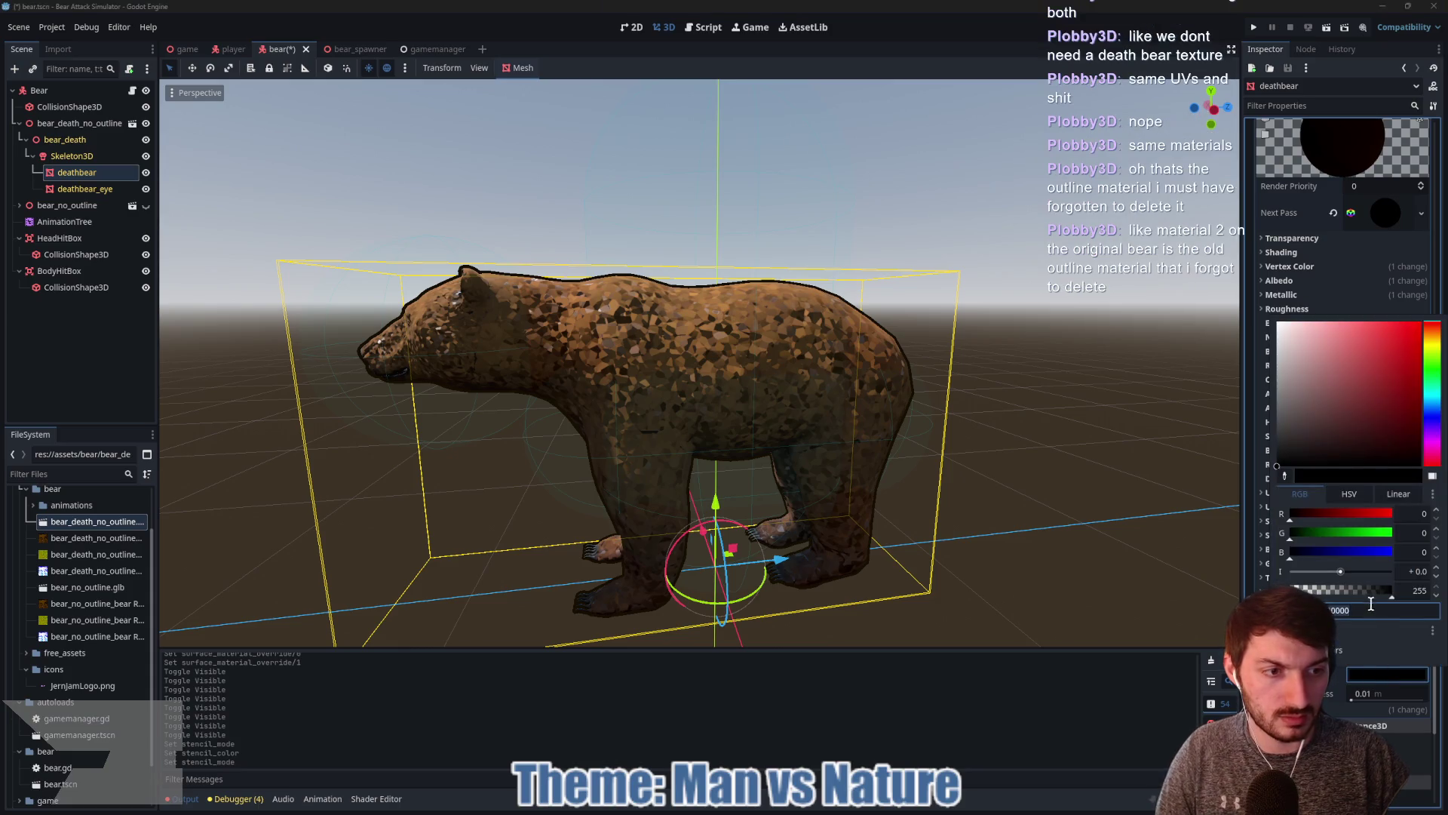
{"action": "key", "text": "Escape"}
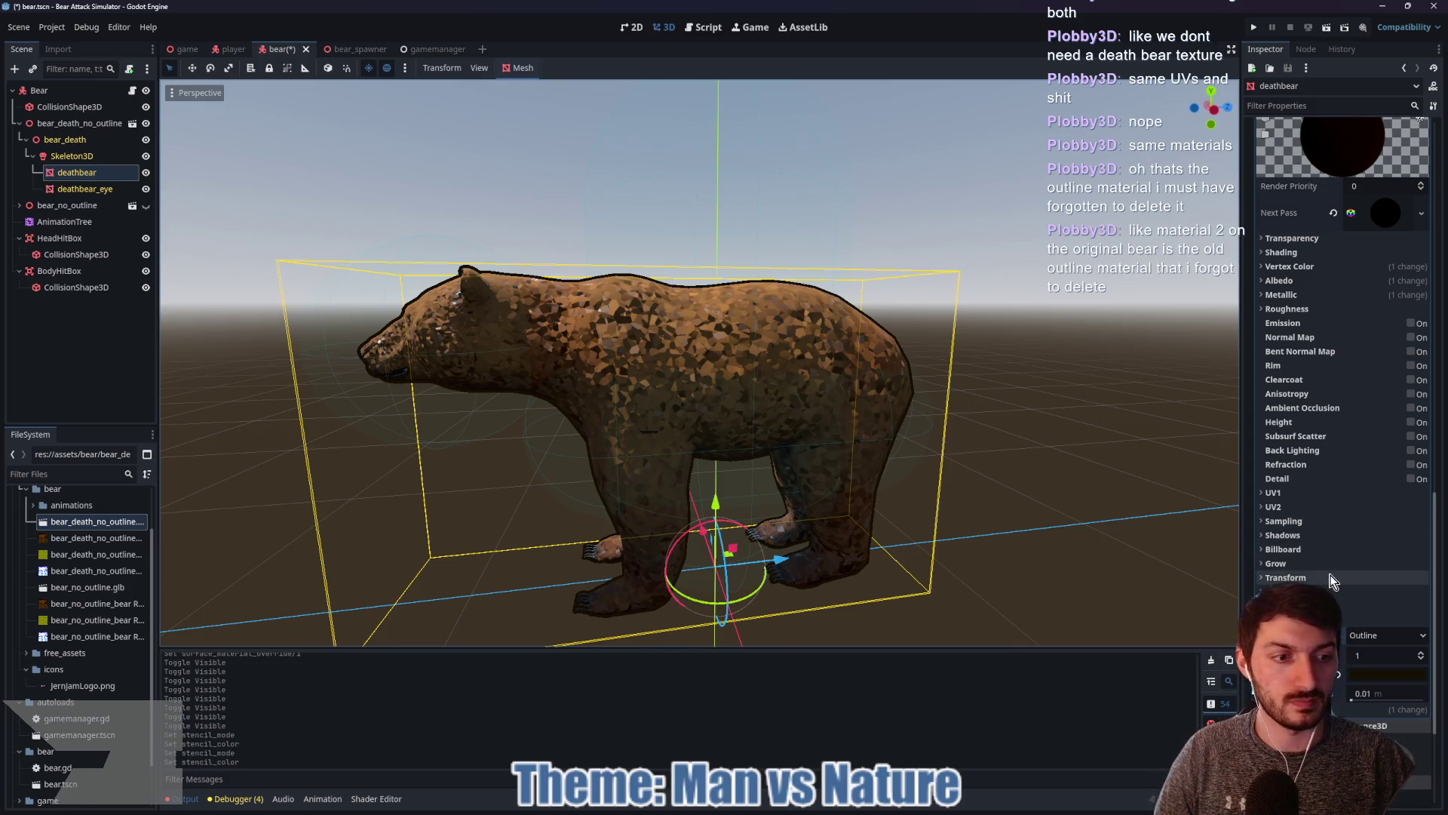
{"action": "scroll", "coordinate": [1341, 513], "scroll_direction": "down", "scroll_amount": 5}
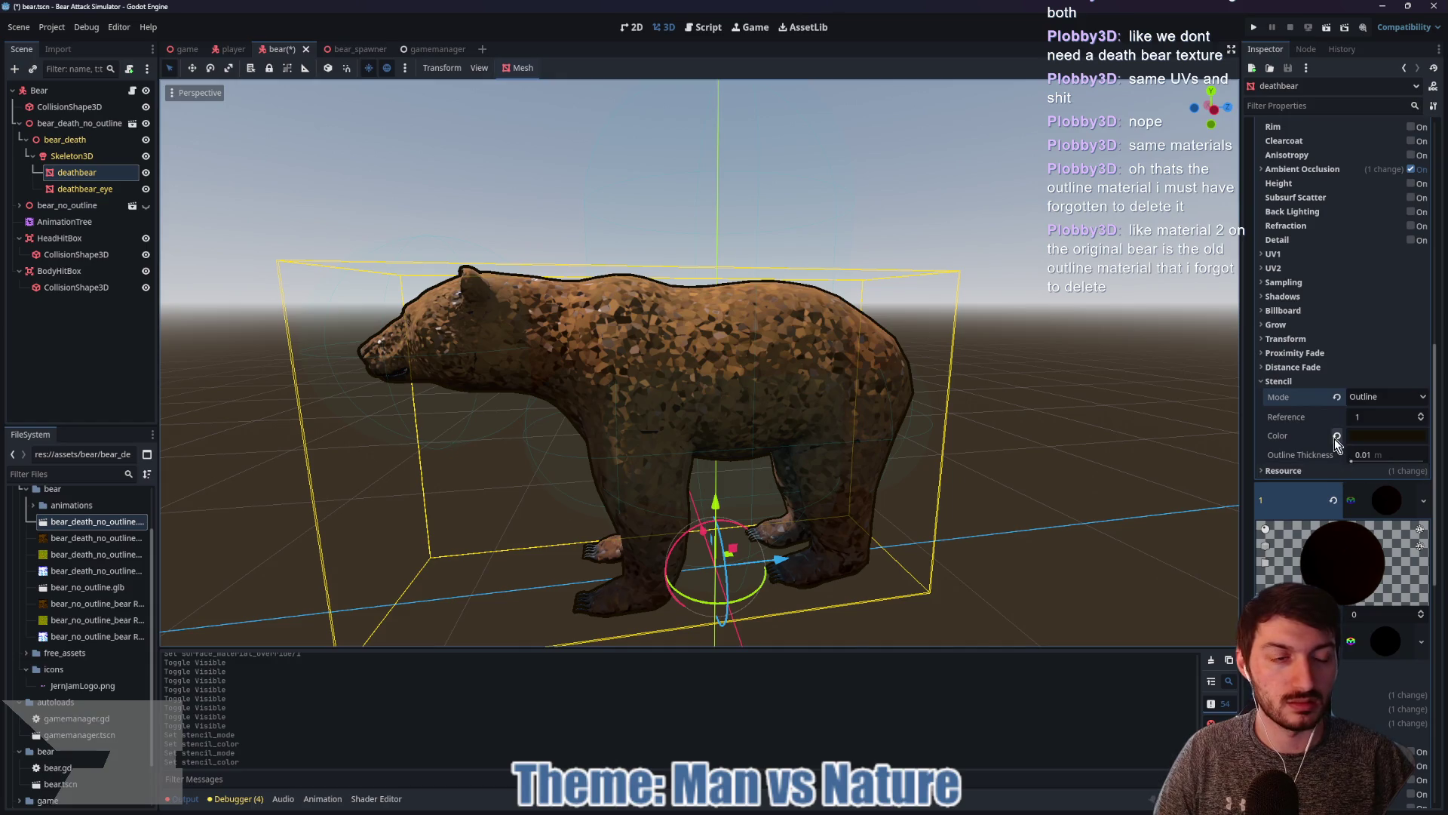
Step: Copy deathbear_eye's Surface 0 material into its Surface Material Override slot
{"action": "left_click", "coordinate": [1378, 502]}
{"action": "left_click_drag", "start_coordinate": [875, 513], "coordinate": [831, 501]}
{"action": "left_click", "coordinate": [83, 189]}
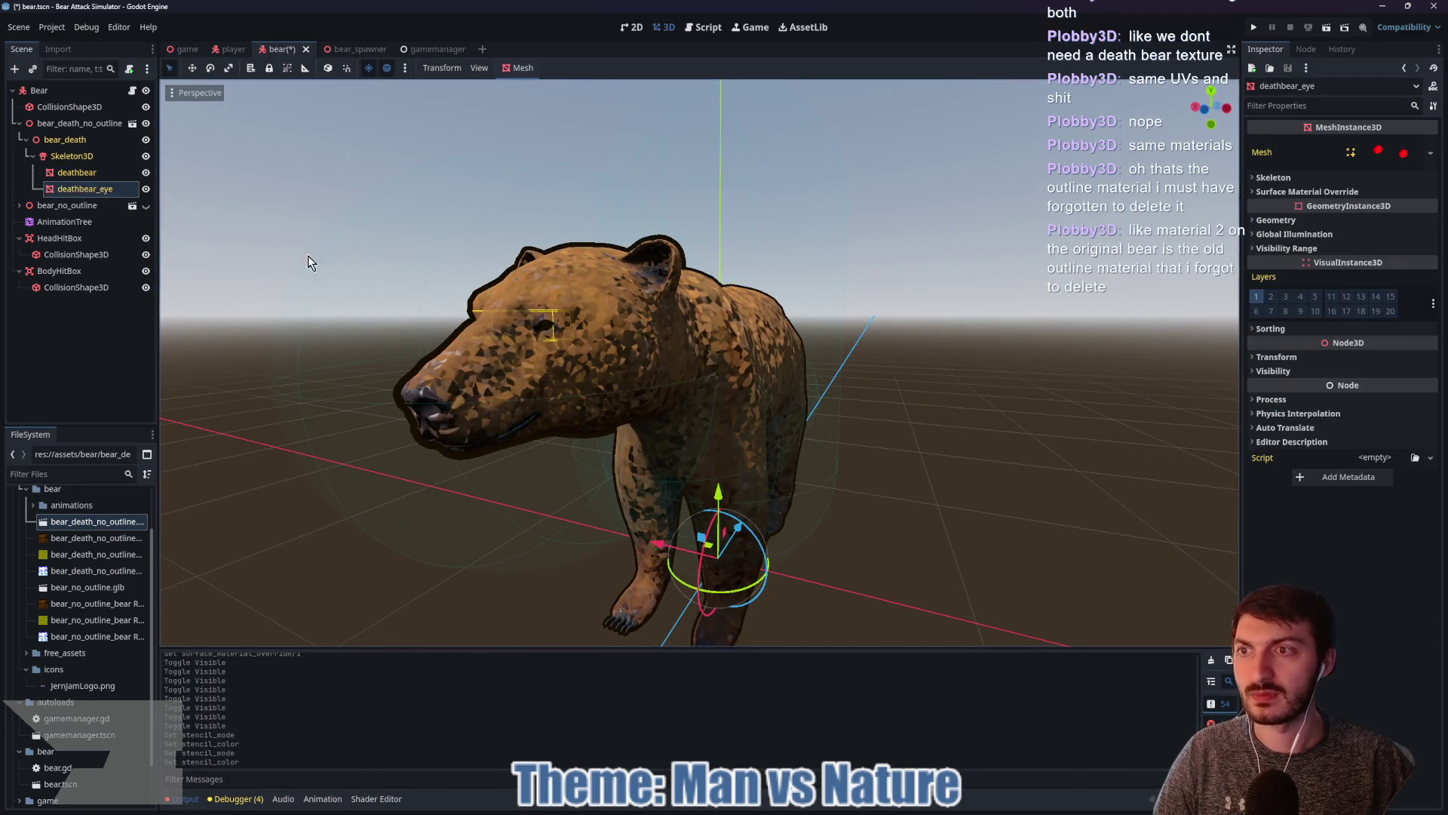
{"action": "left_click", "coordinate": [1347, 192]}
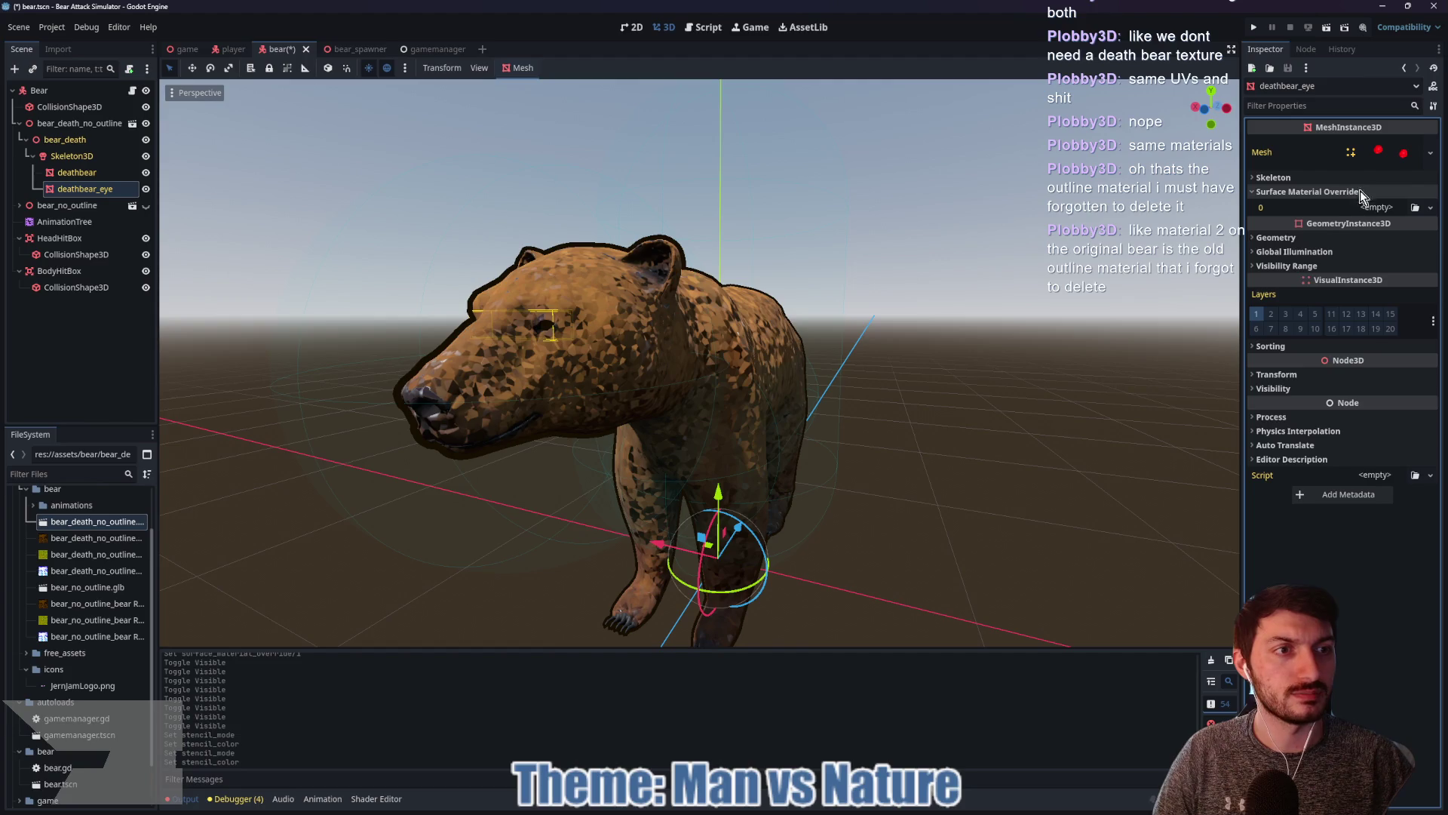
{"action": "left_click", "coordinate": [1393, 154]}
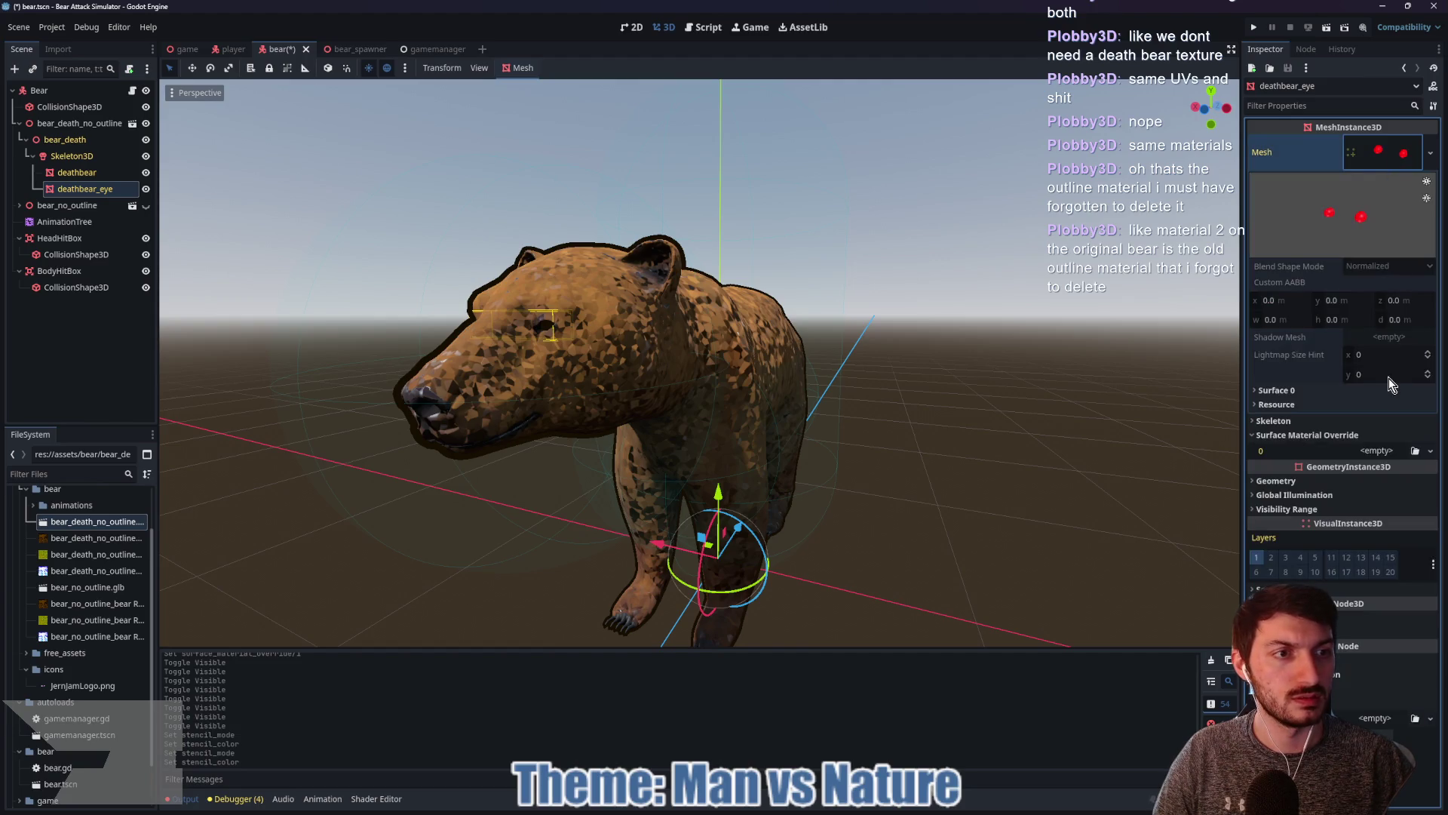
{"action": "left_click", "coordinate": [1343, 392]}
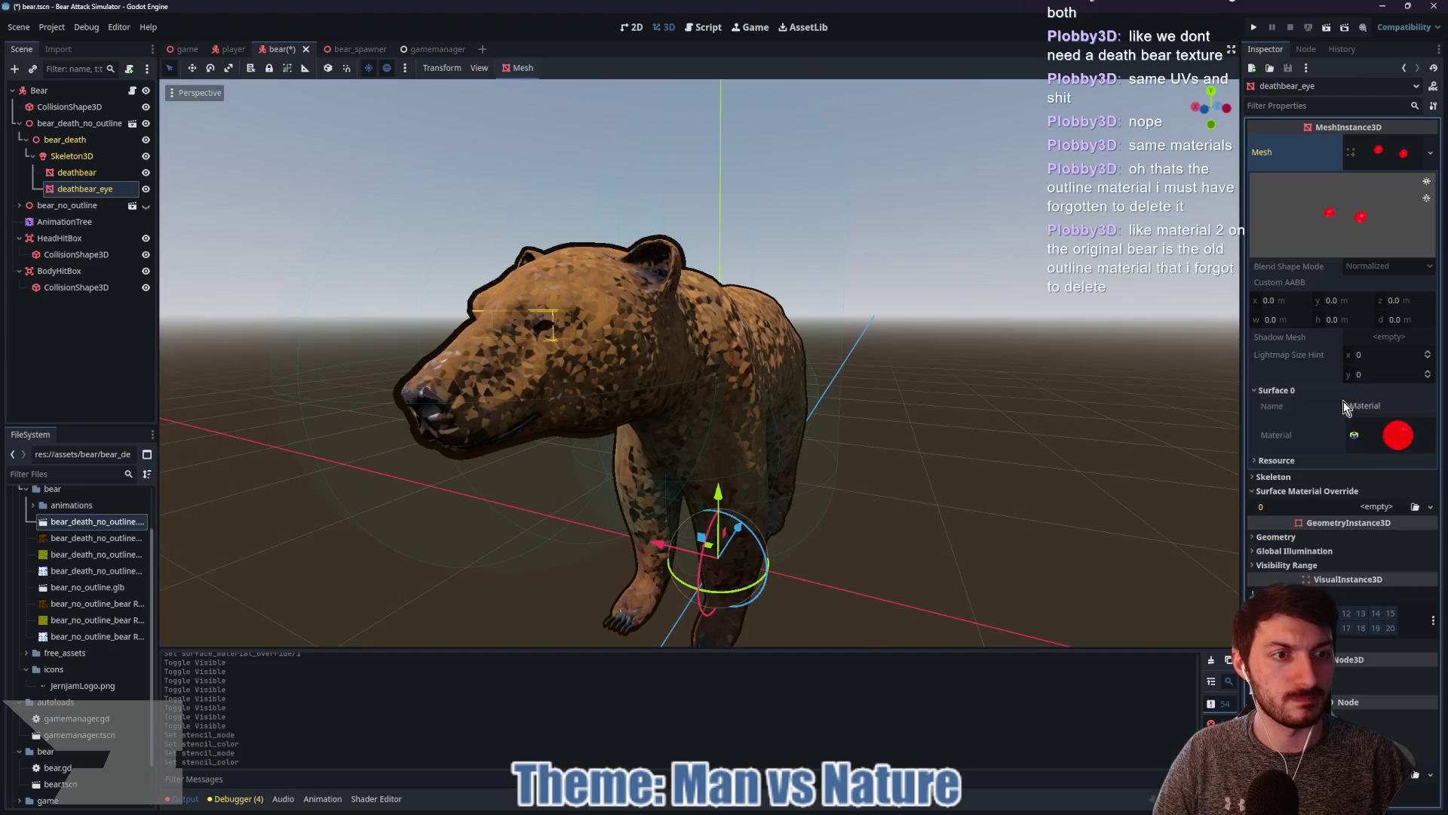
{"action": "left_click", "coordinate": [1373, 510]}
{"action": "left_click", "coordinate": [1373, 510]}
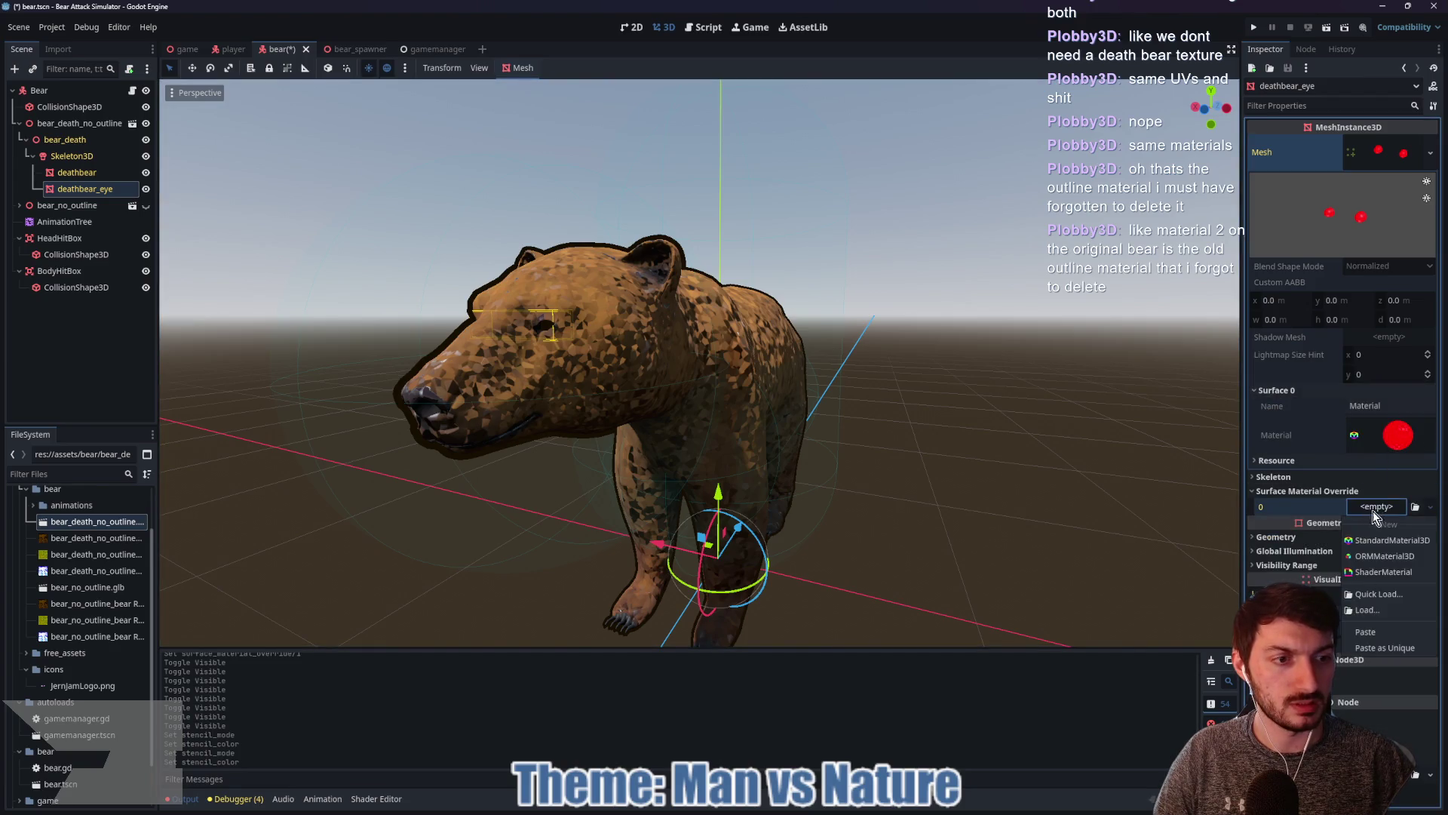
{"action": "left_click", "coordinate": [1377, 633]}
Step: Set the eye override material's stencil to Outline, using the eye's red as the colour
{"action": "left_click", "coordinate": [1386, 509]}
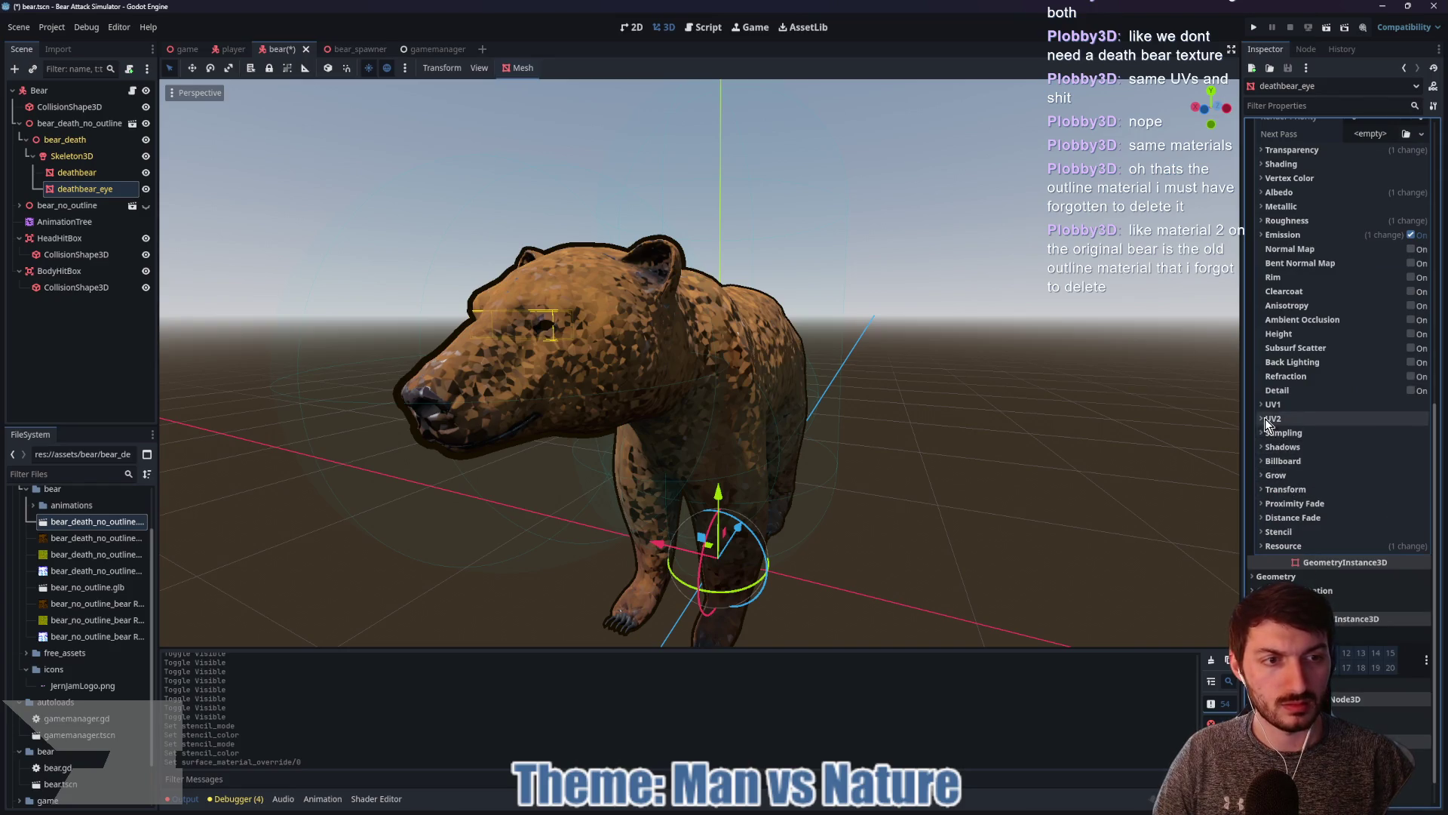
{"action": "left_click", "coordinate": [1262, 532]}
{"action": "left_click", "coordinate": [1382, 547]}
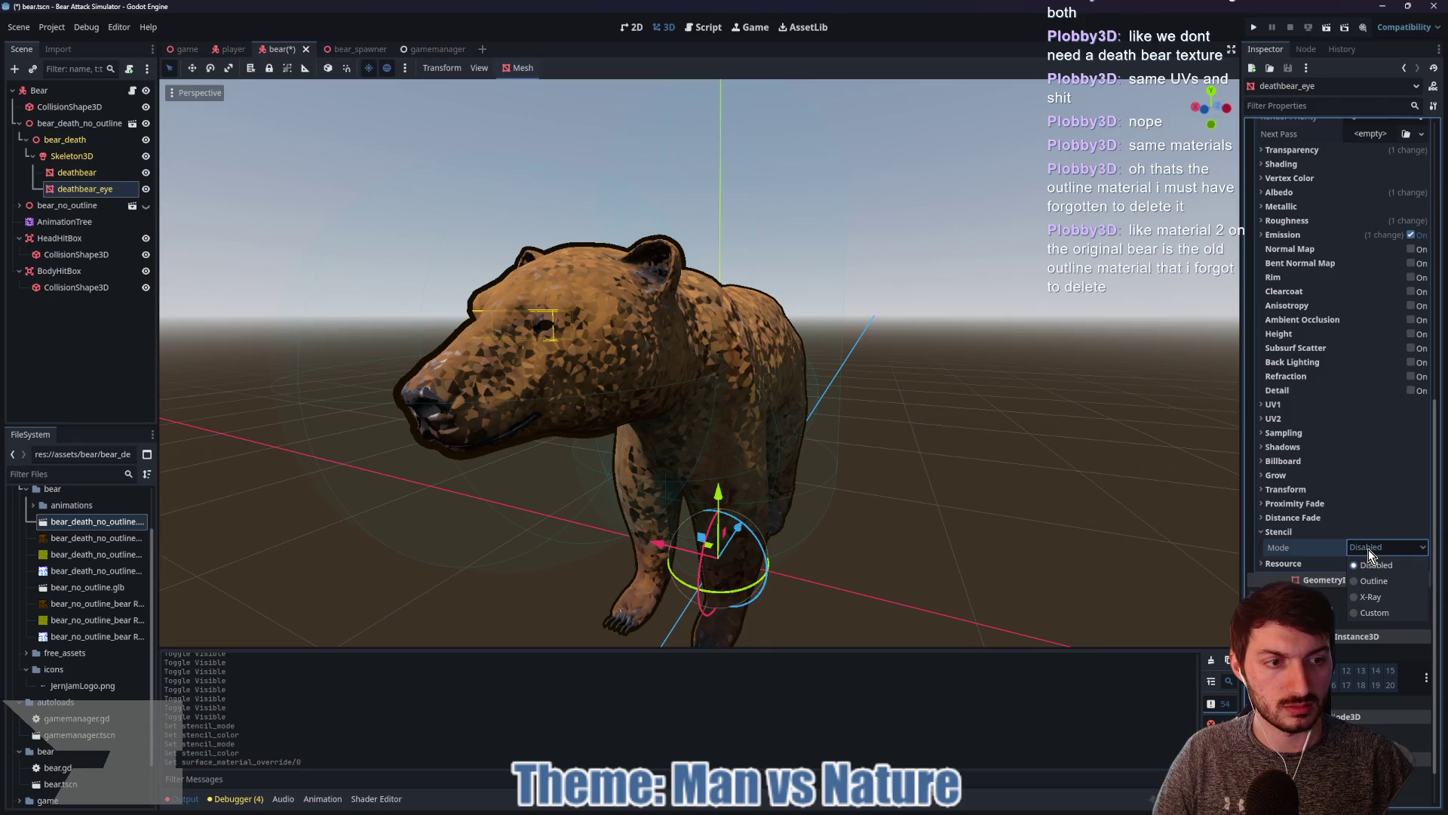
{"action": "left_click", "coordinate": [1378, 581]}
{"action": "left_click", "coordinate": [1366, 606]}
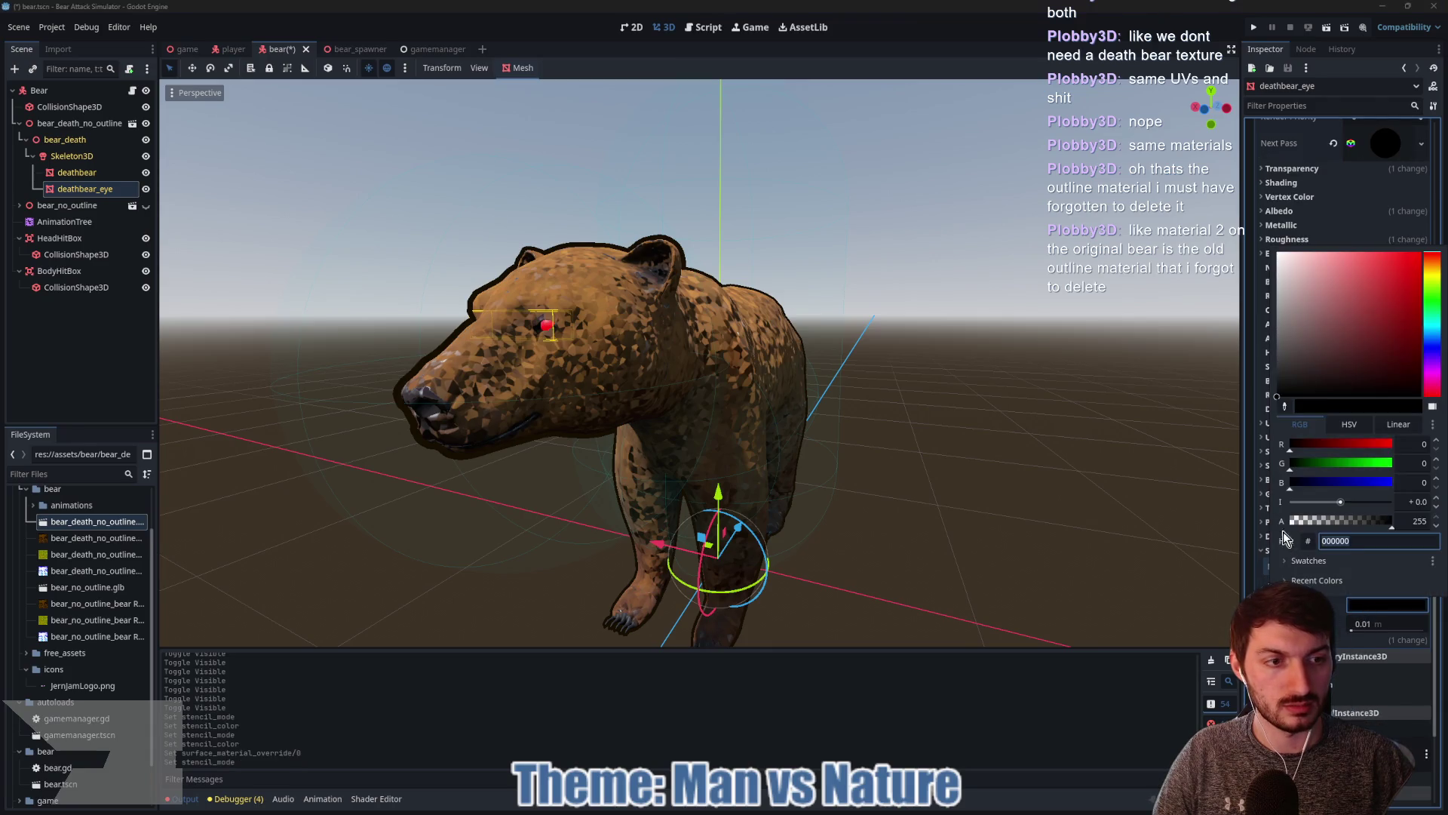
{"action": "left_click_drag", "start_coordinate": [814, 527], "coordinate": [845, 527]}
{"action": "left_click", "coordinate": [1362, 610]}
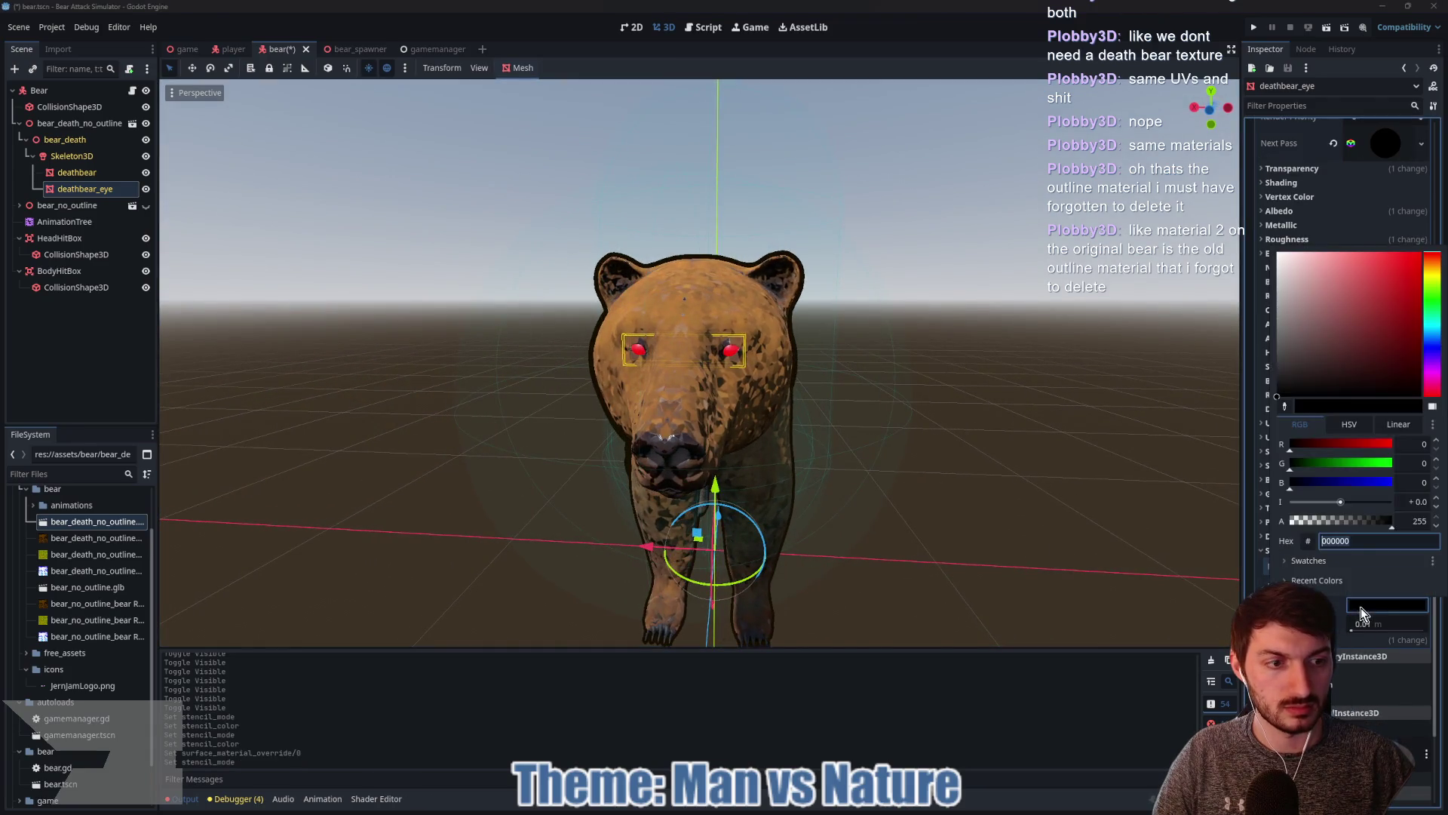
{"action": "left_click", "coordinate": [1285, 408]}
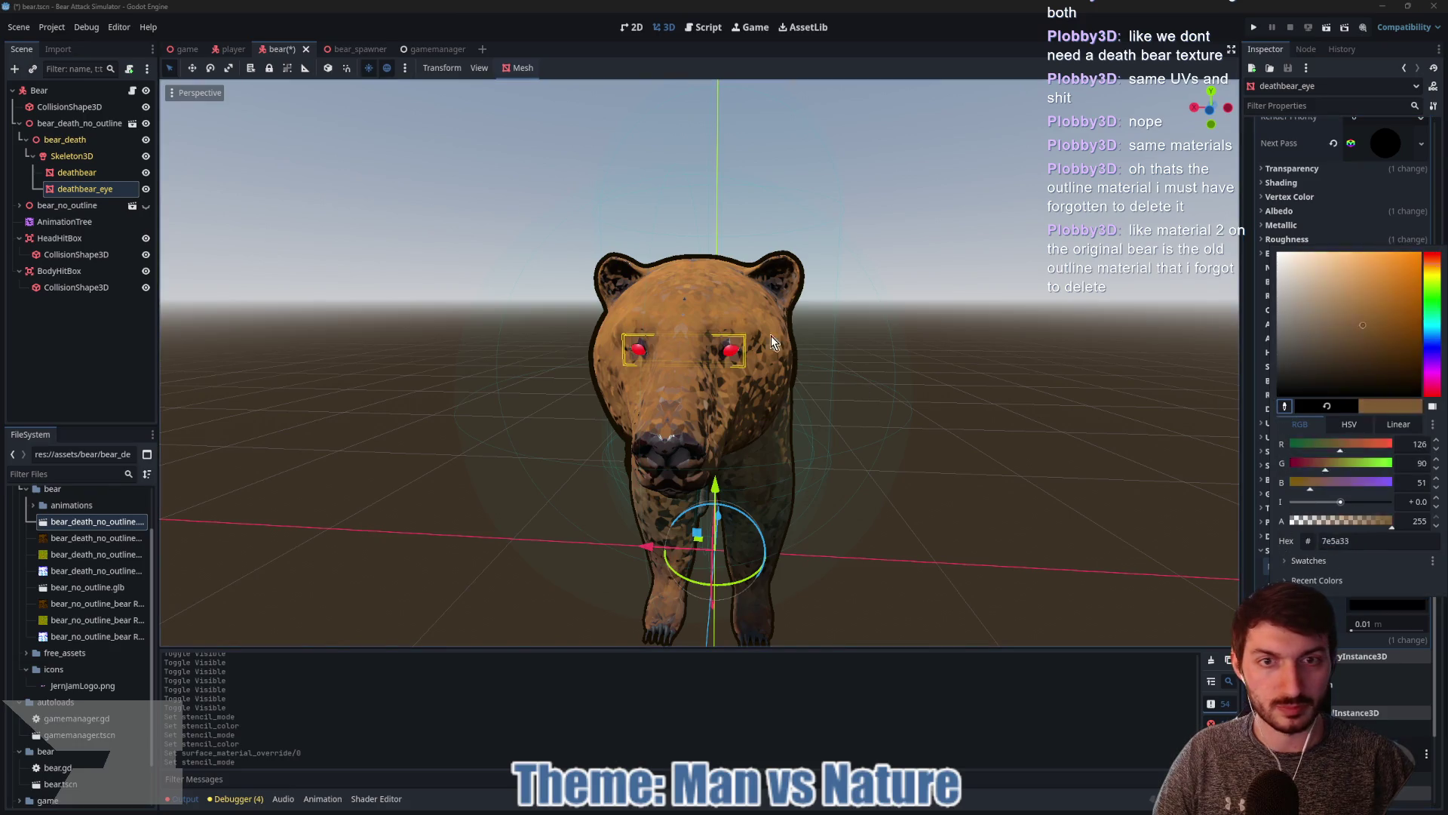
{"action": "left_click", "coordinate": [734, 352]}
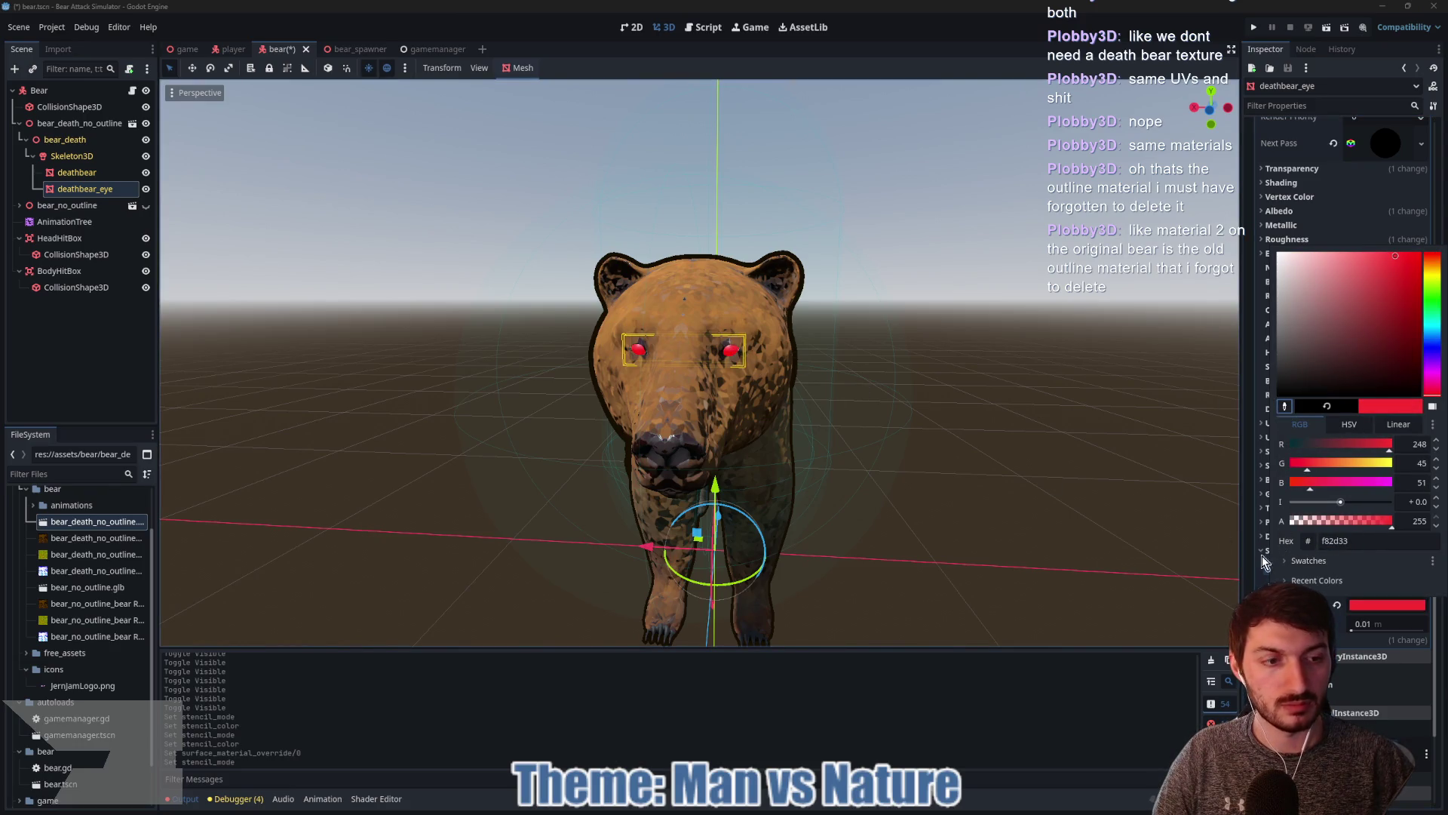
{"action": "left_click", "coordinate": [1025, 504]}
Step: Save the bear scene
{"action": "mouse_move", "coordinate": [1066, 519]}
{"action": "left_mouse_down"}
{"action": "mouse_move", "coordinate": [905, 508]}
{"action": "mouse_move", "coordinate": [961, 504]}
{"action": "left_mouse_up"}
{"action": "scroll", "coordinate": [965, 502], "scroll_direction": "down", "scroll_amount": 3}
{"action": "key", "text": "ctrl+s"}
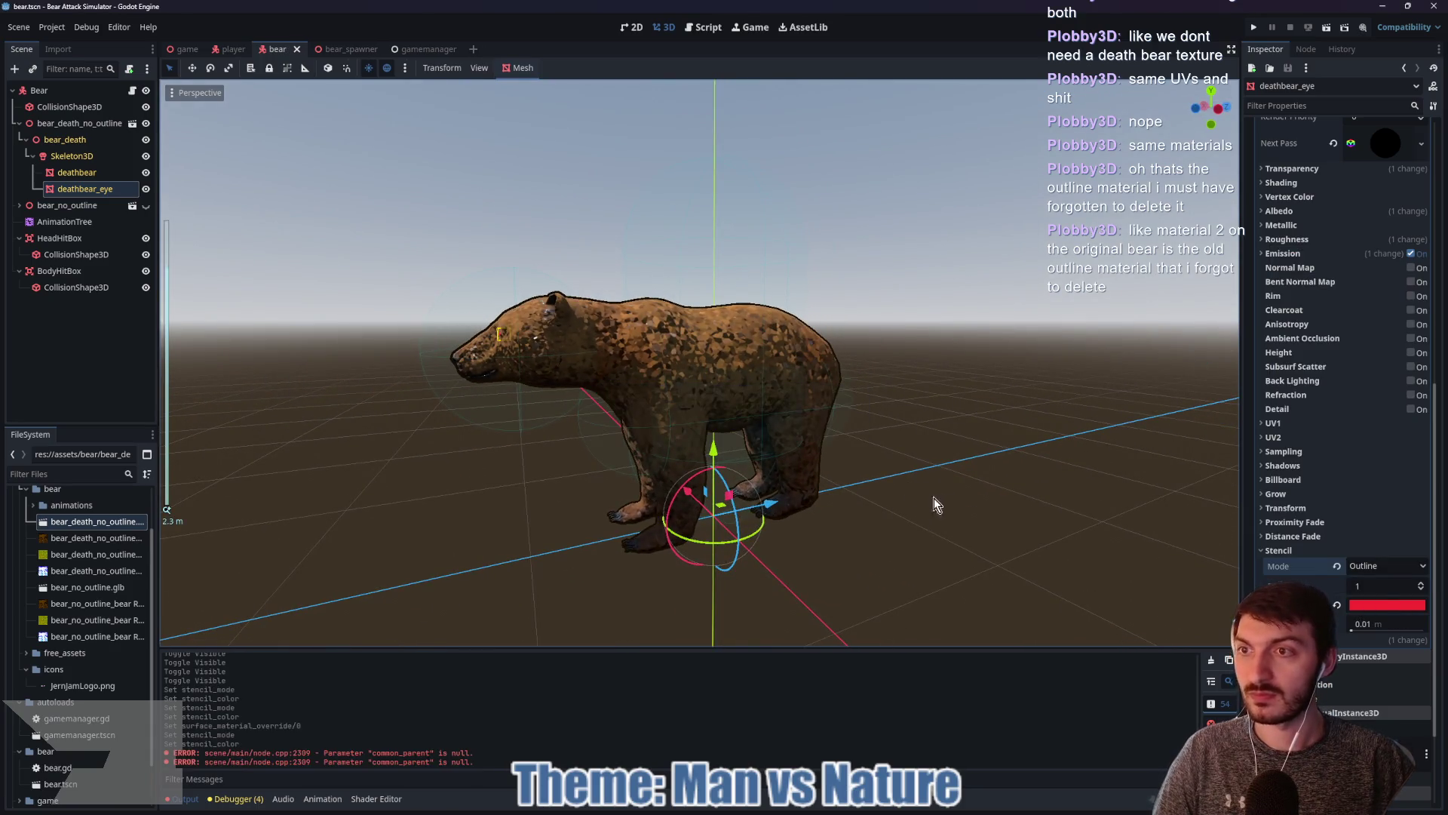
Step: Assign bear_death_no_outline as the root Bear node's Death Bear
{"action": "left_click", "coordinate": [42, 89]}
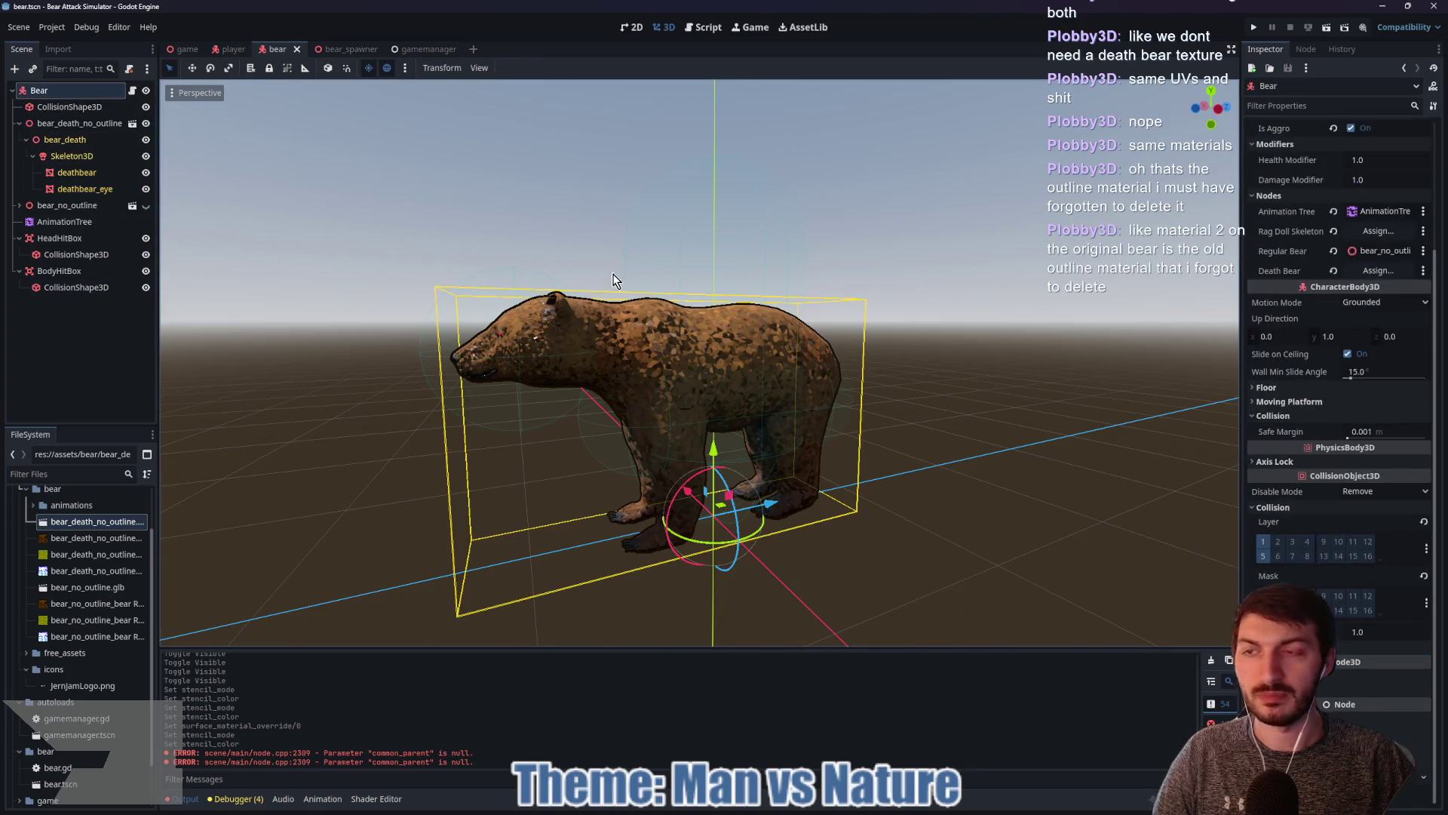
{"action": "left_click", "coordinate": [1380, 270]}
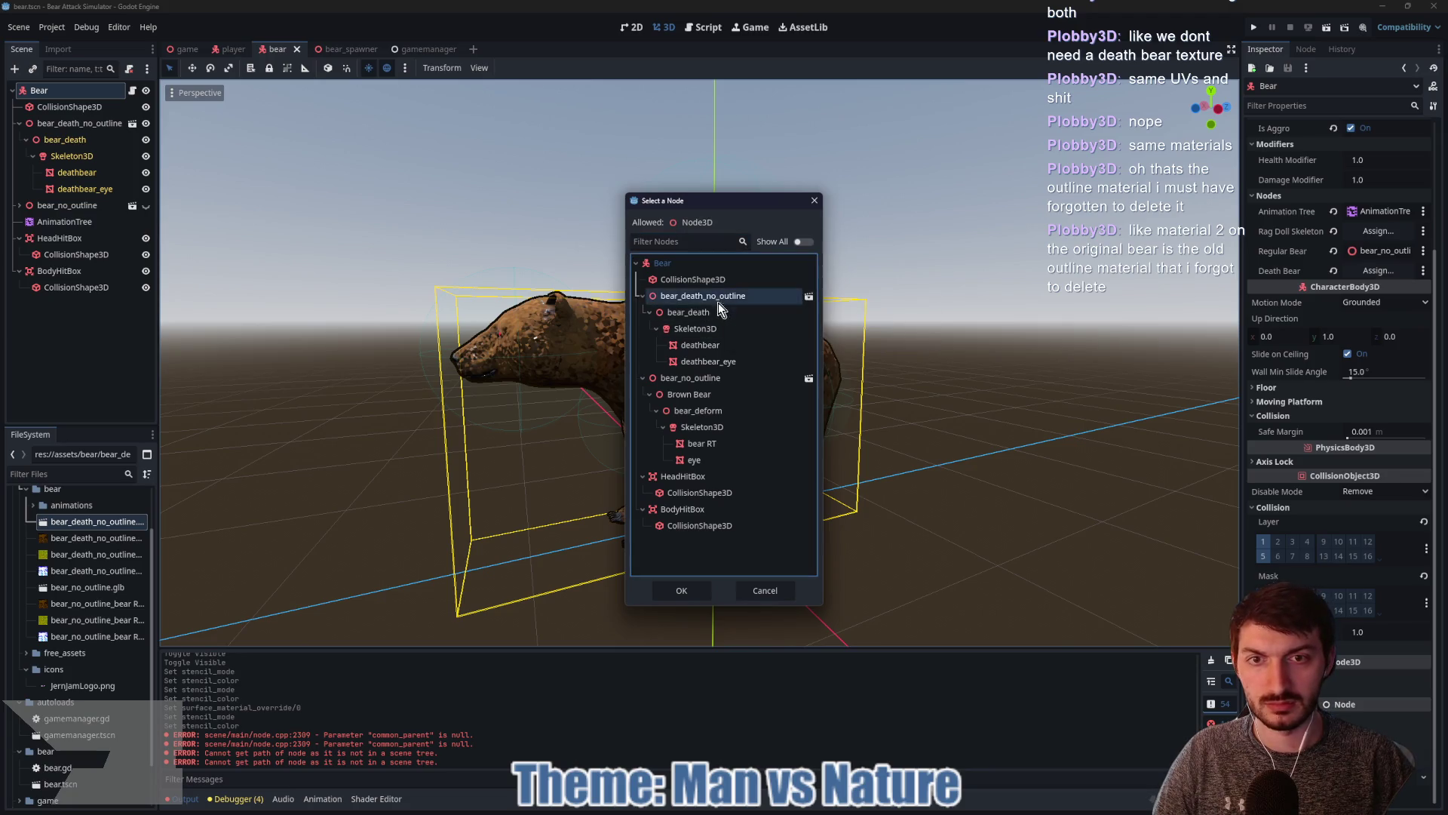
{"action": "left_click", "coordinate": [688, 586]}
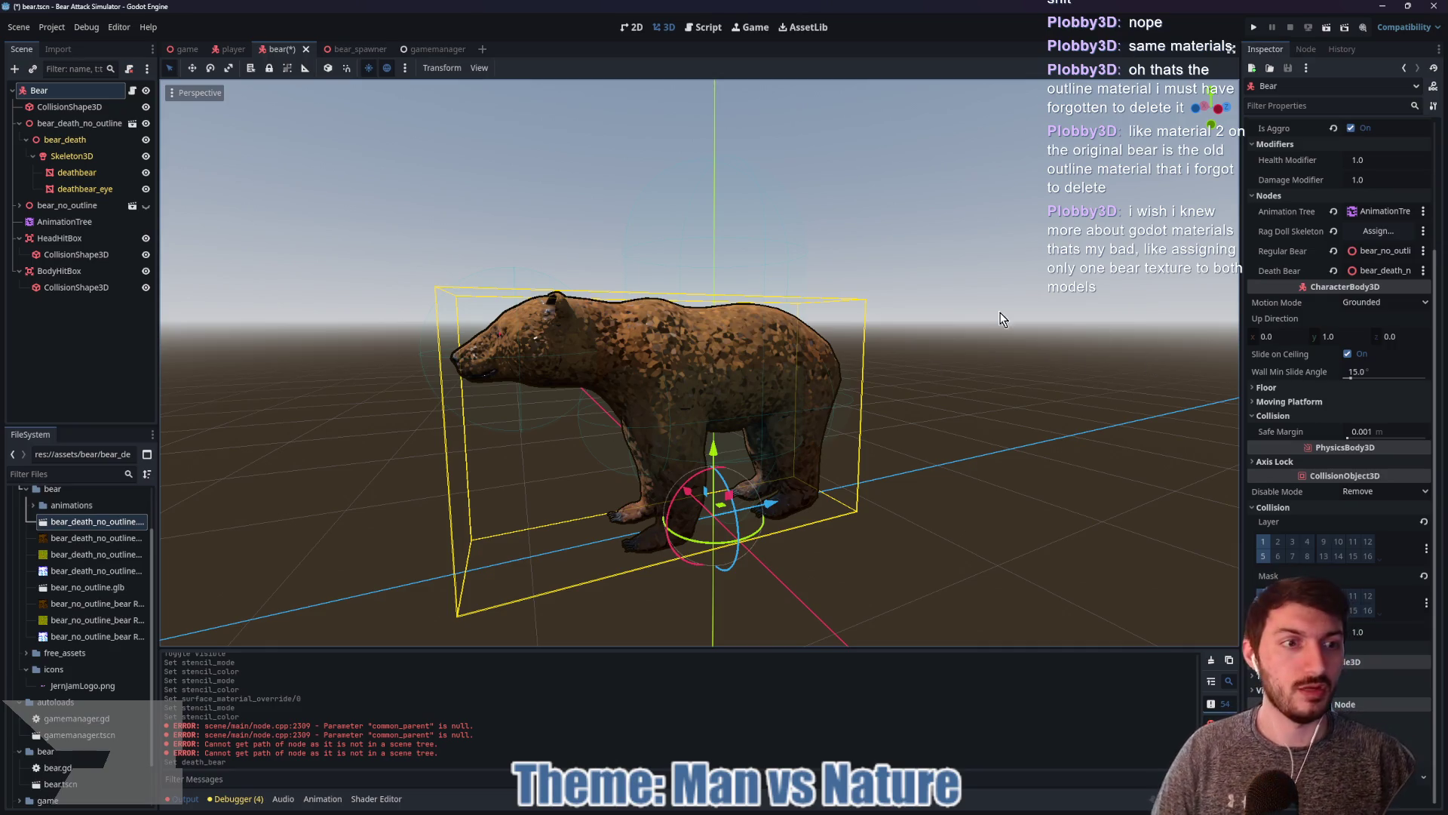
Step: Create a physical skeleton from the death bear's Skeleton3D
{"action": "left_click", "coordinate": [71, 156]}
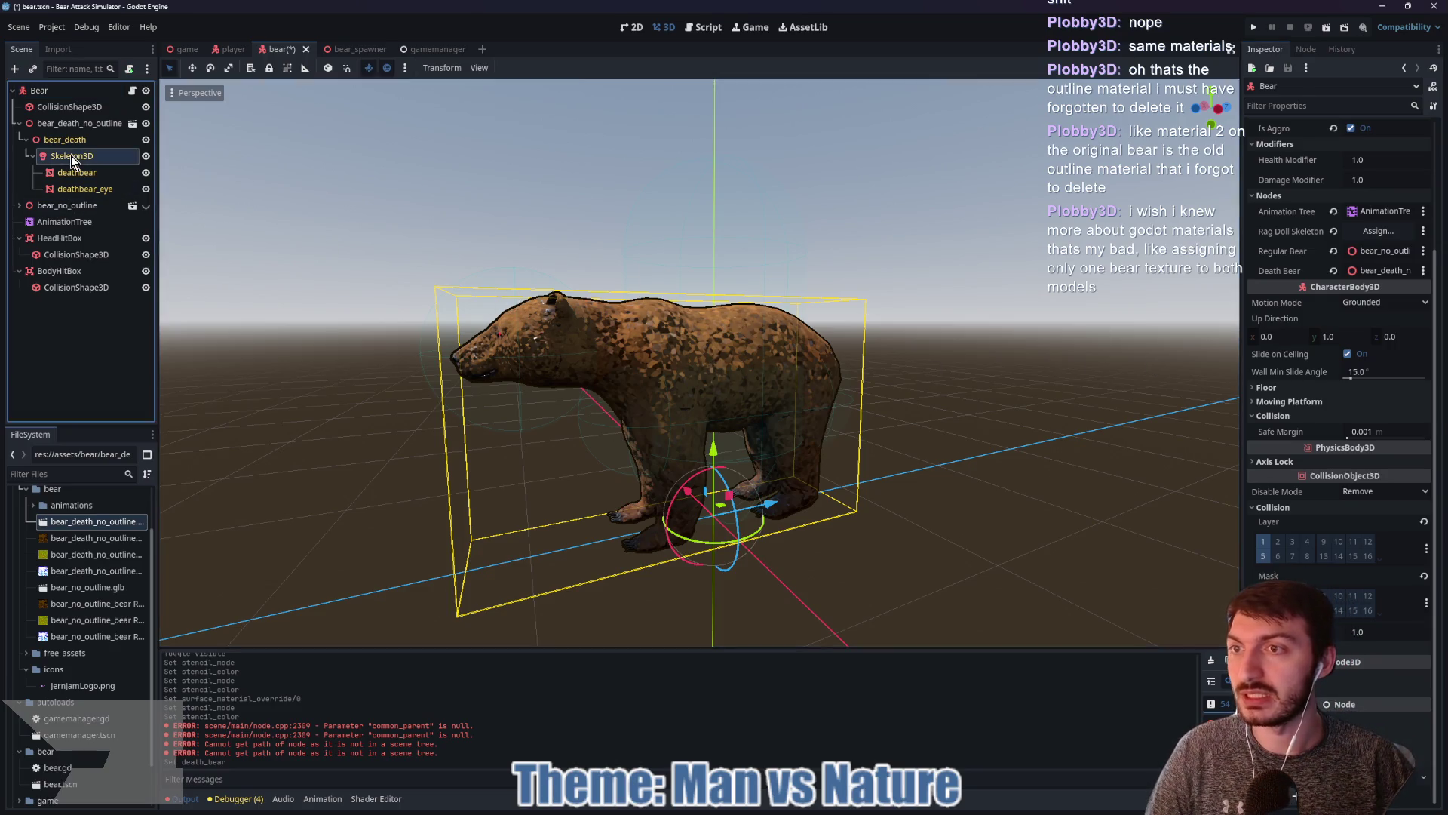
{"action": "left_click", "coordinate": [541, 68]}
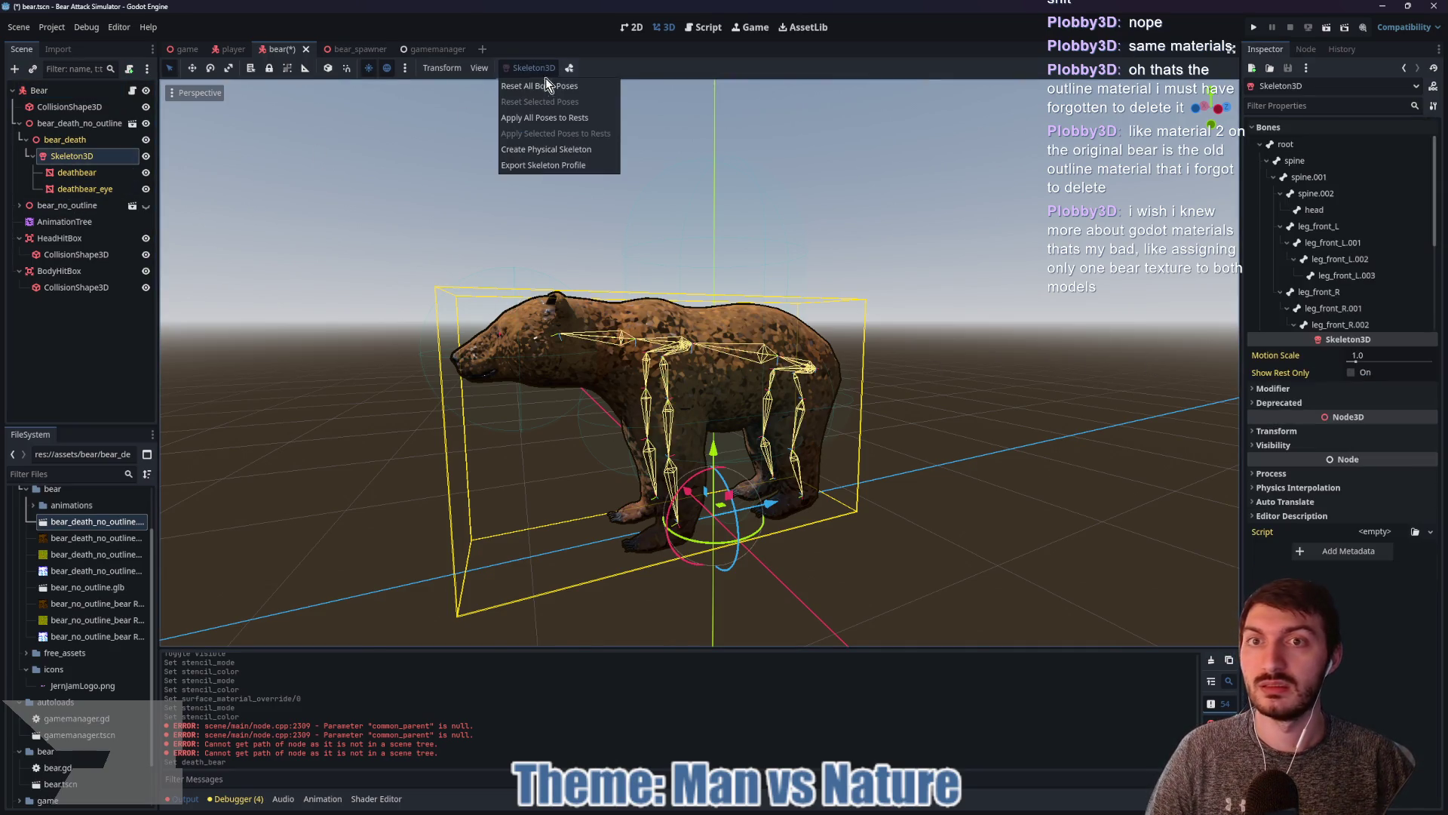
{"action": "left_click", "coordinate": [545, 149]}
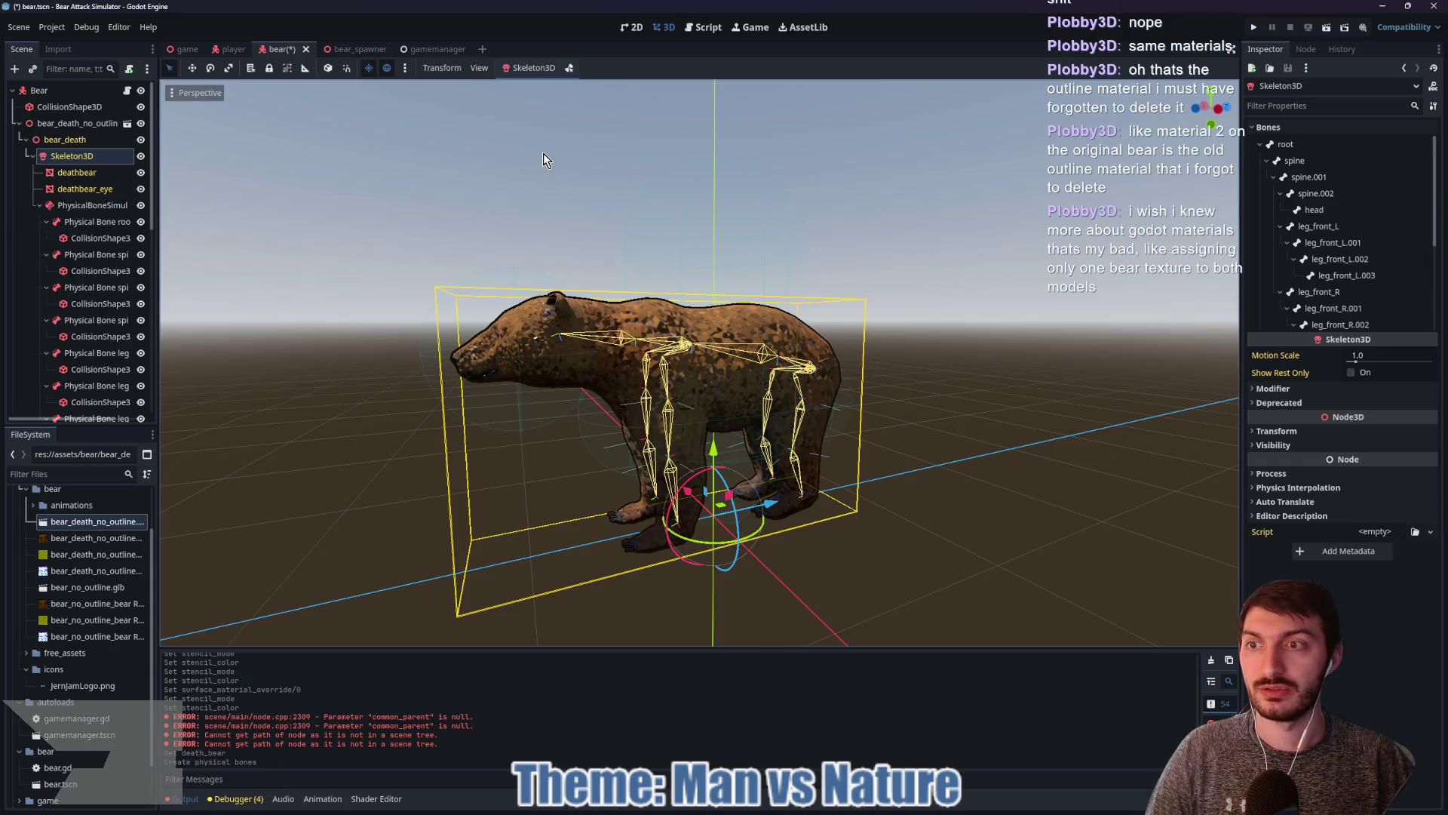
{"action": "left_click", "coordinate": [107, 206]}
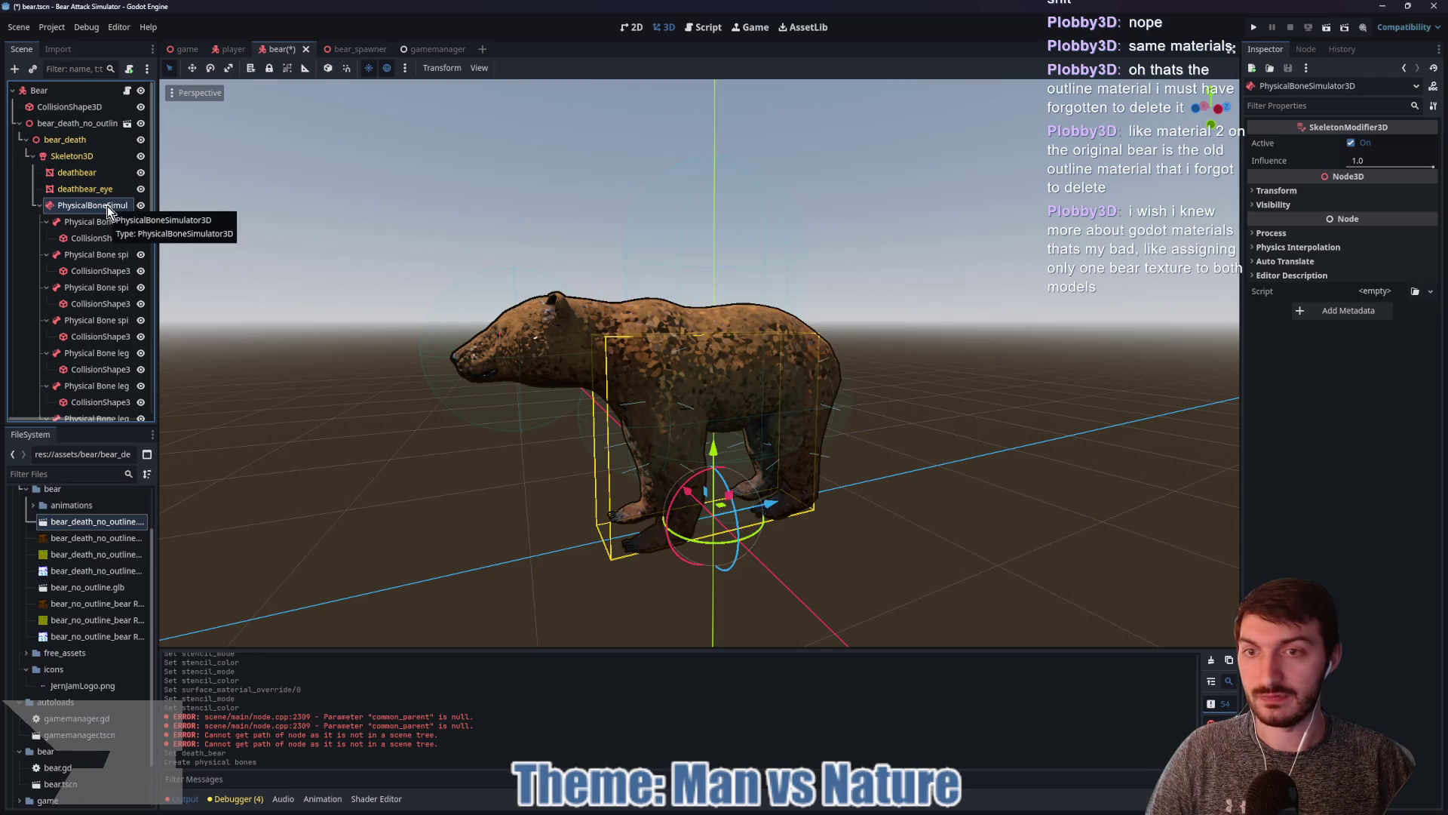
Step: Multi-select every physical bone, from the root and spine down through all leg bones
{"action": "left_click", "coordinate": [87, 222]}
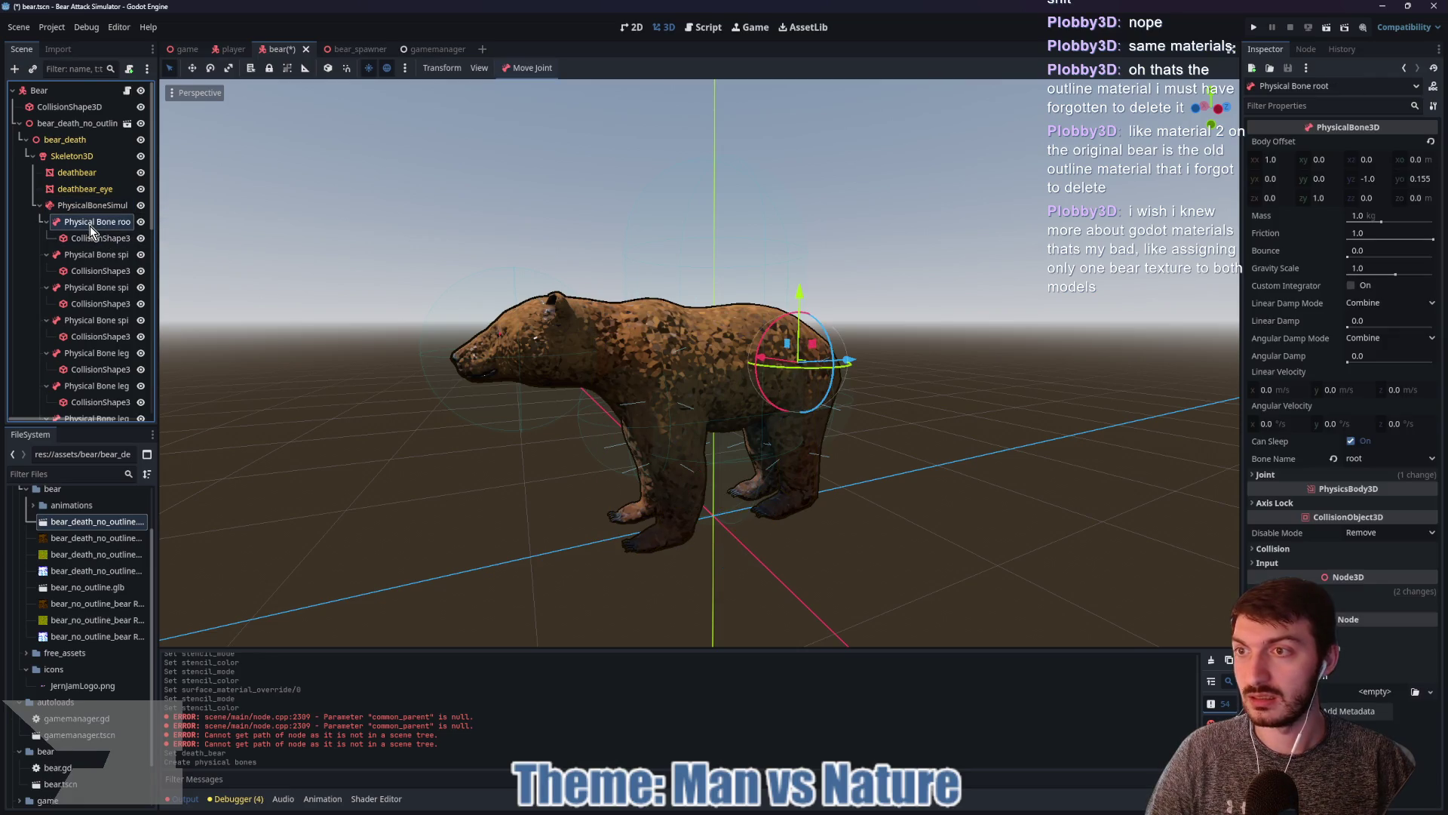
{"action": "left_click", "coordinate": [97, 254], "text": "ctrl"}
{"action": "left_click", "coordinate": [101, 288], "text": "ctrl"}
{"action": "left_click", "coordinate": [96, 320], "text": "ctrl"}
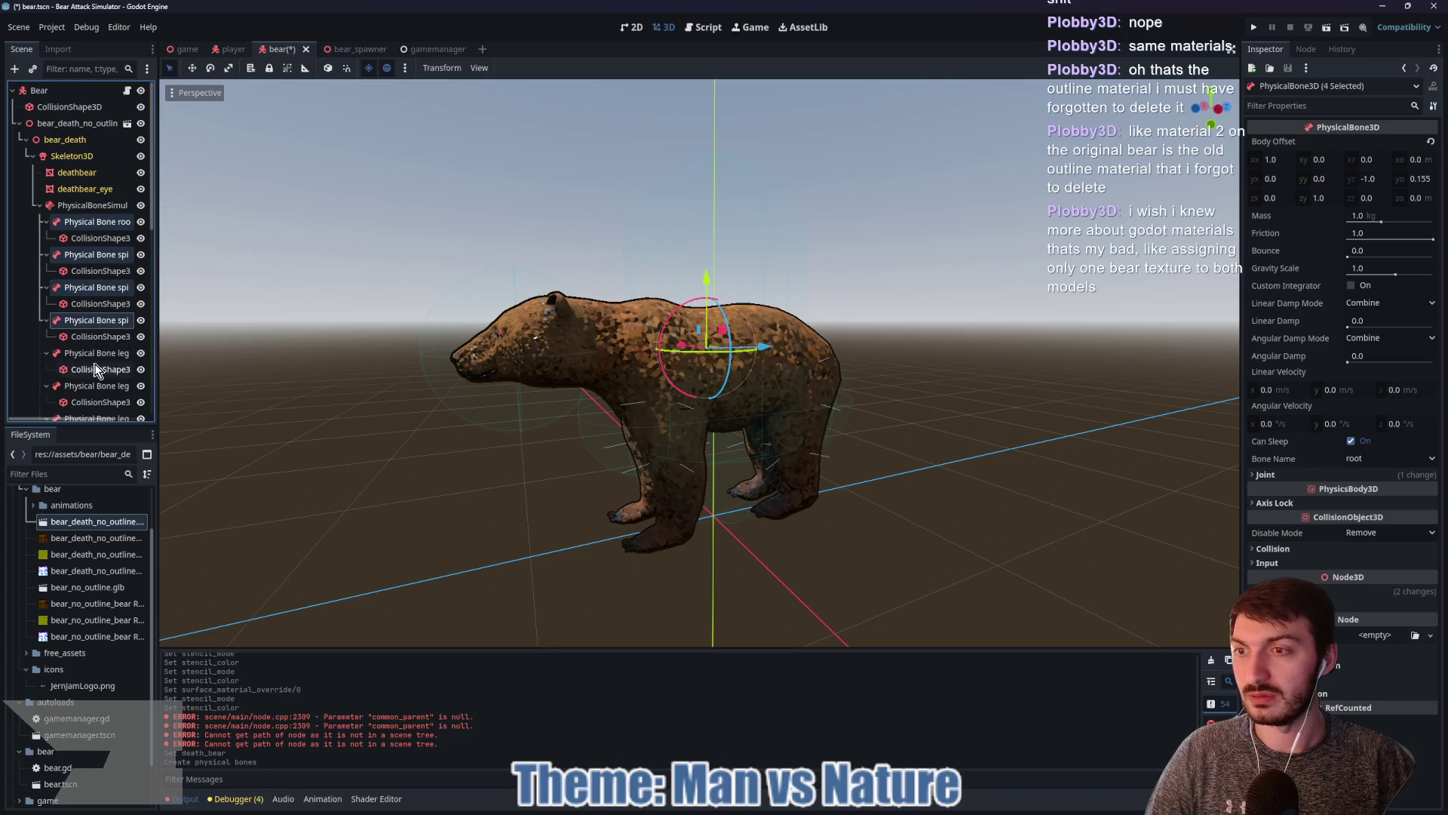
{"action": "left_click", "coordinate": [97, 354], "text": "ctrl"}
{"action": "left_click", "coordinate": [96, 386], "text": "ctrl"}
{"action": "scroll", "coordinate": [92, 323], "scroll_direction": "down", "scroll_amount": 3}
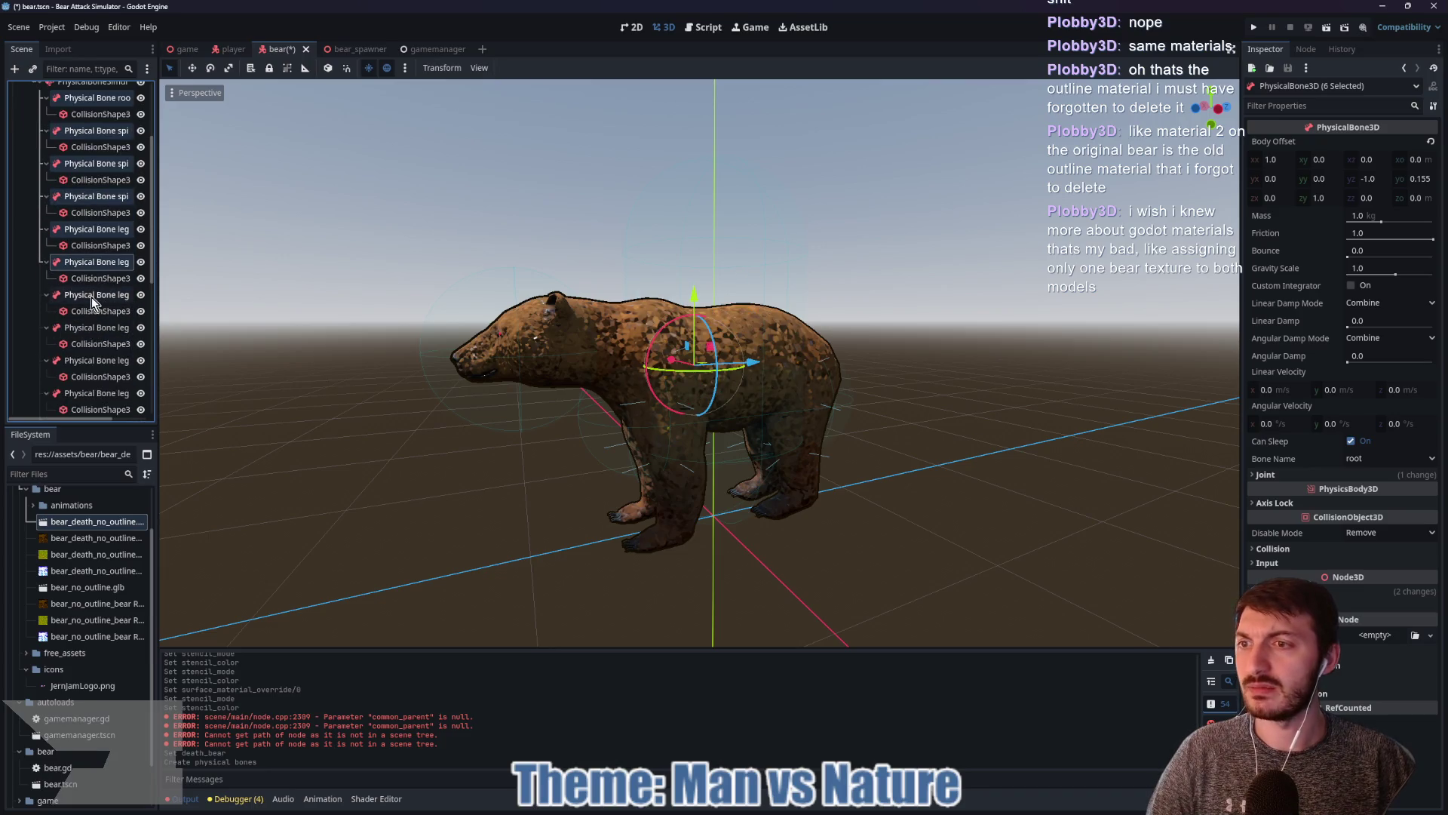
{"action": "left_click", "coordinate": [93, 295], "text": "ctrl"}
{"action": "left_click", "coordinate": [89, 328], "text": "ctrl"}
{"action": "left_click", "coordinate": [92, 362], "text": "ctrl"}
{"action": "left_click", "coordinate": [94, 393], "text": "ctrl"}
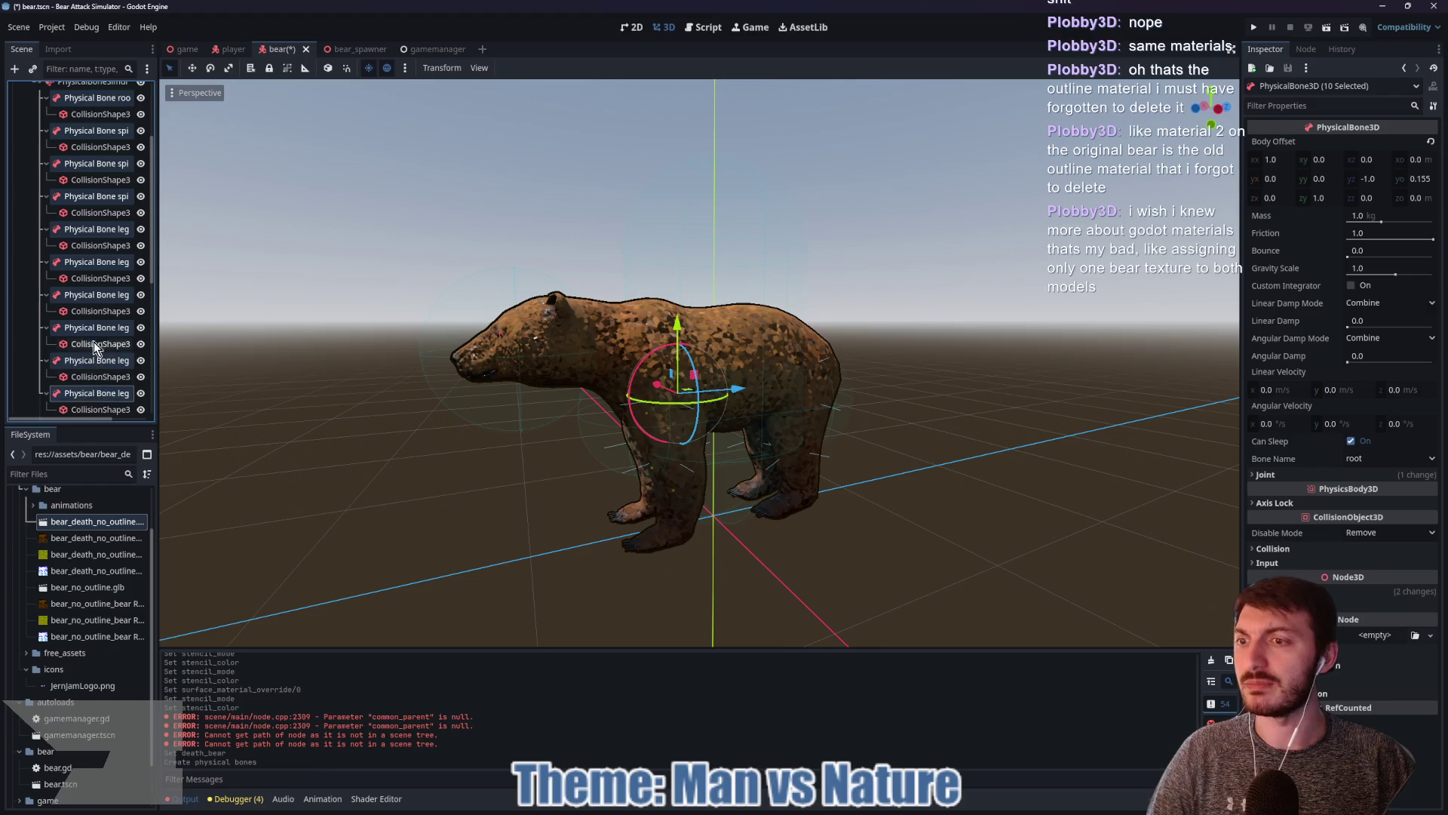
{"action": "scroll", "coordinate": [94, 337], "scroll_direction": "down", "scroll_amount": 2}
{"action": "left_click", "coordinate": [98, 350], "text": "ctrl"}
{"action": "left_click", "coordinate": [98, 384], "text": "ctrl"}
{"action": "scroll", "coordinate": [105, 332], "scroll_direction": "down", "scroll_amount": 2}
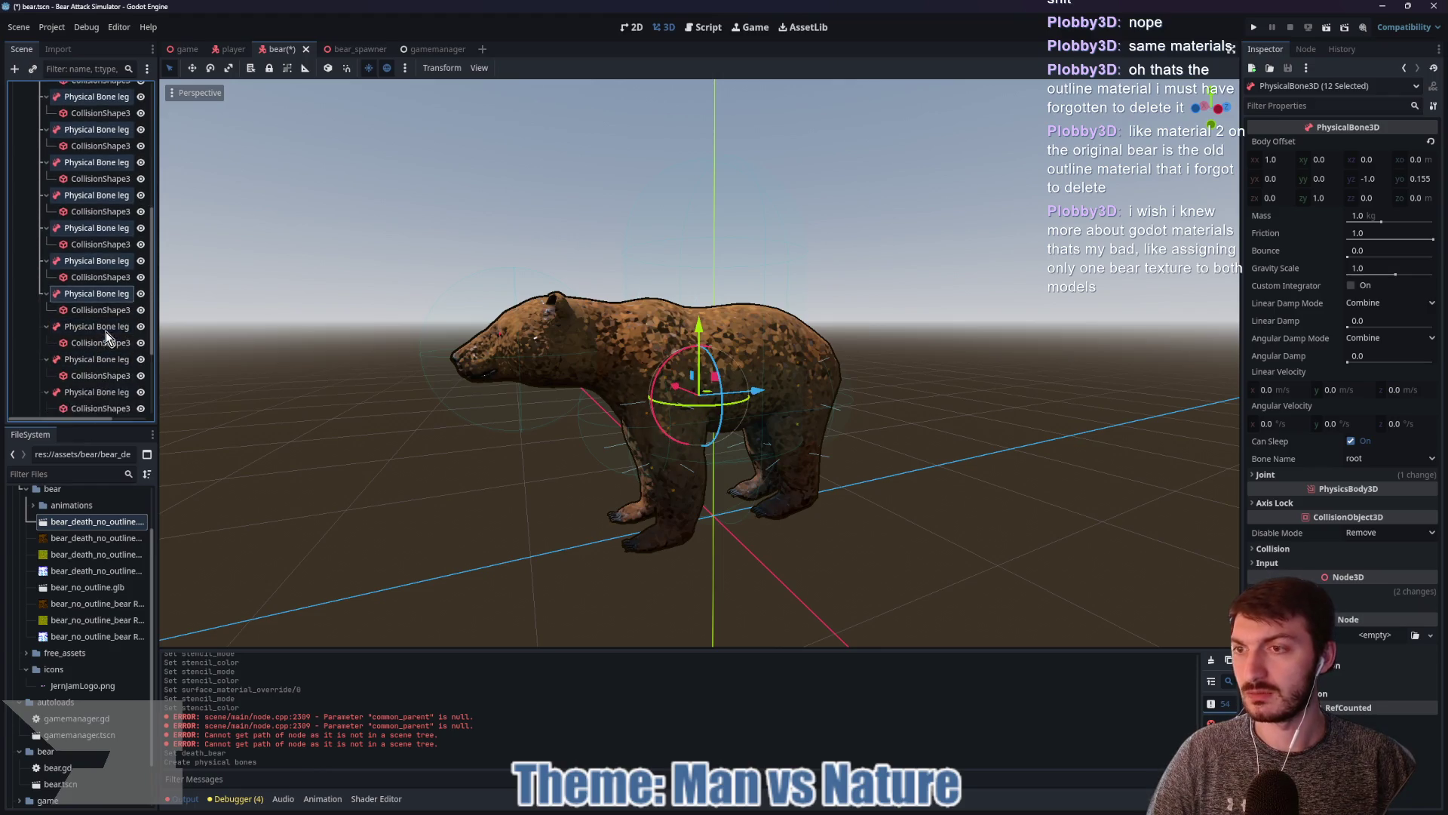
{"action": "scroll", "coordinate": [106, 332], "scroll_direction": "down", "scroll_amount": 1}
{"action": "left_click", "coordinate": [92, 285], "text": "ctrl"}
{"action": "left_click", "coordinate": [88, 318], "text": "ctrl"}
{"action": "left_click", "coordinate": [86, 351], "text": "ctrl"}
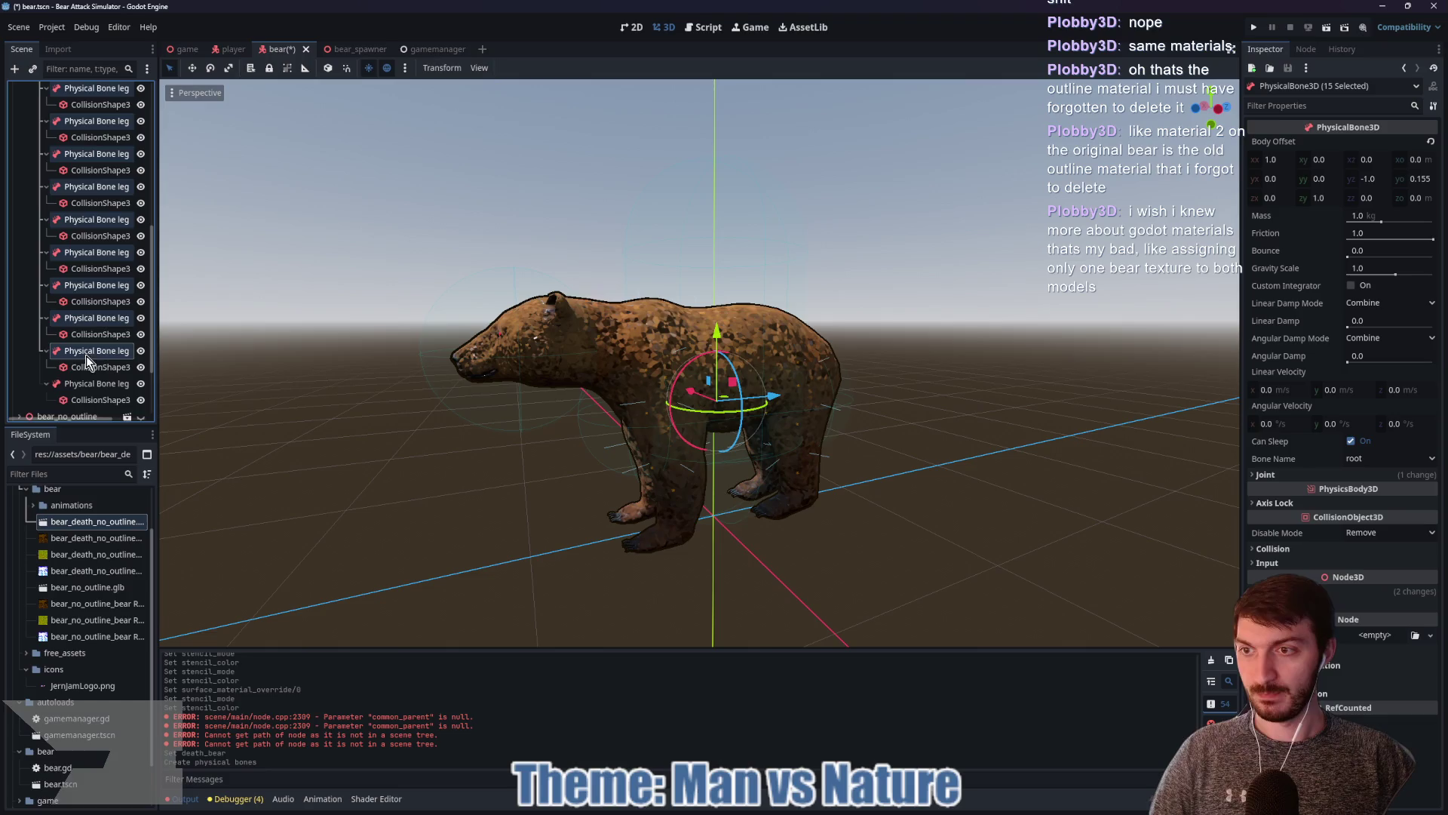
{"action": "scroll", "coordinate": [91, 361], "scroll_direction": "down", "scroll_amount": 2}
{"action": "left_click", "coordinate": [88, 301], "text": "ctrl"}
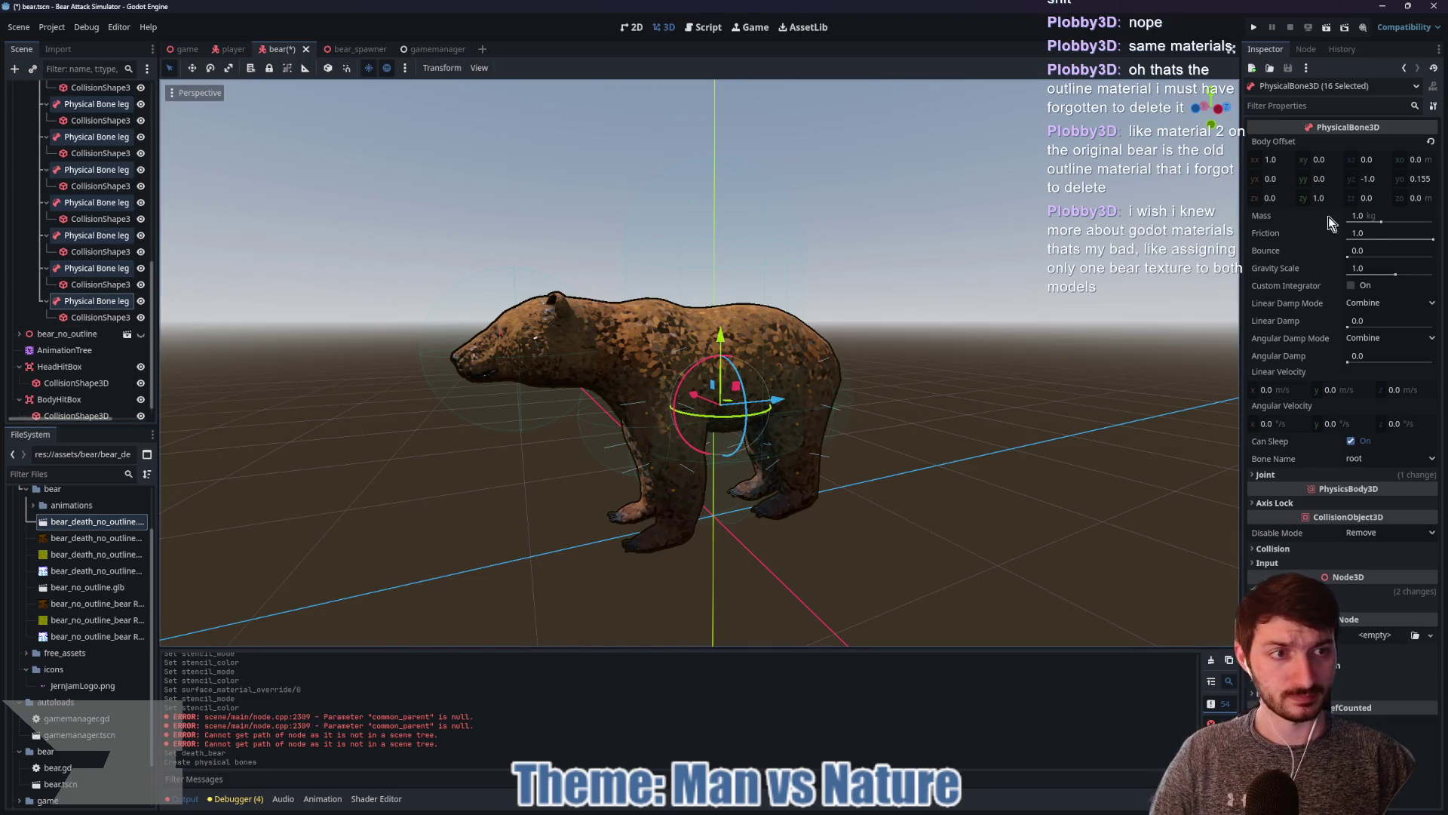
Step: Set friction 0.5, bounce 0.5 and gravity scale -0.25 on all selected physical bones
{"action": "left_click", "coordinate": [1432, 240]}
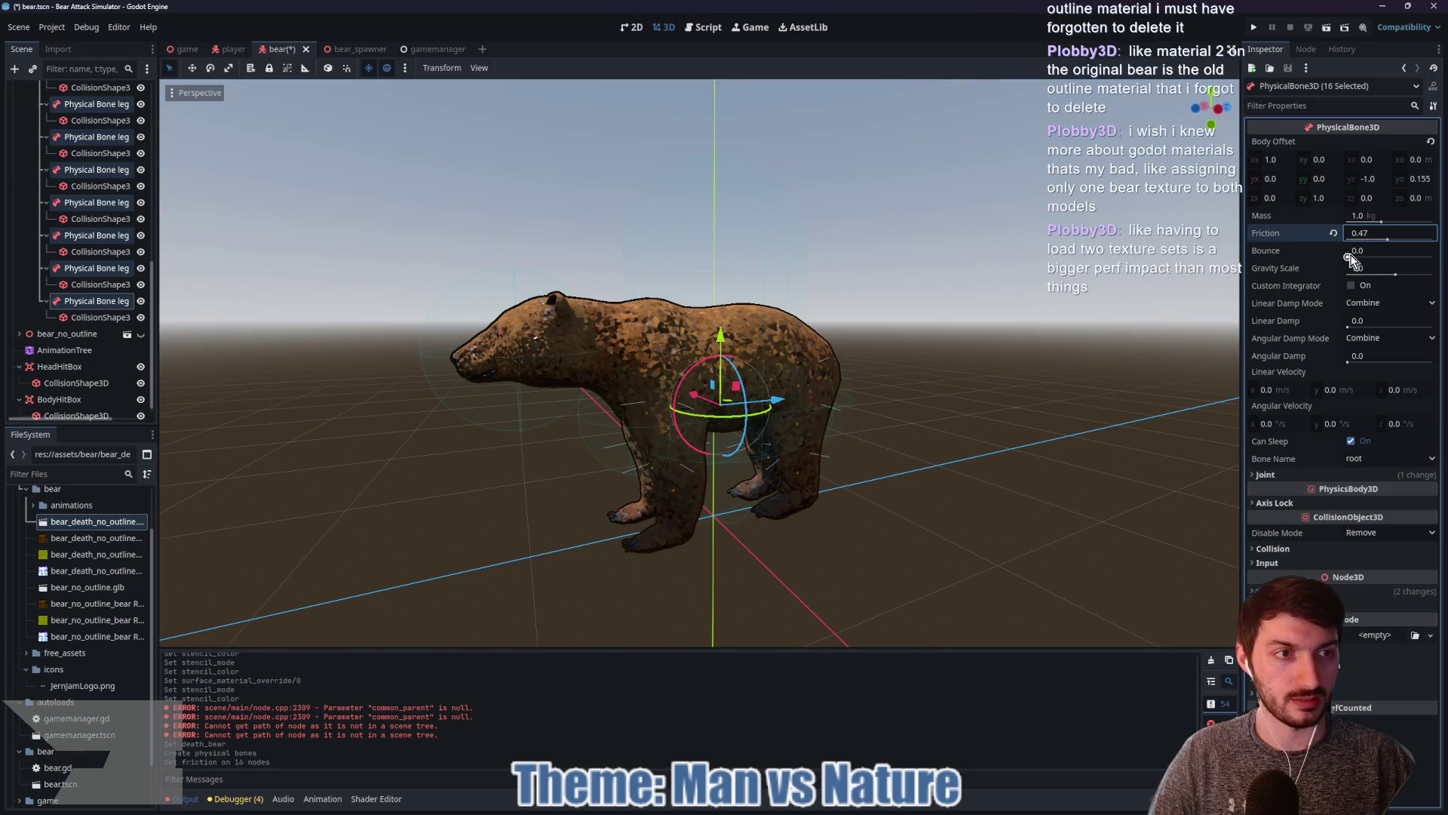
{"action": "left_click_drag", "start_coordinate": [1349, 258], "coordinate": [1375, 259]}
{"action": "left_click", "coordinate": [1371, 235]}
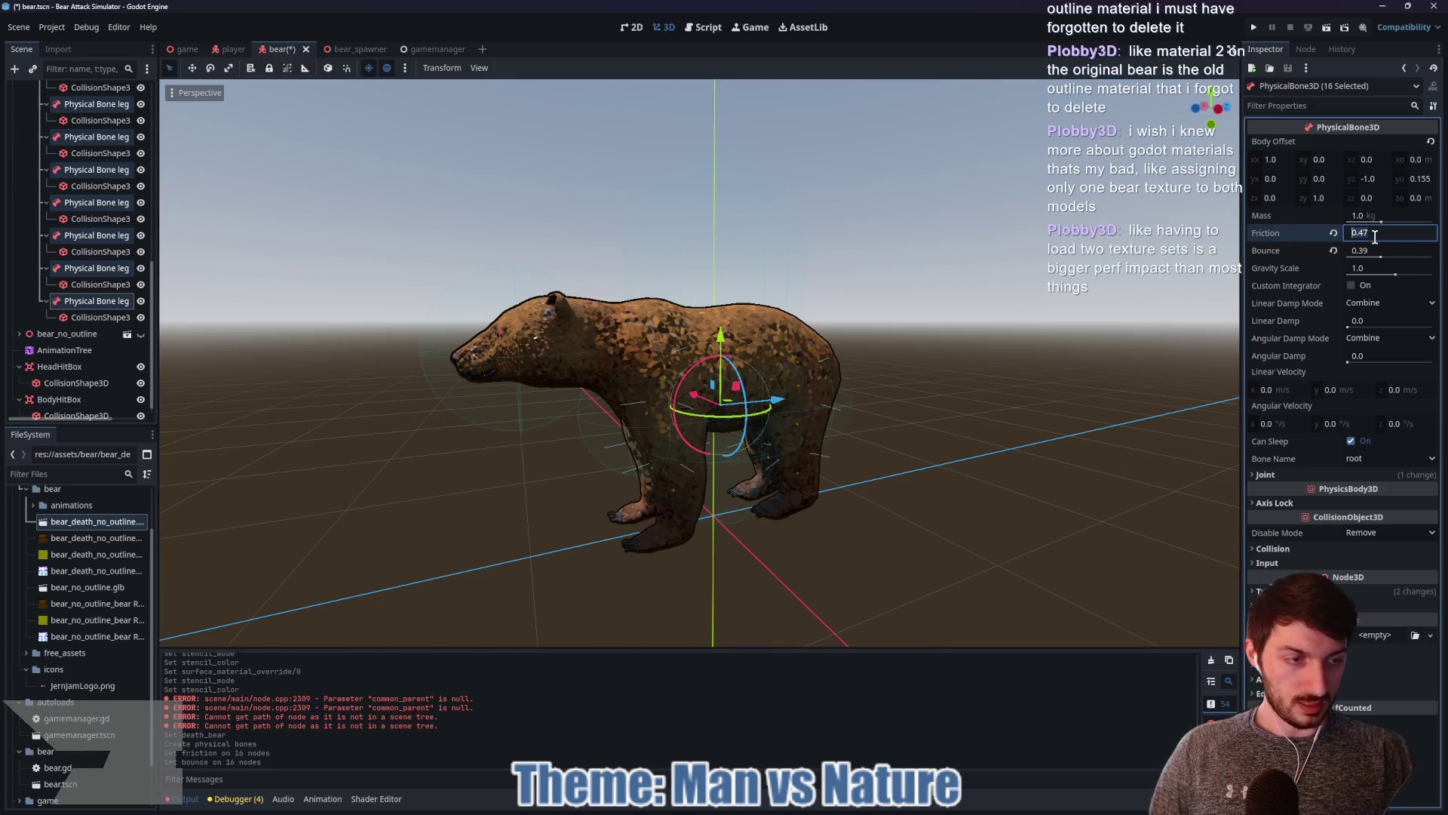
{"action": "type", "text": "5"}
{"action": "key", "text": "Return"}
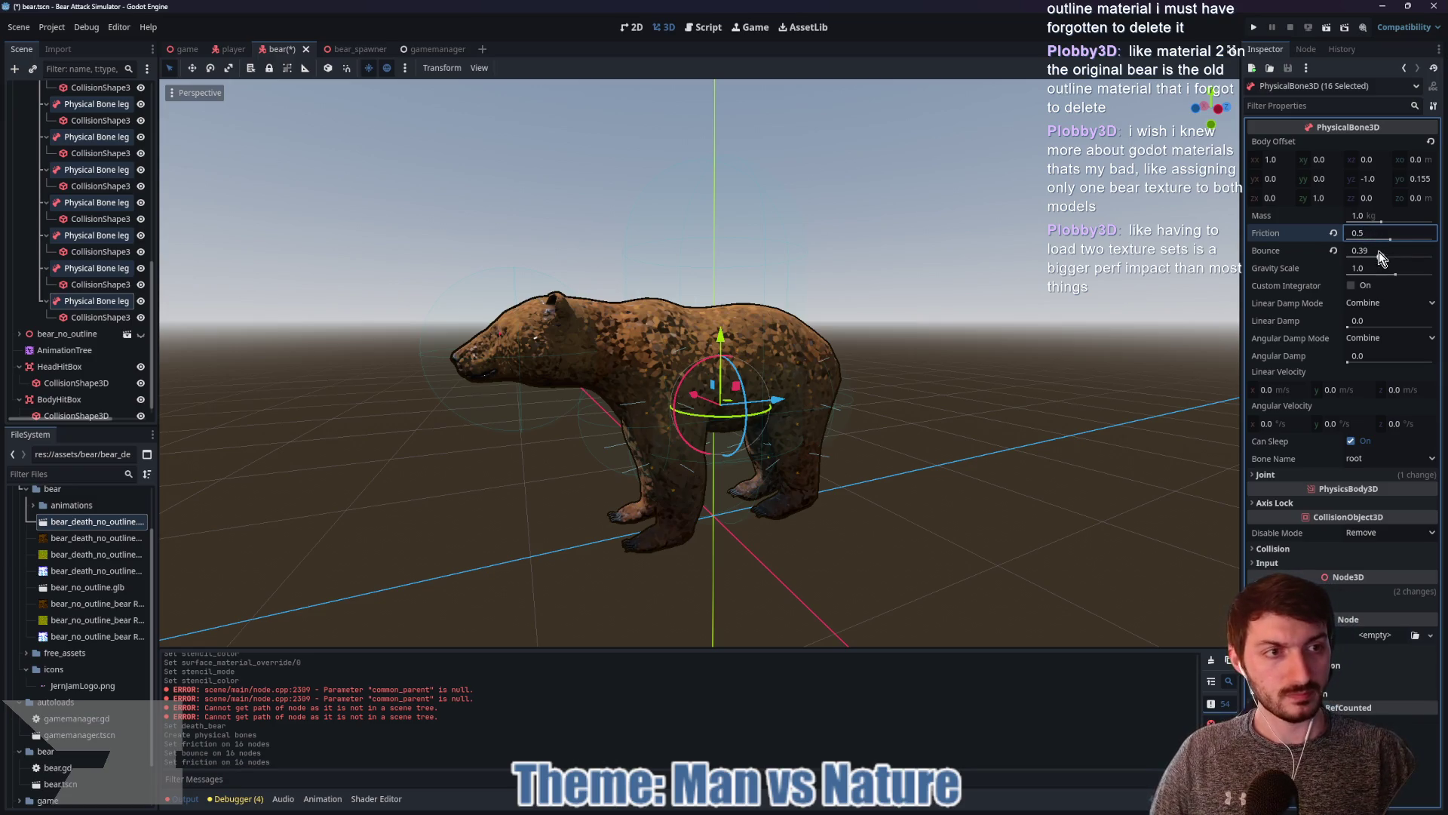
{"action": "left_click", "coordinate": [1375, 250]}
{"action": "key", "text": "Return"}
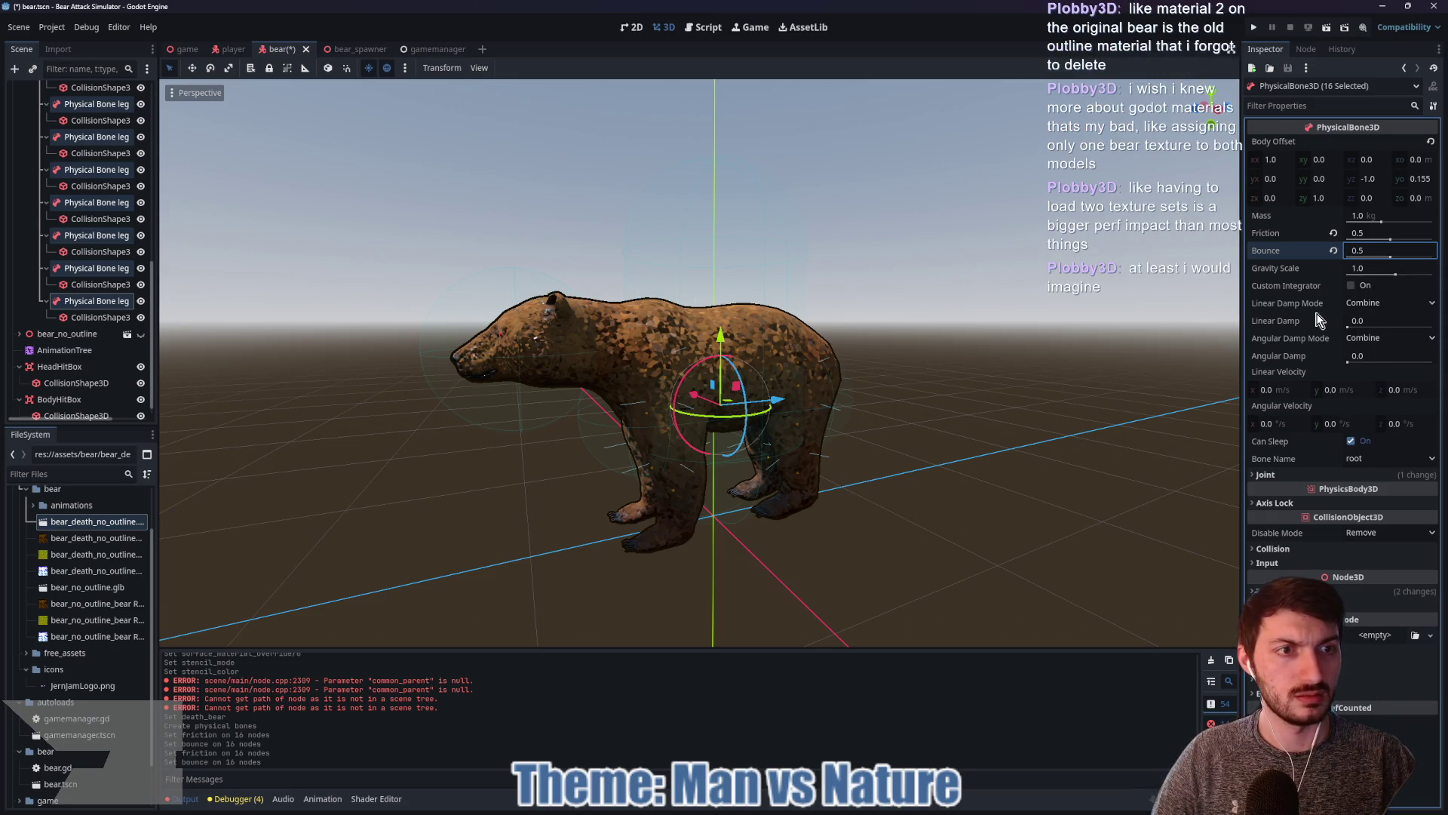
{"action": "left_click_drag", "start_coordinate": [1395, 275], "coordinate": [1391, 275]}
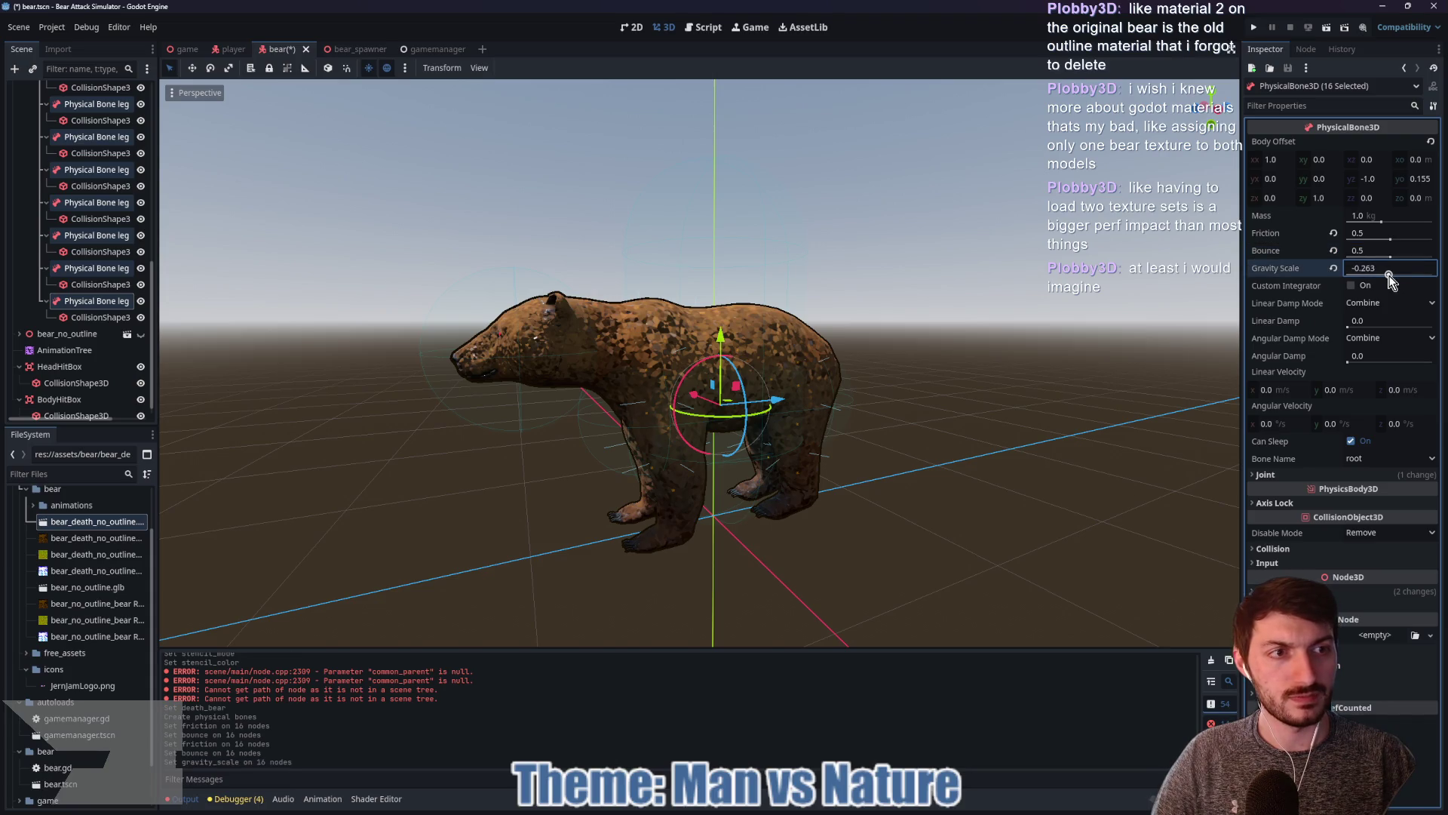
{"action": "type", "text": "-0"}
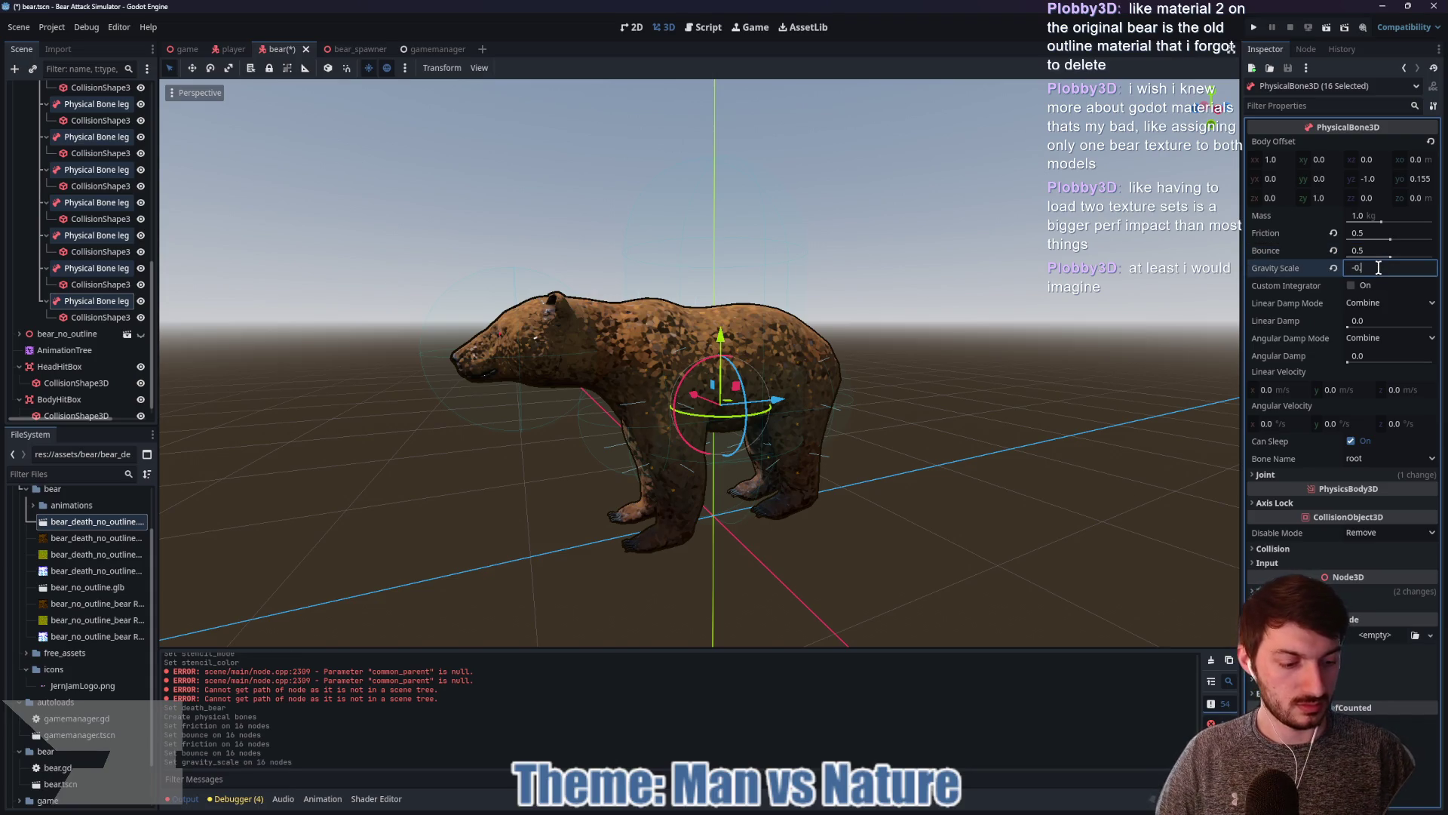
{"action": "type", "text": ".25"}
{"action": "key", "text": "Return"}
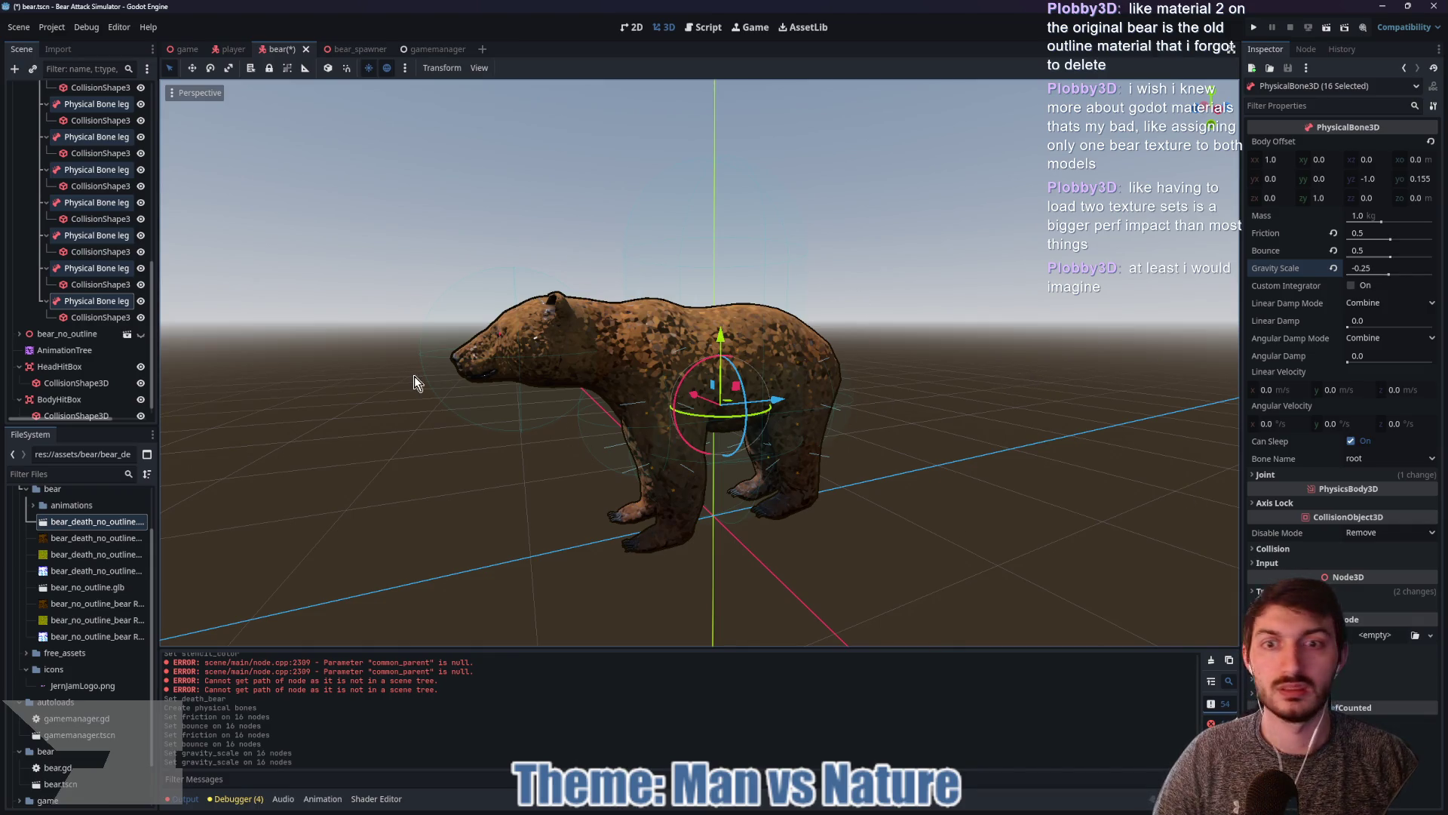
{"action": "scroll", "coordinate": [90, 309], "scroll_direction": "up", "scroll_amount": 10}
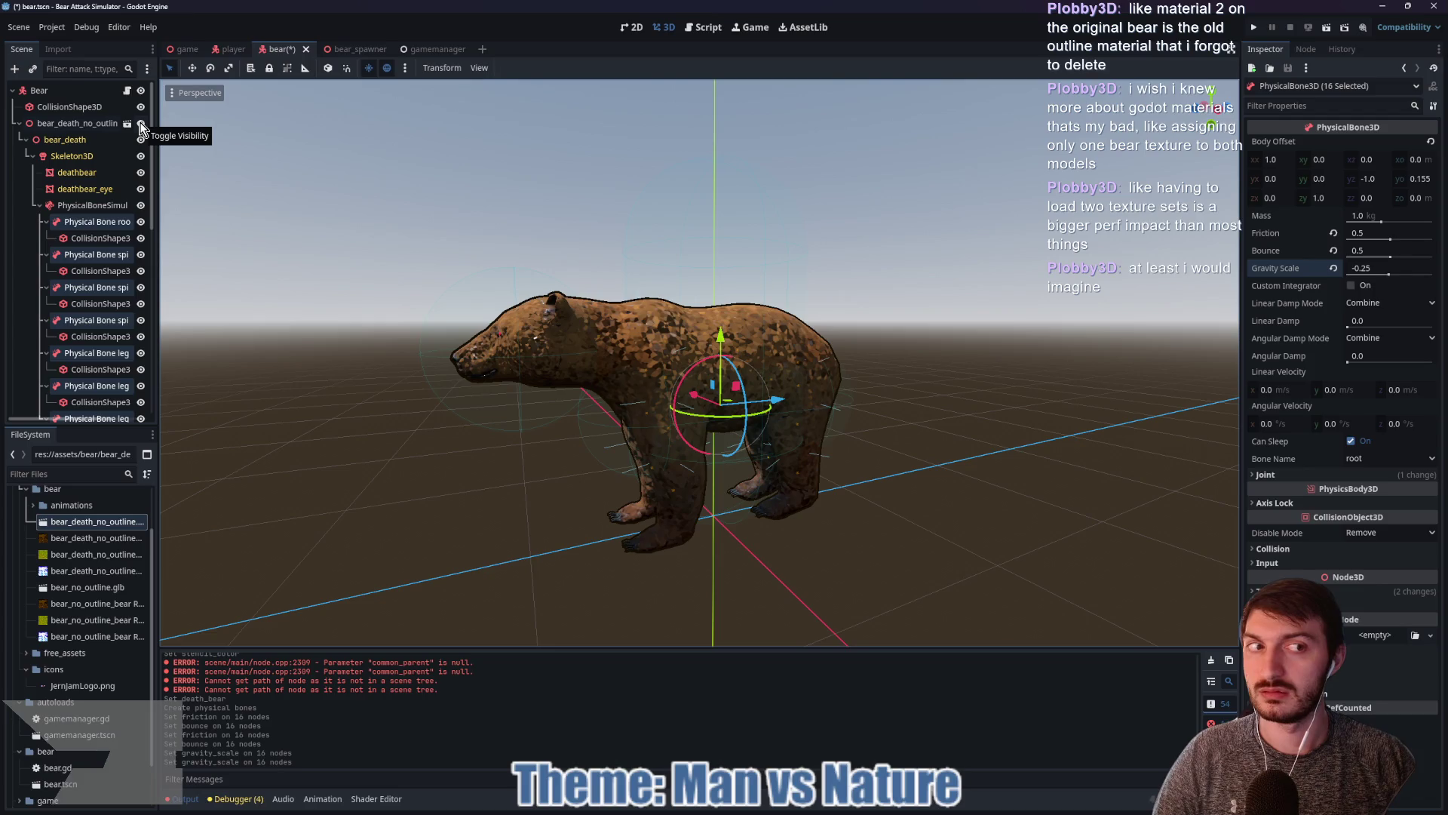
Step: Set every bone's joint type to ConeJoint and save the bear scene
{"action": "left_click", "coordinate": [1318, 474]}
{"action": "left_click", "coordinate": [1369, 490]}
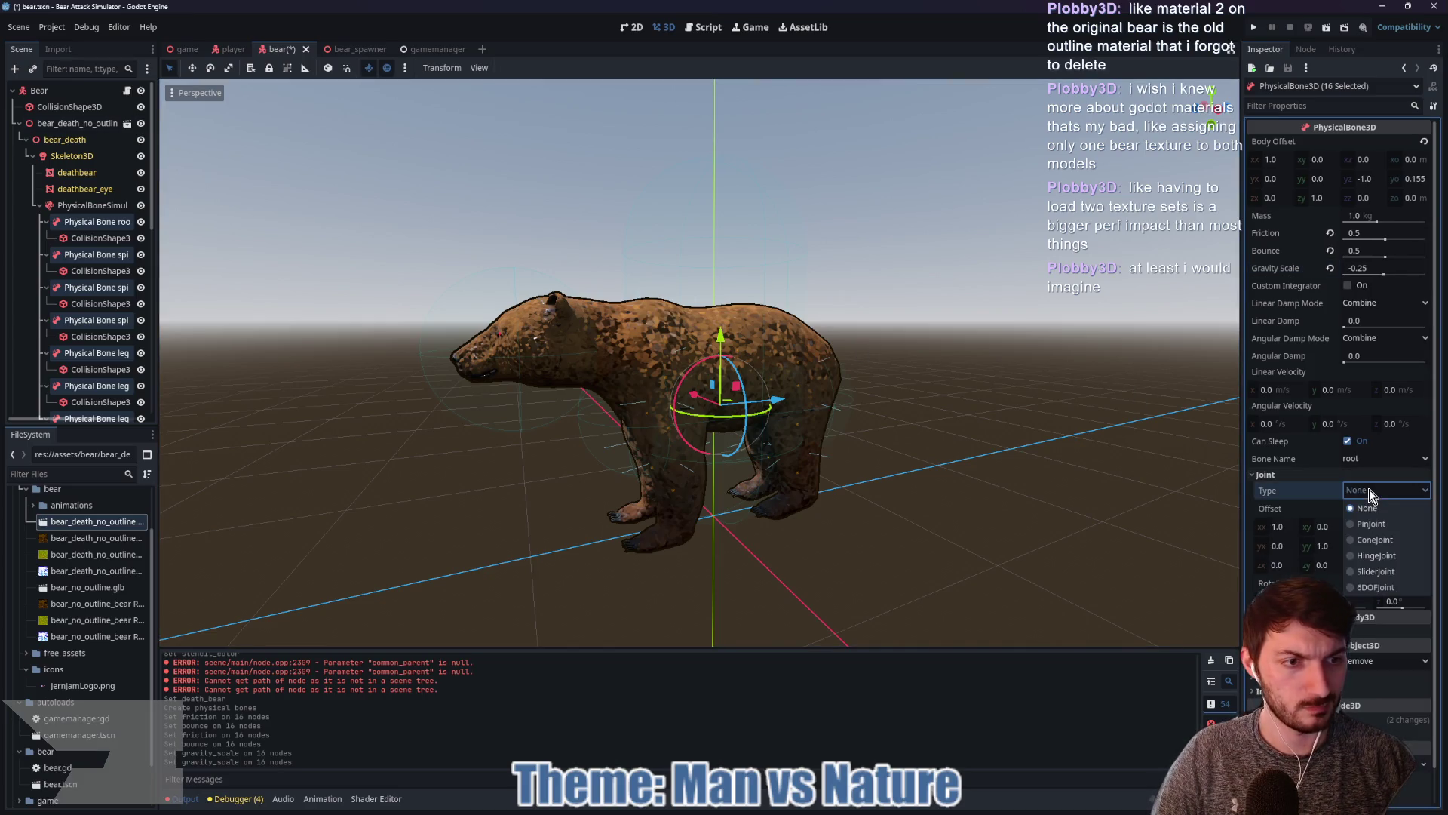
{"action": "left_click", "coordinate": [1378, 540]}
{"action": "key", "text": "ctrl+s"}
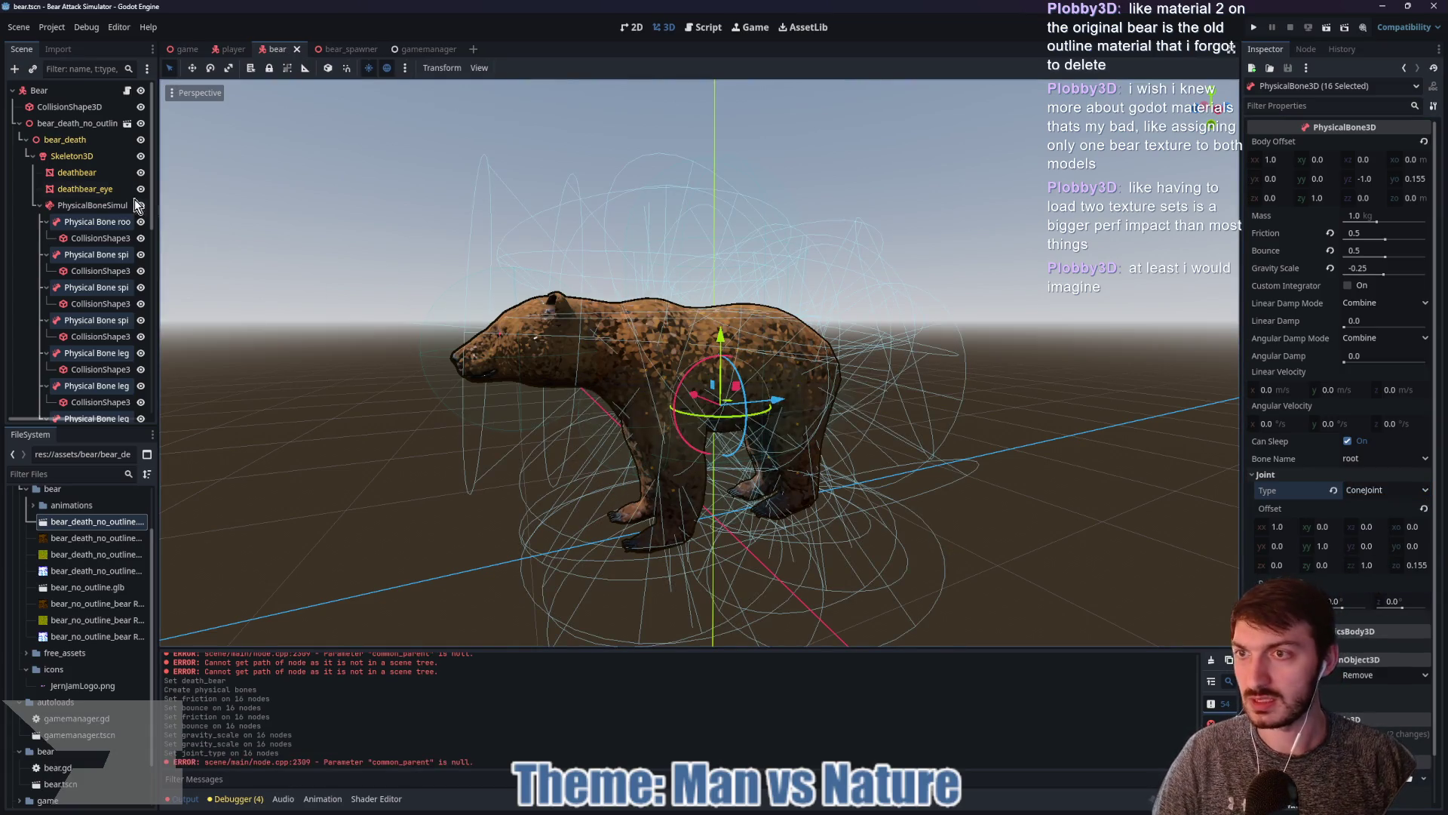
Step: Hide the death bear model and show the regular bear model
{"action": "left_click", "coordinate": [142, 124]}
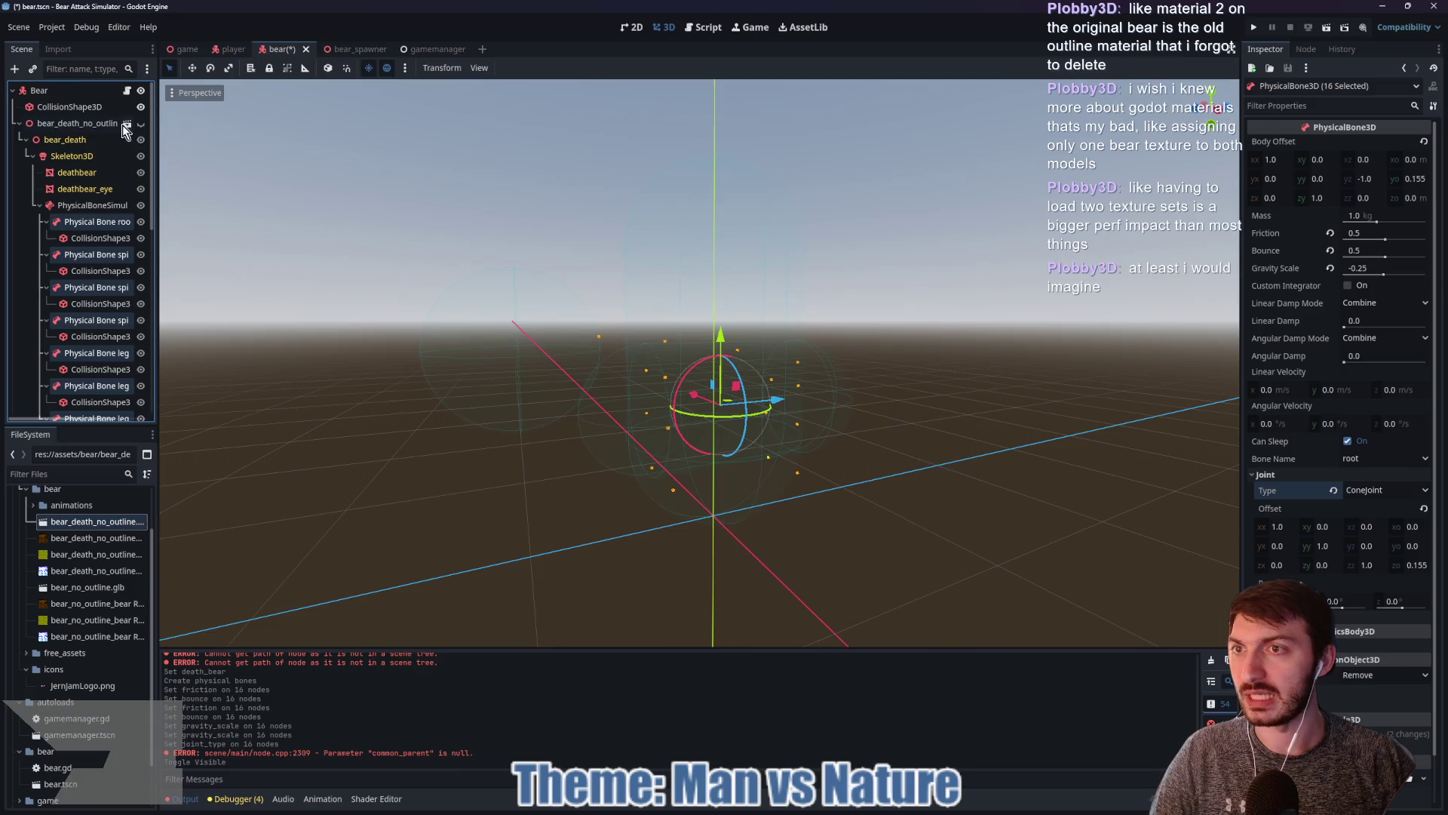
{"action": "left_click", "coordinate": [70, 124]}
{"action": "left_click", "coordinate": [18, 124]}
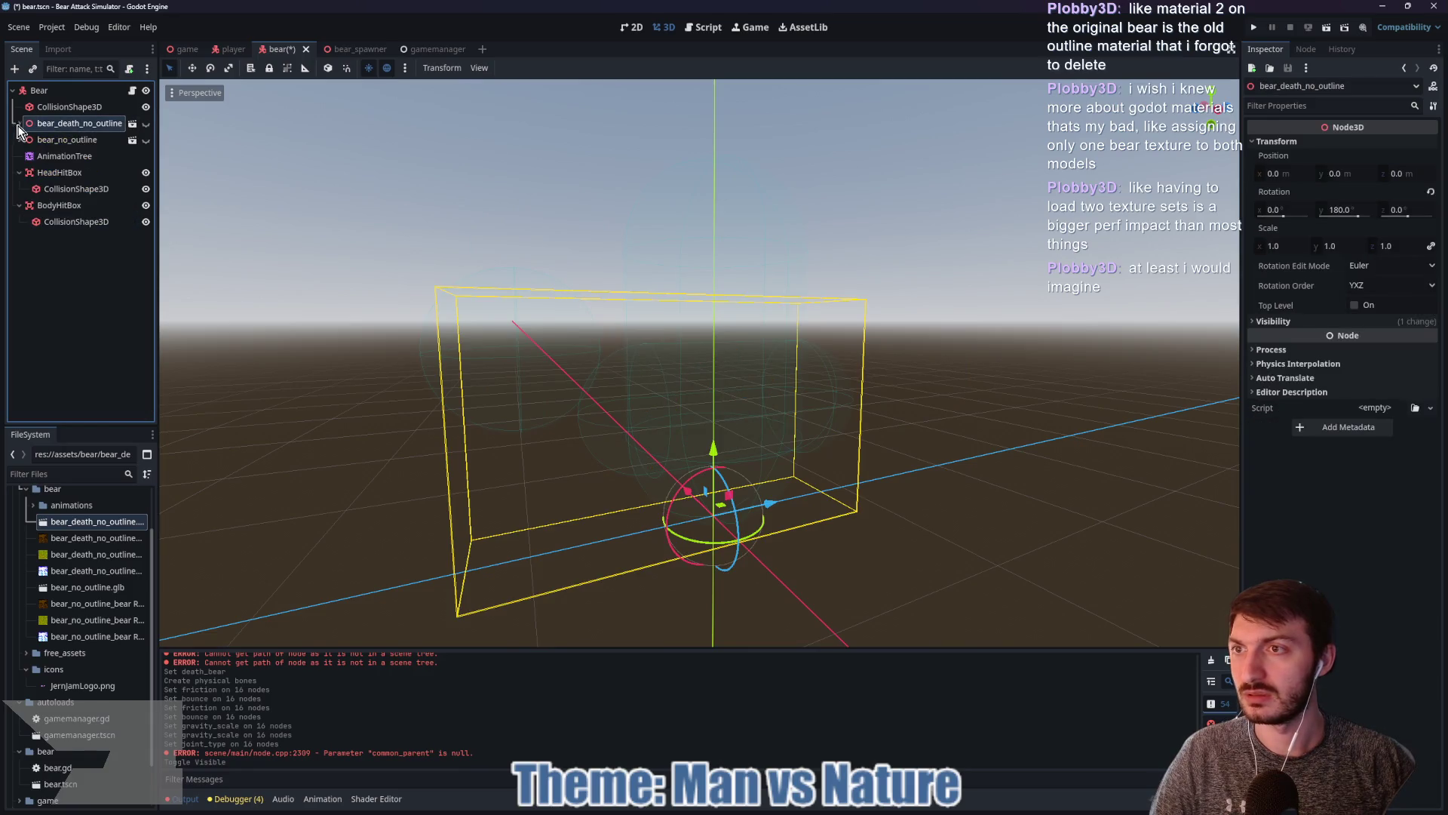
{"action": "left_click", "coordinate": [144, 140]}
Step: Make the PhysicalBoneSimulator3D the Bear's Rag Doll Skeleton and save
{"action": "left_click", "coordinate": [80, 96]}
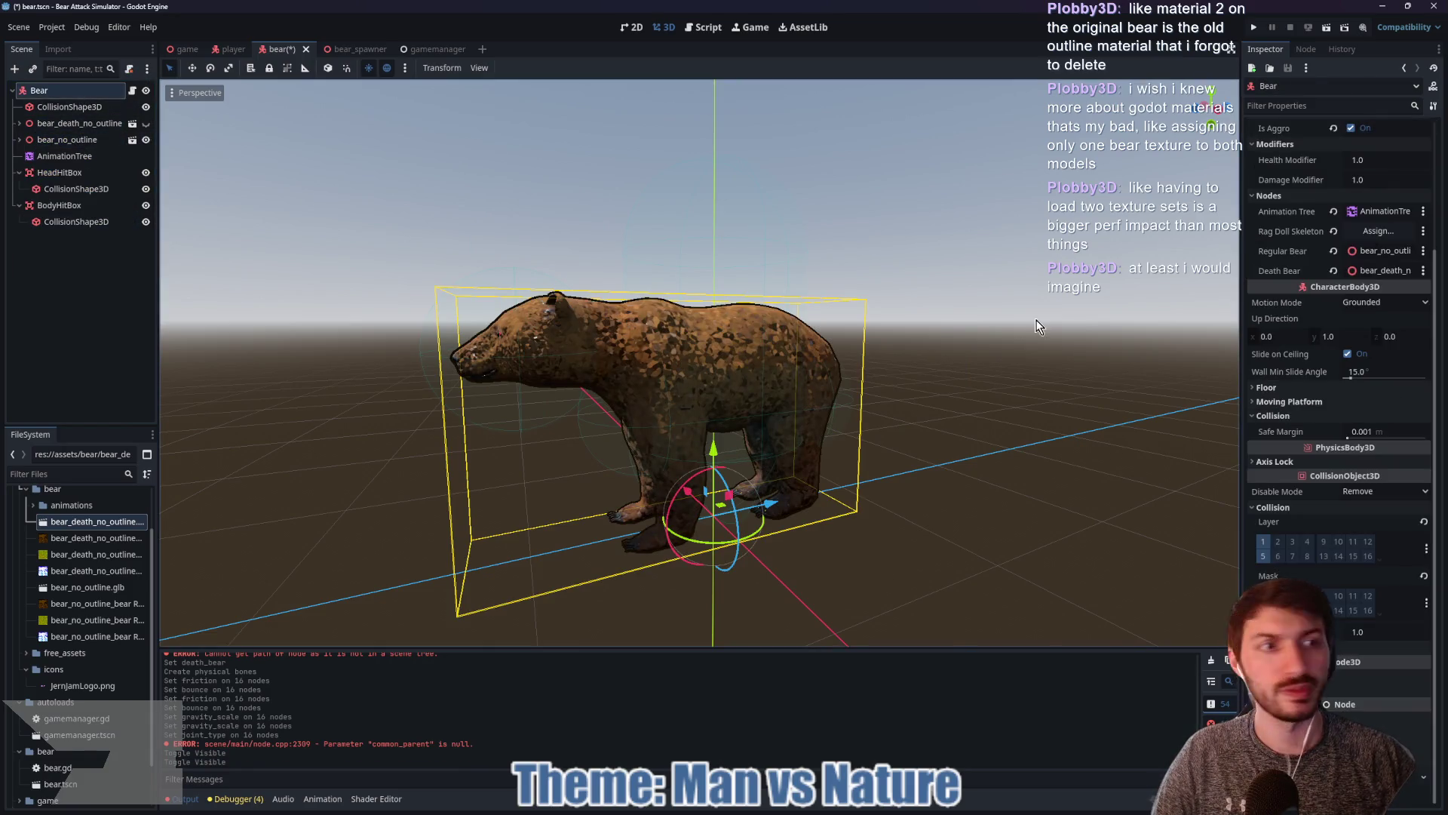
{"action": "left_click", "coordinate": [1378, 231]}
{"action": "left_click", "coordinate": [690, 333]}
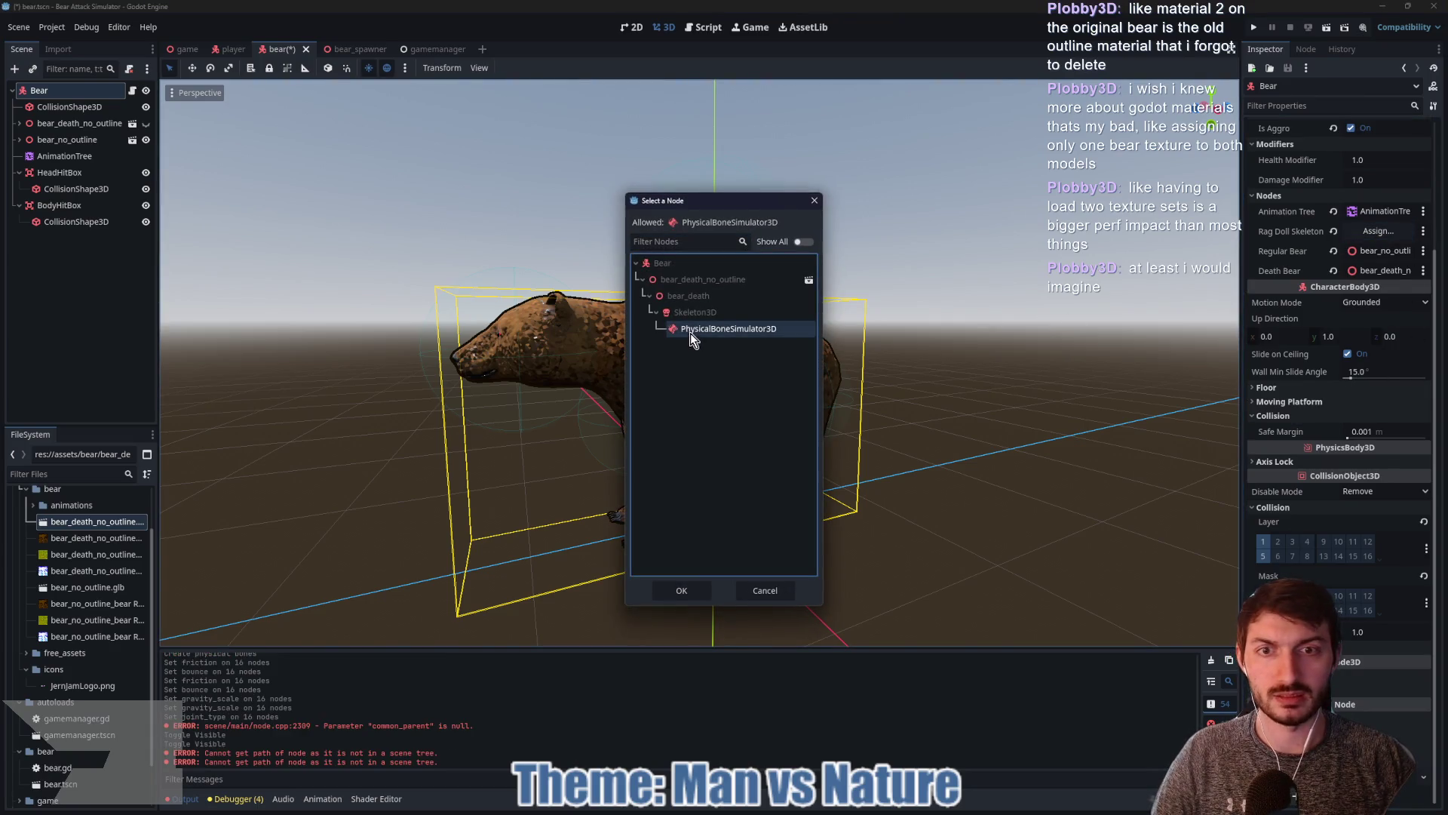
{"action": "left_click", "coordinate": [685, 592]}
{"action": "key", "text": "ctrl+s"}
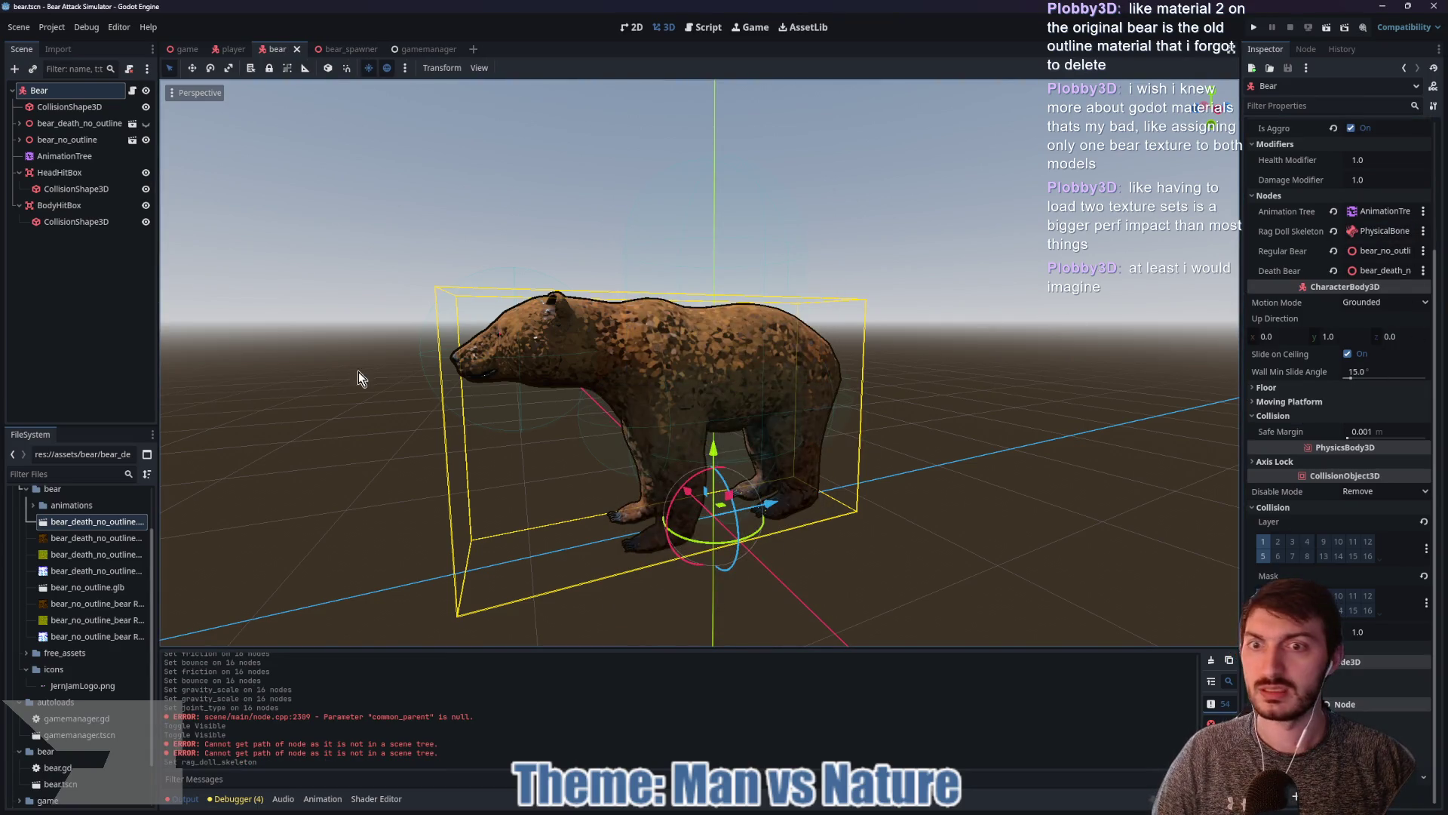
Step: Move the BodyHitBox capsule collision shape up by about 0.054
{"action": "left_click", "coordinate": [78, 190]}
{"action": "mouse_move", "coordinate": [340, 347]}
{"action": "left_mouse_down"}
{"action": "mouse_move", "coordinate": [472, 356]}
{"action": "mouse_move", "coordinate": [380, 343]}
{"action": "left_mouse_up"}
{"action": "left_click", "coordinate": [66, 228]}
{"action": "left_click_drag", "start_coordinate": [476, 325], "coordinate": [596, 316]}
{"action": "mouse_move", "coordinate": [726, 336]}
{"action": "left_mouse_down"}
{"action": "mouse_move", "coordinate": [722, 301]}
{"action": "mouse_move", "coordinate": [944, 378]}
{"action": "mouse_move", "coordinate": [1131, 383]}
{"action": "mouse_move", "coordinate": [871, 372]}
{"action": "left_mouse_up"}
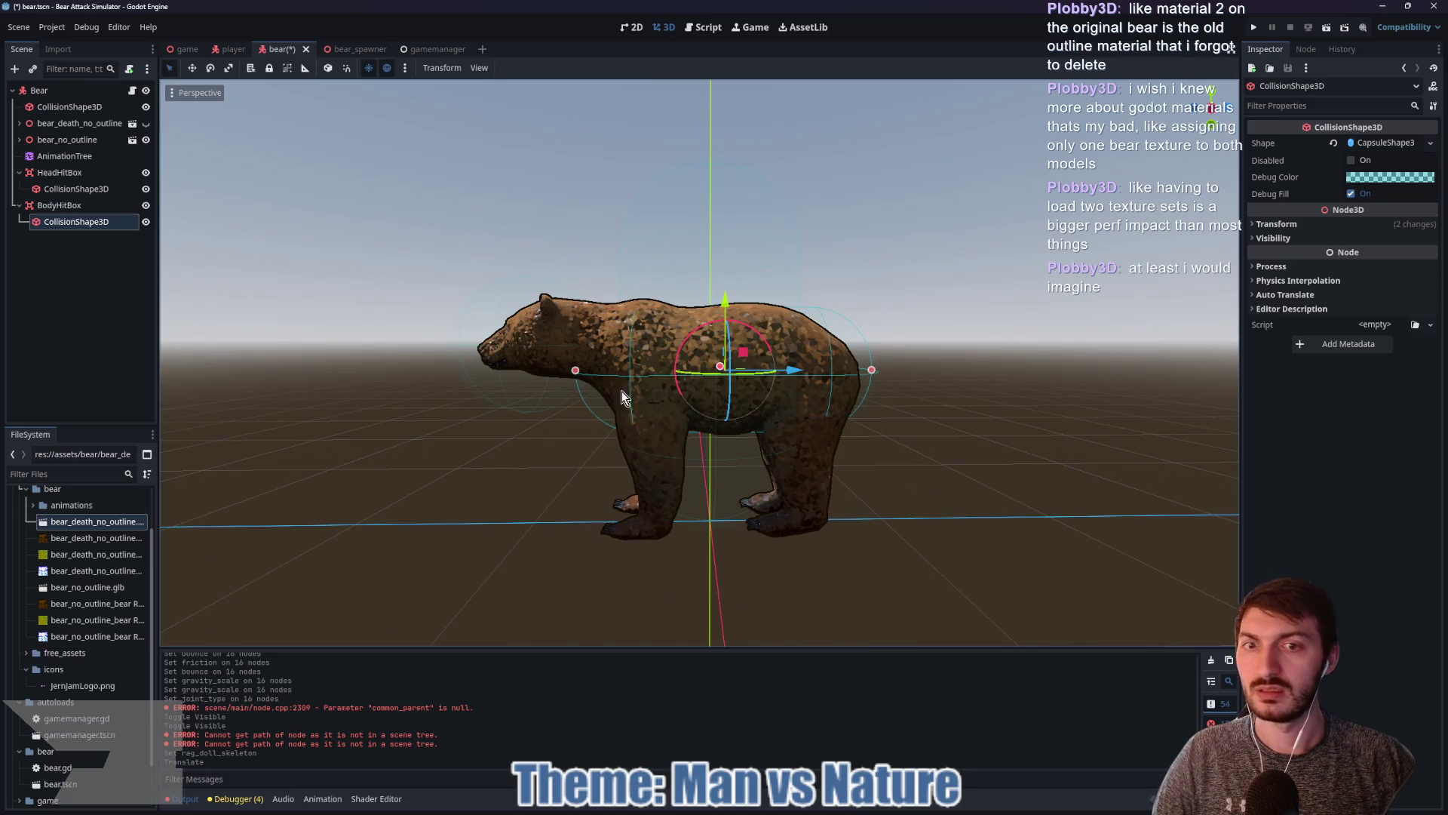
{"action": "mouse_move", "coordinate": [621, 391]}
{"action": "left_mouse_down"}
{"action": "mouse_move", "coordinate": [755, 400]}
{"action": "mouse_move", "coordinate": [618, 408]}
{"action": "mouse_move", "coordinate": [755, 423]}
{"action": "mouse_move", "coordinate": [438, 434]}
{"action": "left_mouse_up"}
Step: Assign the bear's AnimationPlayer to the AnimationTree and save the scene
{"action": "left_click", "coordinate": [124, 155]}
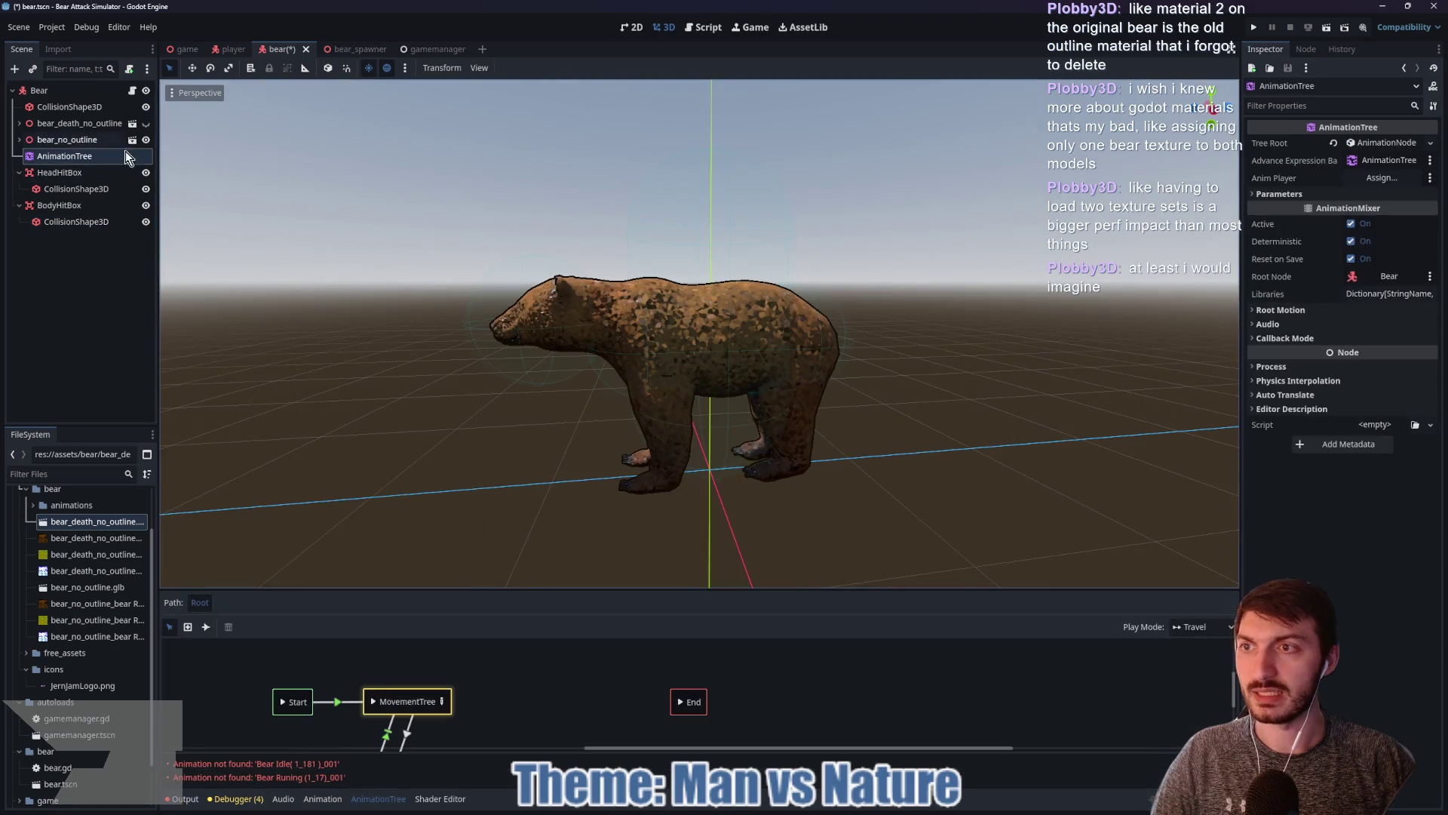
{"action": "left_click", "coordinate": [1382, 178]}
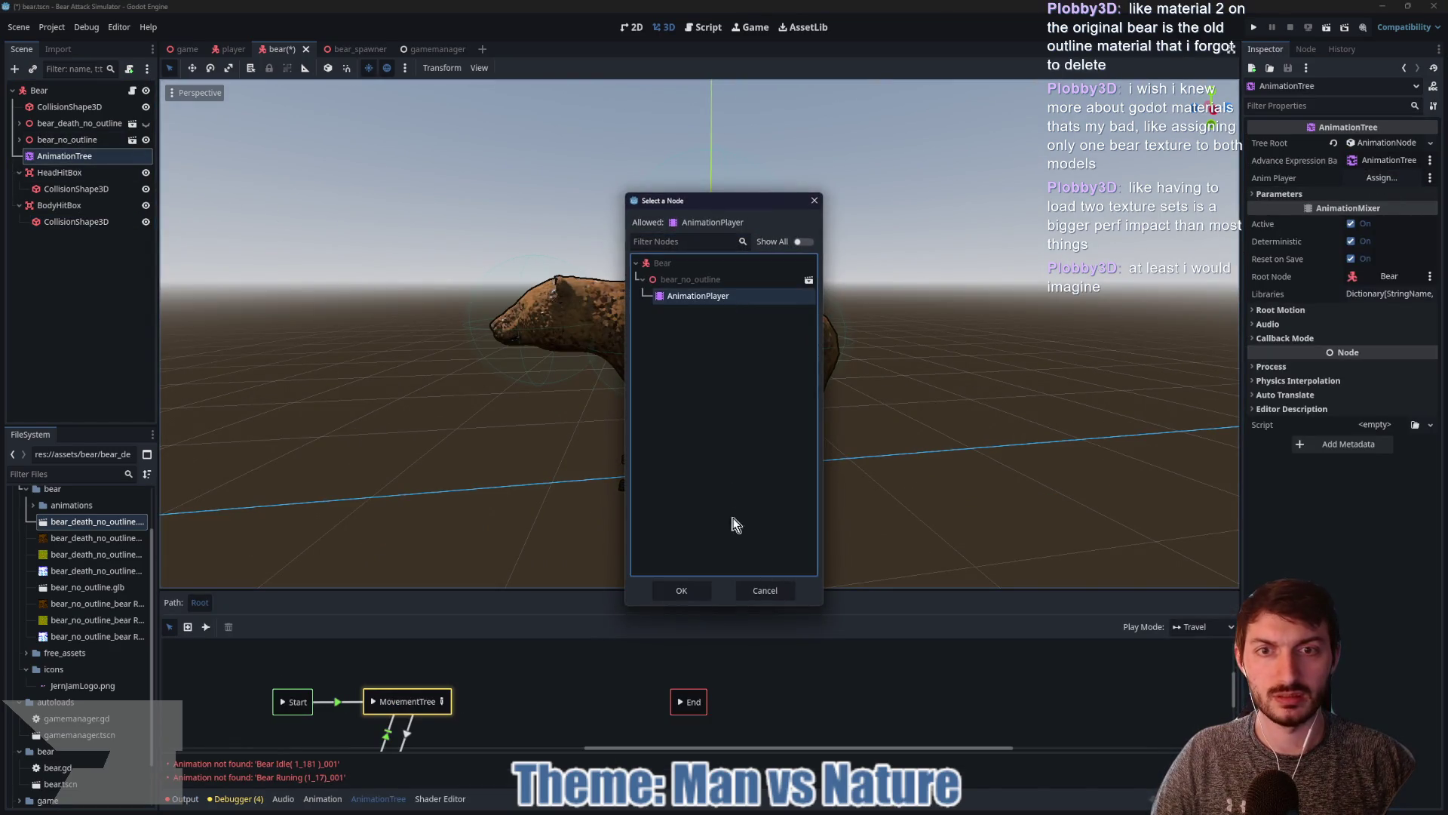
{"action": "left_click", "coordinate": [681, 592]}
{"action": "key", "text": "ctrl+s"}
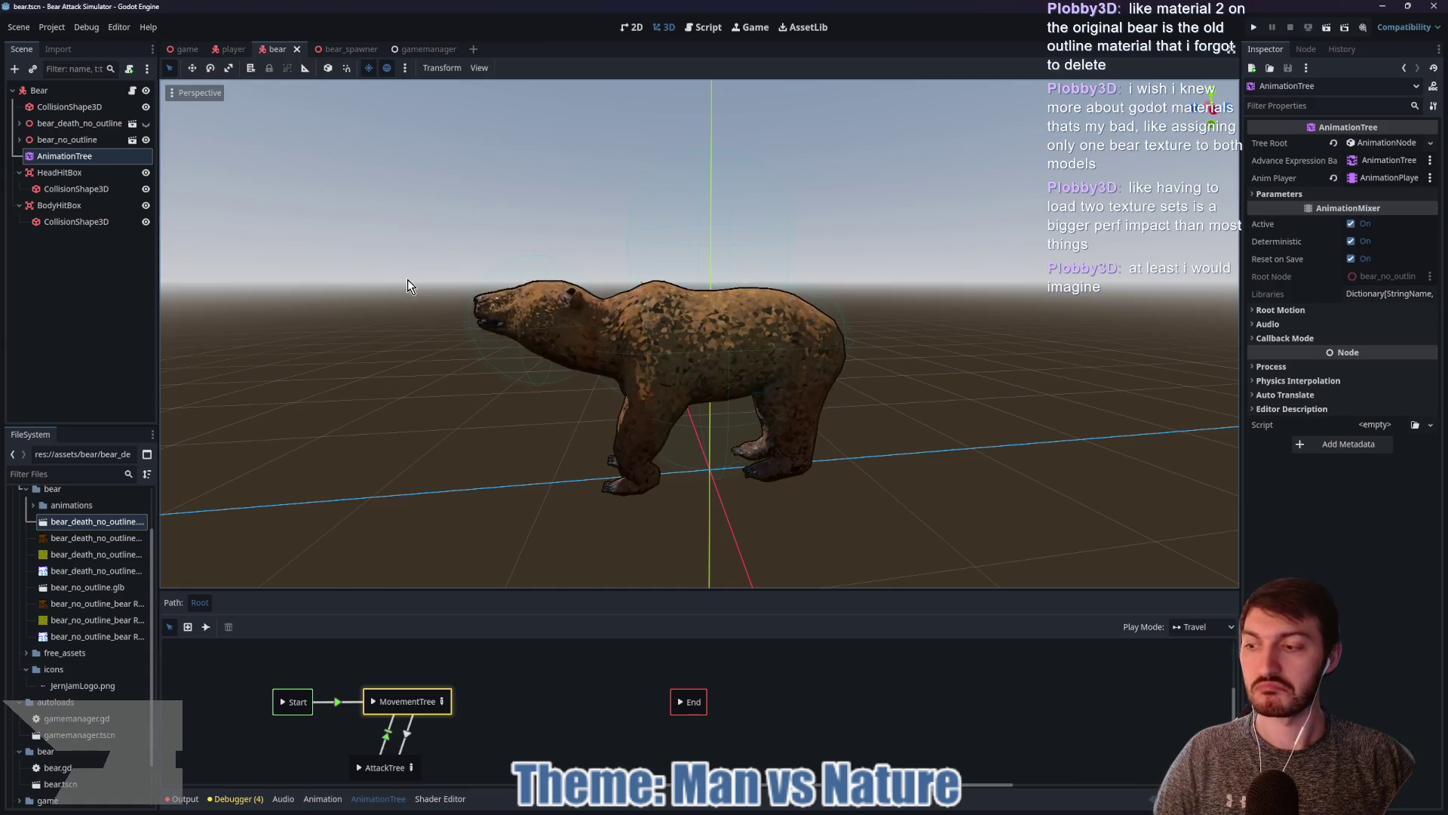
Step: Run the game scene, start a round from the main menu, then stop it with F8
{"action": "left_click", "coordinate": [185, 49]}
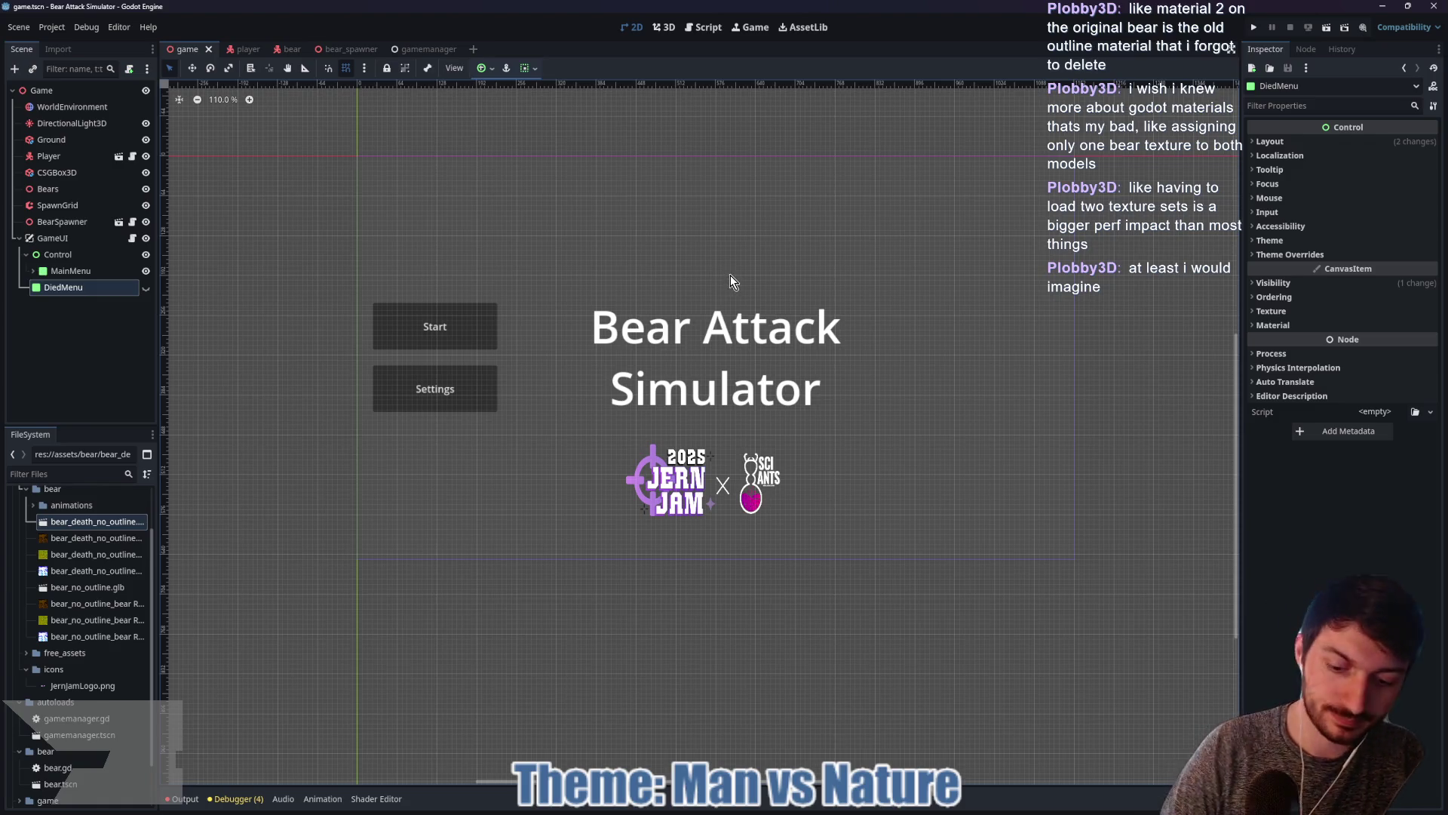
{"action": "key", "text": "F5"}
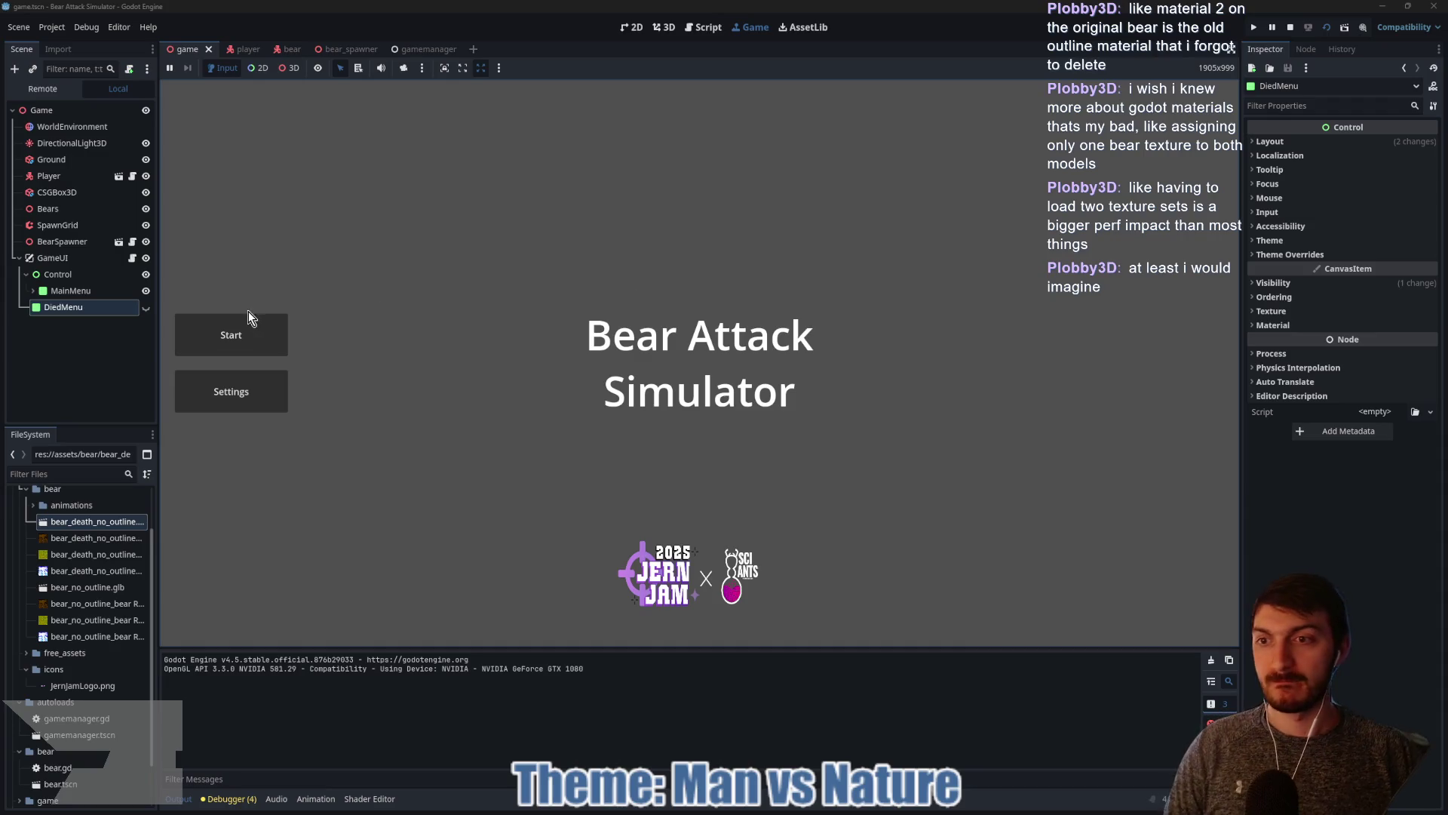
{"action": "left_click", "coordinate": [248, 316]}
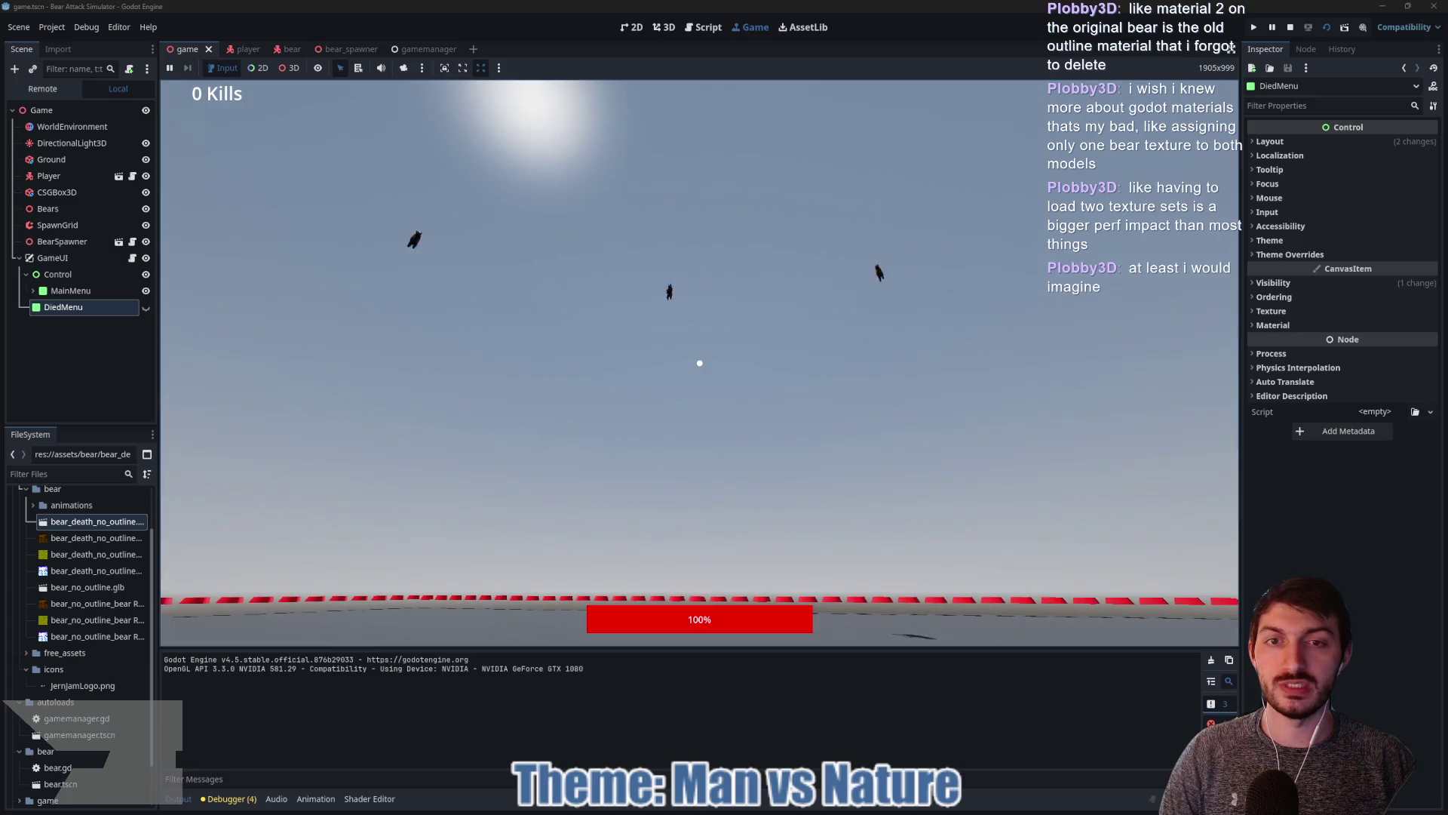
{"action": "key", "text": "F8"}
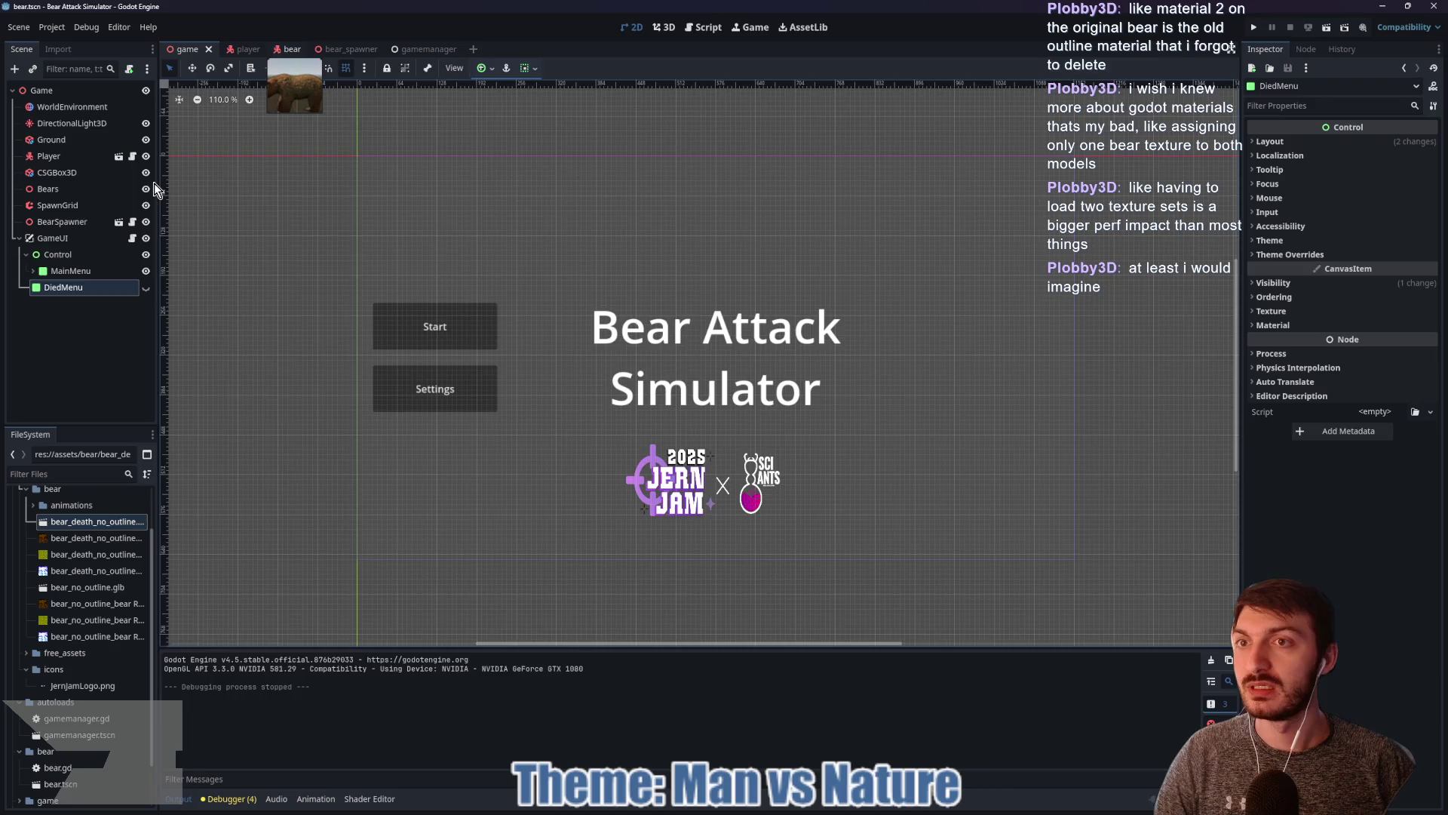
Step: In the bear scene, uncheck Active on bear_death_no_outline's PhysicalBoneSimulator3D
{"action": "left_click", "coordinate": [289, 49]}
{"action": "left_click", "coordinate": [60, 122]}
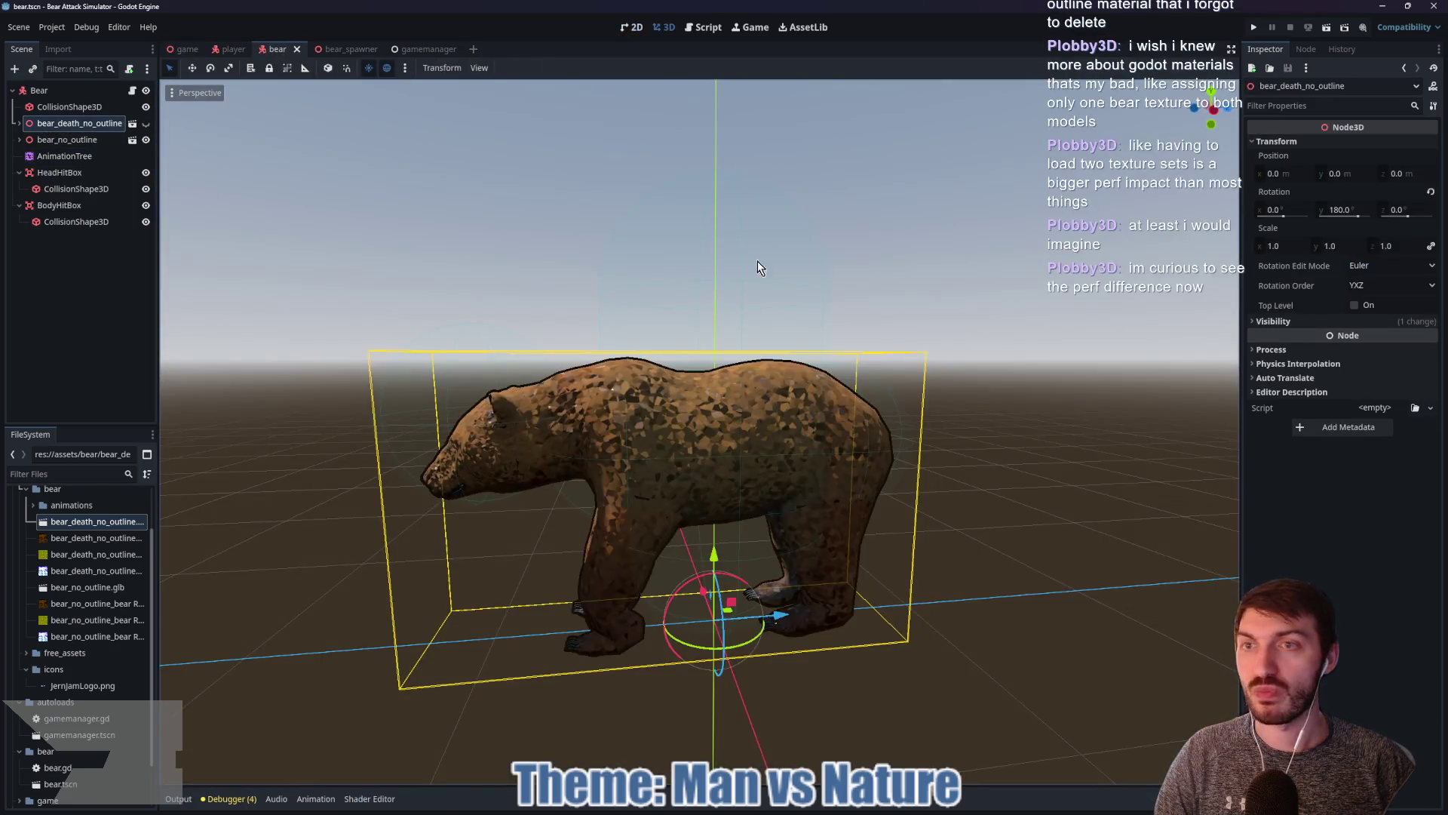
{"action": "left_click", "coordinate": [18, 122]}
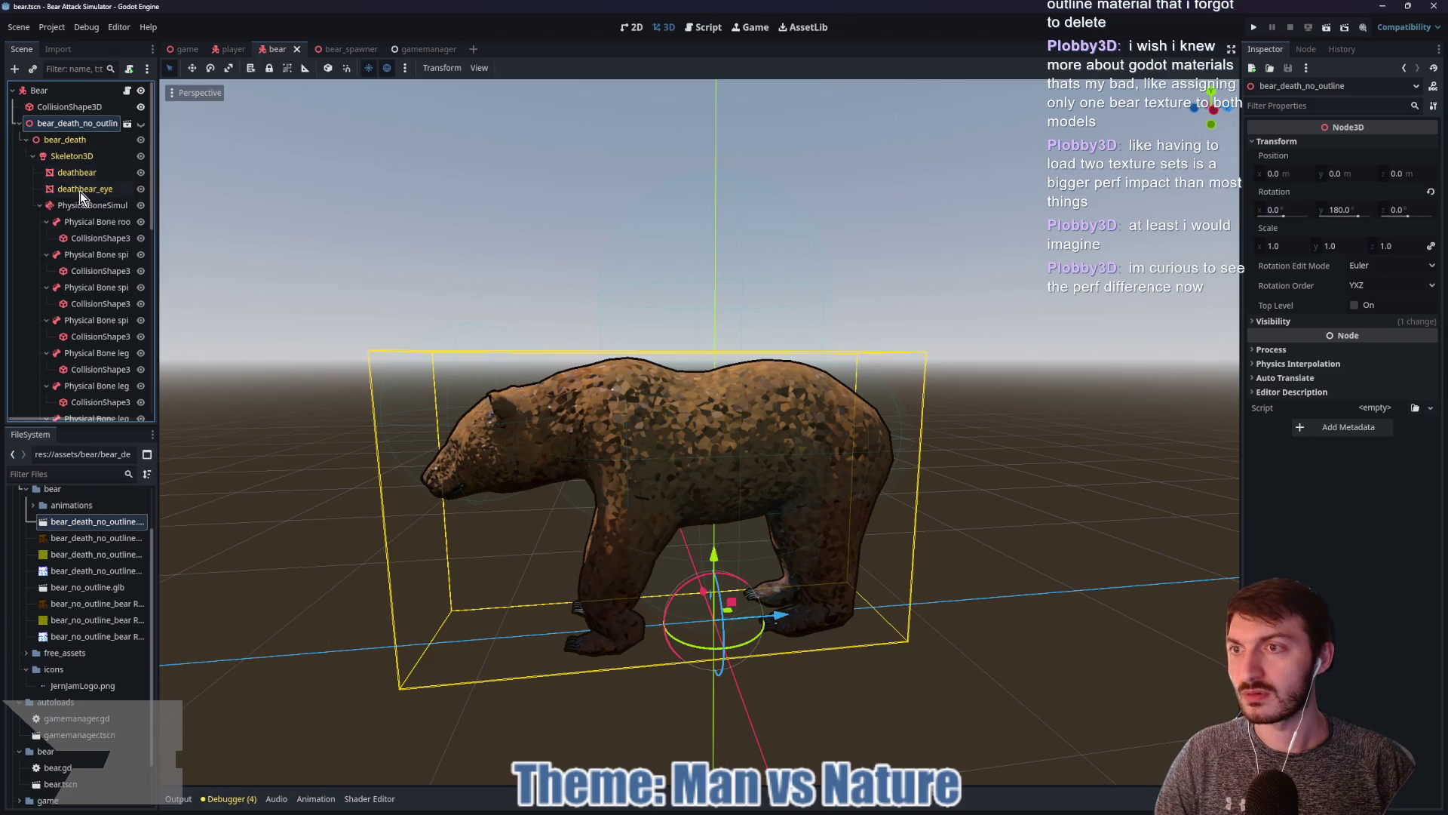
{"action": "left_click", "coordinate": [79, 204]}
{"action": "left_click", "coordinate": [1351, 143]}
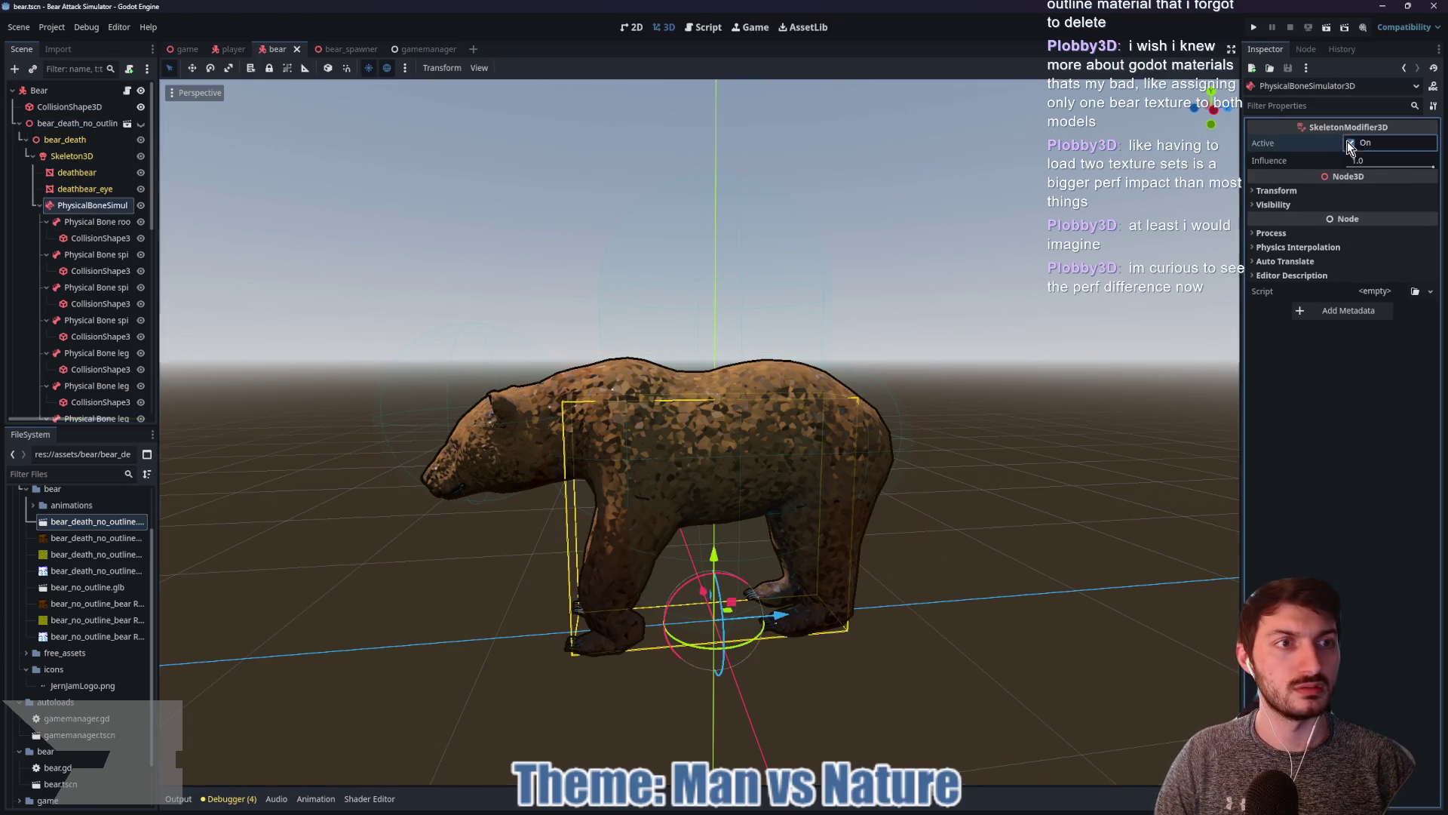
Step: Collapse the bear's scene tree nodes and go back to the game scene
{"action": "left_click", "coordinate": [19, 123]}
{"action": "left_click", "coordinate": [22, 141]}
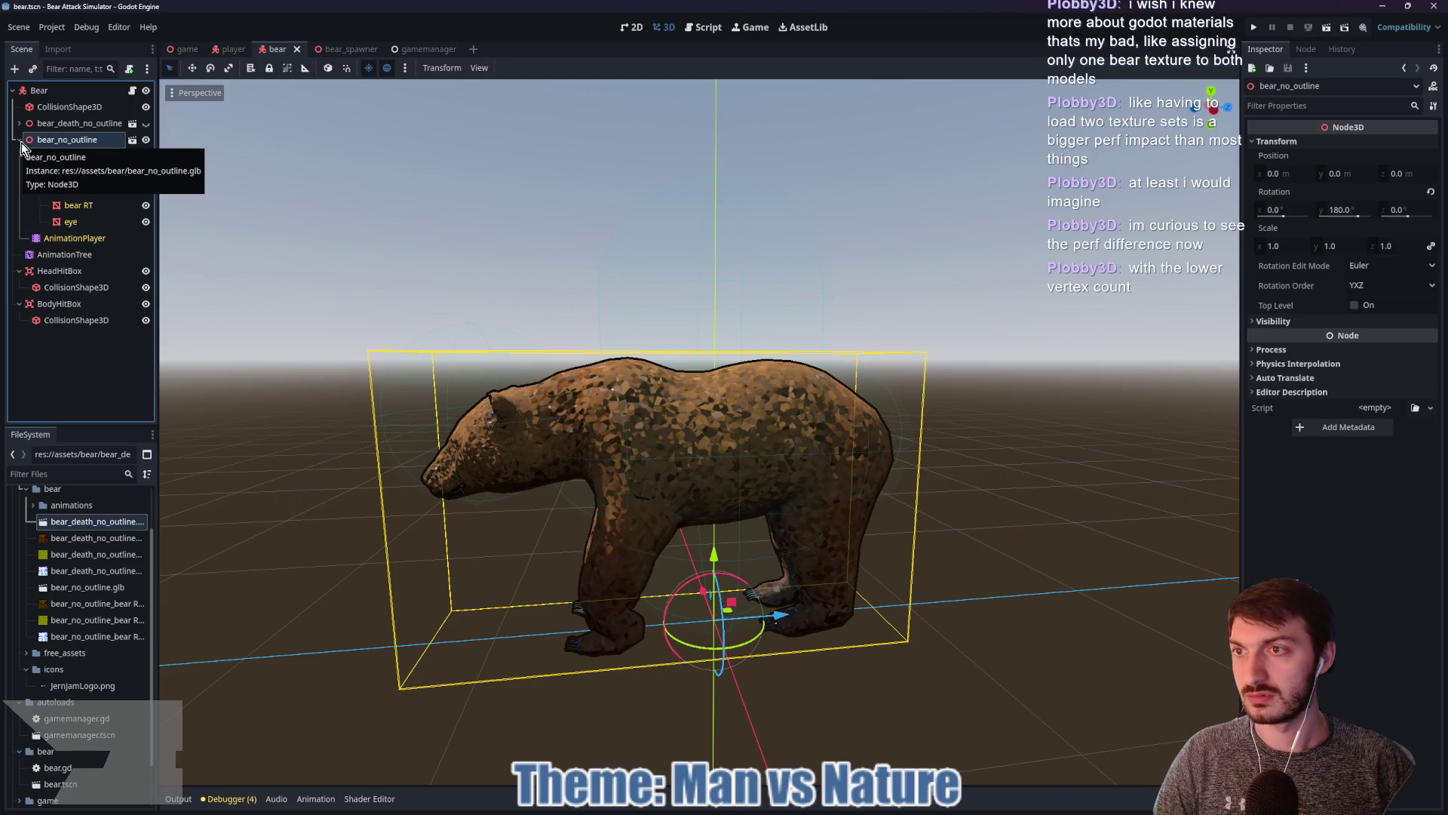
{"action": "left_click", "coordinate": [19, 124]}
{"action": "scroll", "coordinate": [107, 277], "scroll_direction": "down", "scroll_amount": 3}
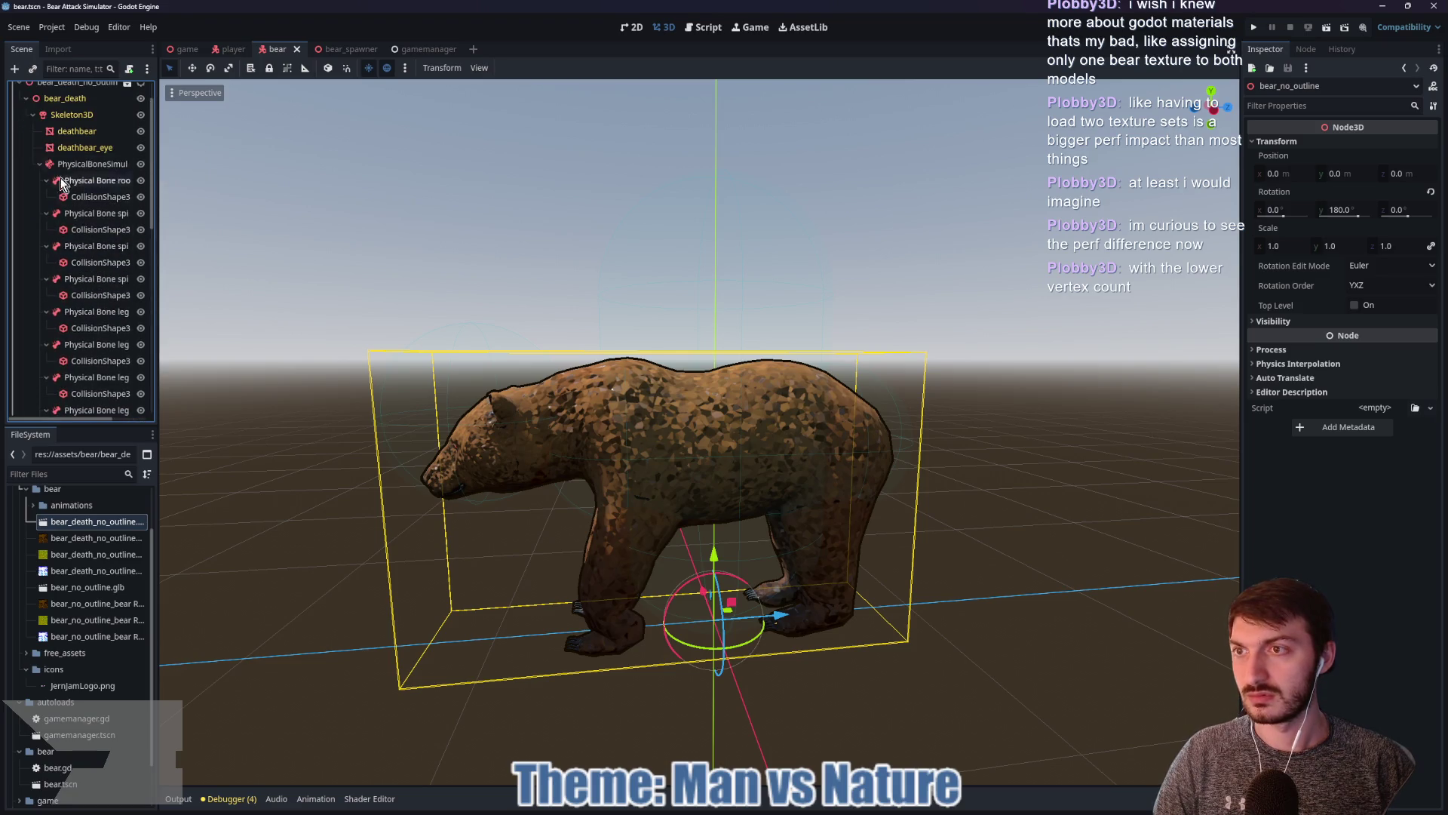
{"action": "left_click", "coordinate": [40, 164]}
{"action": "left_click", "coordinate": [20, 124]}
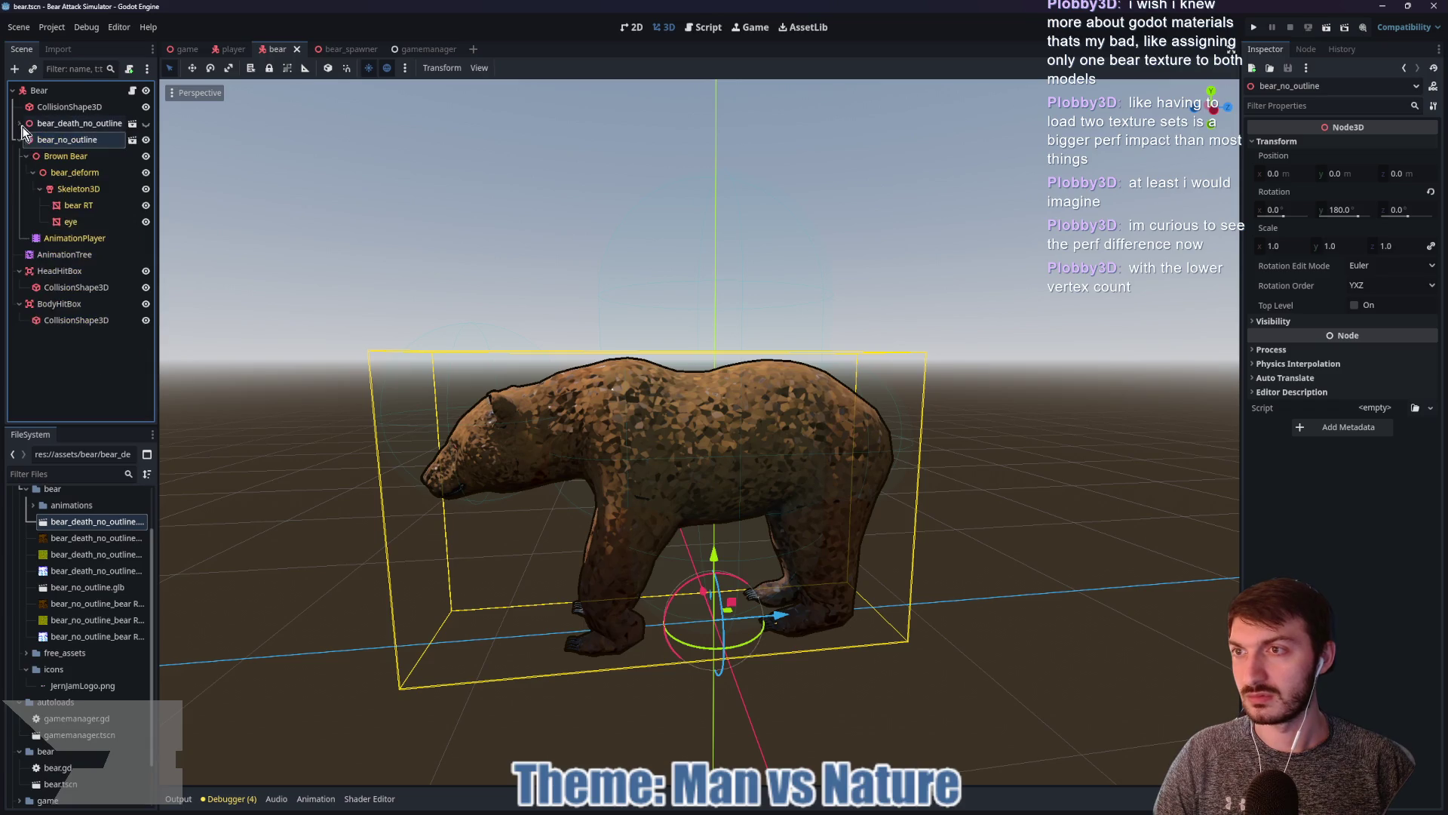
{"action": "left_click", "coordinate": [180, 47]}
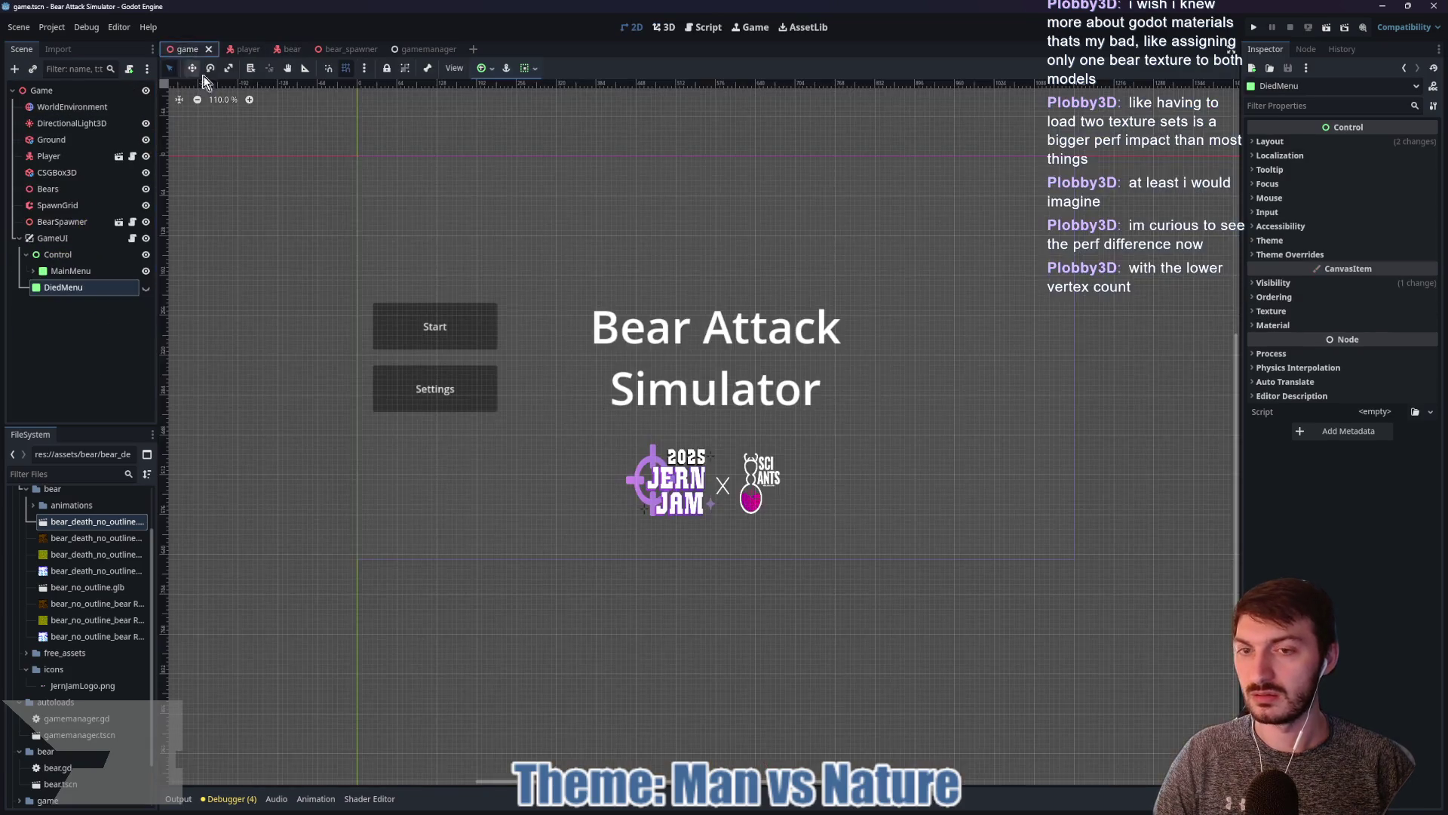
Step: Run the game, start a round and punch the first bear until it dies
{"action": "key", "text": "F5"}
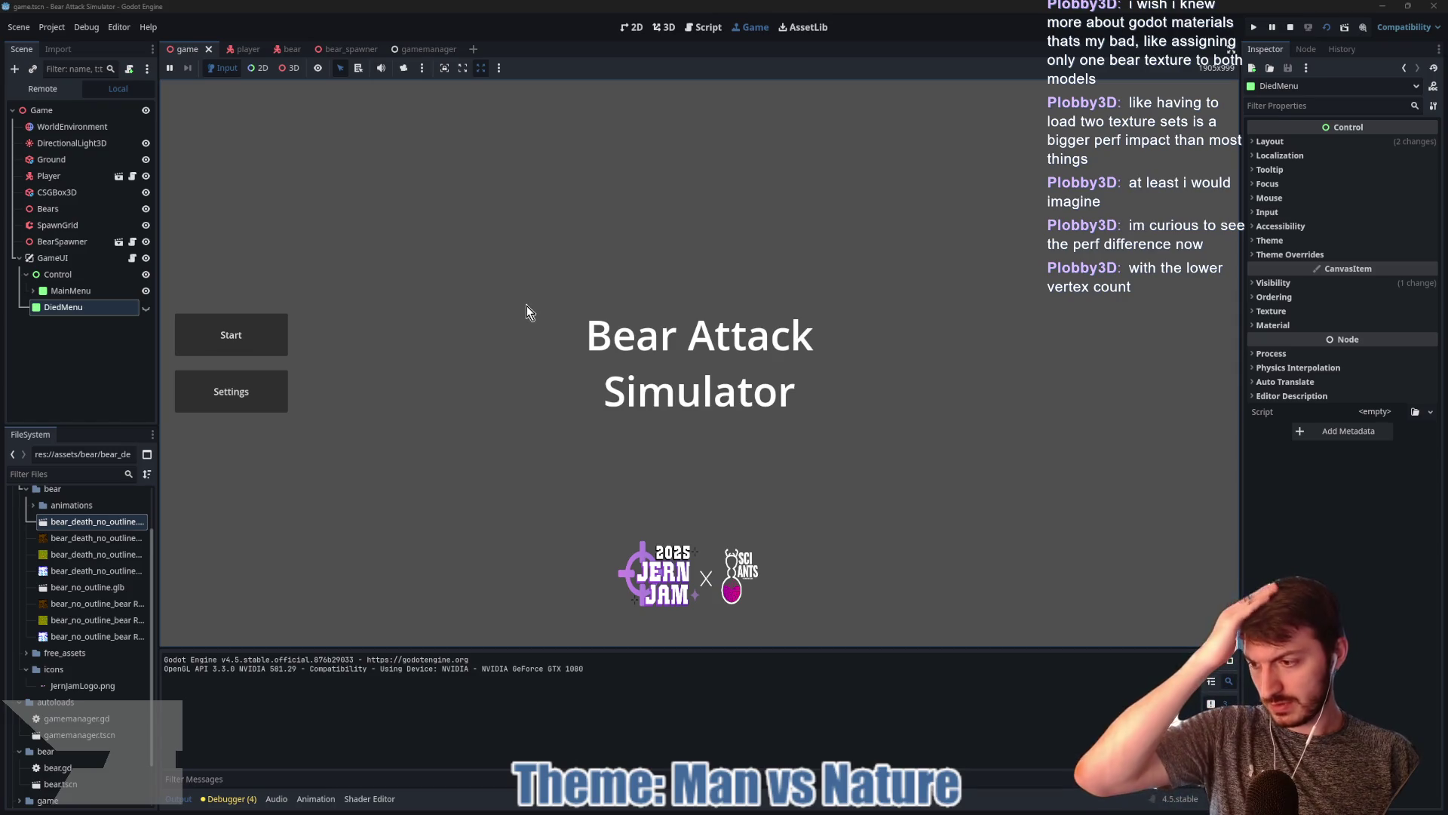
{"action": "left_click", "coordinate": [268, 331]}
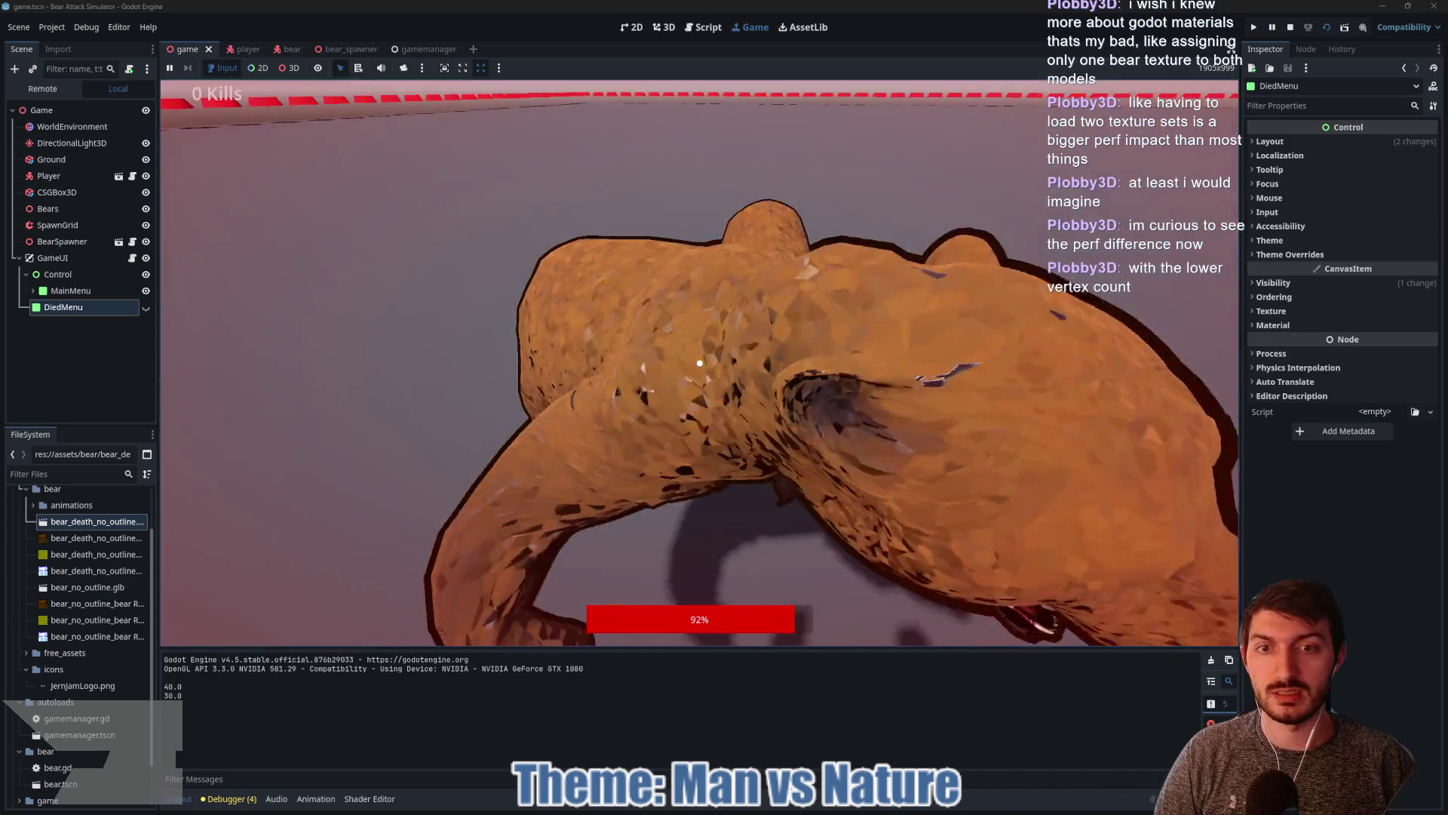
{"action": "left_click", "coordinate": [700, 363]}
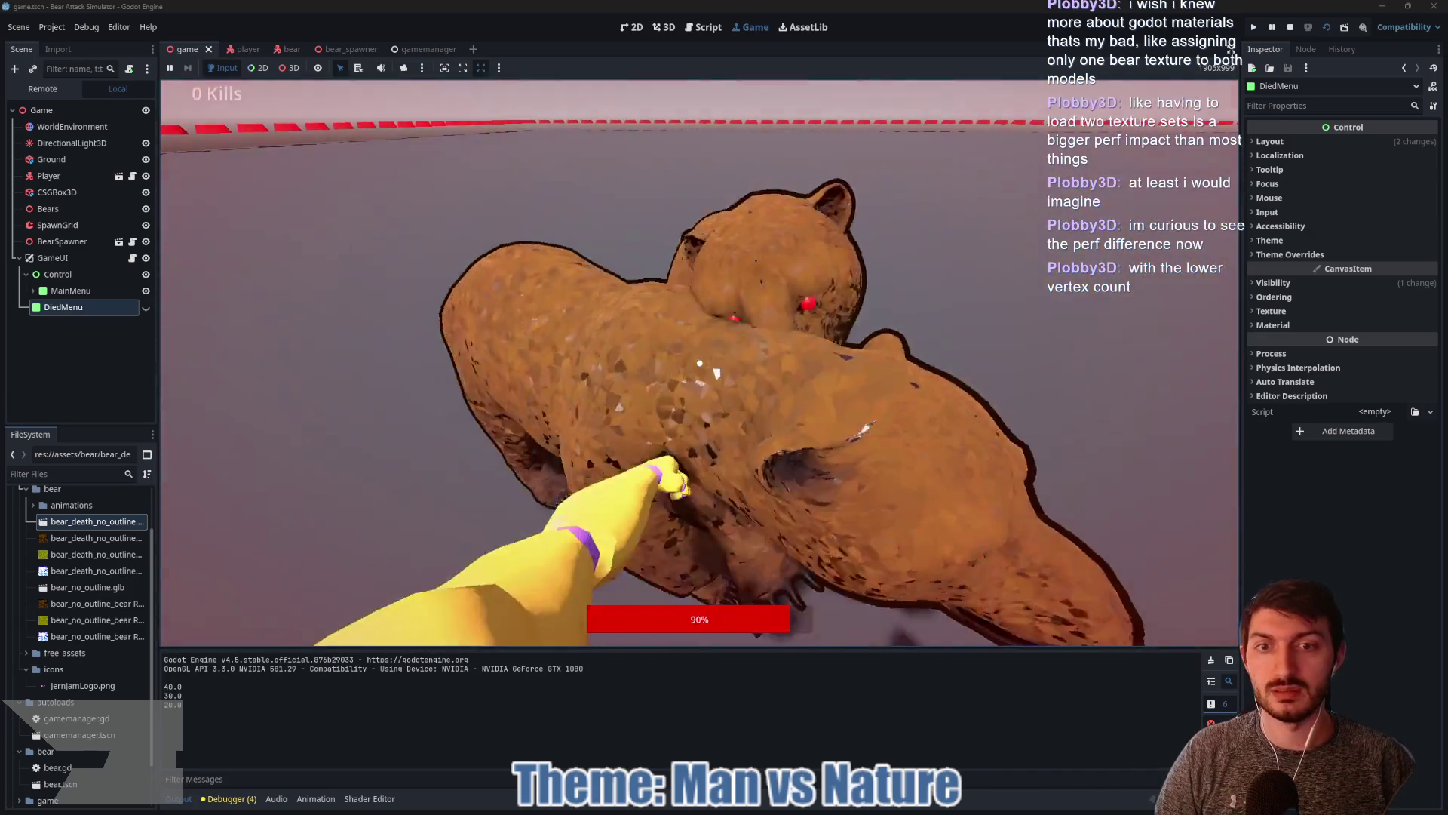
{"action": "left_click", "coordinate": [700, 363]}
{"action": "left_click", "coordinate": [701, 362]}
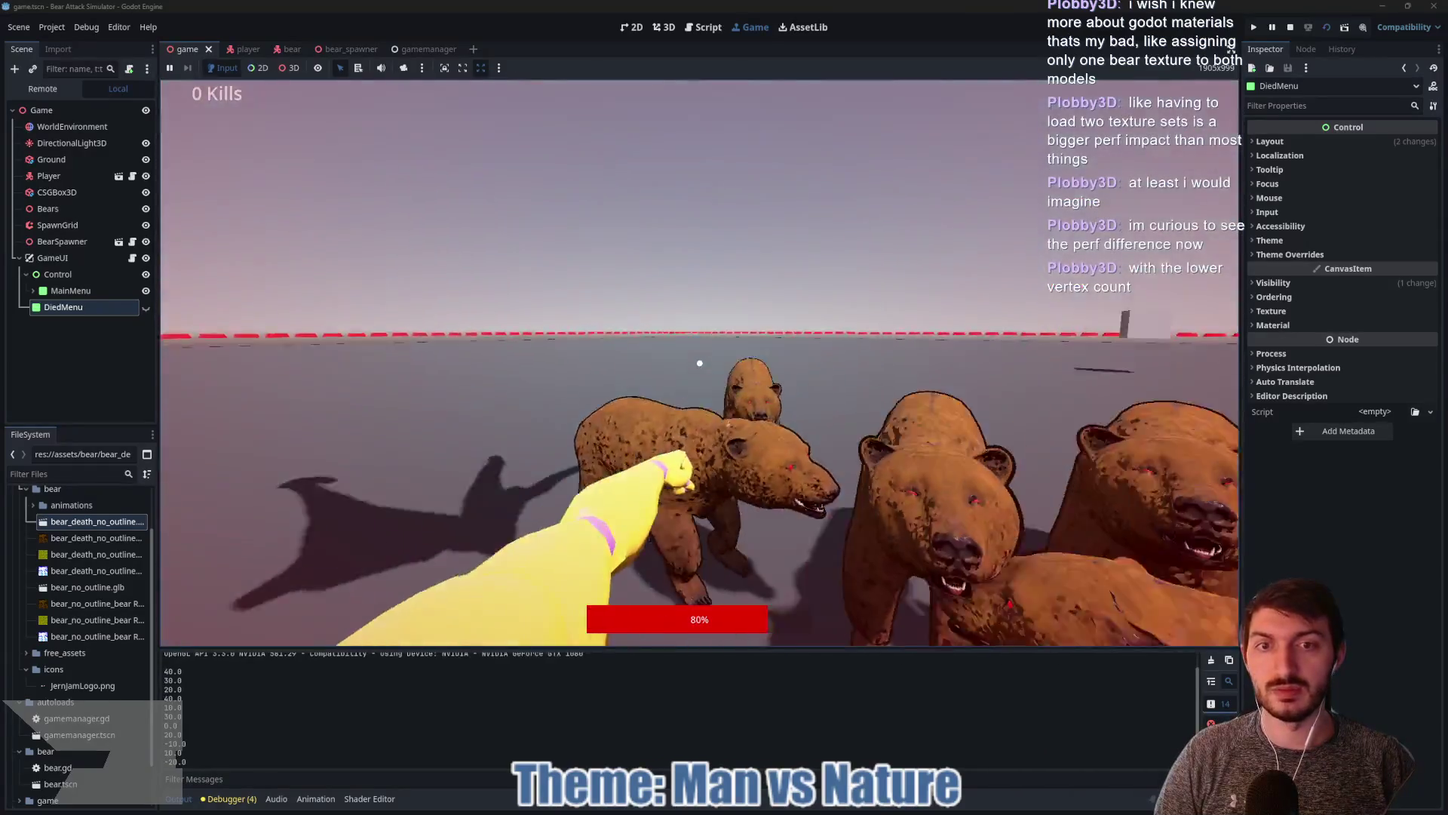
{"action": "left_click", "coordinate": [700, 363]}
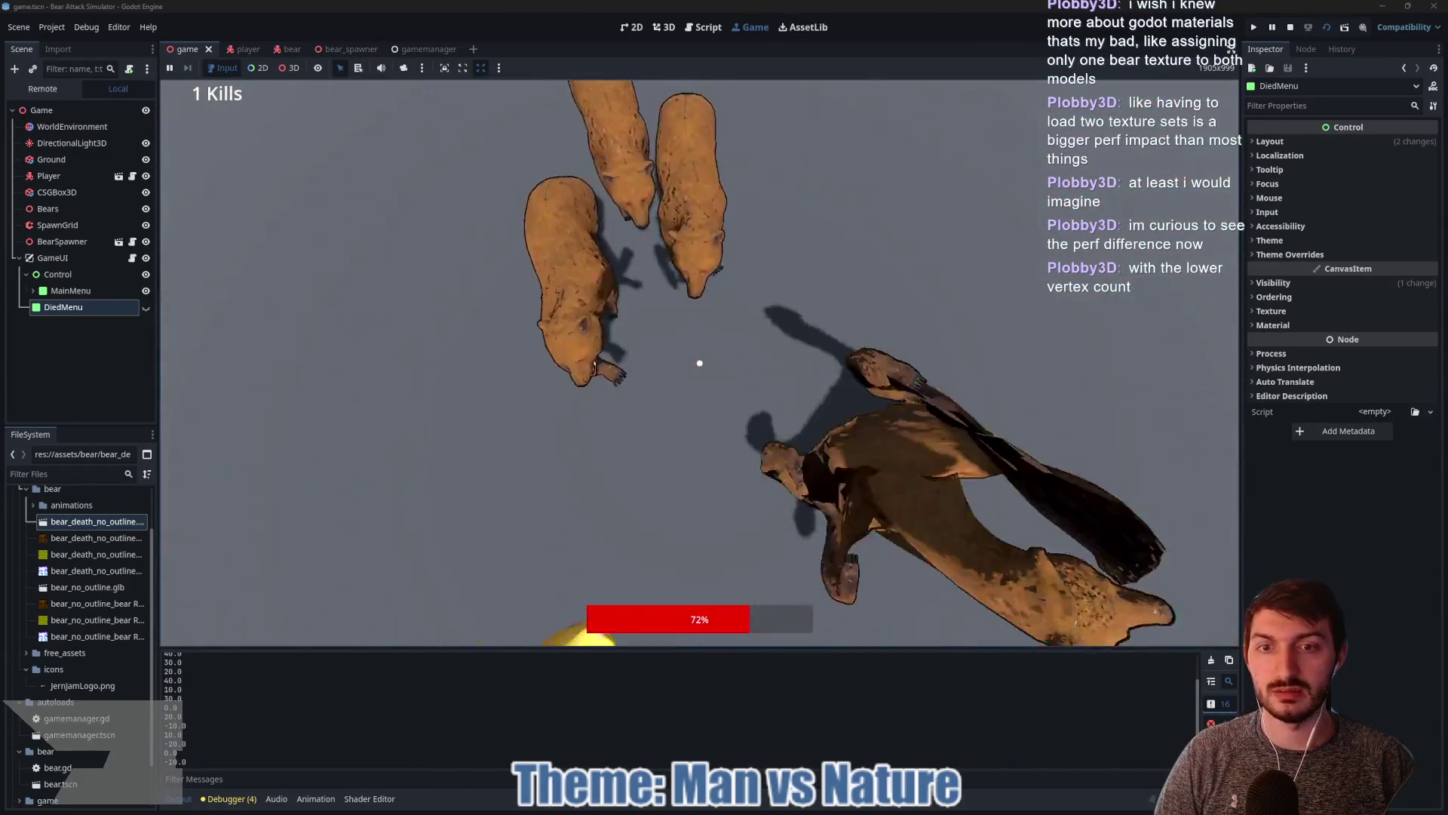
Step: Keep punching nearby bears until the counter reads 3 Kills
{"action": "left_click", "coordinate": [700, 363]}
{"action": "left_click", "coordinate": [700, 363]}
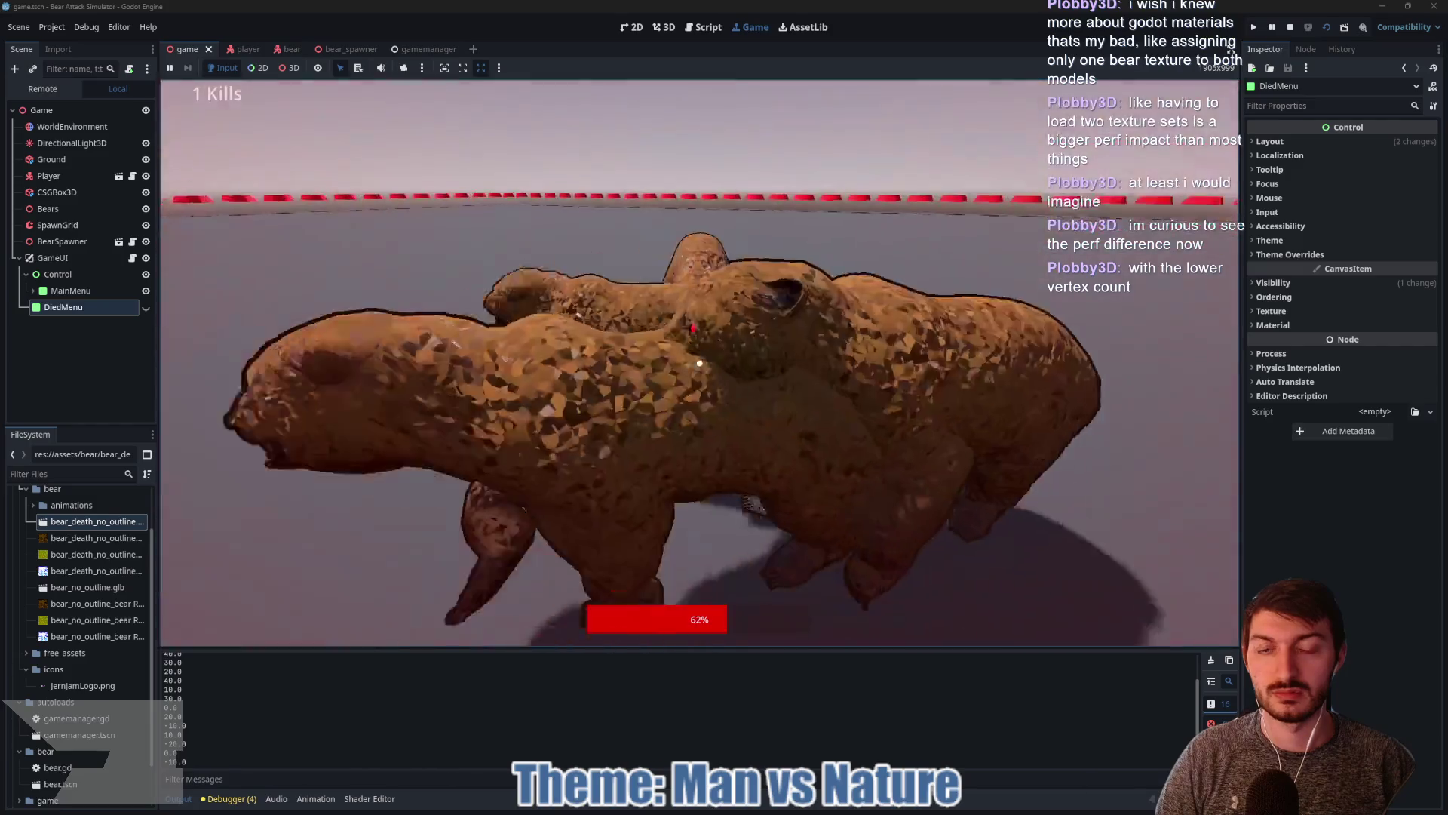
{"action": "left_click", "coordinate": [700, 363]}
{"action": "left_click", "coordinate": [700, 363]}
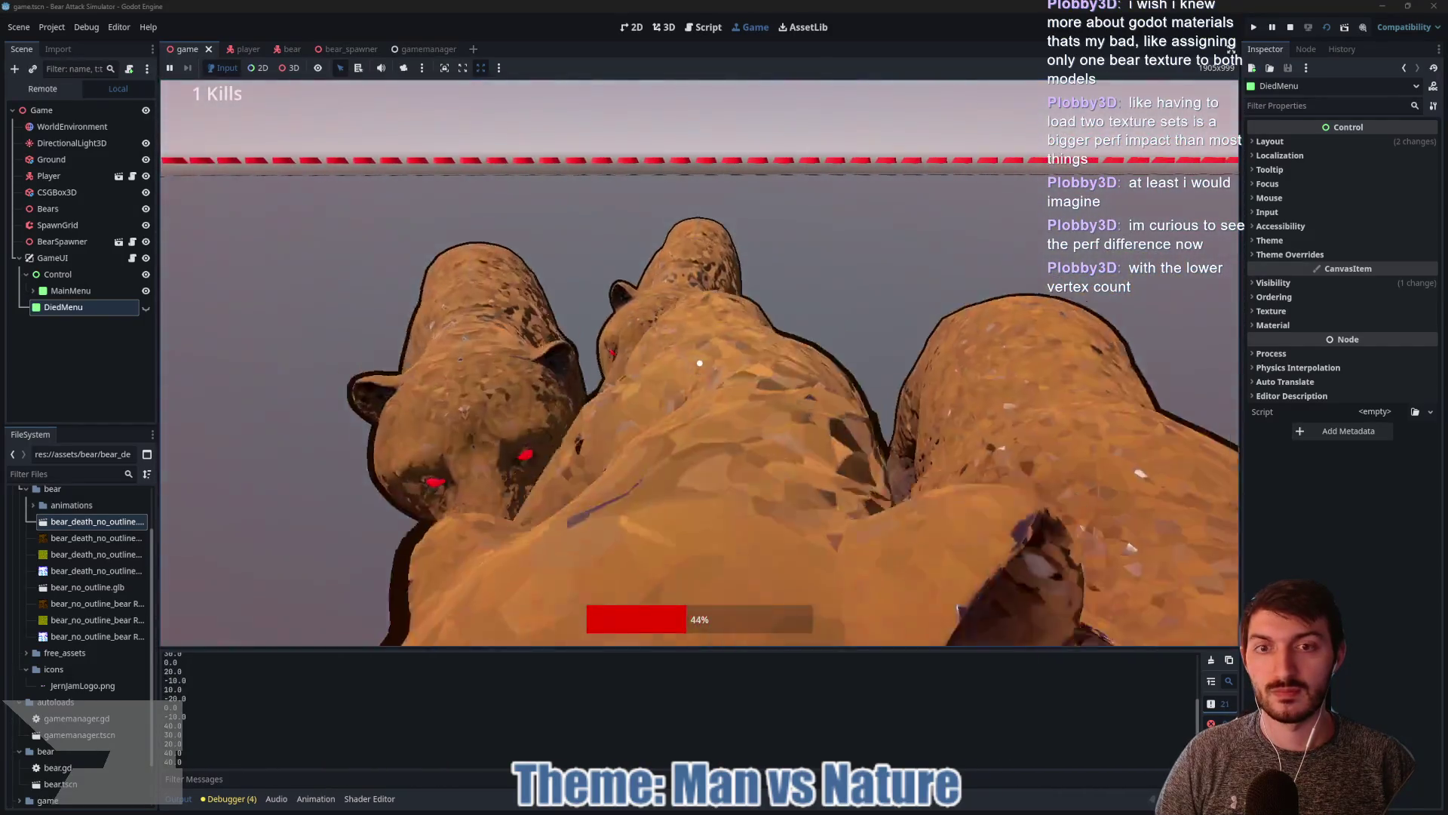
{"action": "left_click", "coordinate": [700, 363]}
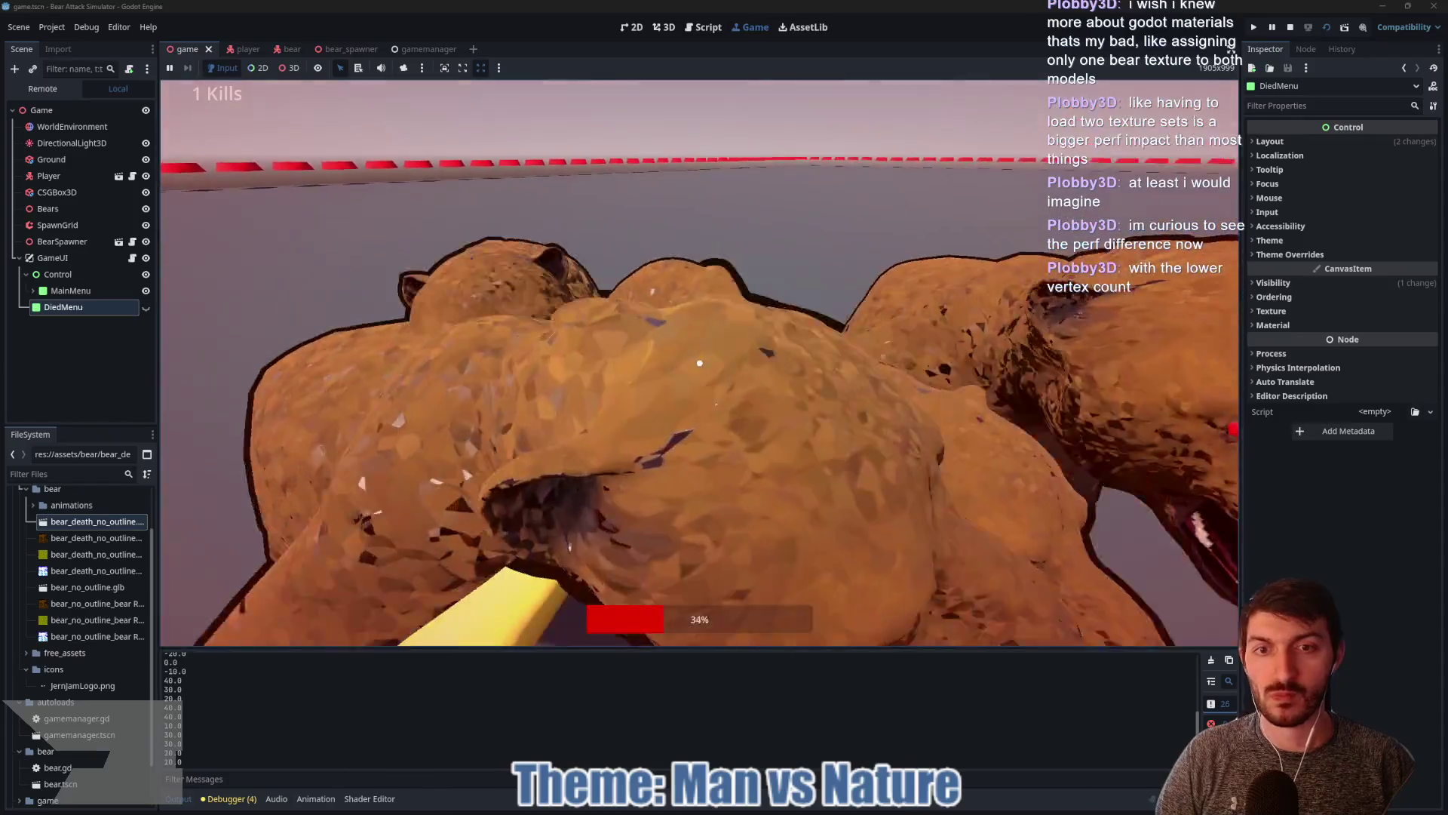
{"action": "left_click", "coordinate": [700, 362]}
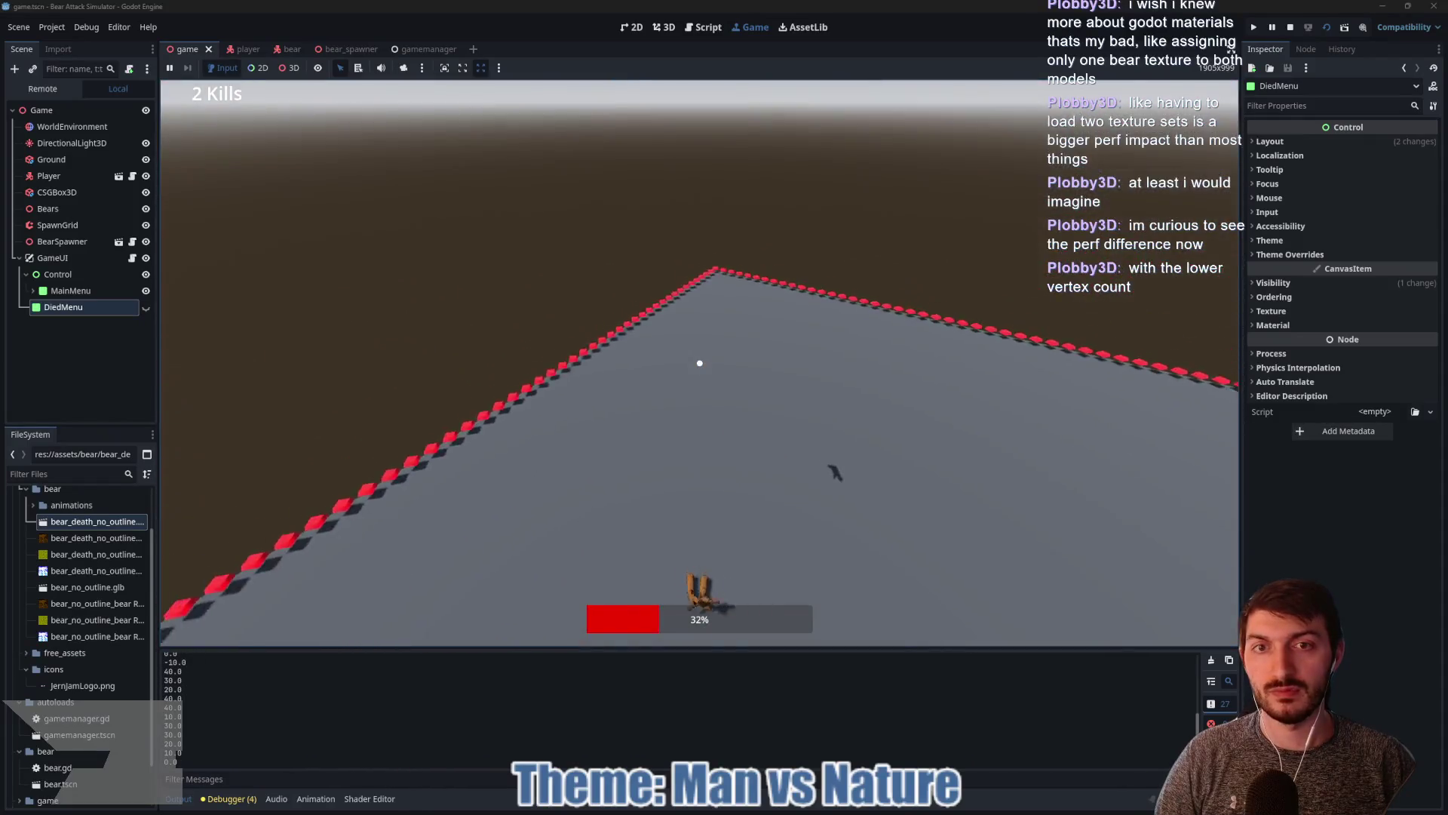
{"action": "left_click", "coordinate": [700, 362]}
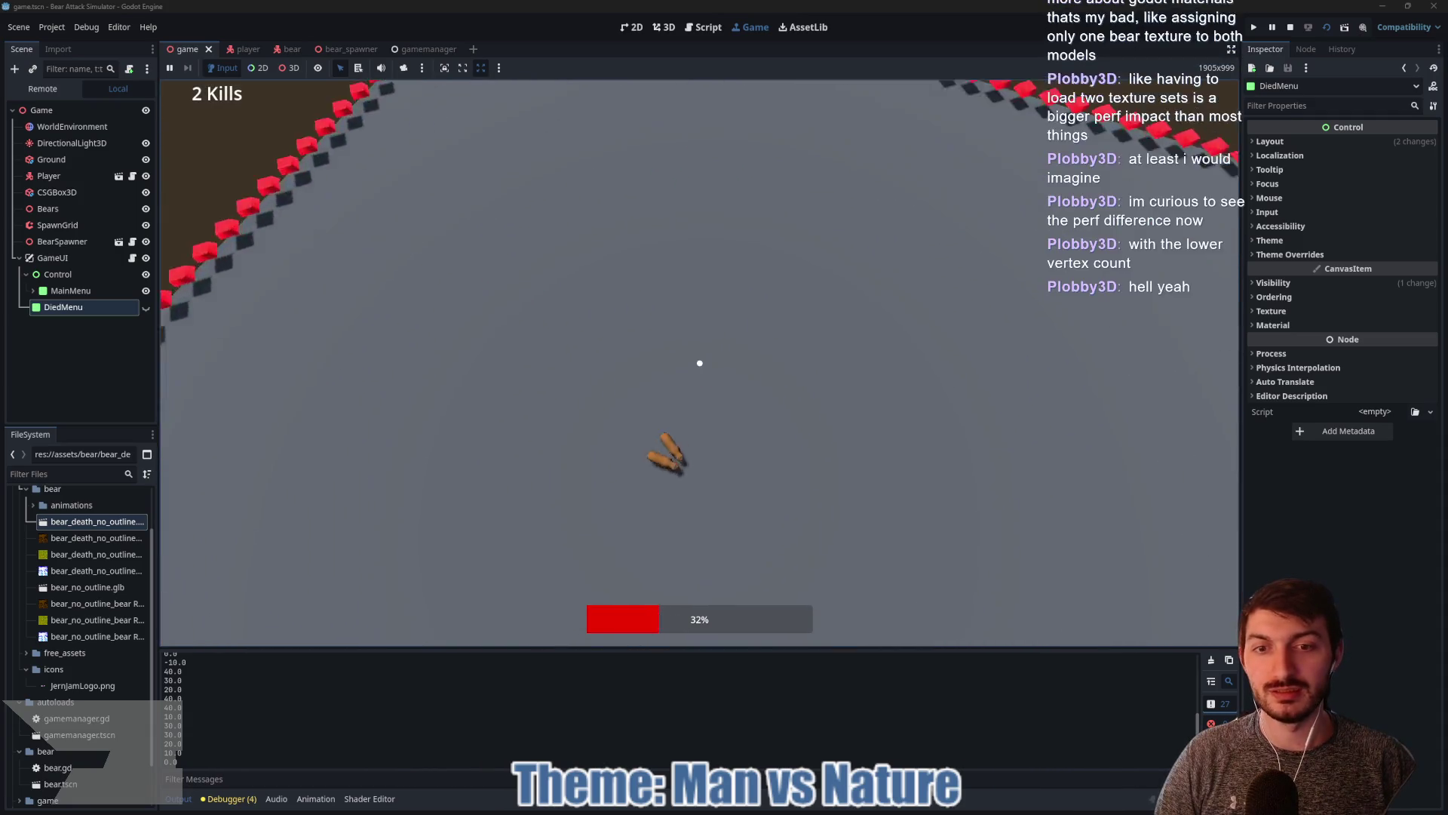
{"action": "left_click", "coordinate": [700, 363]}
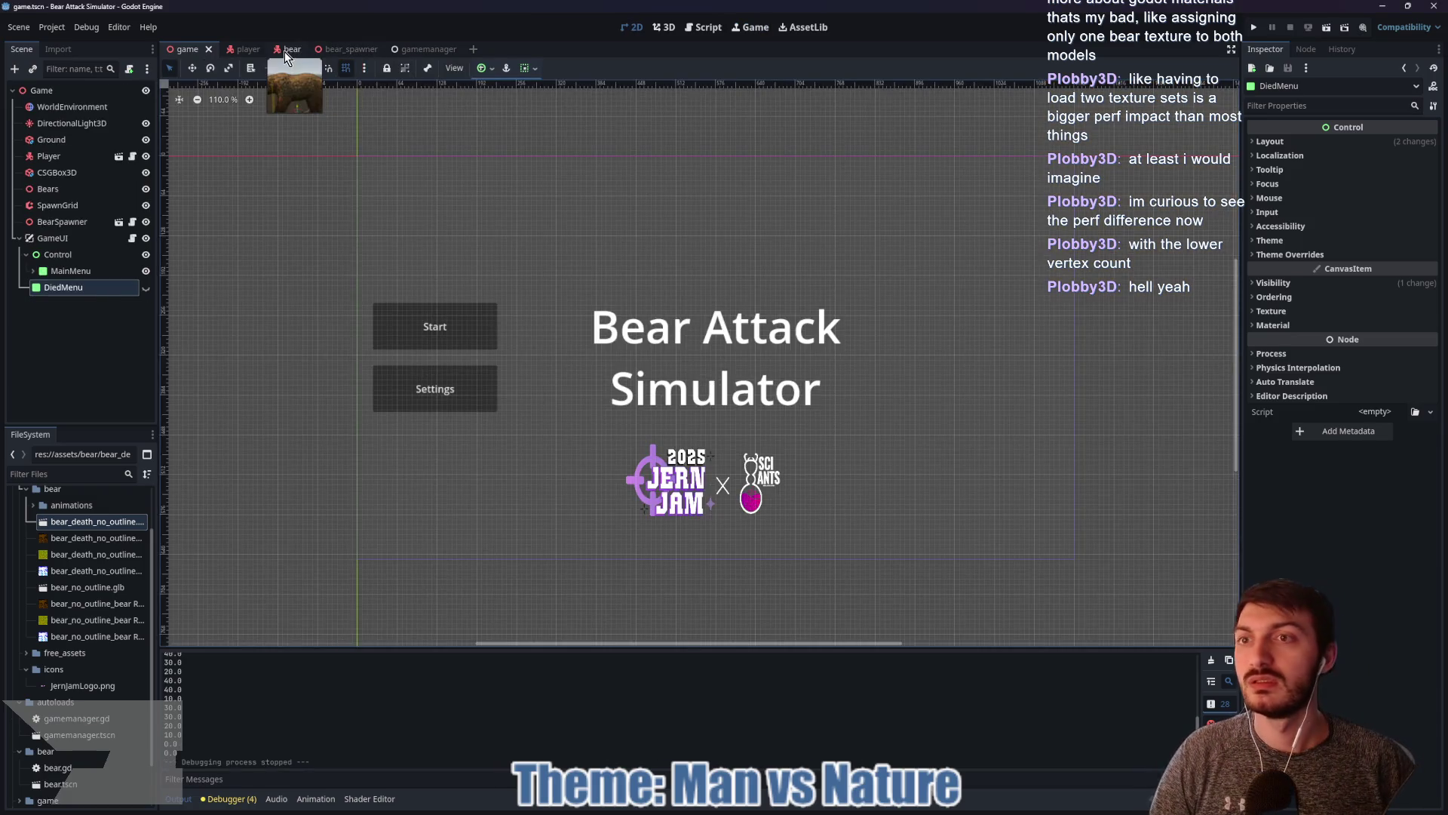
Step: Stop the game and expand bear_death_no_outline and its PhysicalBoneSimulator in the bear scene
{"action": "key", "text": "F8"}
{"action": "left_click", "coordinate": [279, 49]}
{"action": "left_click", "coordinate": [61, 124]}
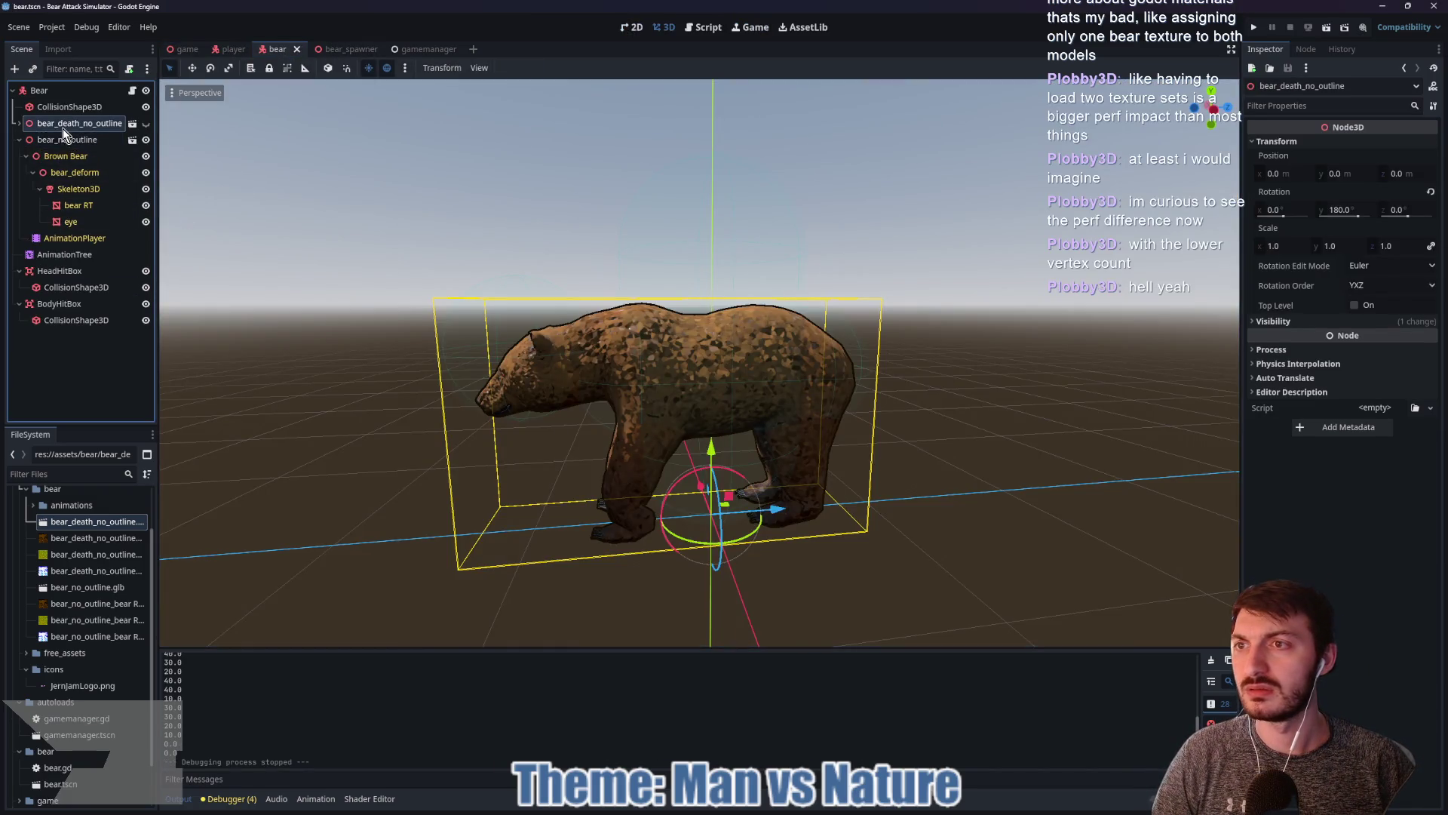
{"action": "left_click", "coordinate": [18, 123]}
{"action": "left_click", "coordinate": [40, 206]}
{"action": "scroll", "coordinate": [34, 211], "scroll_direction": "down", "scroll_amount": 1}
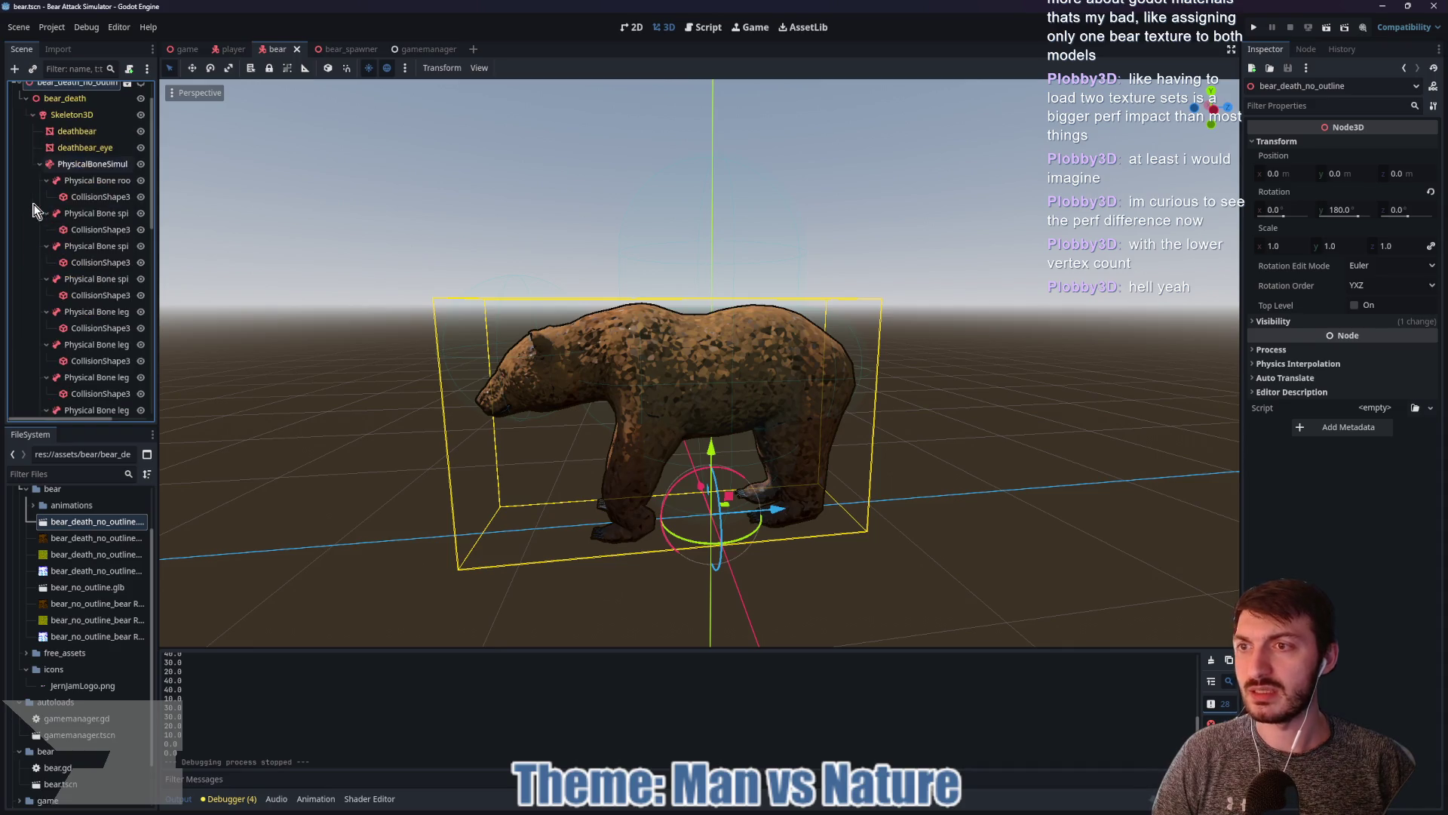
{"action": "left_click", "coordinate": [96, 163]}
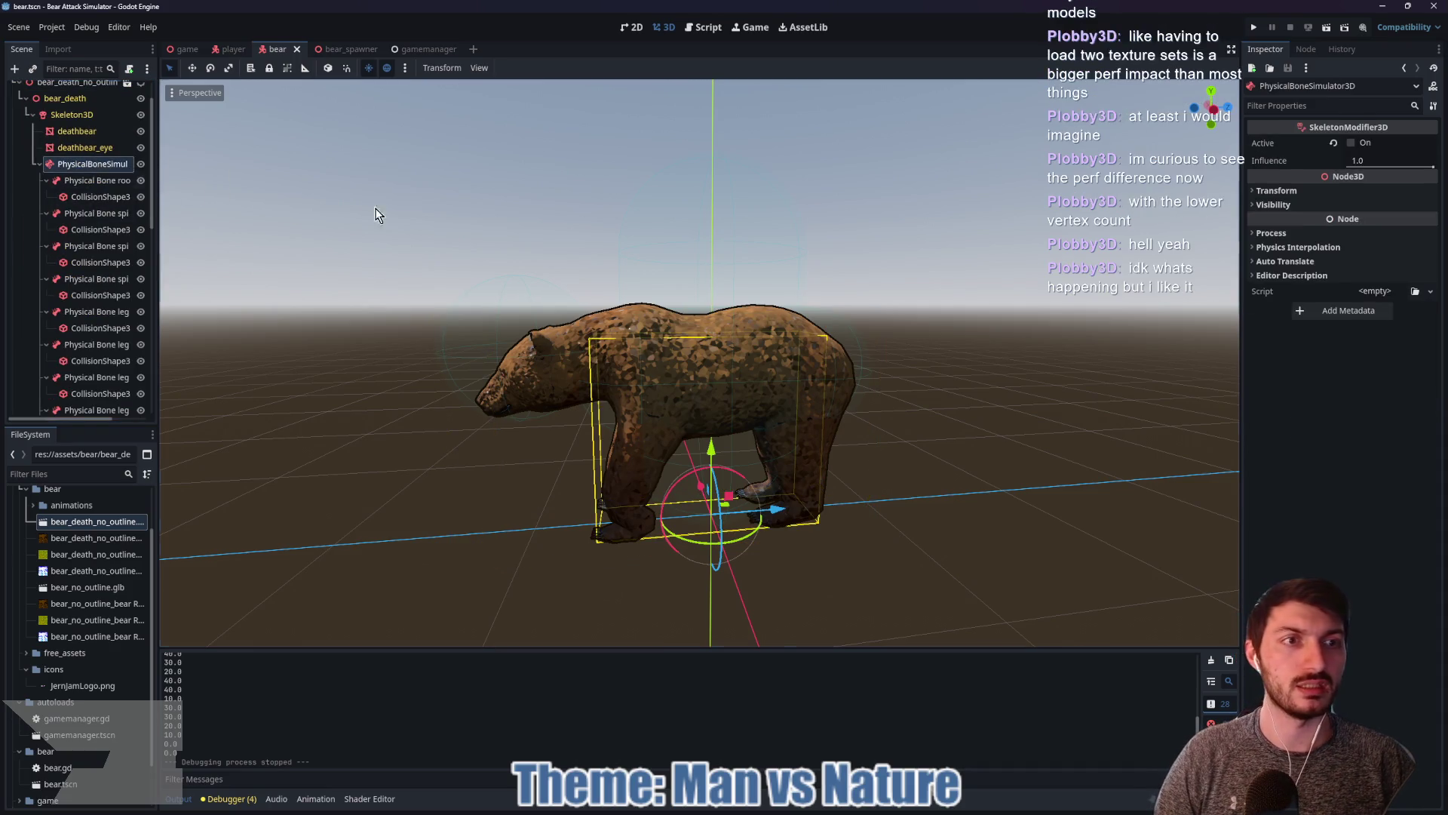
Step: Ctrl-select the root, spine and leg Physical Bone nodes under the simulator
{"action": "left_click", "coordinate": [79, 182]}
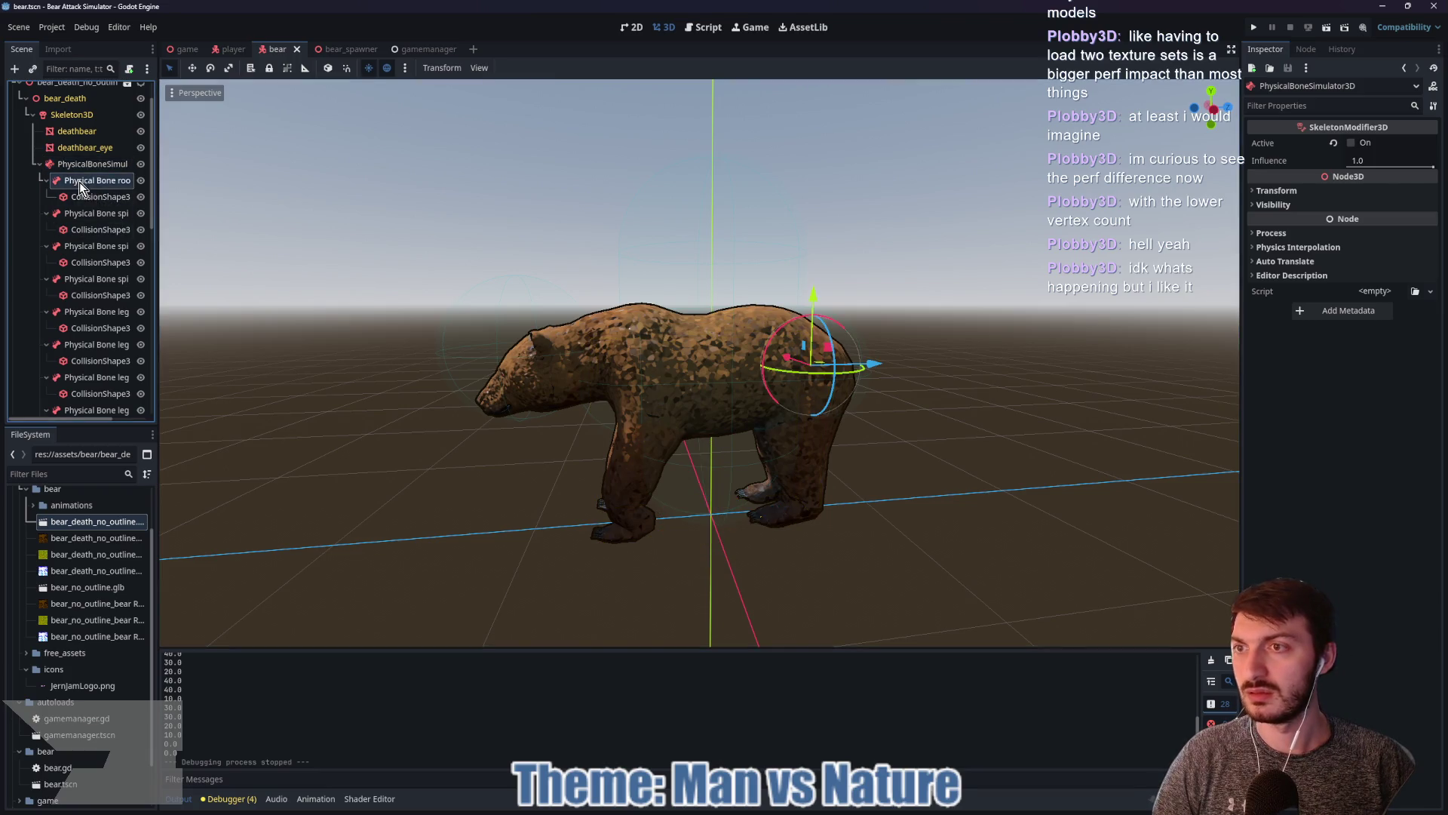
{"action": "left_click", "coordinate": [83, 214], "text": "ctrl"}
{"action": "left_click", "coordinate": [84, 246], "text": "ctrl"}
{"action": "left_click", "coordinate": [83, 278], "text": "ctrl"}
{"action": "left_click", "coordinate": [81, 311], "text": "ctrl"}
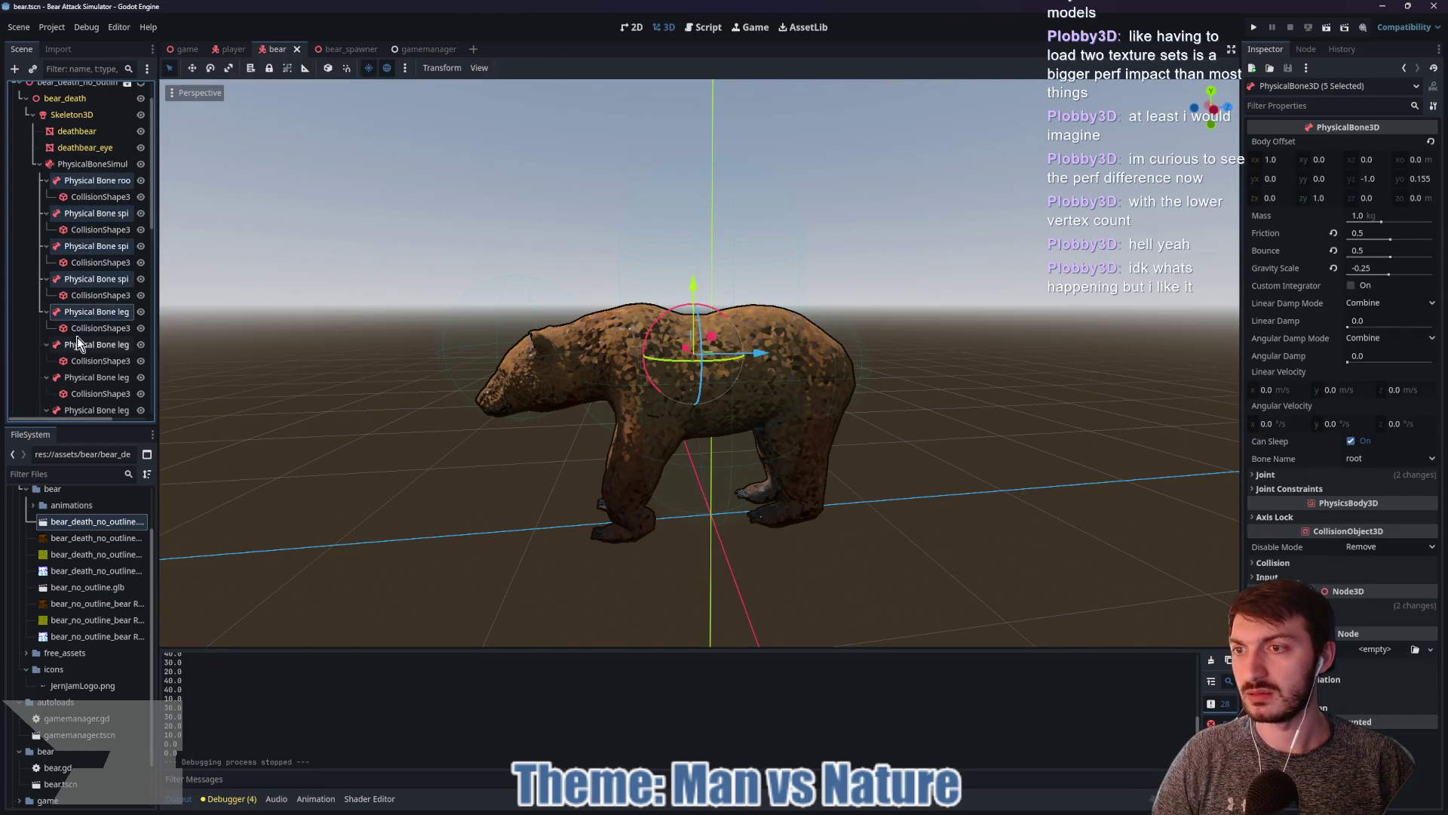
{"action": "left_click", "coordinate": [83, 344], "text": "ctrl"}
{"action": "left_click", "coordinate": [83, 379], "text": "ctrl"}
{"action": "scroll", "coordinate": [93, 400], "scroll_direction": "down", "scroll_amount": 5}
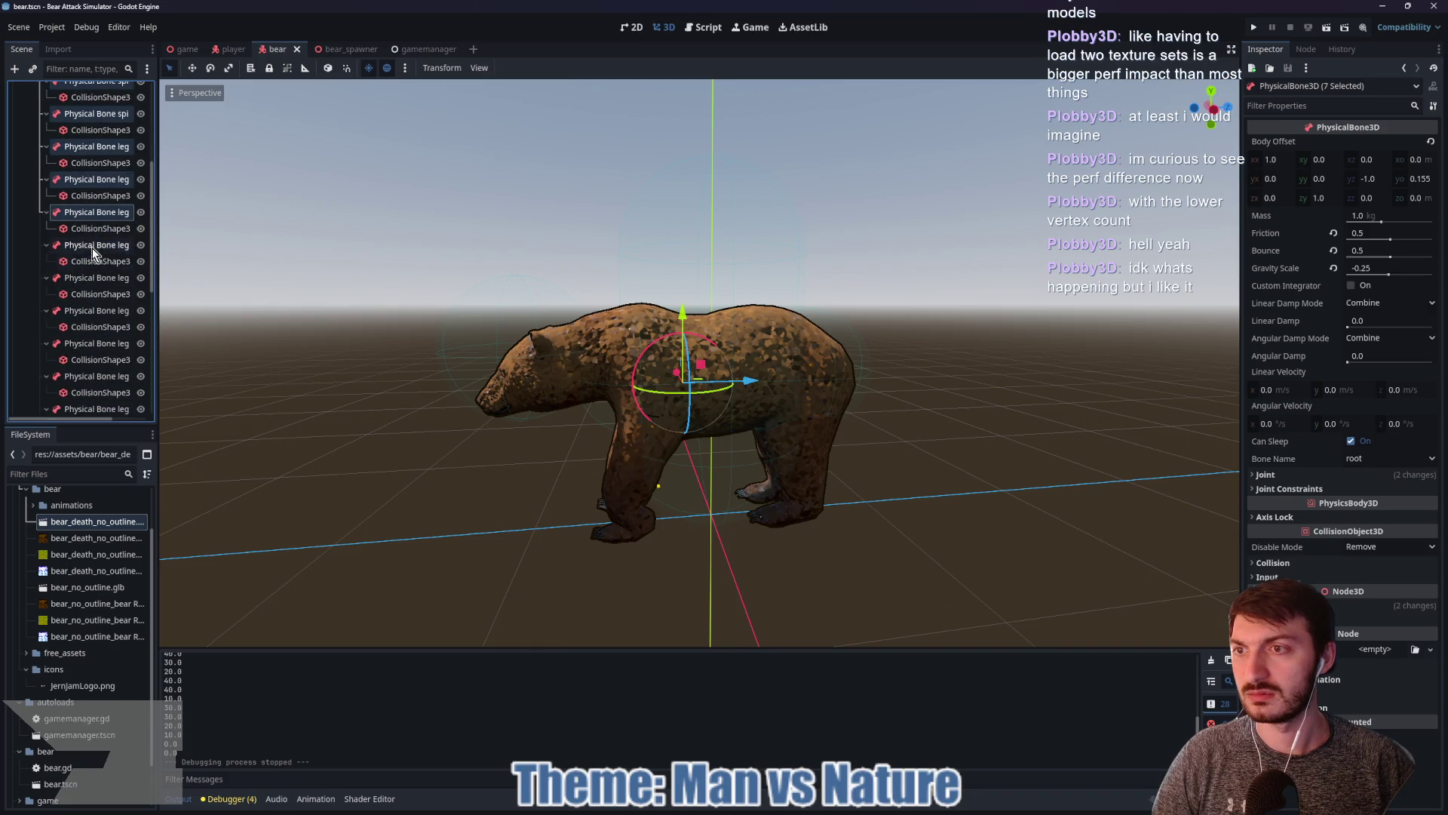
{"action": "left_click", "coordinate": [92, 246], "text": "ctrl"}
{"action": "left_click", "coordinate": [89, 279], "text": "ctrl"}
{"action": "left_click", "coordinate": [88, 312], "text": "ctrl"}
{"action": "left_click", "coordinate": [89, 347], "text": "ctrl"}
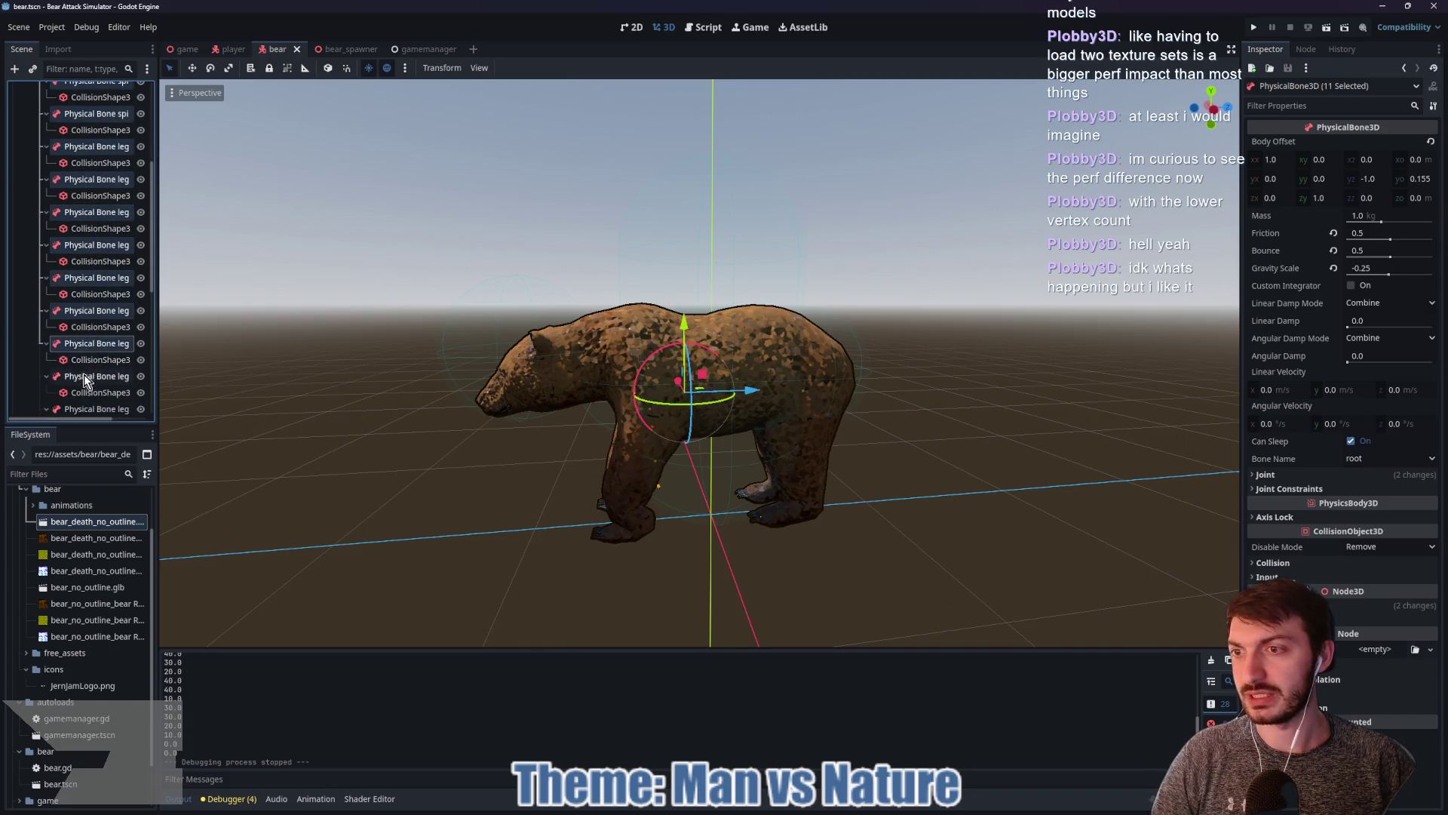
{"action": "left_click", "coordinate": [84, 376], "text": "ctrl"}
{"action": "scroll", "coordinate": [99, 295], "scroll_direction": "down", "scroll_amount": 3}
{"action": "left_click", "coordinate": [85, 286], "text": "ctrl"}
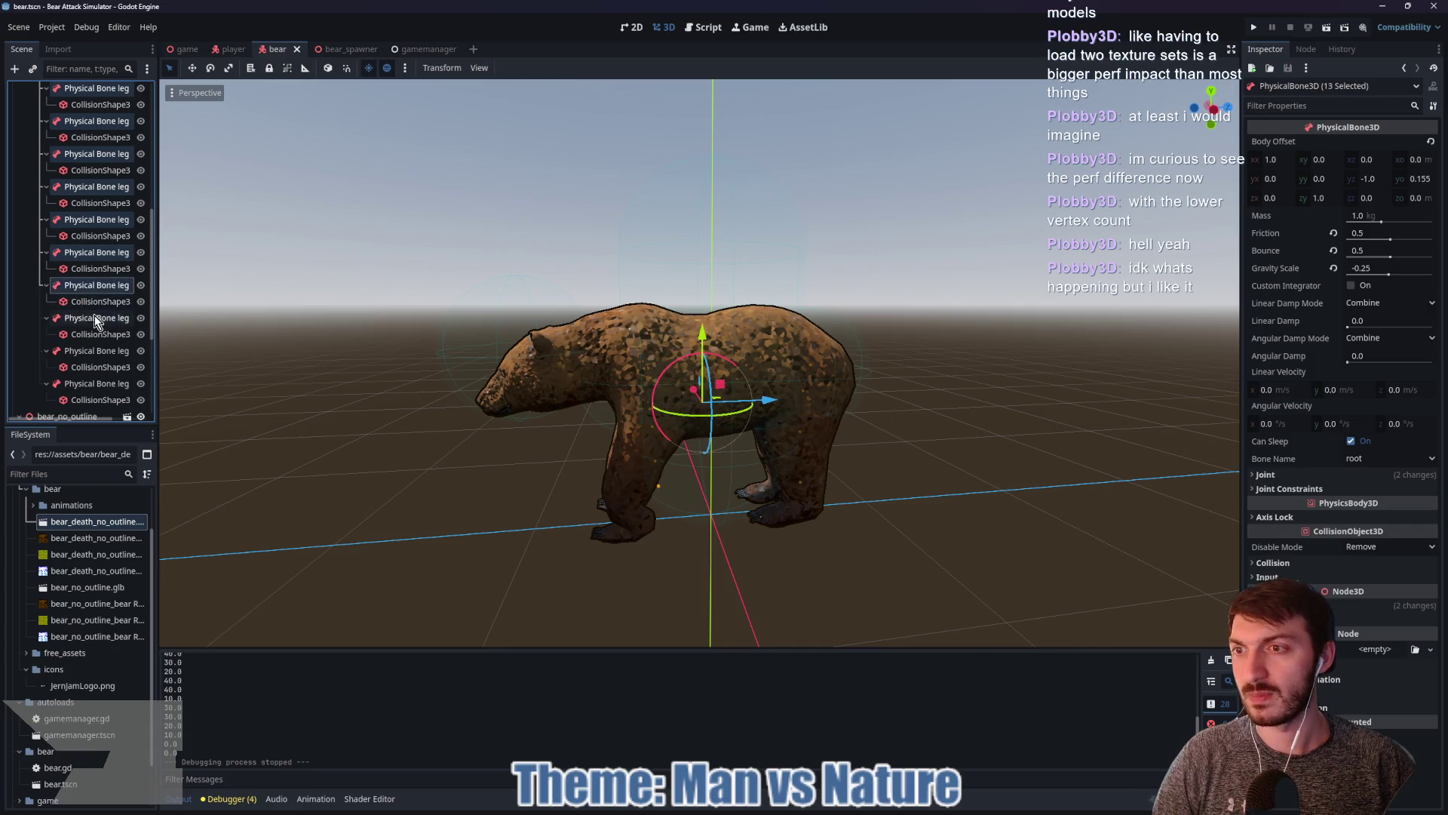
{"action": "left_click", "coordinate": [83, 321], "text": "ctrl"}
{"action": "left_click", "coordinate": [85, 349], "text": "ctrl"}
{"action": "scroll", "coordinate": [88, 301], "scroll_direction": "down", "scroll_amount": 2}
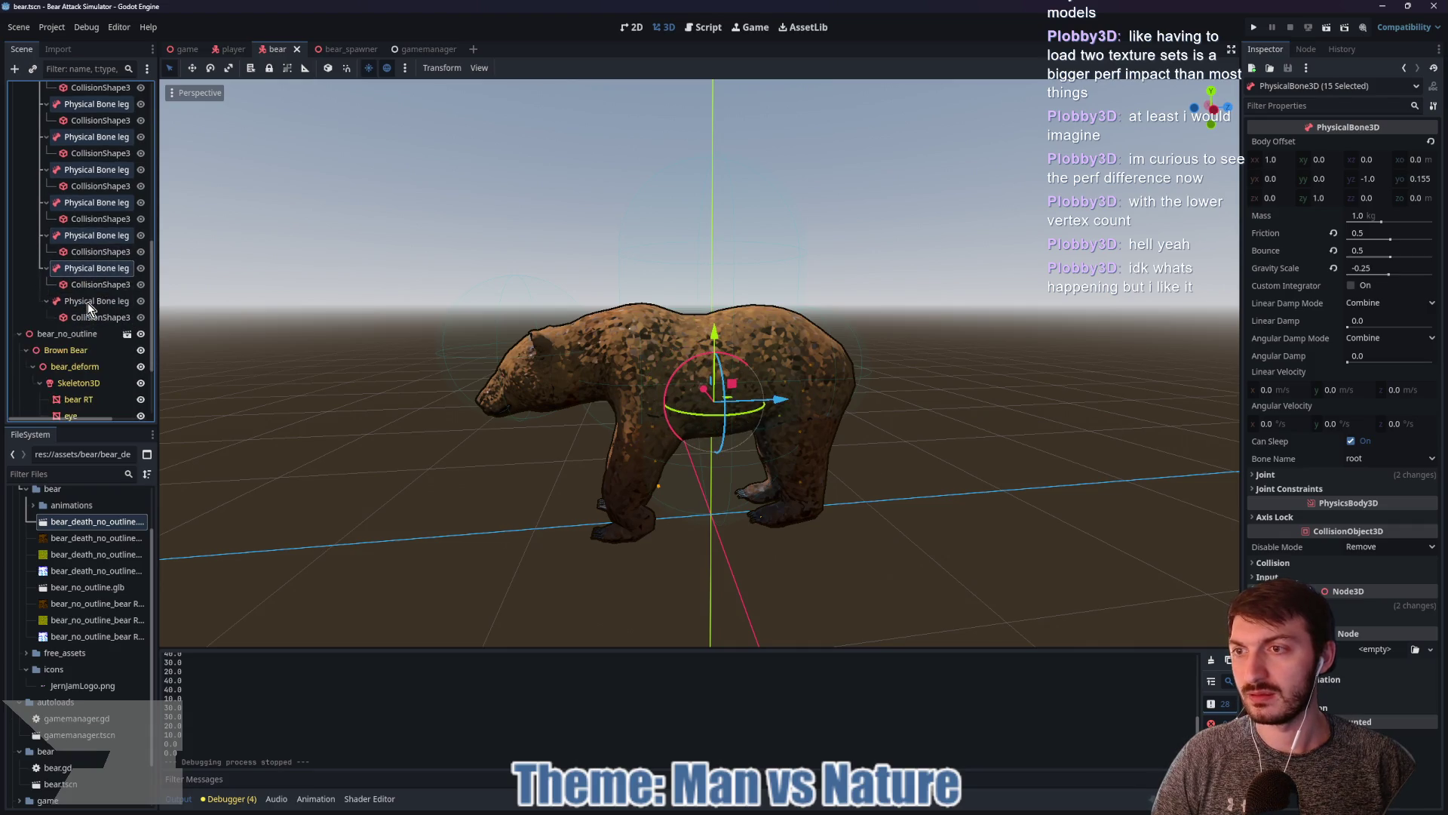
Step: Add the last leg bone to the selection and rename collision layer 8 to 'Ragdoll'
{"action": "left_click", "coordinate": [78, 302], "text": "ctrl"}
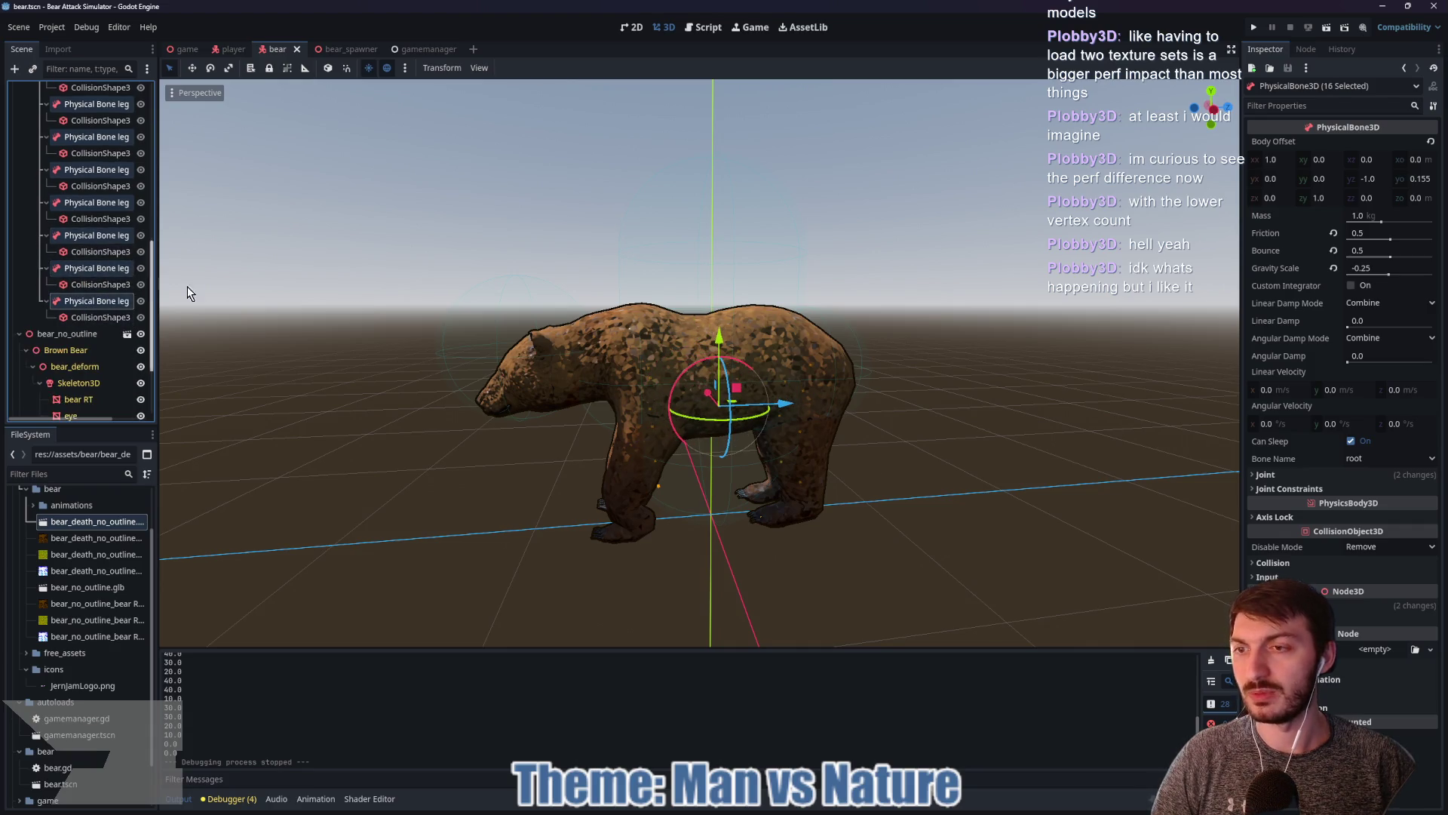
{"action": "left_click", "coordinate": [1278, 475]}
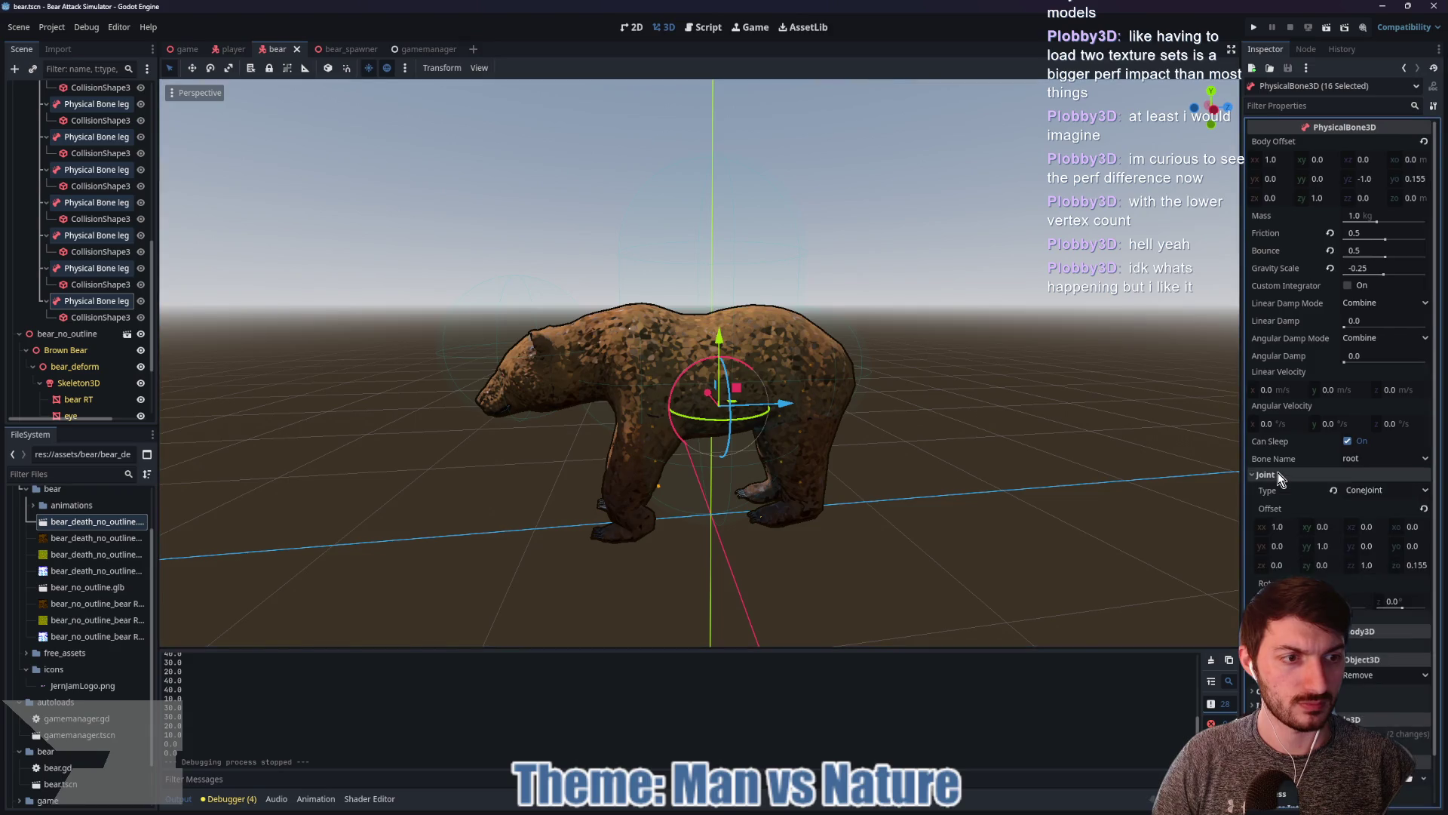
{"action": "left_click", "coordinate": [1278, 472]}
{"action": "left_click", "coordinate": [1274, 560]}
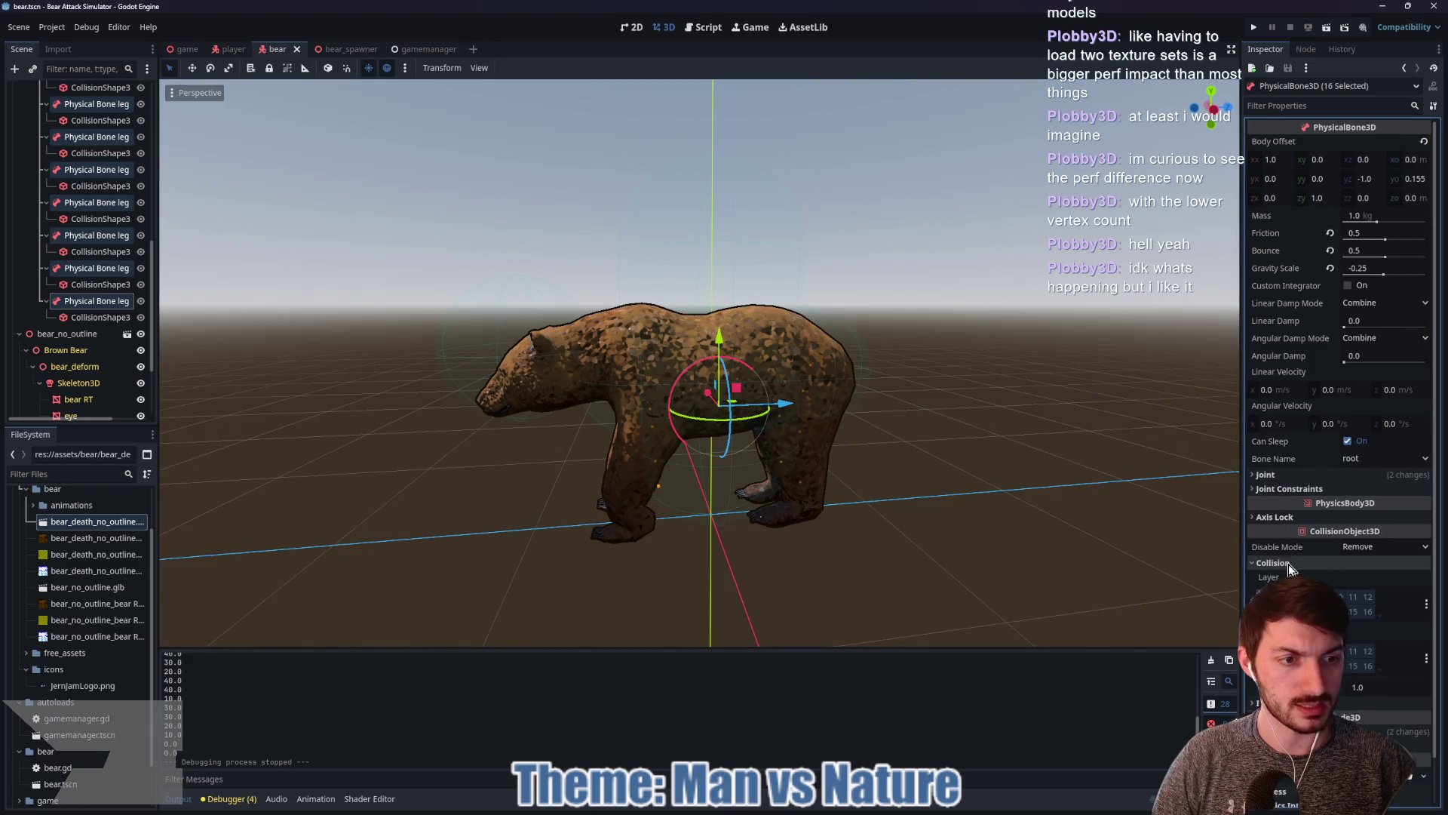
{"action": "scroll", "coordinate": [1289, 564], "scroll_direction": "down", "scroll_amount": 2}
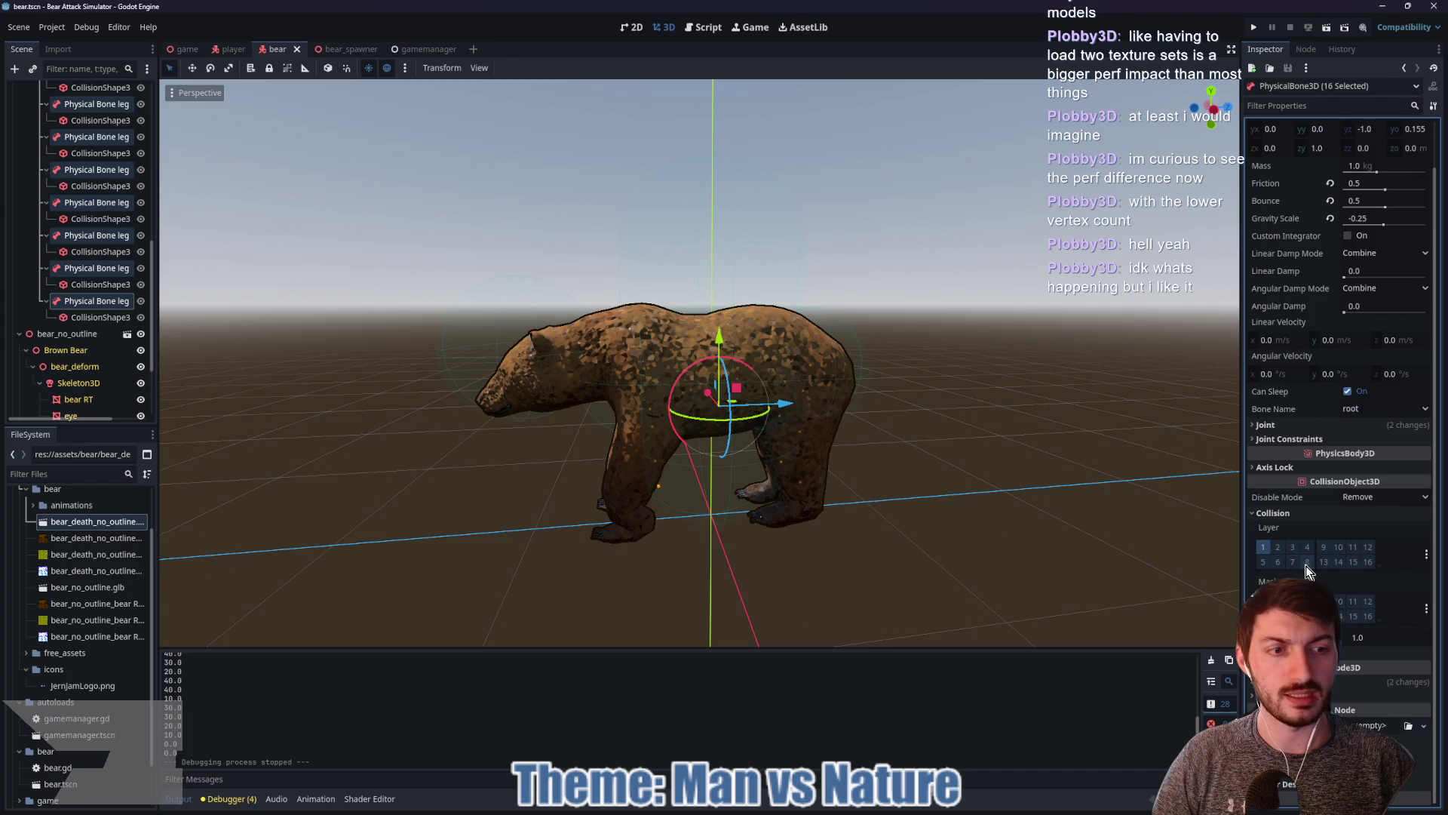
{"action": "right_click", "coordinate": [1307, 566]}
{"action": "left_click", "coordinate": [1327, 575]}
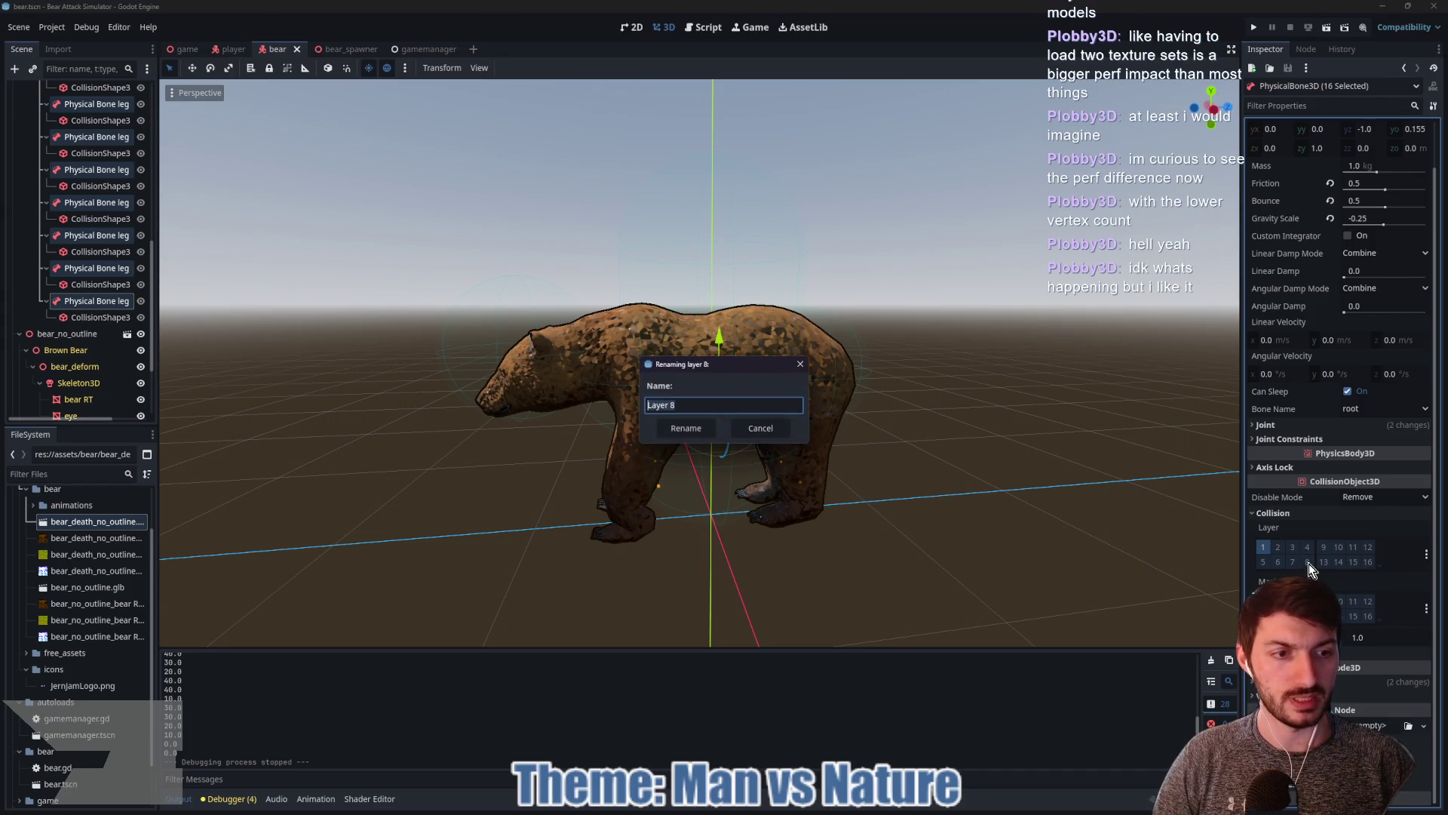
{"action": "type", "text": "Ragdoll"}
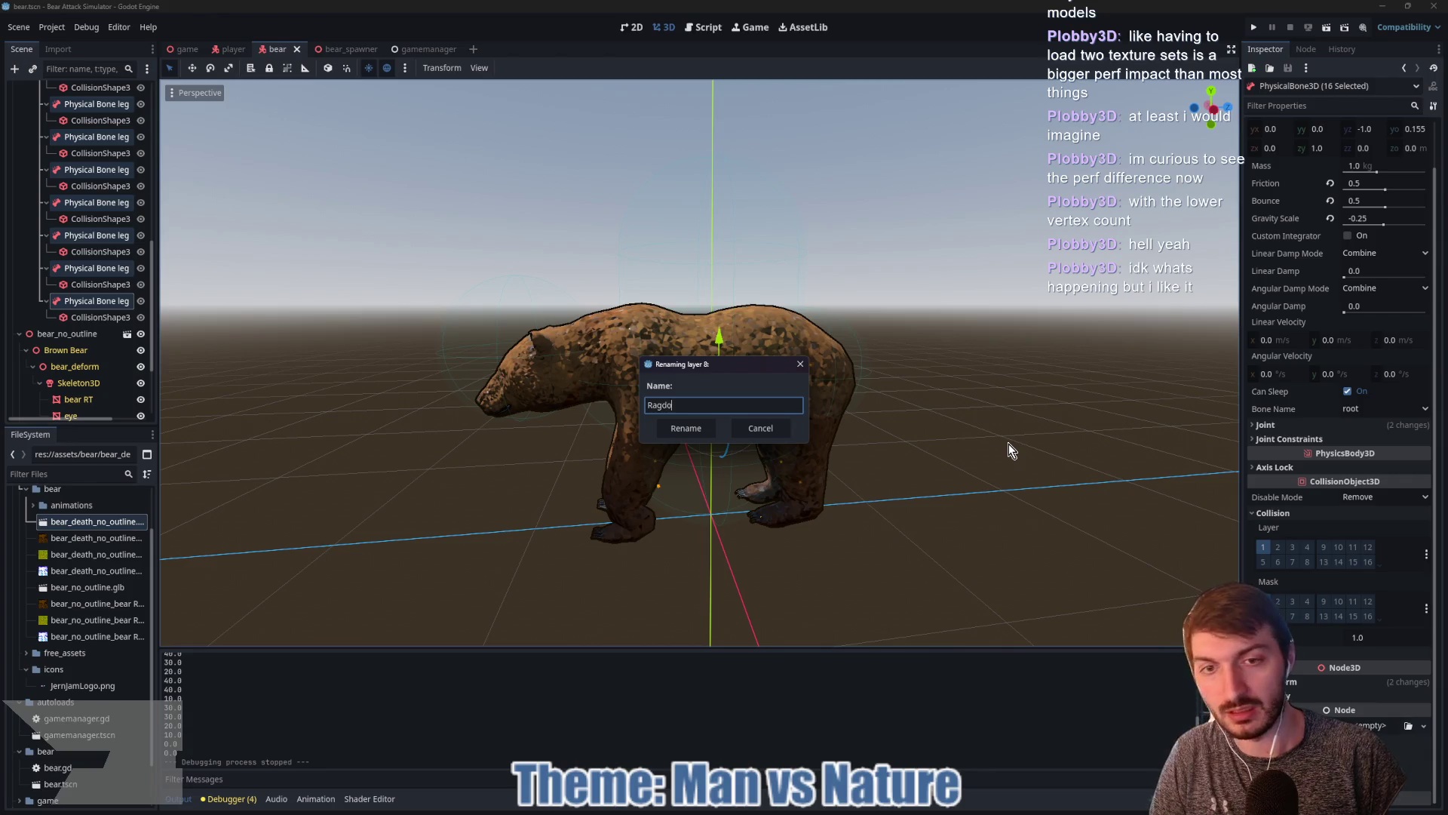
{"action": "left_click", "coordinate": [686, 428]}
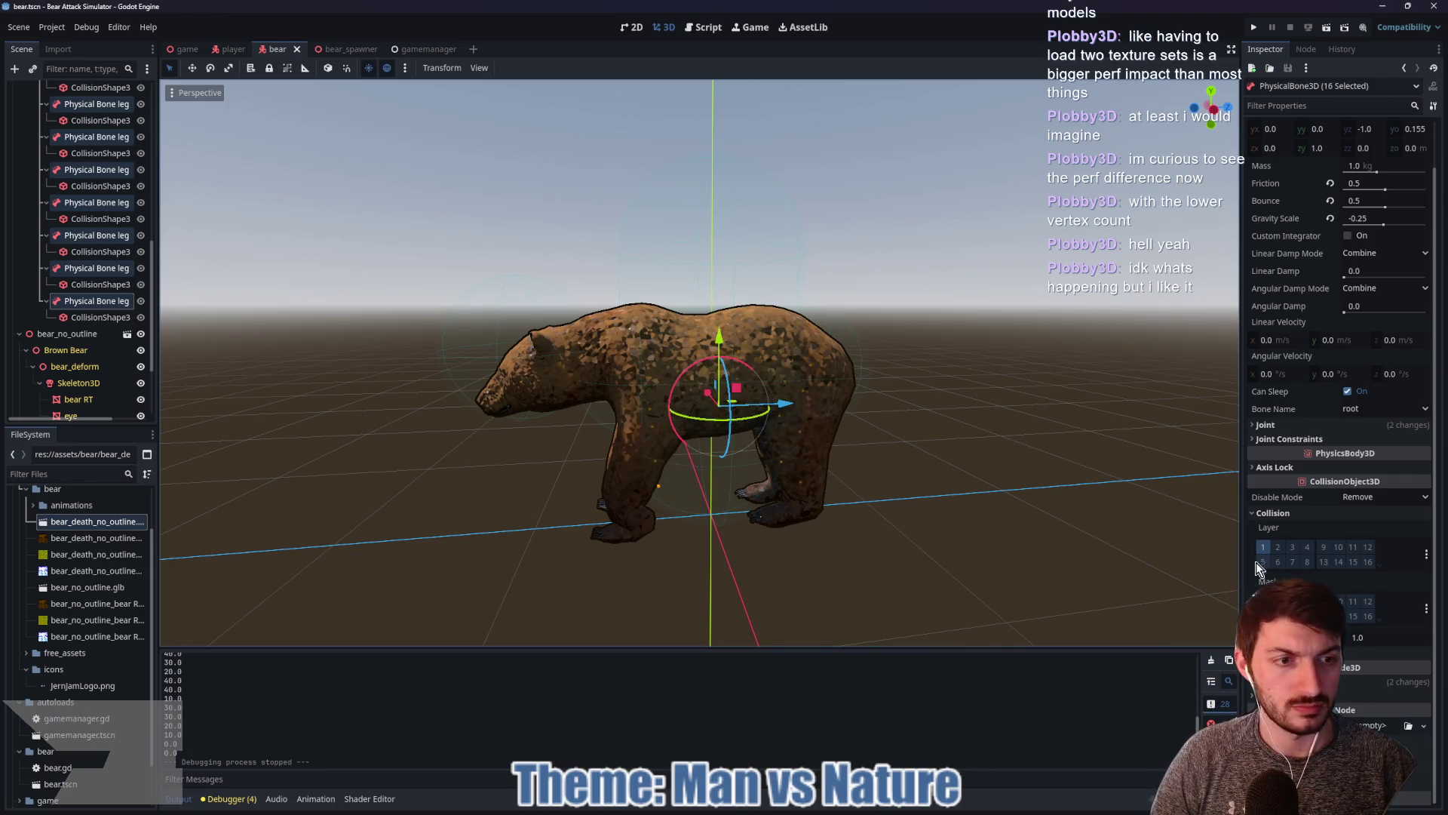
Step: Move the bones from collision layer 1 to layer 8, change their mask, and save
{"action": "left_click", "coordinate": [1307, 562]}
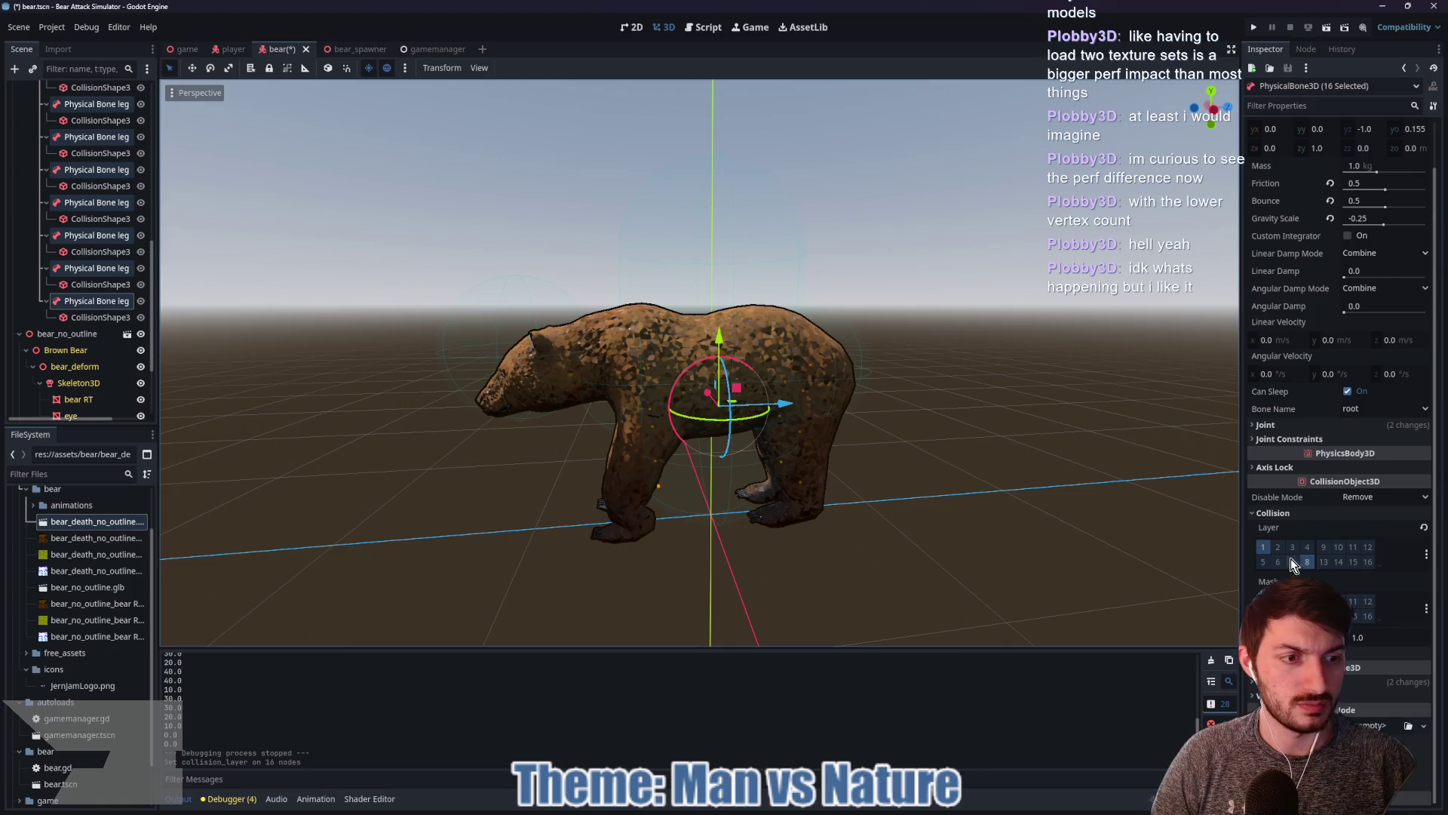
{"action": "left_click", "coordinate": [1263, 547]}
{"action": "left_click", "coordinate": [1308, 616]}
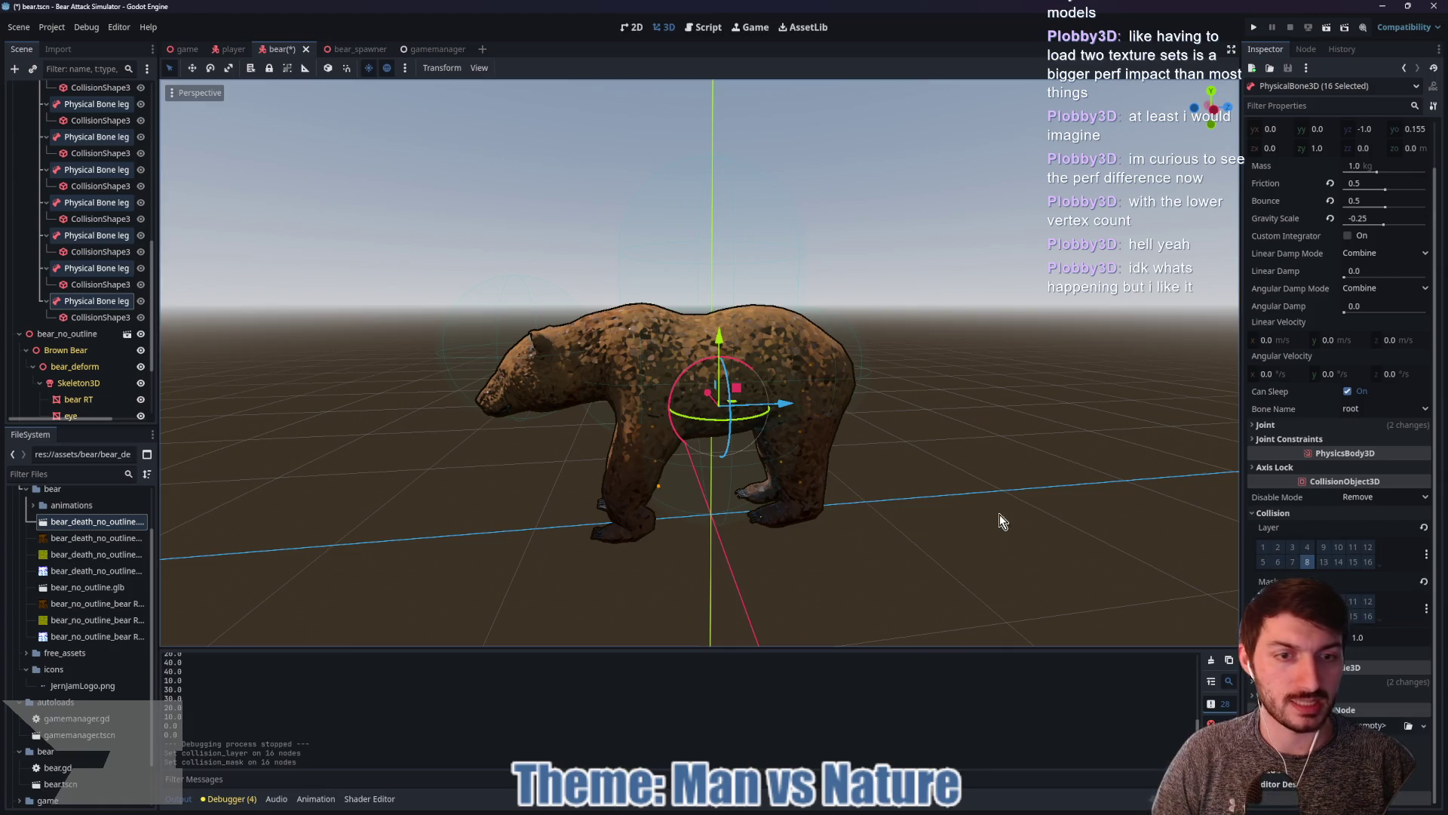
{"action": "key", "text": "ctrl+s"}
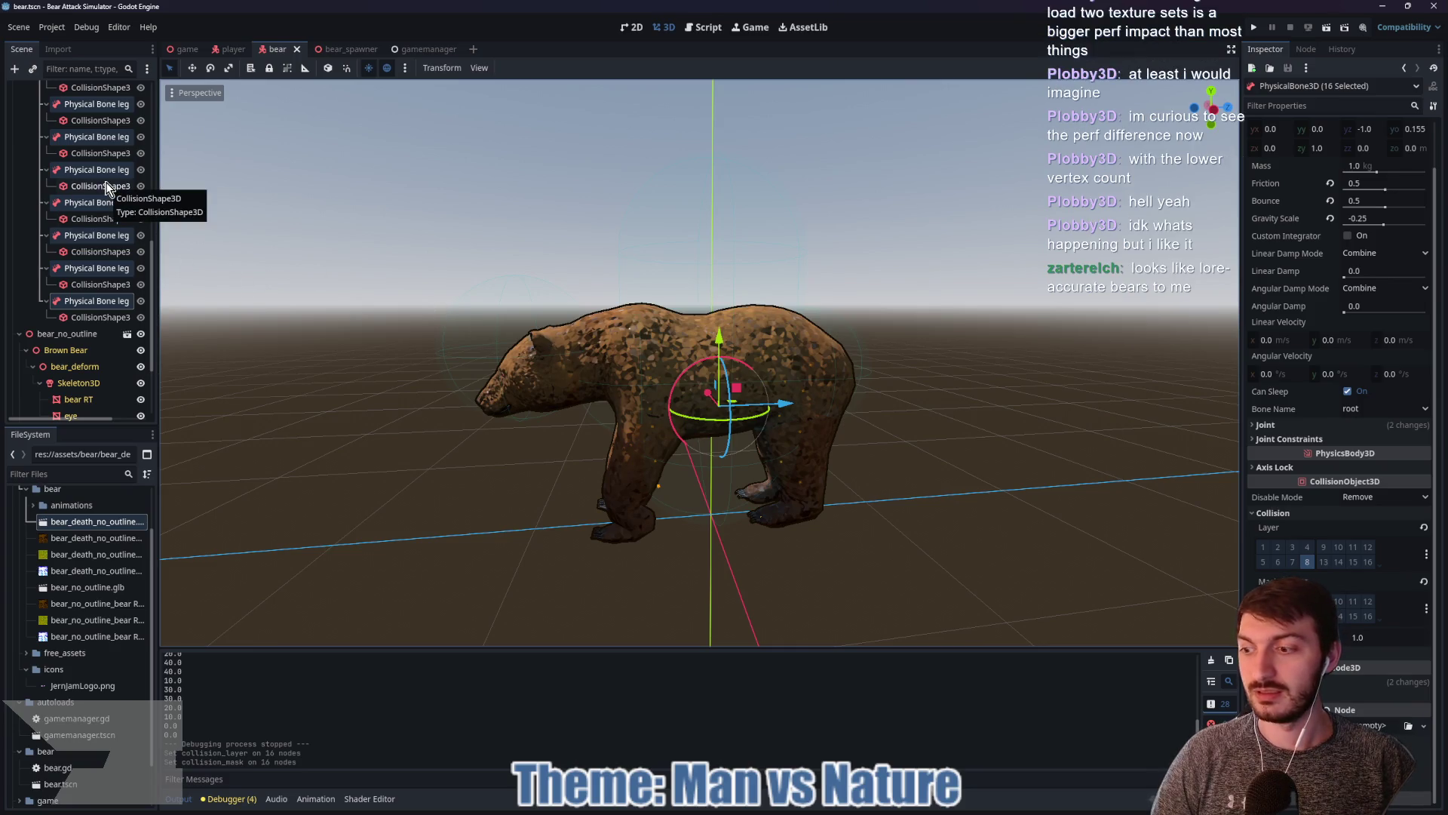
Step: Inspect the Ground's and Player's collision layers in the game scene, then open the player scene
{"action": "left_click", "coordinate": [187, 48]}
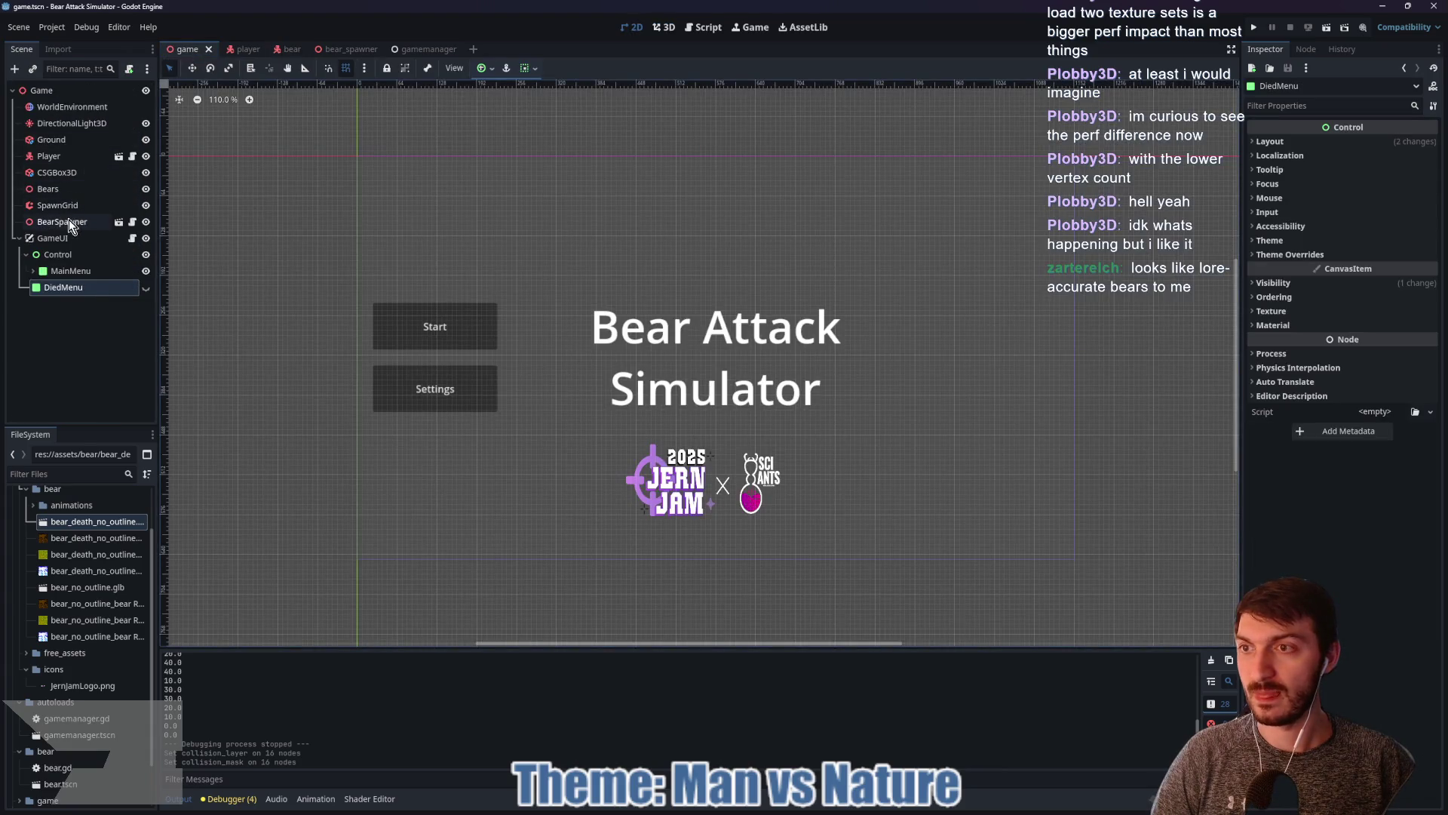
{"action": "left_click", "coordinate": [47, 139]}
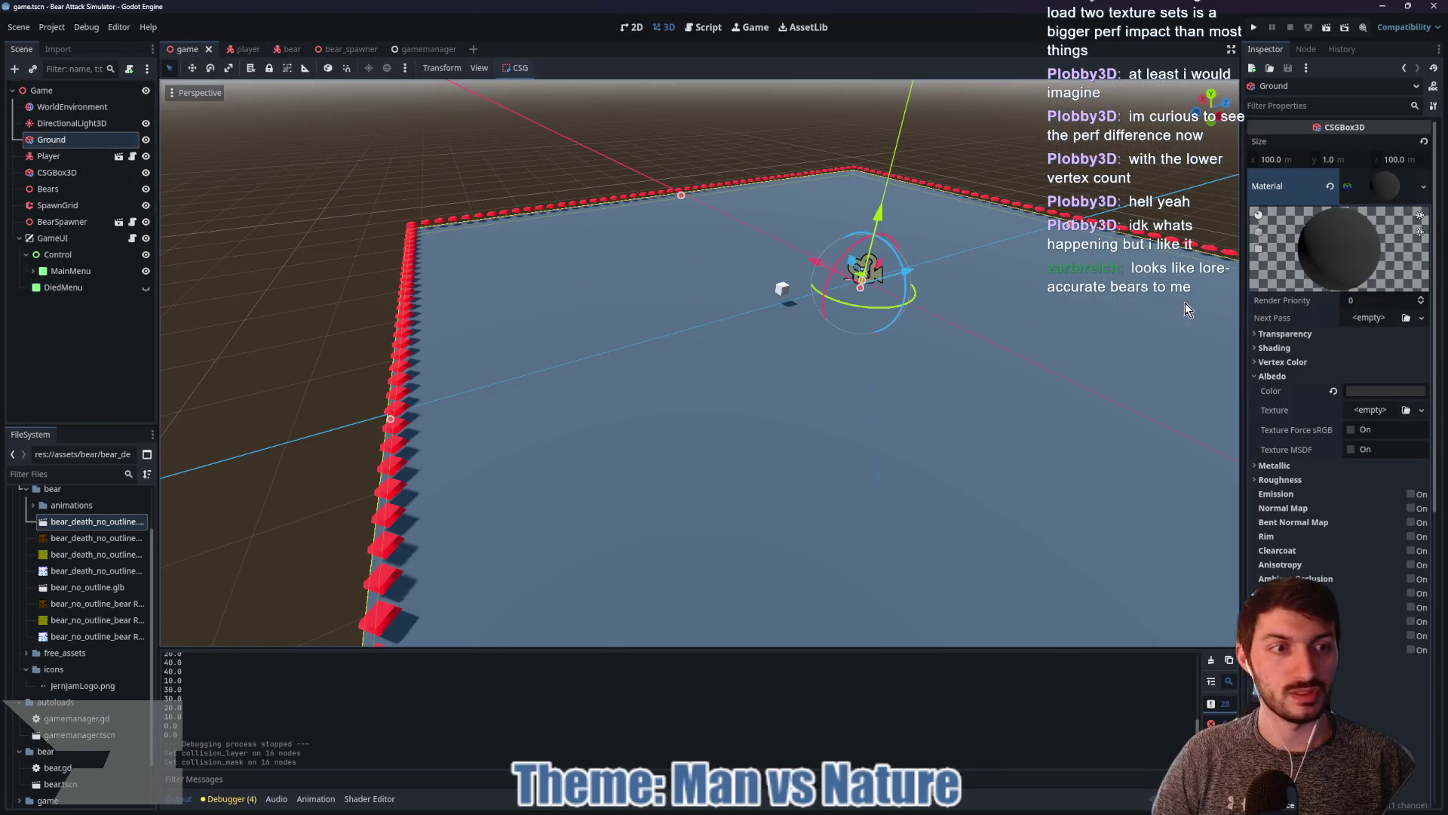
{"action": "left_click", "coordinate": [1387, 185]}
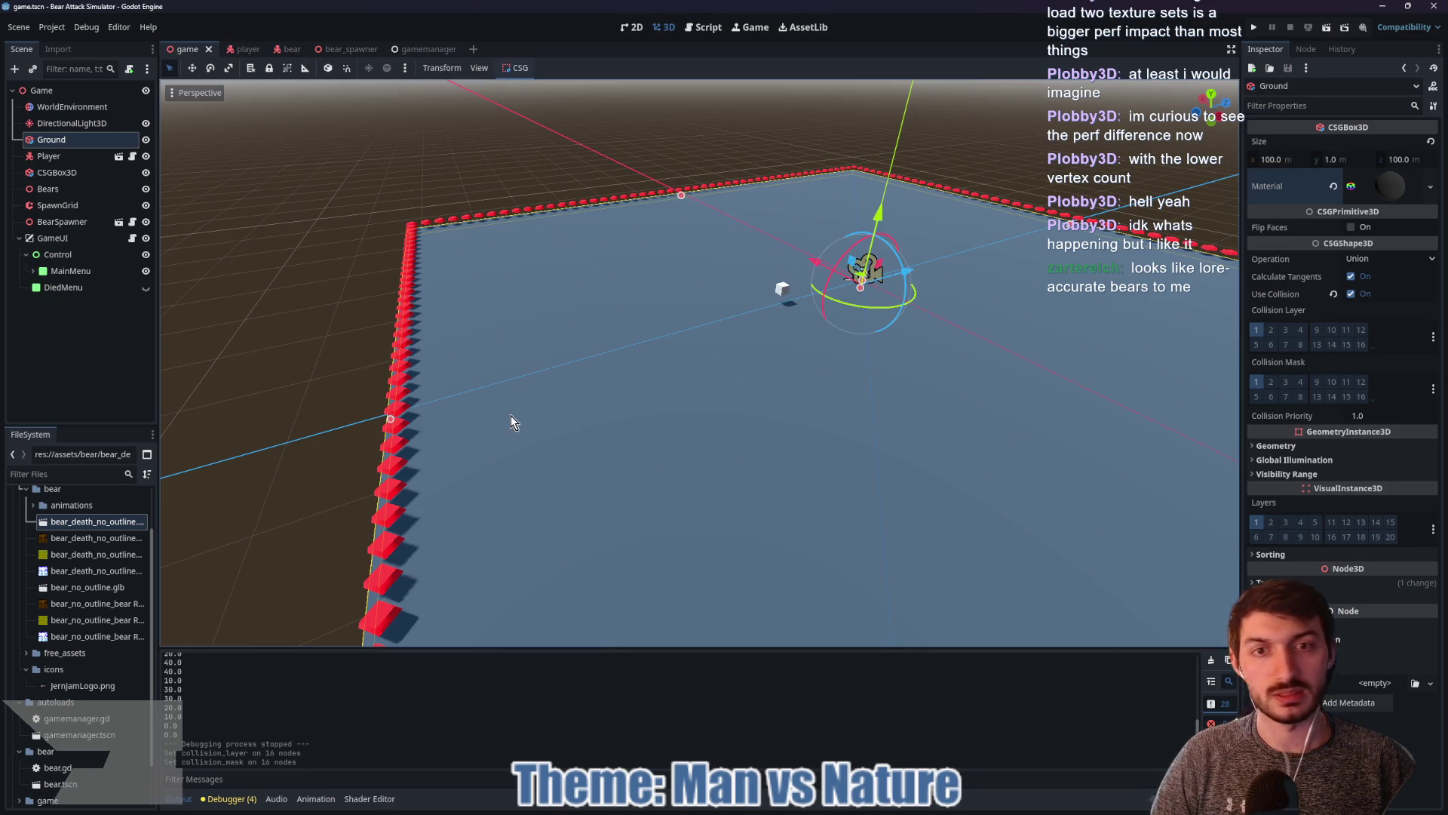
{"action": "left_click", "coordinate": [48, 157]}
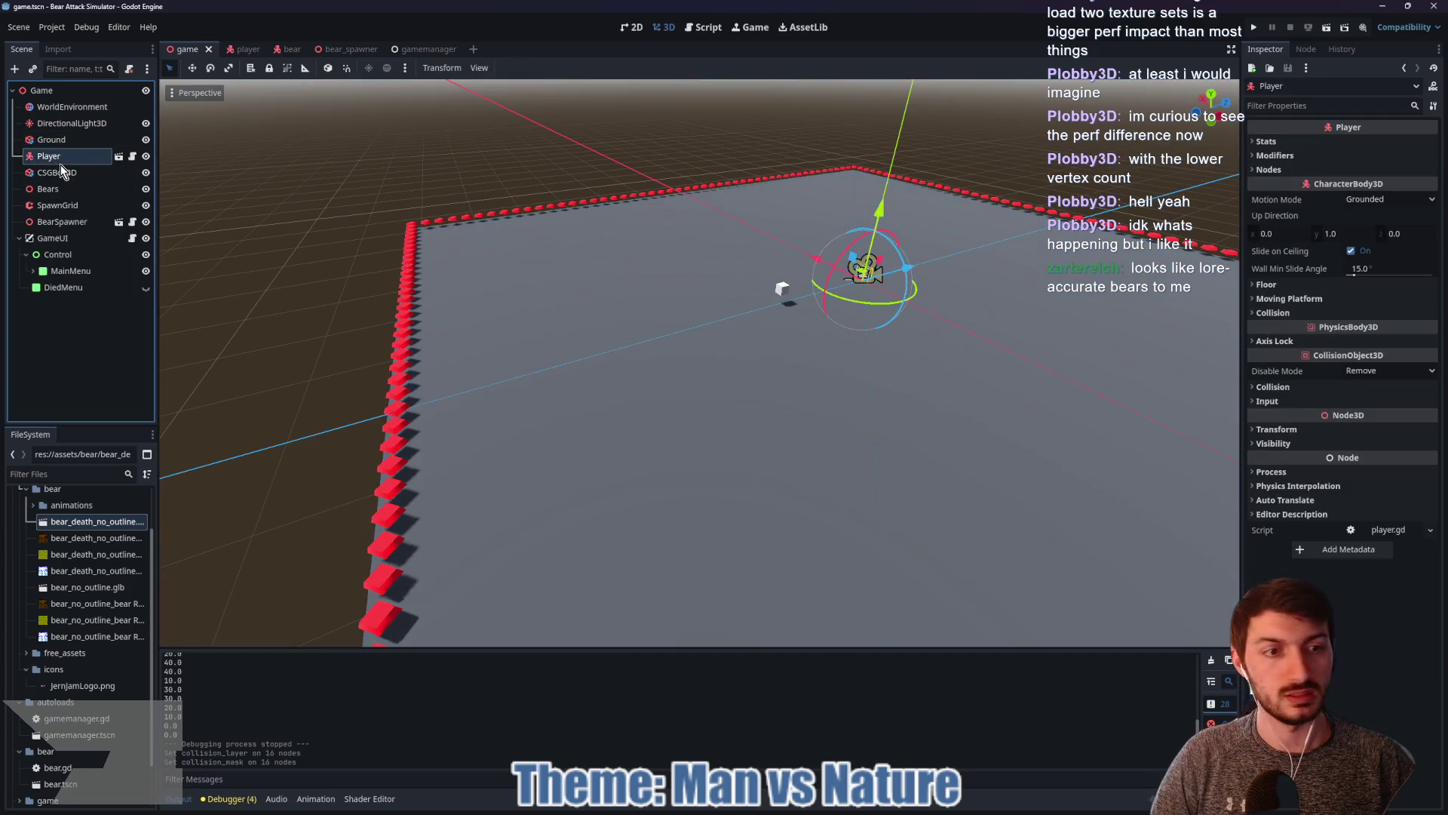
{"action": "left_click", "coordinate": [1305, 387]}
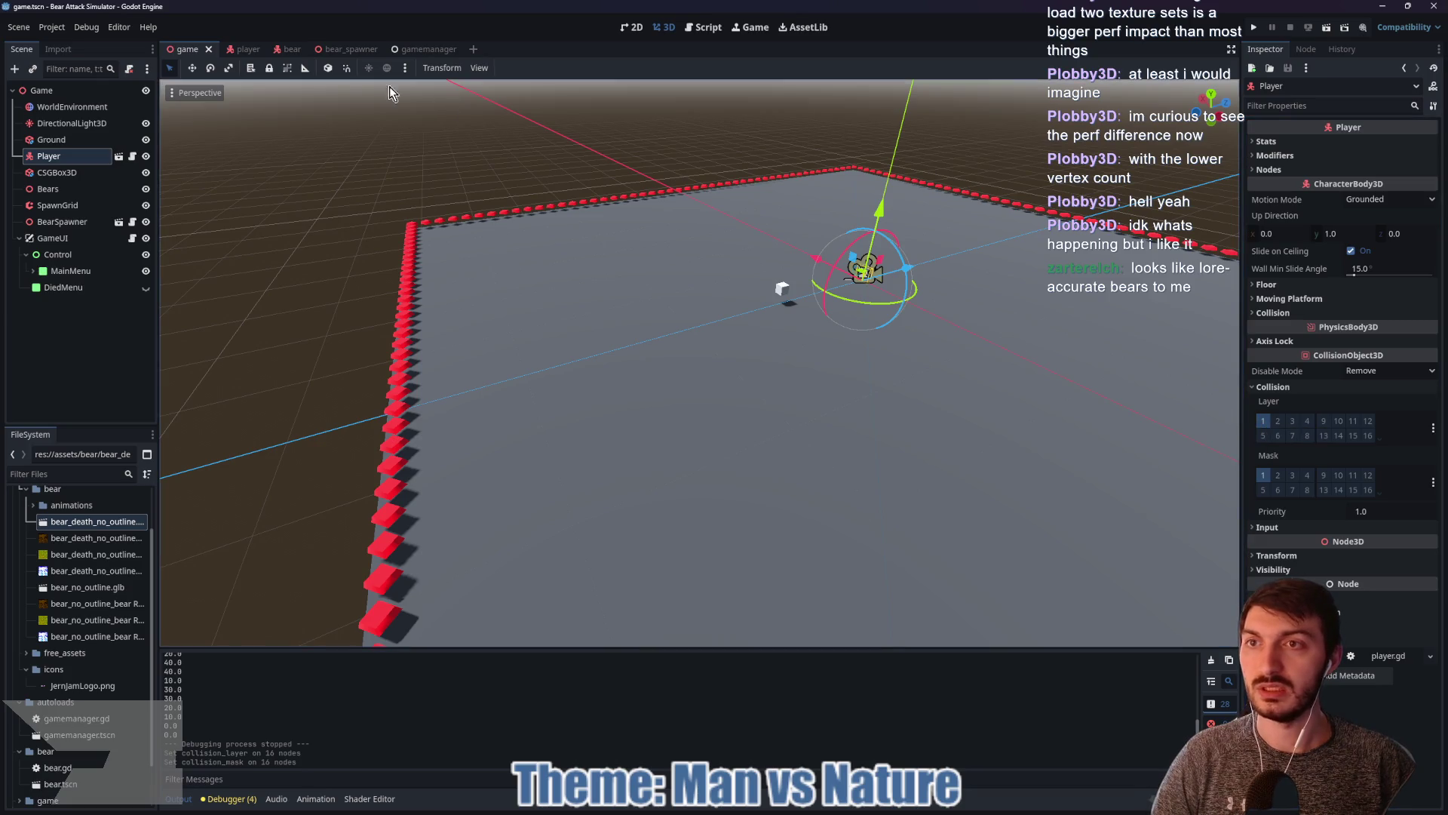
{"action": "left_click", "coordinate": [240, 51]}
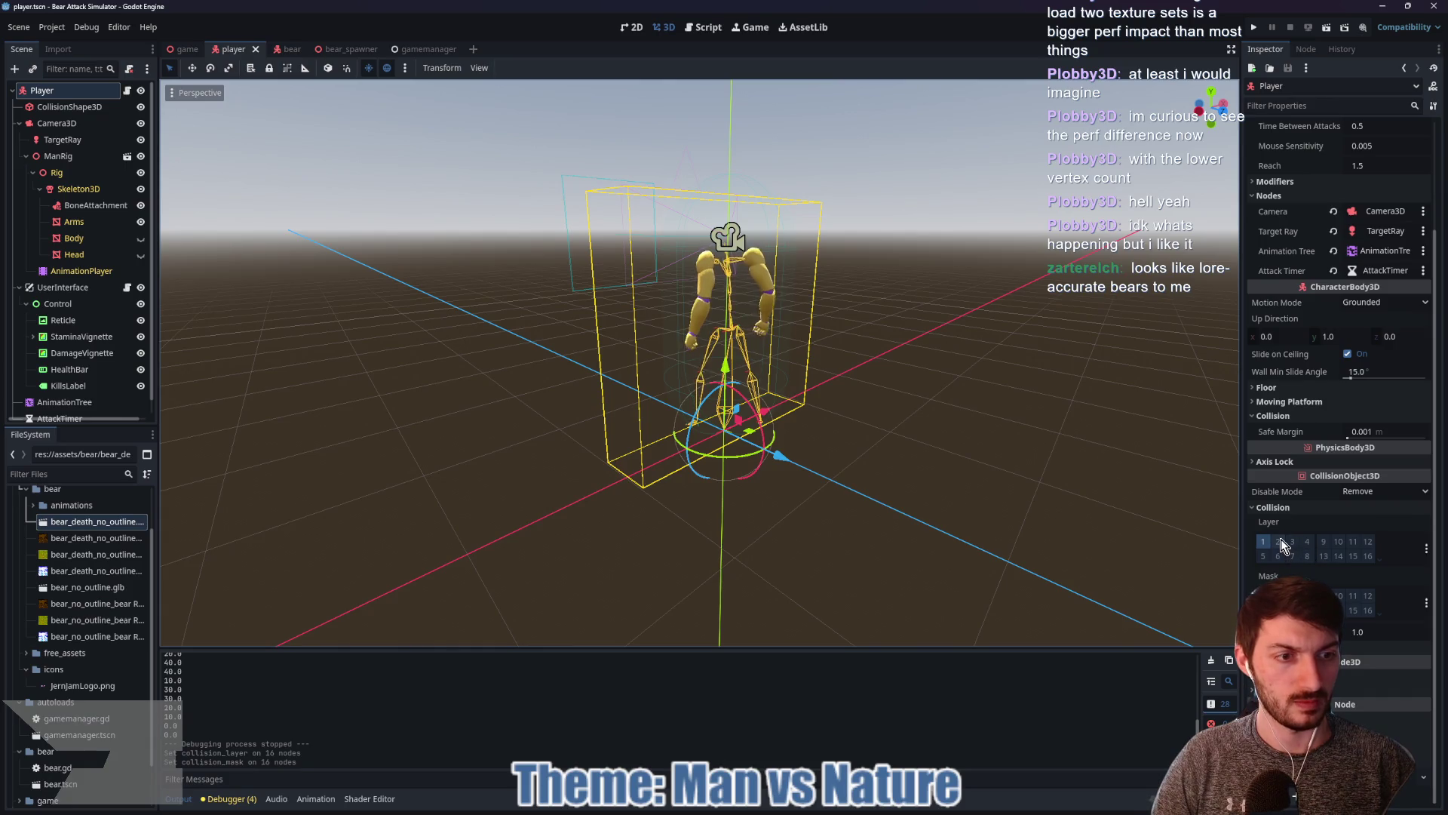
Step: Put the Player on collision layer 2 and save, then re-adjust the bear bones' collision mask
{"action": "left_click", "coordinate": [1279, 542]}
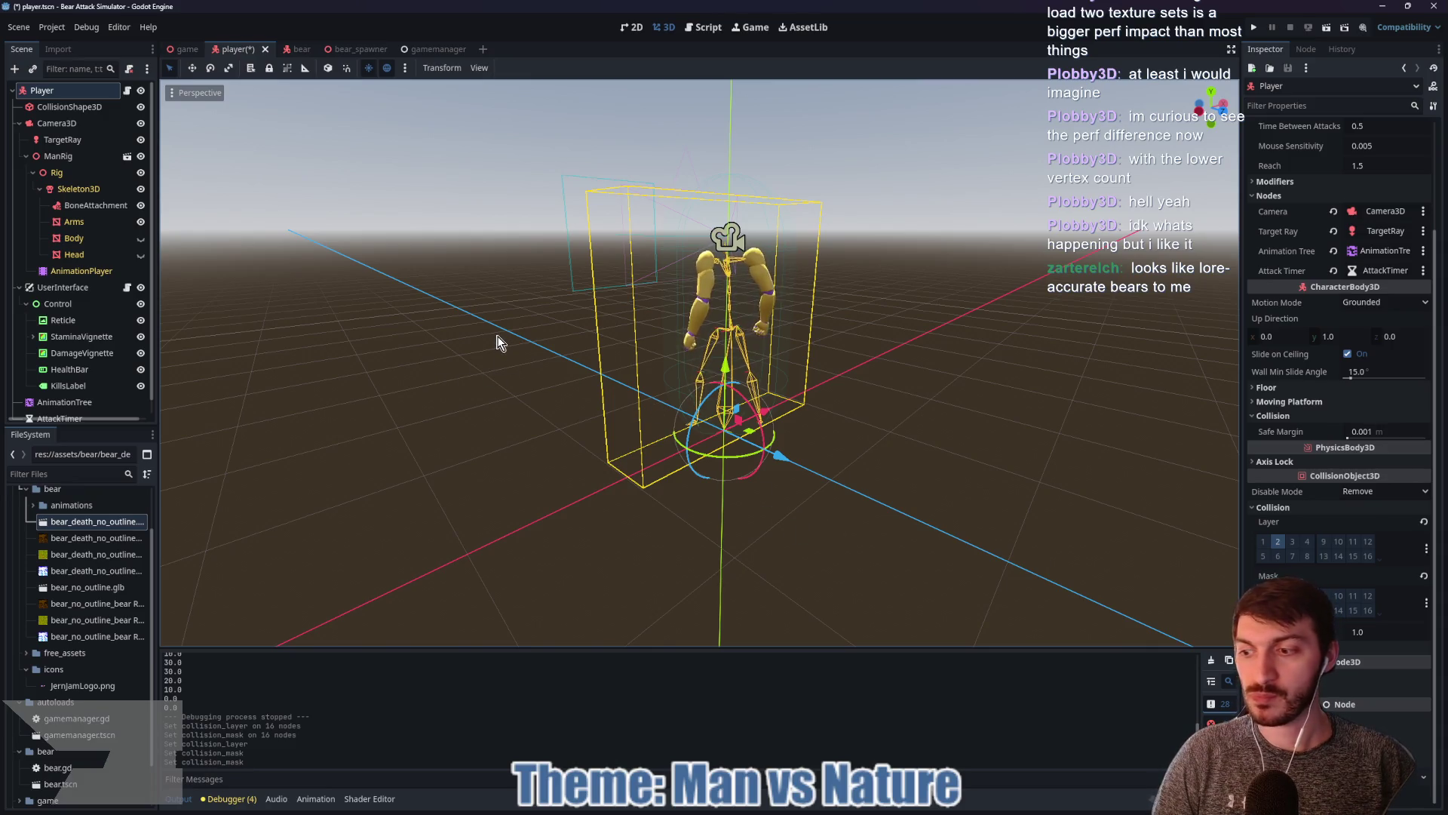
{"action": "key", "text": "ctrl+s"}
{"action": "left_click", "coordinate": [337, 50]}
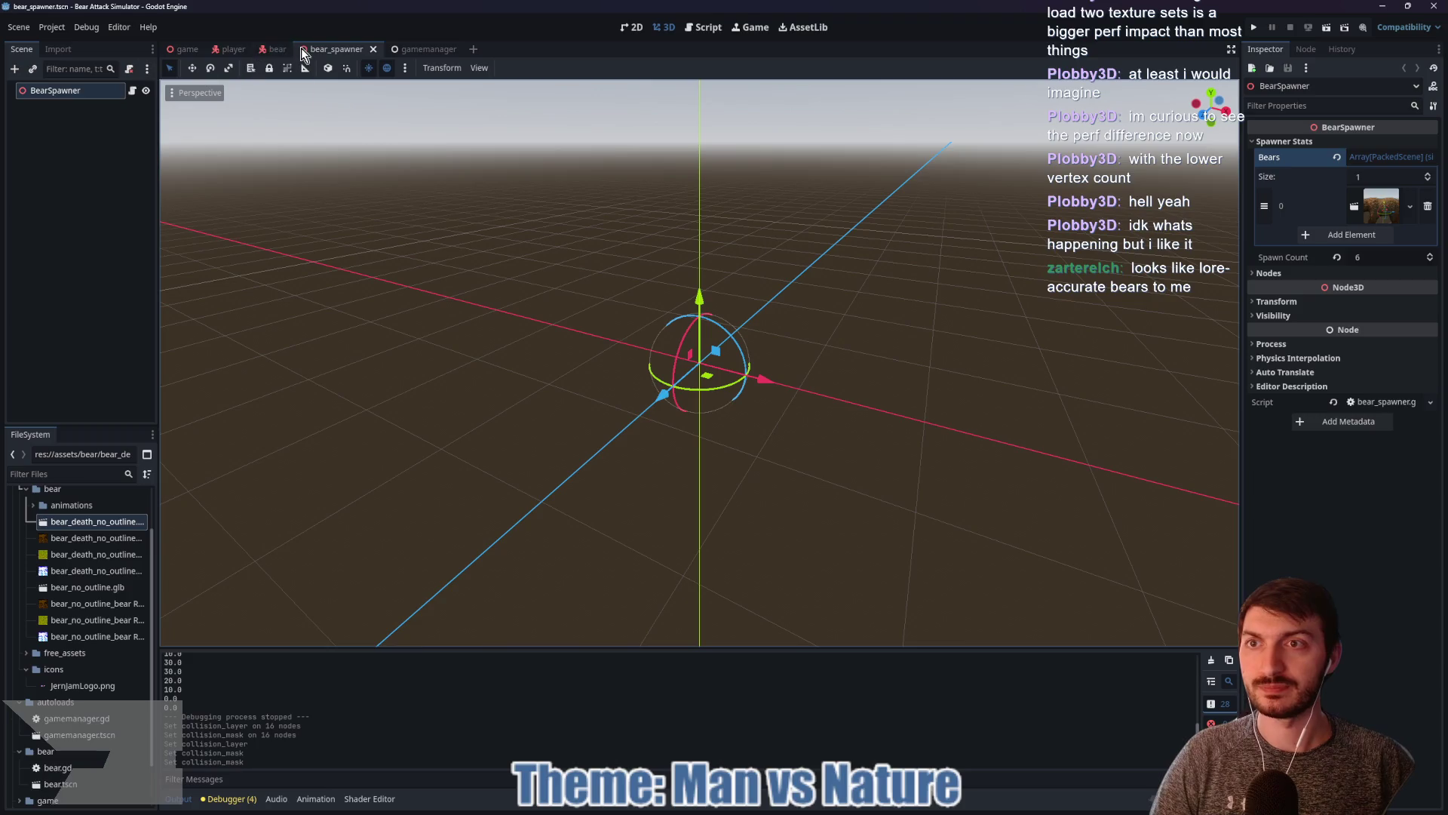
{"action": "left_click", "coordinate": [277, 47]}
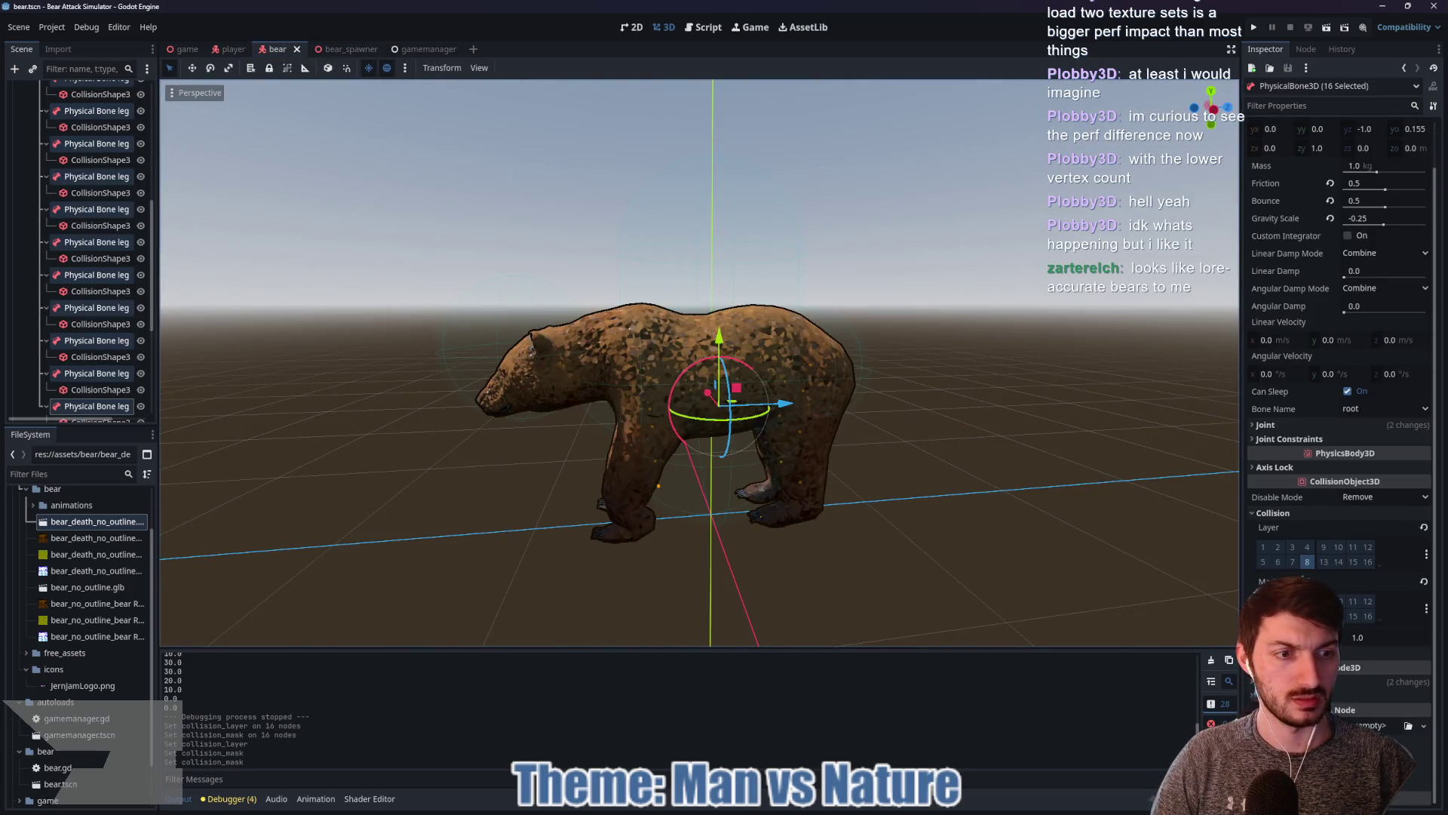
{"action": "left_click", "coordinate": [1307, 616]}
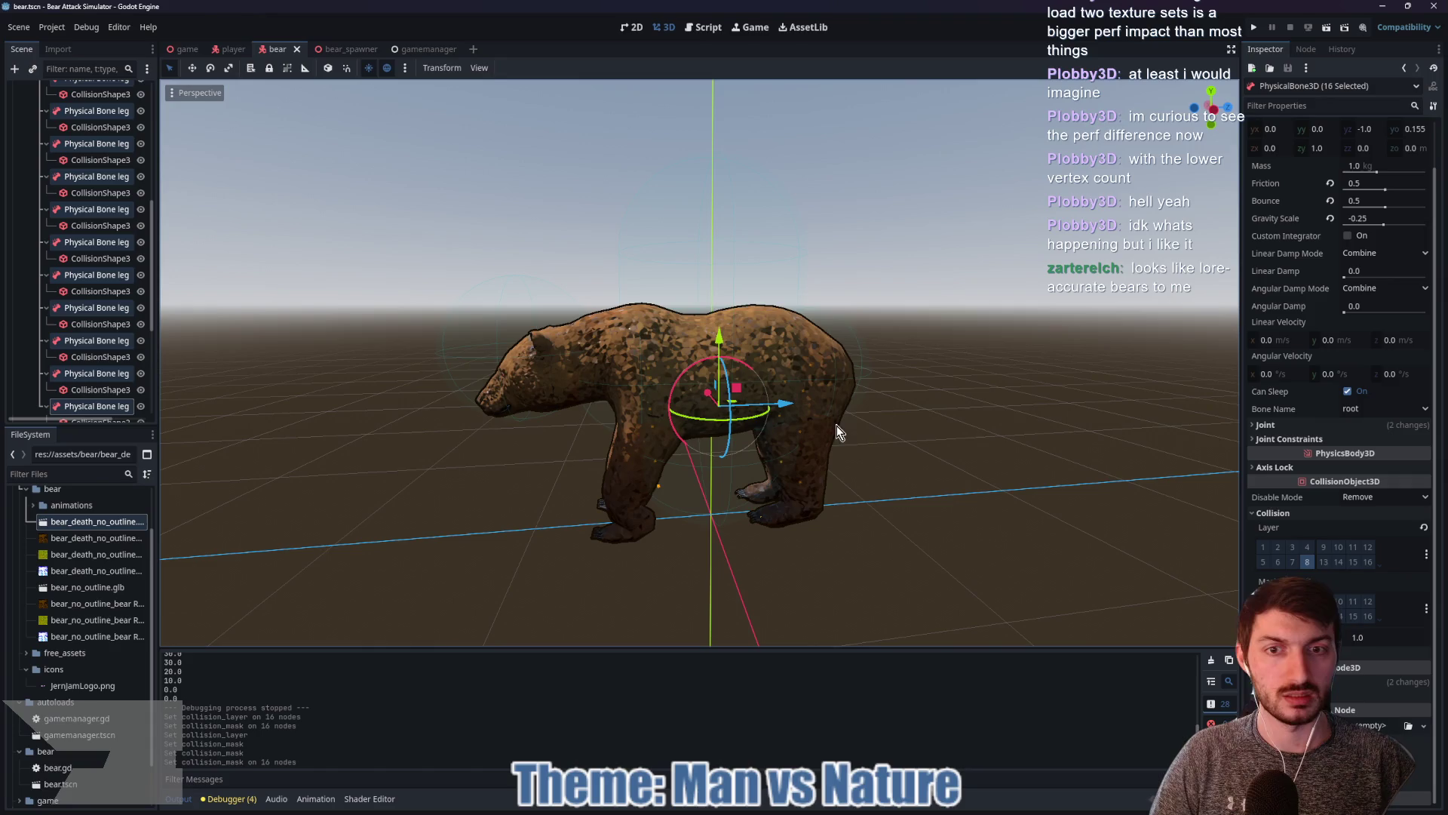
{"action": "left_click", "coordinate": [186, 50]}
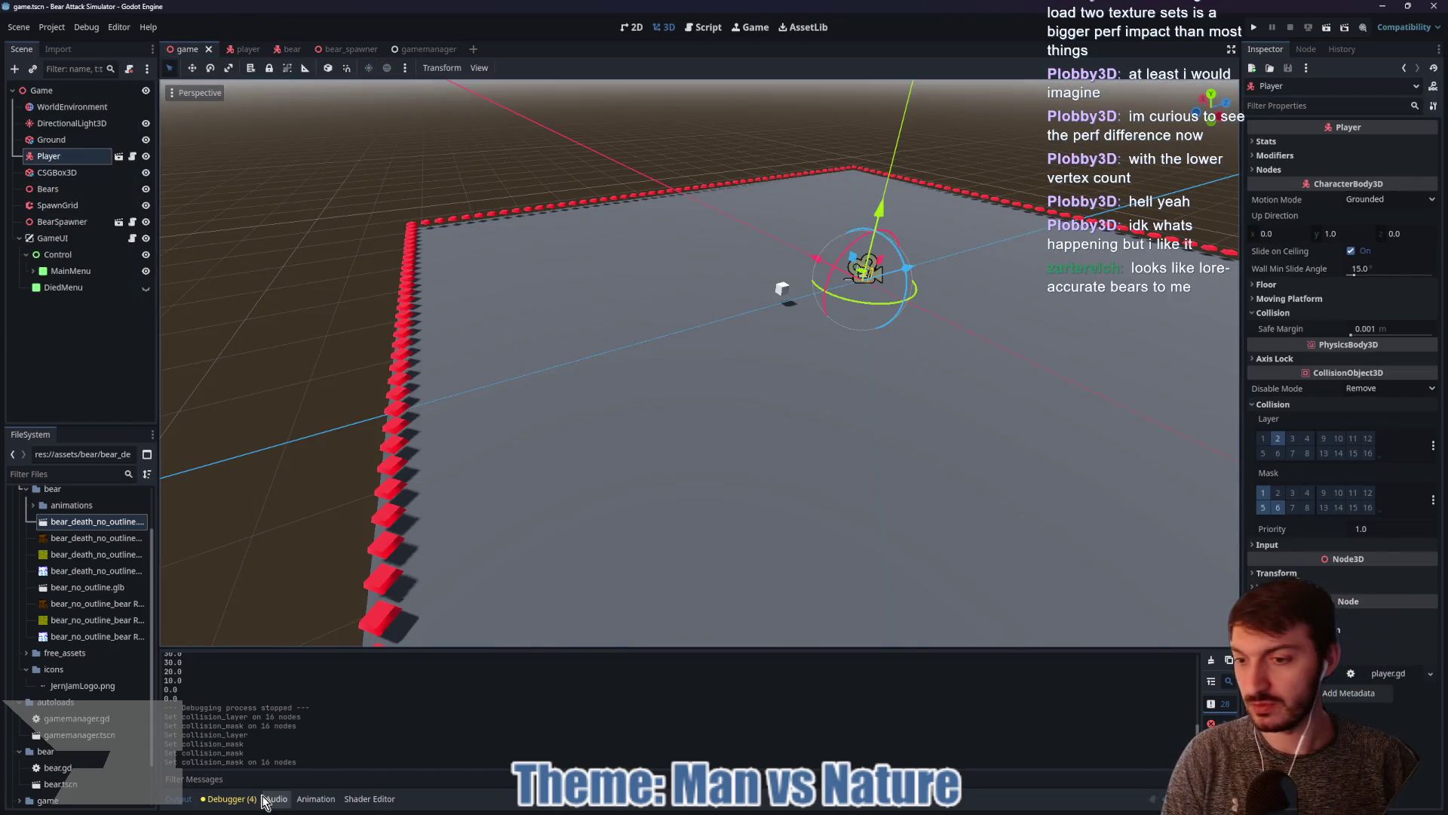
Step: Run the game with F5, start Visual Profiler recording, and begin a round
{"action": "key", "text": "F5"}
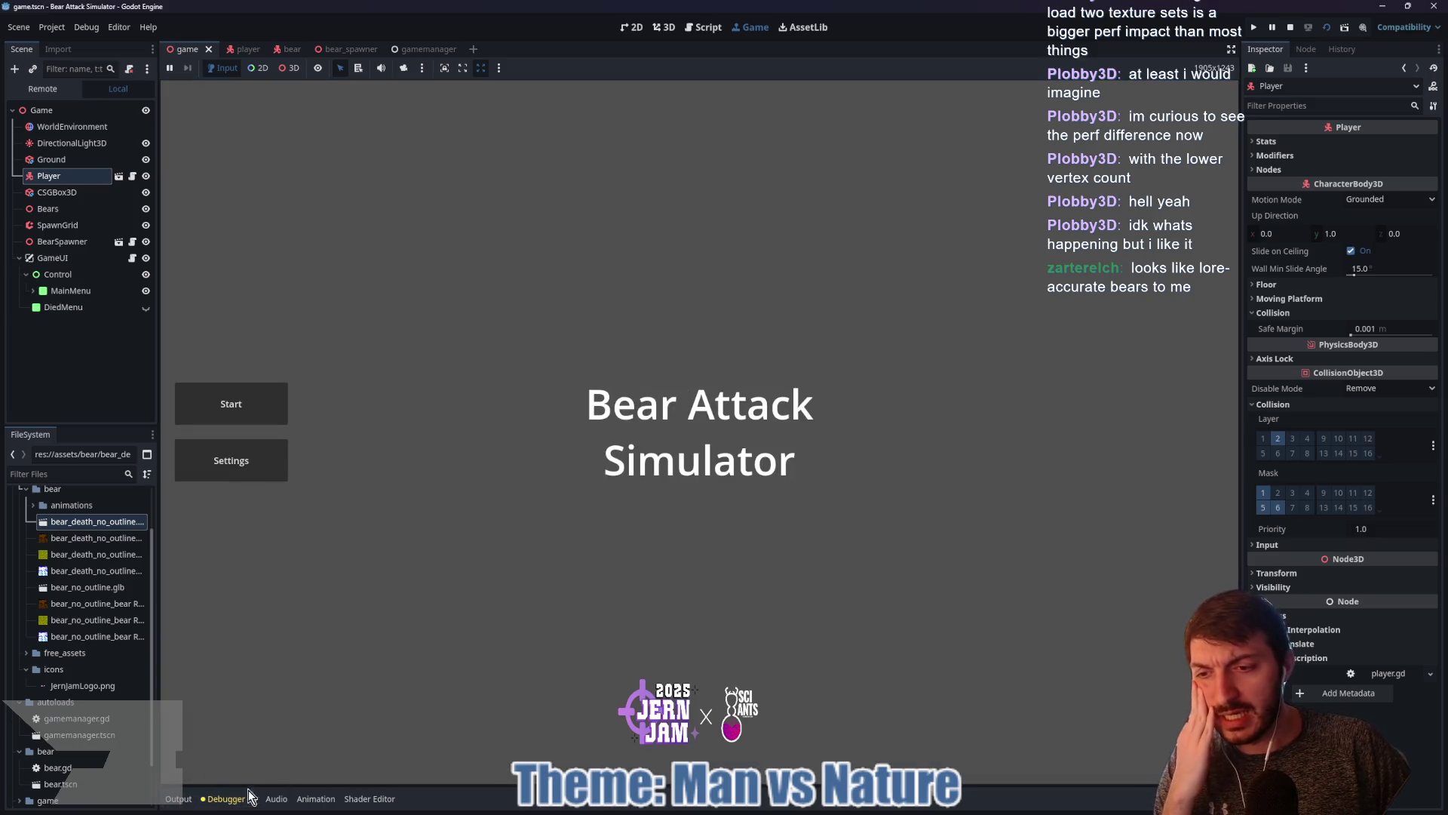
{"action": "left_click", "coordinate": [229, 800]}
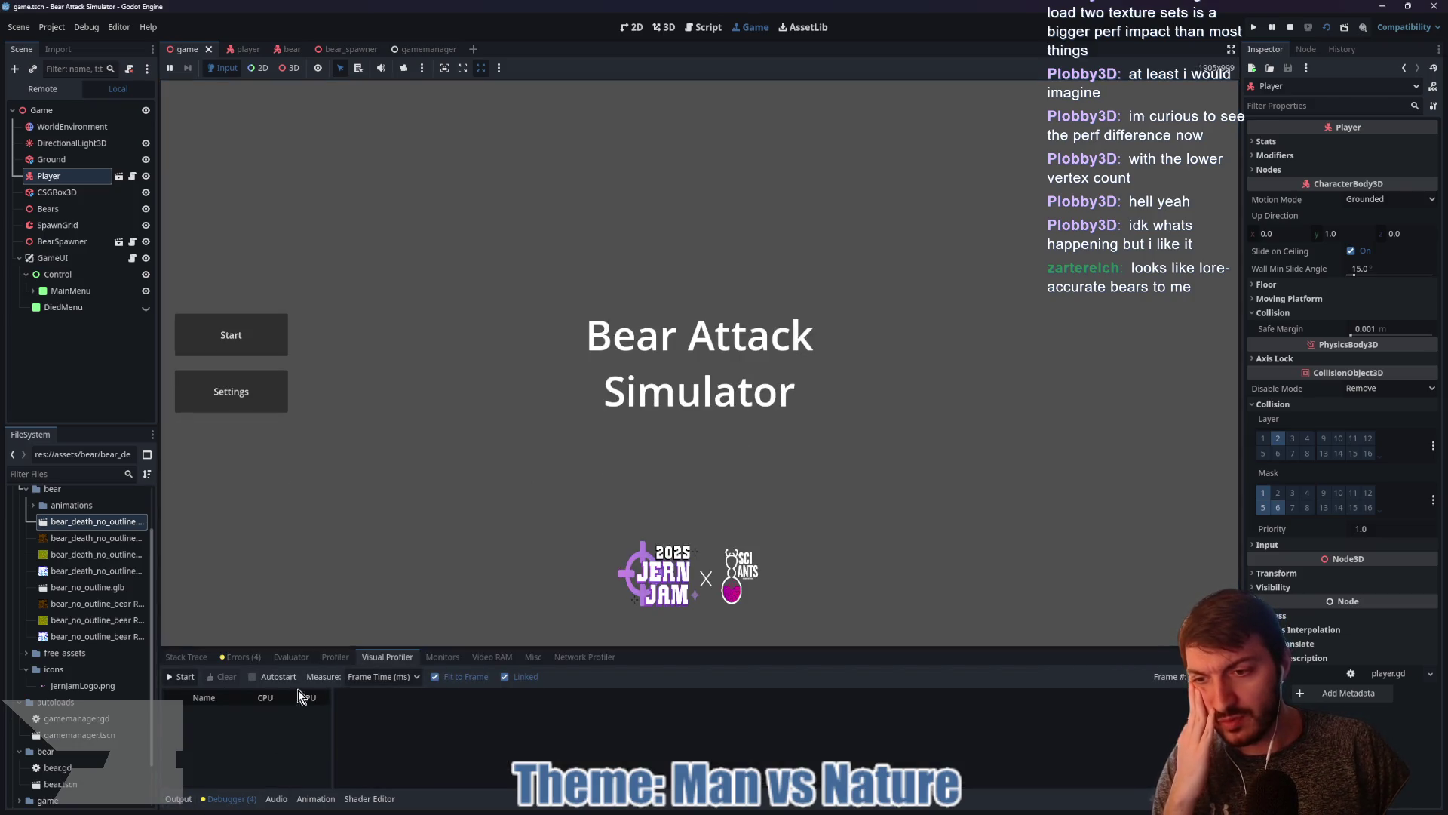
{"action": "left_click", "coordinate": [181, 677]}
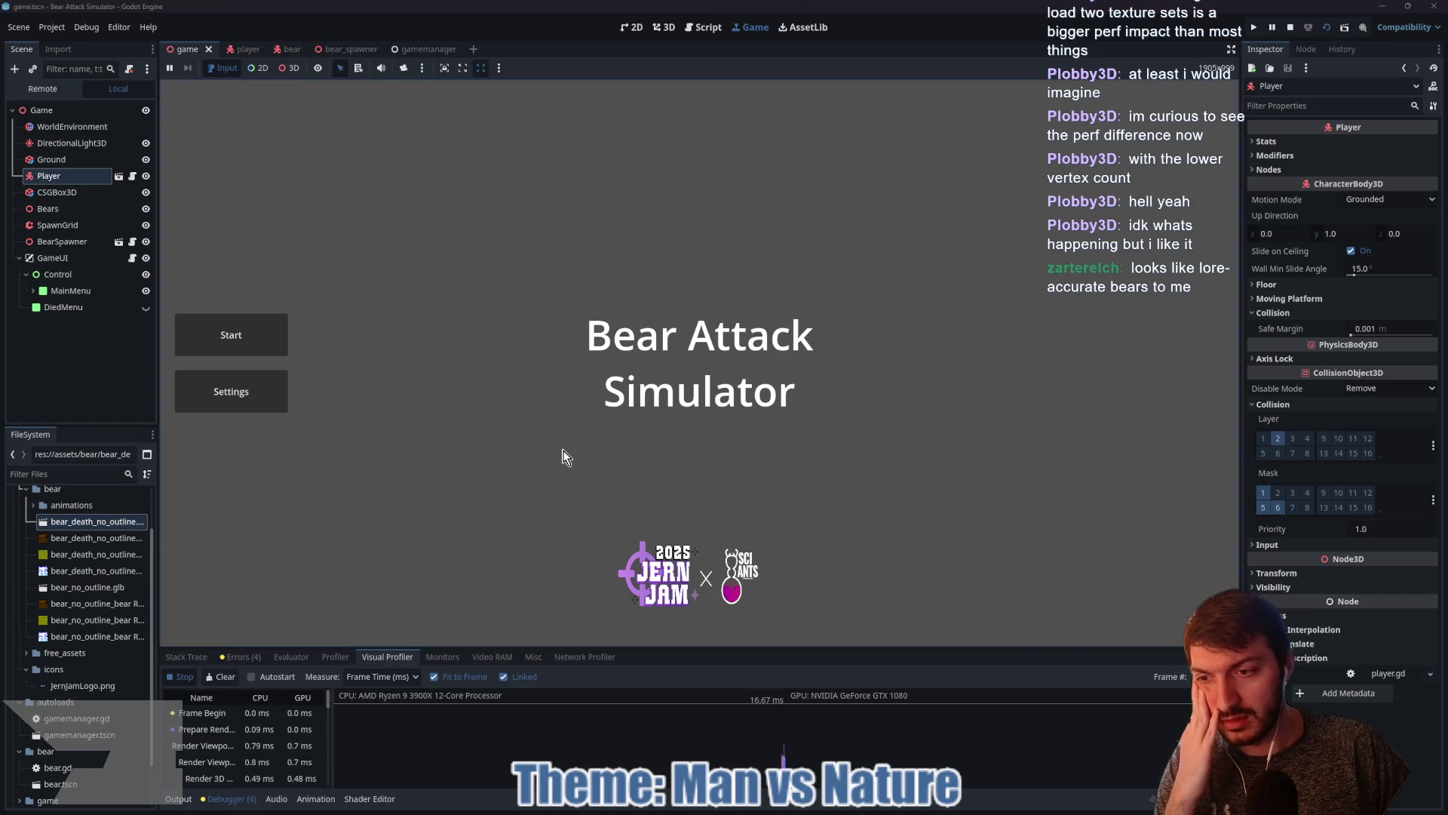
{"action": "left_click", "coordinate": [242, 340]}
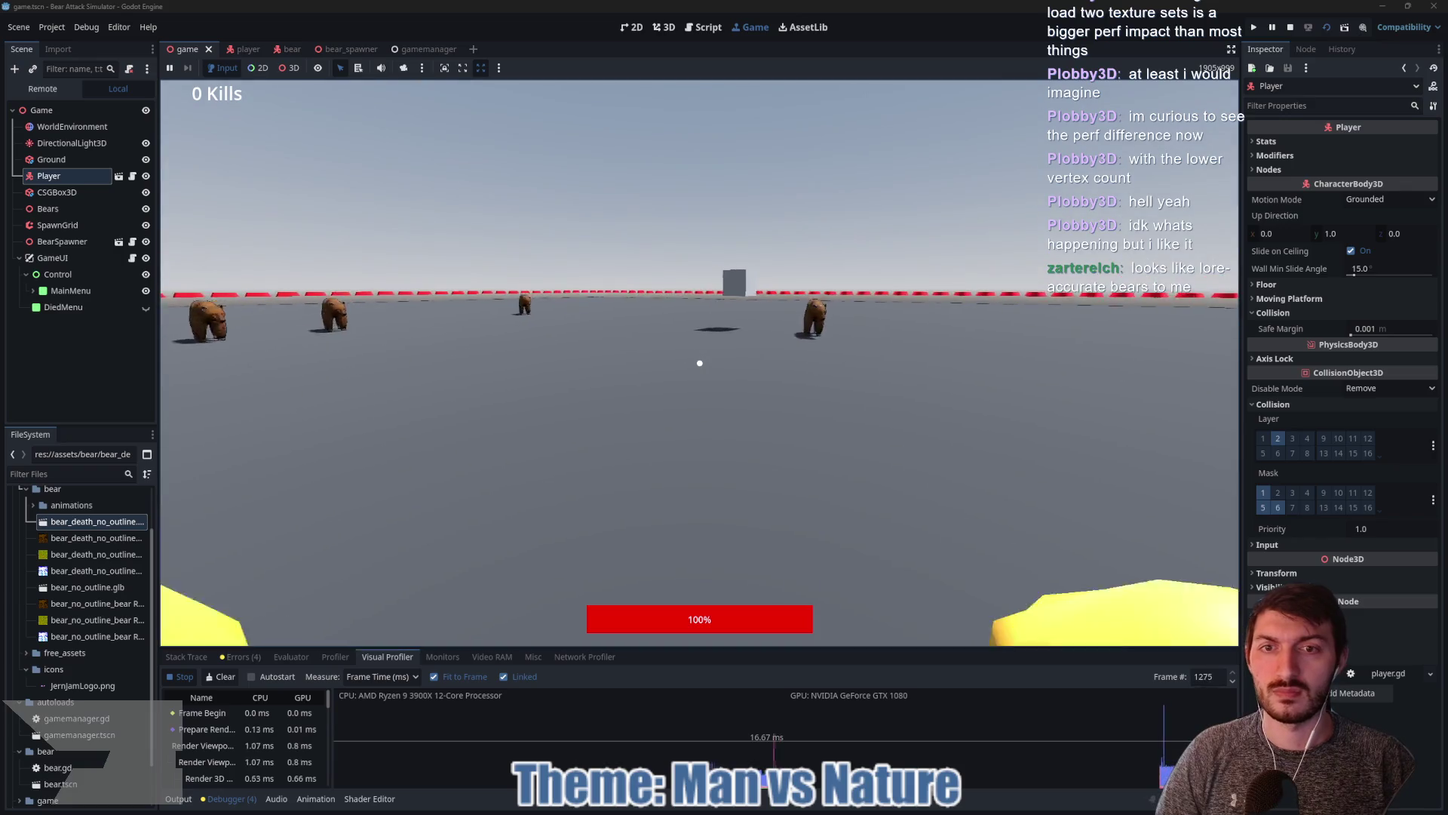
Step: Punch the charging bears up to 5 kills at 48% health, then stop the game
{"action": "left_click", "coordinate": [700, 363]}
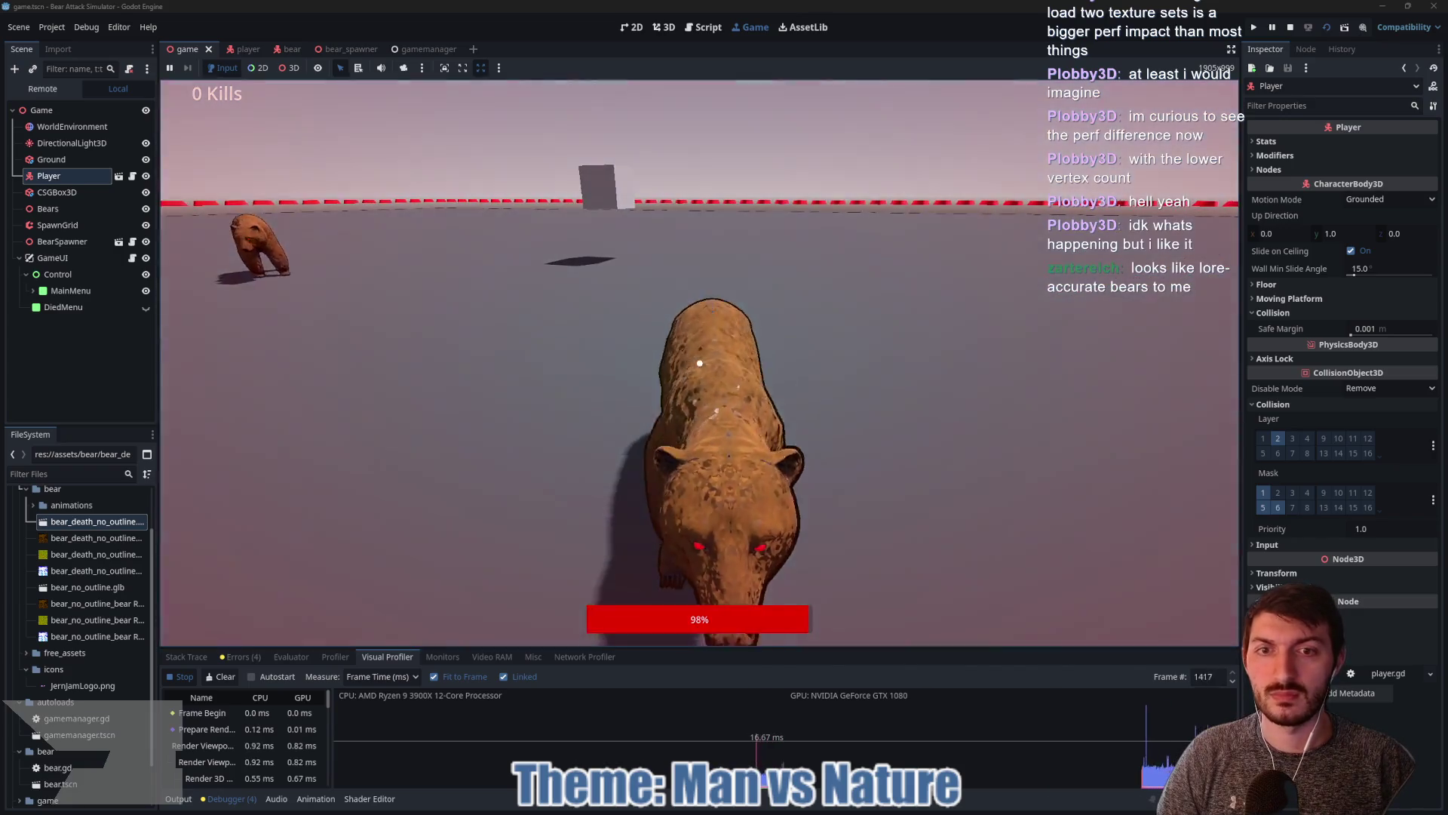
{"action": "left_click", "coordinate": [700, 363]}
{"action": "left_click", "coordinate": [700, 363]}
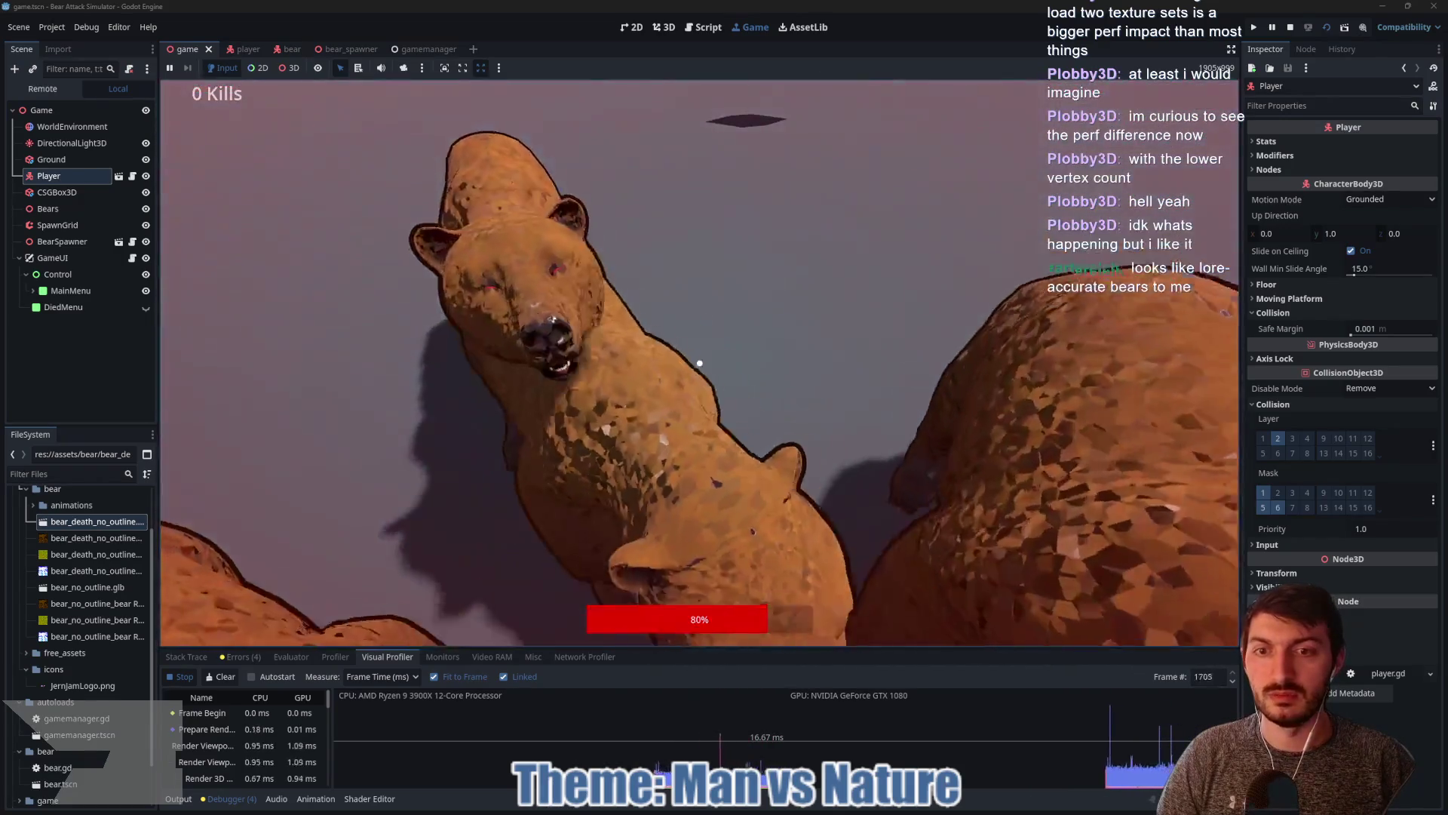
{"action": "left_click", "coordinate": [701, 363]}
{"action": "left_click", "coordinate": [700, 363]}
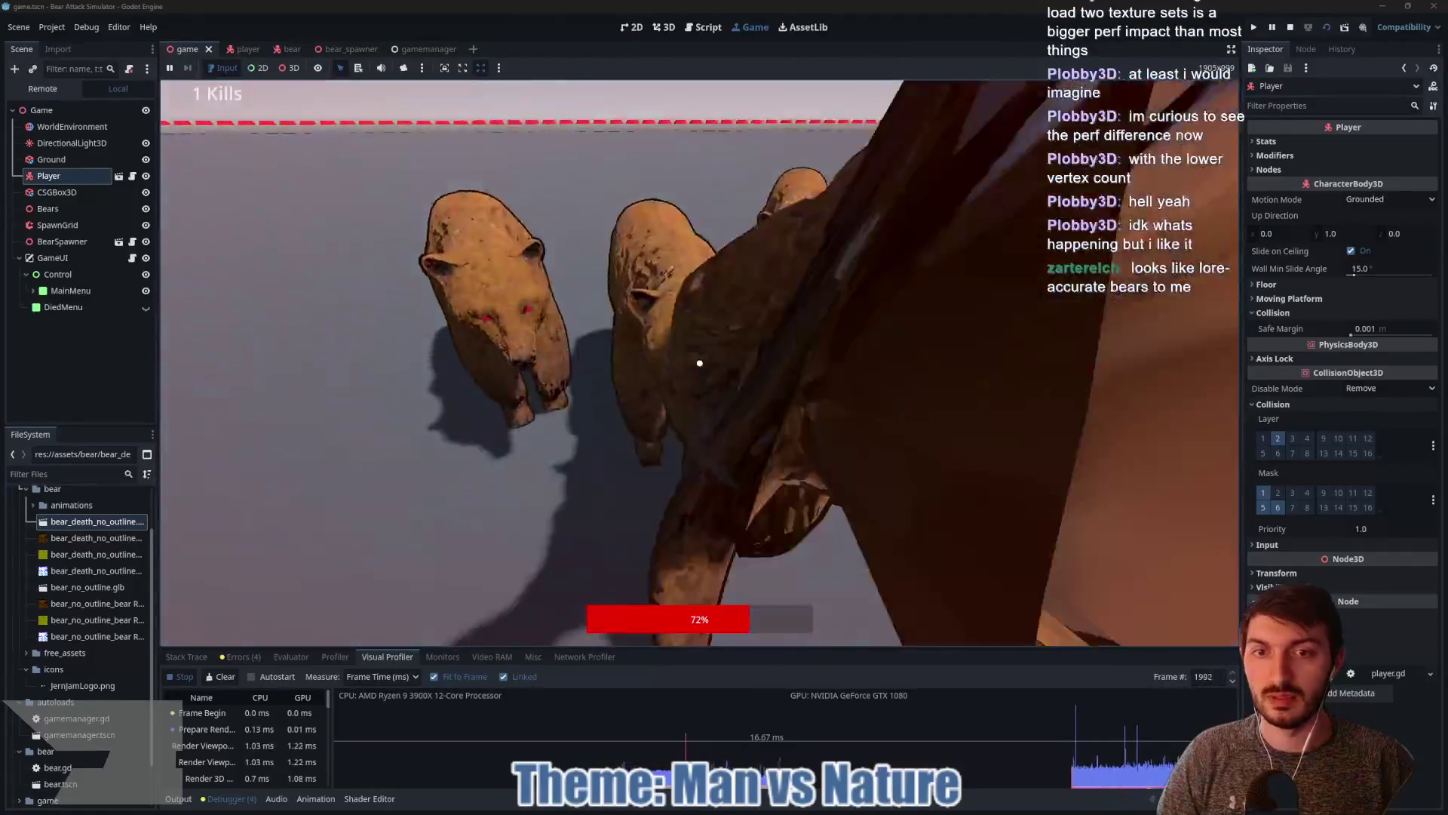
{"action": "left_click", "coordinate": [701, 363]}
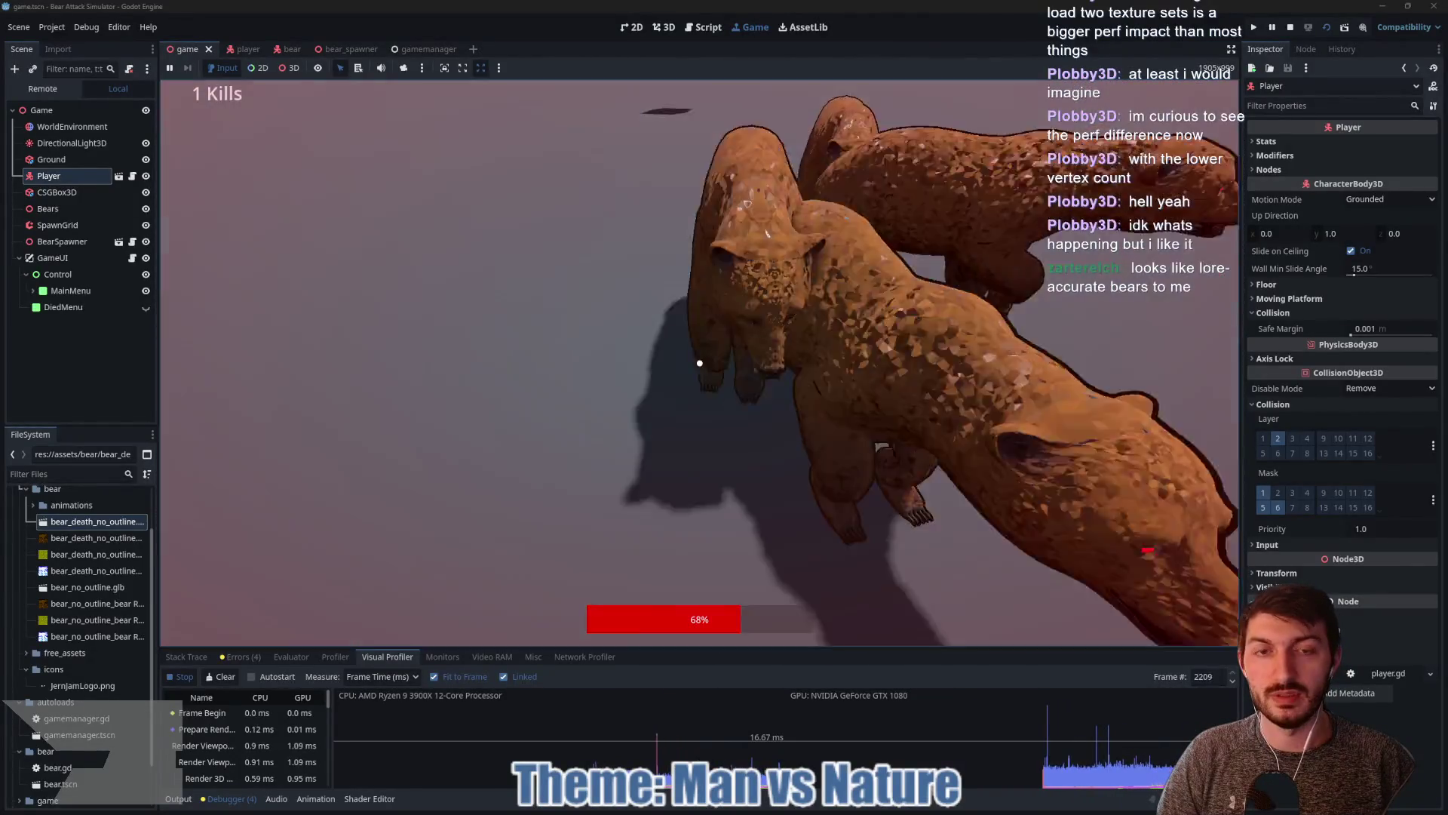
{"action": "left_click", "coordinate": [700, 363]}
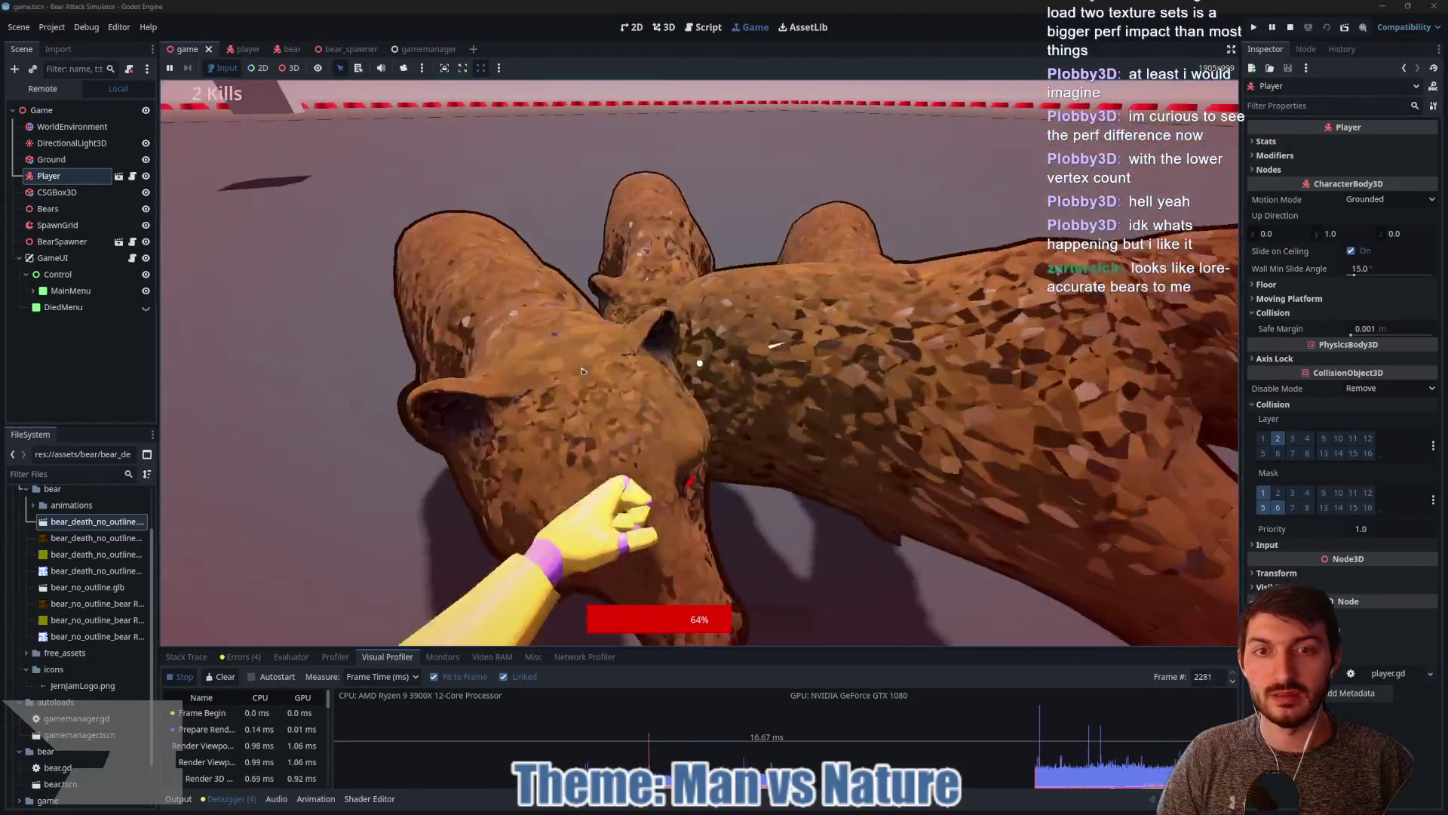
{"action": "left_click", "coordinate": [700, 363]}
{"action": "left_click", "coordinate": [700, 363]}
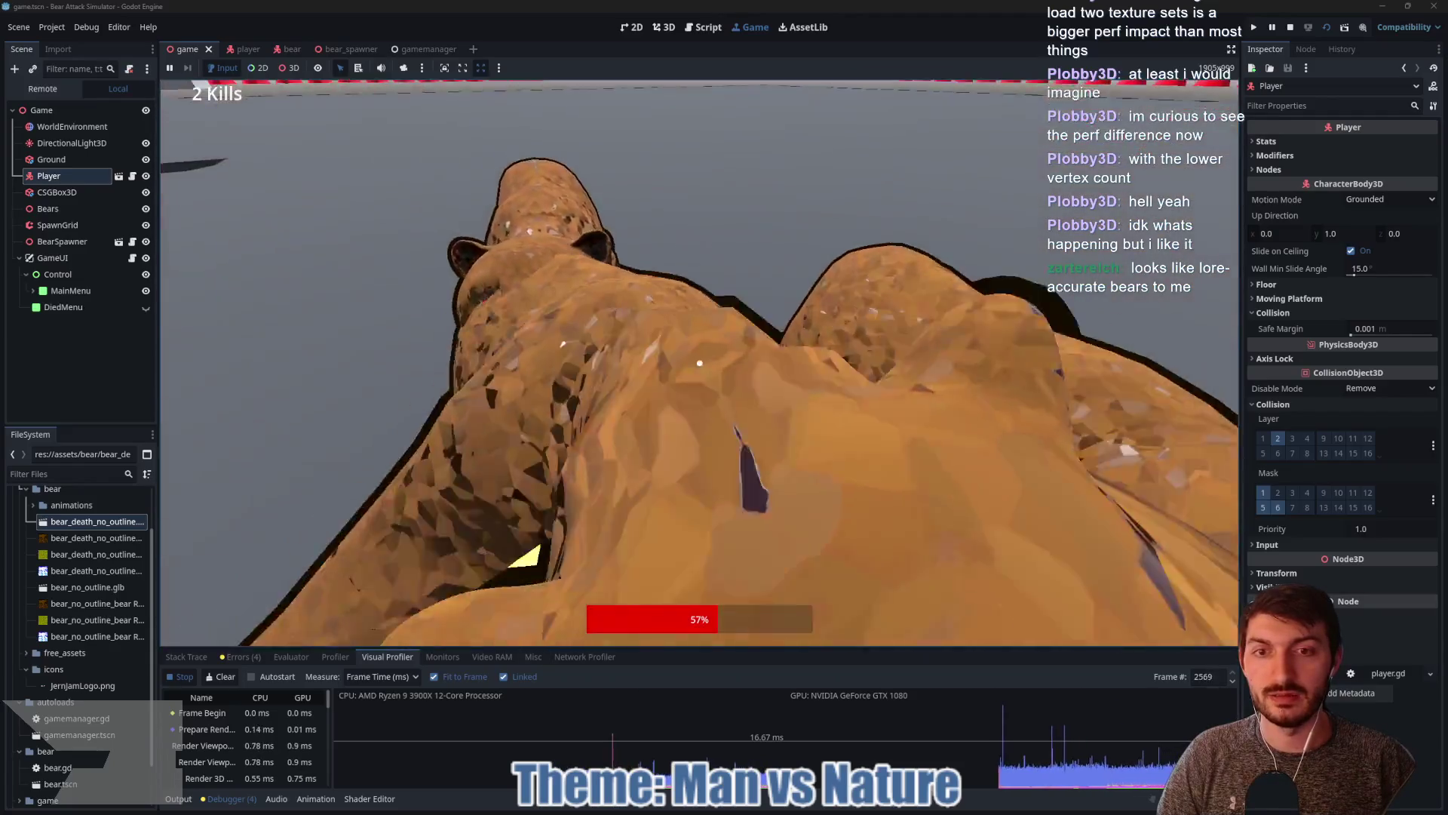
{"action": "left_click", "coordinate": [700, 363]}
{"action": "left_click", "coordinate": [700, 363]}
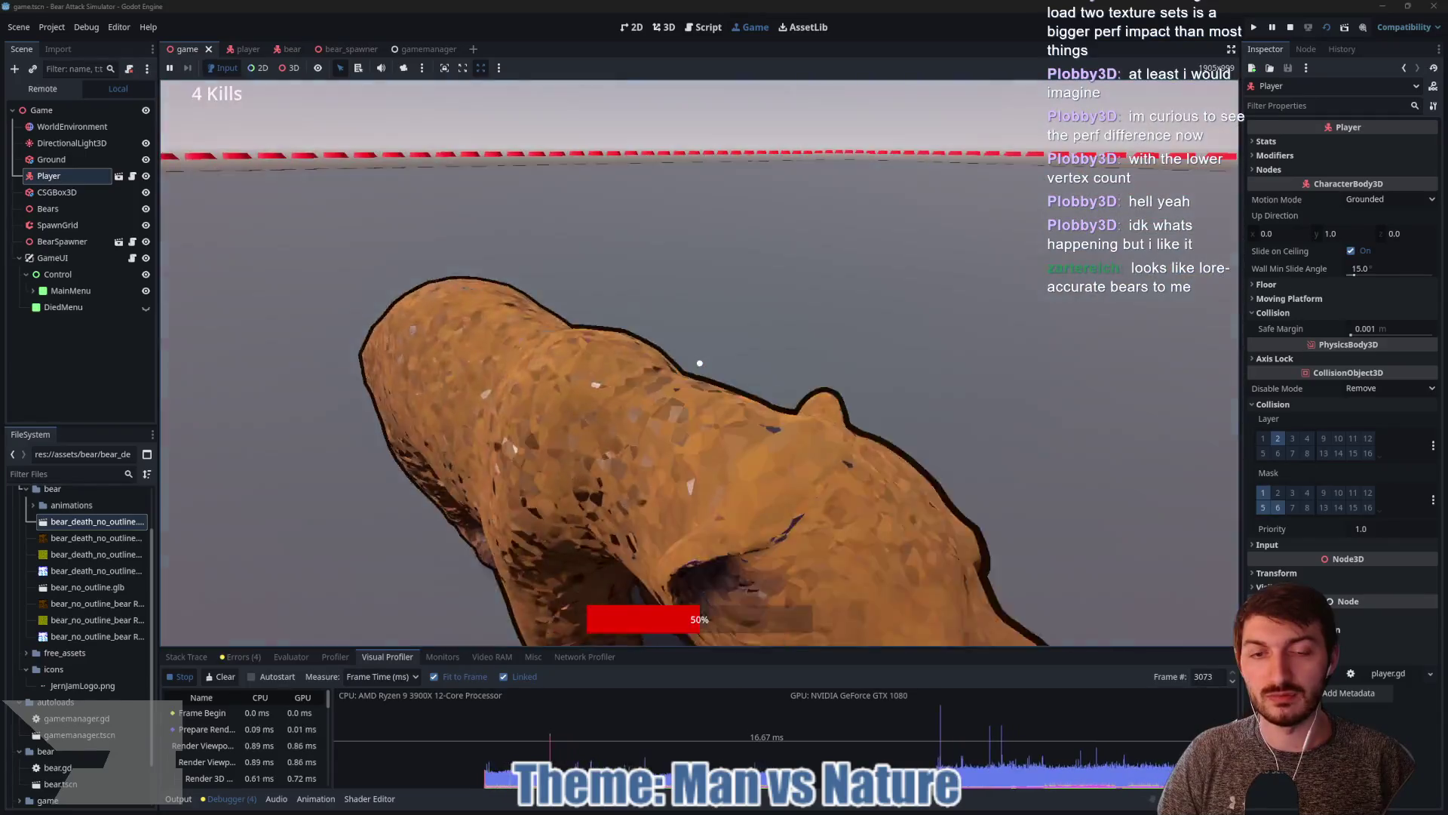
{"action": "left_click", "coordinate": [700, 363]}
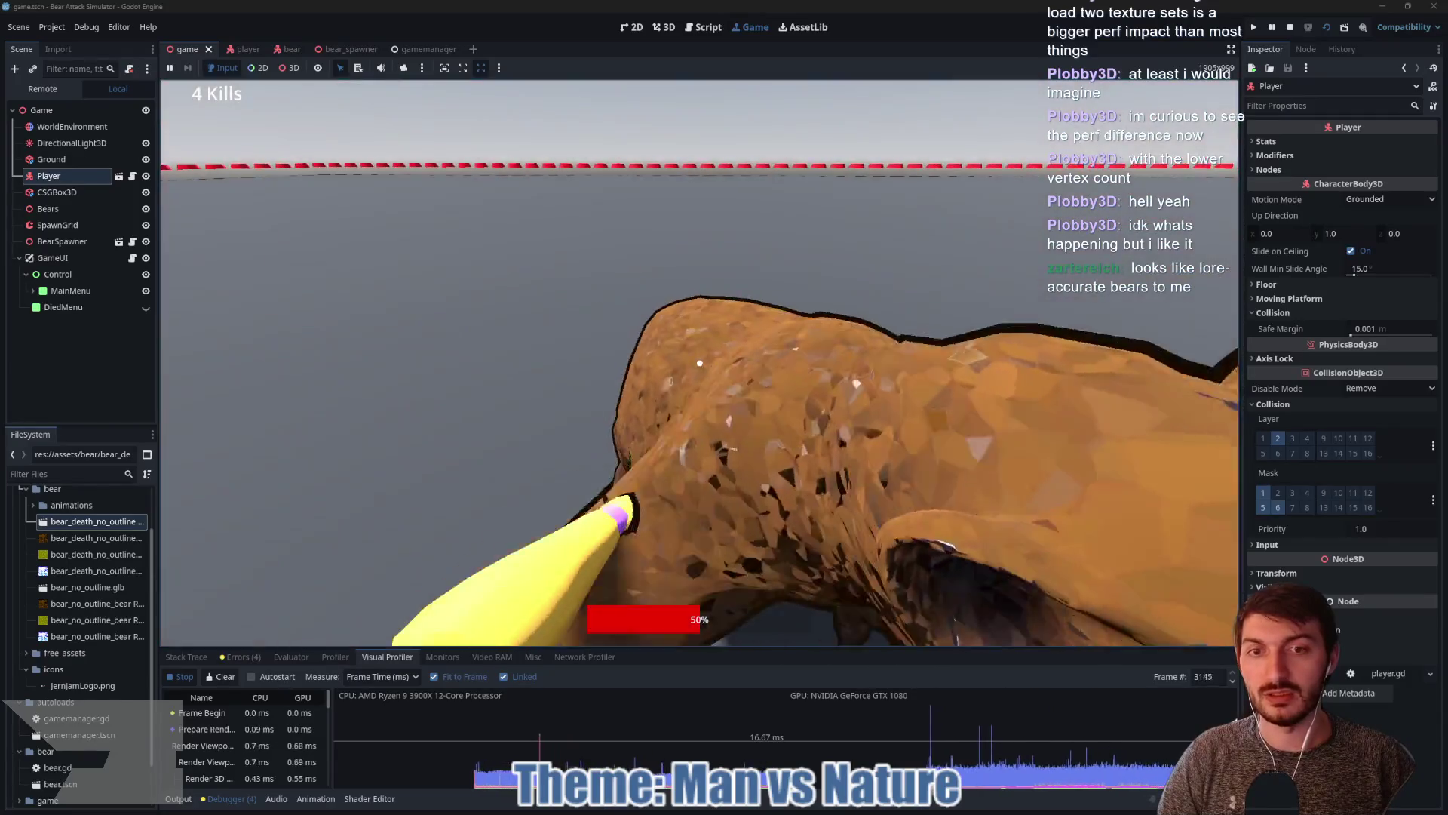
{"action": "left_click", "coordinate": [700, 362]}
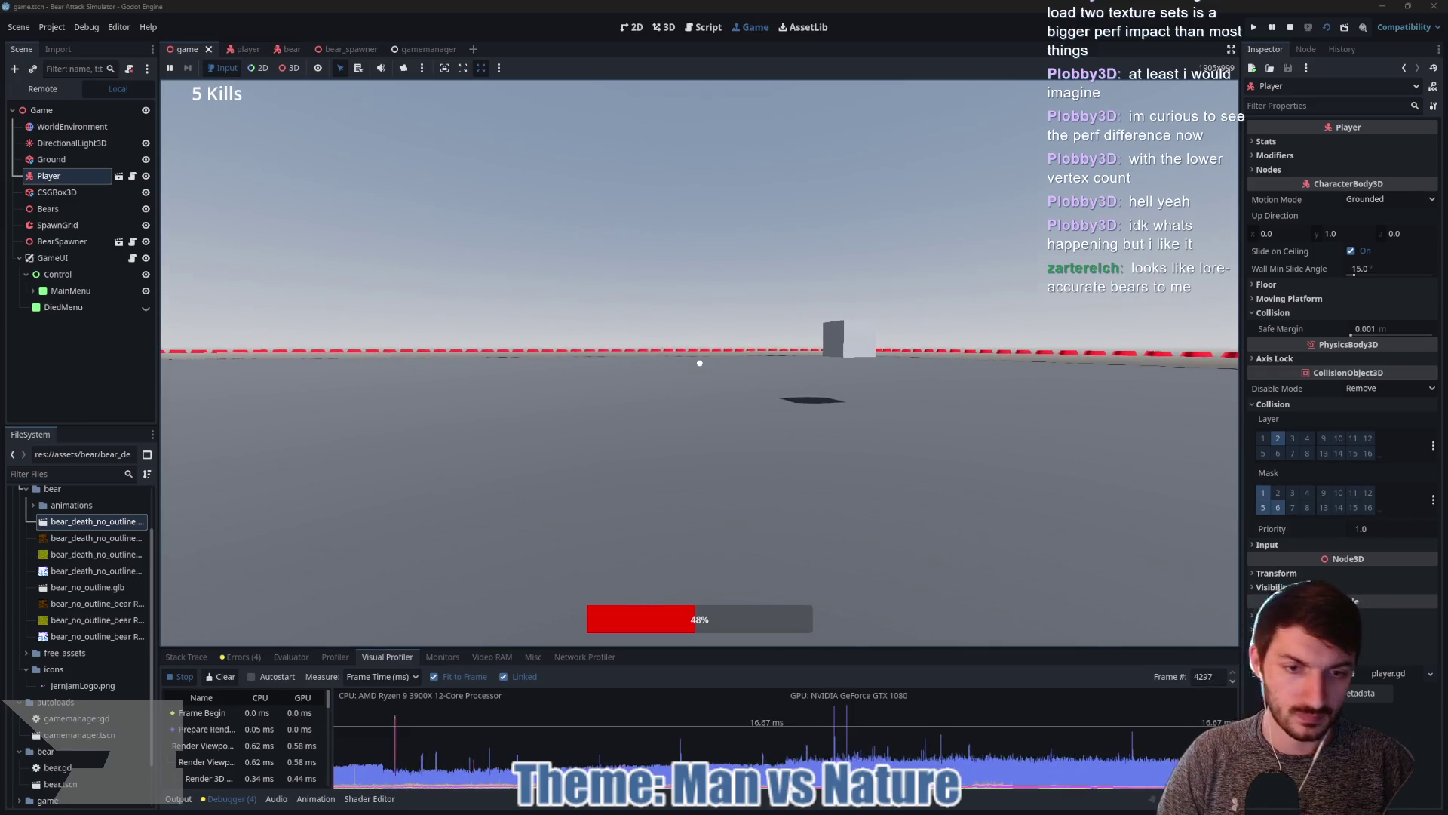
{"action": "key", "text": "F8"}
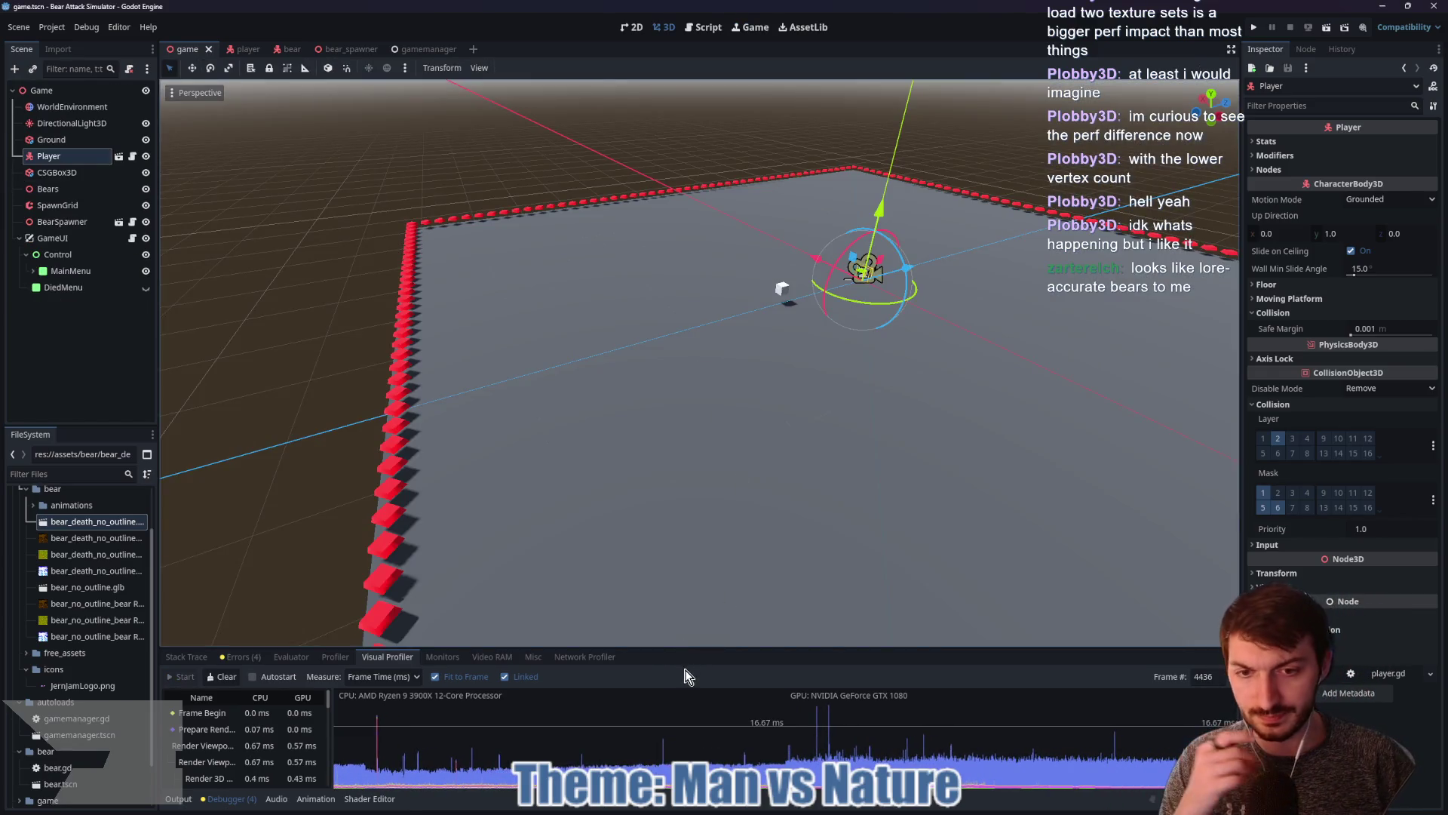
Step: Review and clear the Visual Profiler, check the Output log, collapse the bottom panel, and open the bear scene
{"action": "mouse_move", "coordinate": [684, 648]}
{"action": "left_mouse_down"}
{"action": "mouse_move", "coordinate": [604, 256]}
{"action": "mouse_move", "coordinate": [560, 294]}
{"action": "left_mouse_up"}
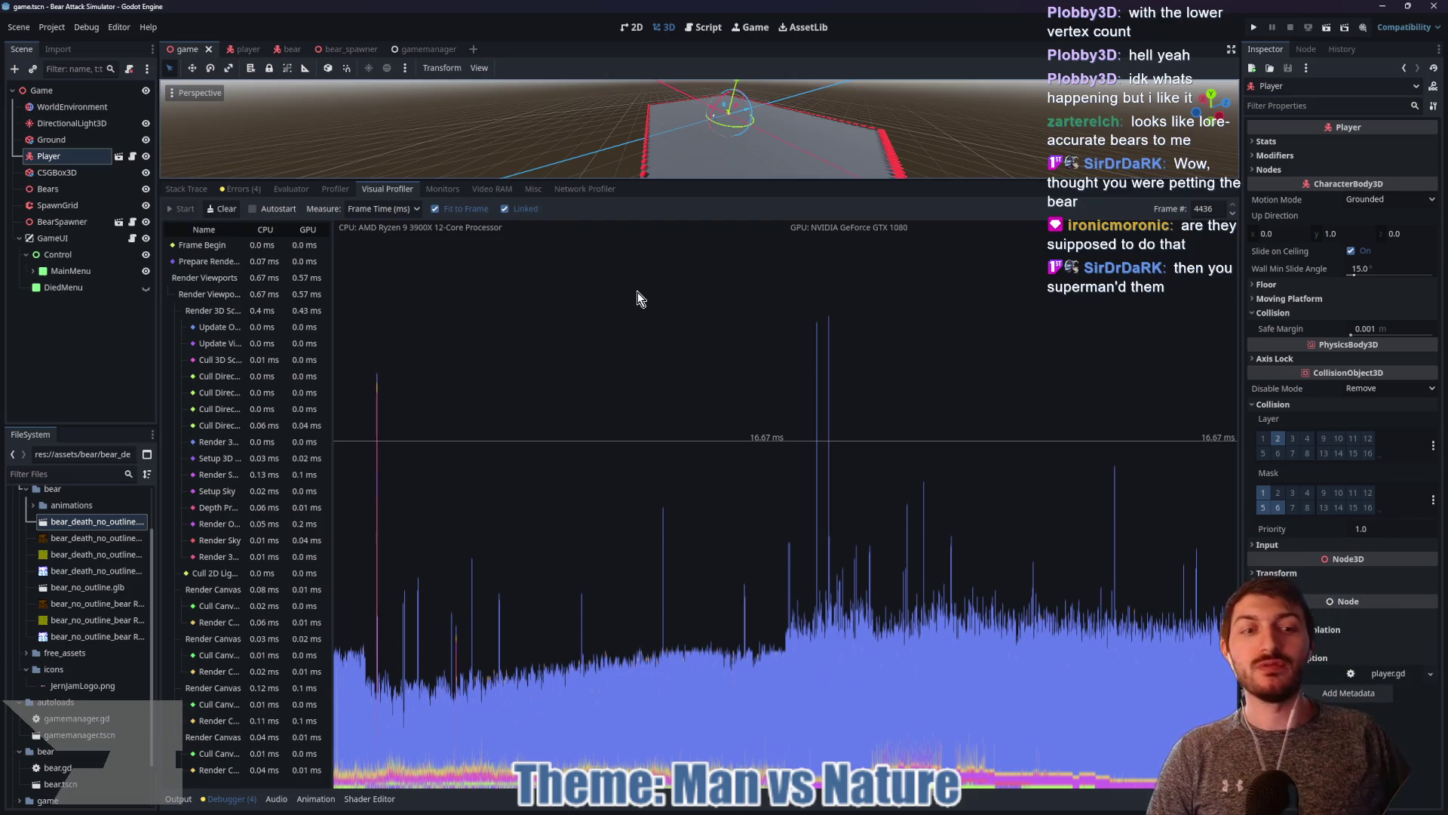
{"action": "left_click", "coordinate": [221, 209]}
{"action": "left_click_drag", "start_coordinate": [714, 181], "coordinate": [714, 609]}
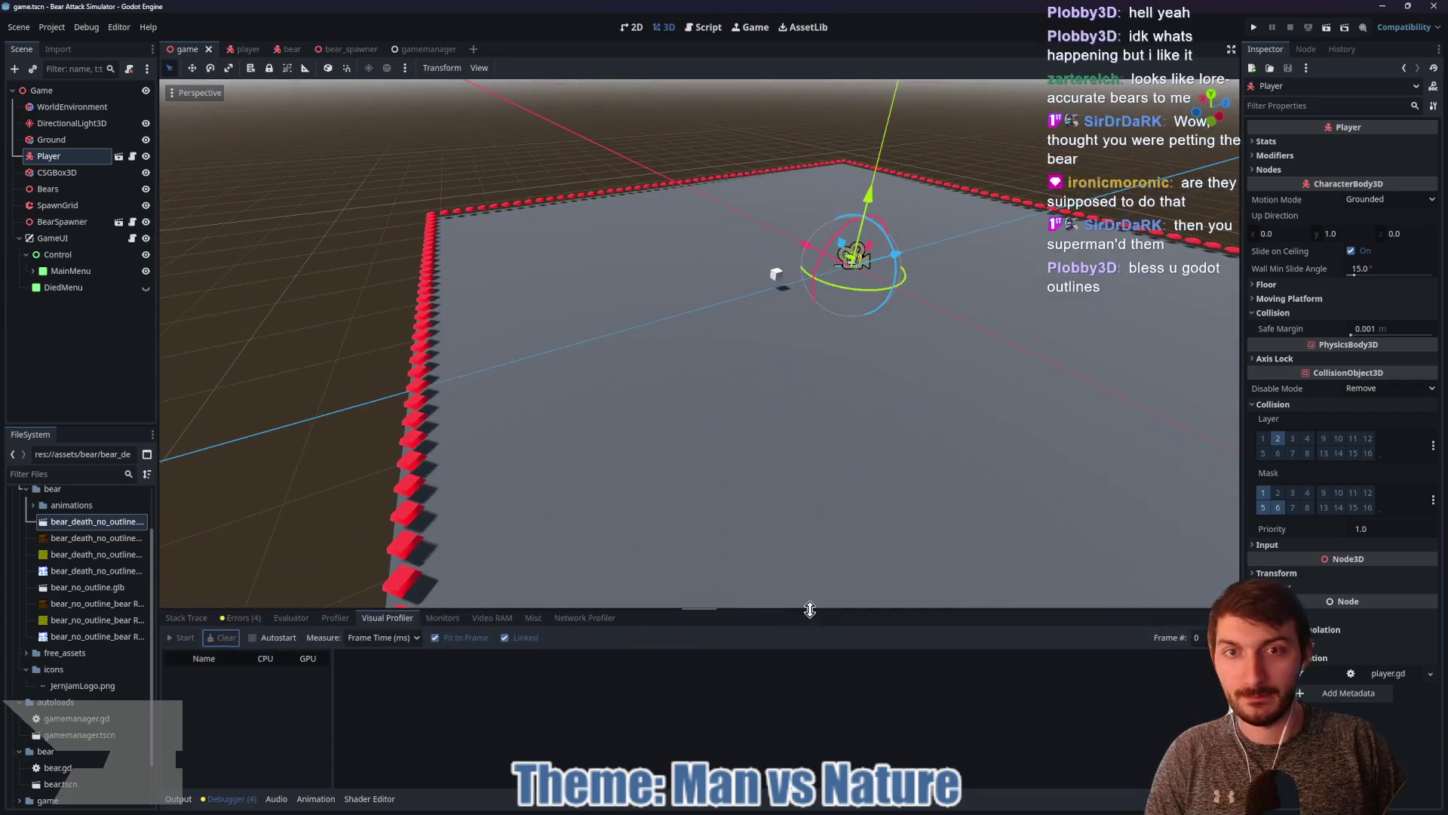
{"action": "left_click", "coordinate": [179, 799]}
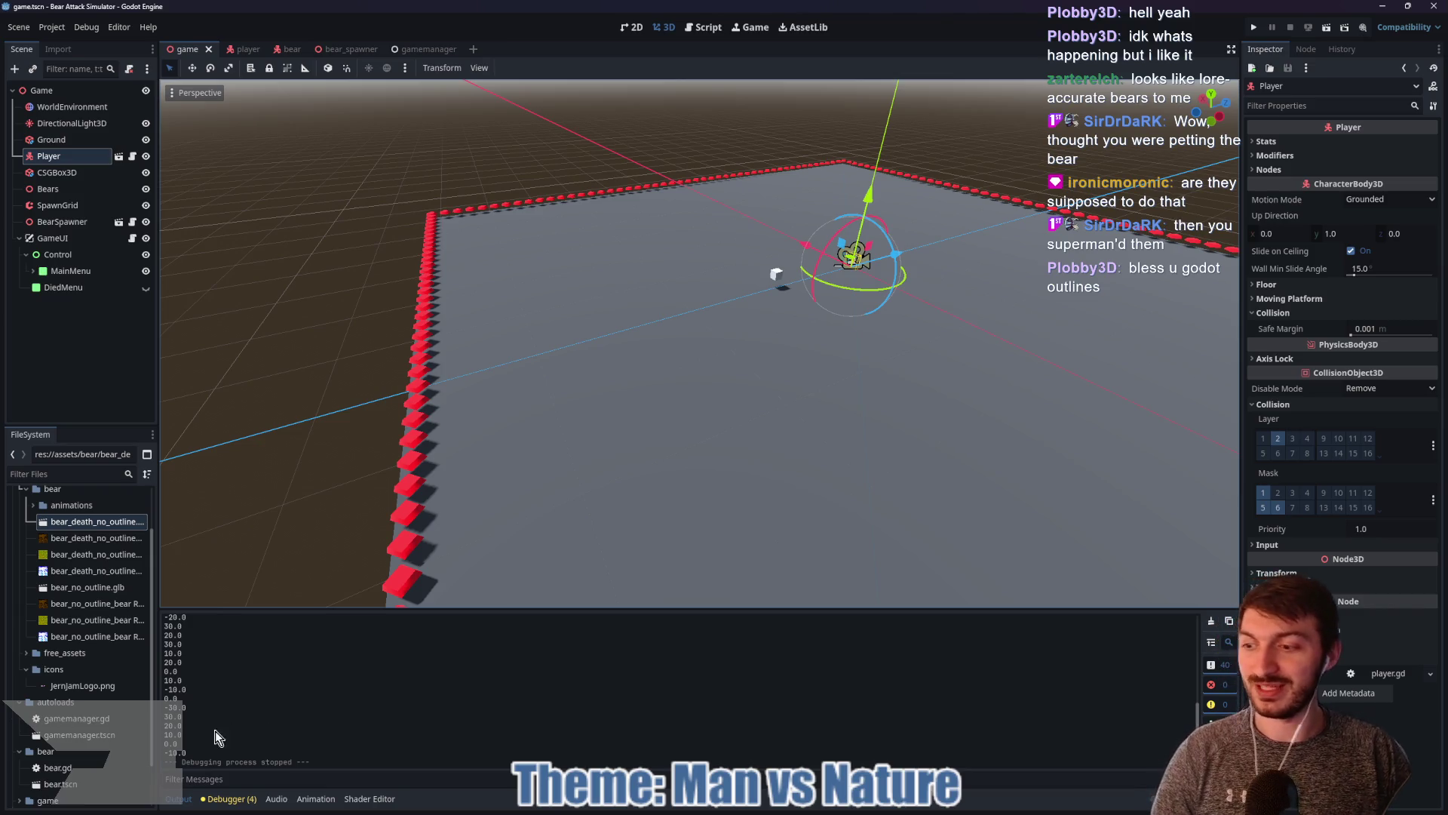
{"action": "left_click", "coordinate": [179, 799]}
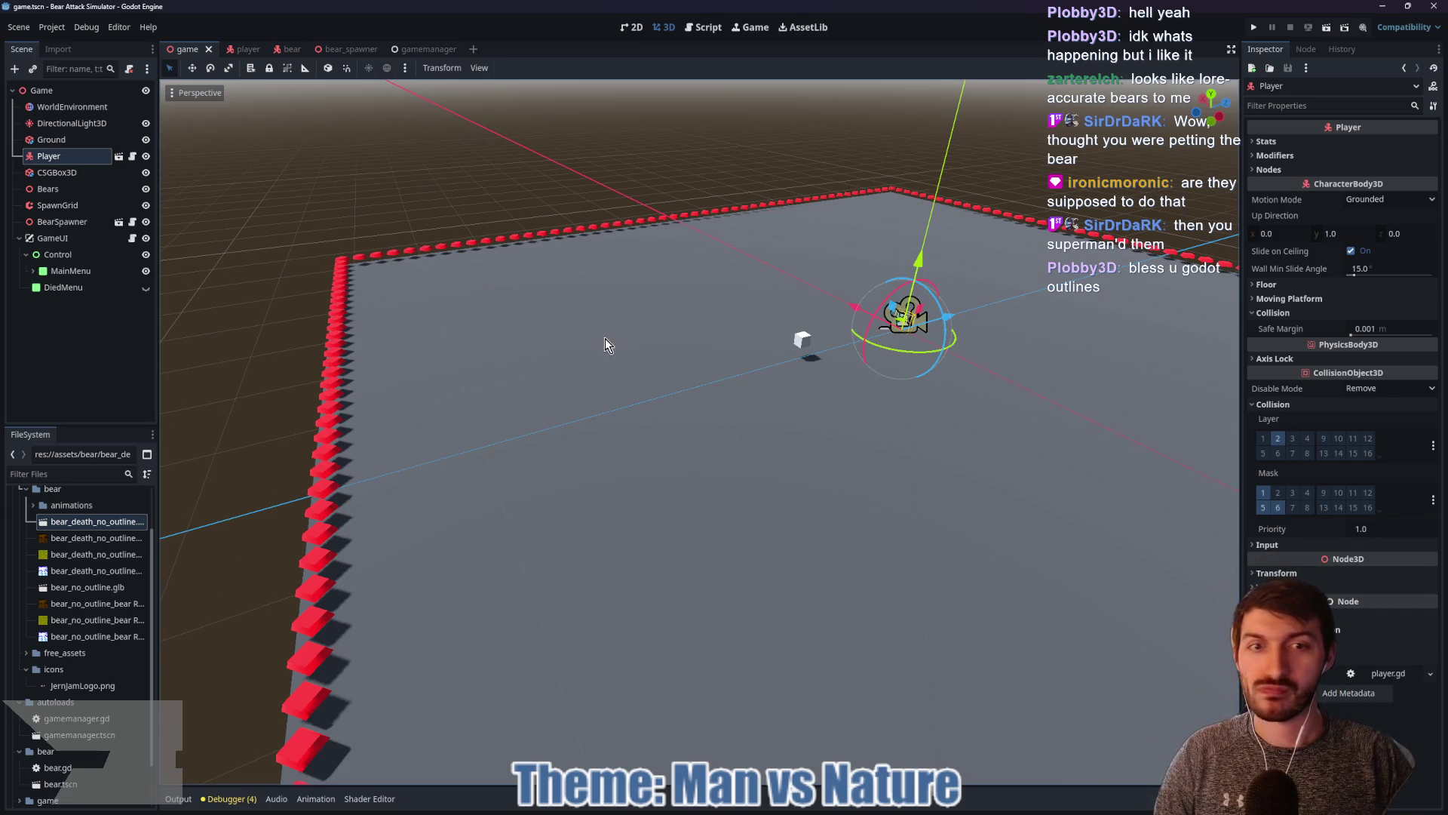
{"action": "left_click_drag", "start_coordinate": [631, 347], "coordinate": [780, 344]}
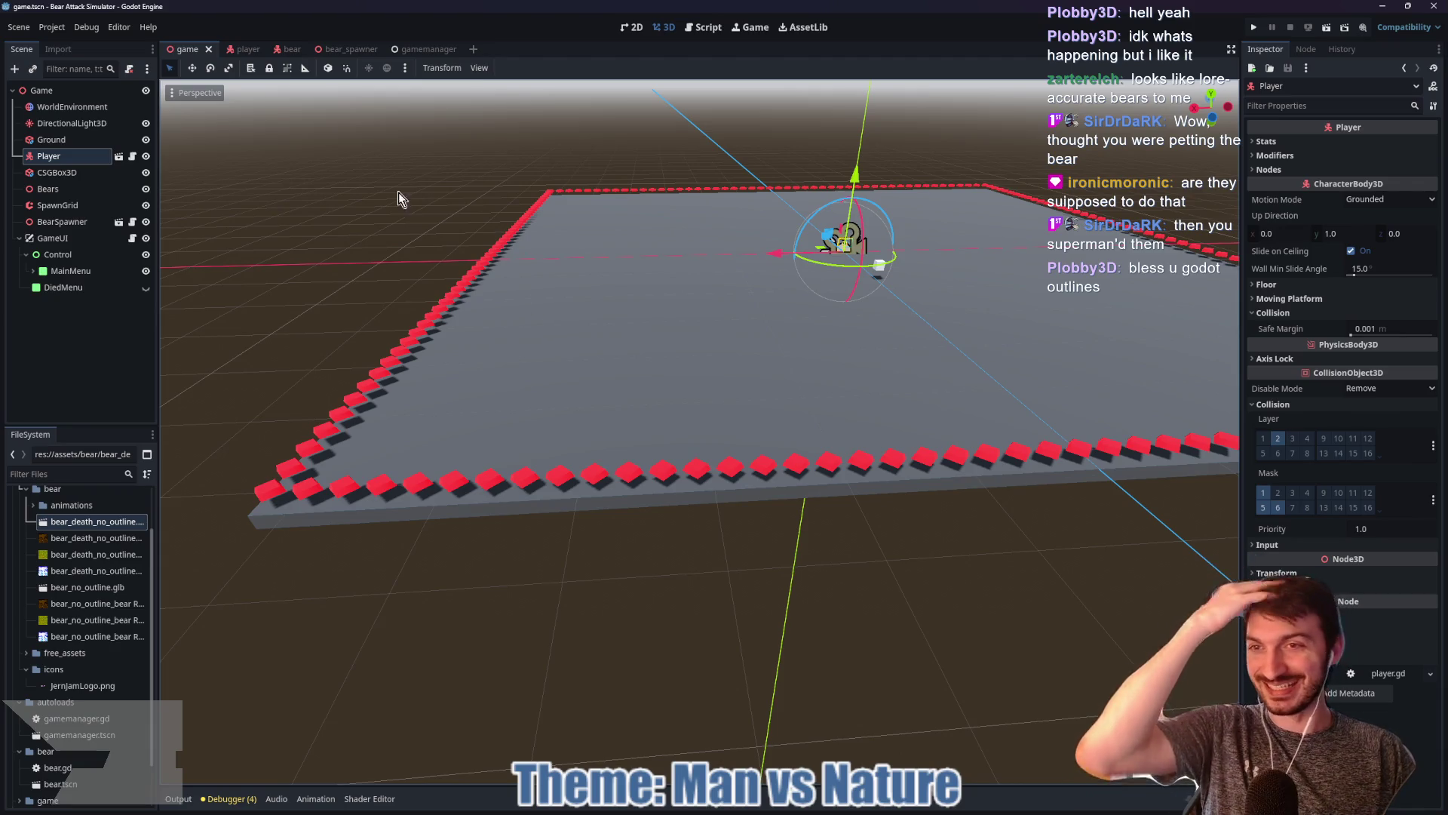
{"action": "left_click", "coordinate": [288, 50]}
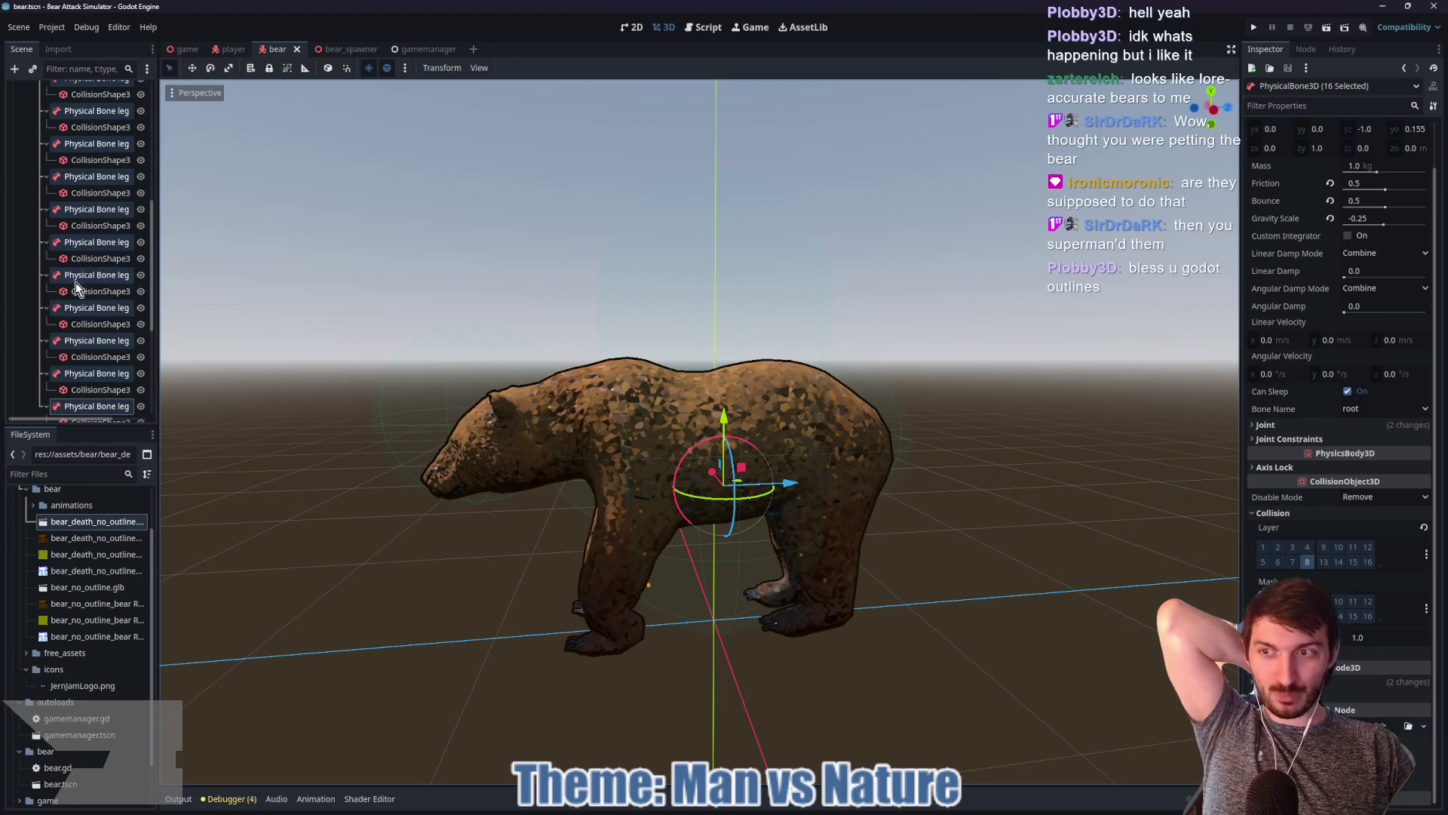
Step: Raise the ragdoll bones' friction to 1.0 and lower bounce to 0.11, keeping angular damp mode Combine
{"action": "scroll", "coordinate": [75, 282], "scroll_direction": "up", "scroll_amount": 10}
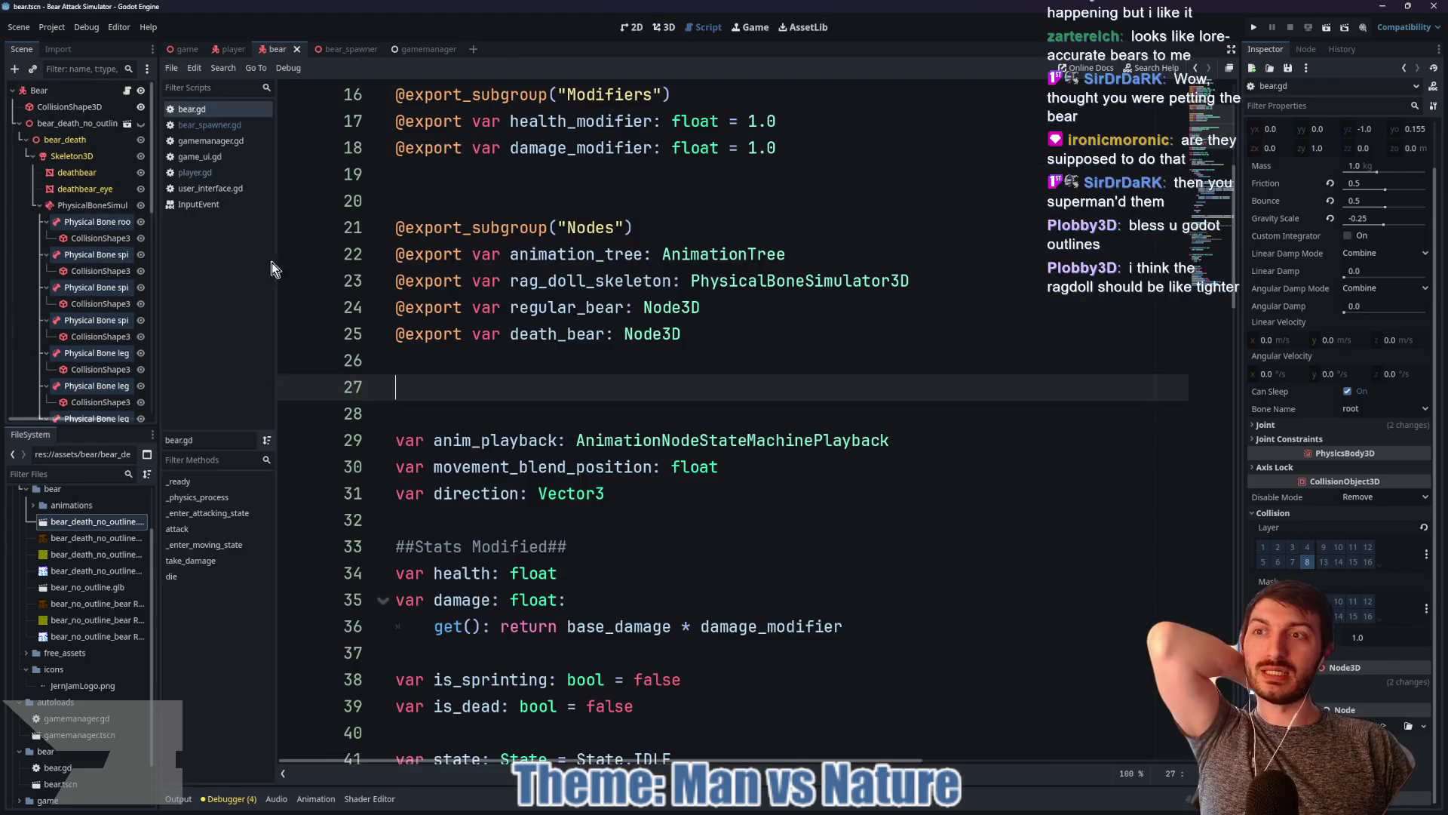
{"action": "left_click", "coordinate": [127, 90]}
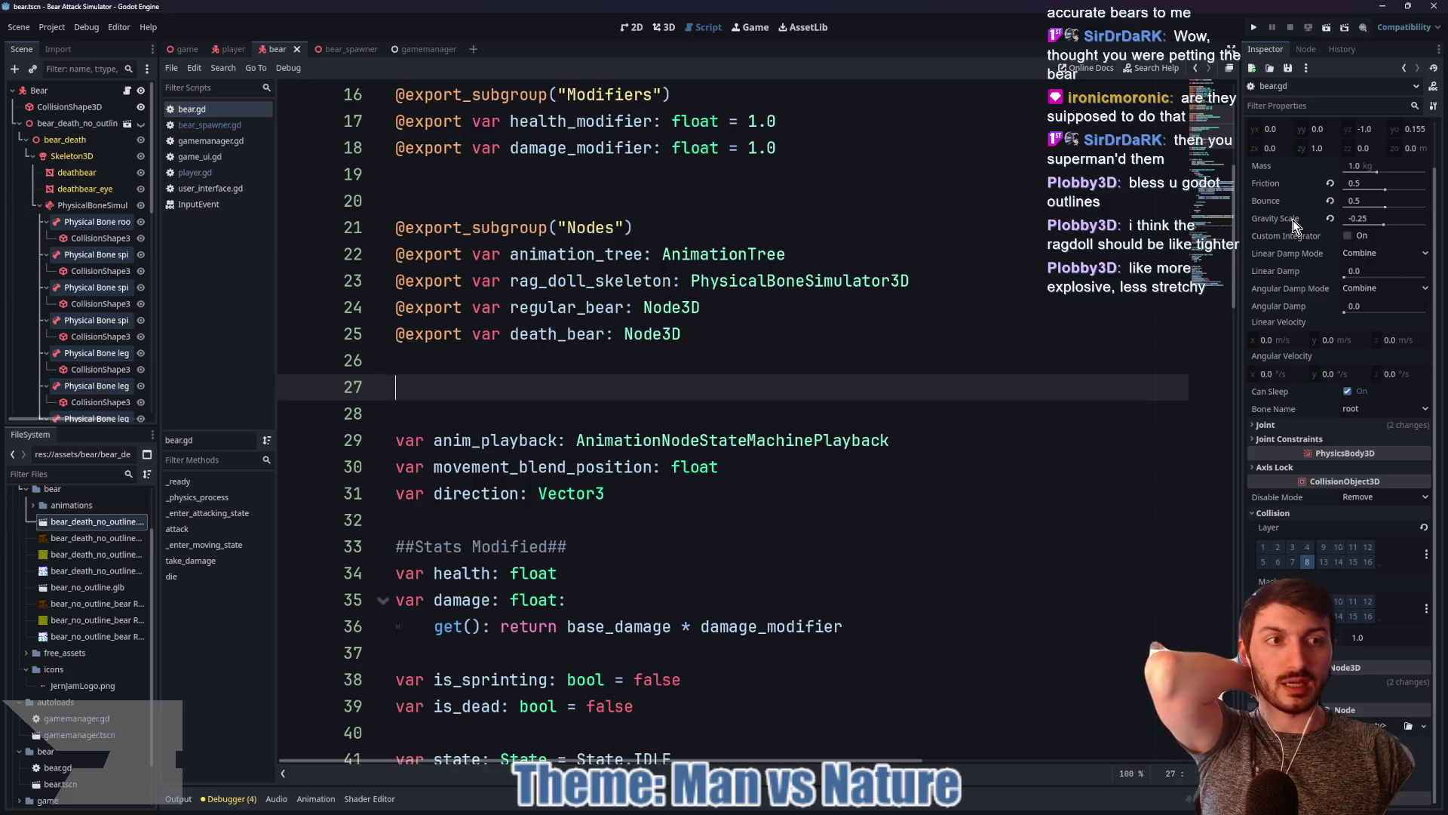
{"action": "mouse_move", "coordinate": [1293, 224]}
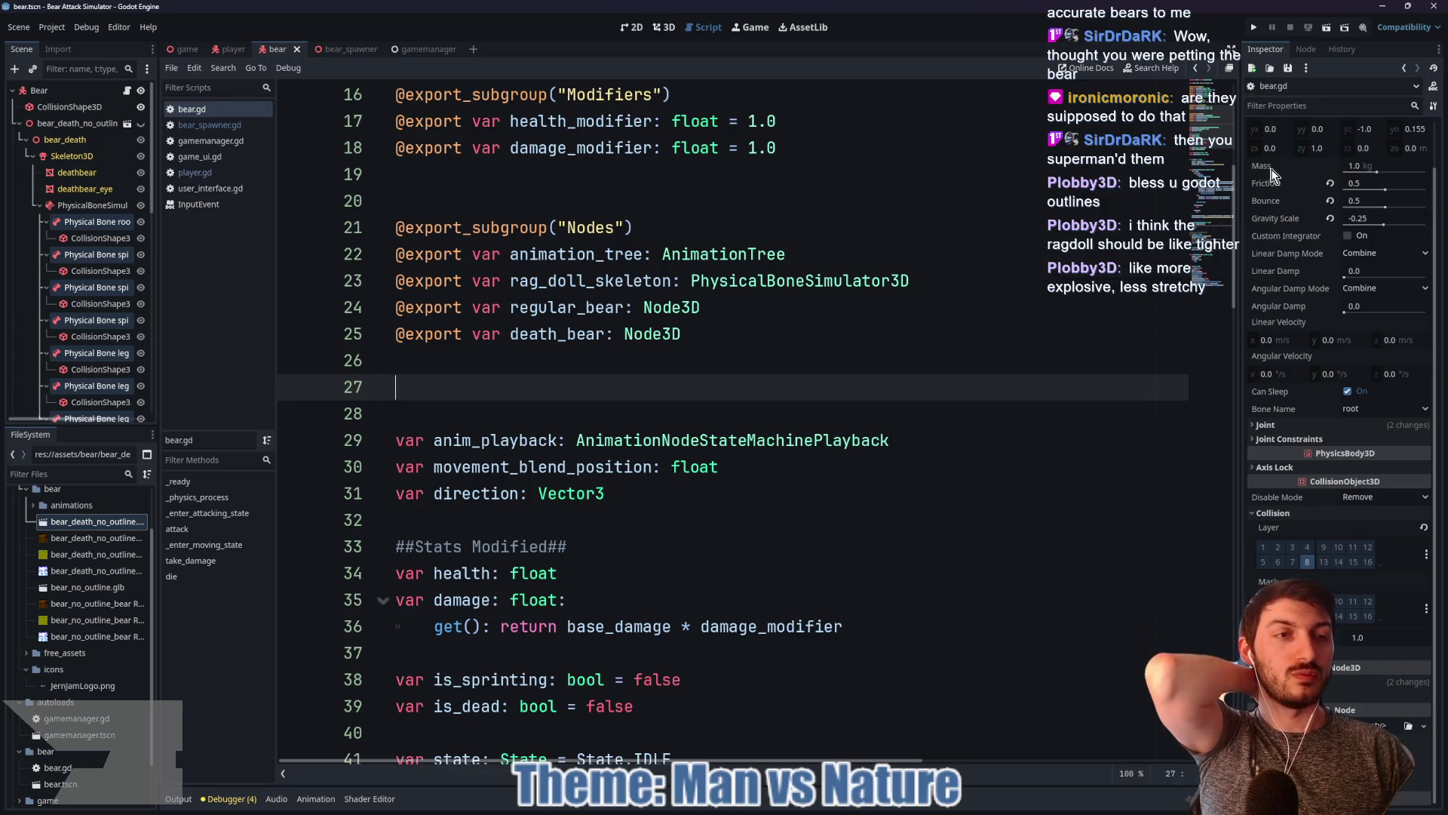
{"action": "mouse_move", "coordinate": [1275, 188]}
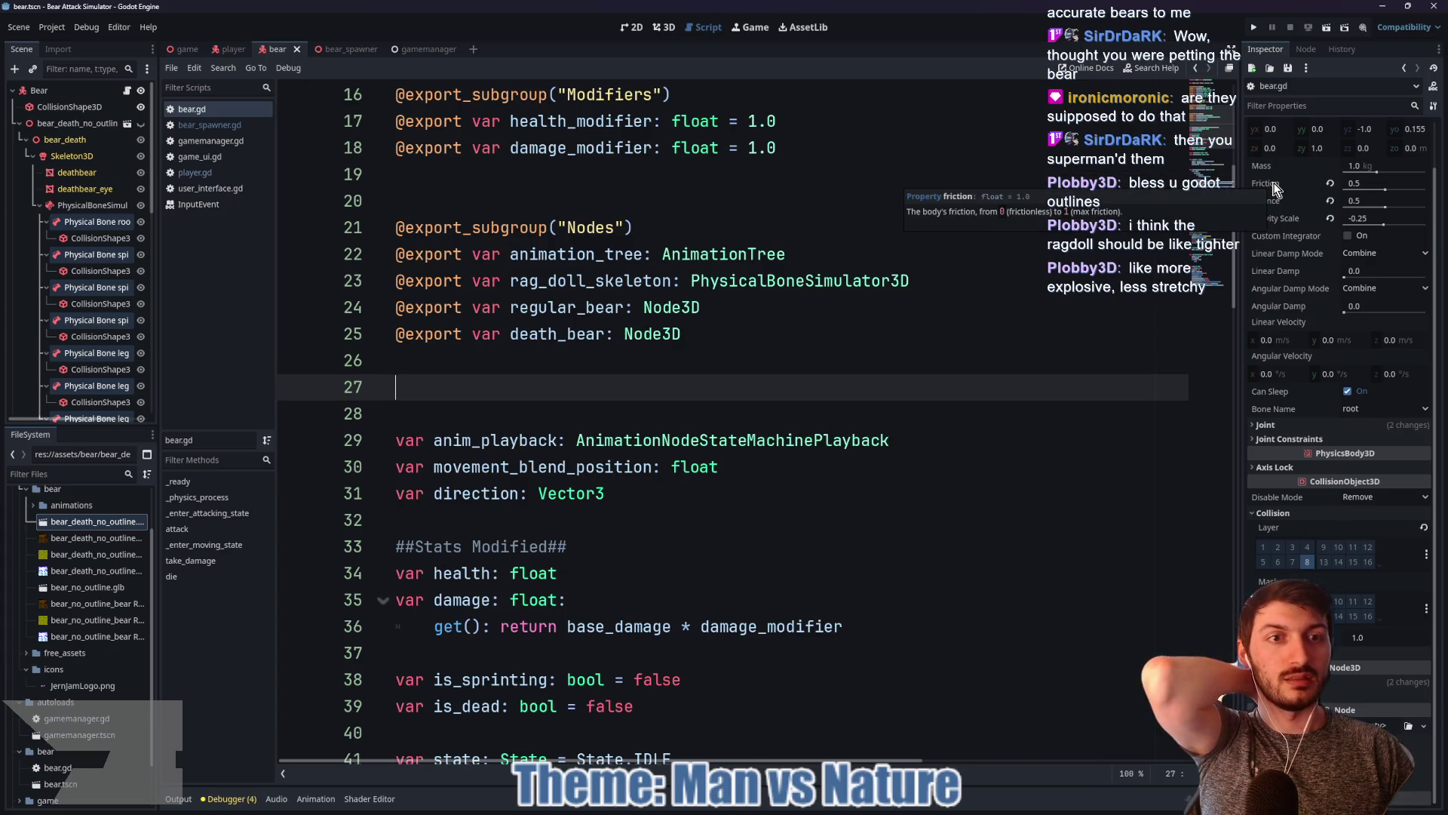
{"action": "left_click_drag", "start_coordinate": [1391, 194], "coordinate": [1427, 189]}
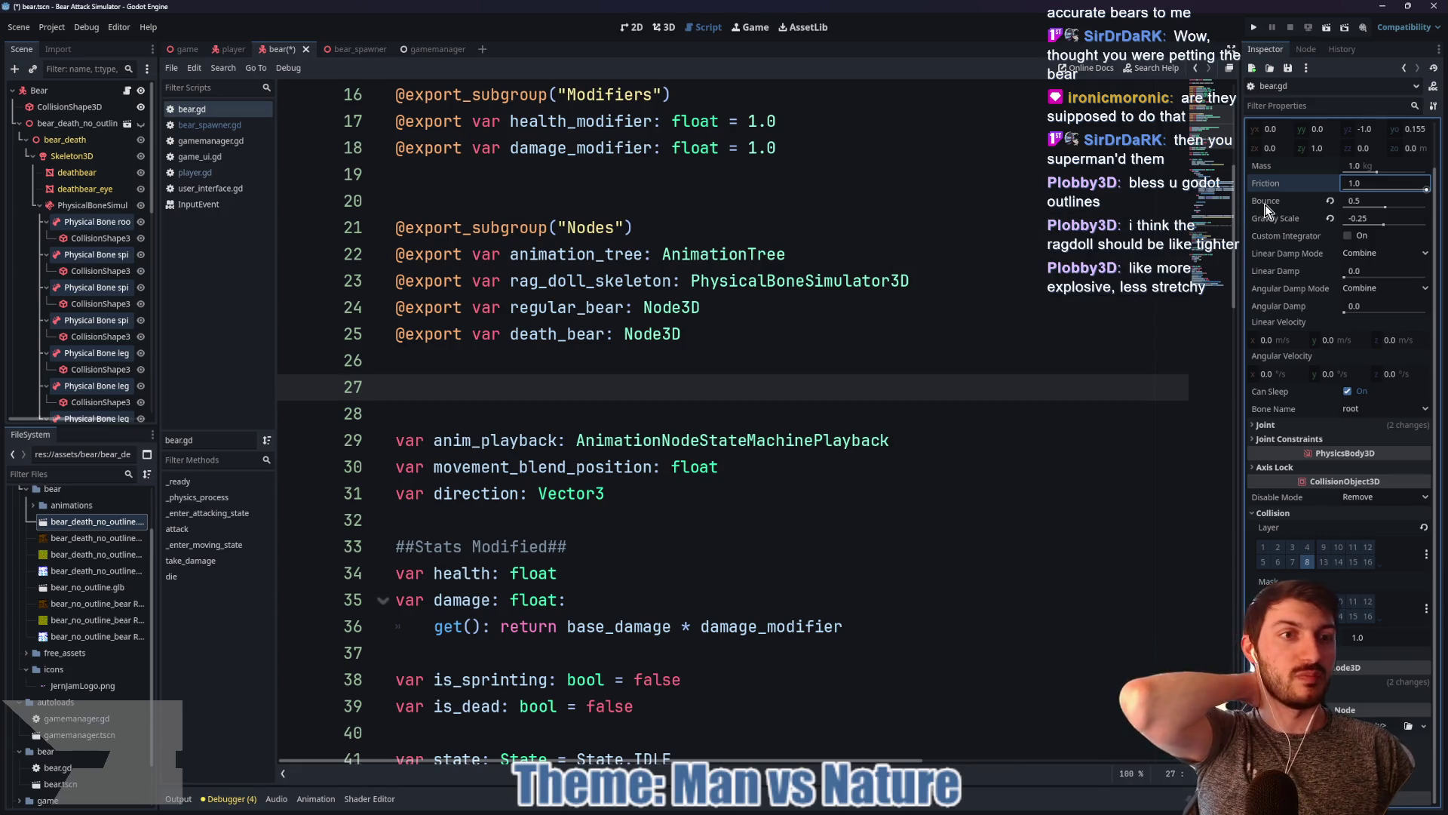
{"action": "mouse_move", "coordinate": [1269, 202]}
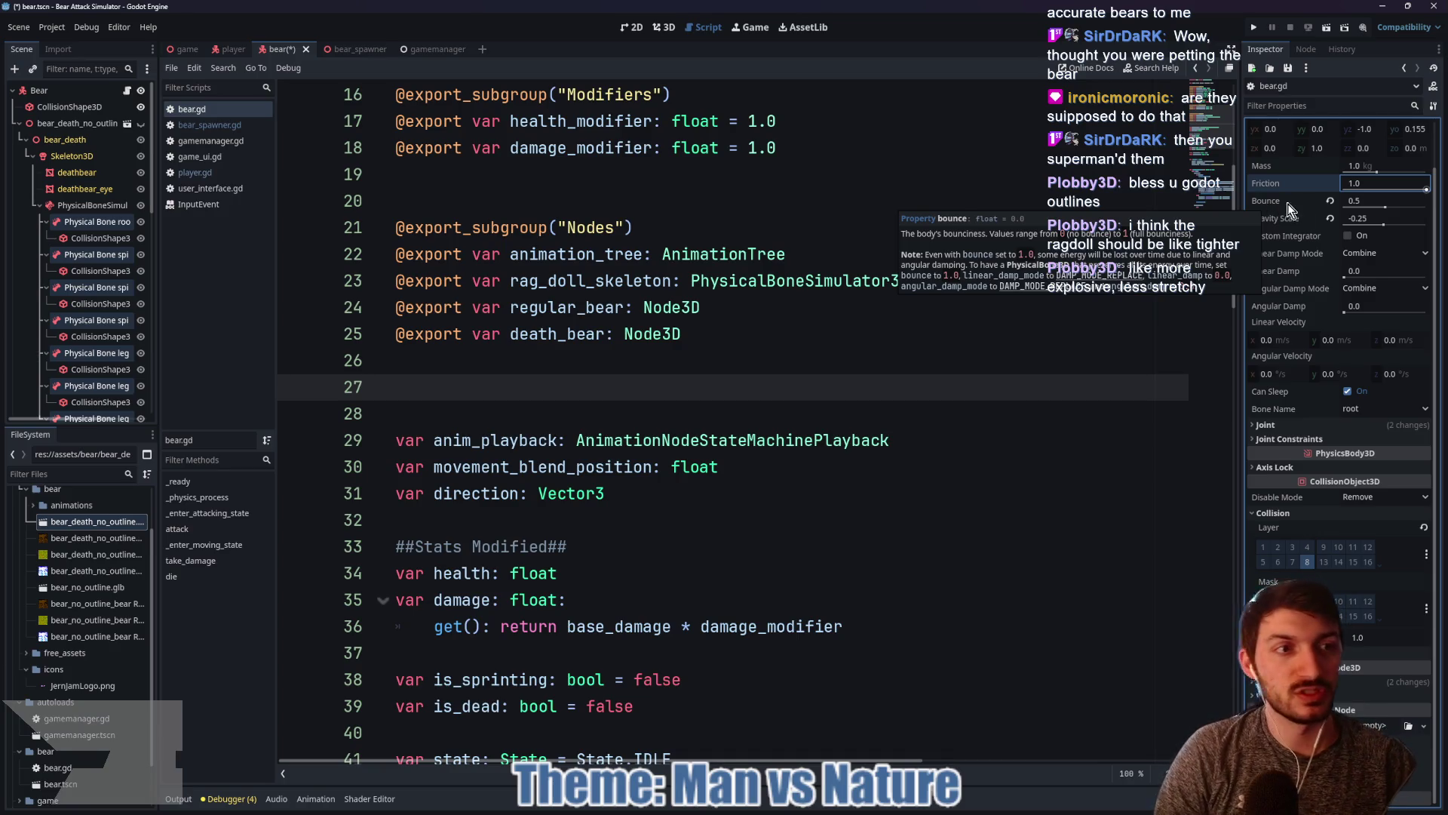
{"action": "left_click_drag", "start_coordinate": [1383, 205], "coordinate": [1353, 207]}
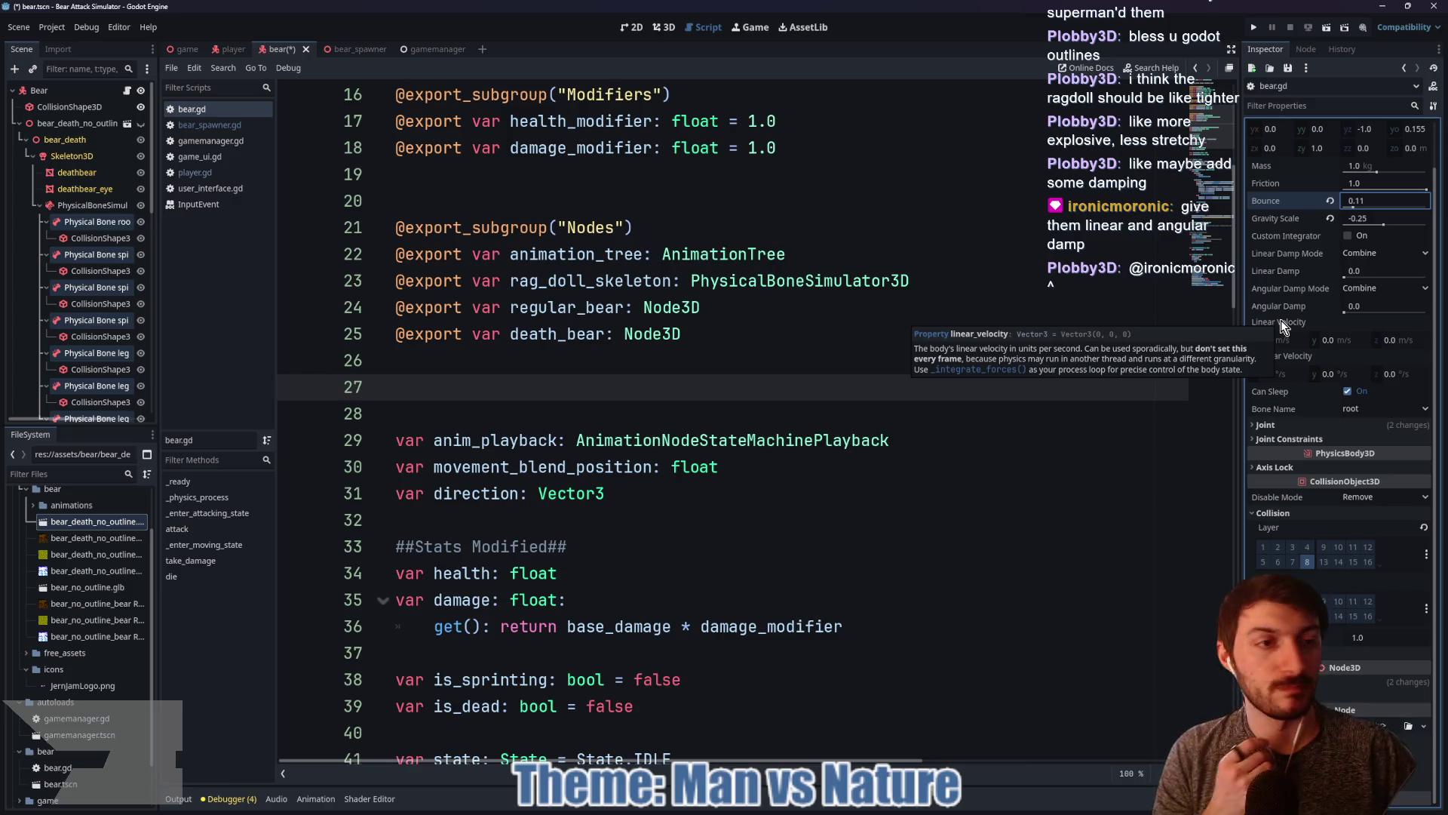
{"action": "left_click", "coordinate": [1368, 291]}
{"action": "left_click", "coordinate": [1370, 294]}
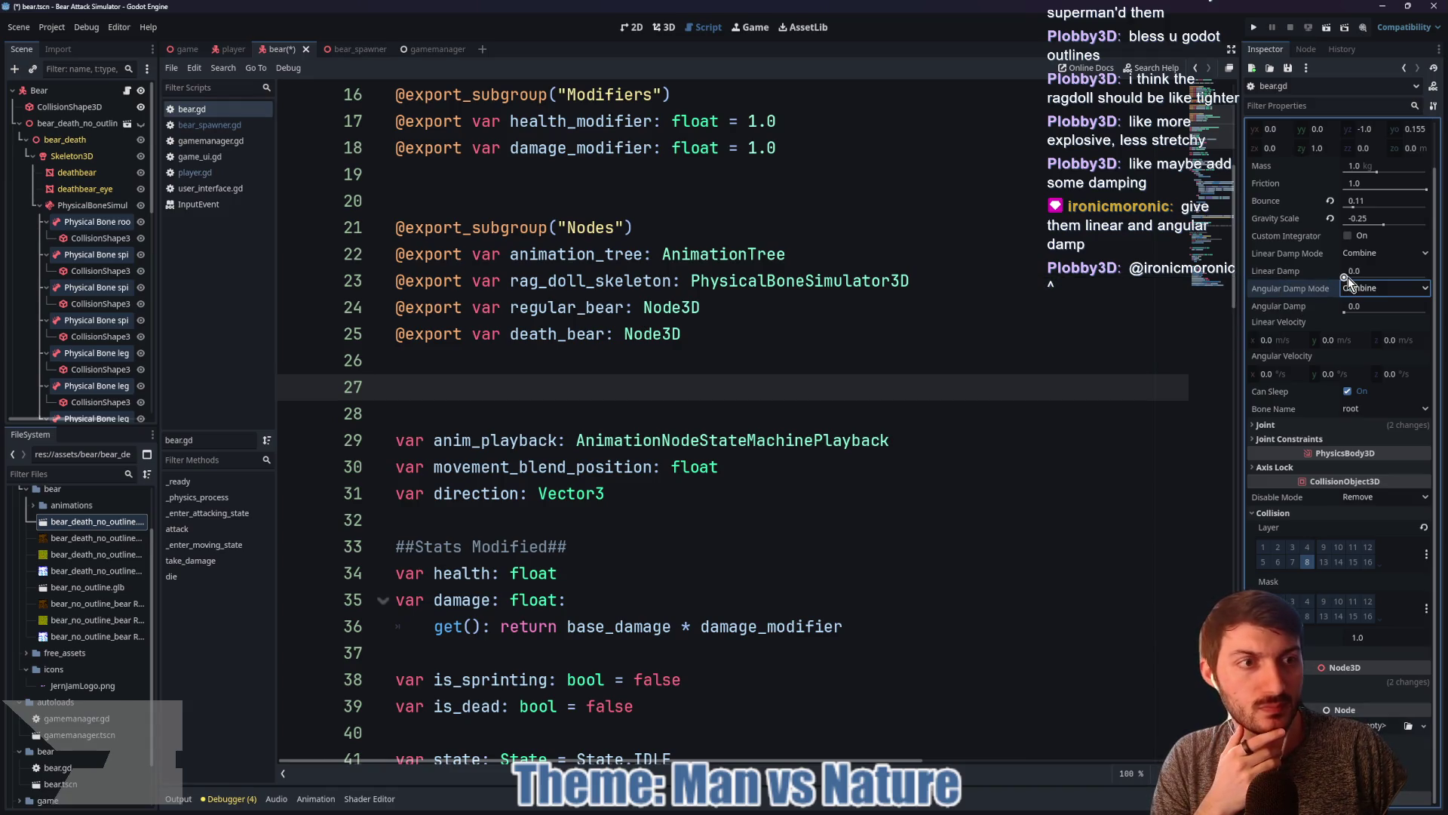
Step: Set the ragdoll bones' linear damp to 24 and angular damp to 12, then save the bear scene
{"action": "mouse_move", "coordinate": [1347, 277]}
{"action": "left_mouse_down"}
{"action": "mouse_move", "coordinate": [1367, 278]}
{"action": "mouse_move", "coordinate": [1358, 312]}
{"action": "left_mouse_up"}
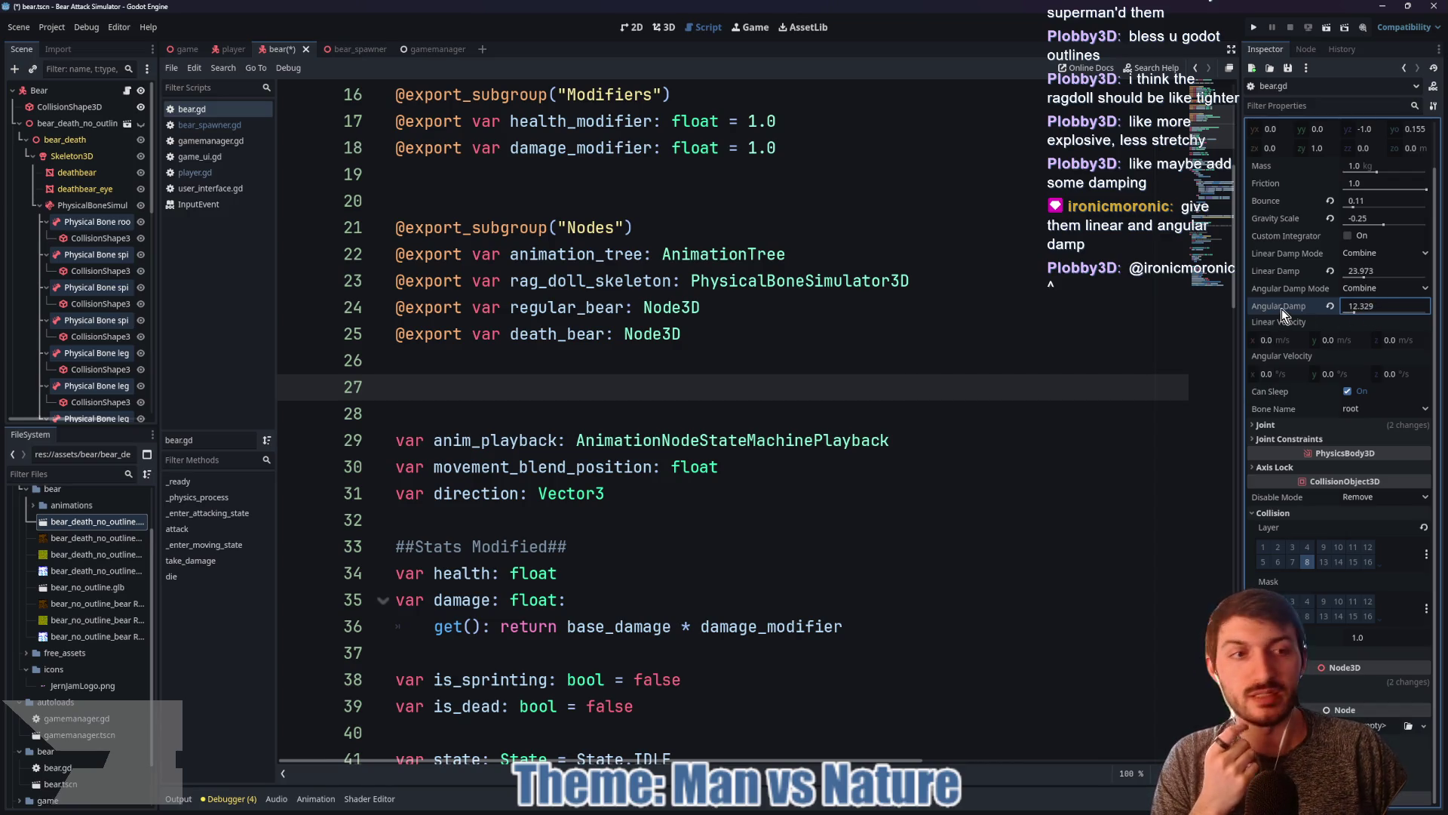
{"action": "mouse_move", "coordinate": [1279, 303]}
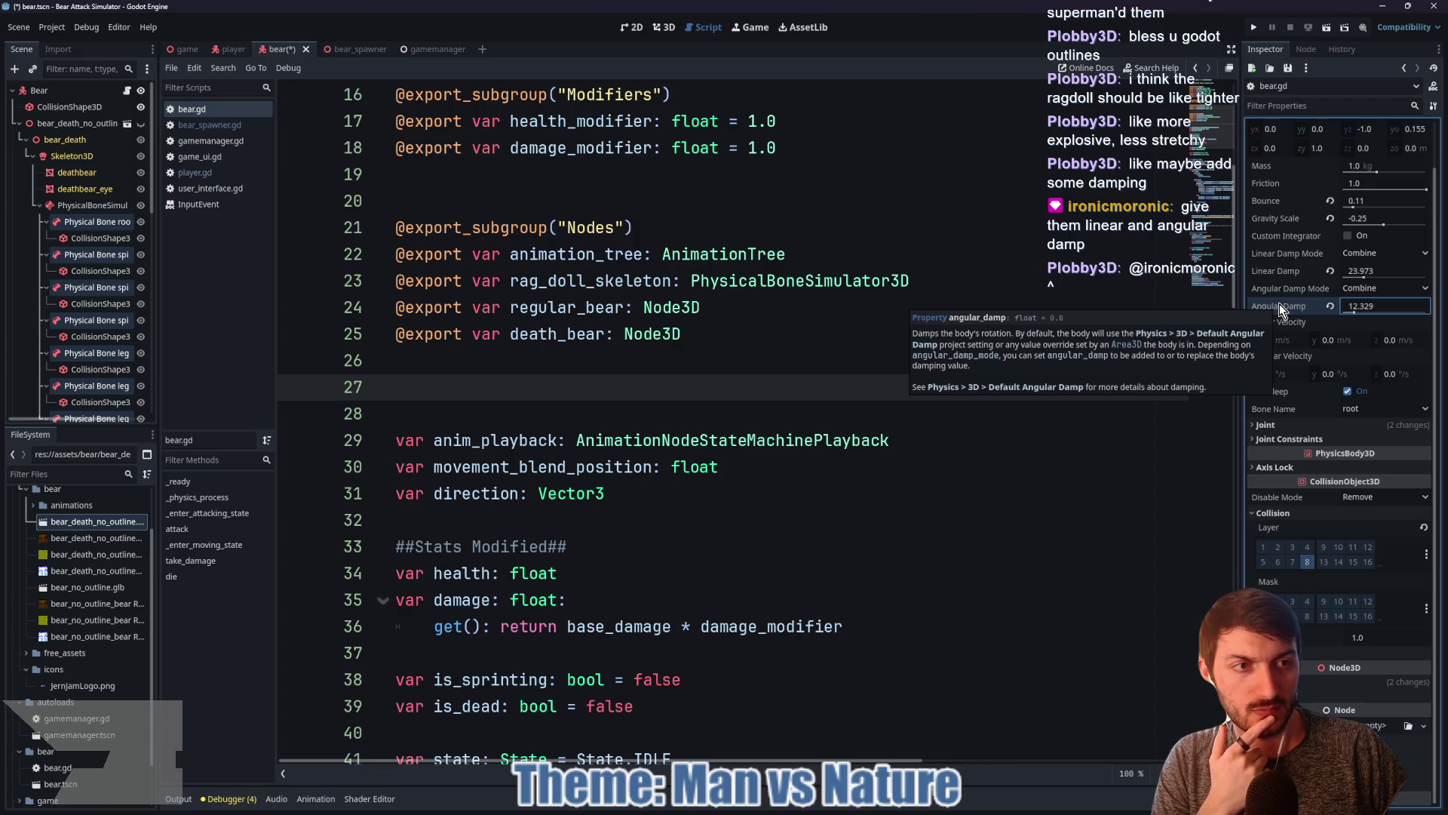
{"action": "key", "text": "BackSpace"}
{"action": "key", "text": "BackSpace"}
{"action": "key", "text": "BackSpace"}
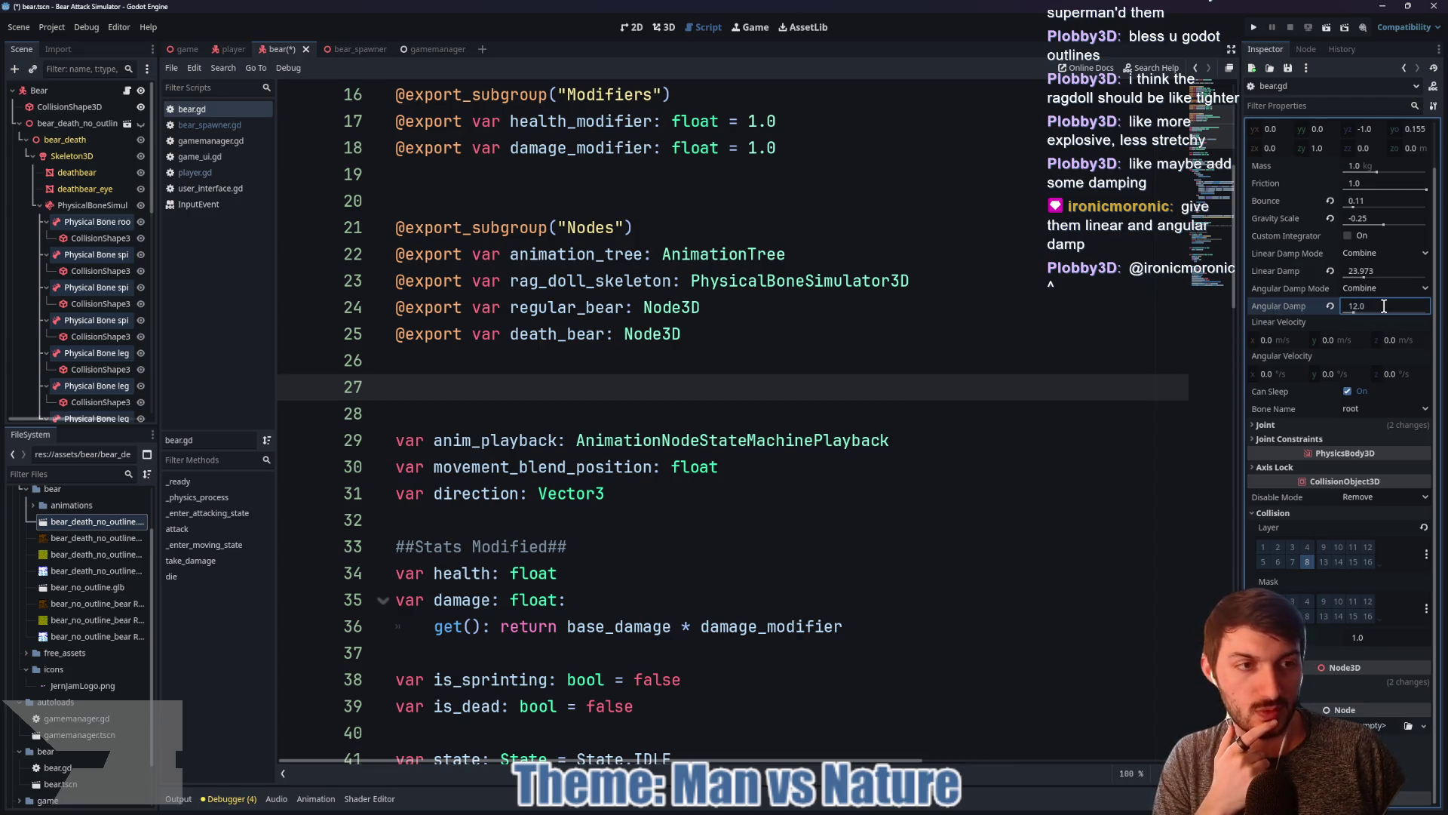
{"action": "left_click", "coordinate": [1370, 271]}
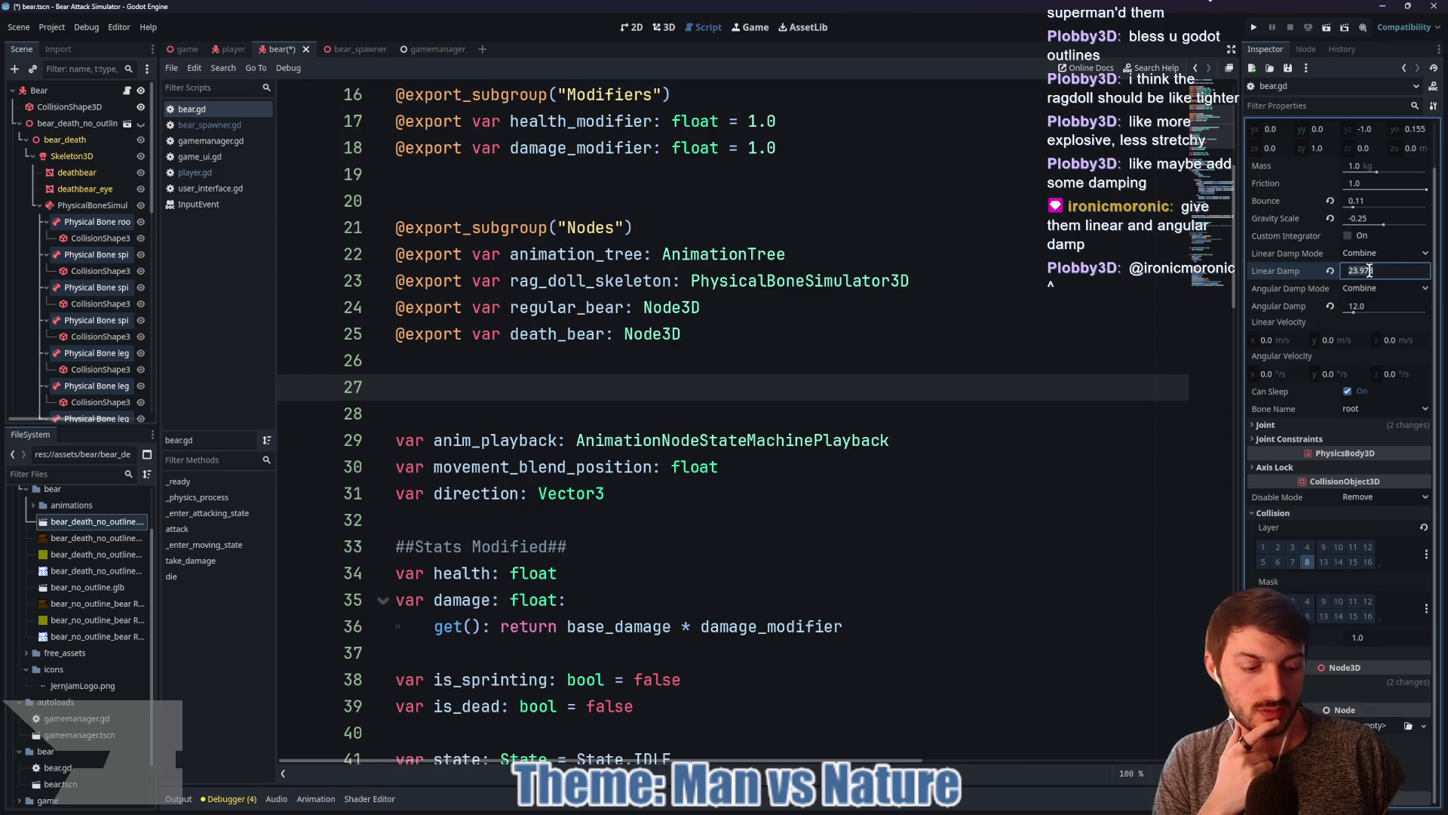
{"action": "type", "text": "24"}
{"action": "key", "text": "Return"}
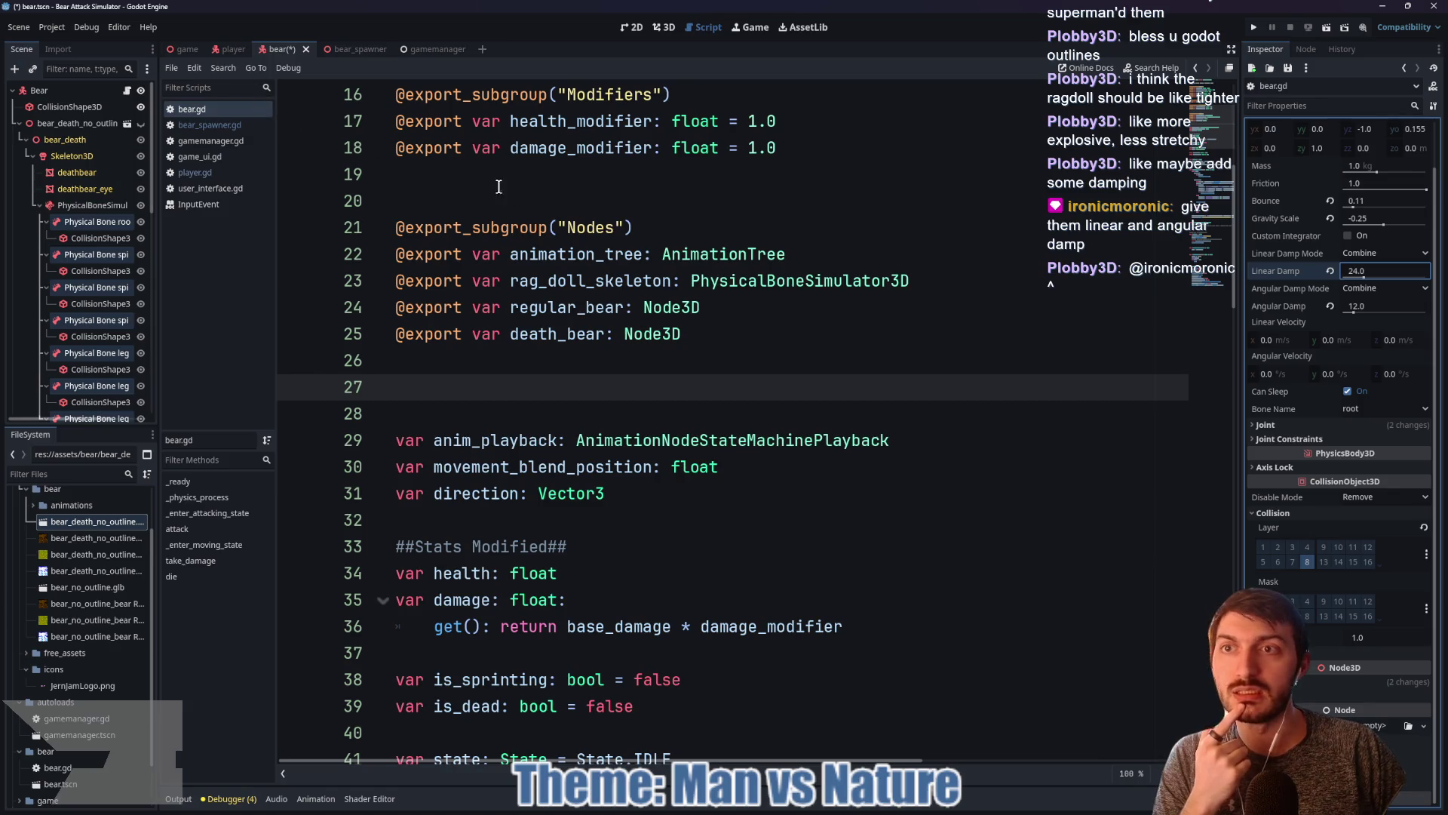
{"action": "key", "text": "ctrl+s"}
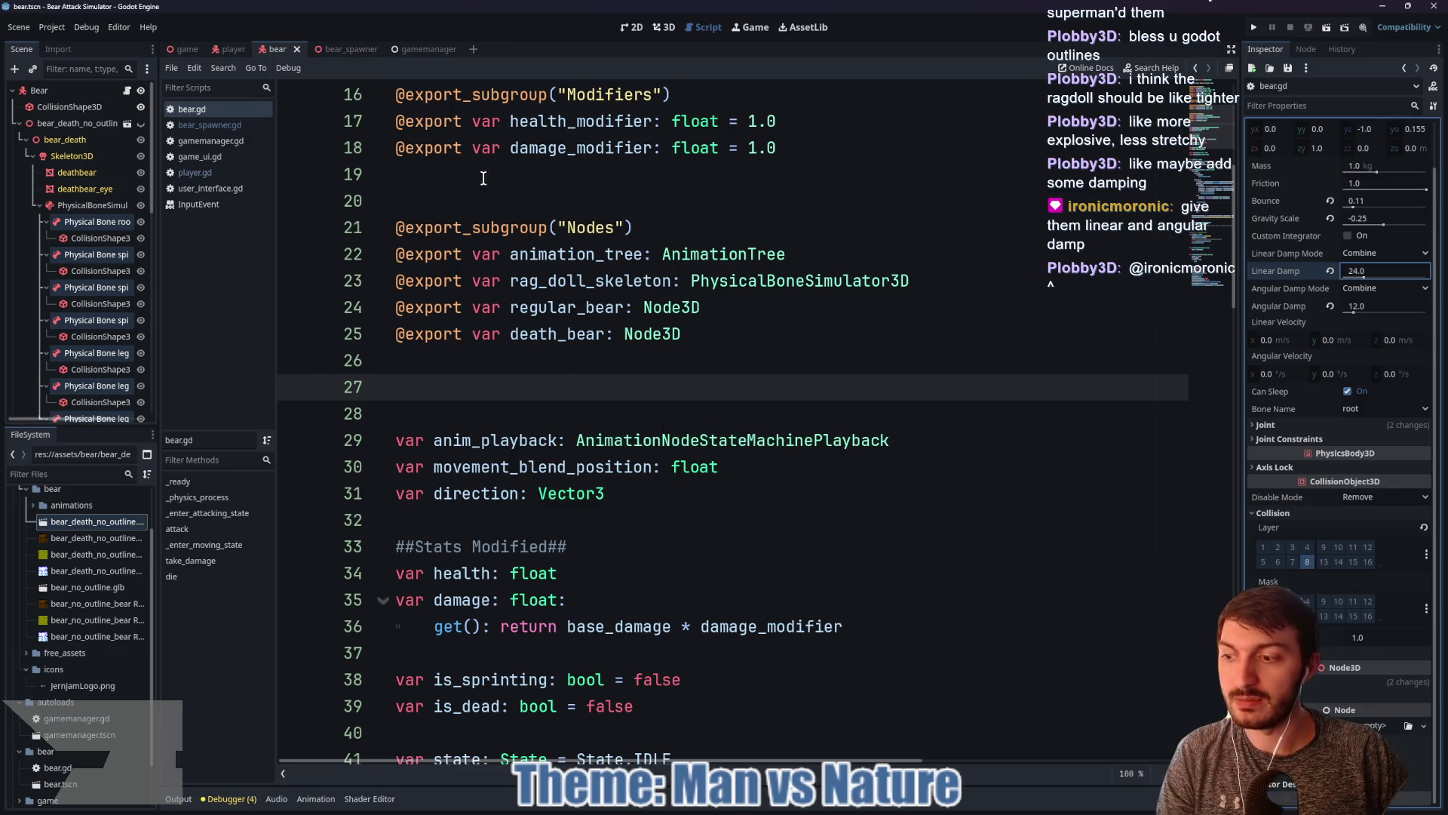
{"action": "left_click", "coordinate": [188, 50]}
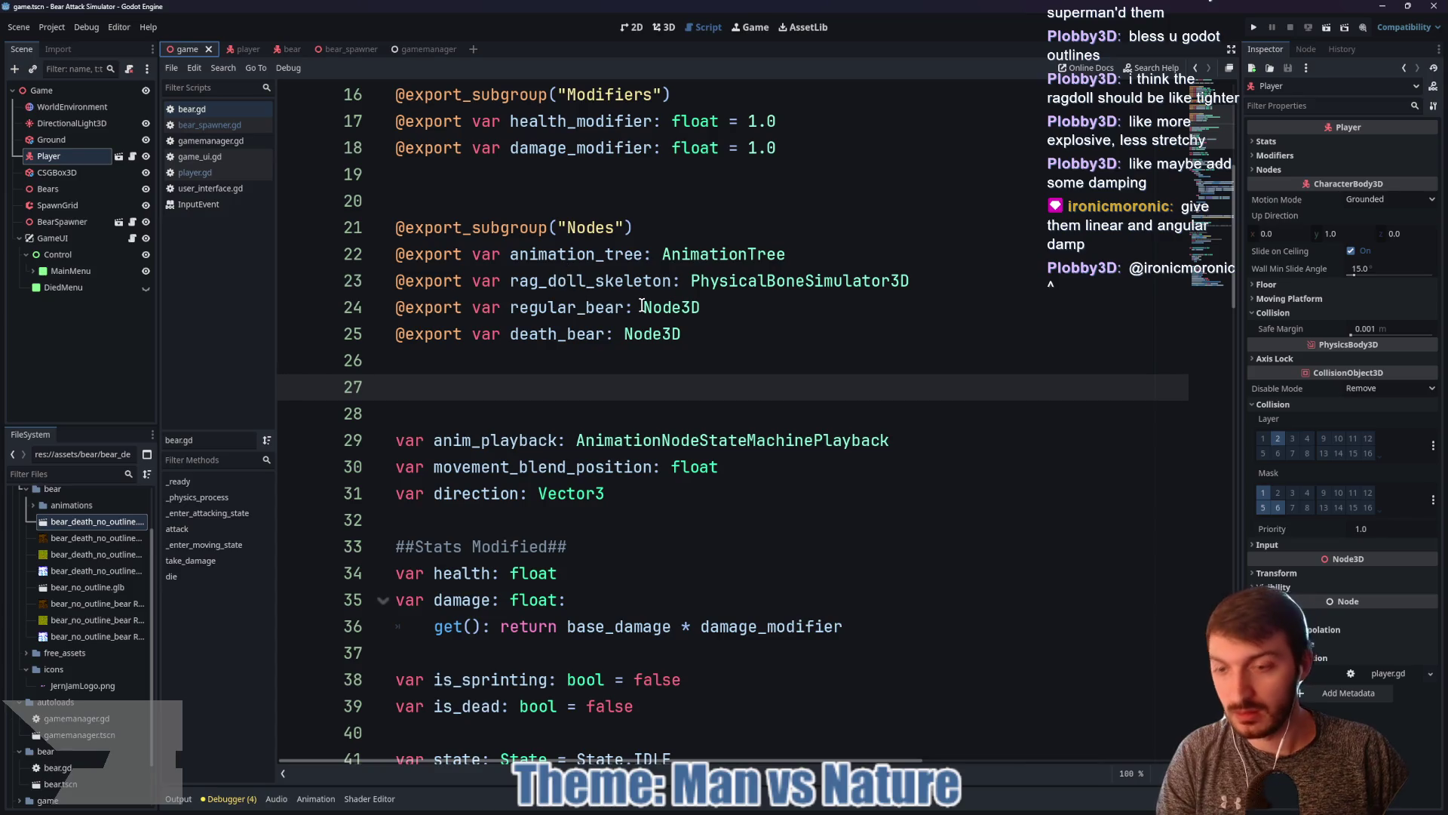
Step: Launch the game with F5, start a round, and punch the charging bears
{"action": "key", "text": "F5"}
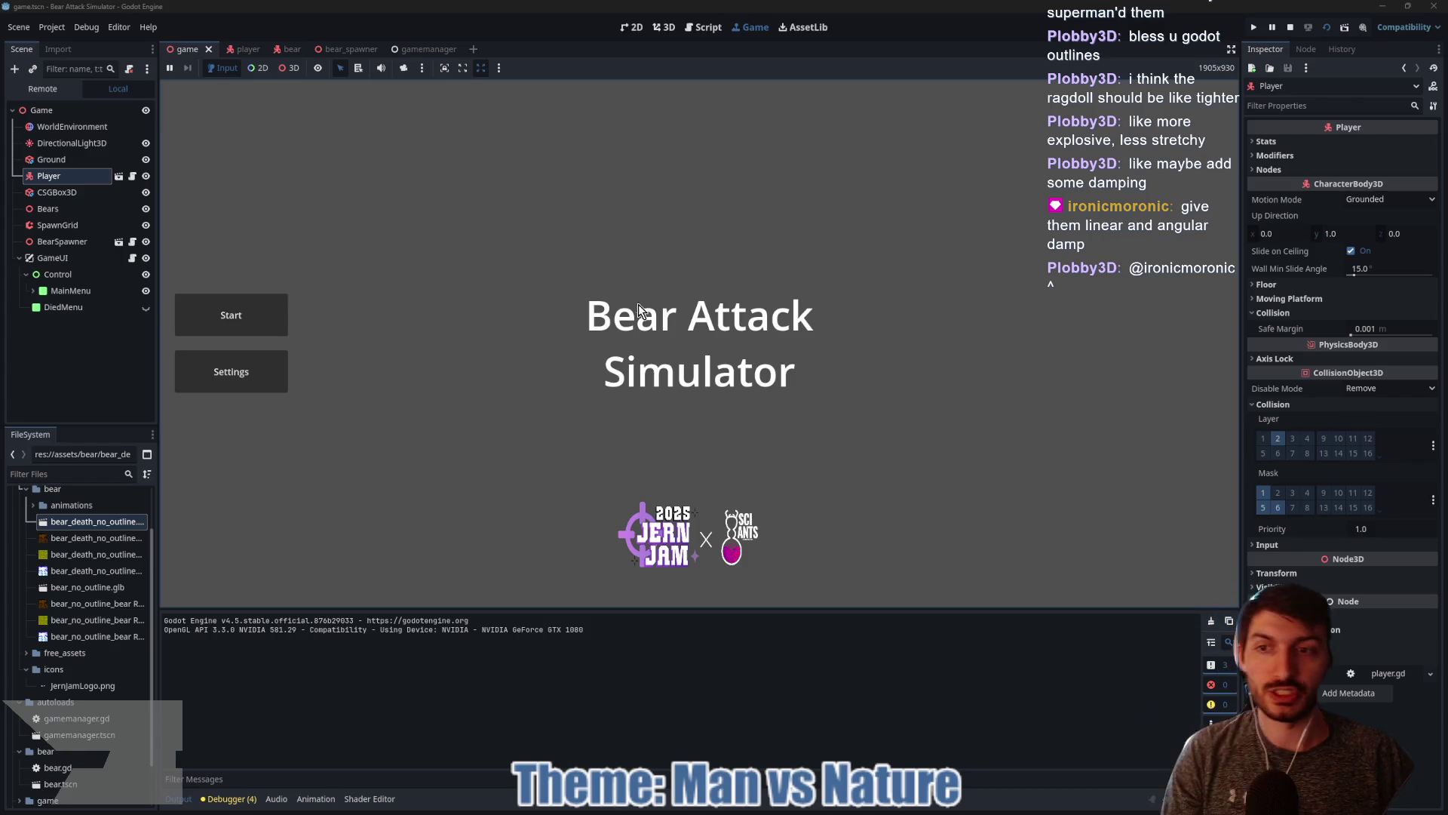
{"action": "left_click", "coordinate": [231, 314]}
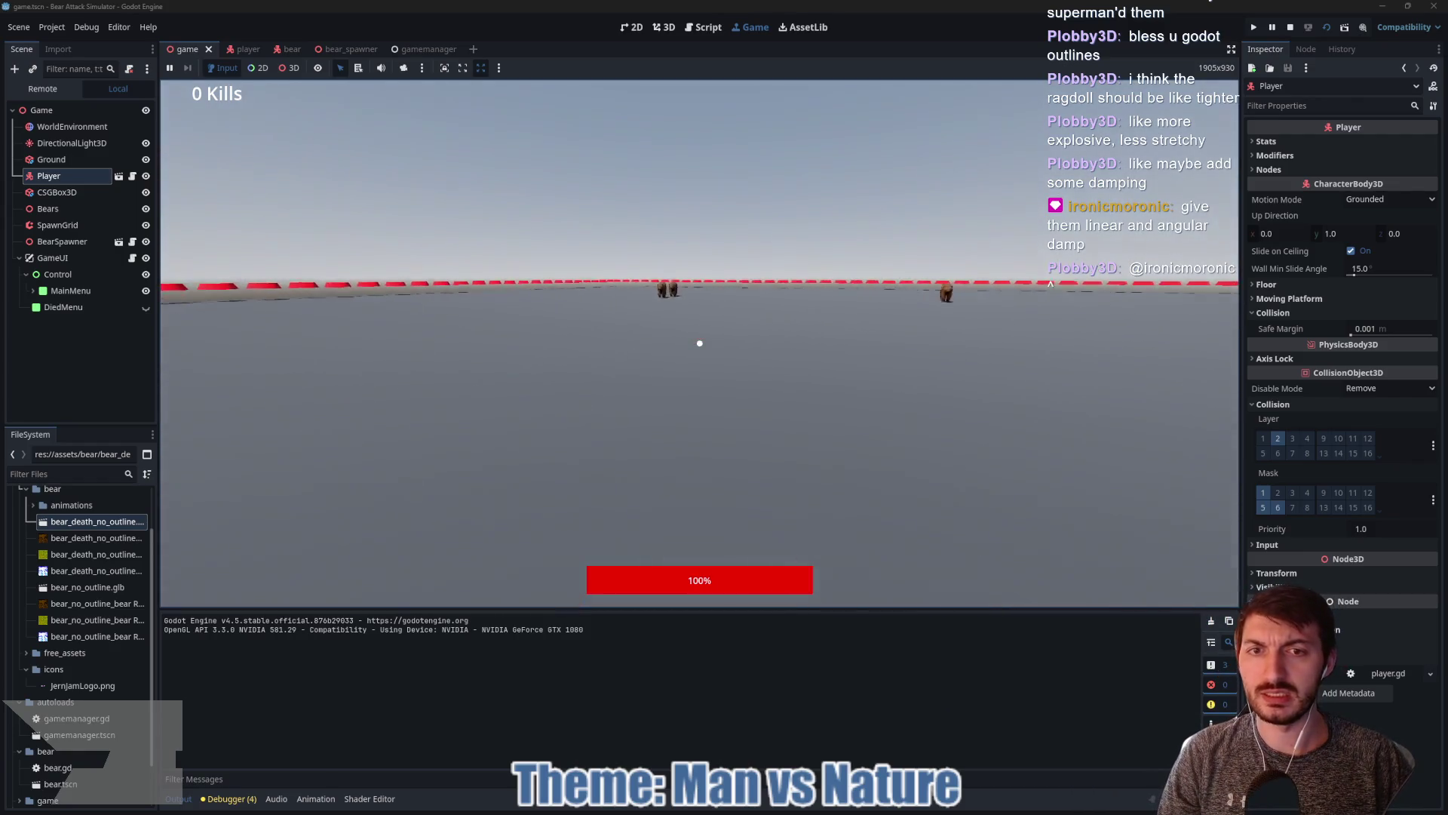
{"action": "left_click", "coordinate": [700, 344]}
{"action": "left_click", "coordinate": [700, 343]}
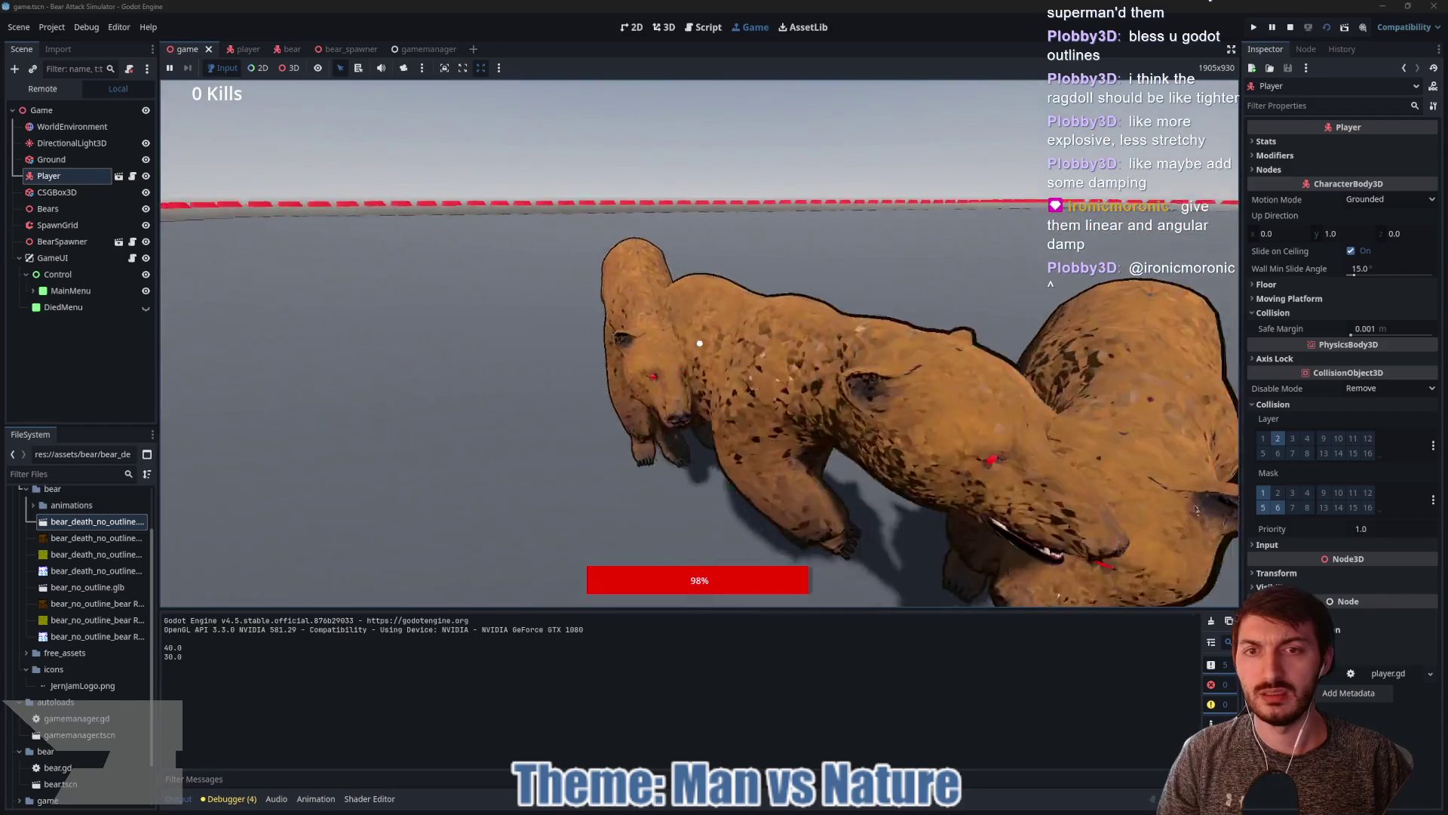
{"action": "left_click", "coordinate": [700, 344]}
{"action": "left_click", "coordinate": [700, 343]}
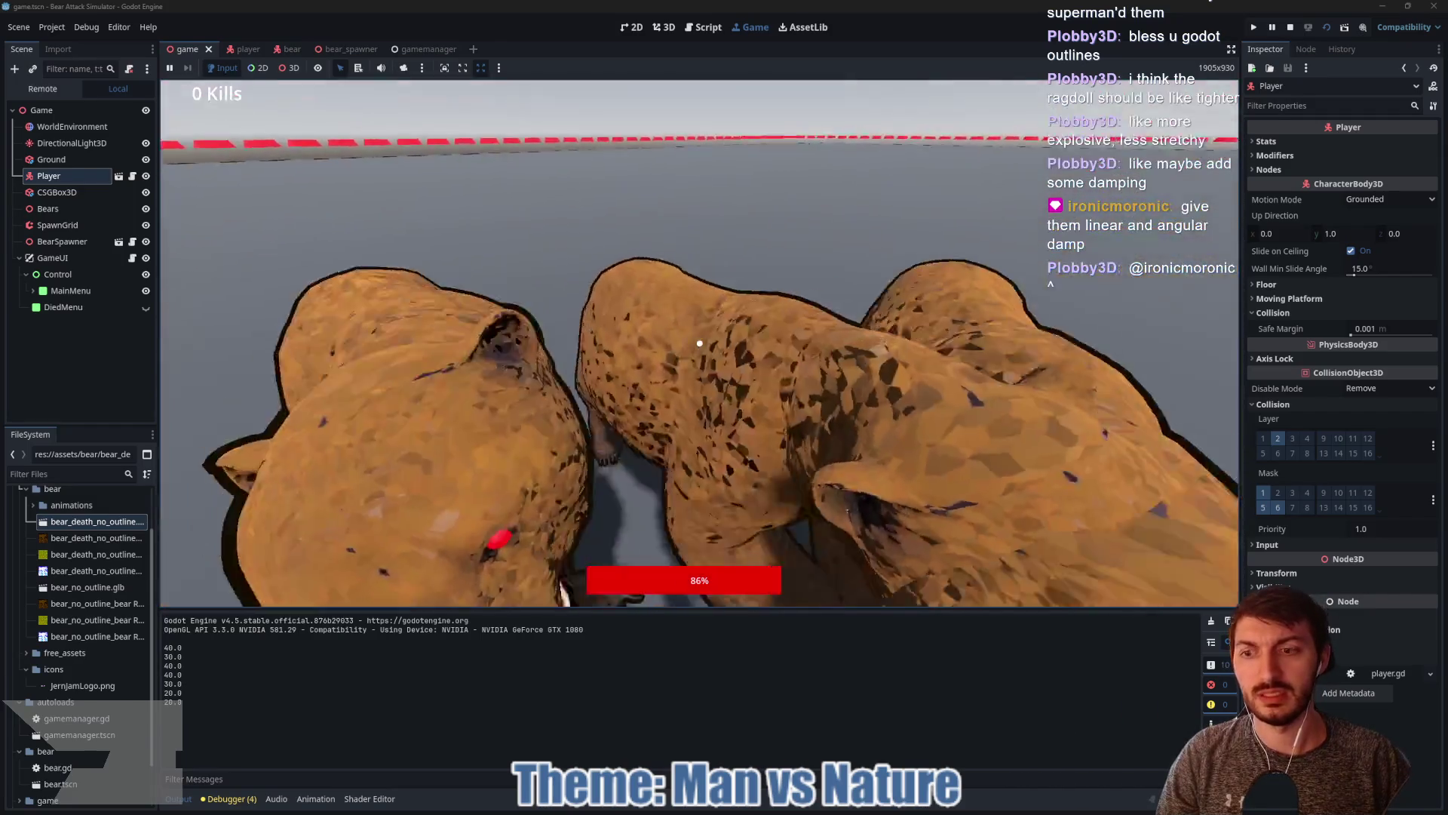
{"action": "left_click", "coordinate": [700, 343]}
{"action": "left_click", "coordinate": [700, 343]}
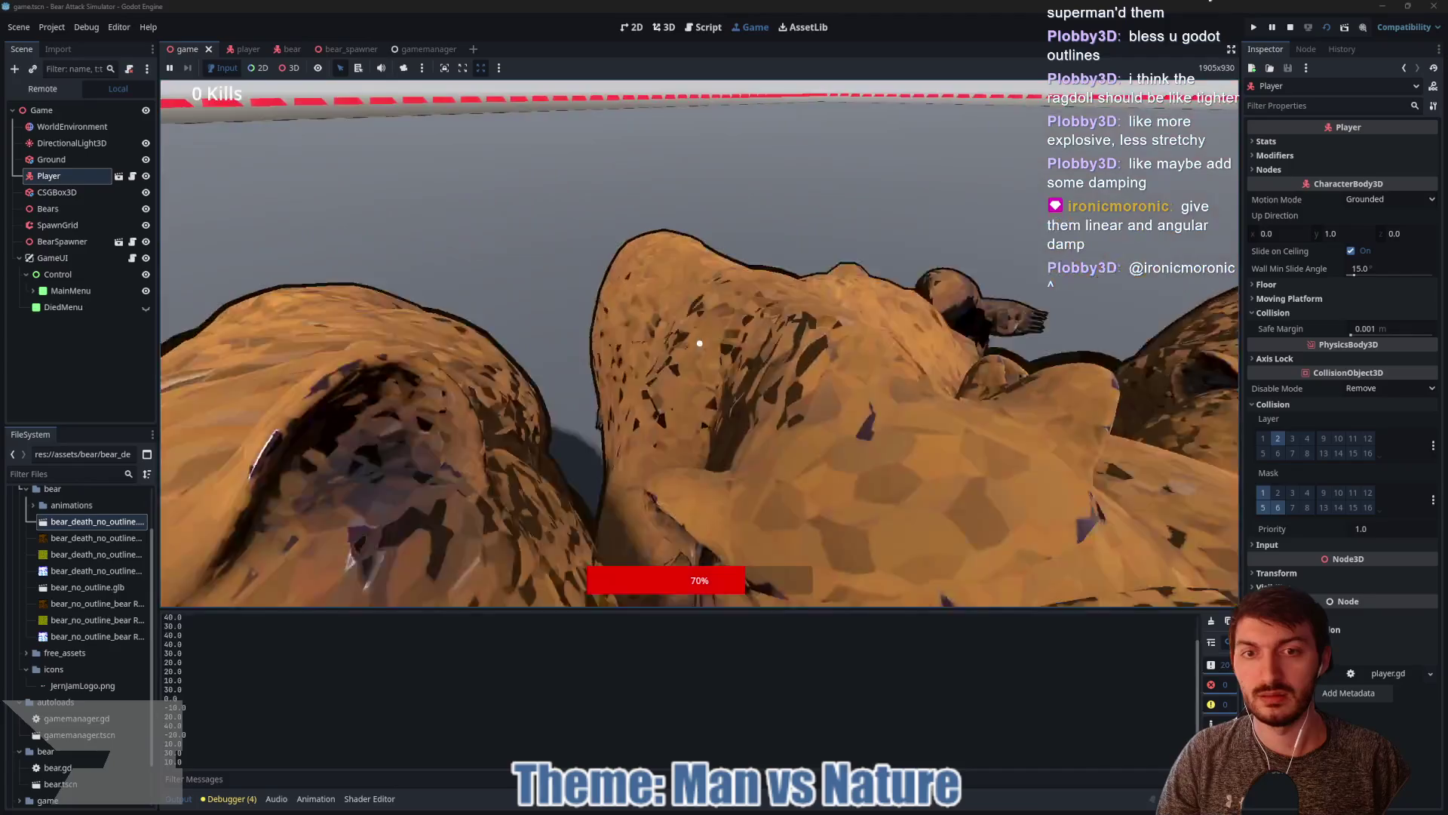
{"action": "left_click", "coordinate": [700, 343]}
{"action": "left_click", "coordinate": [700, 344]}
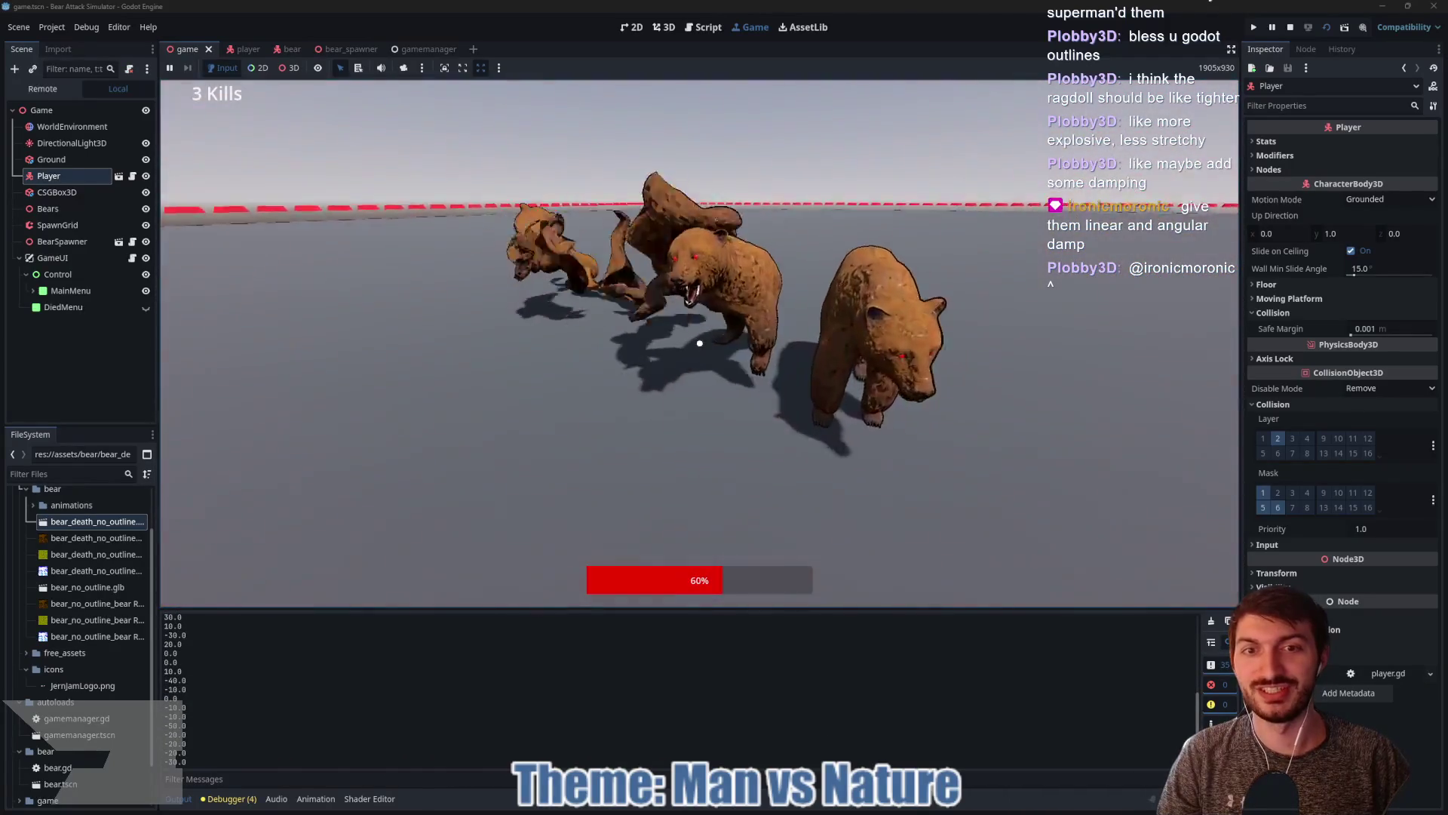
Step: Finish off the remaining bears to reach 5 kills at 44% health, then stop the game
{"action": "left_click", "coordinate": [700, 343]}
{"action": "left_click", "coordinate": [700, 343]}
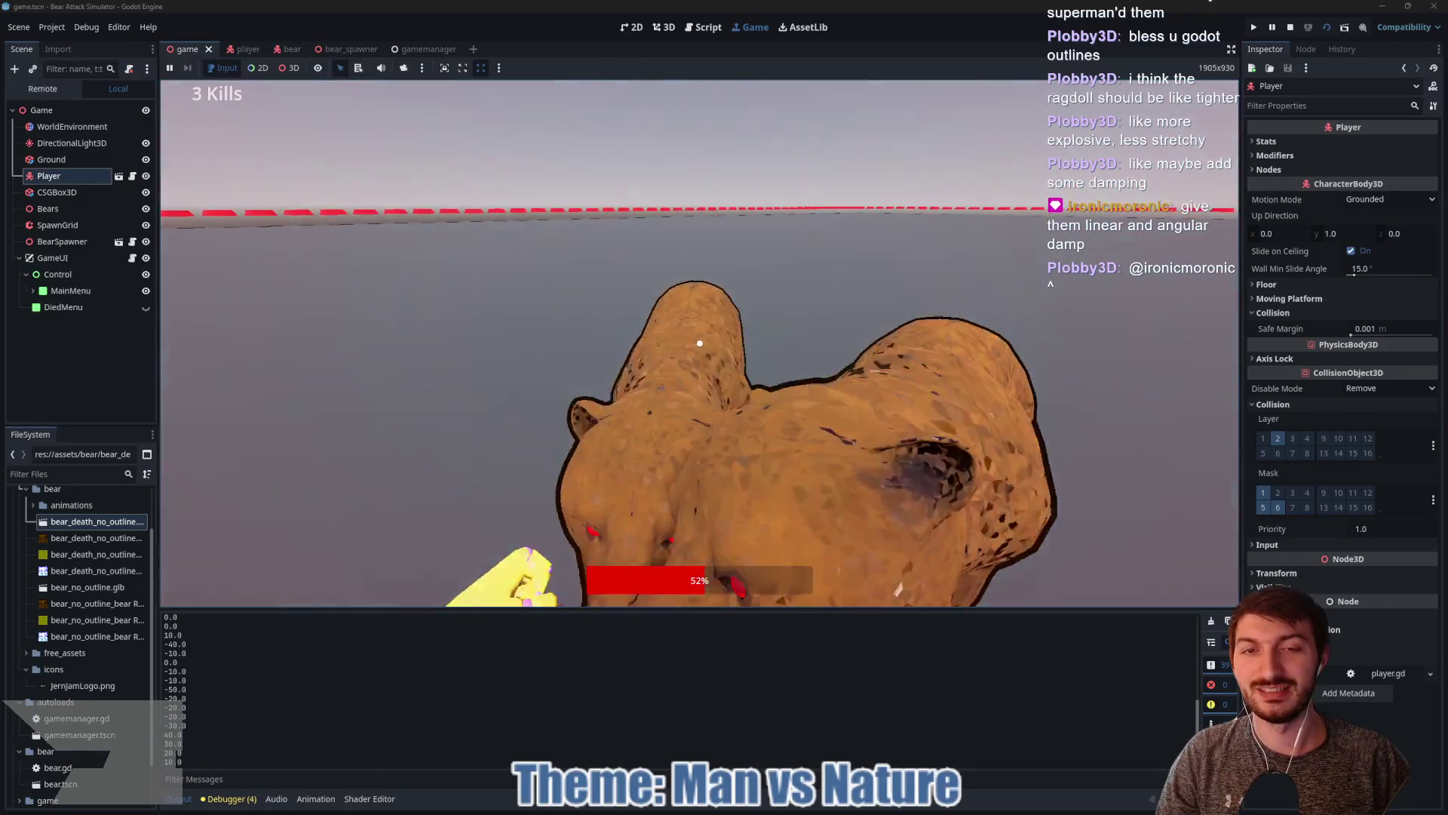
{"action": "left_click", "coordinate": [700, 343]}
{"action": "left_click", "coordinate": [700, 344]}
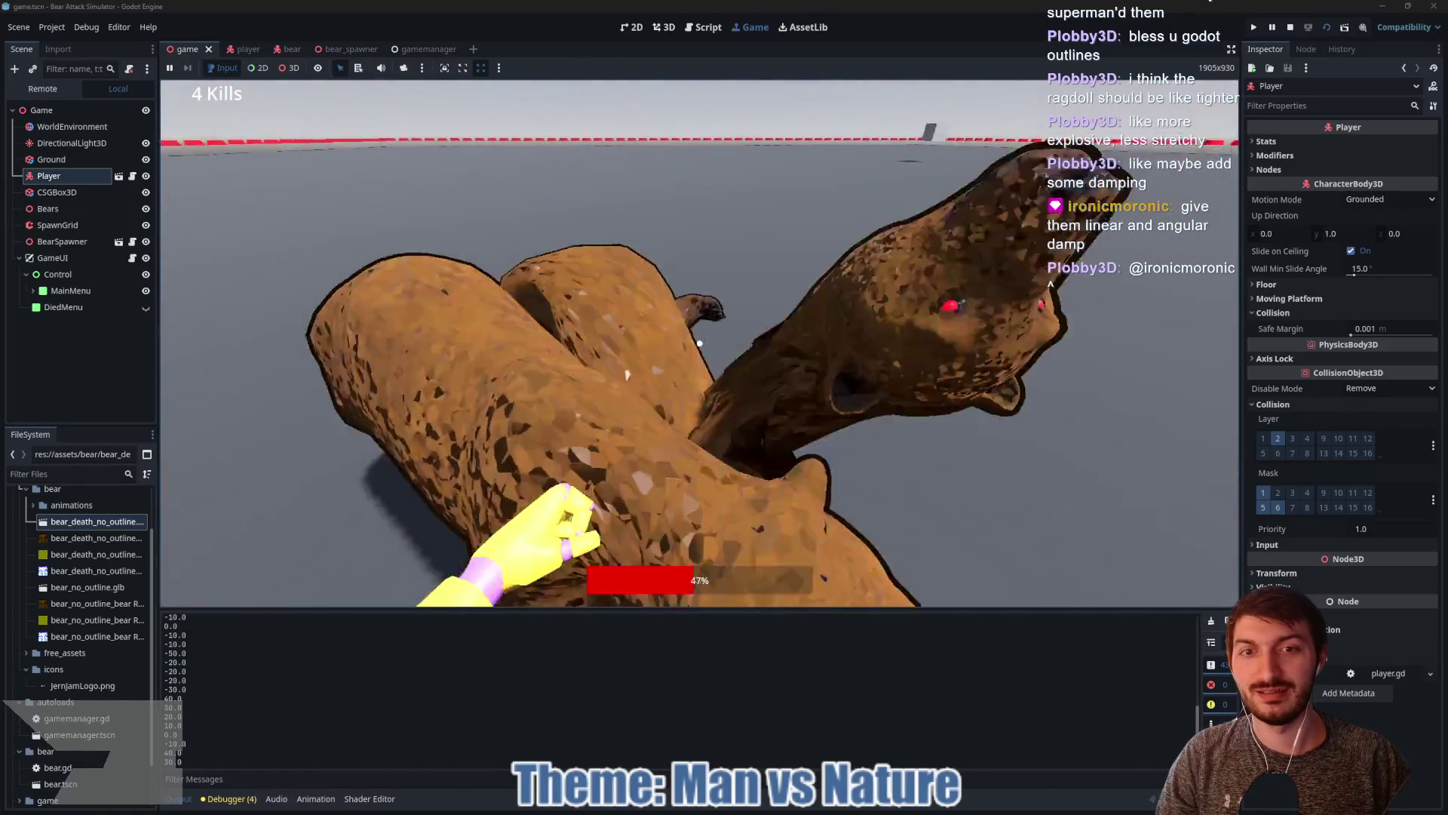
{"action": "left_click", "coordinate": [700, 343]}
{"action": "left_click", "coordinate": [700, 343]}
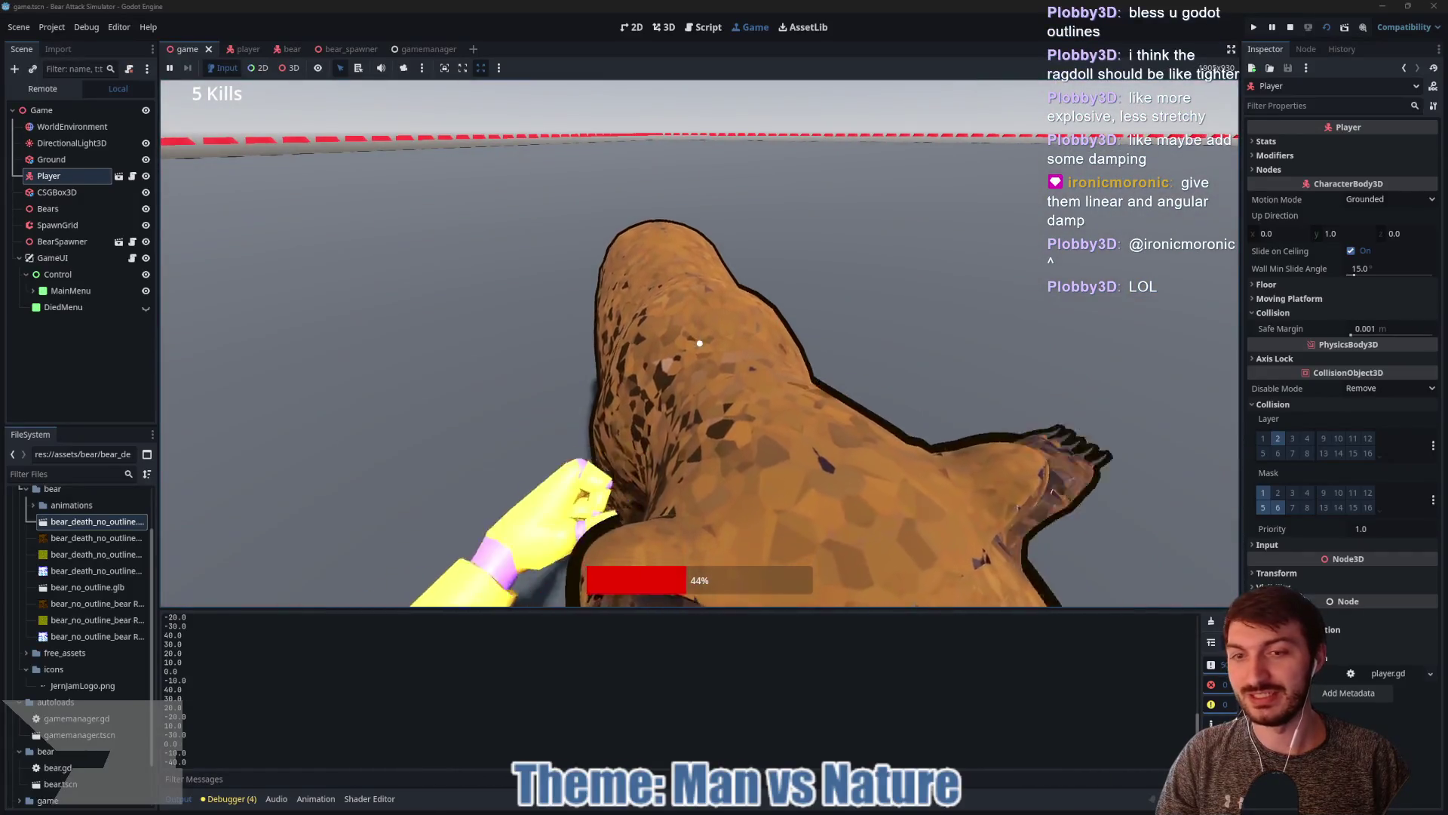
{"action": "left_click", "coordinate": [700, 343]}
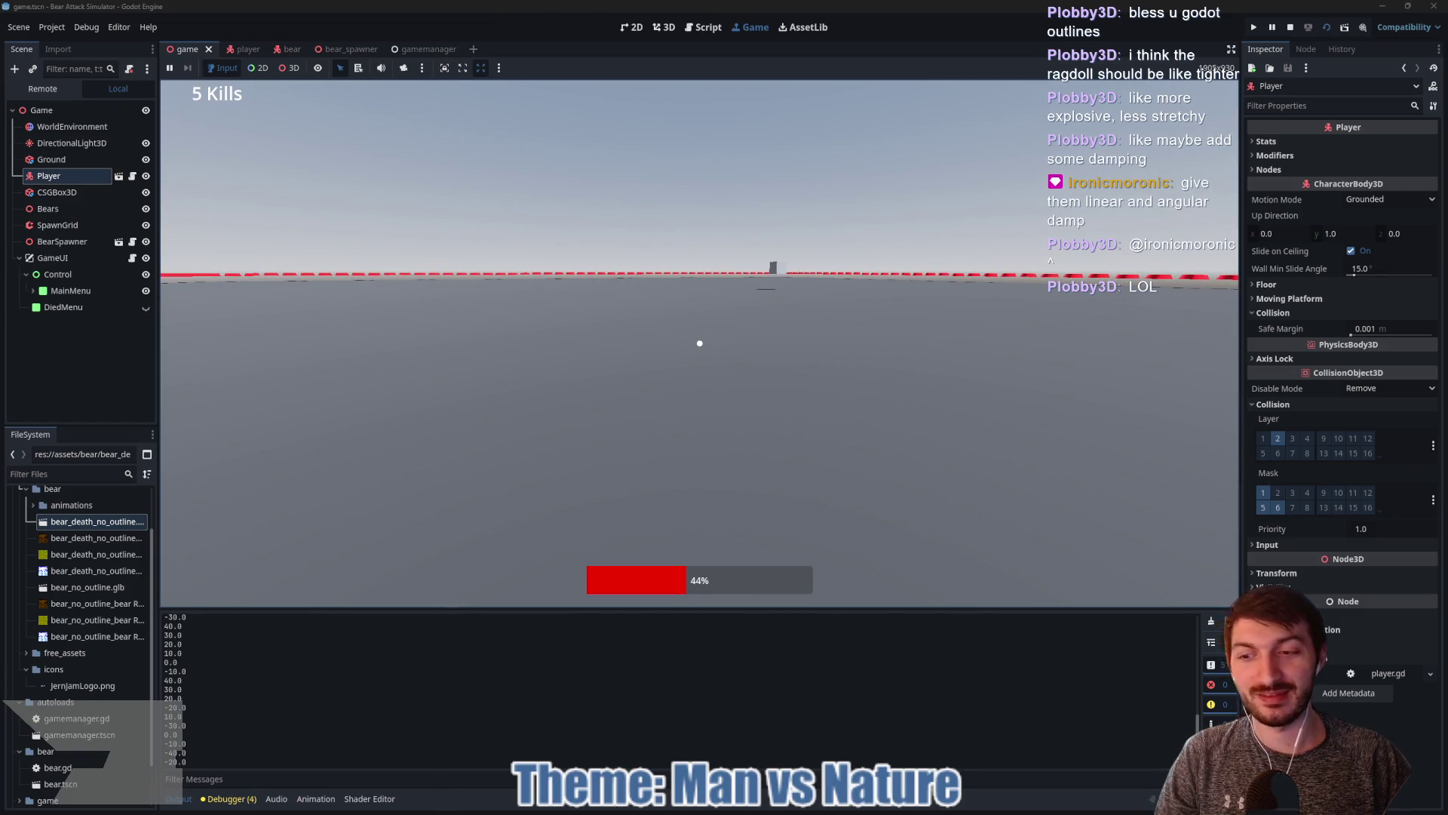
{"action": "key", "text": "F8"}
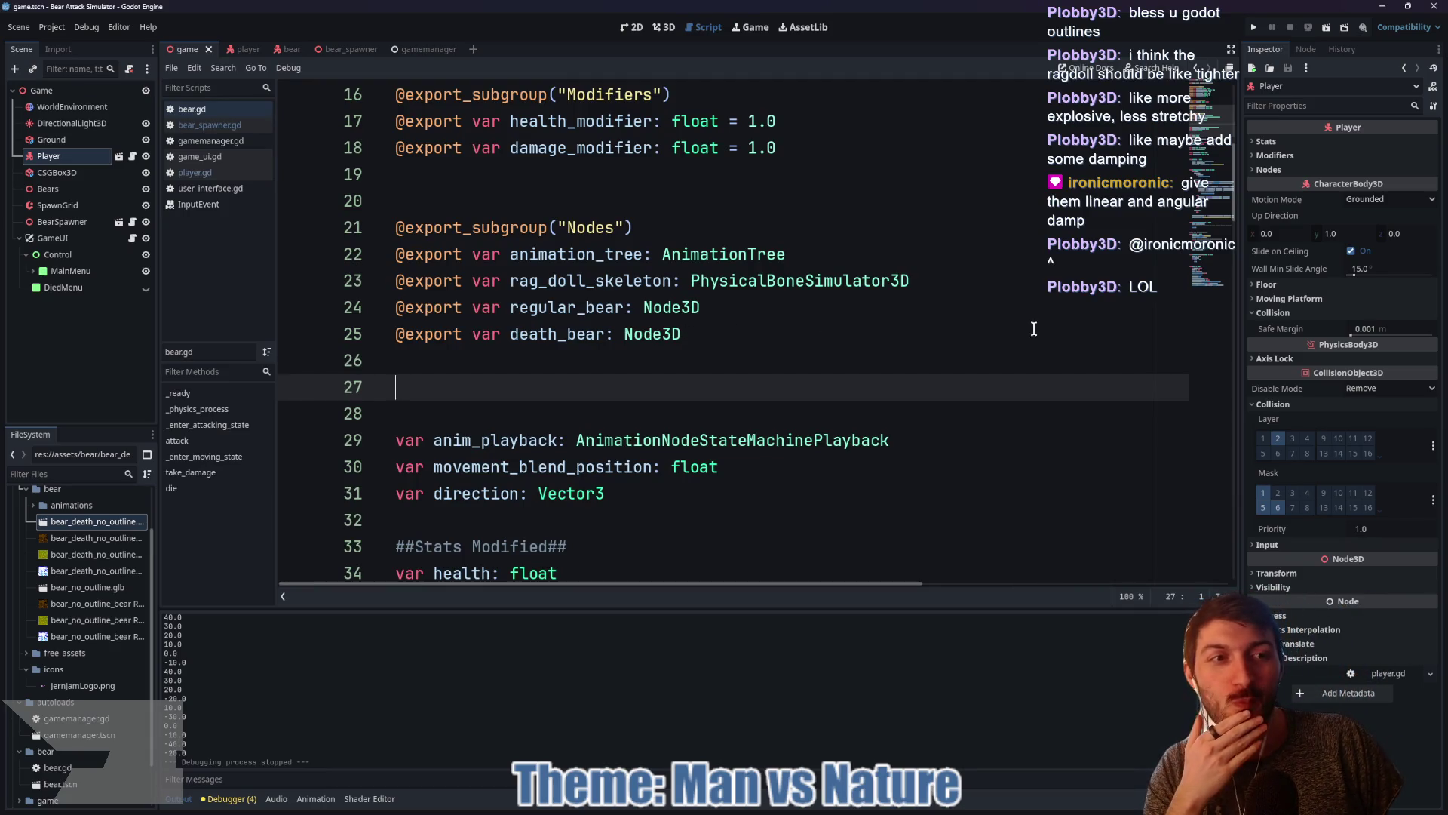
Step: Set the bear ragdoll bones' linear and angular damp to 6.0 and save the scene
{"action": "left_click", "coordinate": [287, 50]}
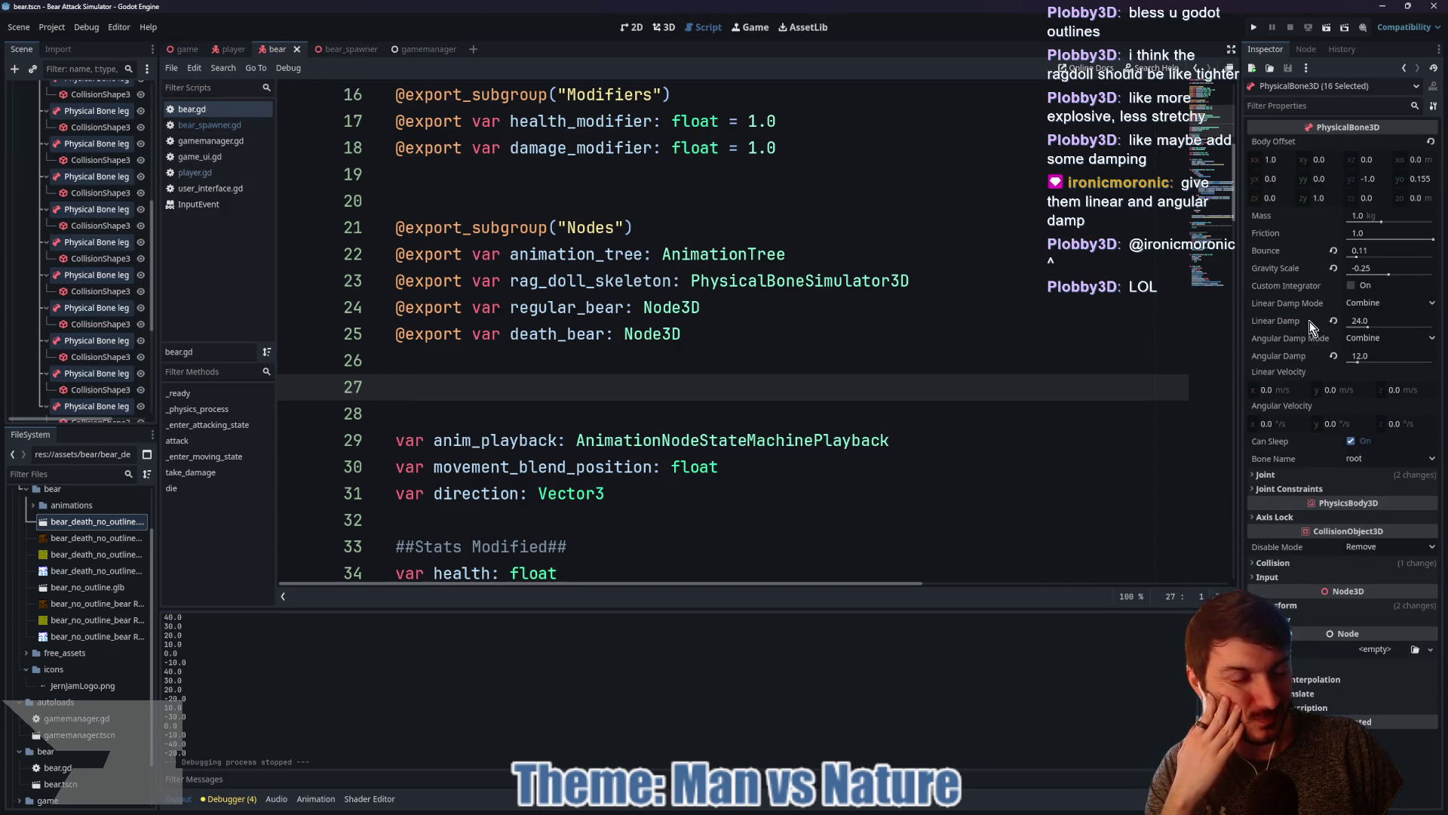
{"action": "mouse_move", "coordinate": [1310, 325]}
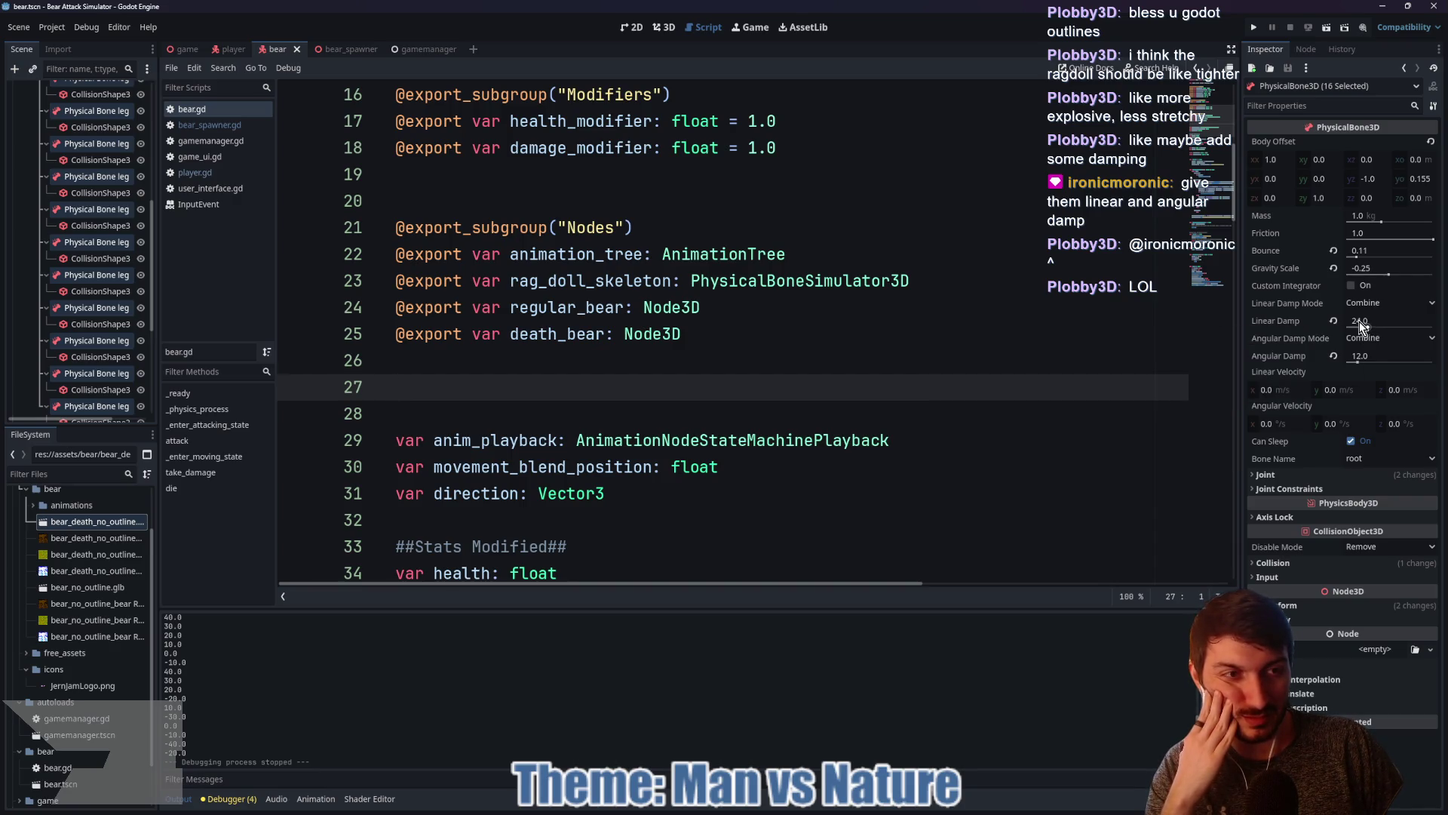
{"action": "left_click", "coordinate": [1360, 321]}
{"action": "type", "text": "12"}
{"action": "key", "text": "Return"}
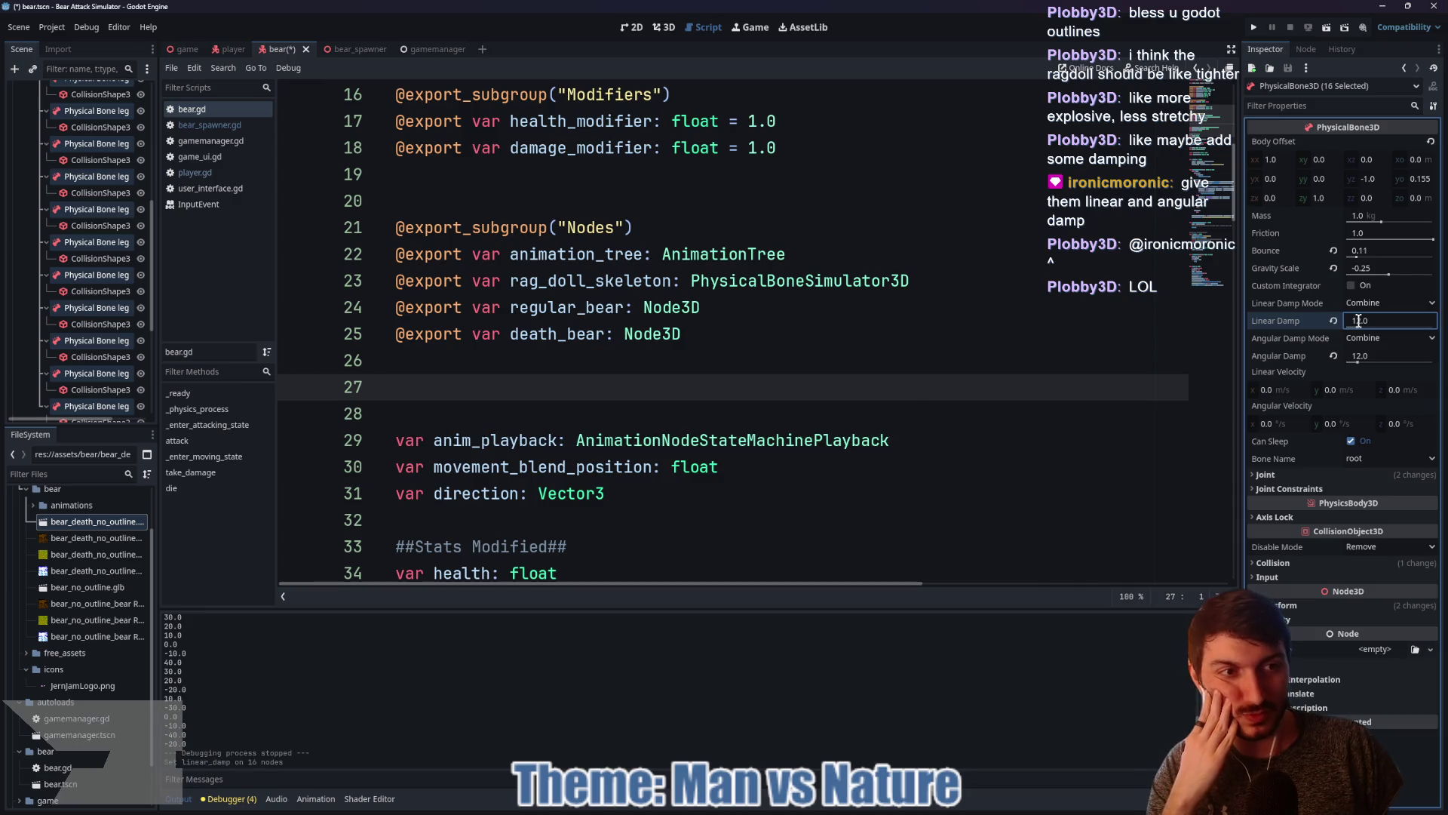
{"action": "left_click", "coordinate": [1373, 356]}
{"action": "type", "text": "6"}
{"action": "key", "text": "Return"}
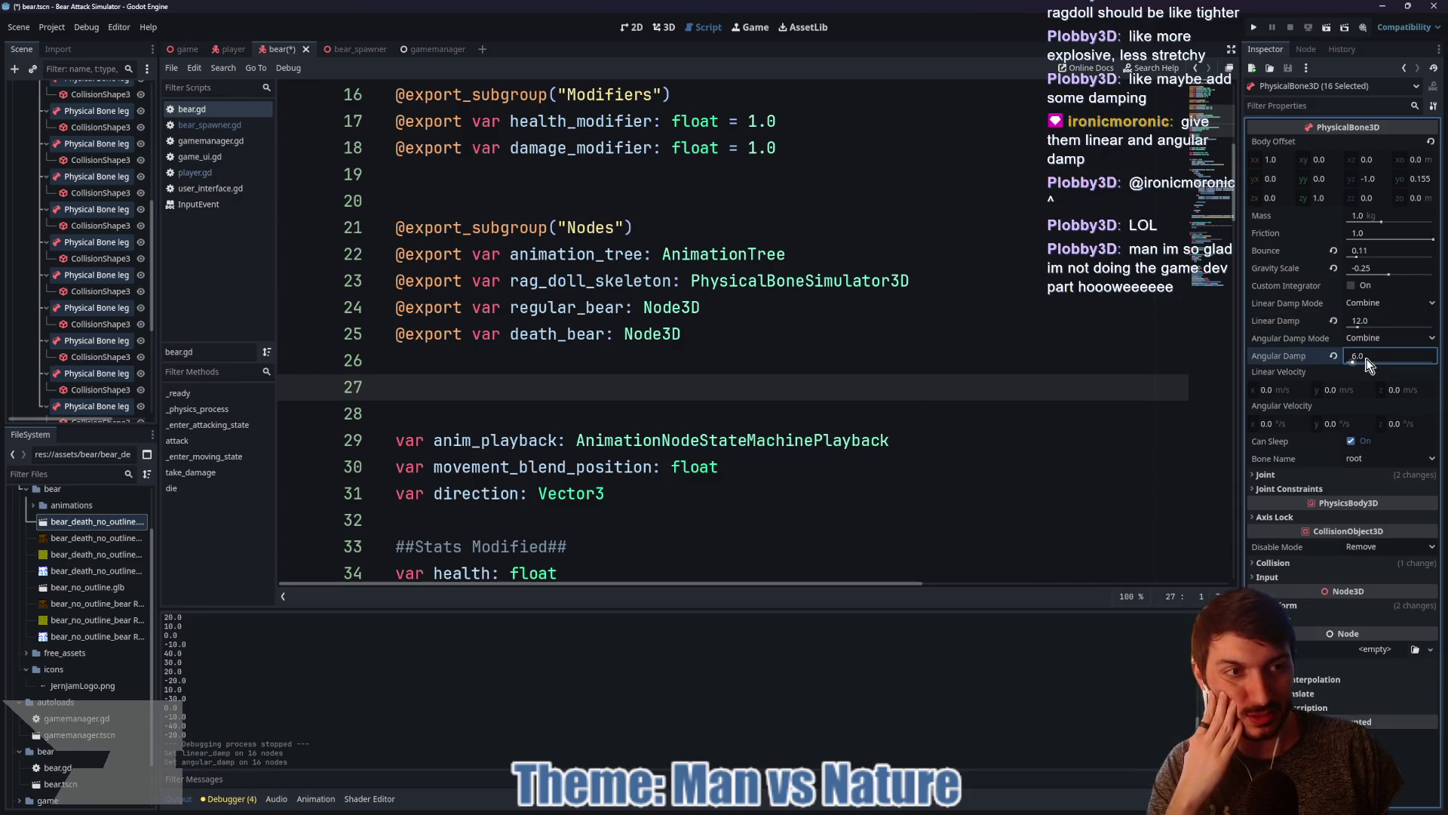
{"action": "left_click", "coordinate": [1367, 320]}
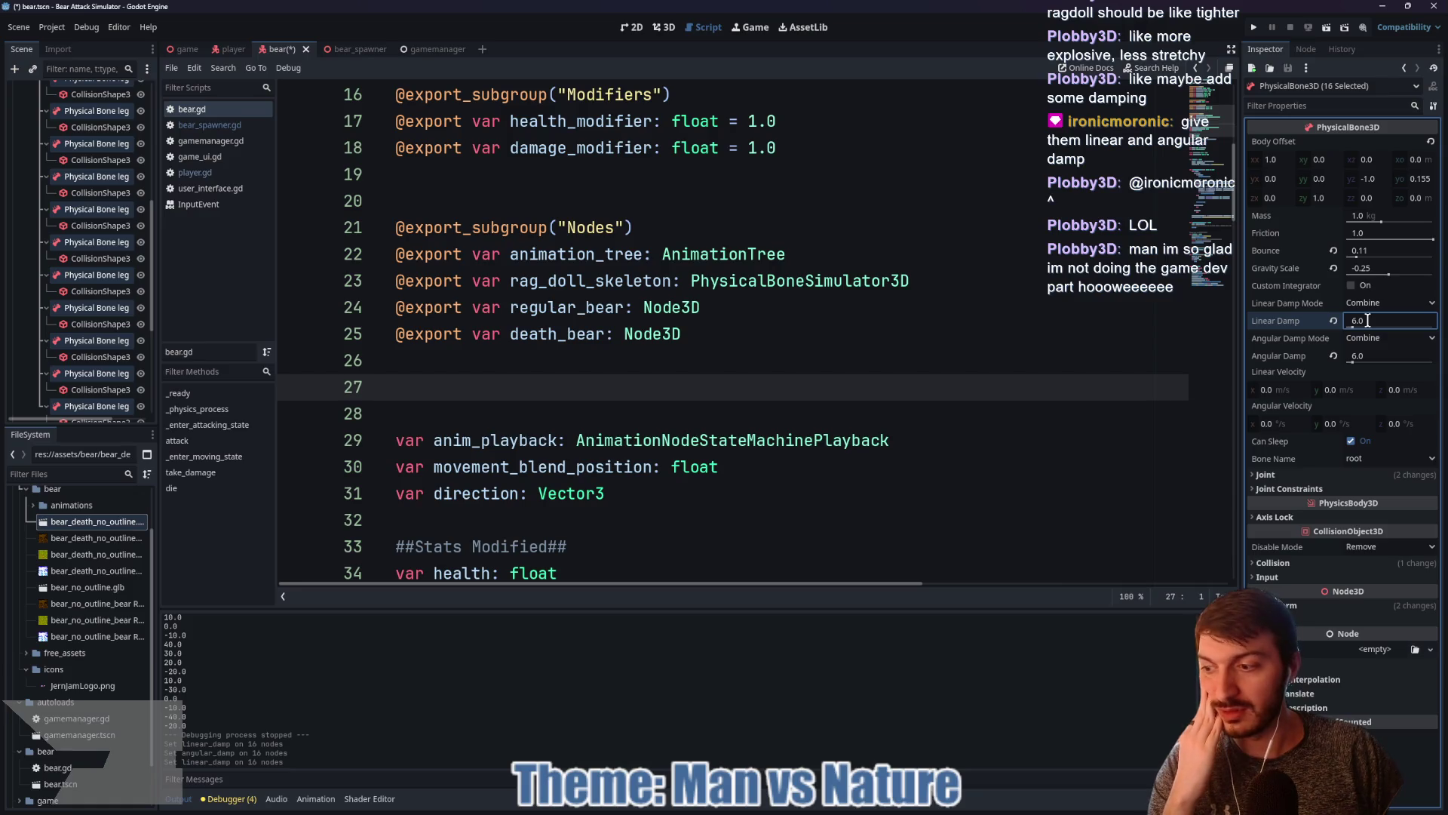
{"action": "left_click", "coordinate": [784, 356]}
{"action": "key", "text": "ctrl+s"}
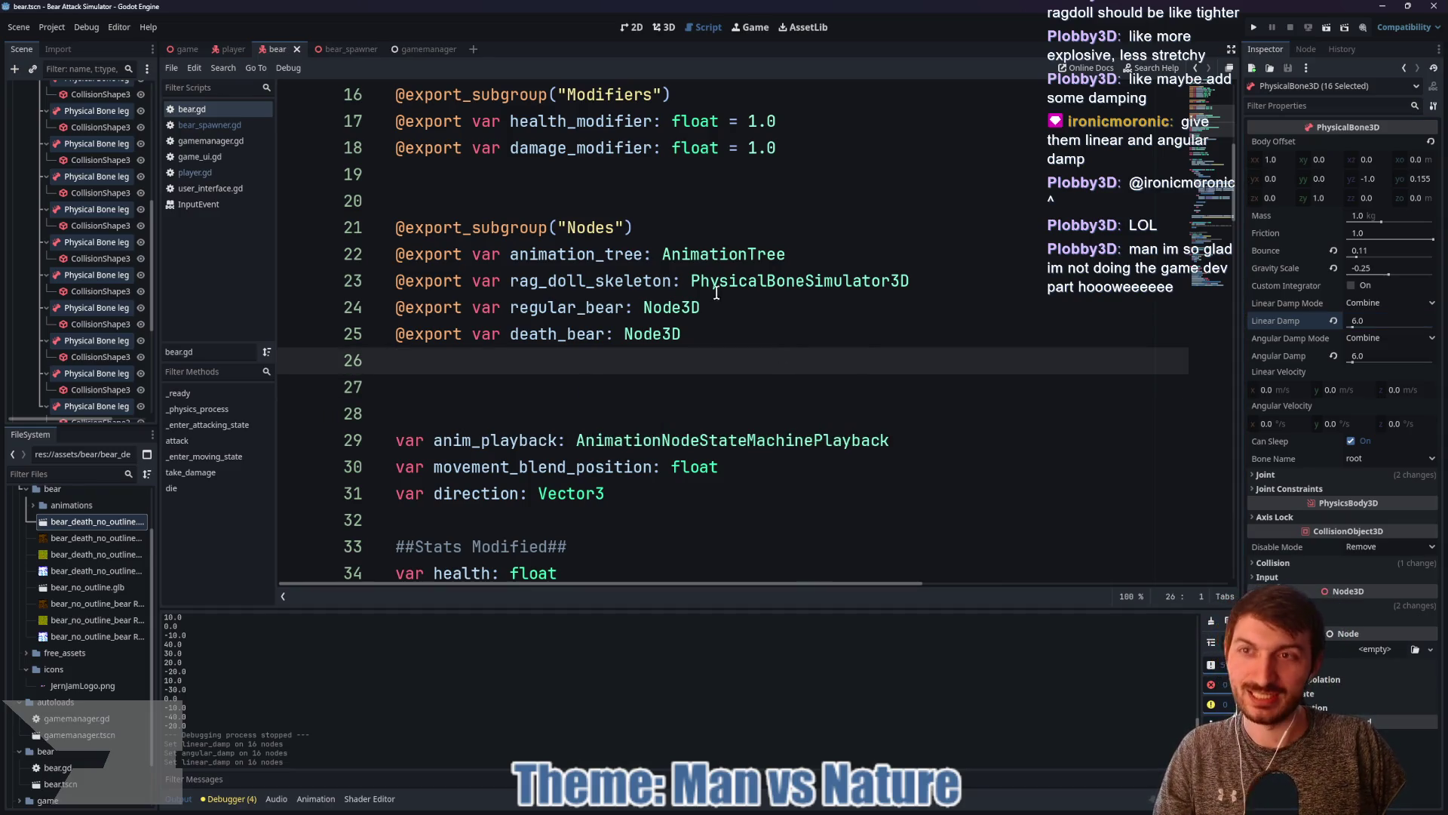
{"action": "left_click", "coordinate": [187, 49]}
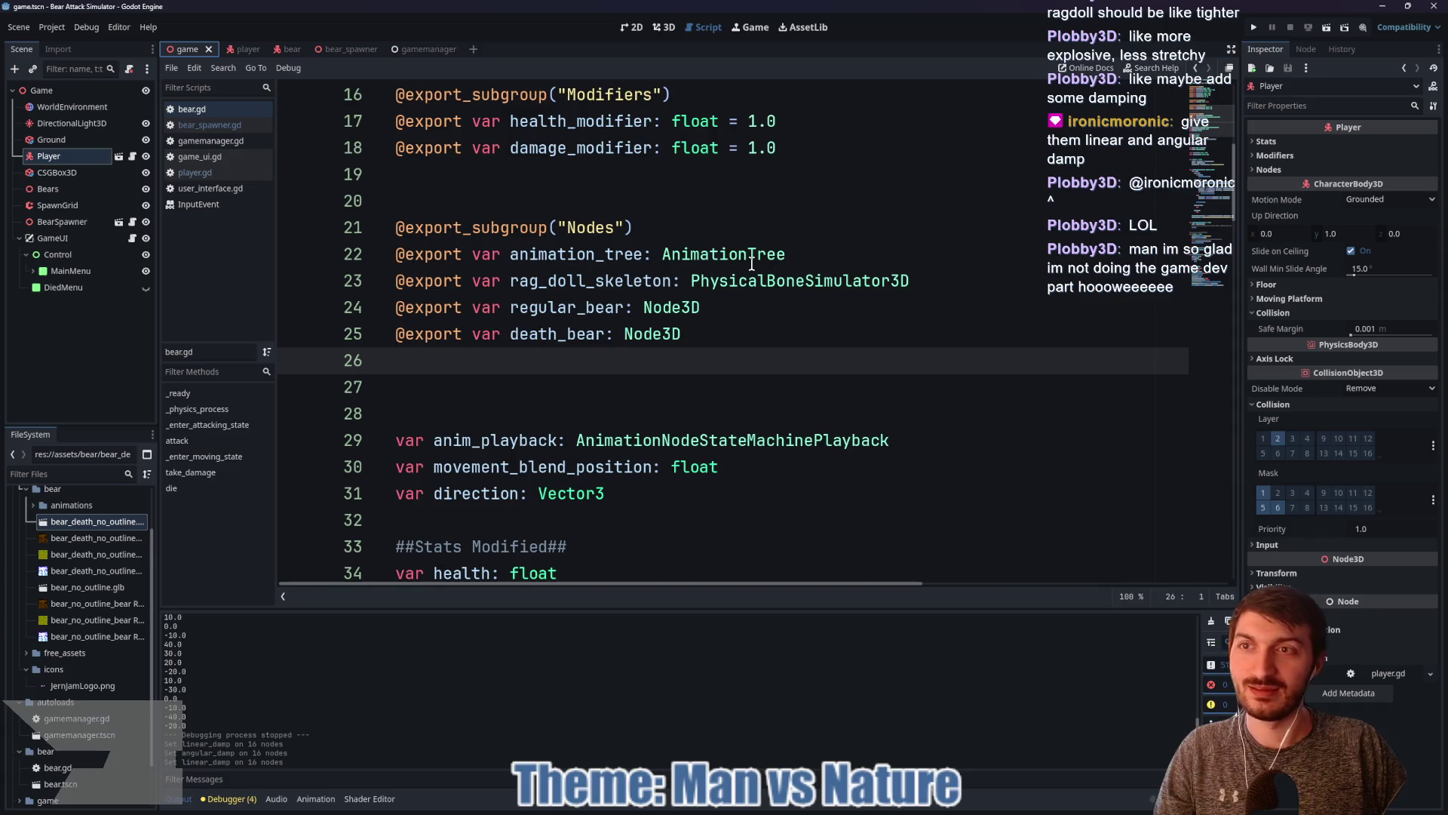
Step: Launch Bear Attack Simulator from the editor so its Start/Settings main menu shows
{"action": "left_click", "coordinate": [1252, 27]}
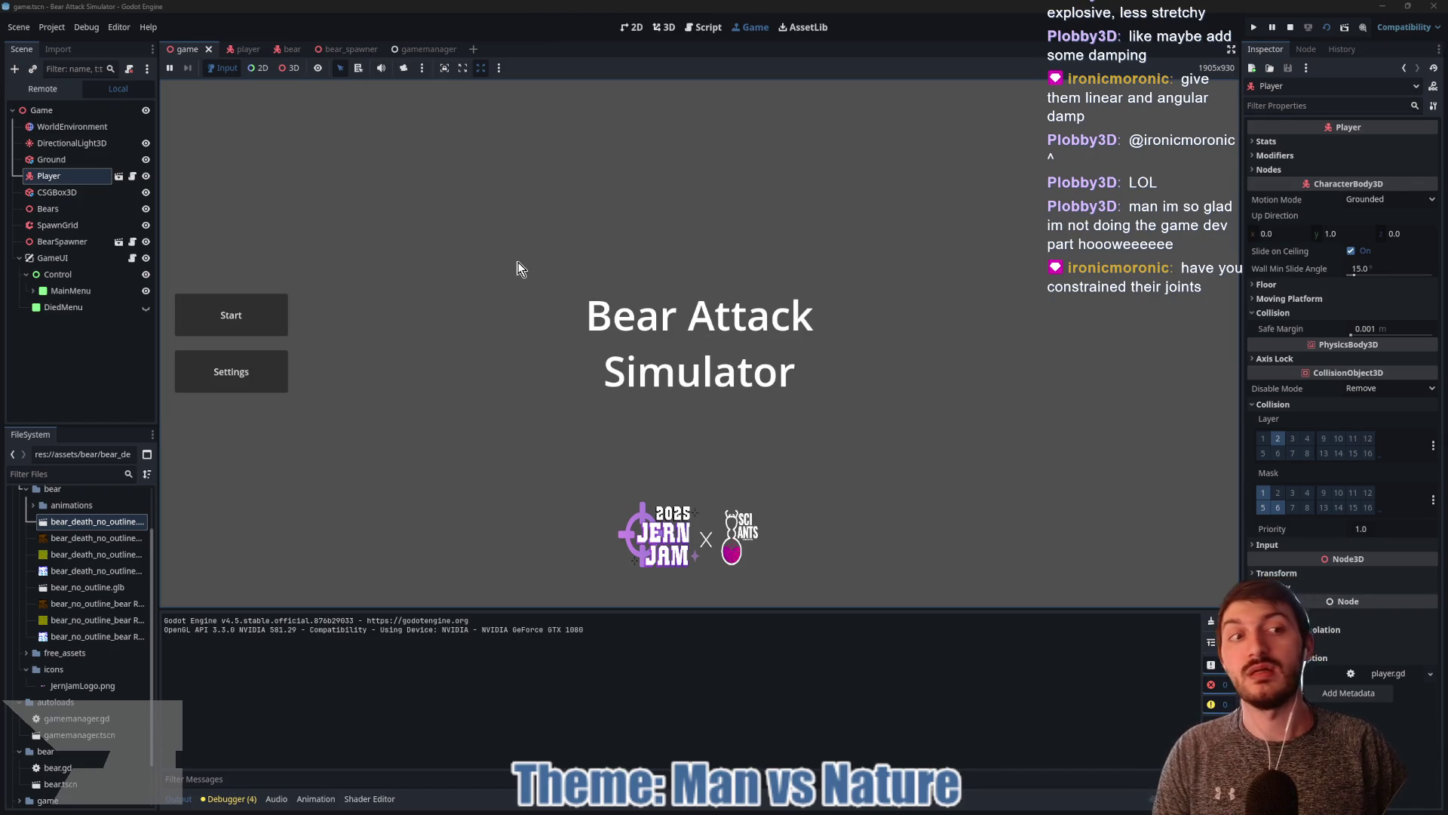
Step: Start a round and punch the charging bear pack up to 4 kills
{"action": "left_click", "coordinate": [258, 311]}
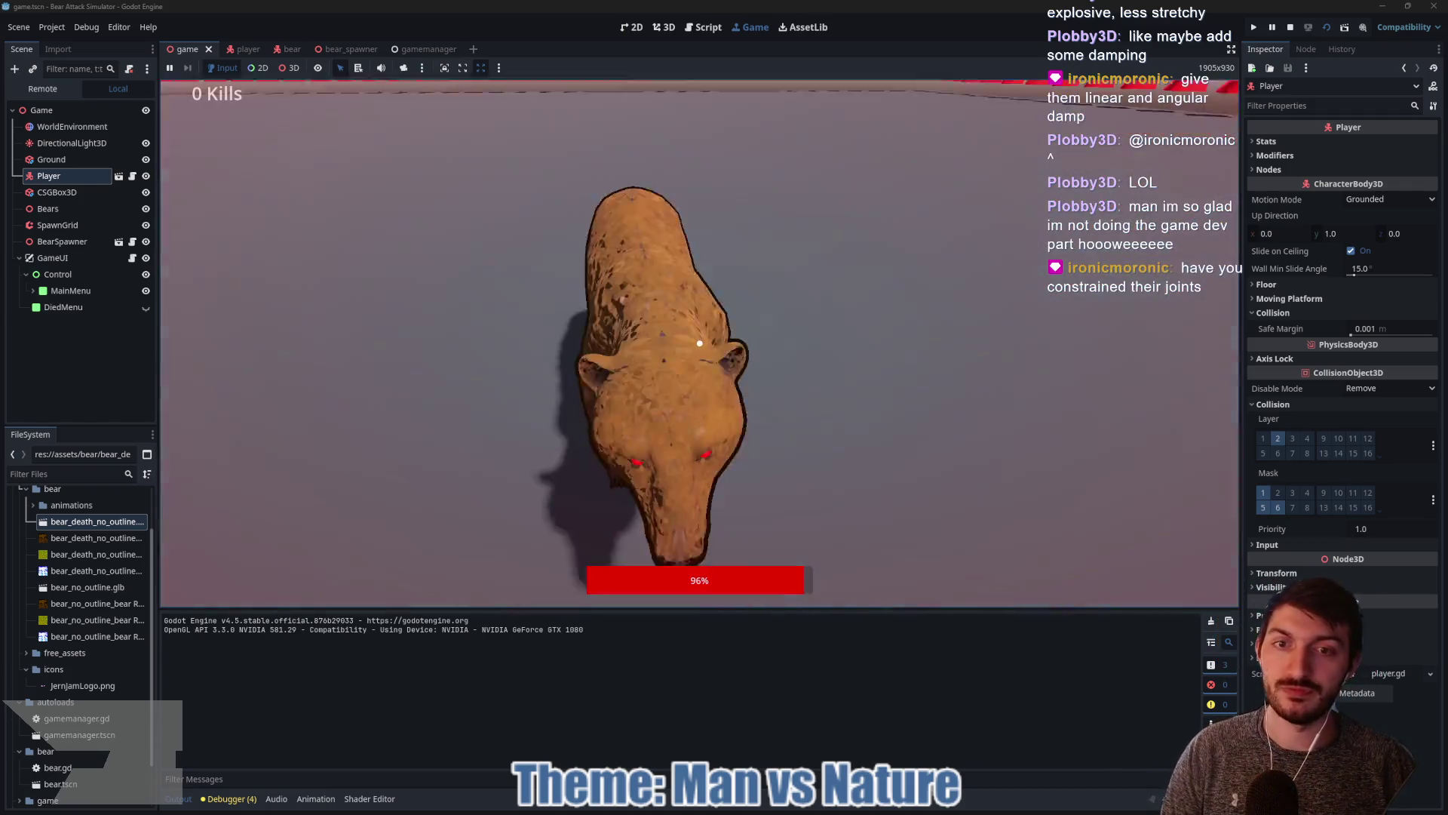
{"action": "left_click", "coordinate": [700, 343]}
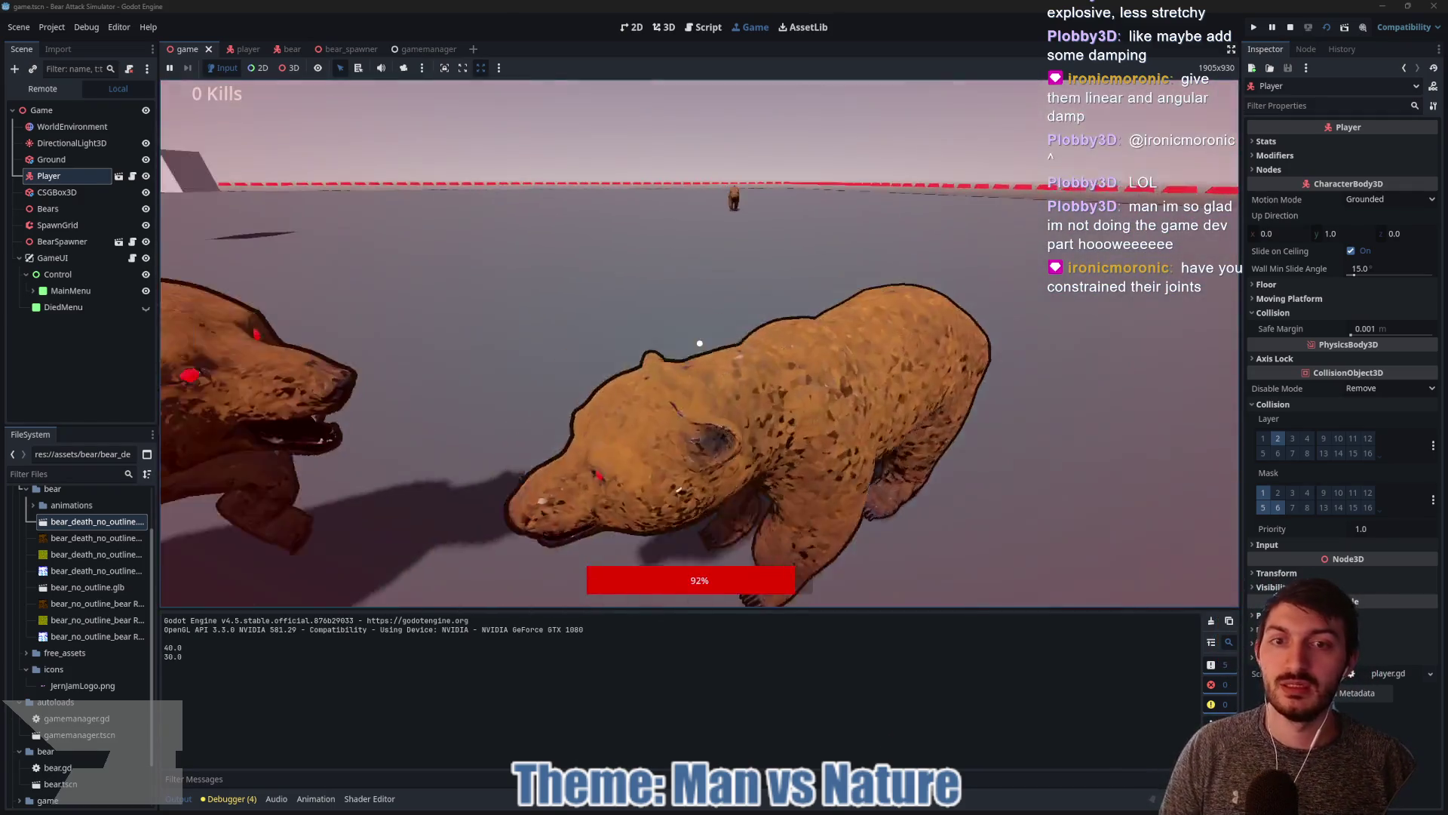
{"action": "left_click", "coordinate": [700, 343]}
{"action": "left_click", "coordinate": [700, 344]}
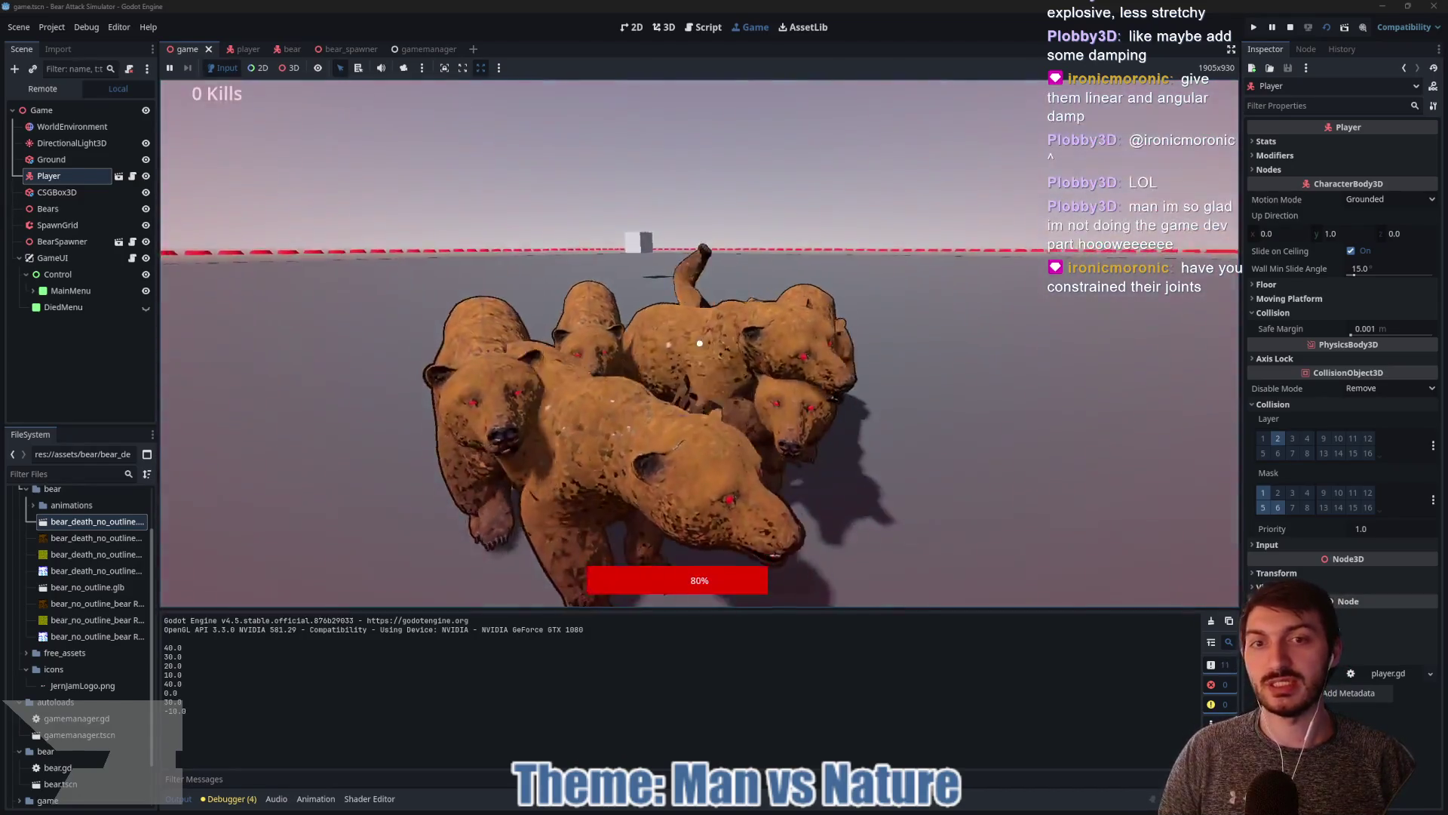
{"action": "left_click", "coordinate": [701, 344]}
{"action": "left_click", "coordinate": [700, 343]}
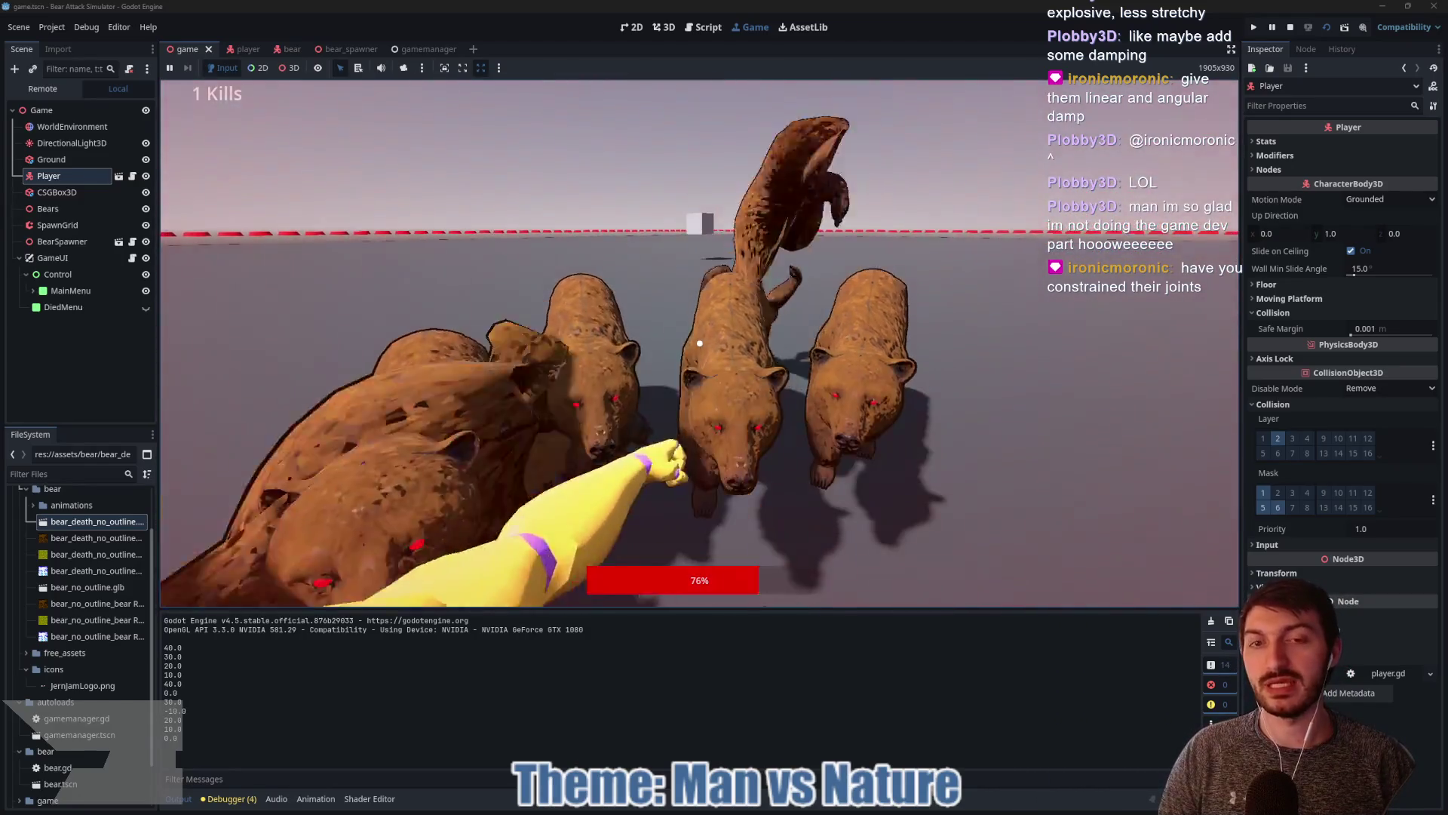
{"action": "left_click", "coordinate": [700, 343]}
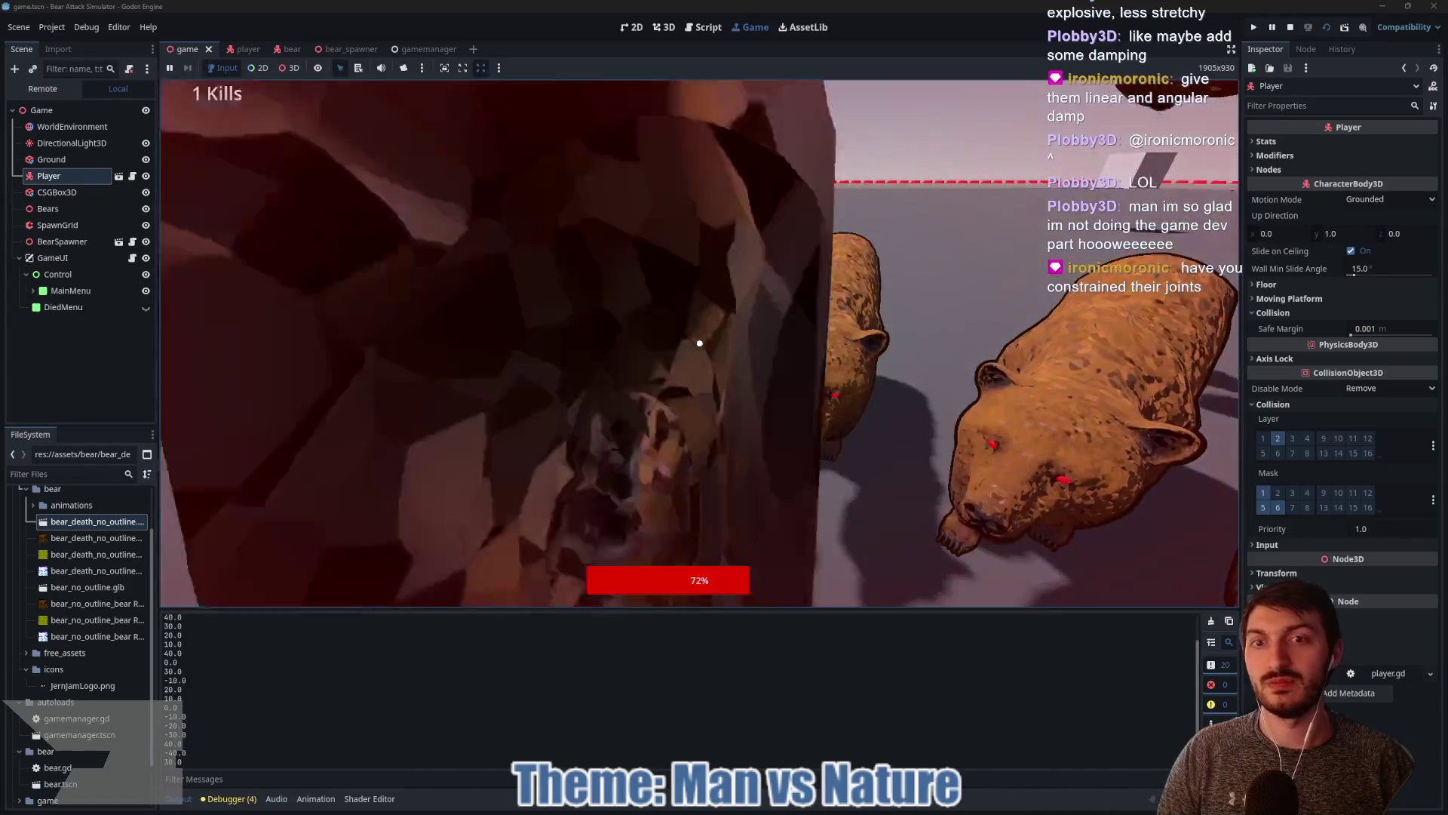
{"action": "left_click", "coordinate": [700, 343]}
{"action": "left_click", "coordinate": [701, 343]}
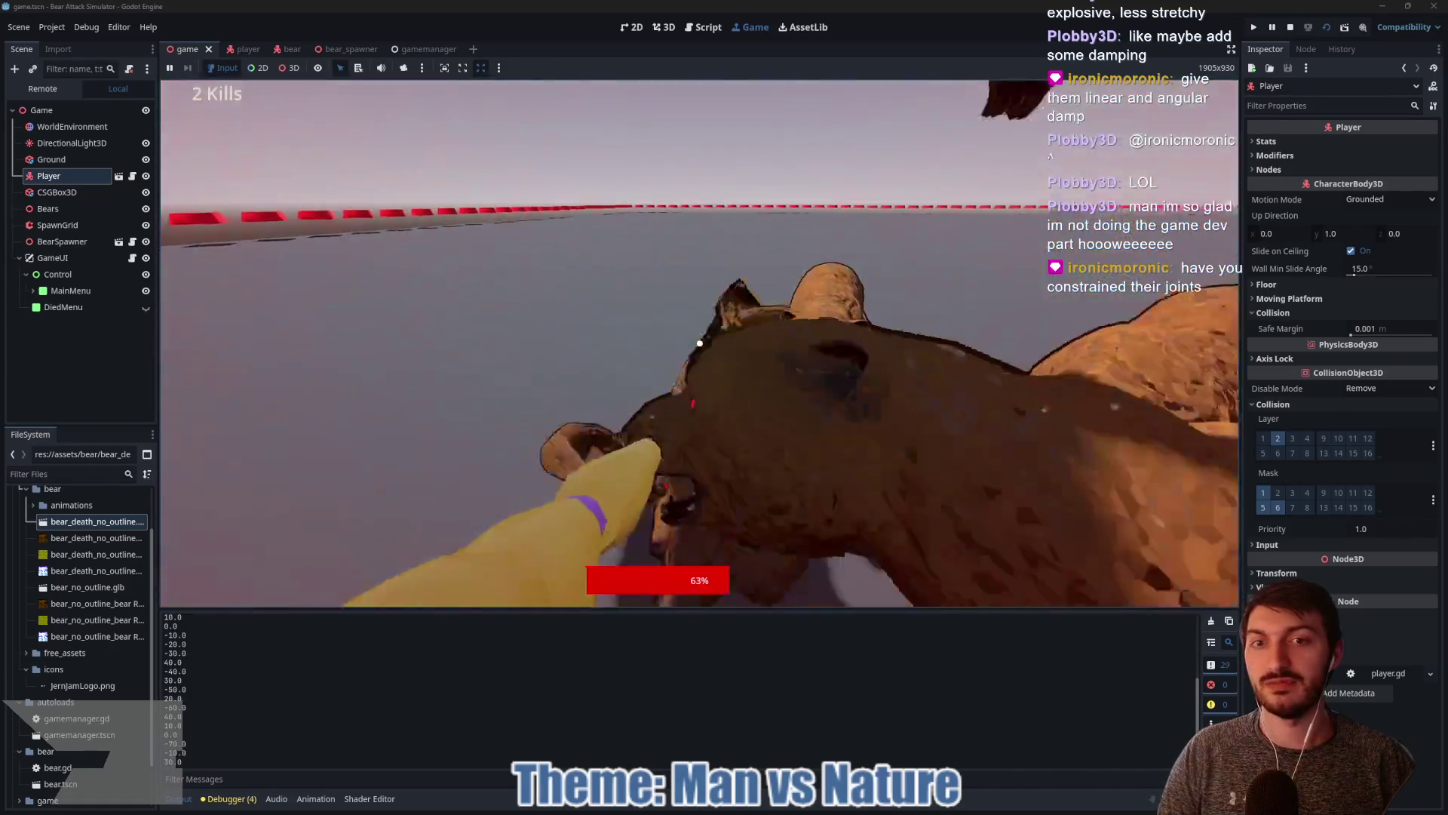
{"action": "left_click", "coordinate": [700, 343]}
{"action": "left_click", "coordinate": [700, 343]}
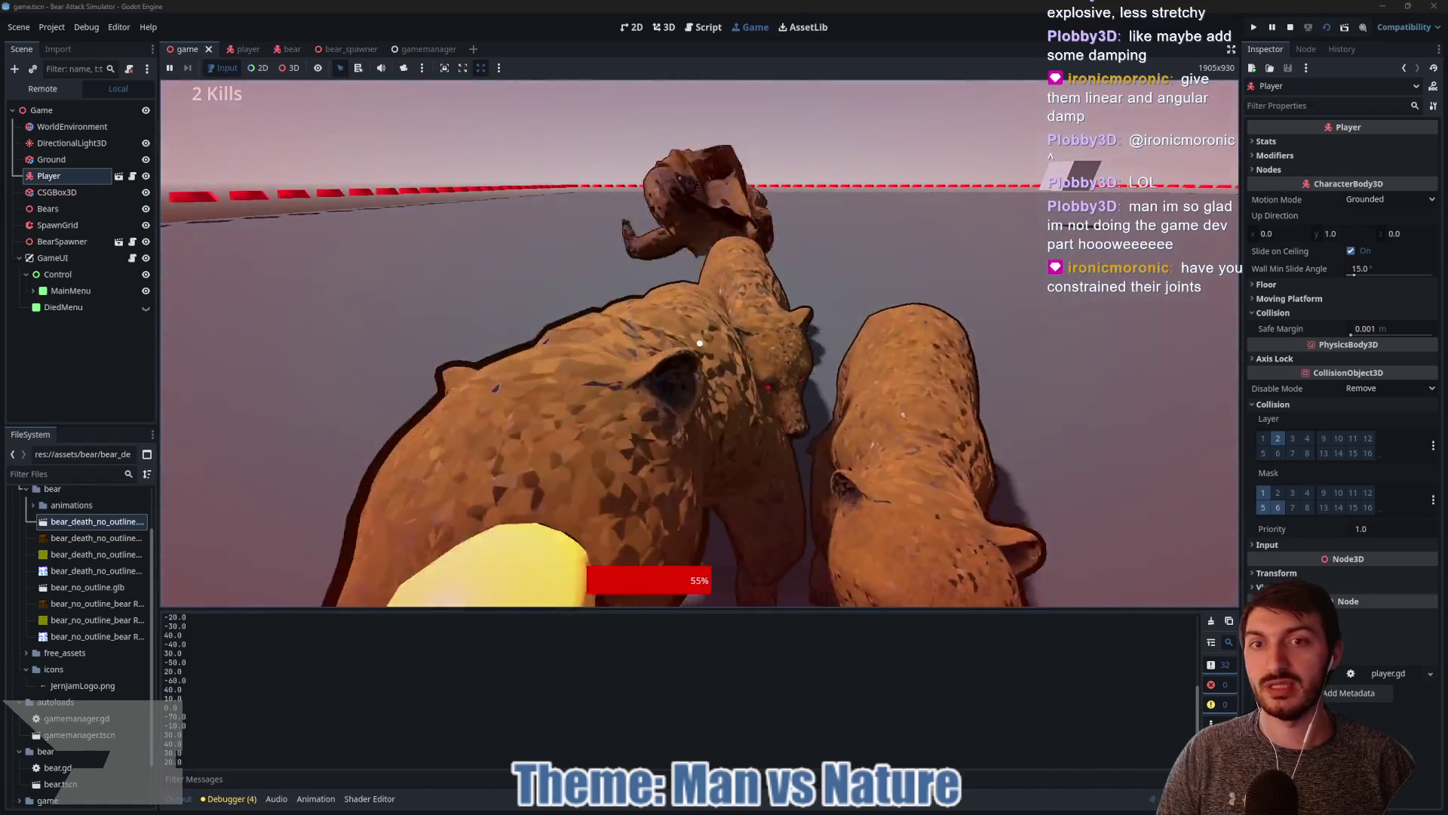
{"action": "left_click", "coordinate": [700, 343]}
{"action": "left_click", "coordinate": [700, 344]}
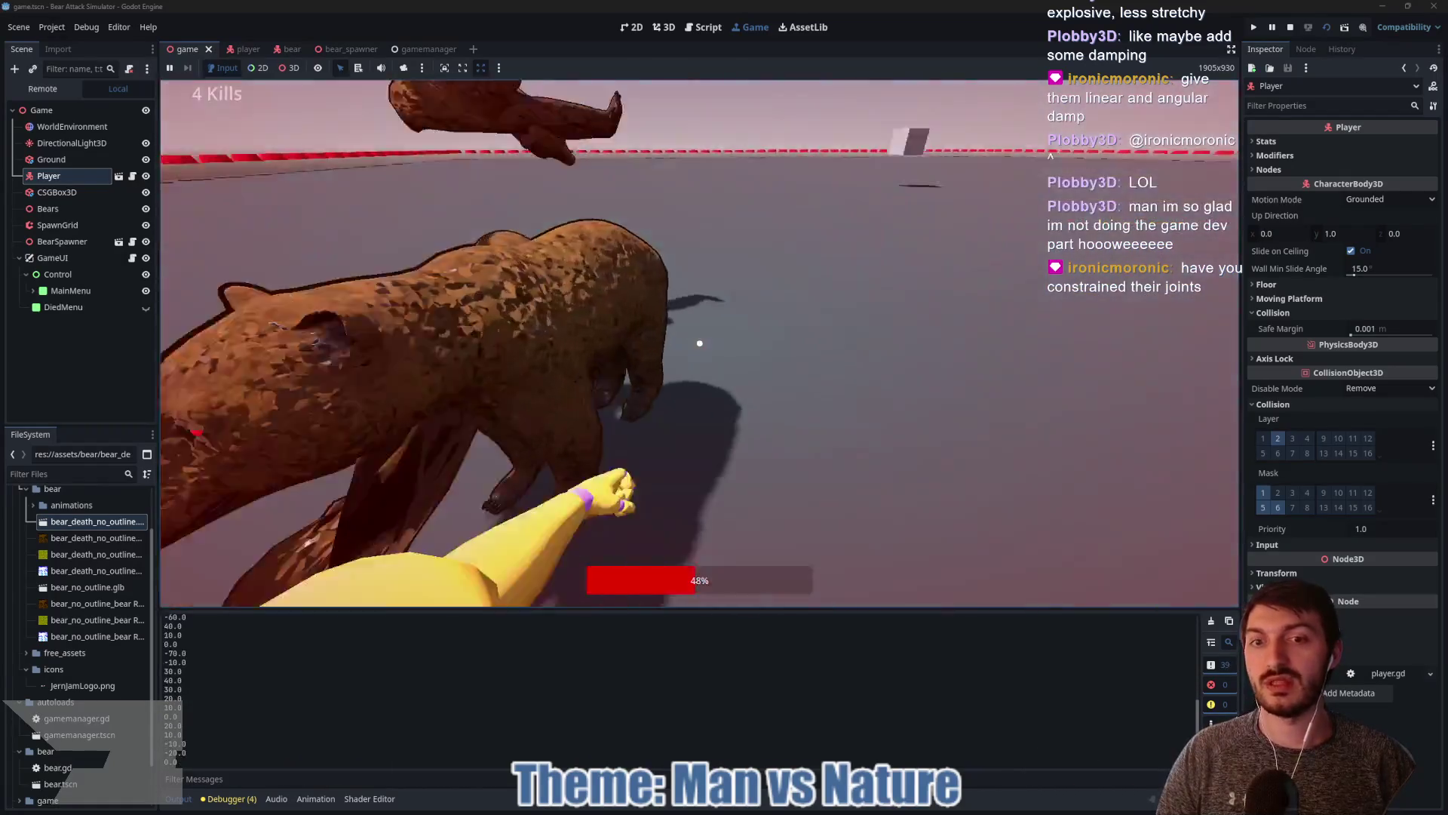
Step: Punch the remaining close bears to reach 5 kills, then stop the game with F8
{"action": "left_click", "coordinate": [700, 344]}
{"action": "left_click", "coordinate": [700, 344]}
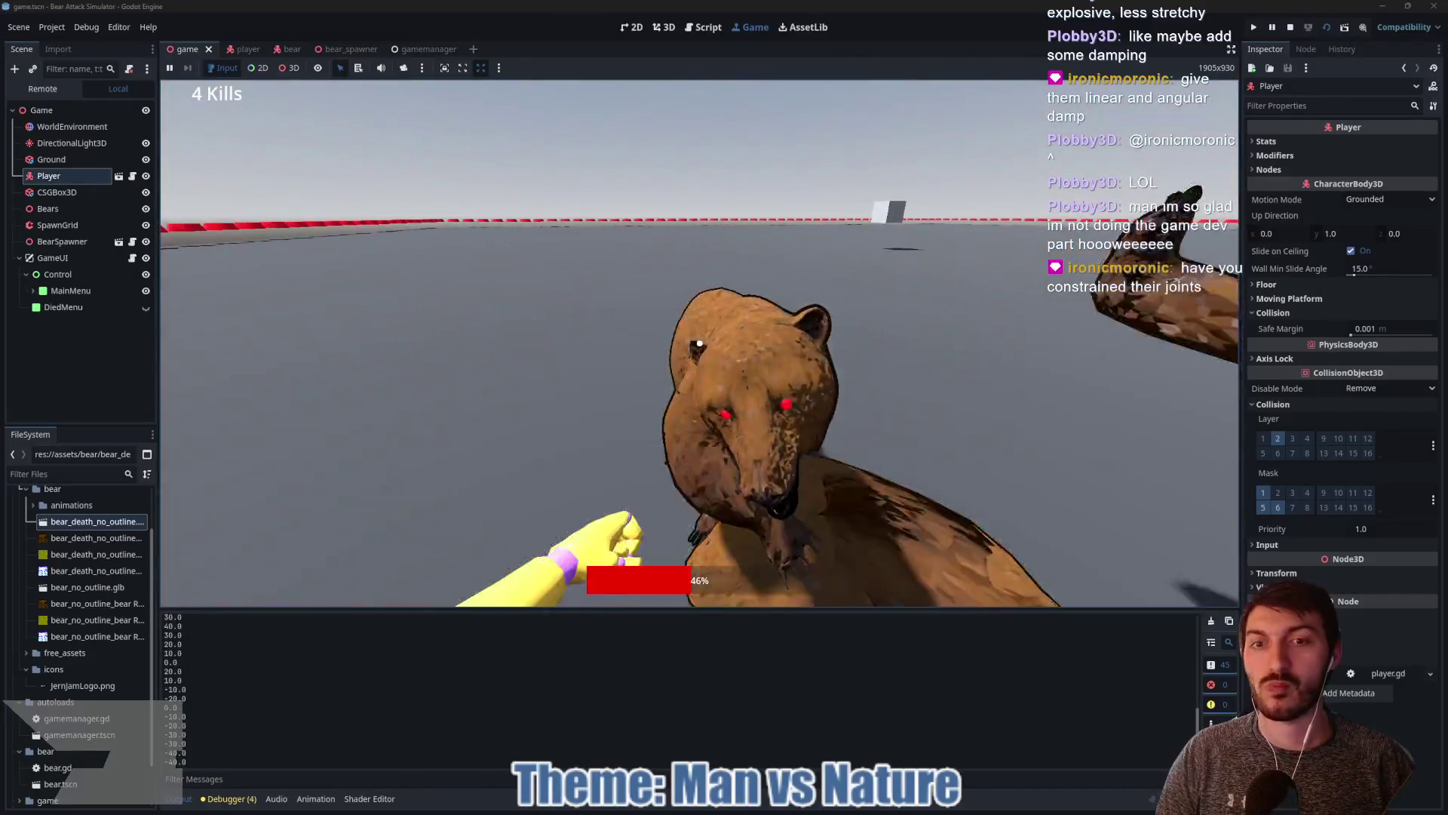
{"action": "left_click", "coordinate": [700, 343]}
{"action": "left_click", "coordinate": [700, 344]}
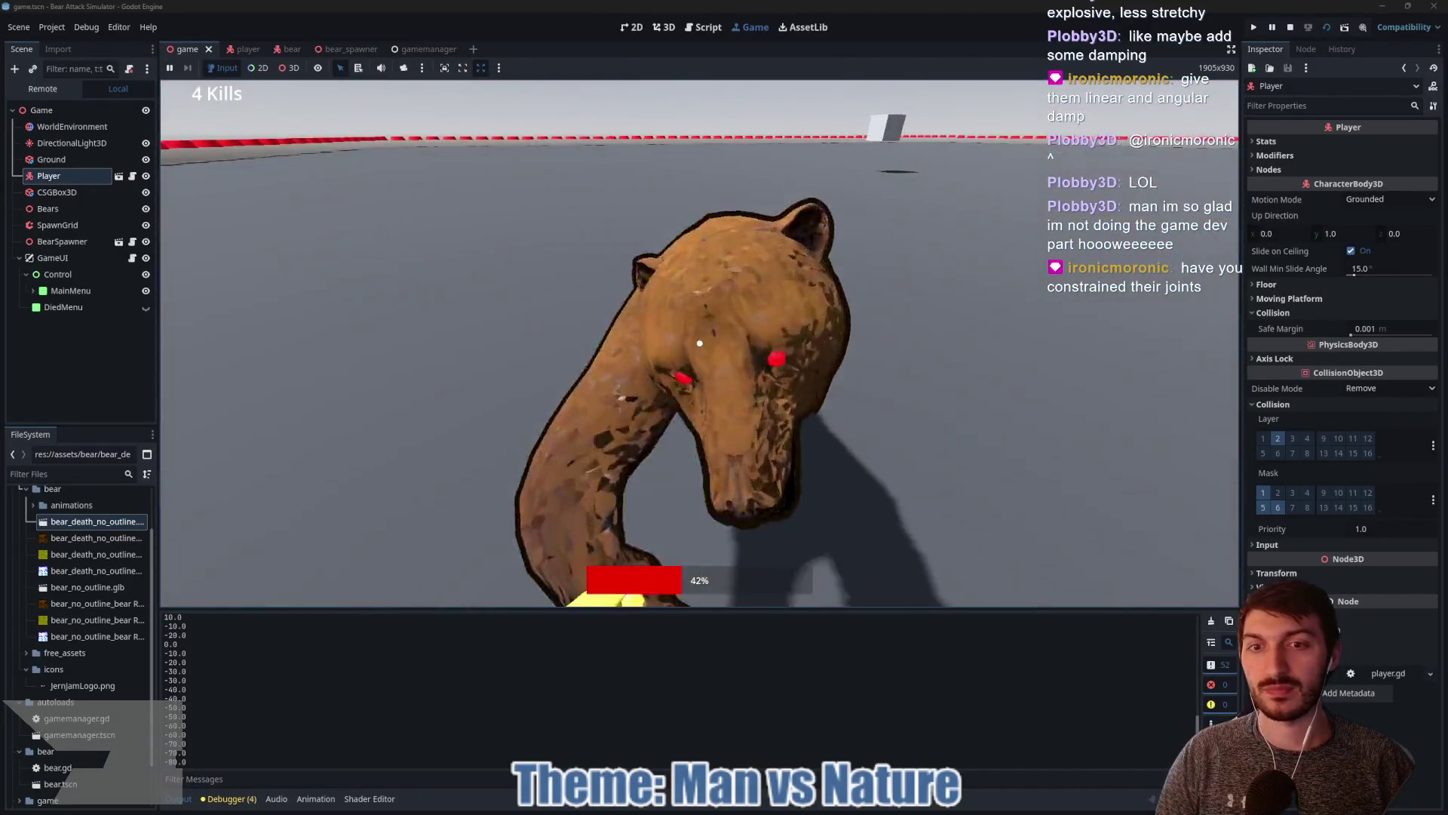
{"action": "left_click", "coordinate": [700, 343]}
{"action": "left_click", "coordinate": [700, 343]}
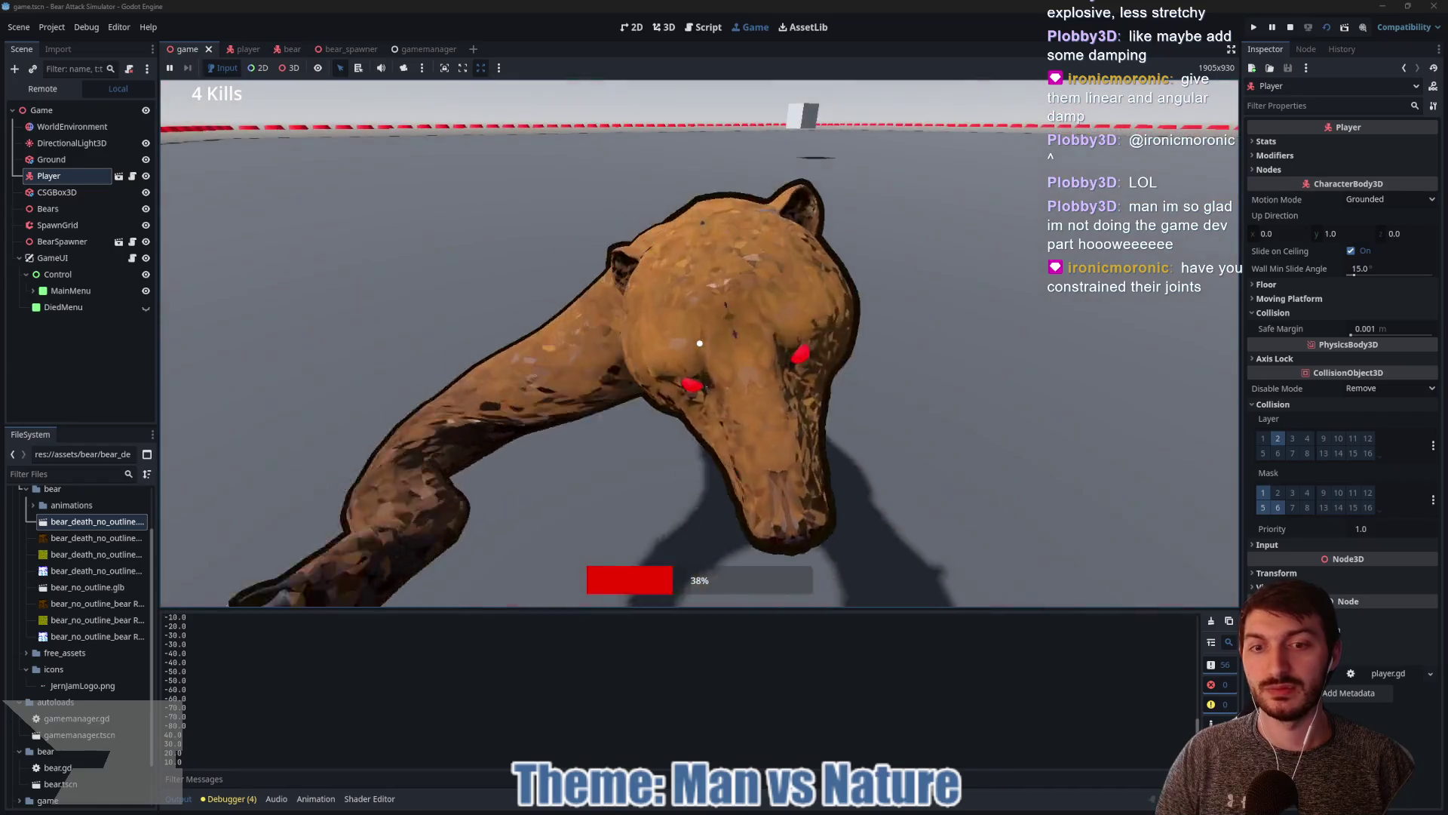
{"action": "left_click", "coordinate": [700, 344]}
{"action": "left_click", "coordinate": [700, 343]}
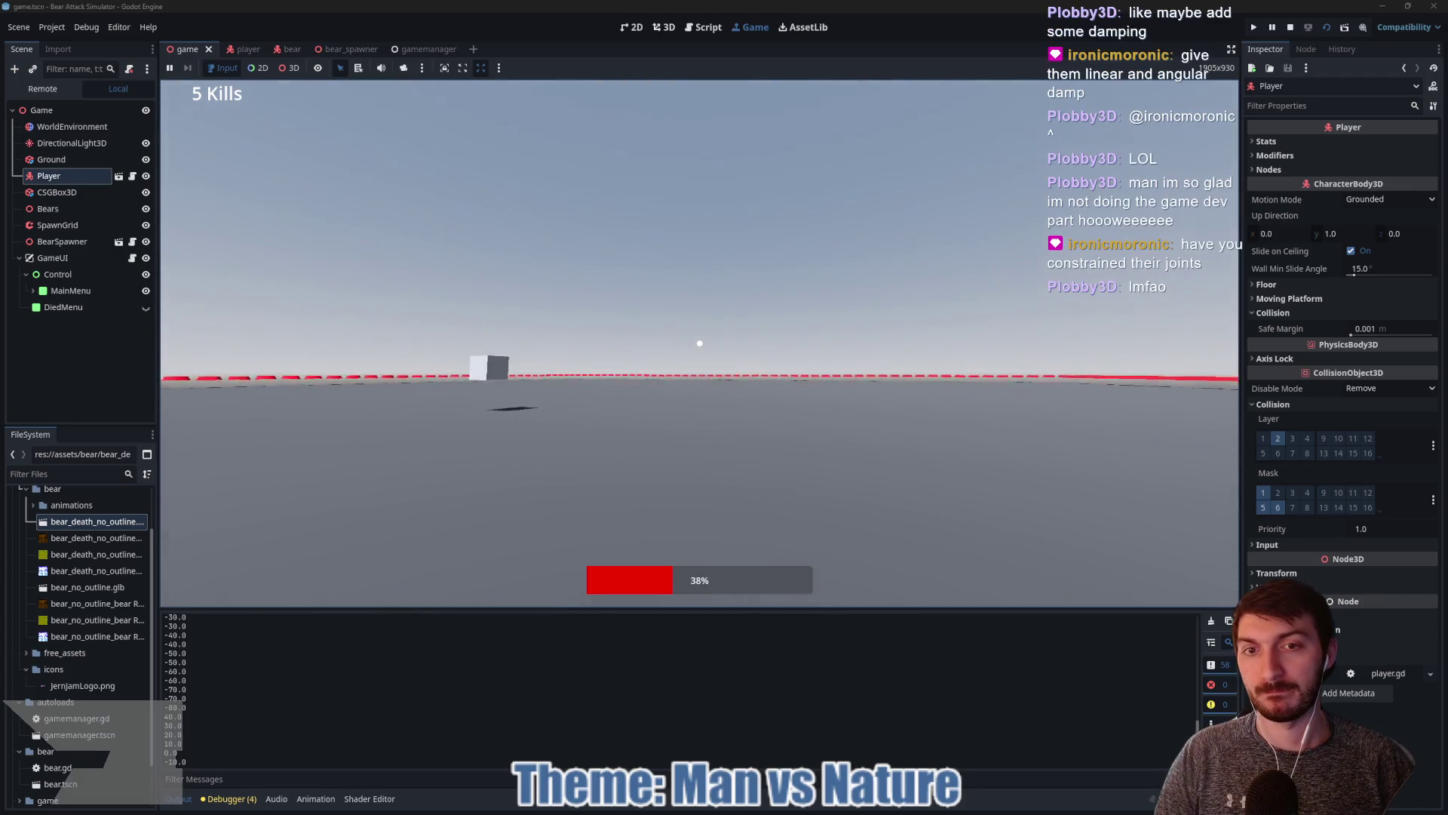
{"action": "left_click", "coordinate": [700, 343]}
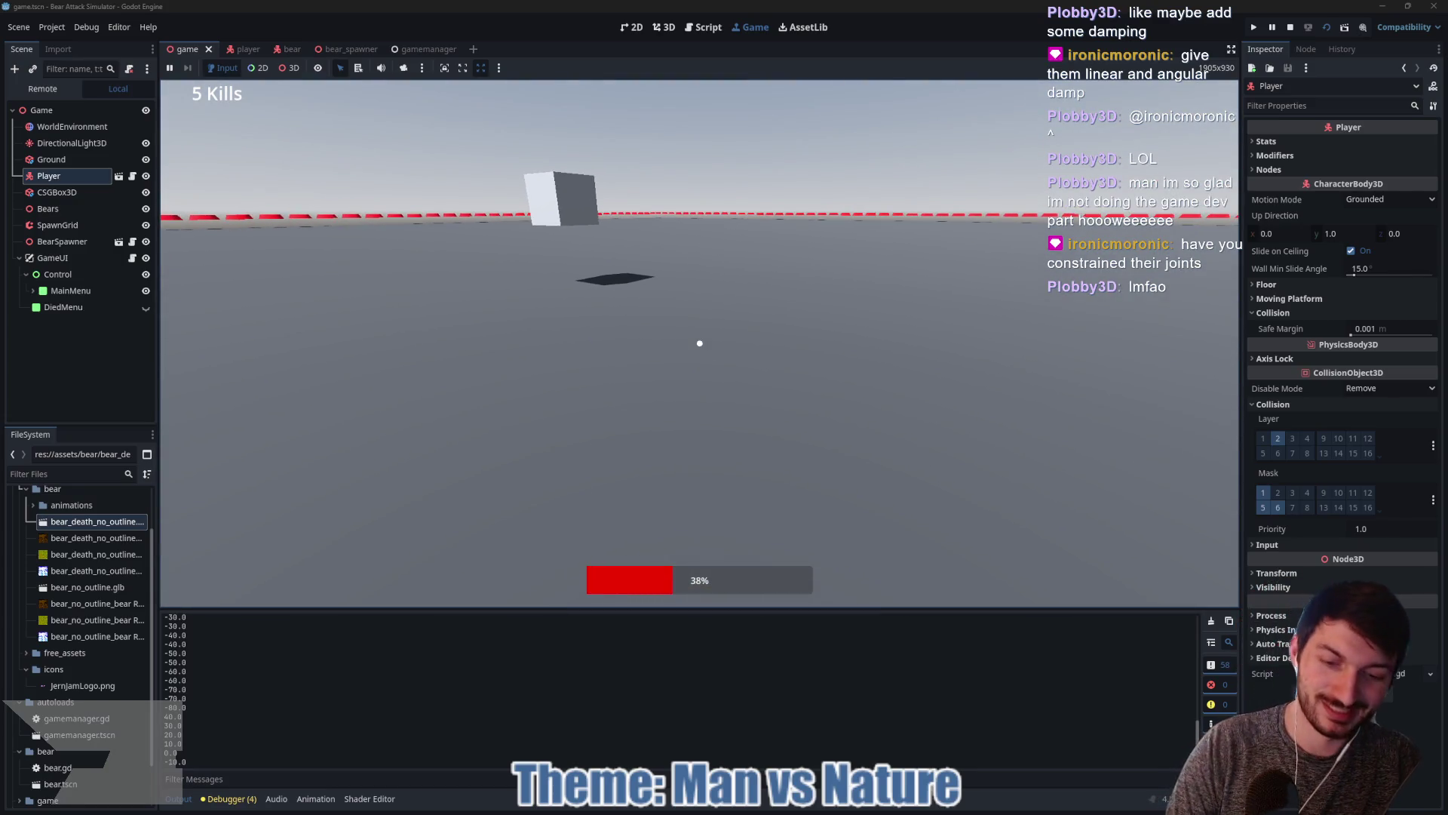
{"action": "key", "text": "F8"}
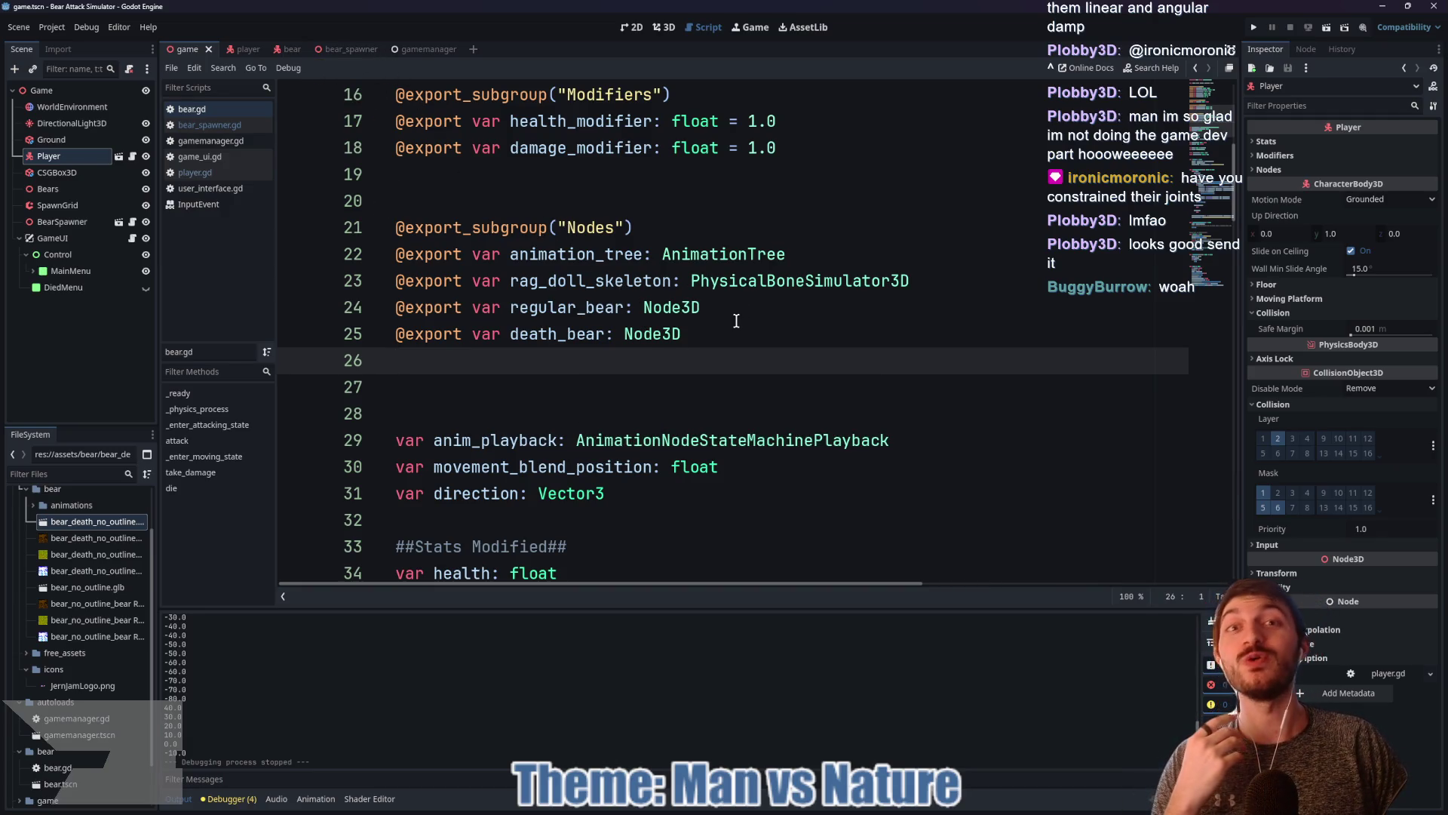
Step: Switch to the bear scene and expand the bones' Joint Constraints (cone, swing 45, twist 180)
{"action": "left_click", "coordinate": [287, 53]}
{"action": "scroll", "coordinate": [137, 98], "scroll_direction": "up", "scroll_amount": 1}
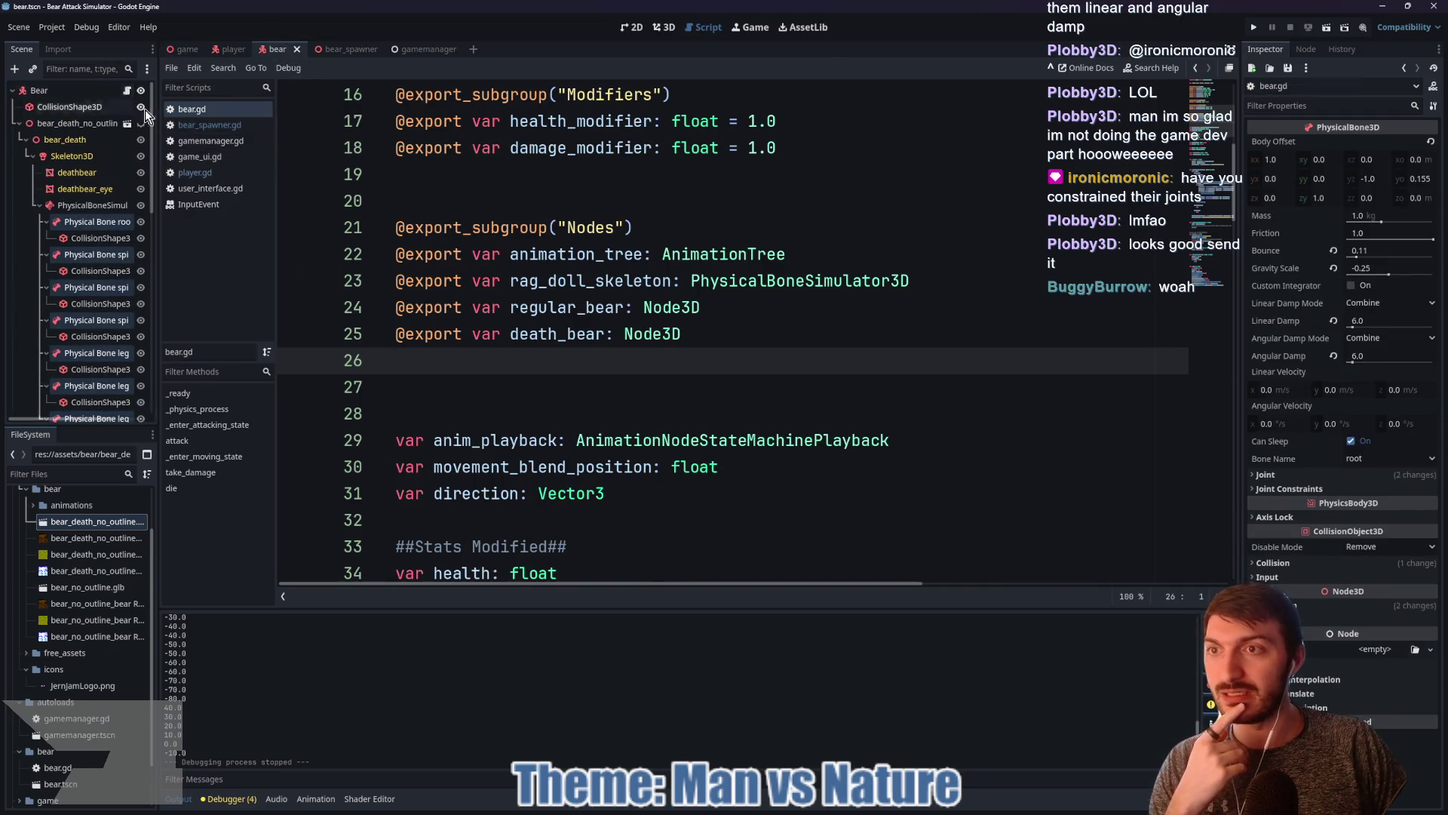
{"action": "scroll", "coordinate": [728, 390], "scroll_direction": "down", "scroll_amount": 15}
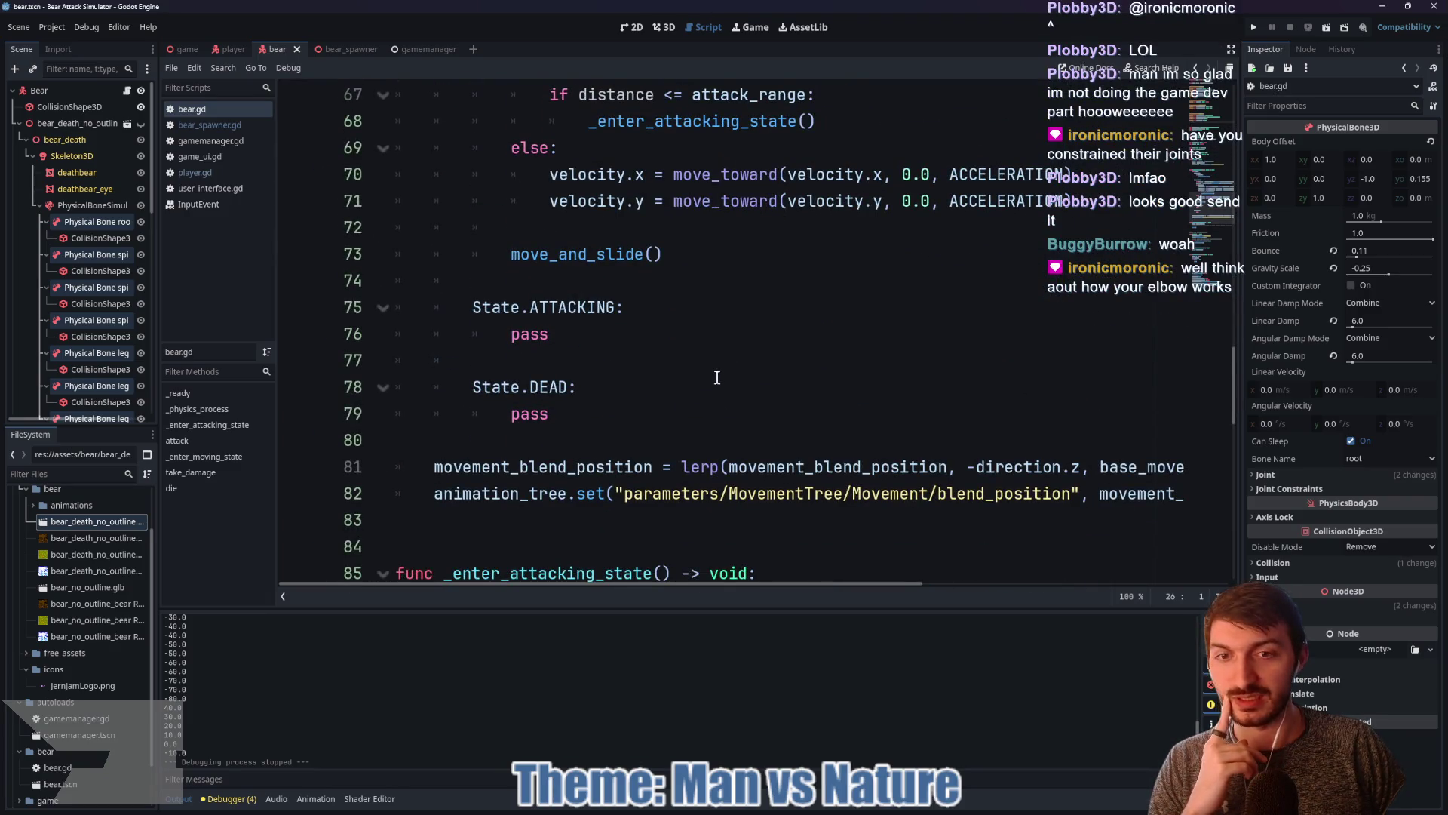
{"action": "scroll", "coordinate": [718, 378], "scroll_direction": "down", "scroll_amount": 2}
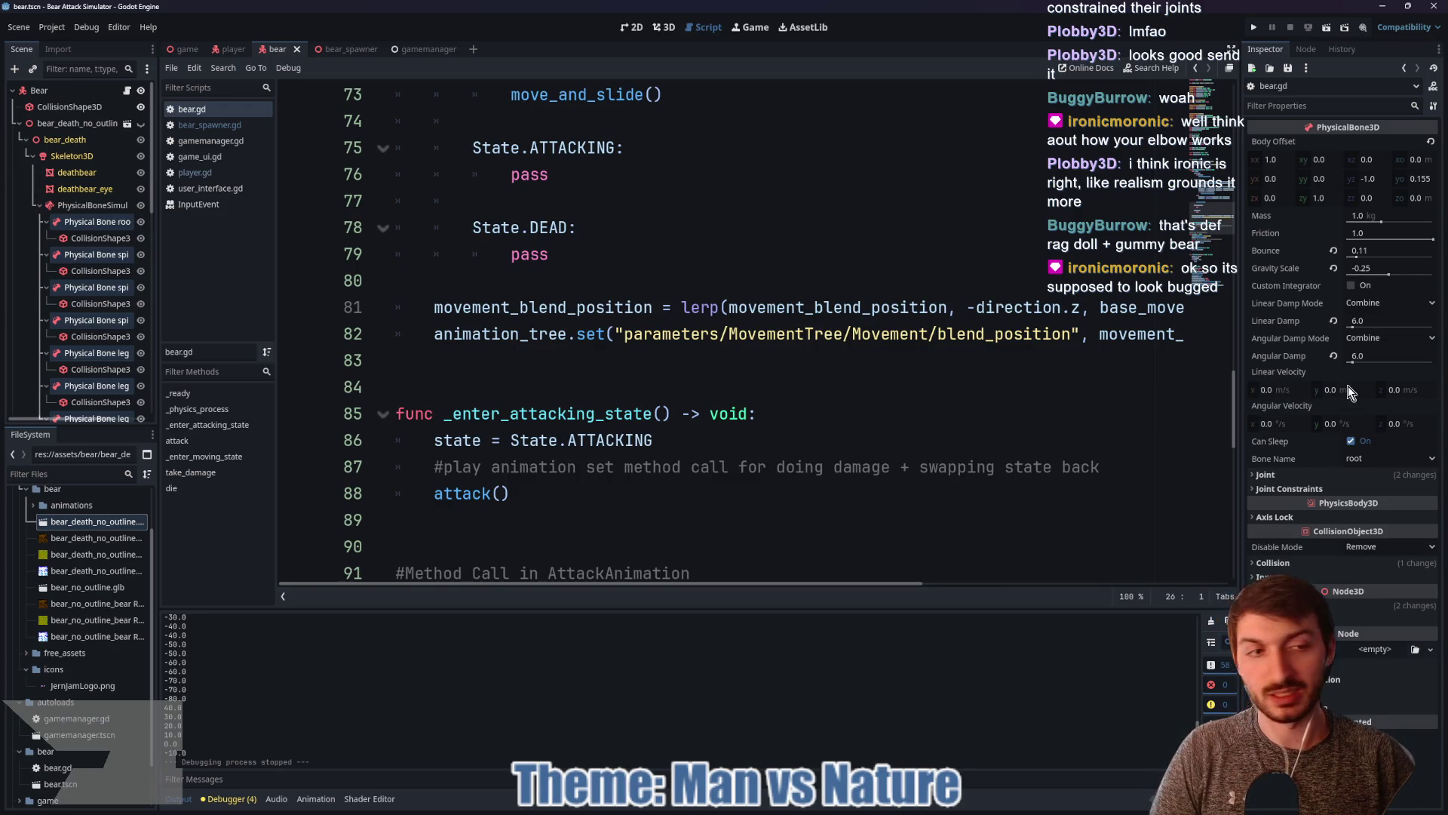
{"action": "left_click", "coordinate": [1302, 489]}
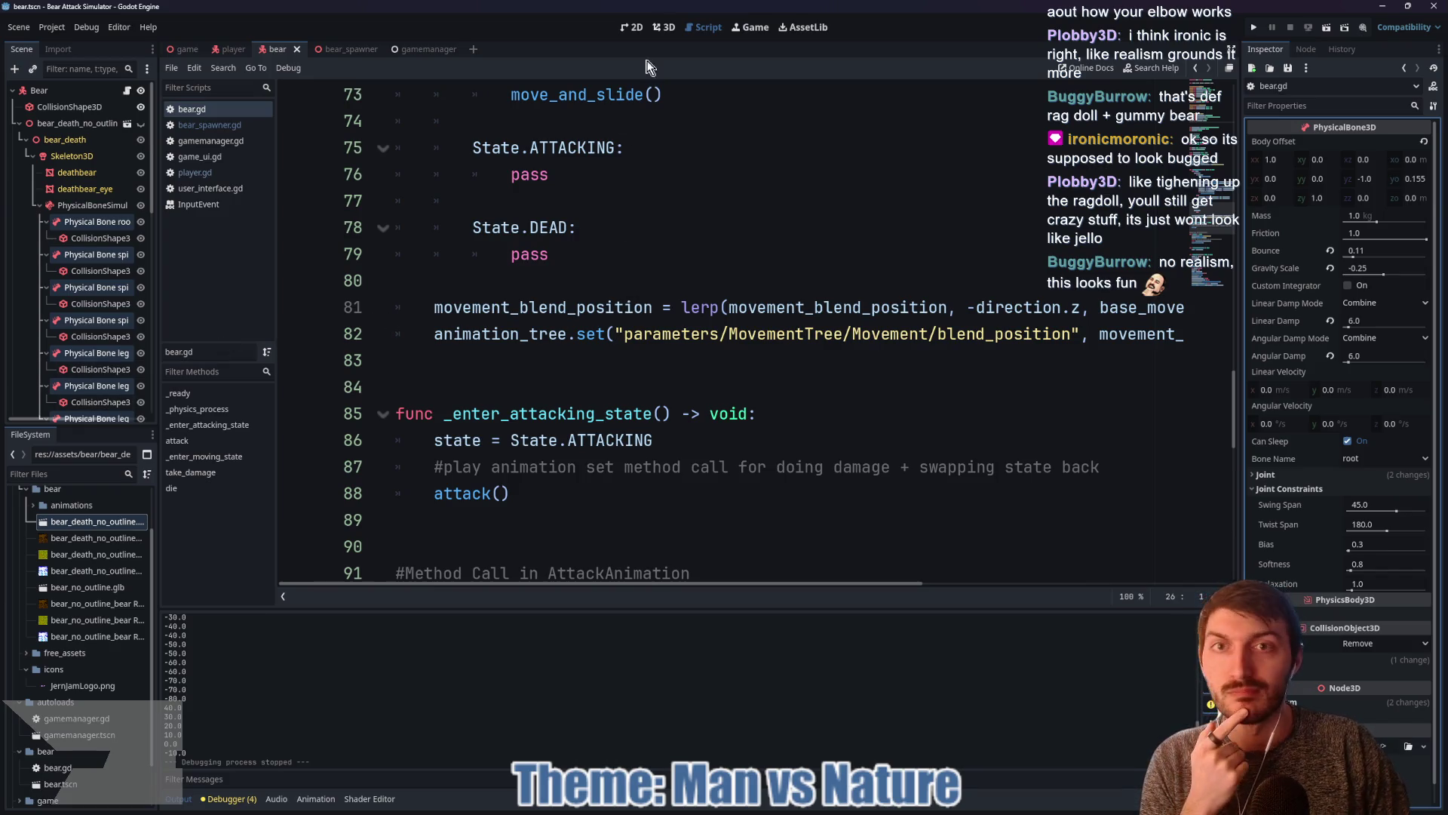
Step: In the 3D view, select the Physical Bone root and adjust its joint Swing Span
{"action": "left_click", "coordinate": [664, 28]}
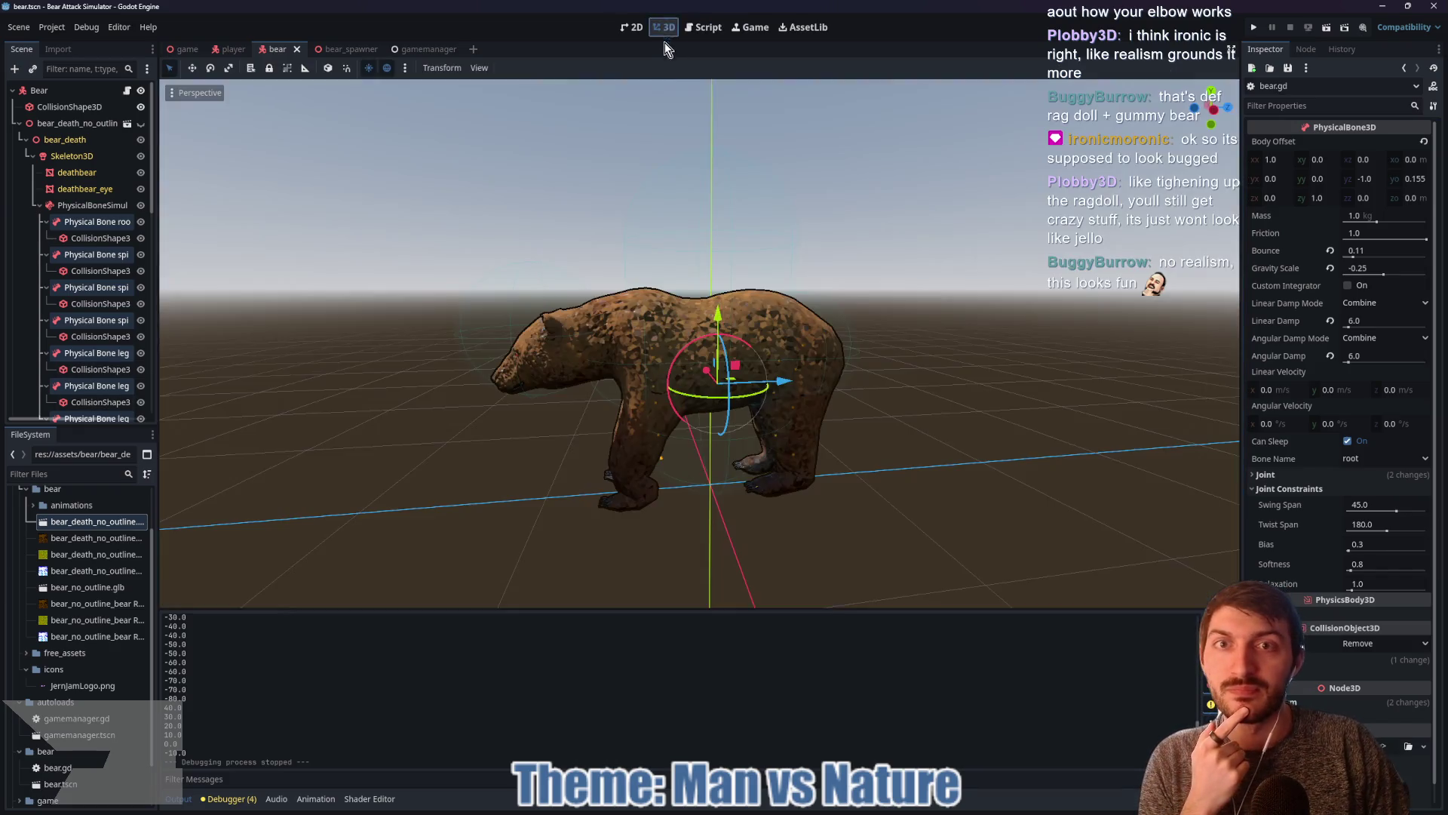
{"action": "left_click", "coordinate": [96, 221]}
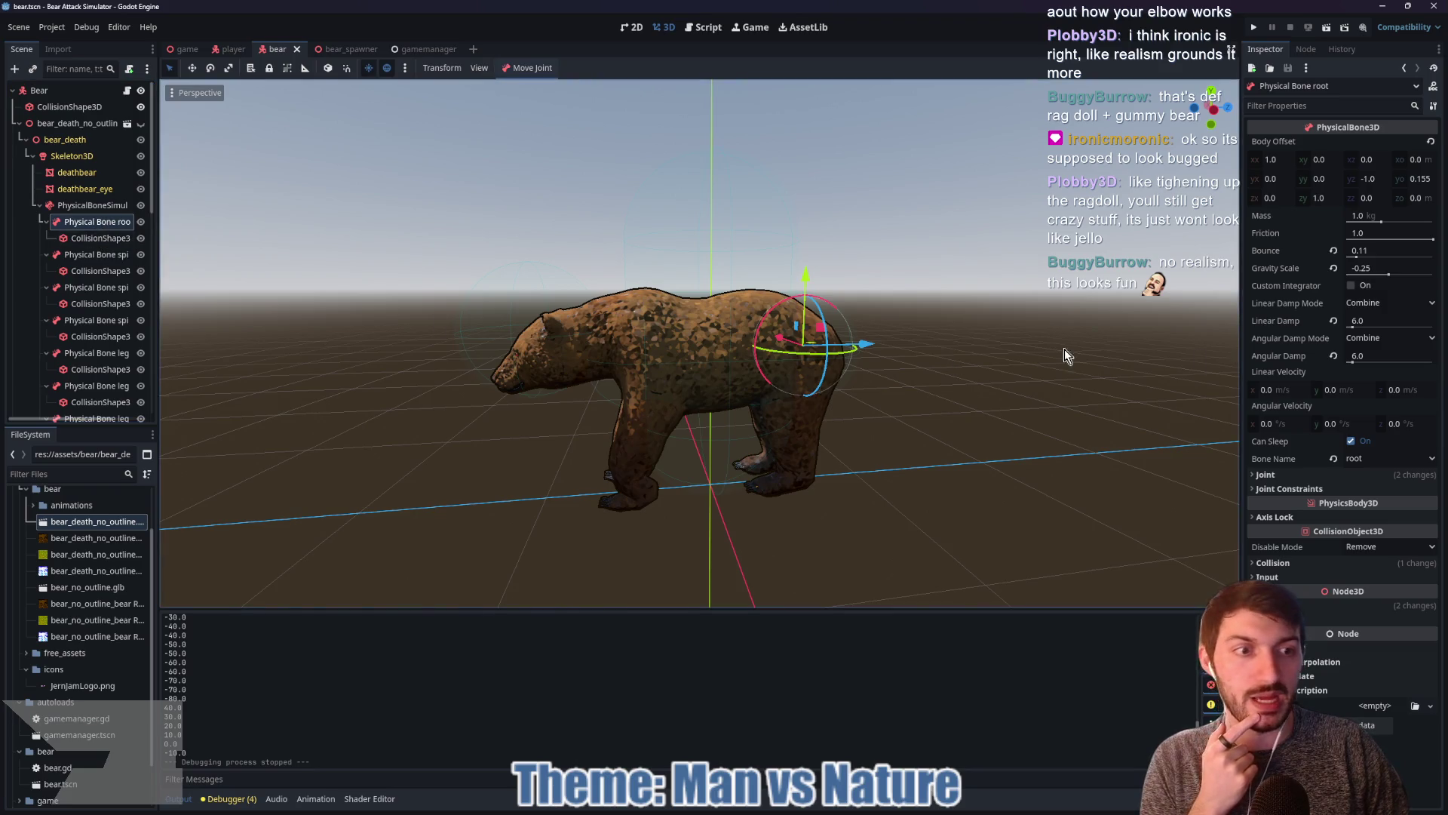
{"action": "left_click", "coordinate": [1290, 489]}
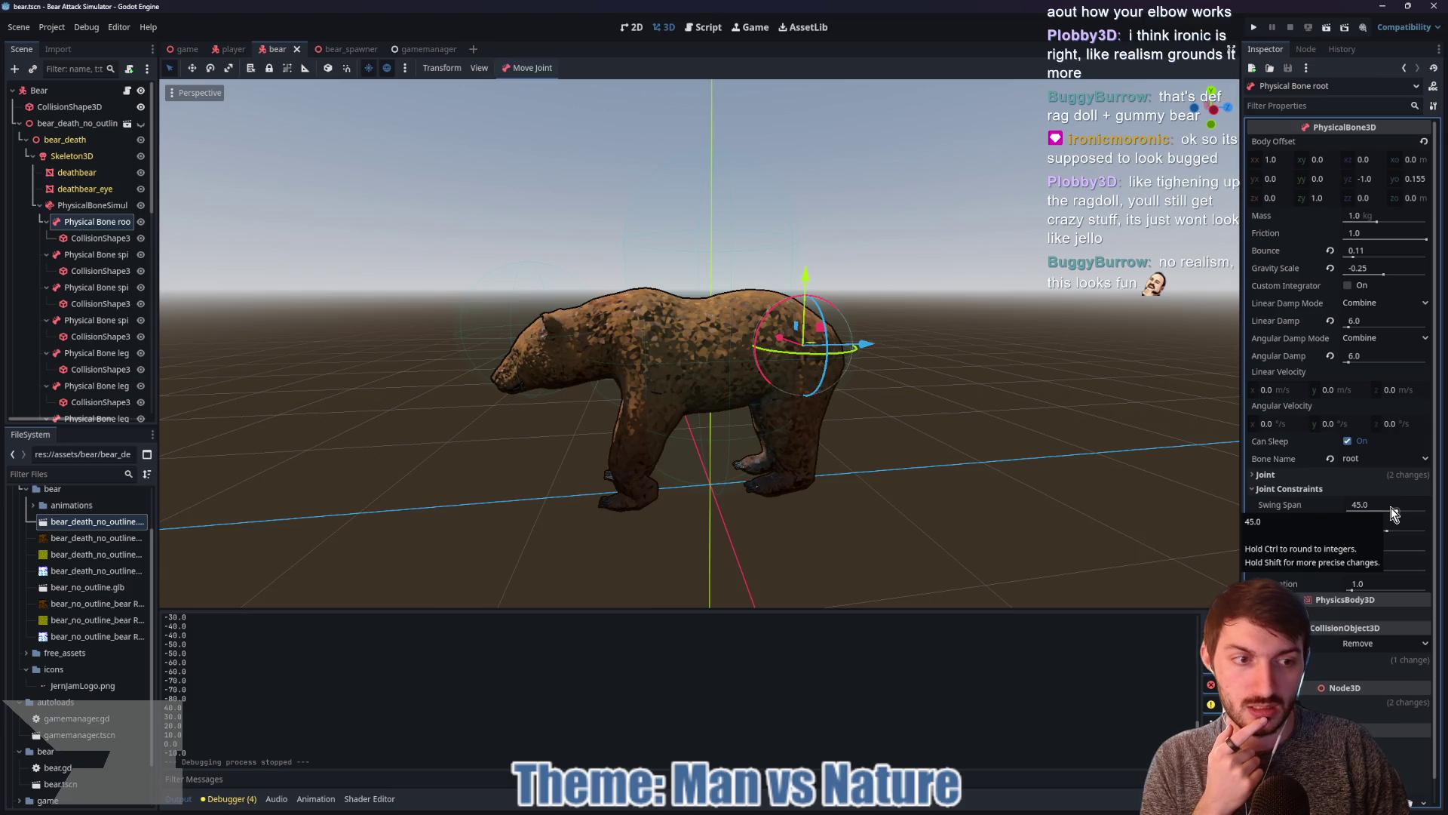
{"action": "left_click_drag", "start_coordinate": [1394, 514], "coordinate": [1380, 514]}
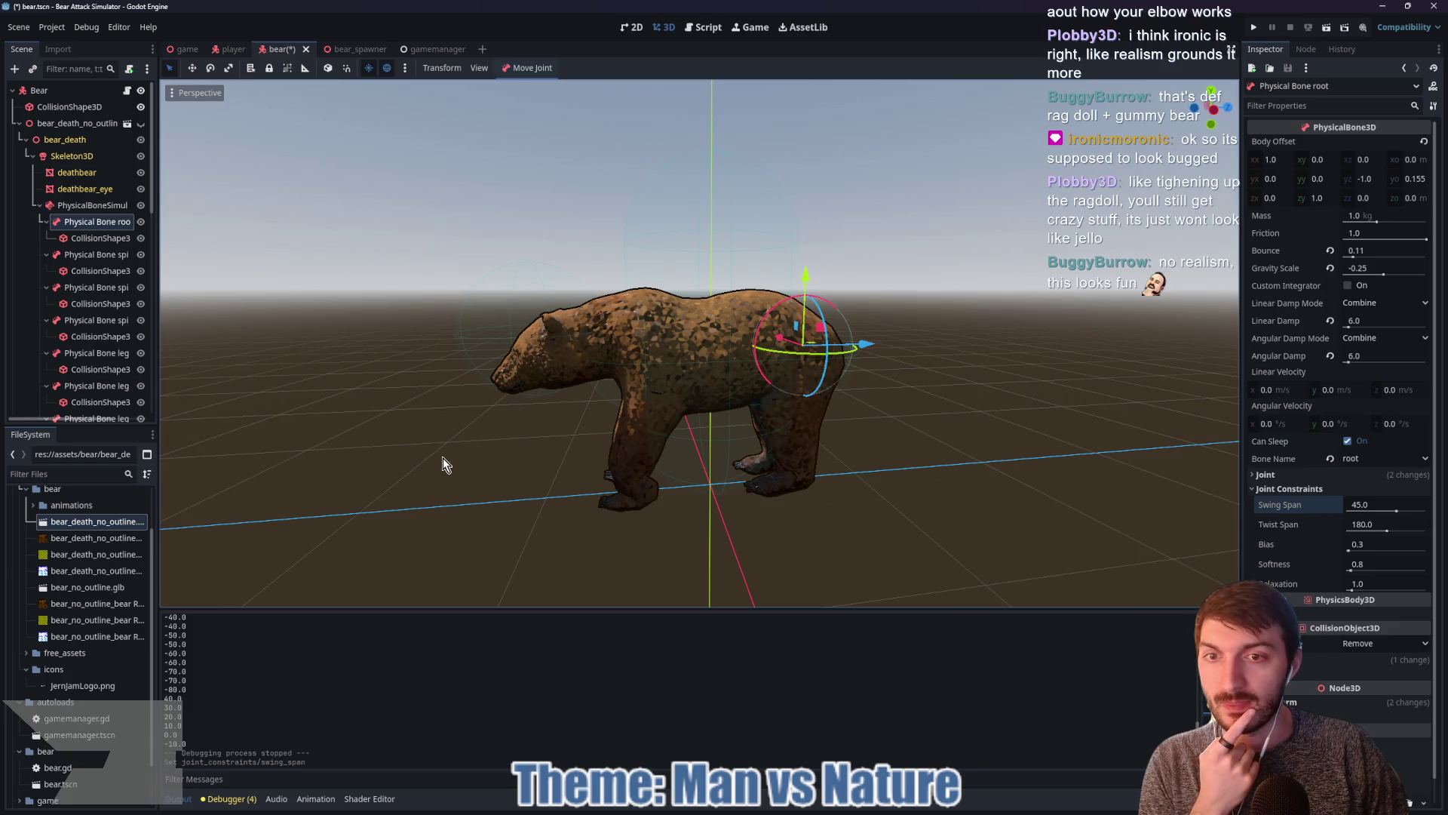
Step: Collapse the PhysicalBoneSimulator bone list and select the Bear root node
{"action": "mouse_move", "coordinate": [445, 464]}
{"action": "left_mouse_down"}
{"action": "mouse_move", "coordinate": [577, 468]}
{"action": "mouse_move", "coordinate": [450, 454]}
{"action": "left_mouse_up"}
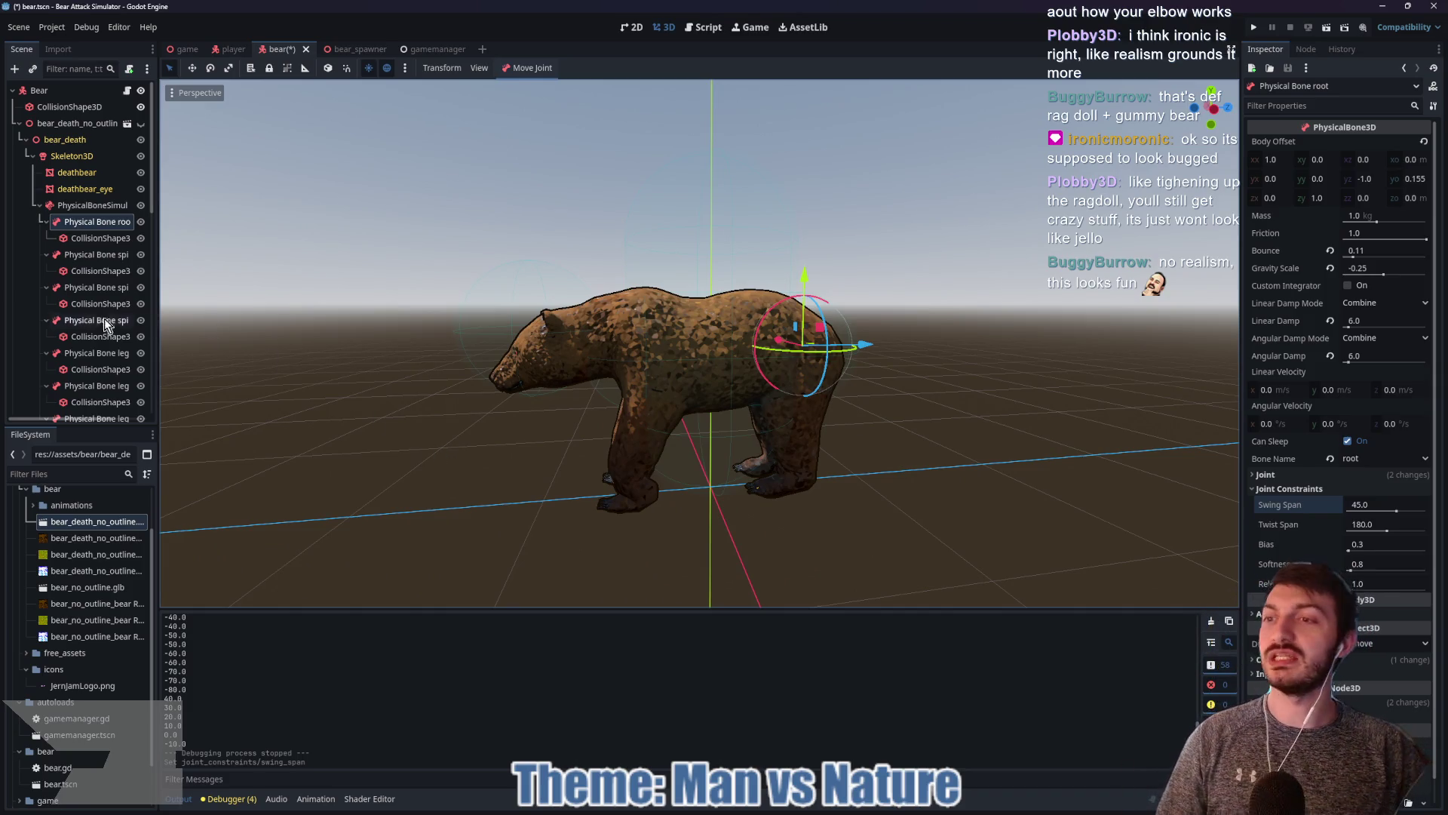
{"action": "scroll", "coordinate": [65, 323], "scroll_direction": "down", "scroll_amount": 3}
{"action": "scroll", "coordinate": [84, 325], "scroll_direction": "down", "scroll_amount": 3}
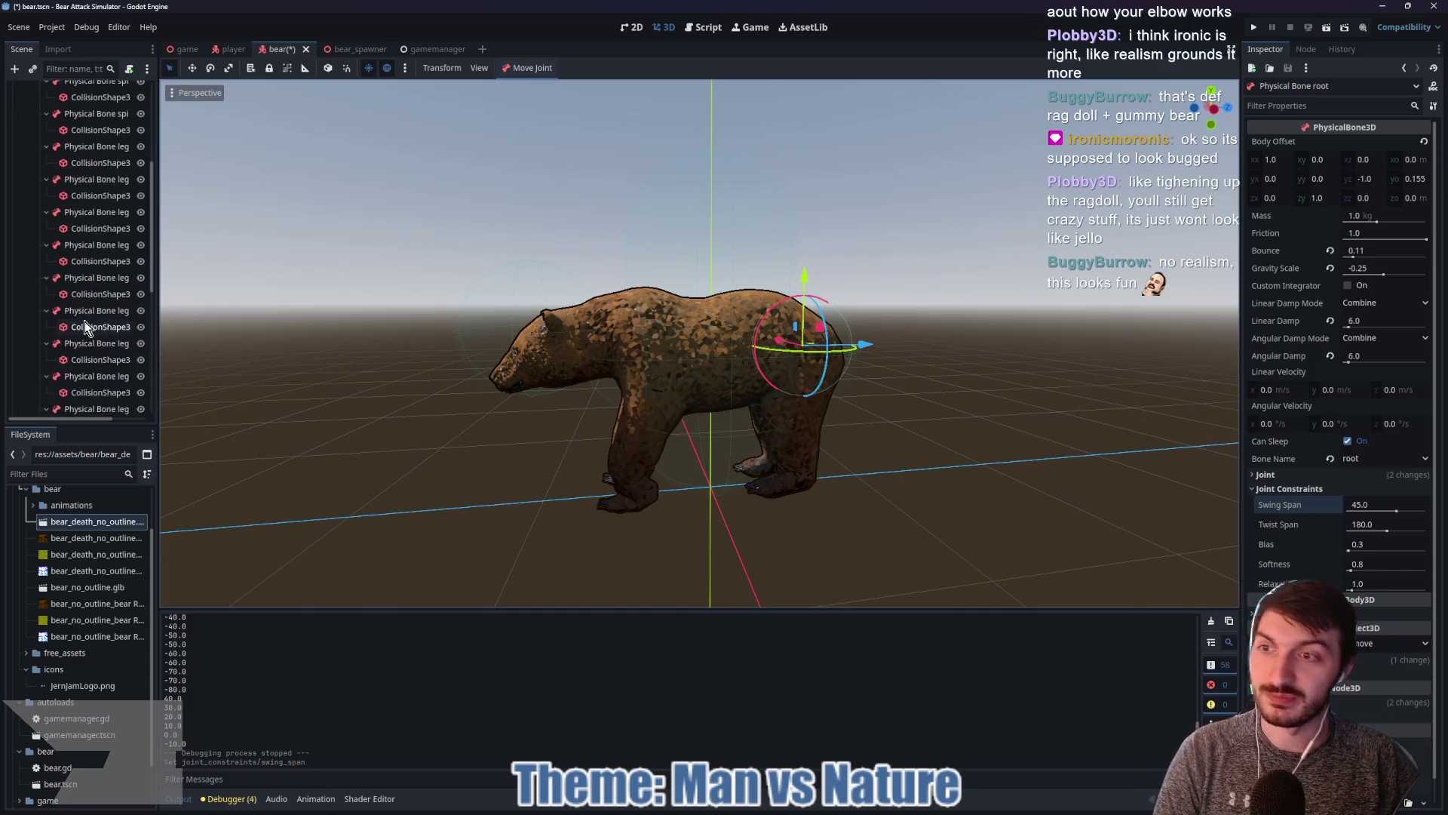
{"action": "scroll", "coordinate": [84, 321], "scroll_direction": "up", "scroll_amount": 5}
{"action": "left_click", "coordinate": [39, 205]}
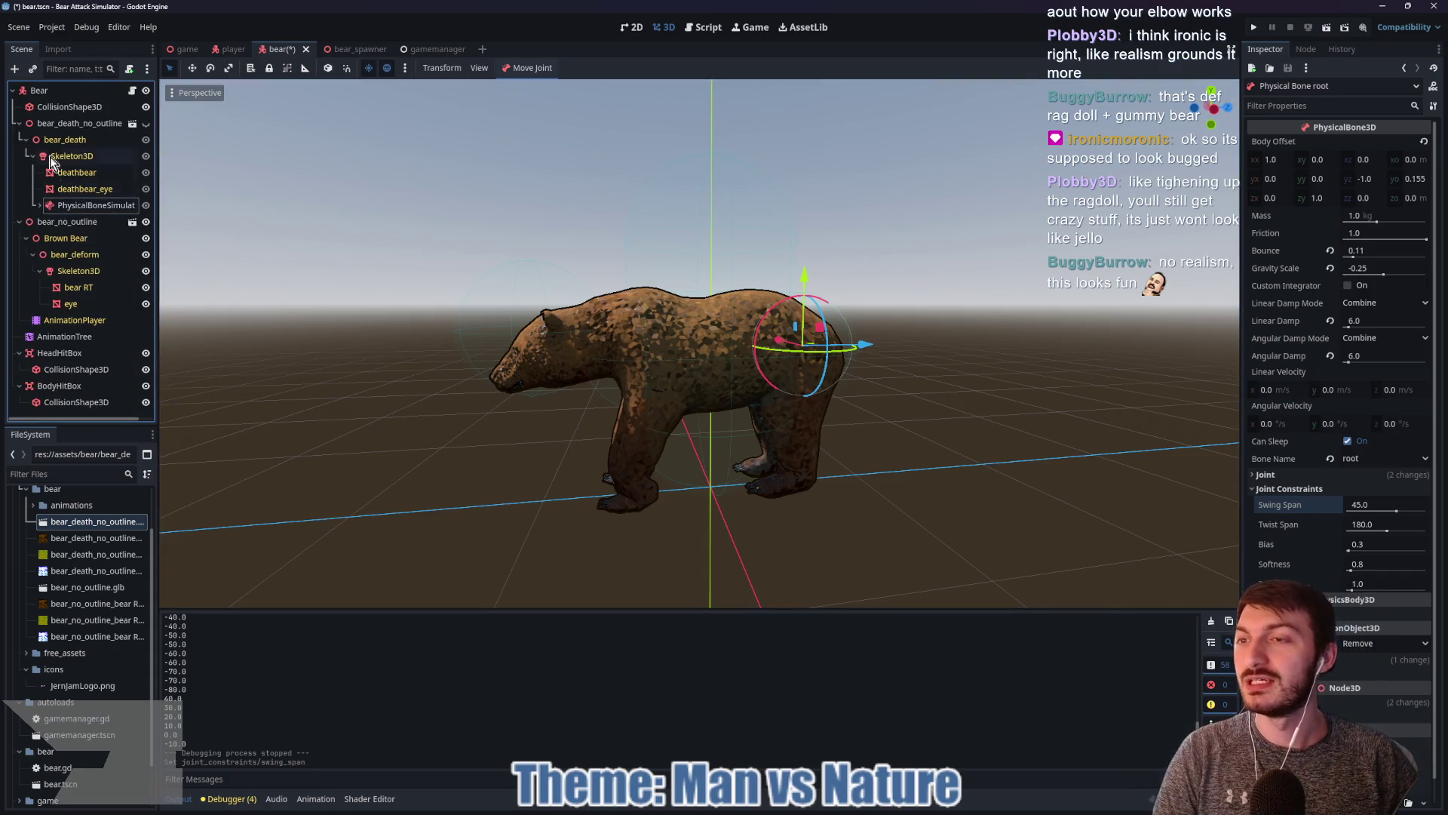
{"action": "left_click", "coordinate": [71, 96]}
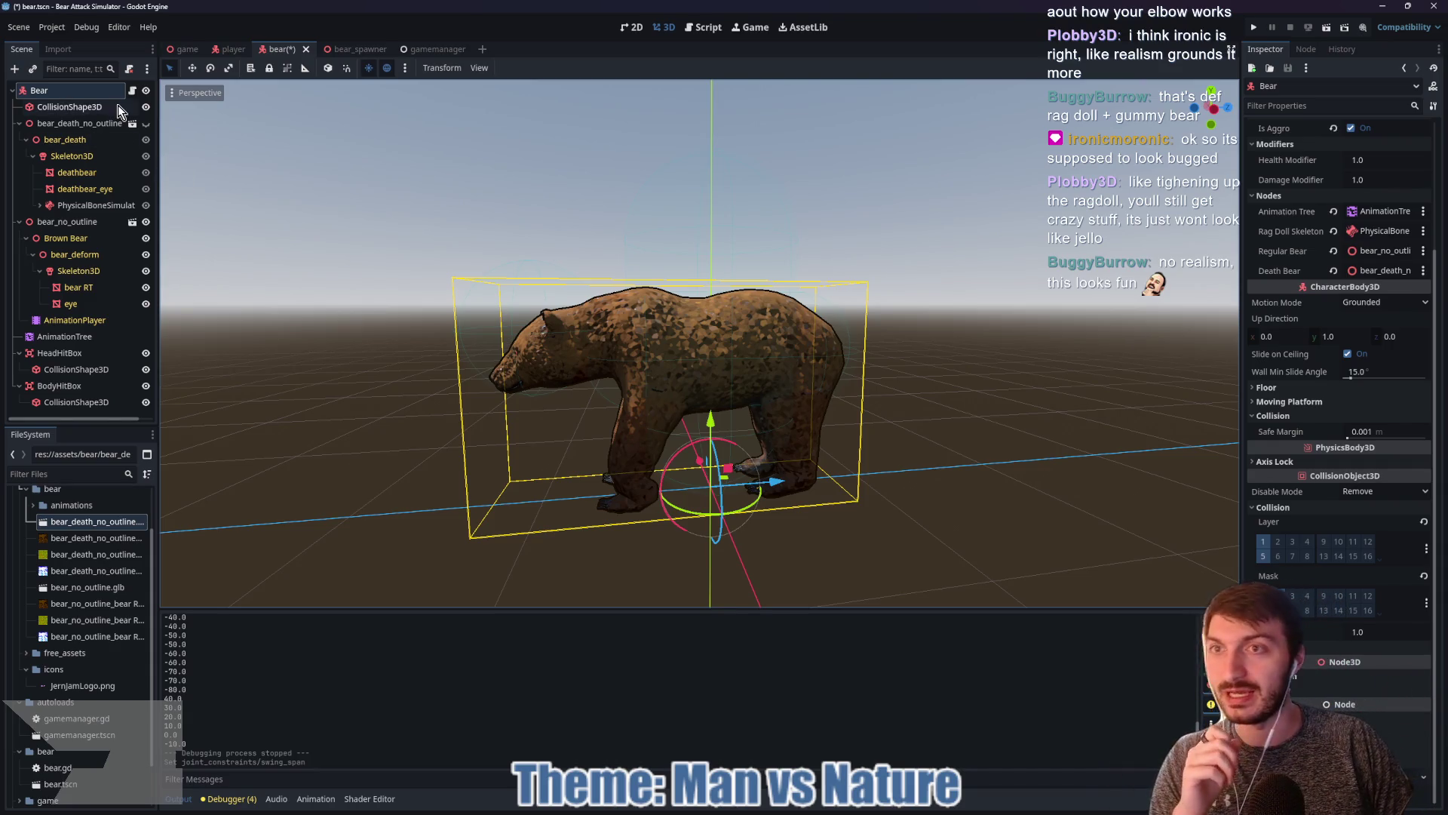
Step: Save the bear scene and open bear.gd at line 81's lerp call
{"action": "key", "text": "ctrl+s"}
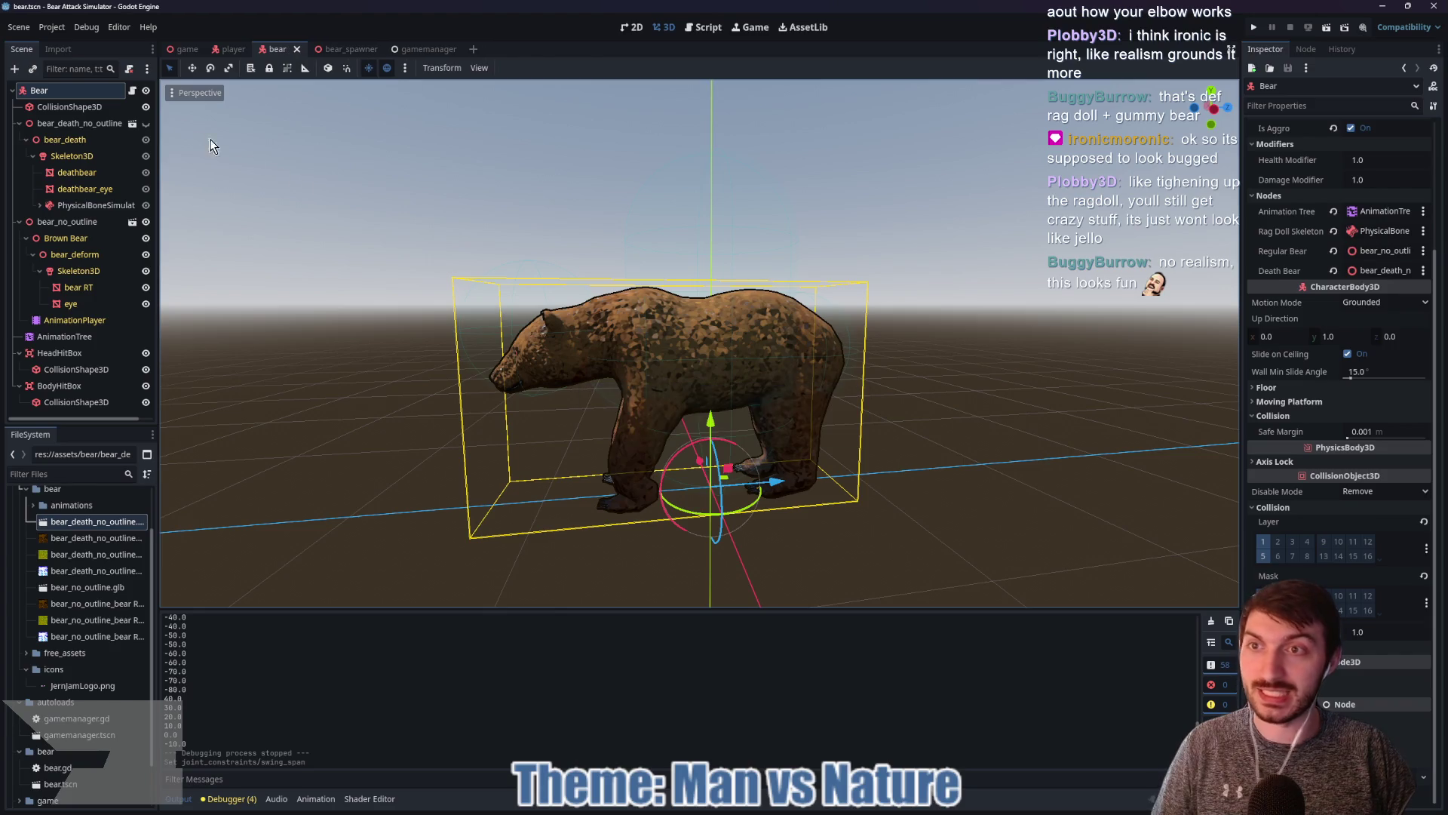
{"action": "left_click", "coordinate": [132, 90]}
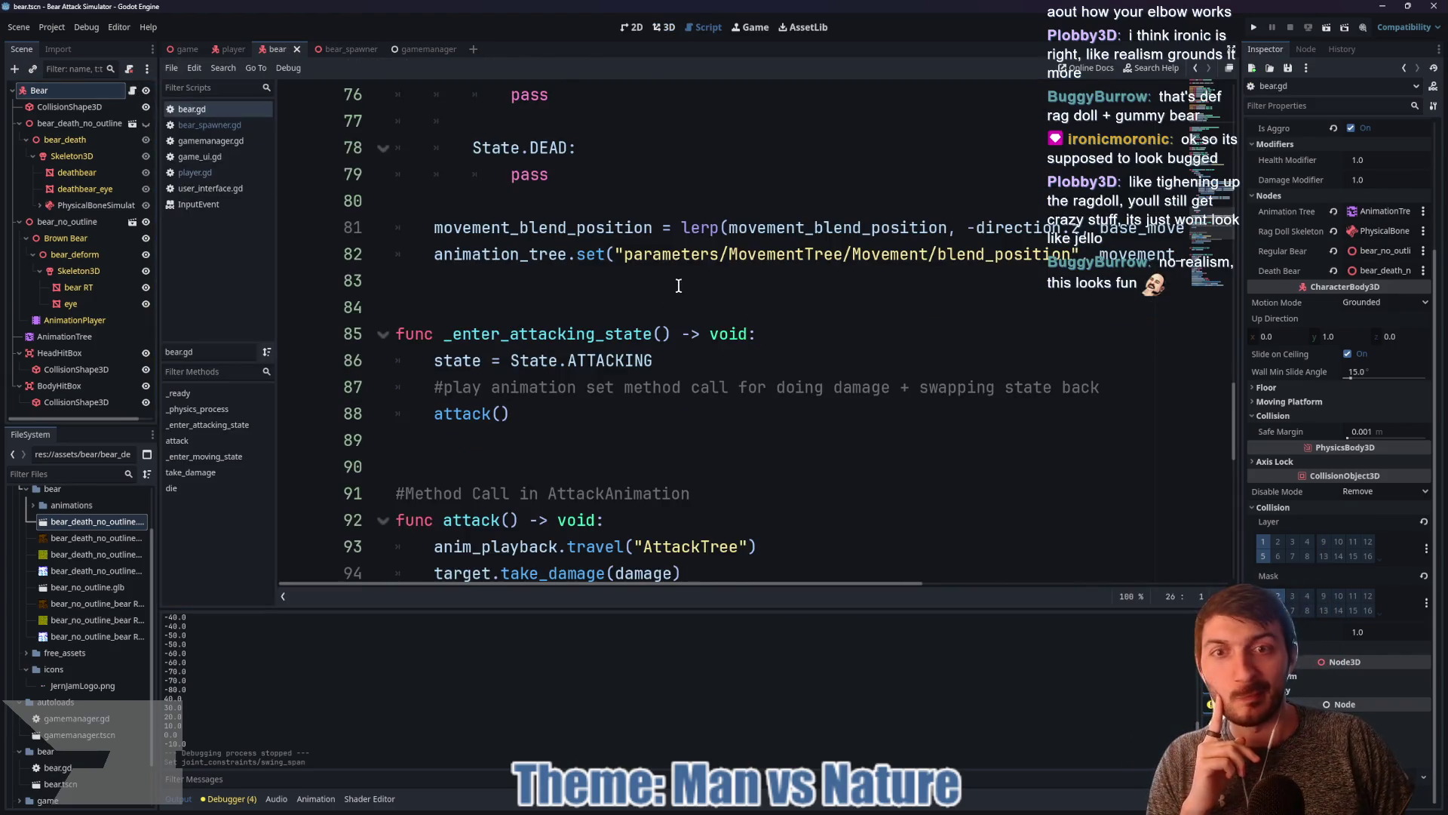
{"action": "left_click", "coordinate": [678, 238]}
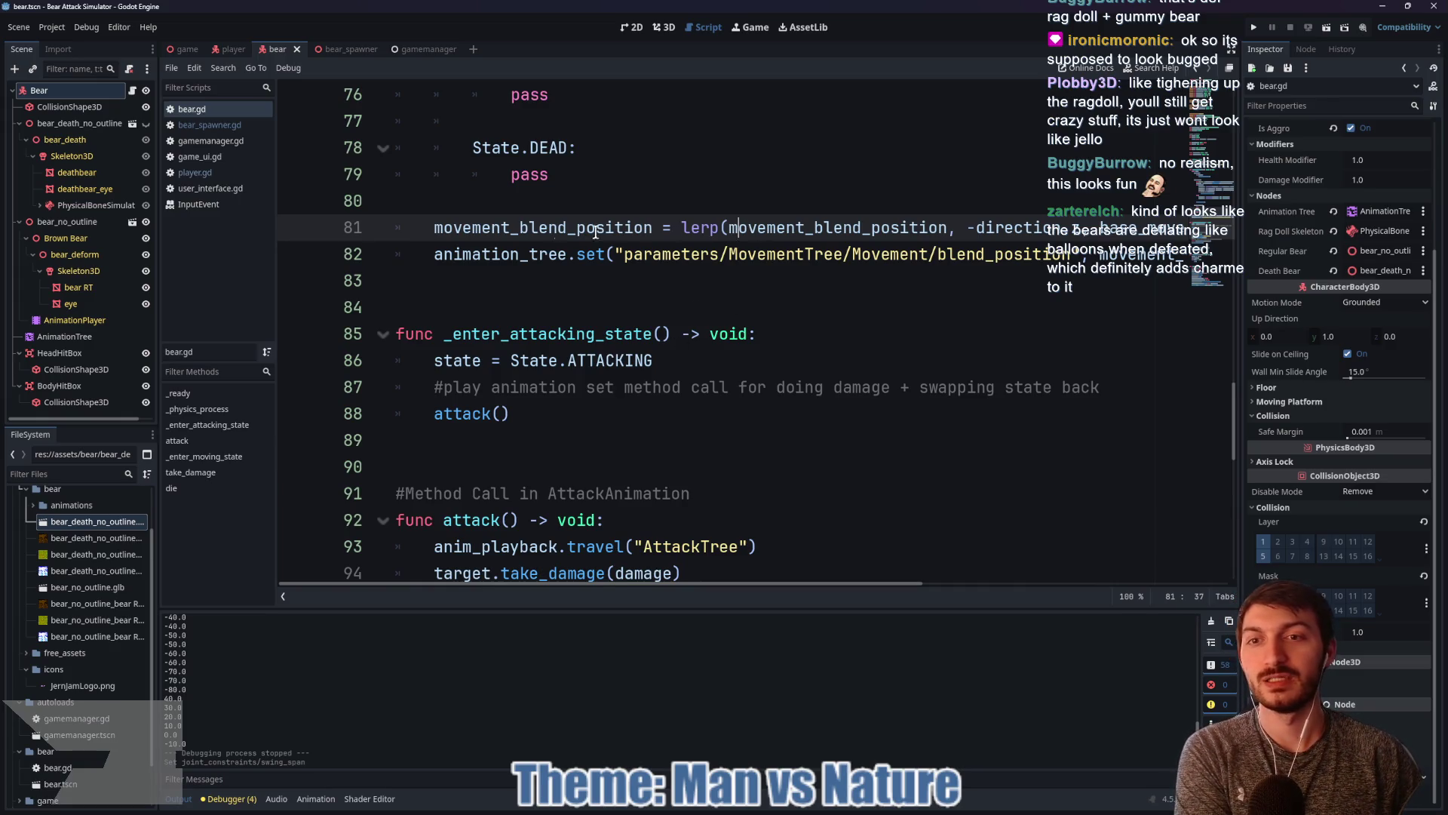
Step: Select and inspect -direction.z in line 81's movement blend code
{"action": "mouse_move", "coordinate": [417, 226]}
{"action": "left_mouse_down"}
{"action": "mouse_move", "coordinate": [815, 204]}
{"action": "mouse_move", "coordinate": [1237, 257]}
{"action": "mouse_move", "coordinate": [1172, 222]}
{"action": "left_mouse_up"}
{"action": "scroll", "coordinate": [1172, 222], "scroll_direction": "right", "scroll_amount": 3}
{"action": "left_click", "coordinate": [825, 227]}
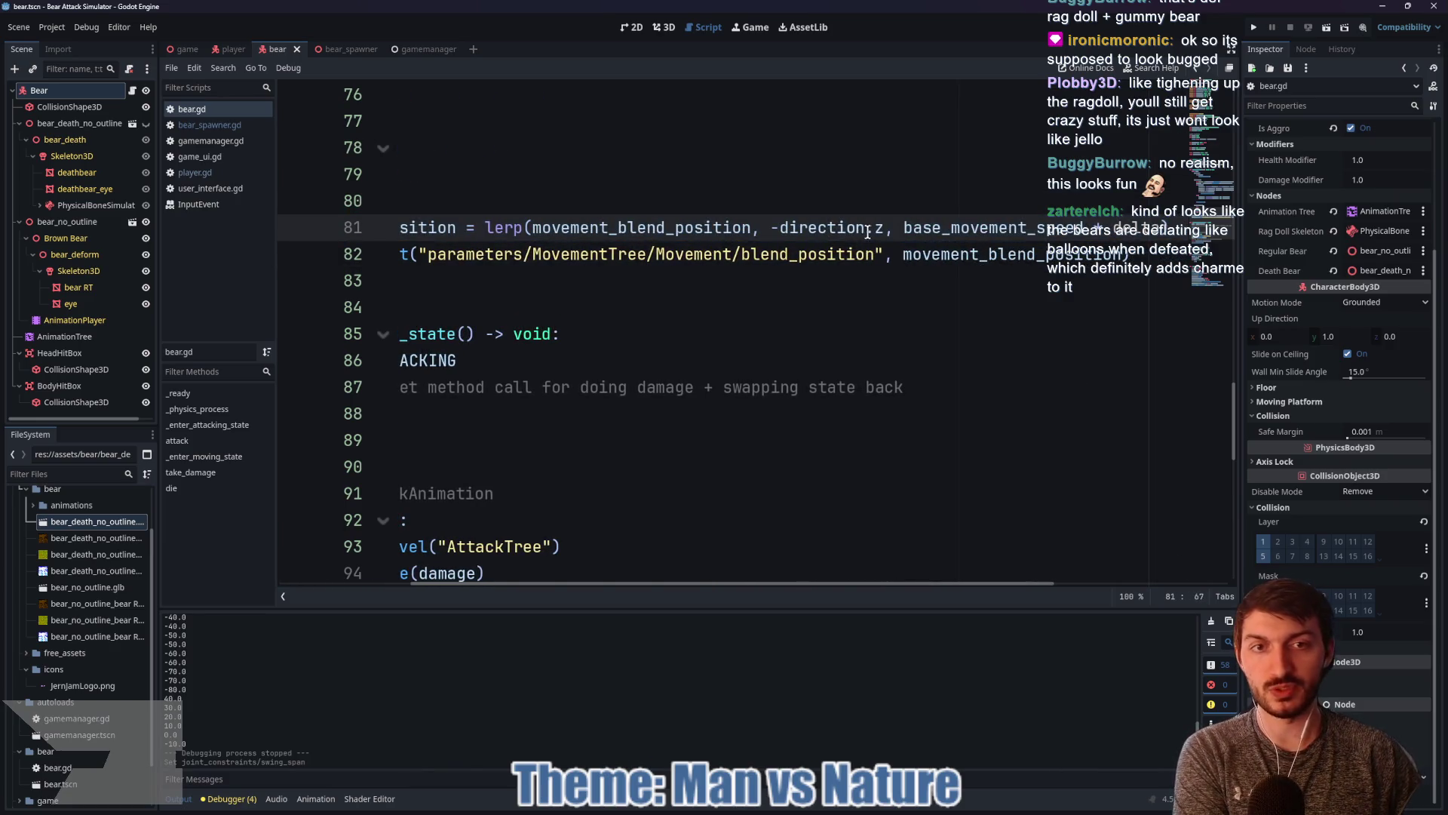
{"action": "mouse_move", "coordinate": [884, 227]}
{"action": "left_mouse_down"}
{"action": "mouse_move", "coordinate": [760, 228]}
{"action": "mouse_move", "coordinate": [778, 230]}
{"action": "left_mouse_up"}
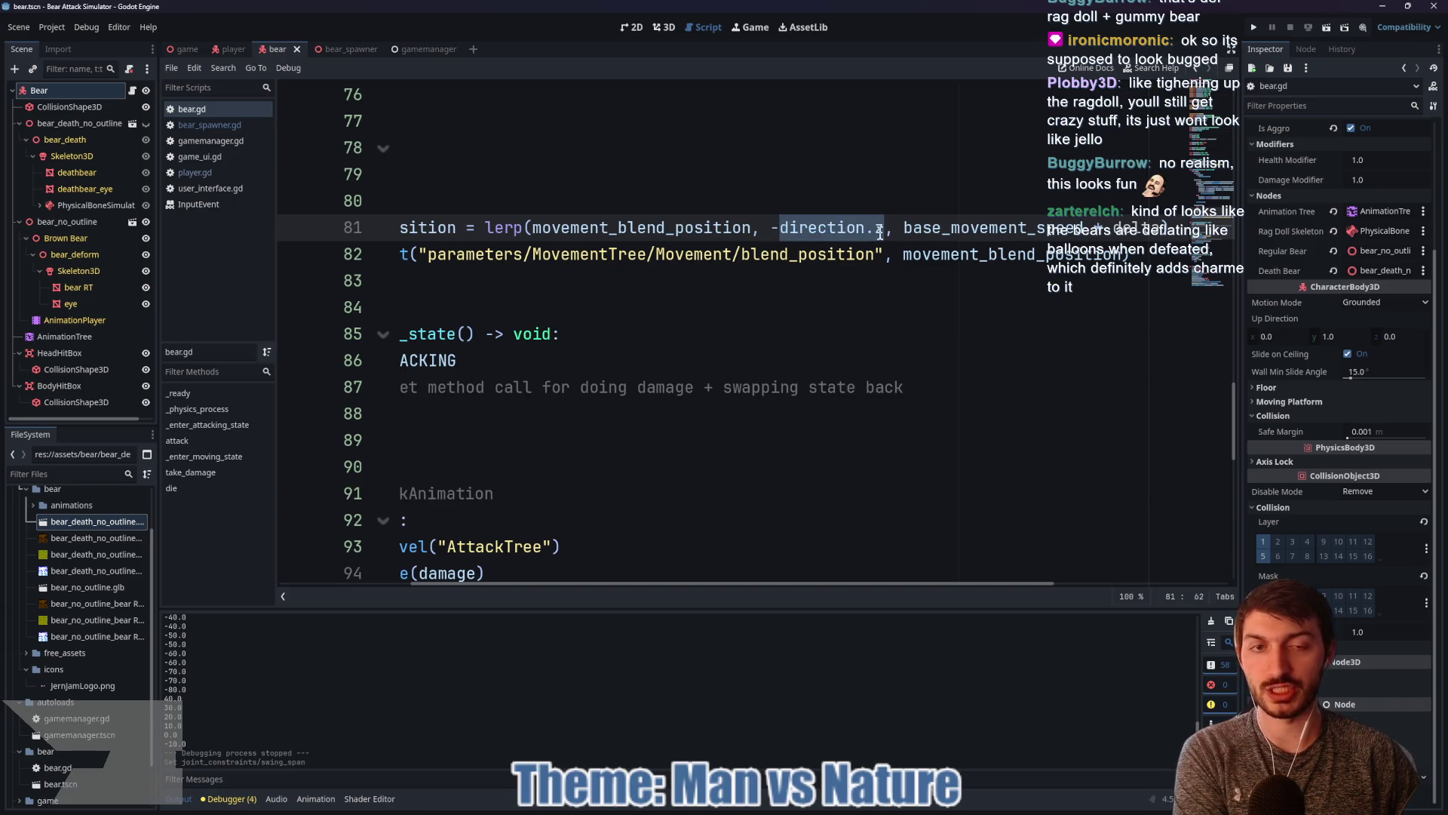
{"action": "left_click_drag", "start_coordinate": [884, 230], "coordinate": [768, 234]}
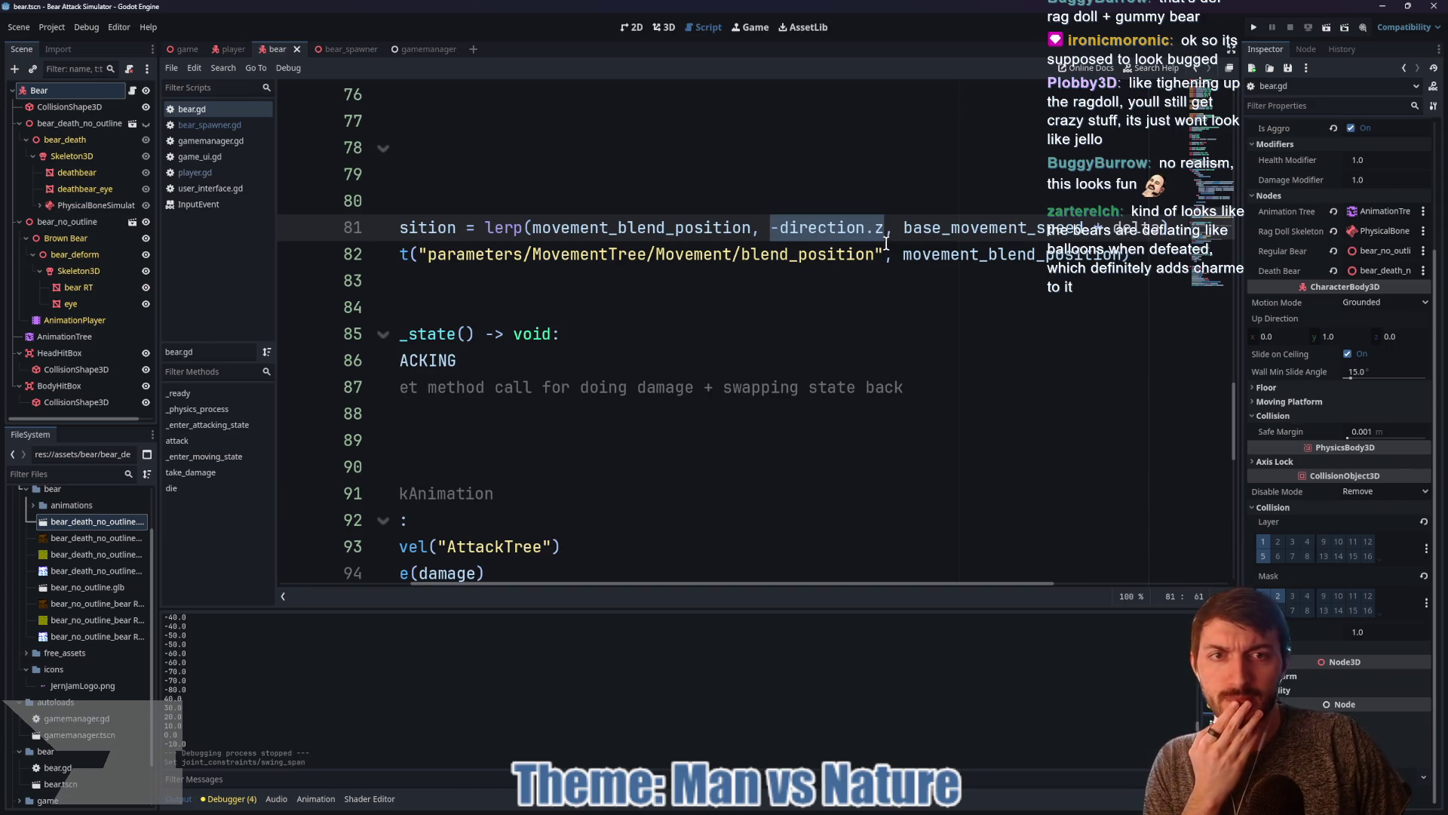
{"action": "scroll", "coordinate": [679, 572], "scroll_direction": "up", "scroll_amount": 1}
{"action": "scroll", "coordinate": [669, 583], "scroll_direction": "left", "scroll_amount": 3}
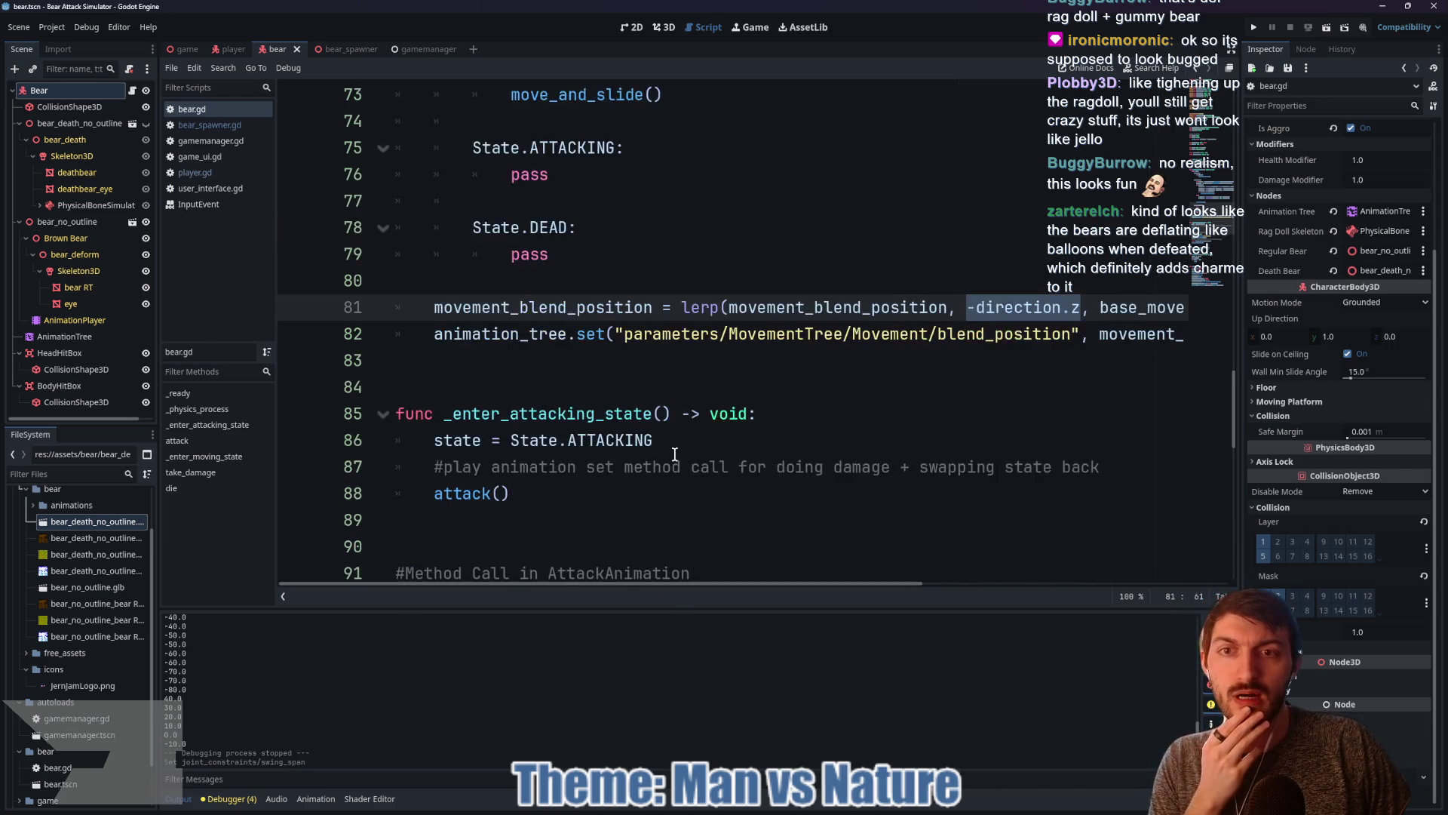
{"action": "scroll", "coordinate": [679, 457], "scroll_direction": "up", "scroll_amount": 5}
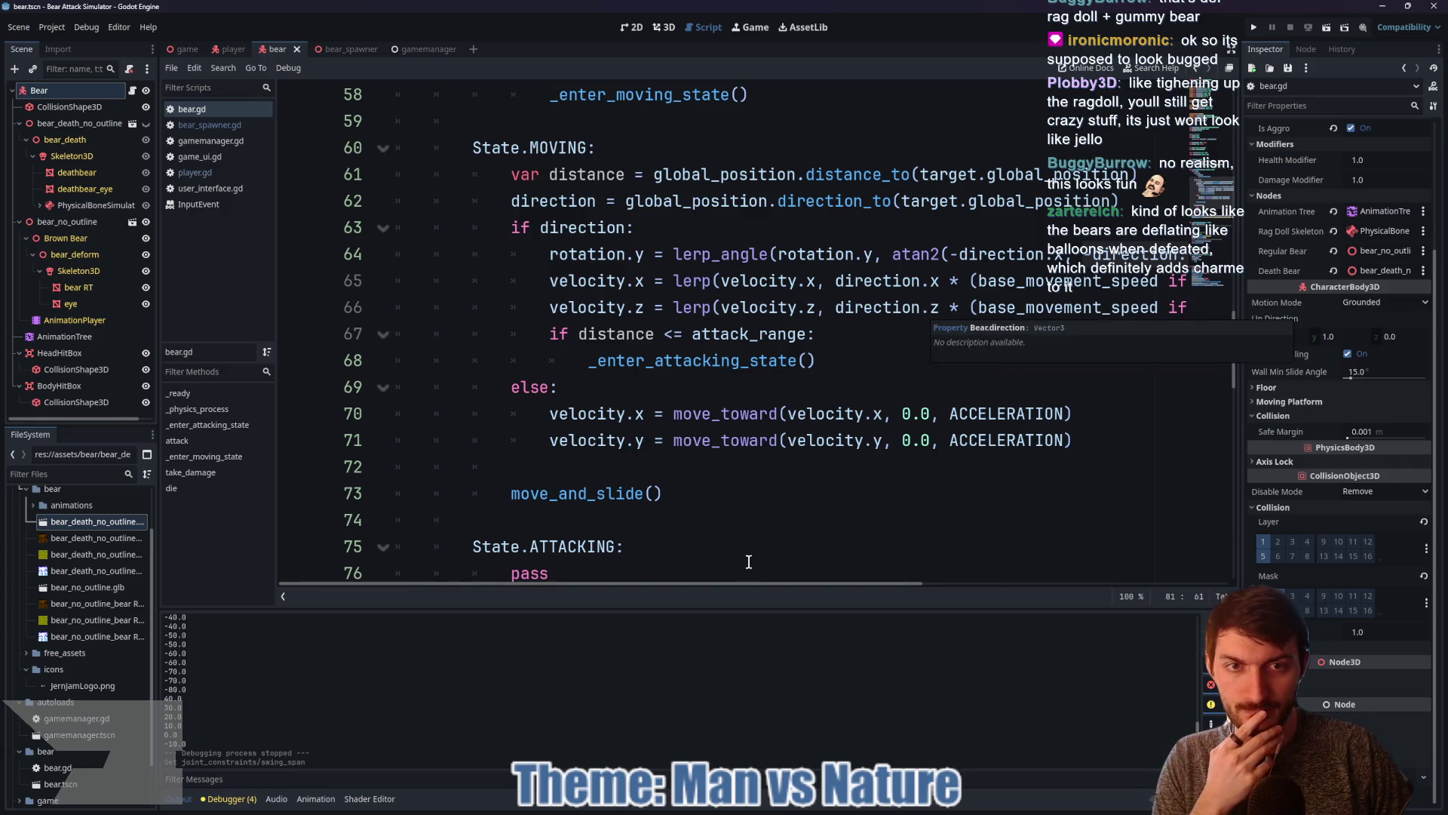
{"action": "mouse_move", "coordinate": [745, 584]}
{"action": "left_mouse_down"}
{"action": "mouse_move", "coordinate": [1053, 592]}
{"action": "mouse_move", "coordinate": [702, 596]}
{"action": "left_mouse_up"}
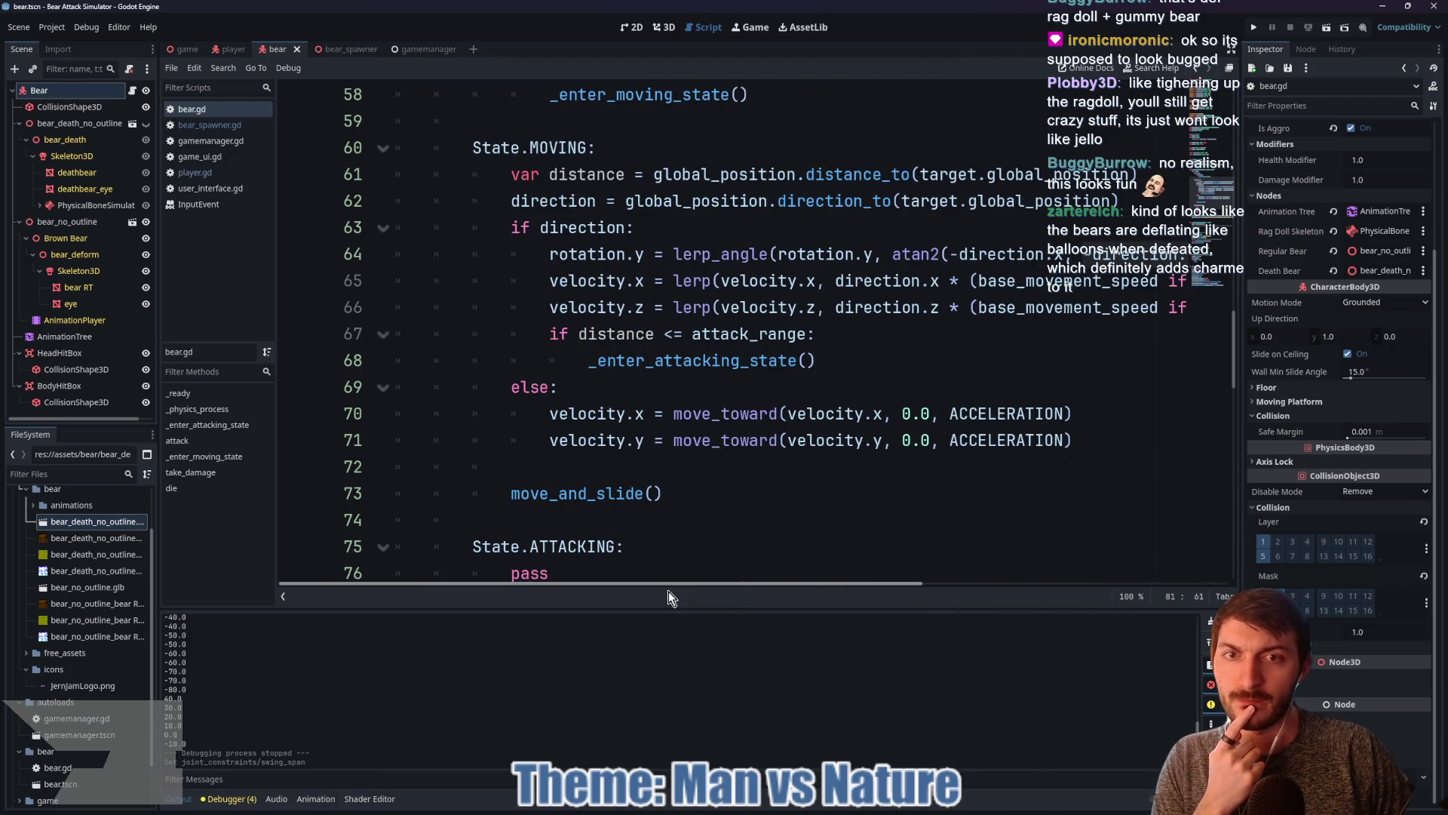
{"action": "left_click_drag", "start_coordinate": [747, 590], "coordinate": [776, 581]}
{"action": "scroll", "coordinate": [919, 406], "scroll_direction": "down", "scroll_amount": 2}
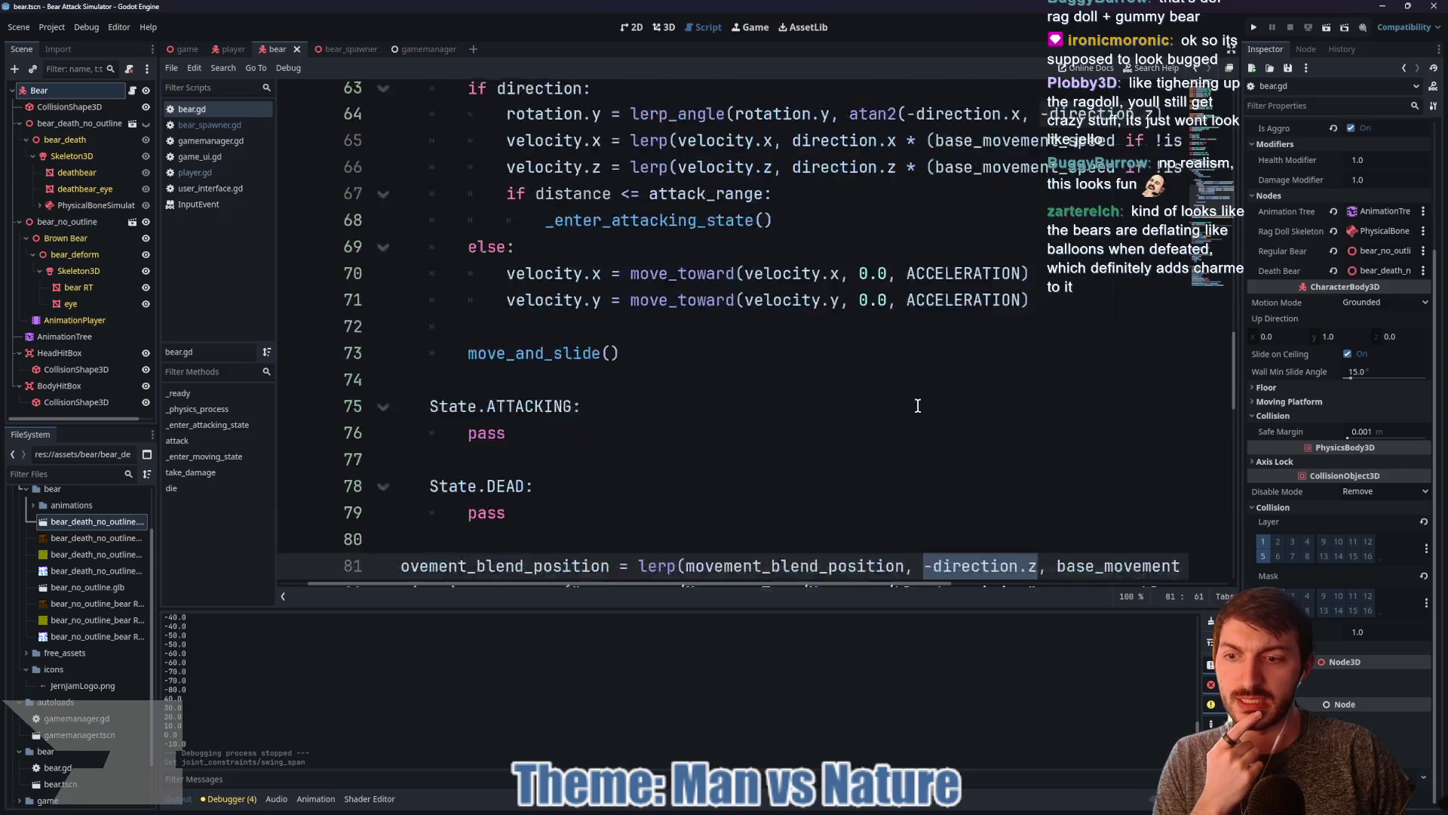
{"action": "scroll", "coordinate": [919, 406], "scroll_direction": "down", "scroll_amount": 3}
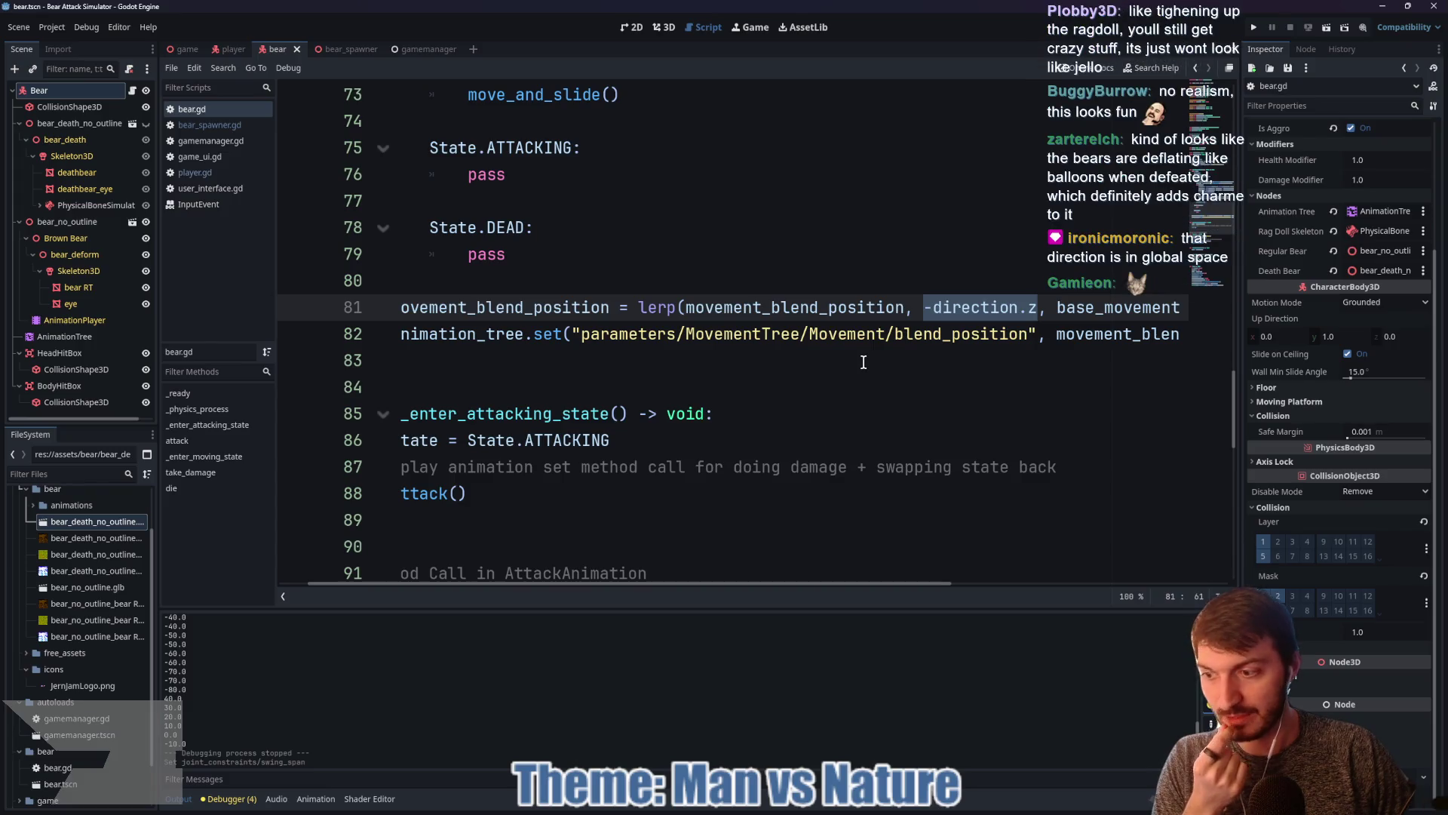
Step: Try appending .to_local() after -direction.z, then remove it again
{"action": "left_click", "coordinate": [1040, 309]}
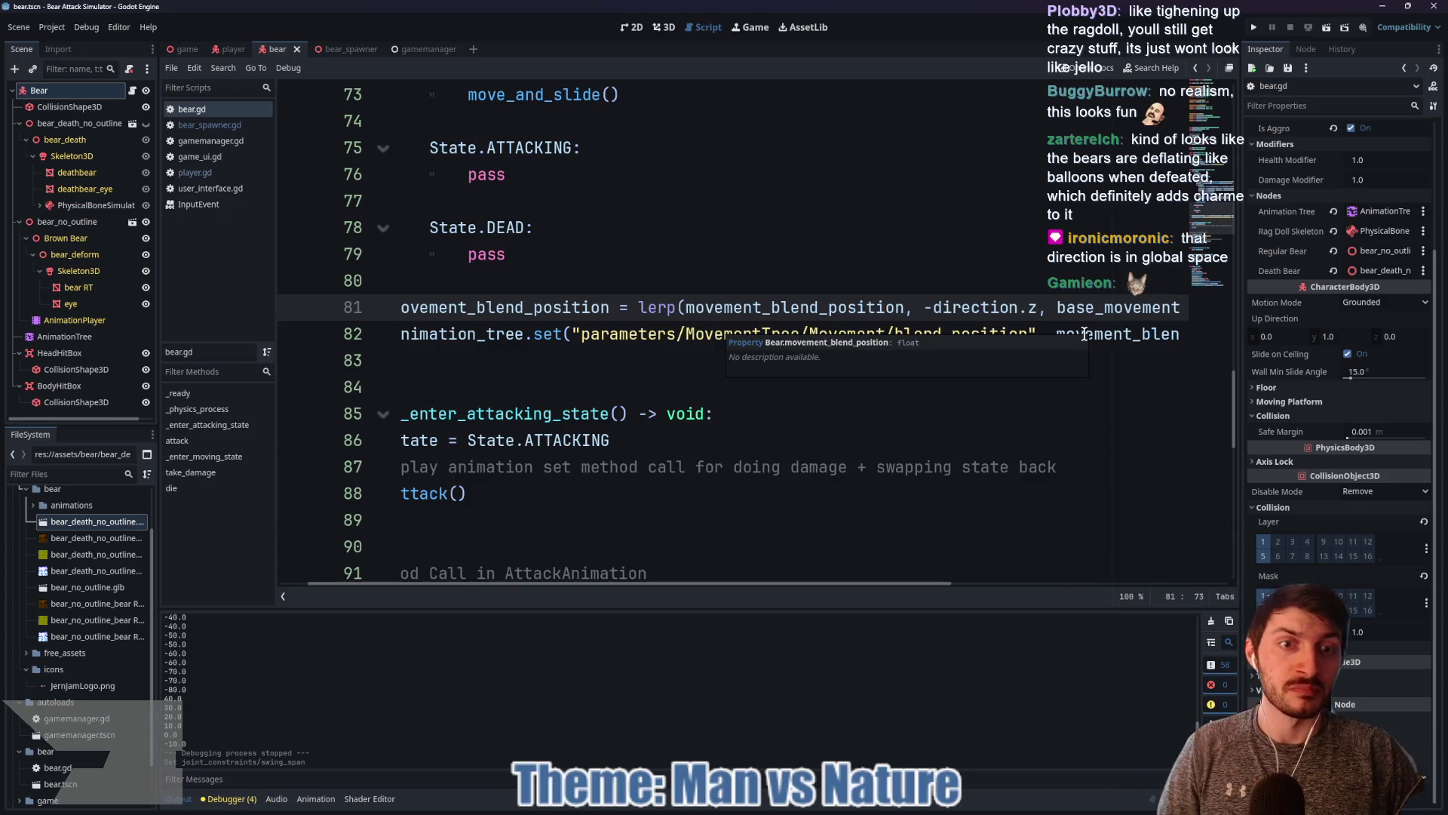
{"action": "scroll", "coordinate": [870, 335], "scroll_direction": "up", "scroll_amount": 4}
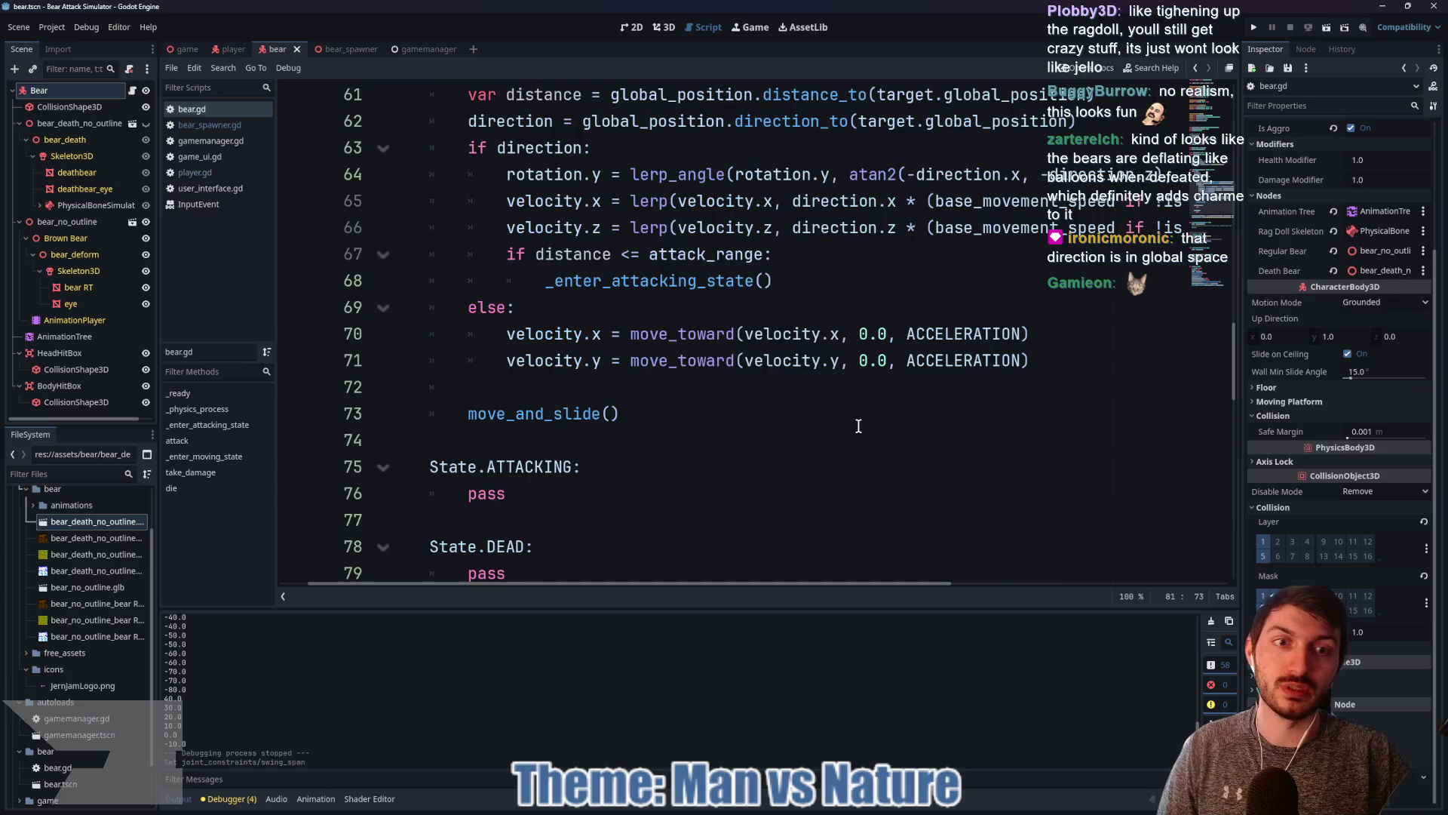
{"action": "scroll", "coordinate": [855, 425], "scroll_direction": "up", "scroll_amount": 2}
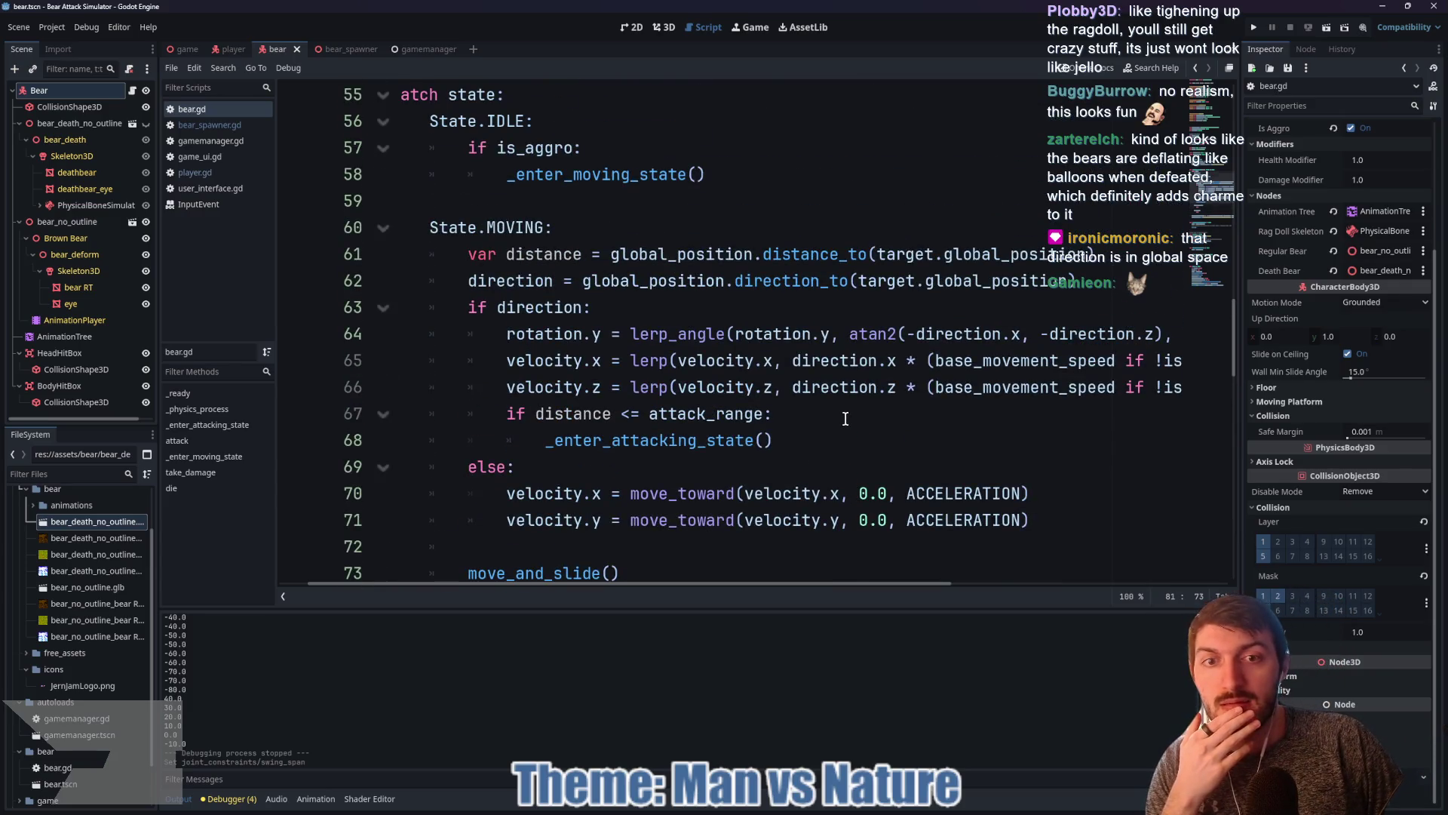
{"action": "scroll", "coordinate": [957, 375], "scroll_direction": "down", "scroll_amount": 6}
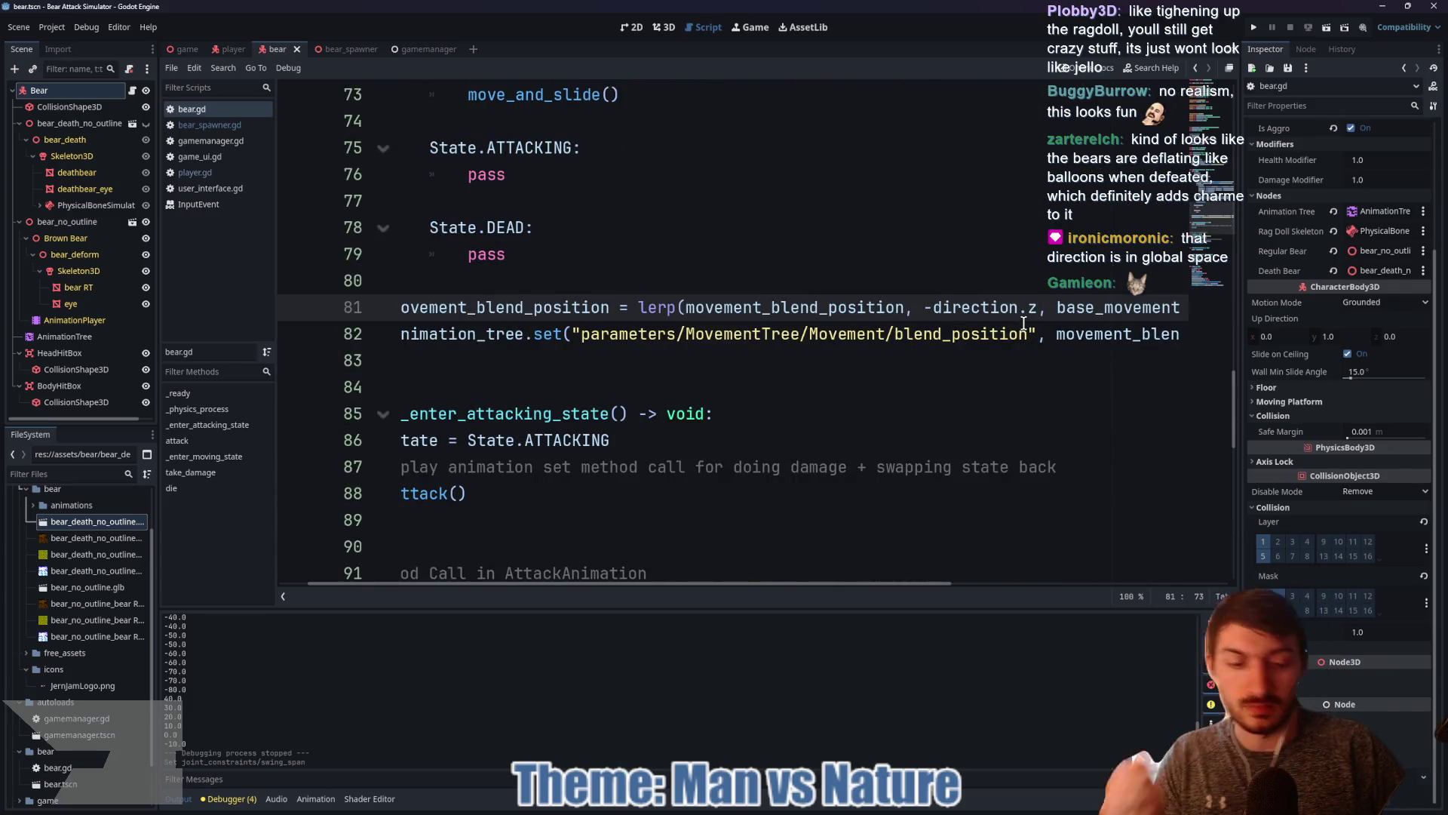
{"action": "type", "text": ".to_loc"}
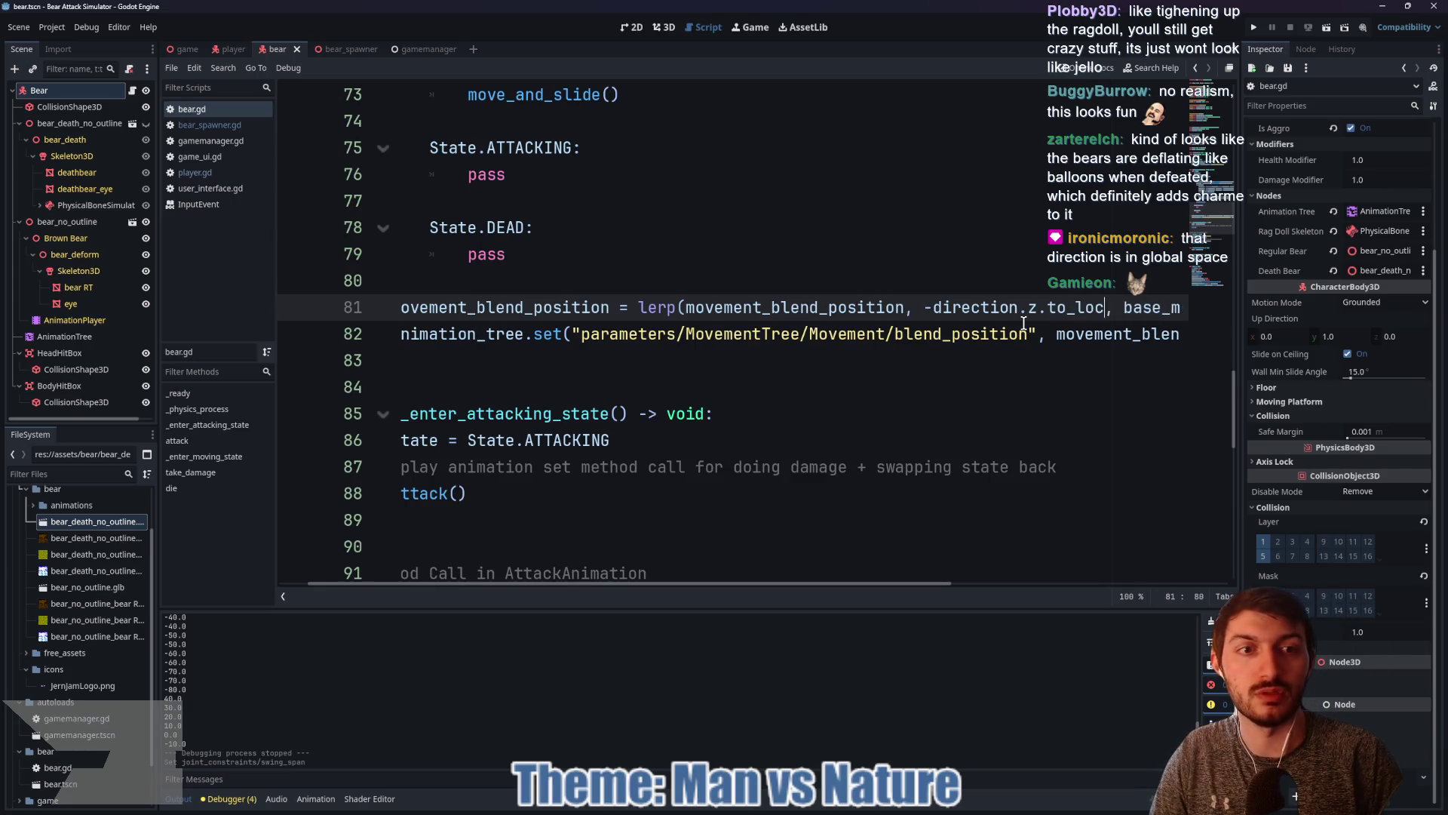
{"action": "type", "text": "al()"}
{"action": "key", "text": "BackSpace"}
{"action": "key", "text": "BackSpace"}
{"action": "key", "text": "BackSpace"}
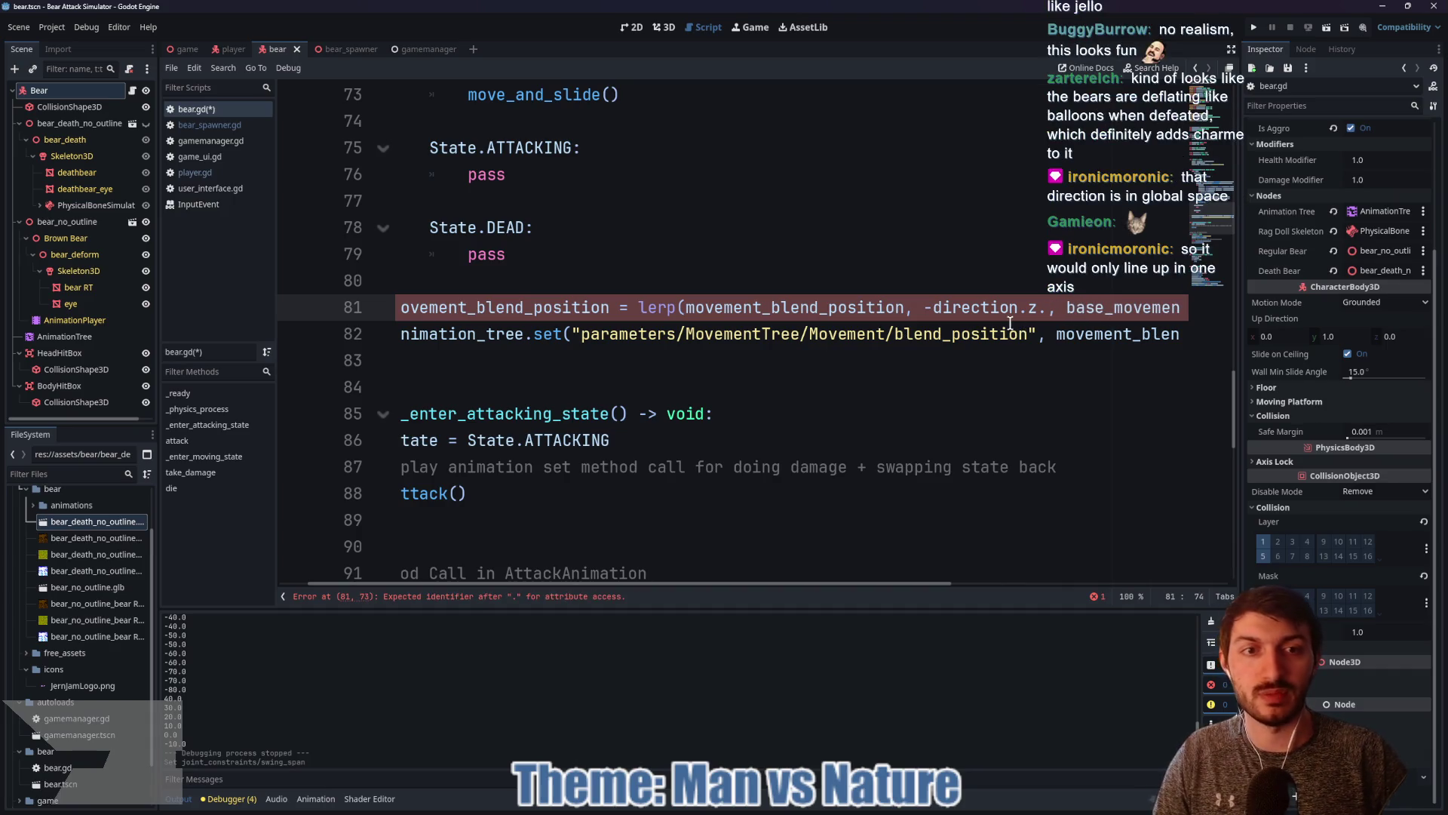
{"action": "key", "text": "BackSpace"}
Step: Review the surrounding code, selecting the word direction on line 81
{"action": "scroll", "coordinate": [657, 338], "scroll_direction": "up", "scroll_amount": 6}
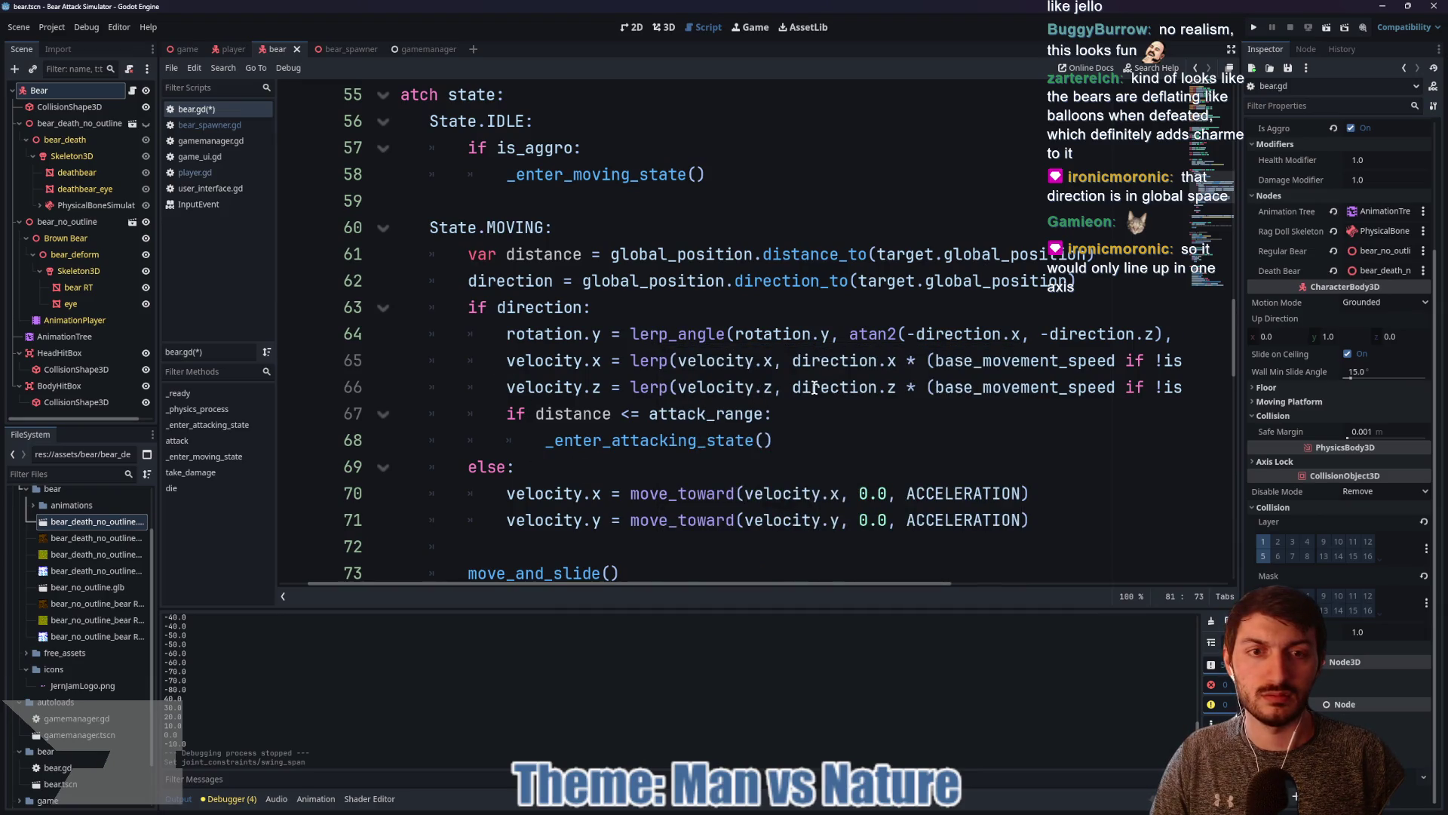
{"action": "mouse_move", "coordinate": [814, 388]}
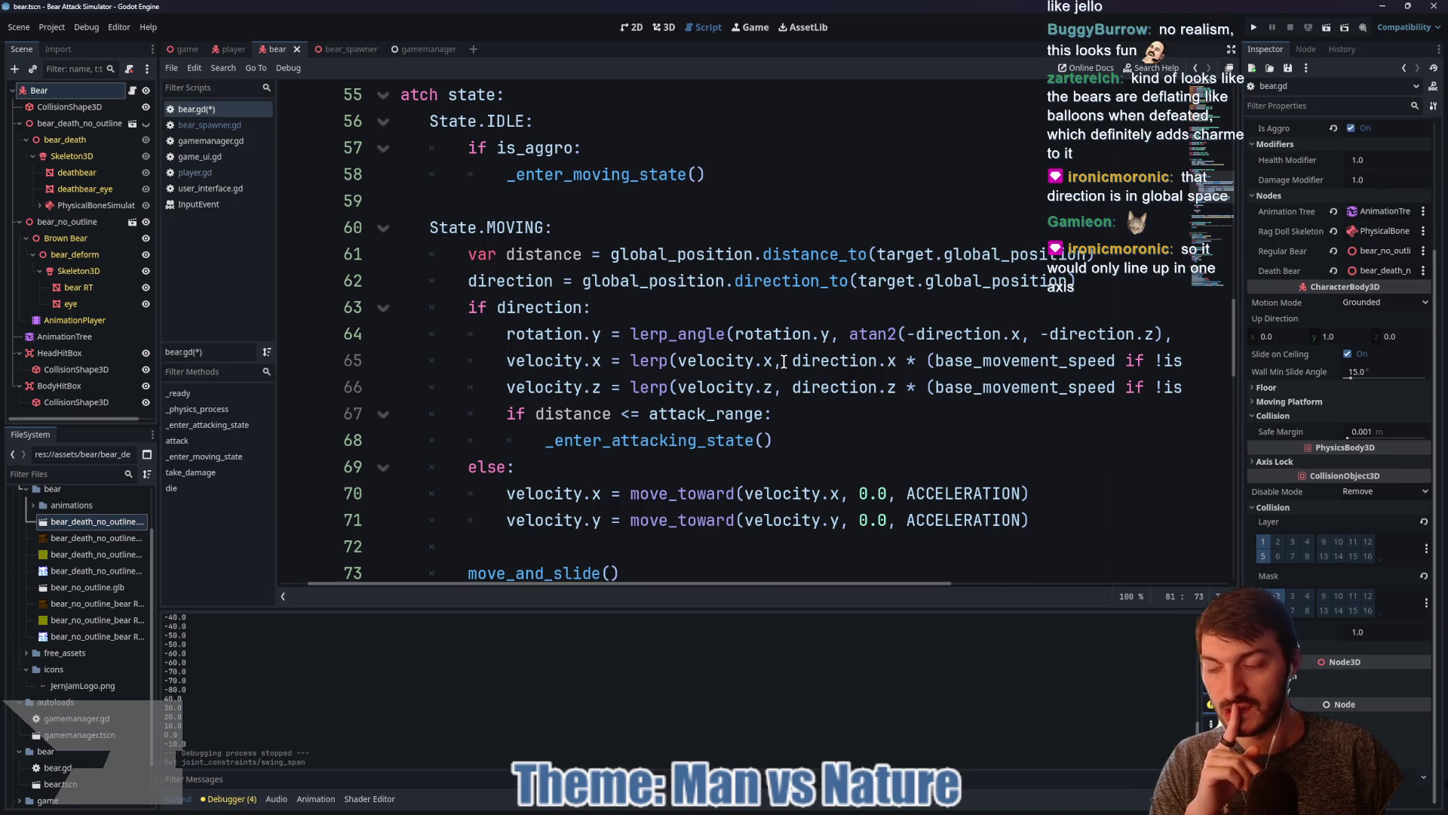
{"action": "scroll", "coordinate": [784, 362], "scroll_direction": "down", "scroll_amount": 6}
{"action": "double_click", "coordinate": [952, 305]}
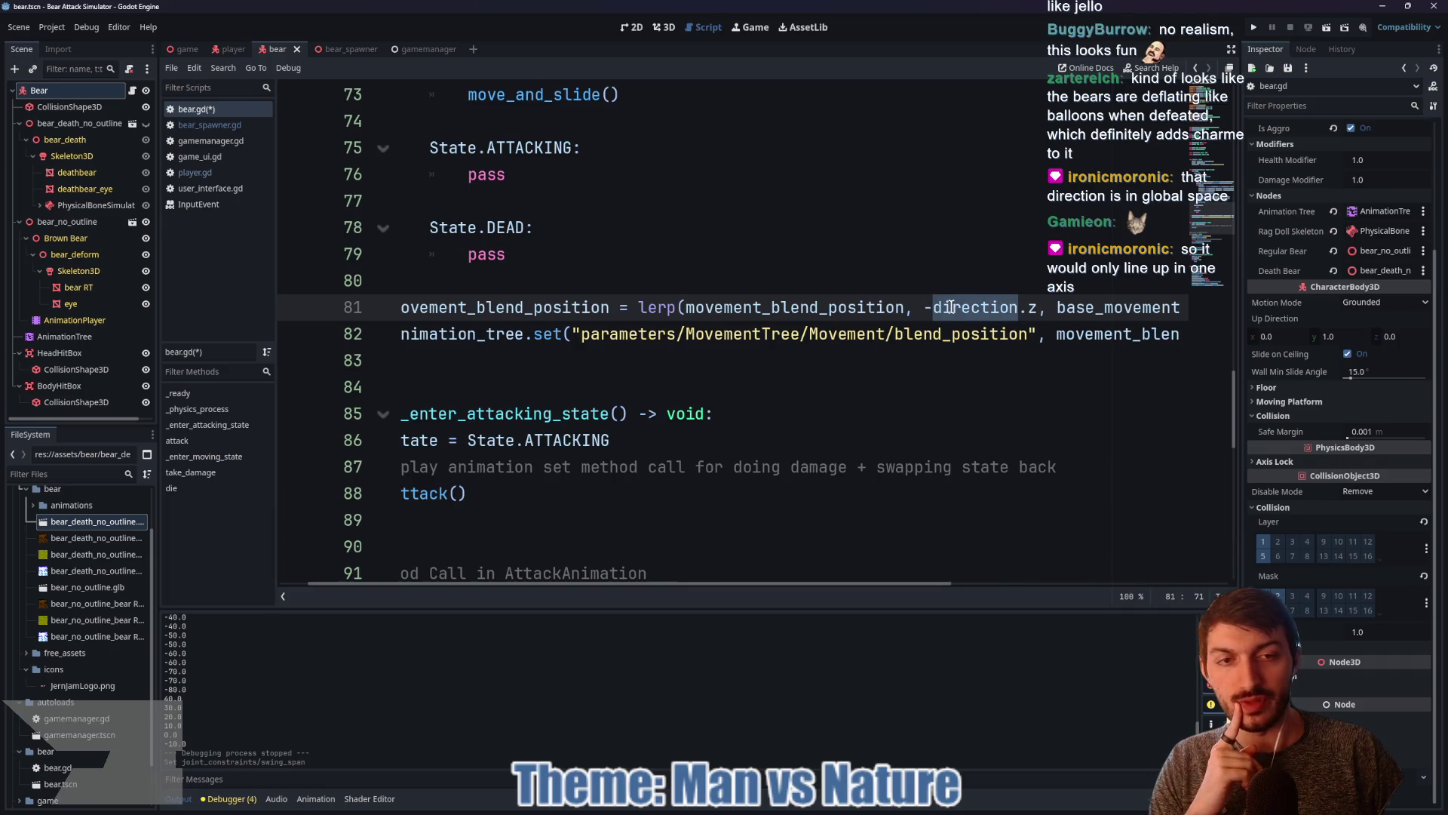
{"action": "scroll", "coordinate": [711, 356], "scroll_direction": "up", "scroll_amount": 5}
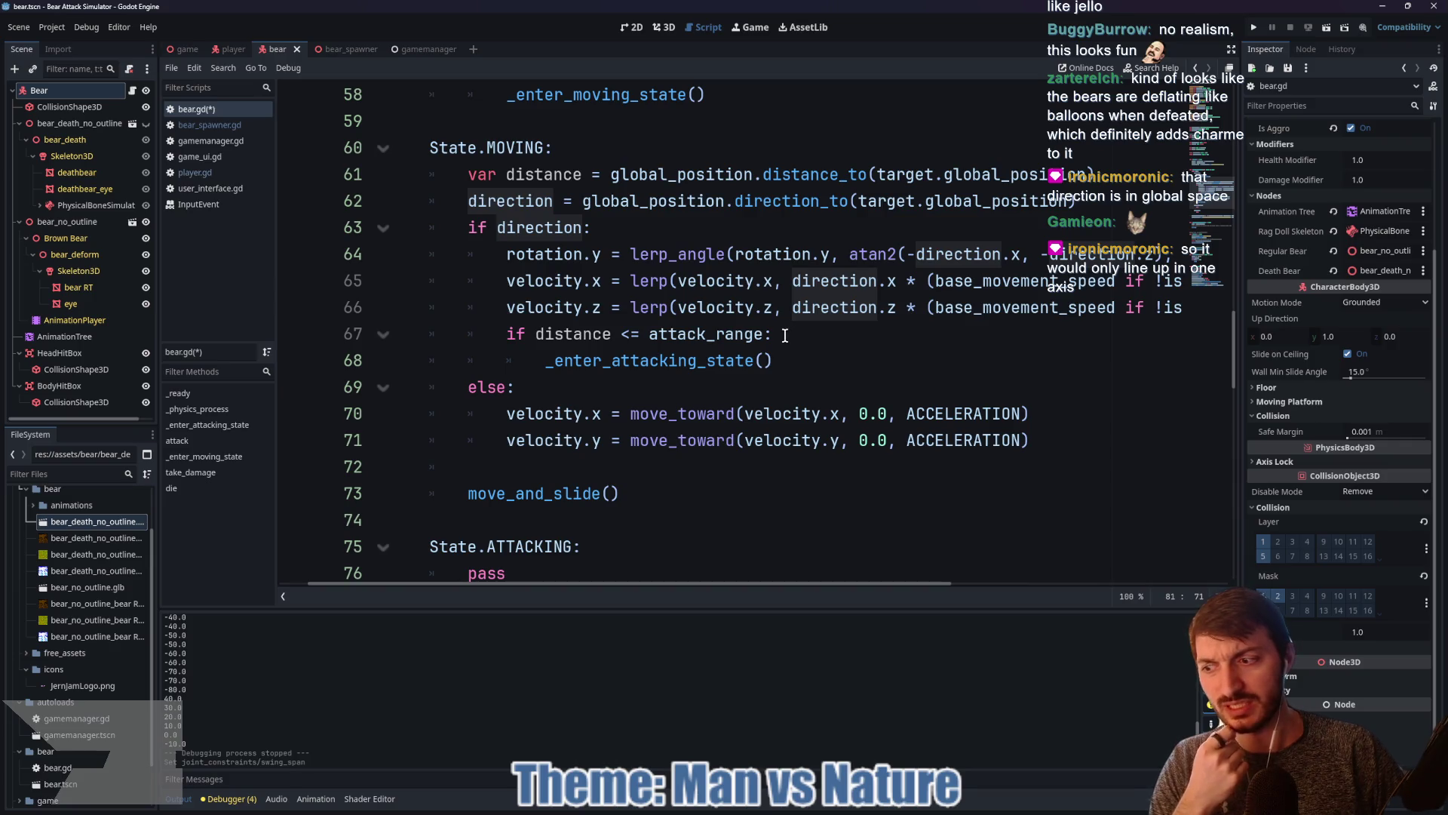
{"action": "scroll", "coordinate": [830, 355], "scroll_direction": "down", "scroll_amount": 5}
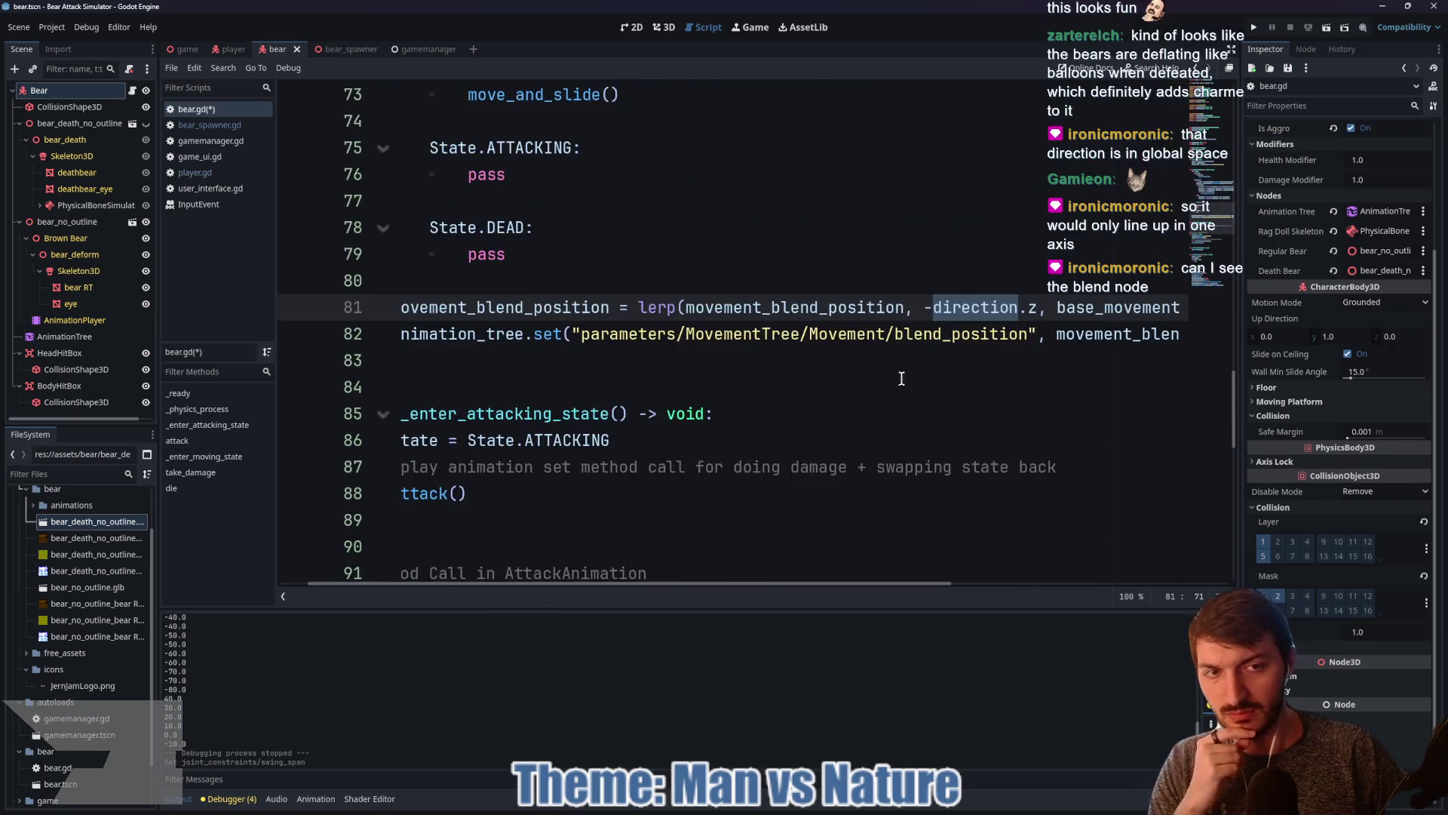
{"action": "left_click", "coordinate": [64, 337]}
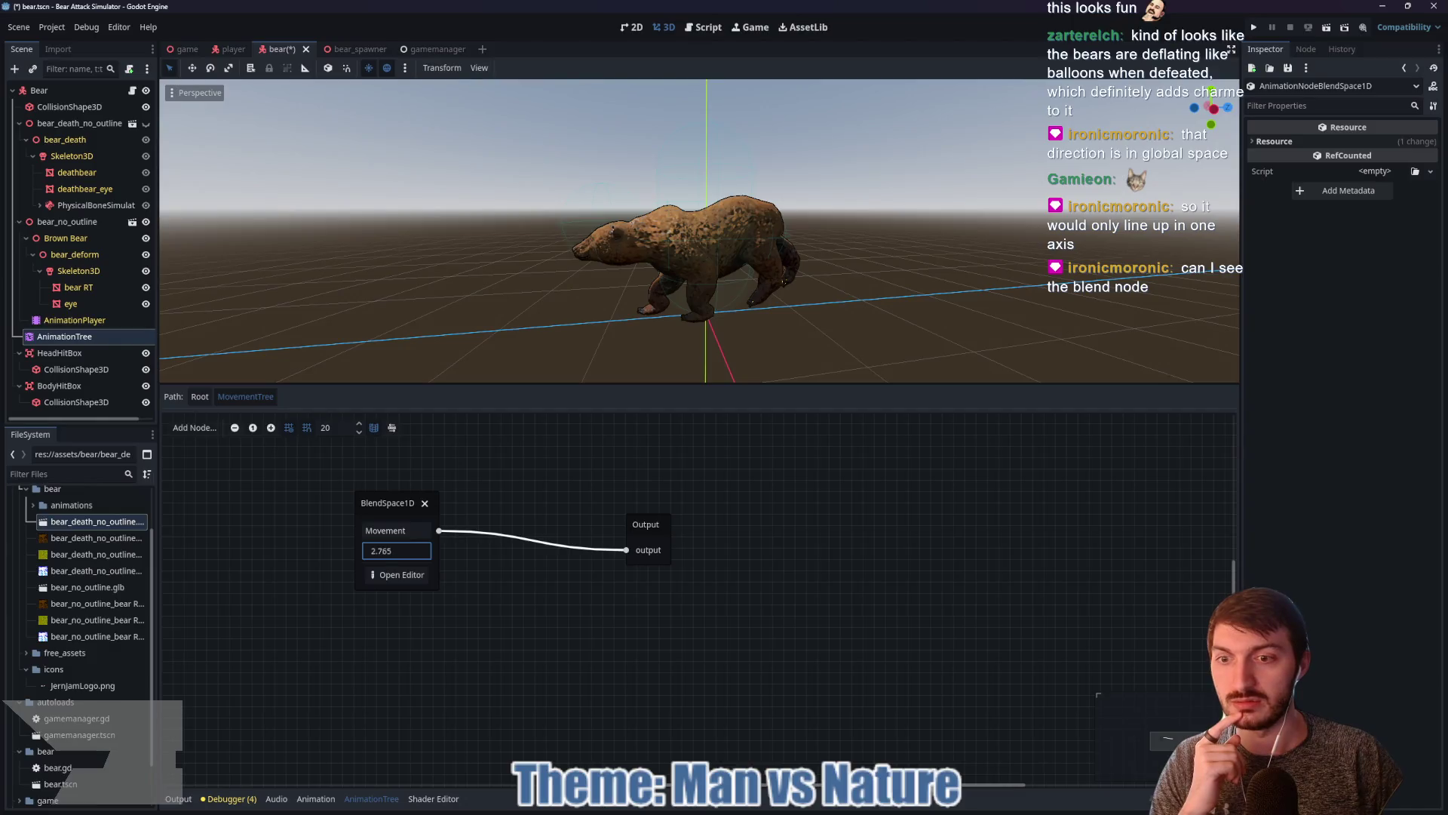
{"action": "left_click", "coordinate": [378, 554]}
{"action": "type", "text": "1"}
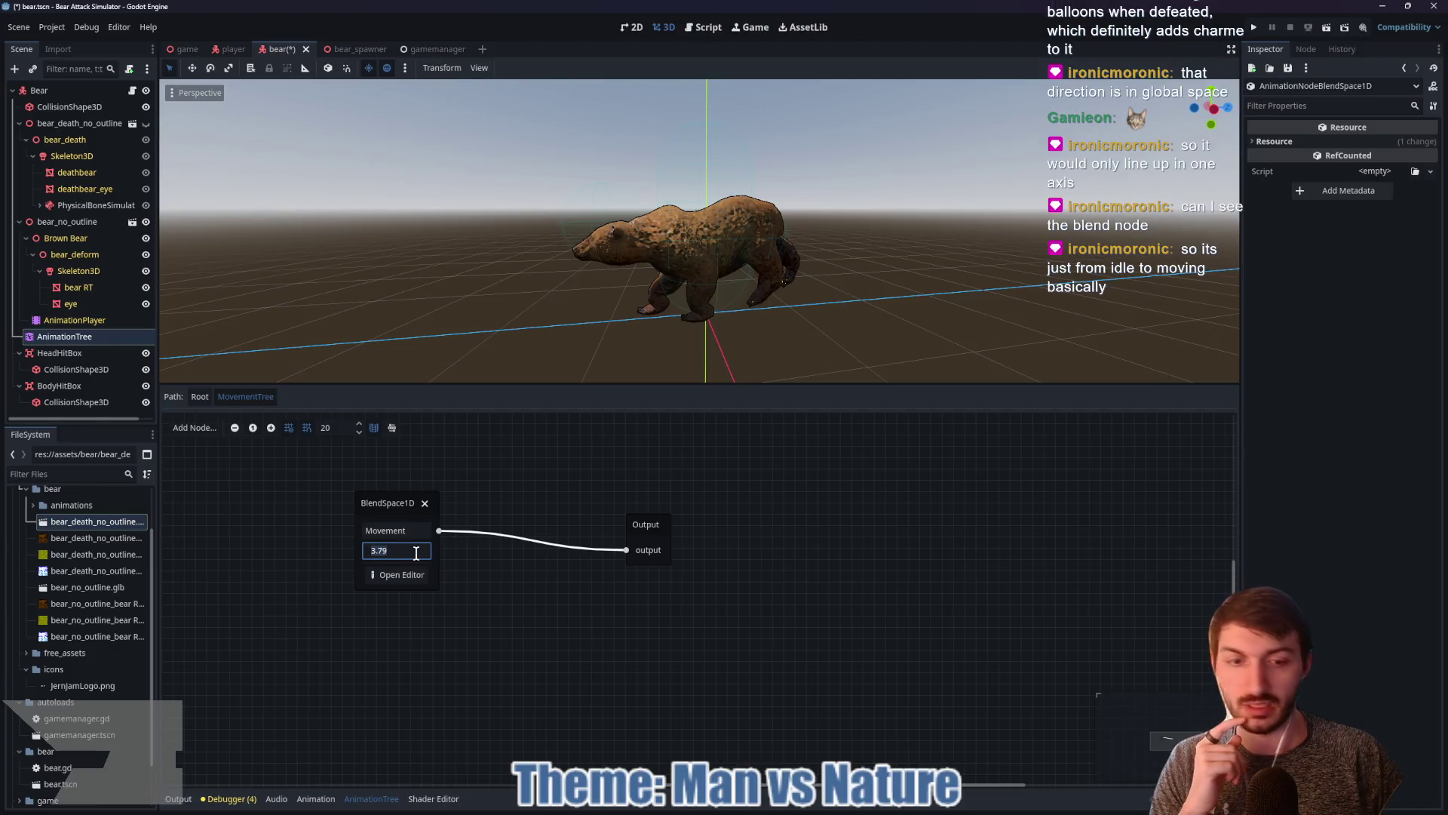
{"action": "key", "text": "Return"}
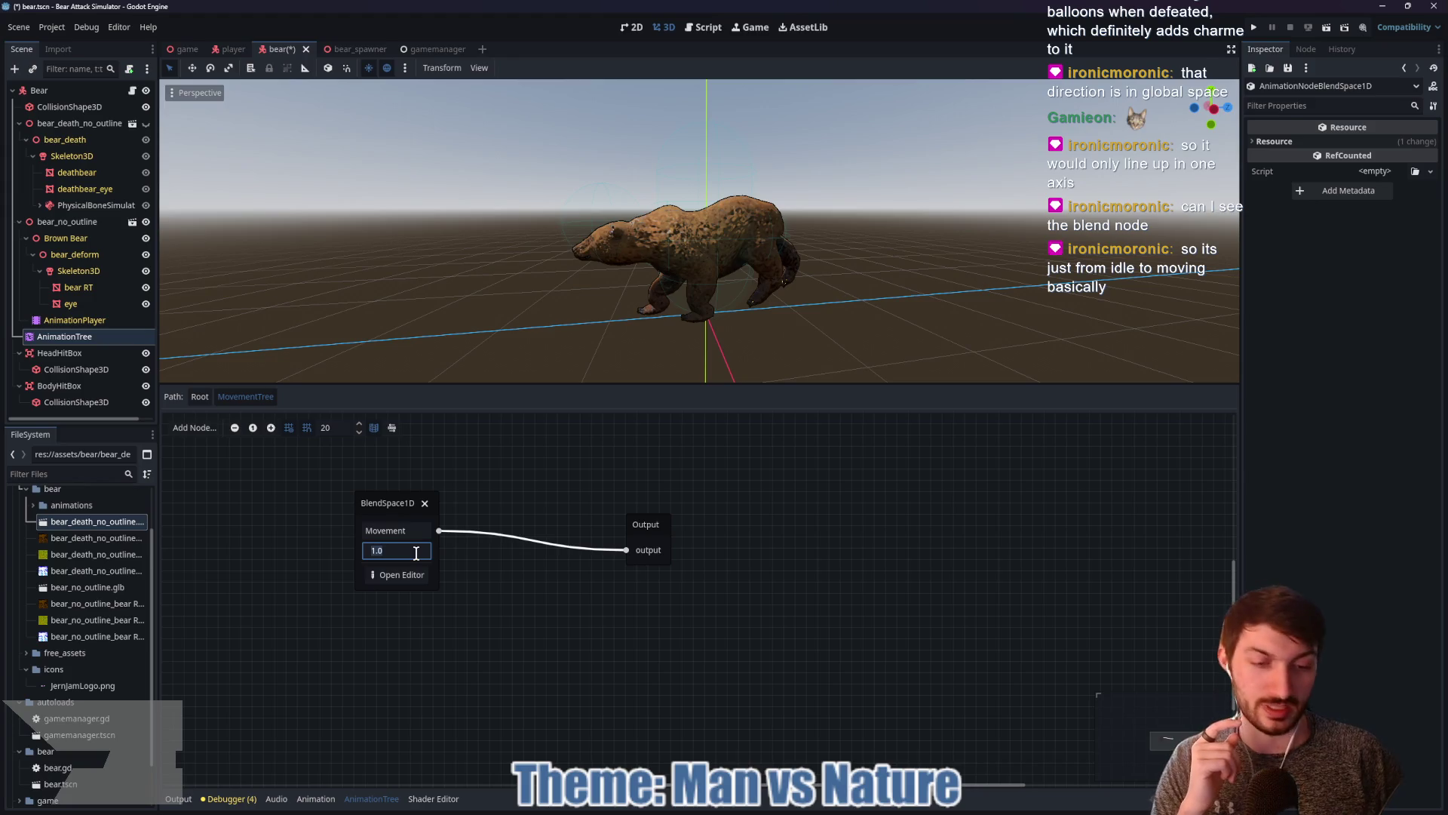
{"action": "type", "text": "0"}
{"action": "key", "text": "Return"}
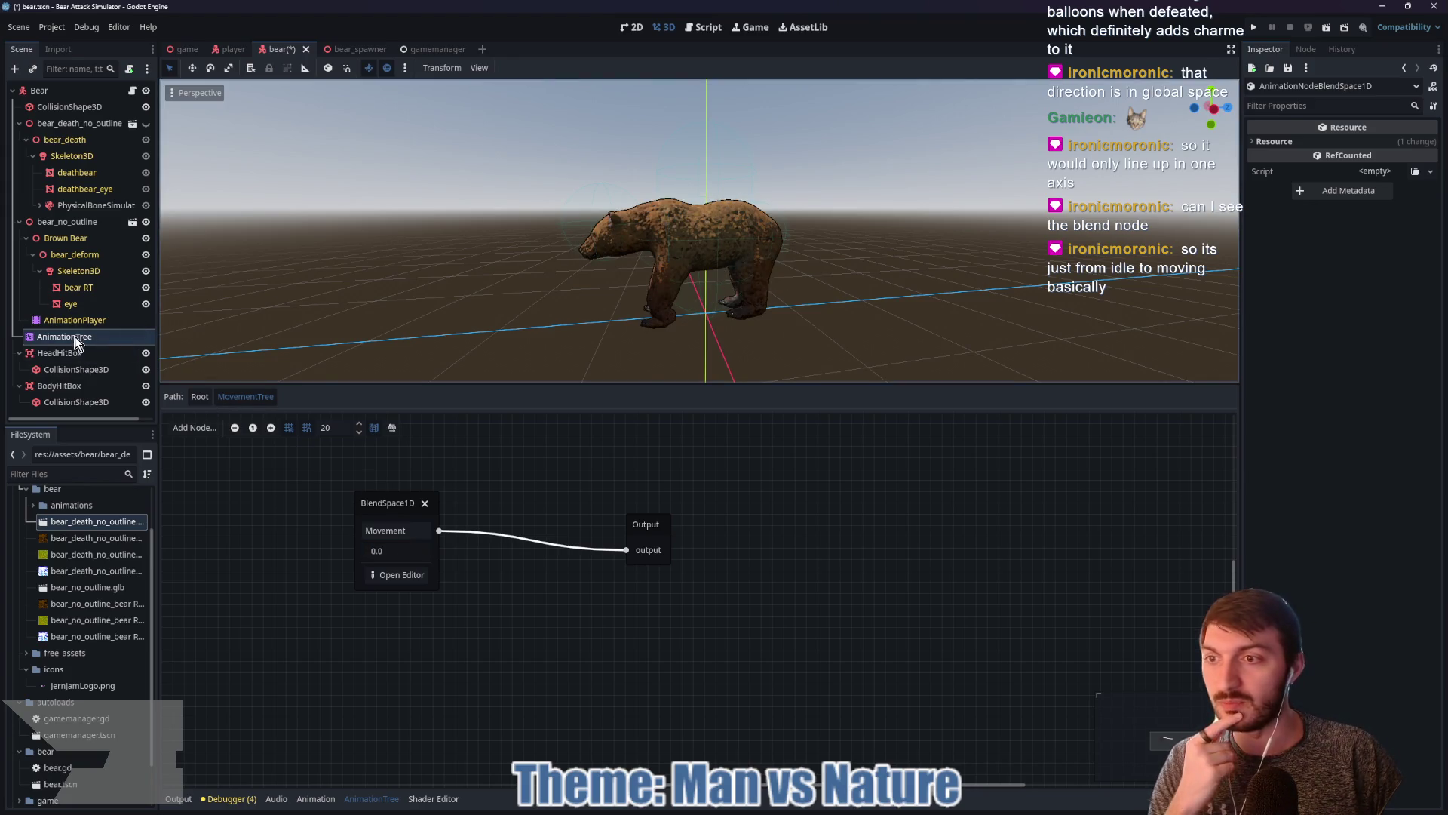
{"action": "left_click", "coordinate": [74, 336]}
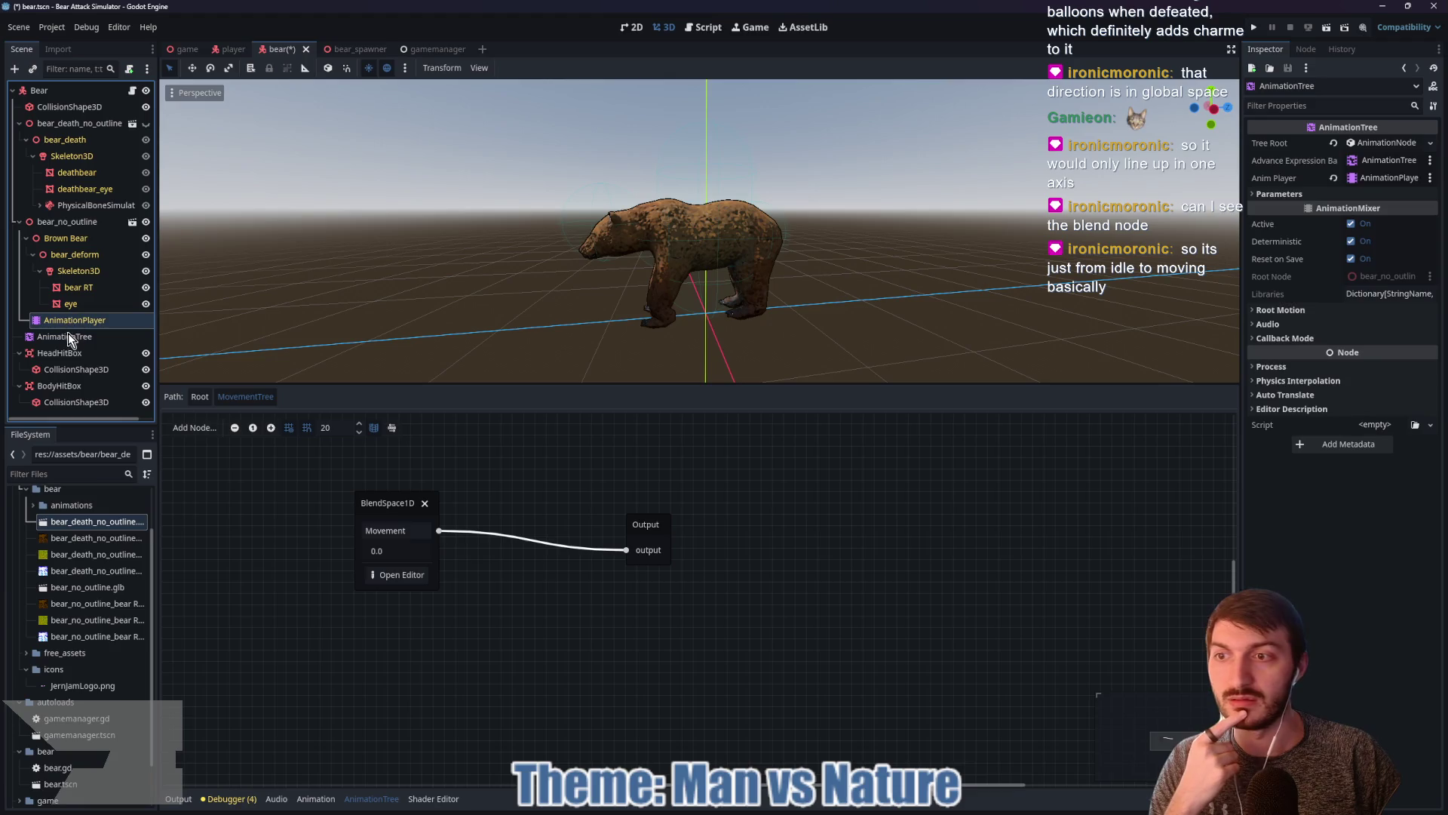
{"action": "left_click", "coordinate": [83, 338]}
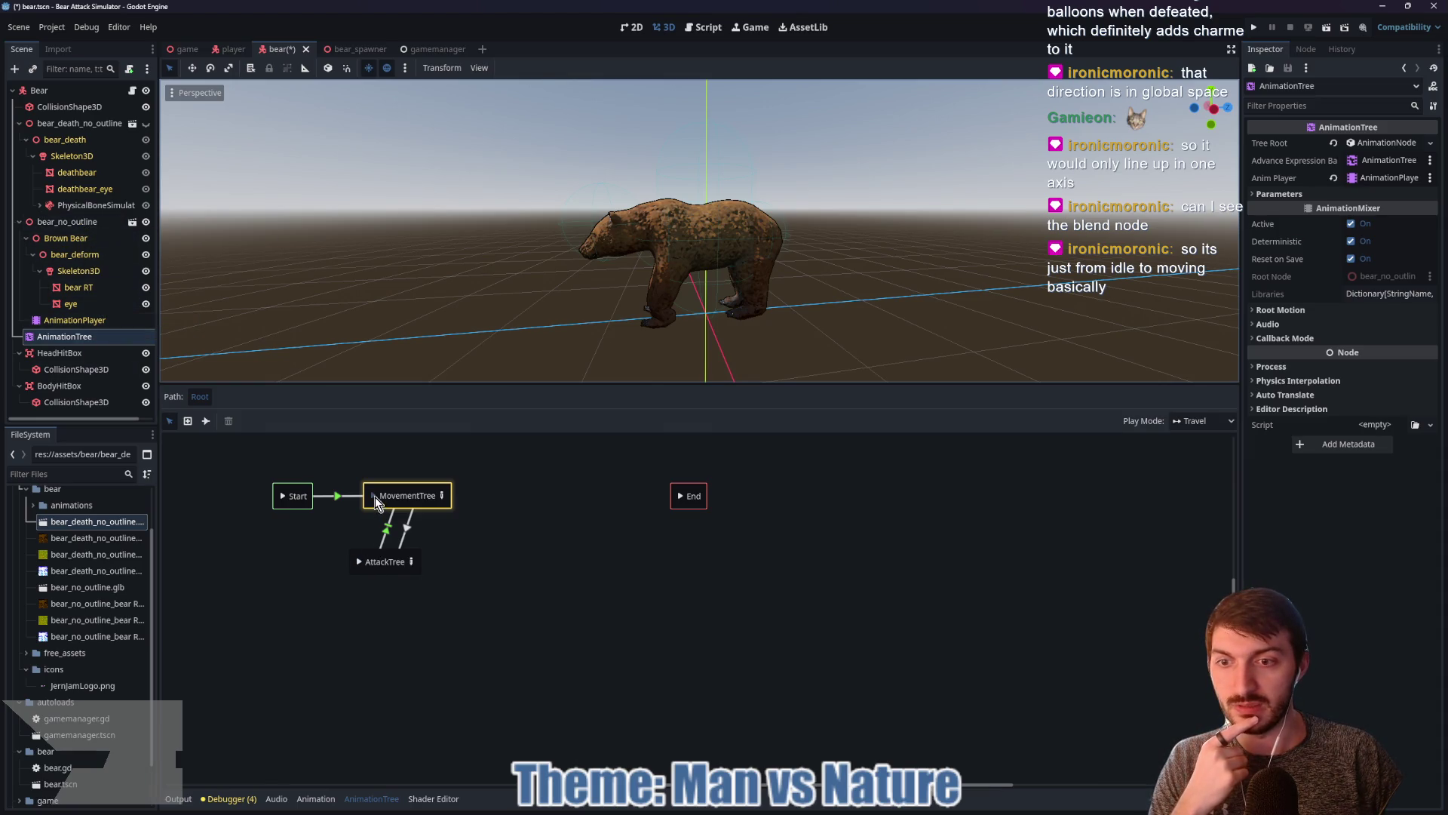
{"action": "left_click", "coordinate": [283, 495]}
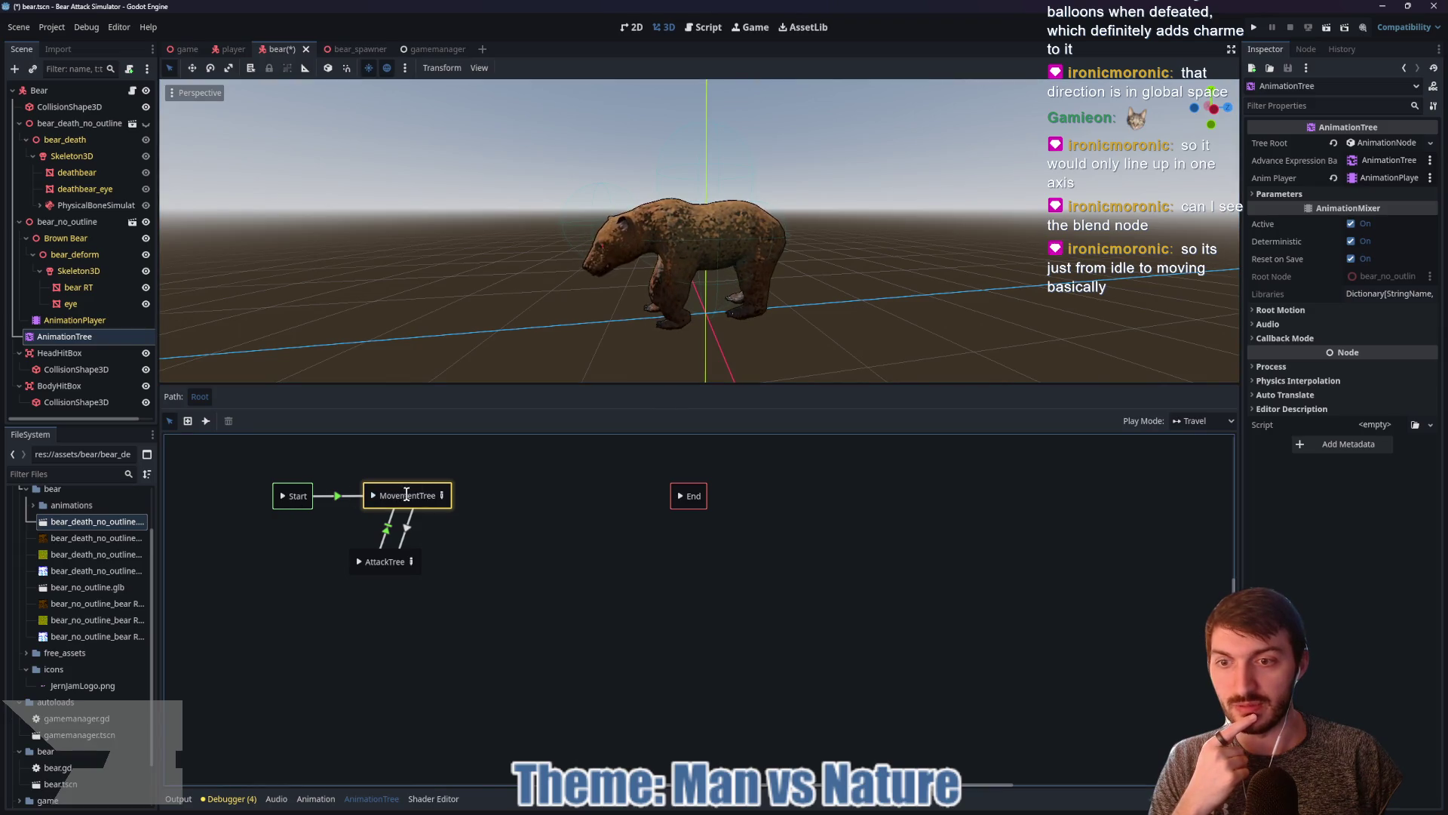
{"action": "left_click", "coordinate": [442, 494]}
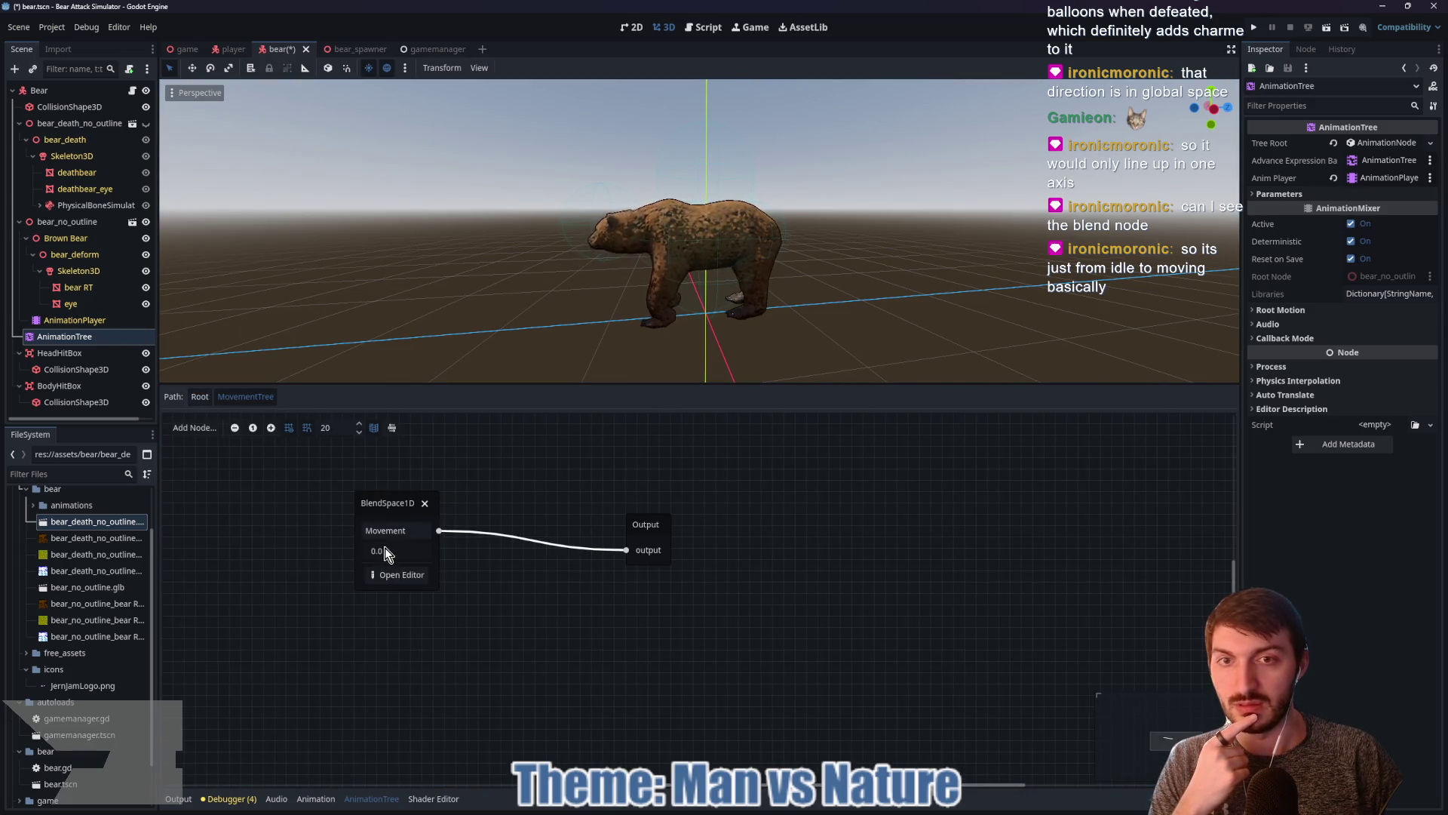
{"action": "left_click", "coordinate": [377, 553]}
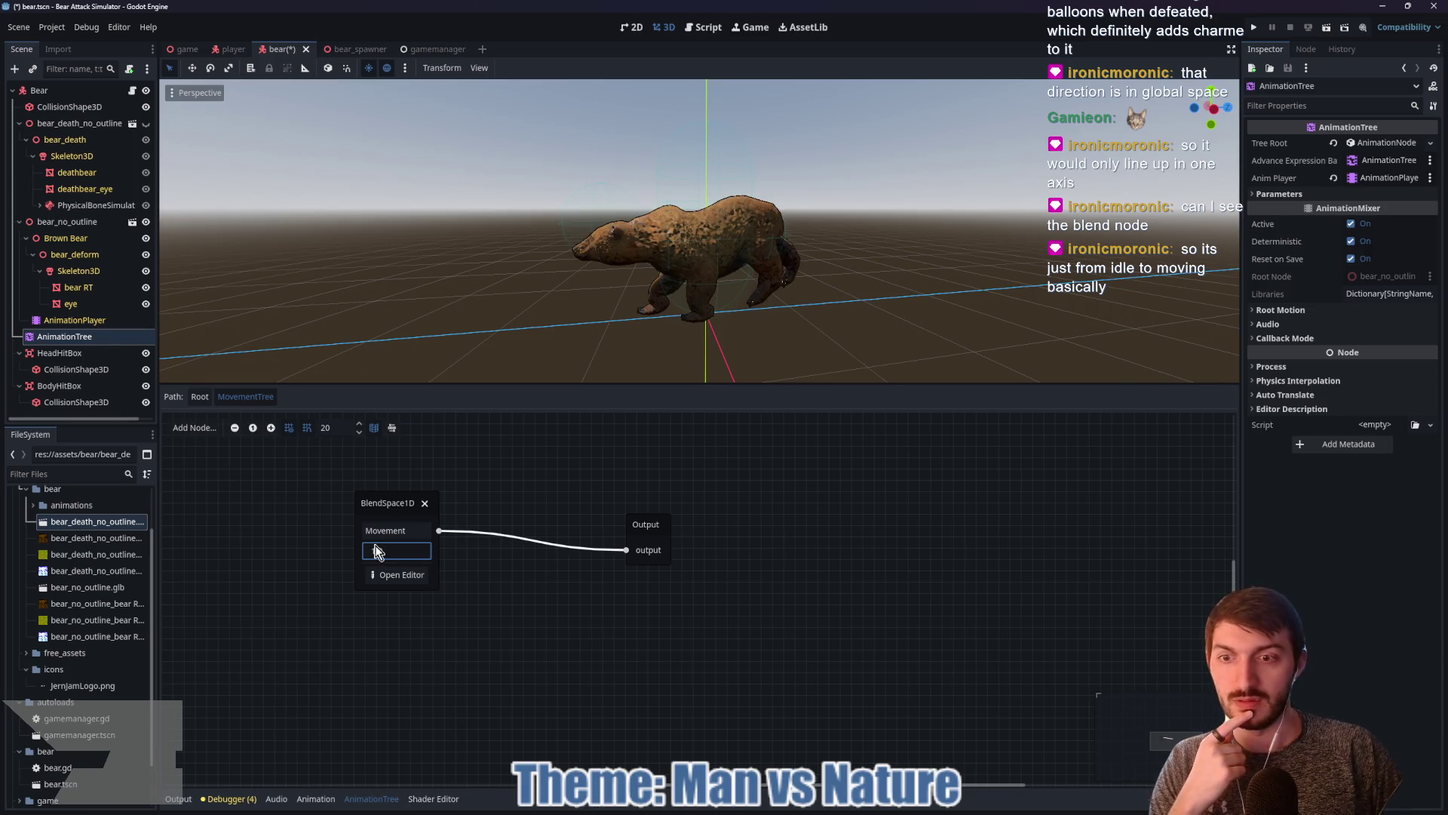
{"action": "type", "text": "1.0"}
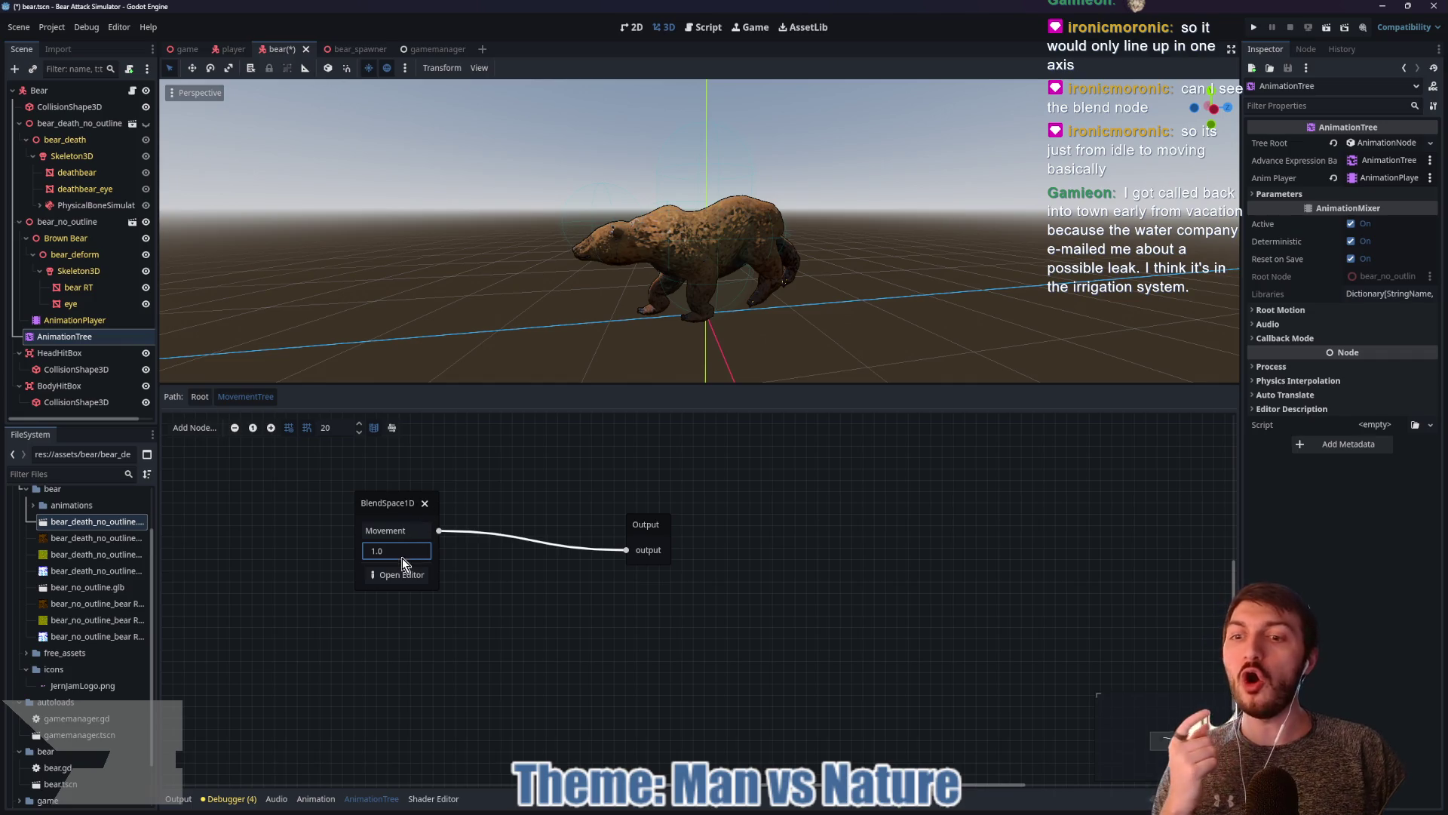
{"action": "type", "text": "0"}
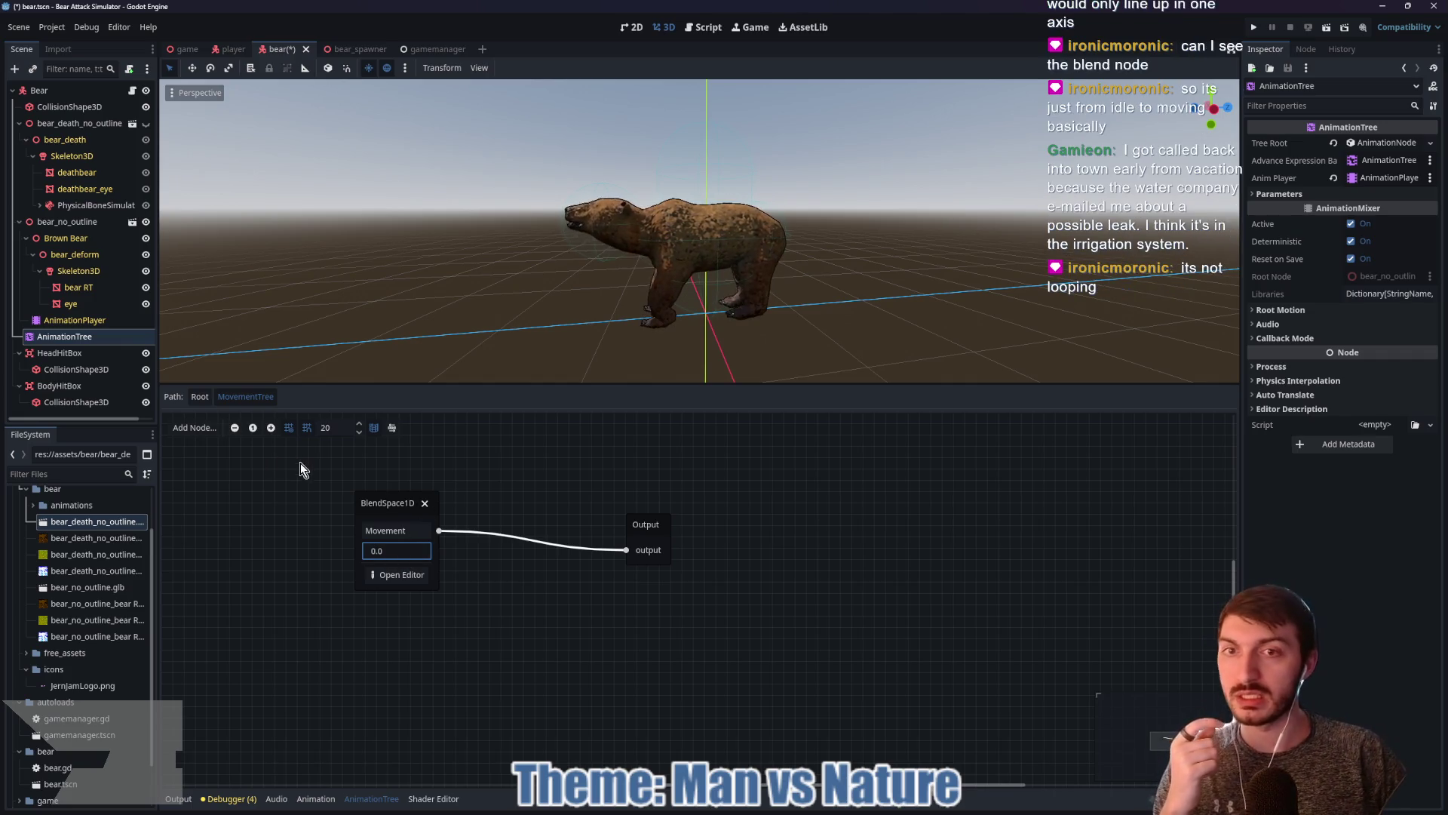
{"action": "left_click", "coordinate": [200, 397]}
{"action": "left_click", "coordinate": [92, 322]}
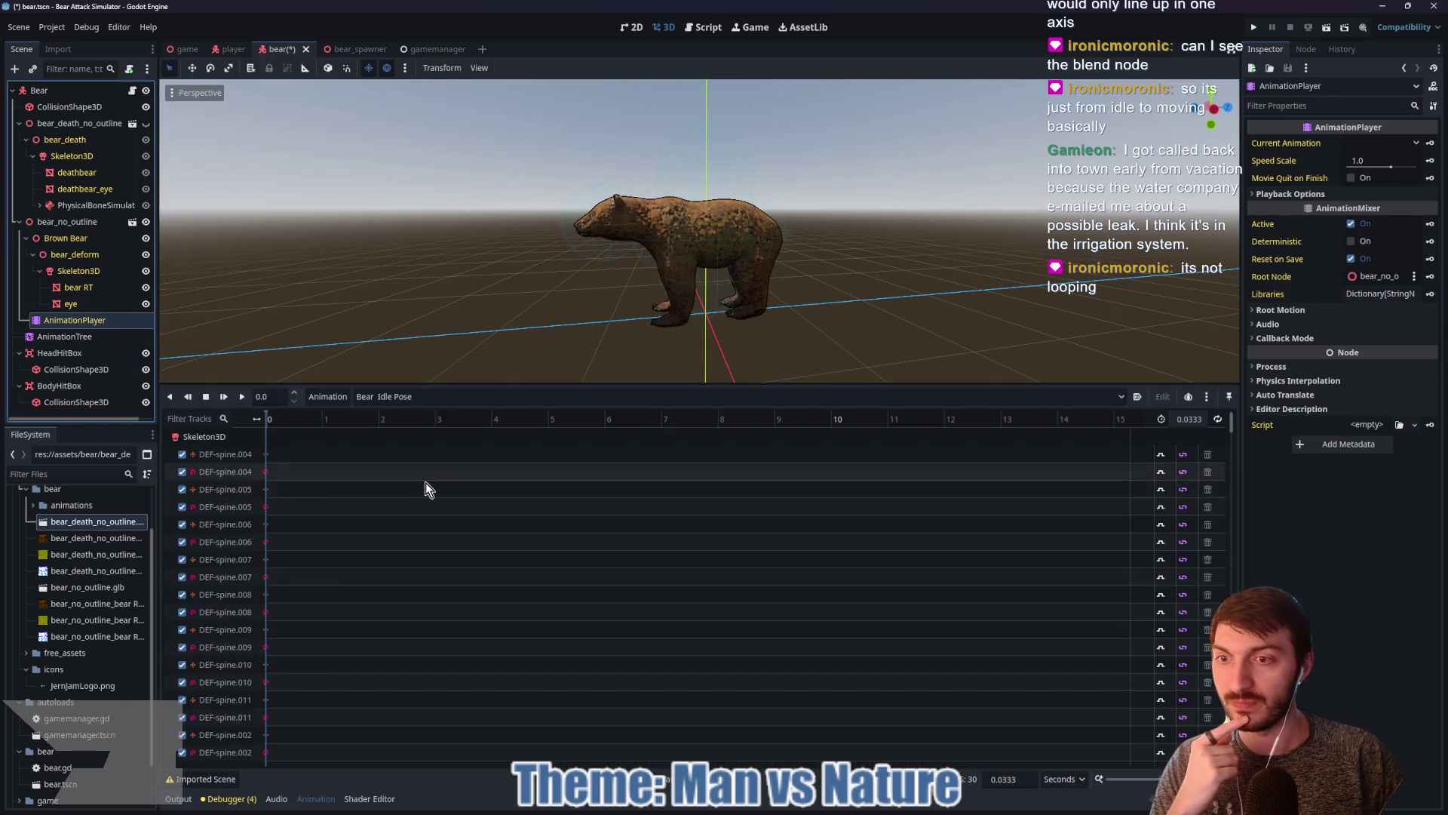
{"action": "left_click", "coordinate": [438, 396]}
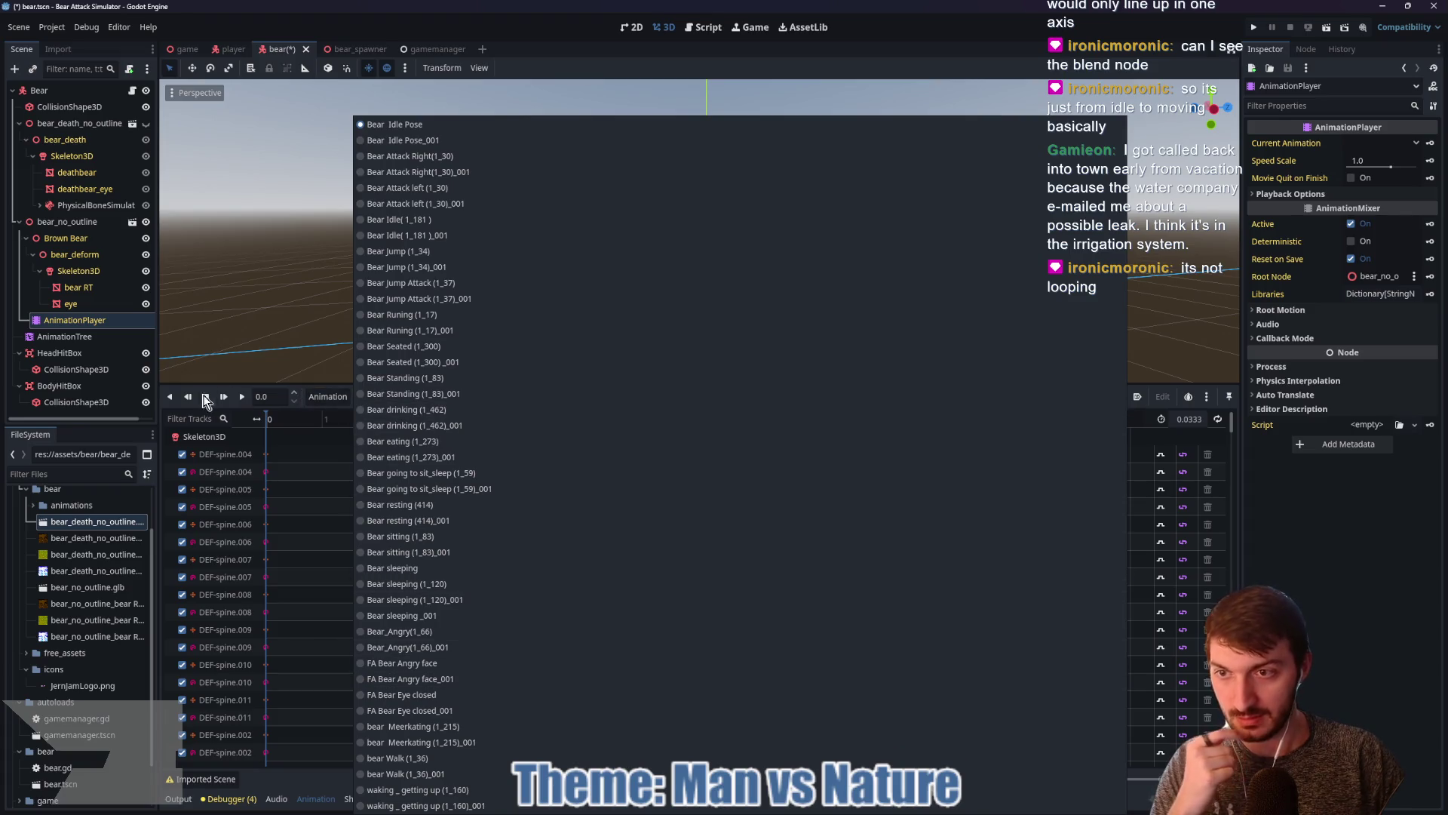
{"action": "left_click", "coordinate": [71, 321]}
{"action": "left_click", "coordinate": [77, 333]}
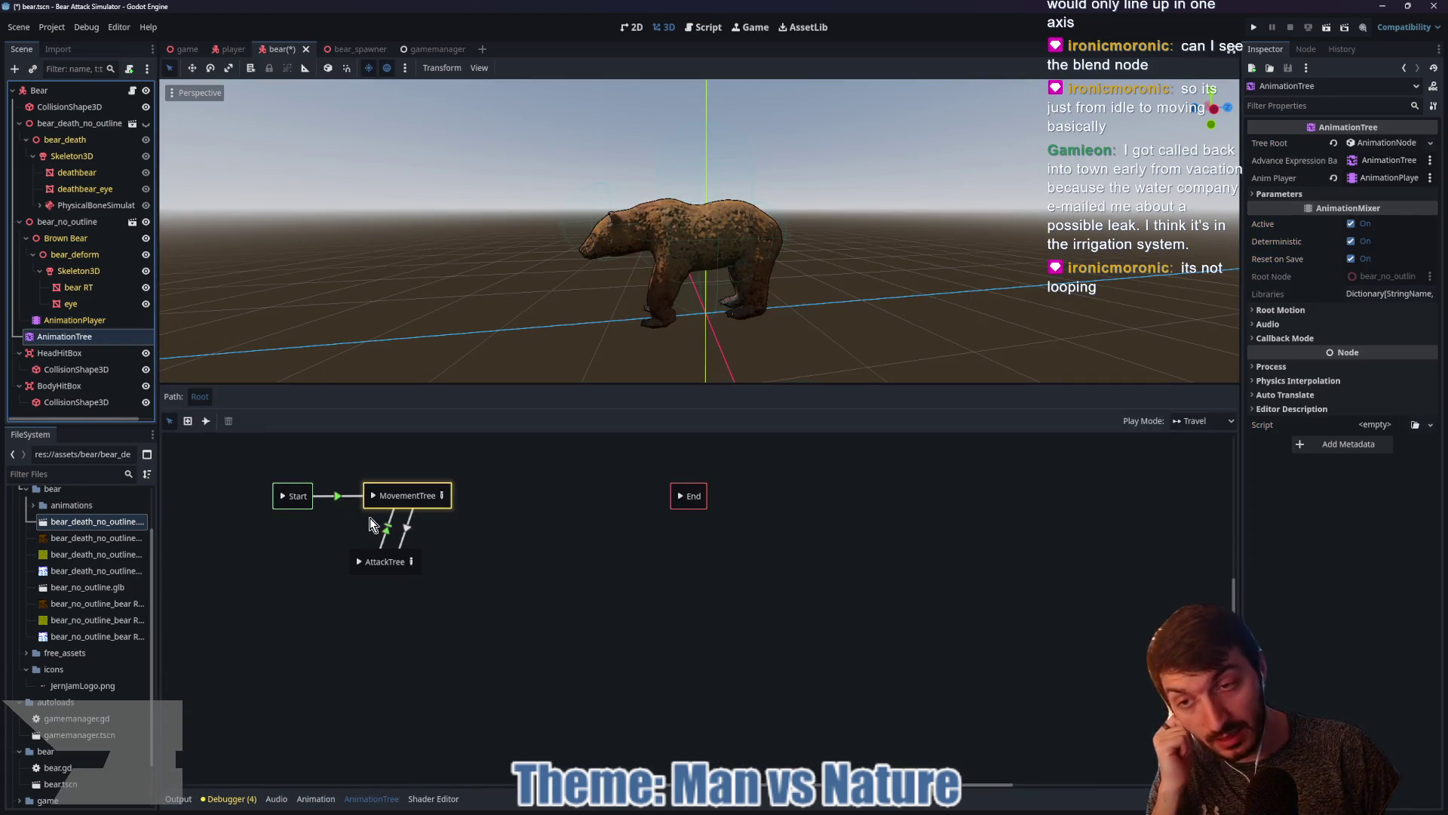
{"action": "left_click", "coordinate": [441, 495]}
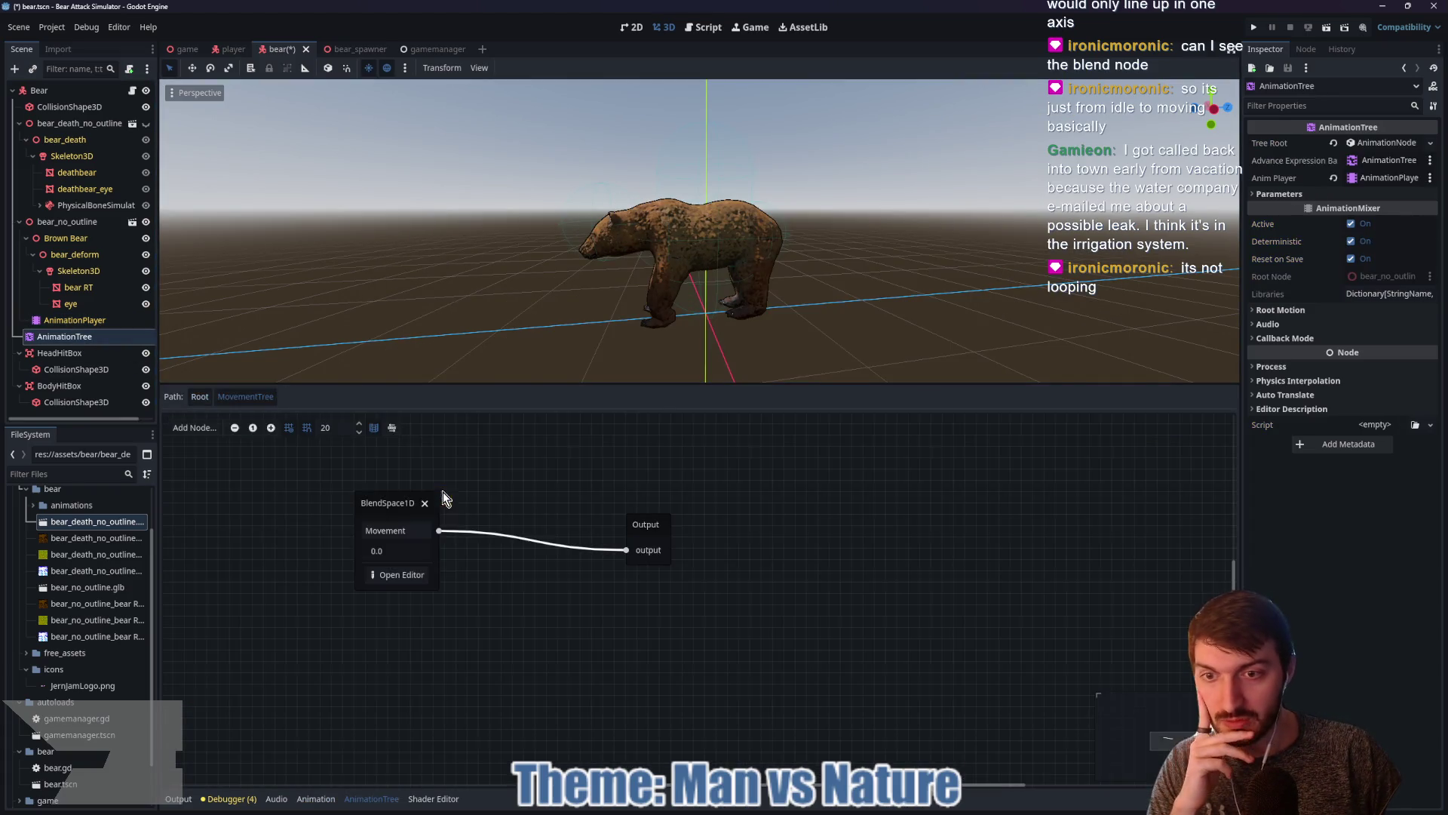
Step: Confirm the Movement blend point at 1.0 plays the running animation, then open bear_death_no_outline.glb import settings
{"action": "left_click", "coordinate": [421, 577]}
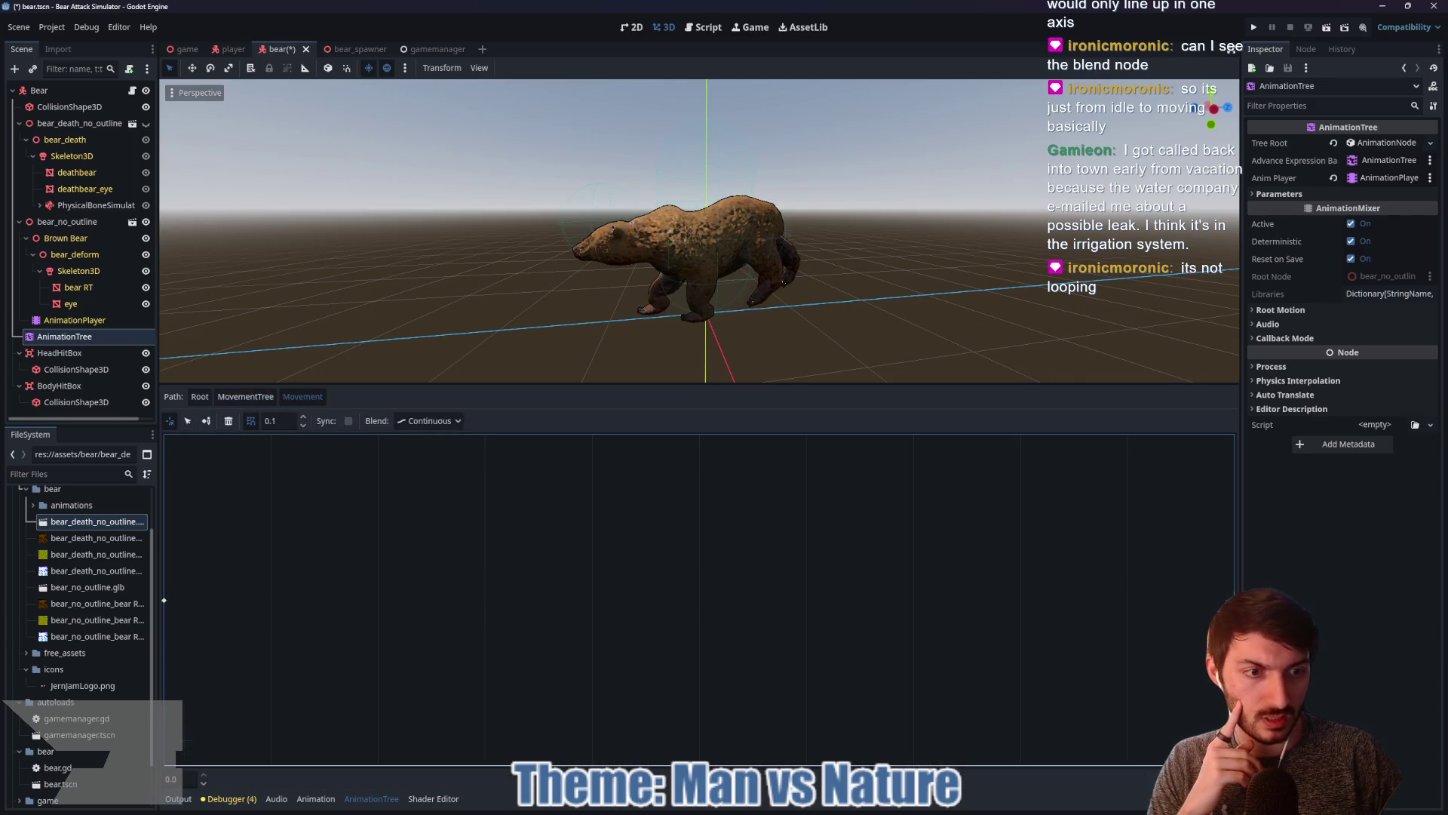
{"action": "left_click", "coordinate": [188, 423]}
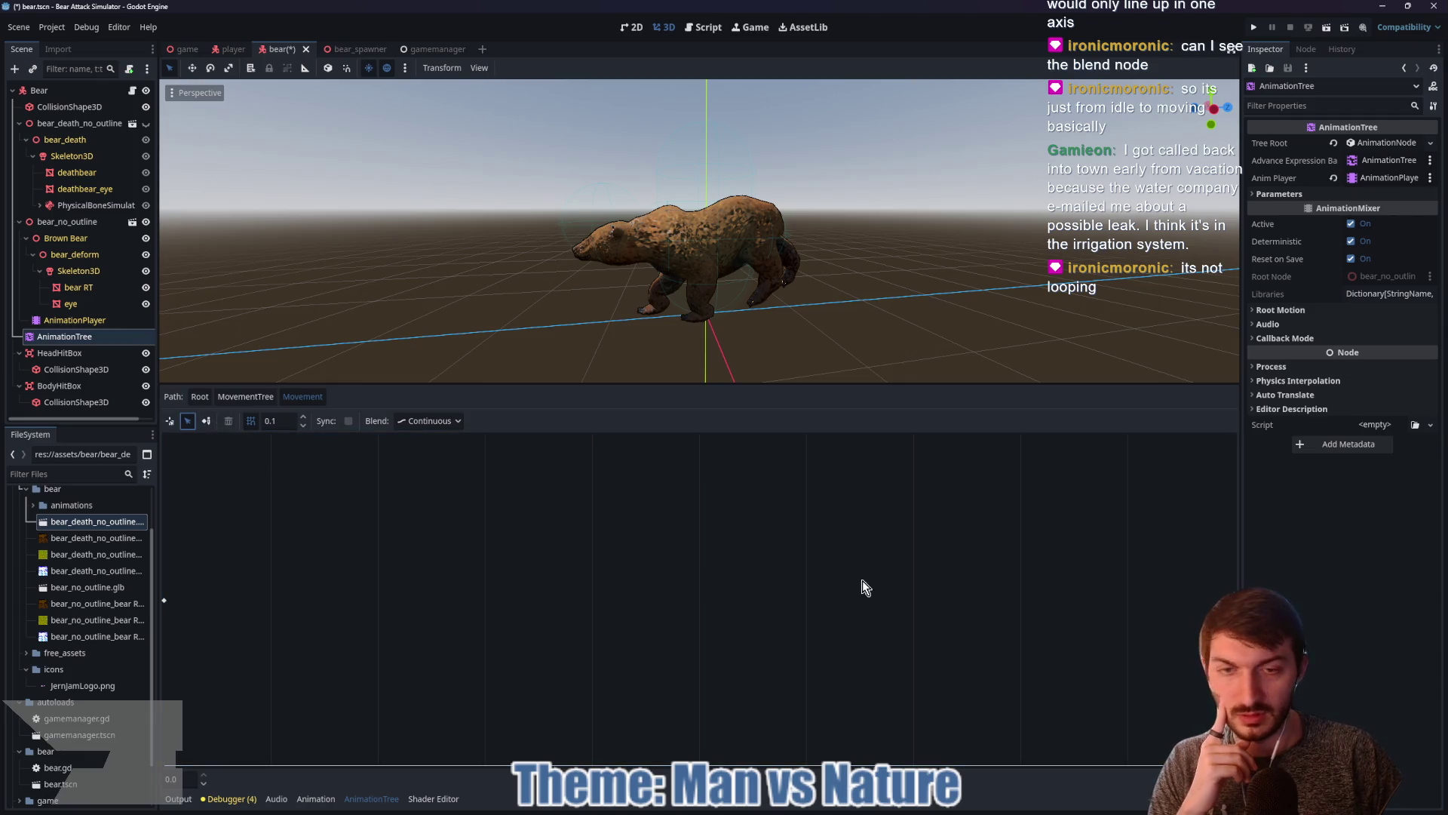
{"action": "left_click", "coordinate": [164, 600]}
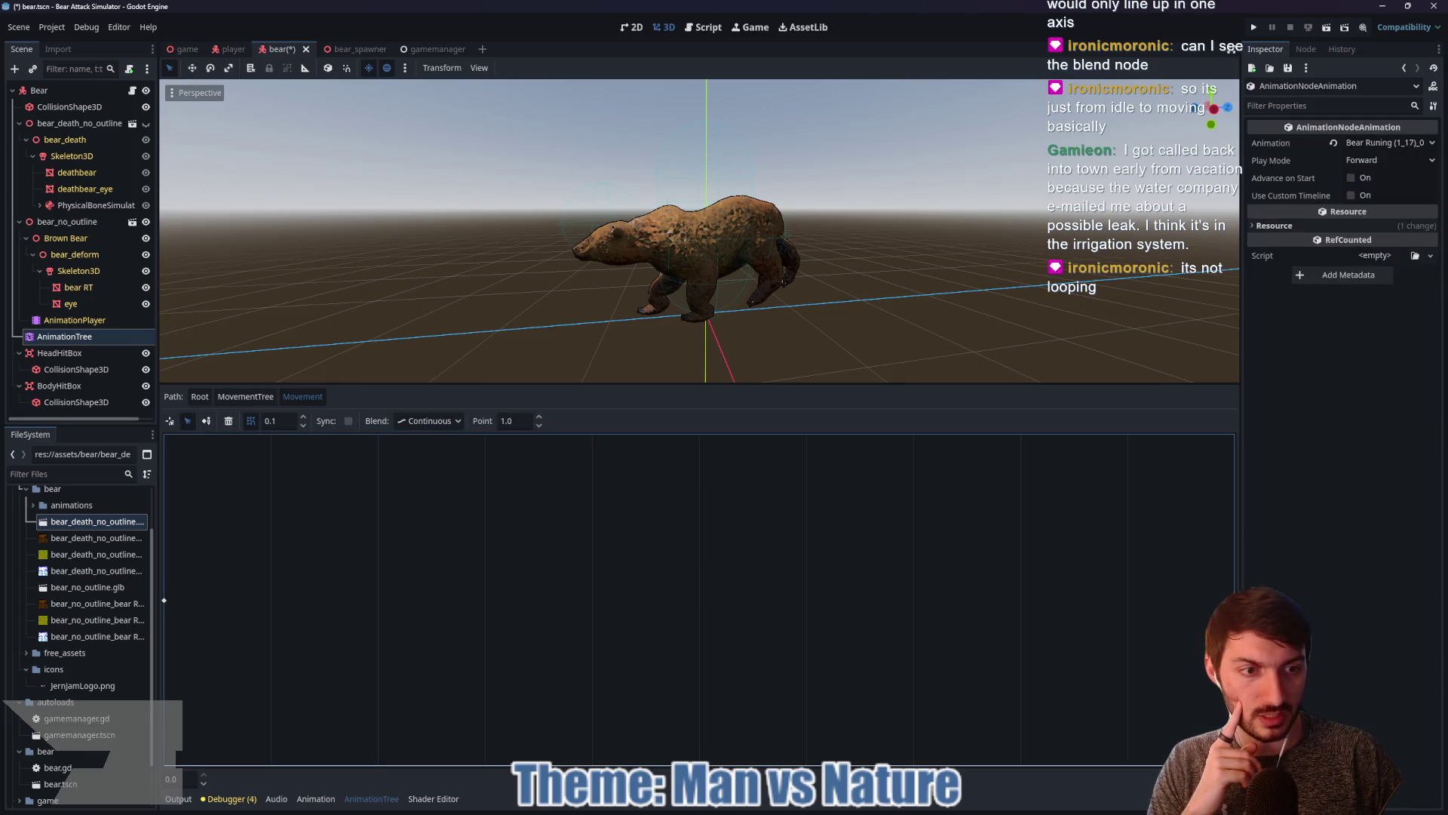
{"action": "left_click", "coordinate": [1428, 147]}
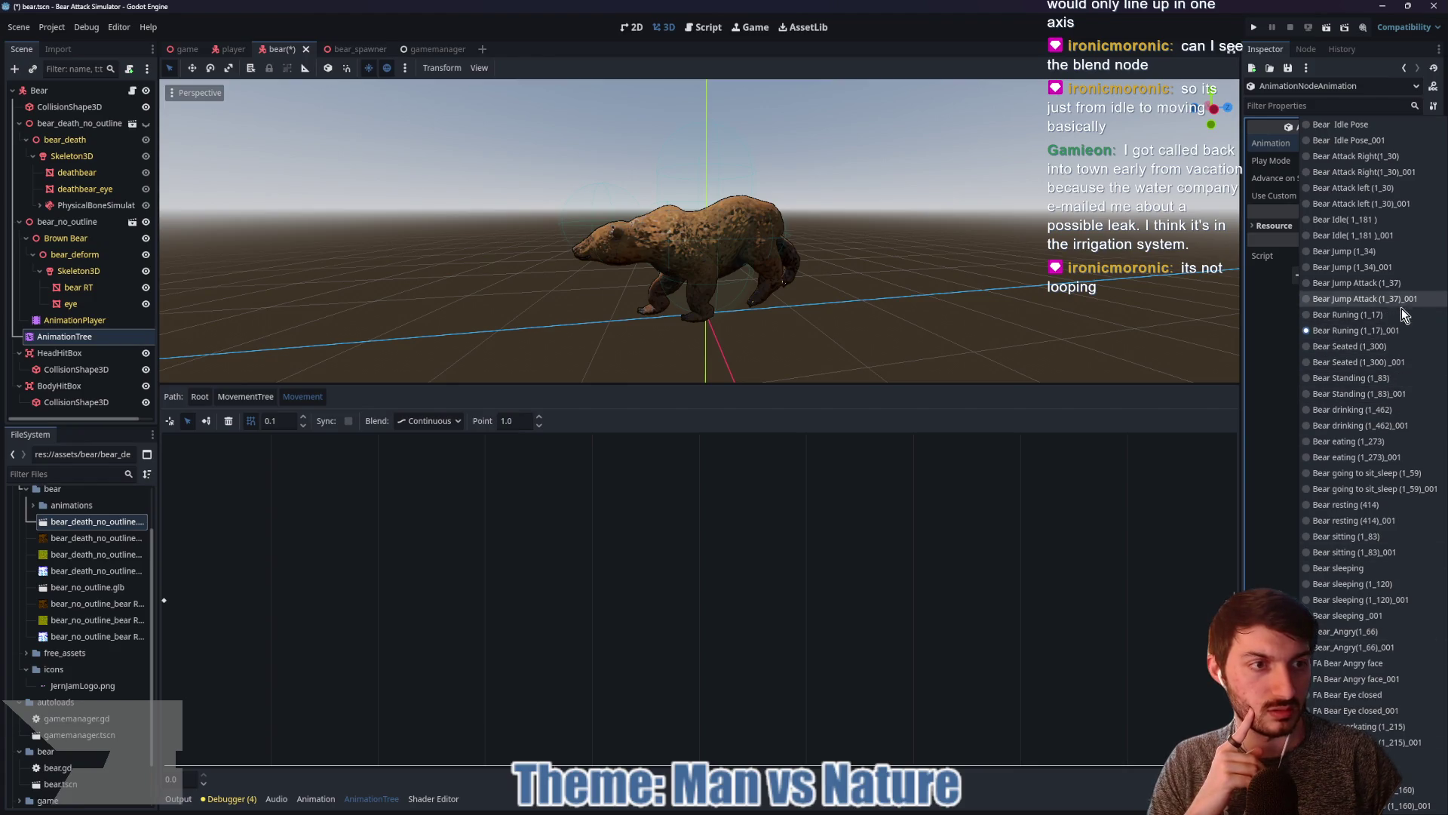
{"action": "left_click", "coordinate": [1413, 328]}
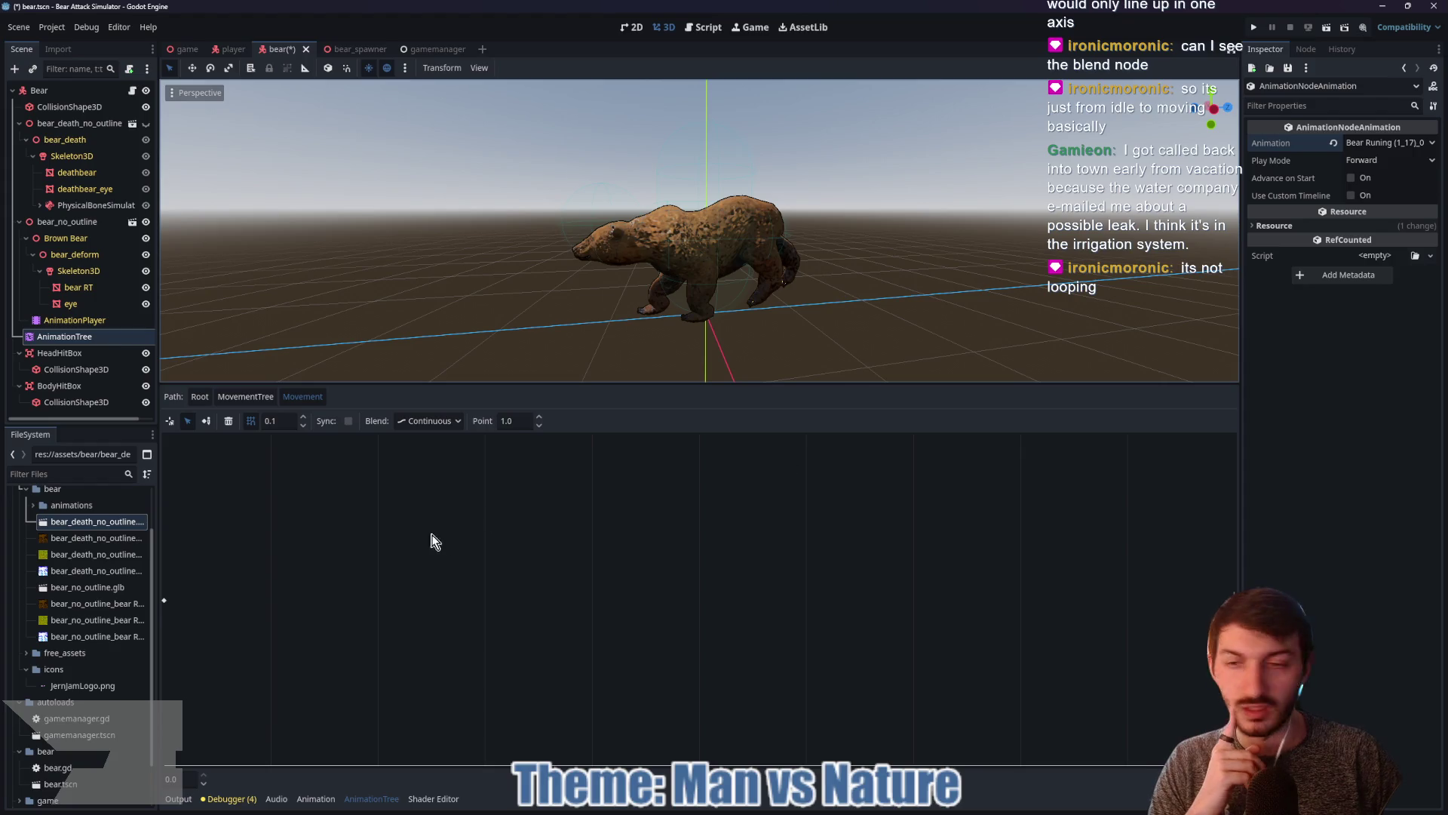
{"action": "double_click", "coordinate": [88, 521]}
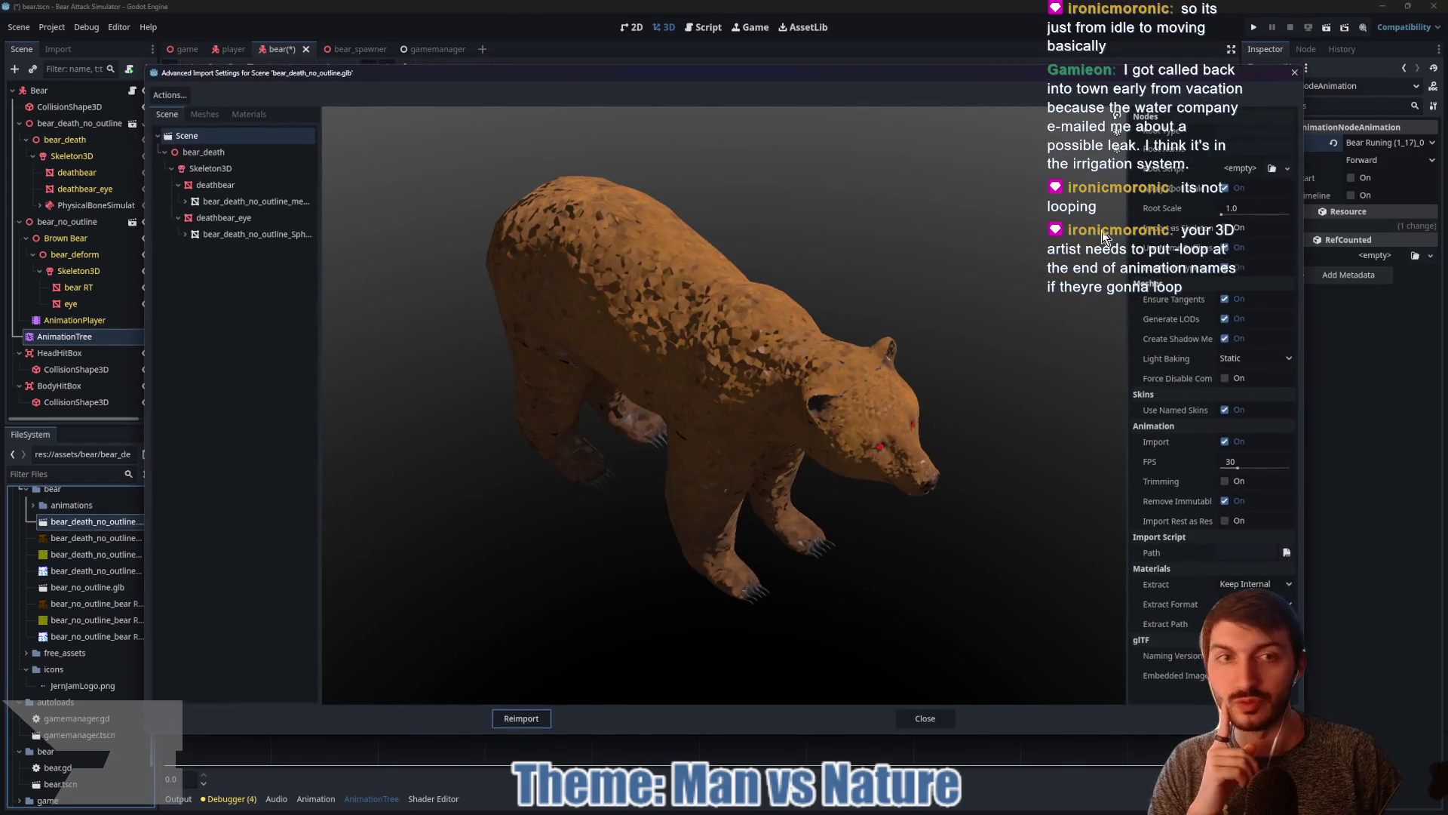
Step: Switch to bear_no_outline.glb's import settings and set the Bear Idle animation to Linear loop
{"action": "left_click", "coordinate": [1295, 72]}
{"action": "double_click", "coordinate": [66, 587]}
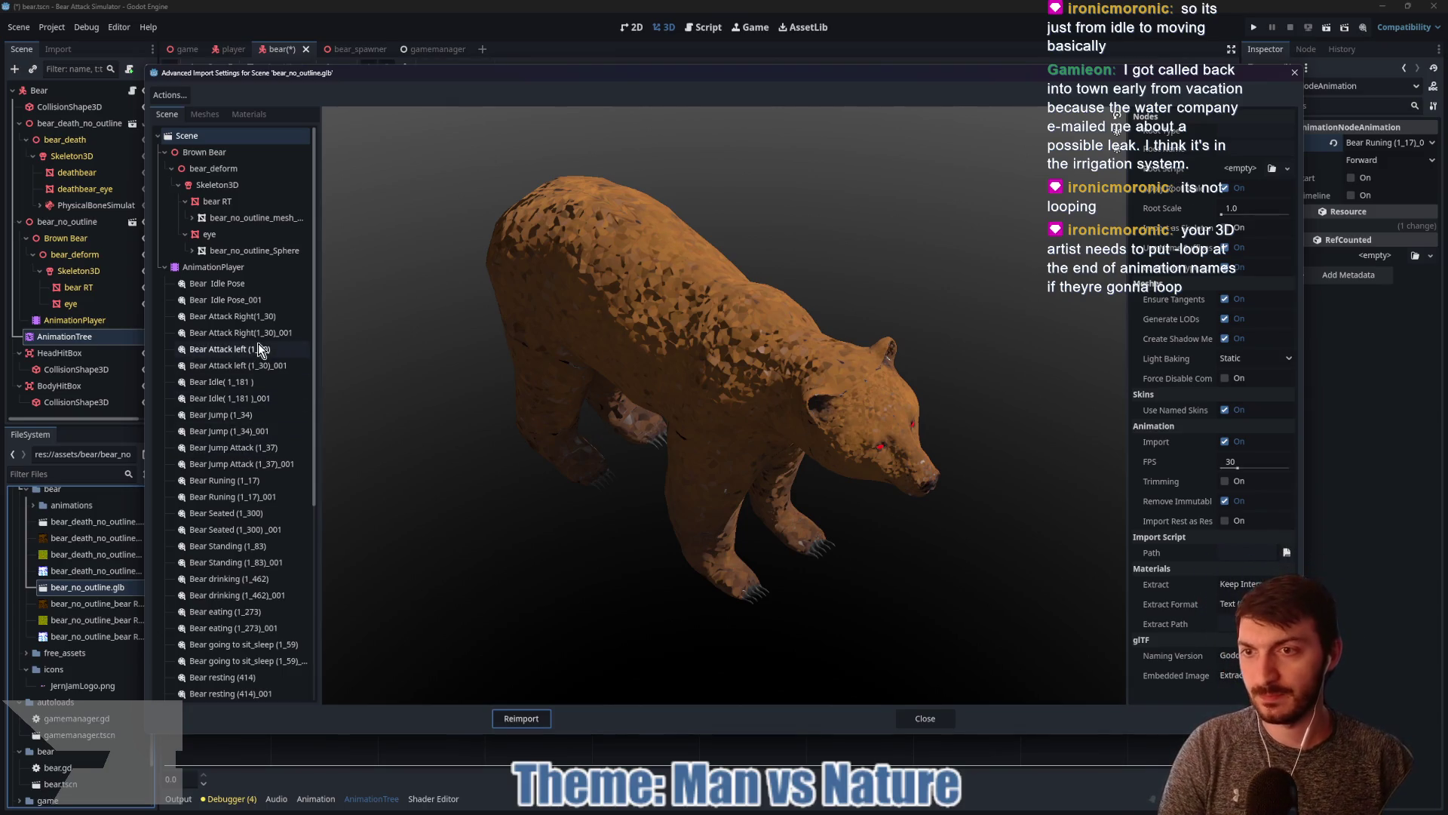
{"action": "scroll", "coordinate": [283, 371], "scroll_direction": "down", "scroll_amount": 3}
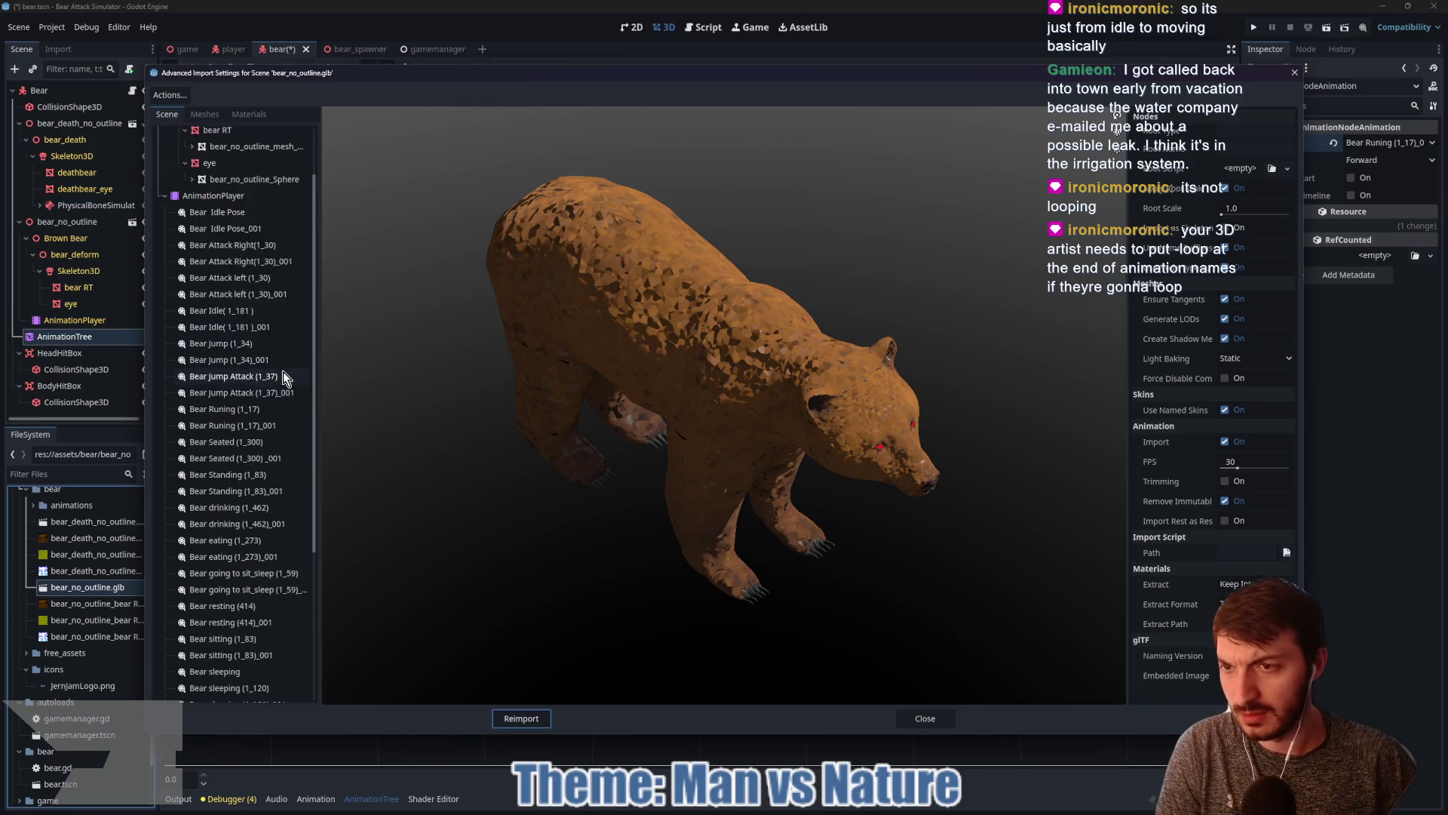
{"action": "left_click", "coordinate": [255, 259]}
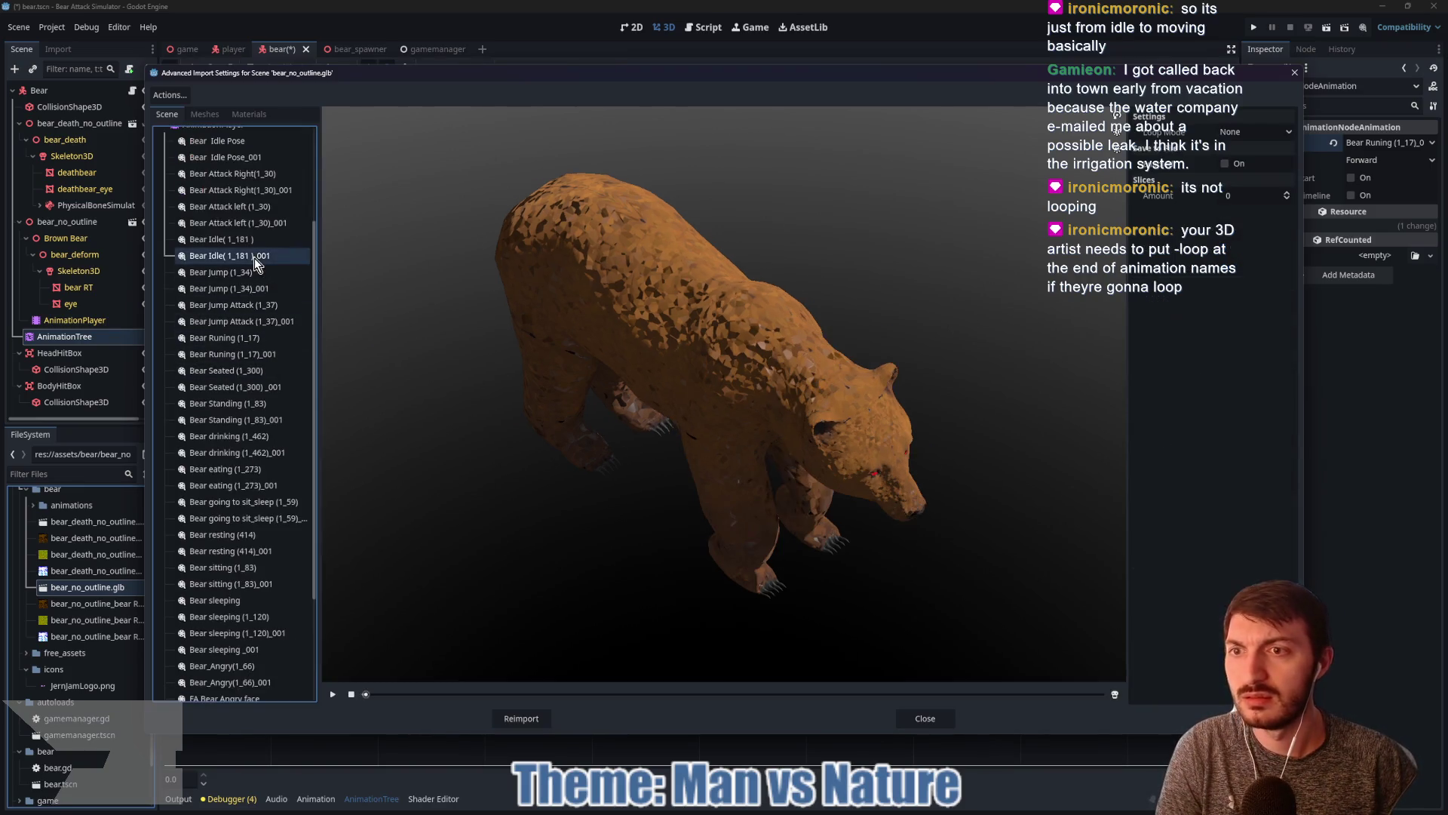
{"action": "left_click", "coordinate": [1246, 130]}
{"action": "left_click", "coordinate": [1251, 170]}
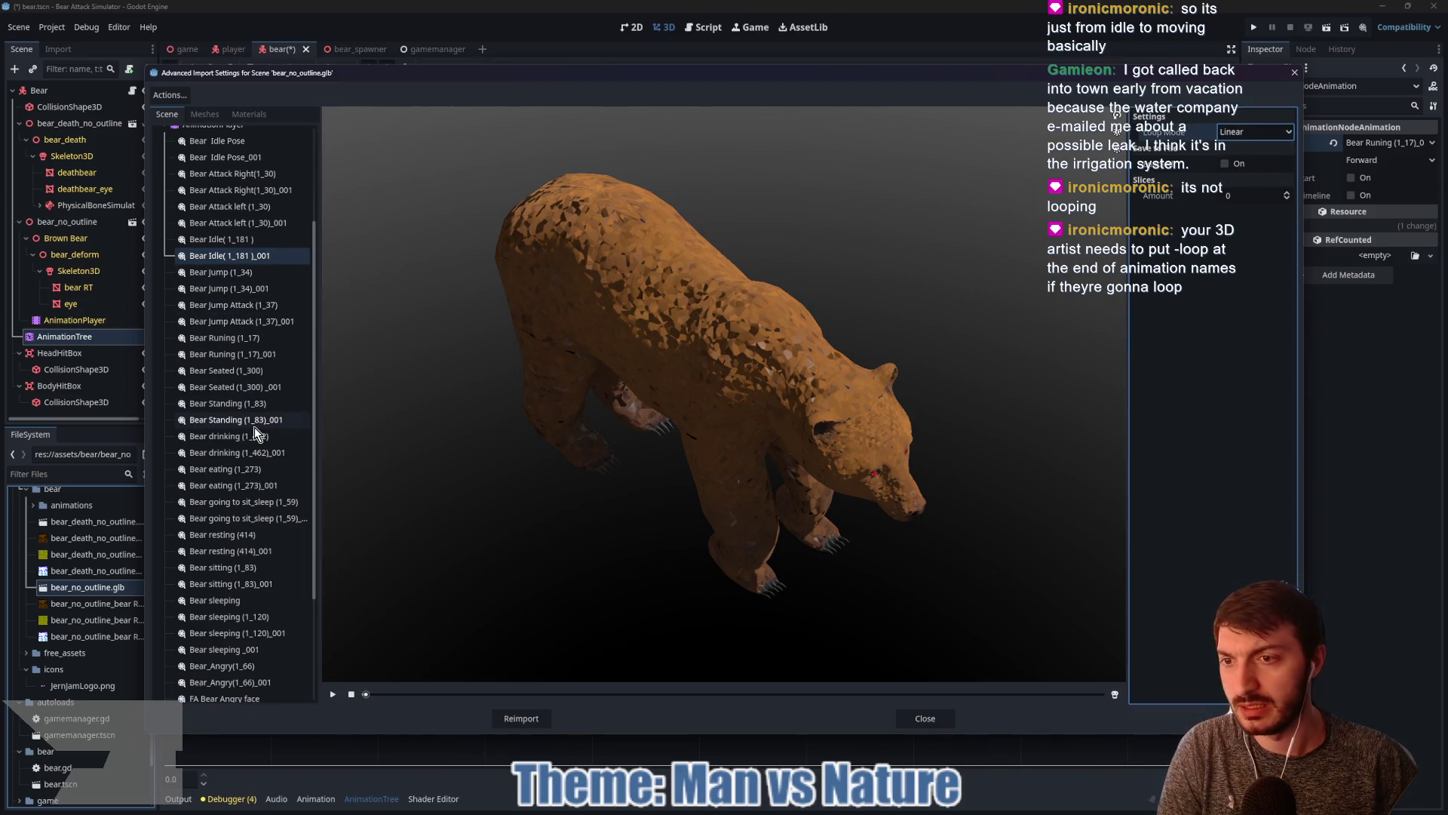
Step: Set the Walk and Running animations to Linear loop and reimport the model
{"action": "scroll", "coordinate": [261, 595], "scroll_direction": "down", "scroll_amount": 3}
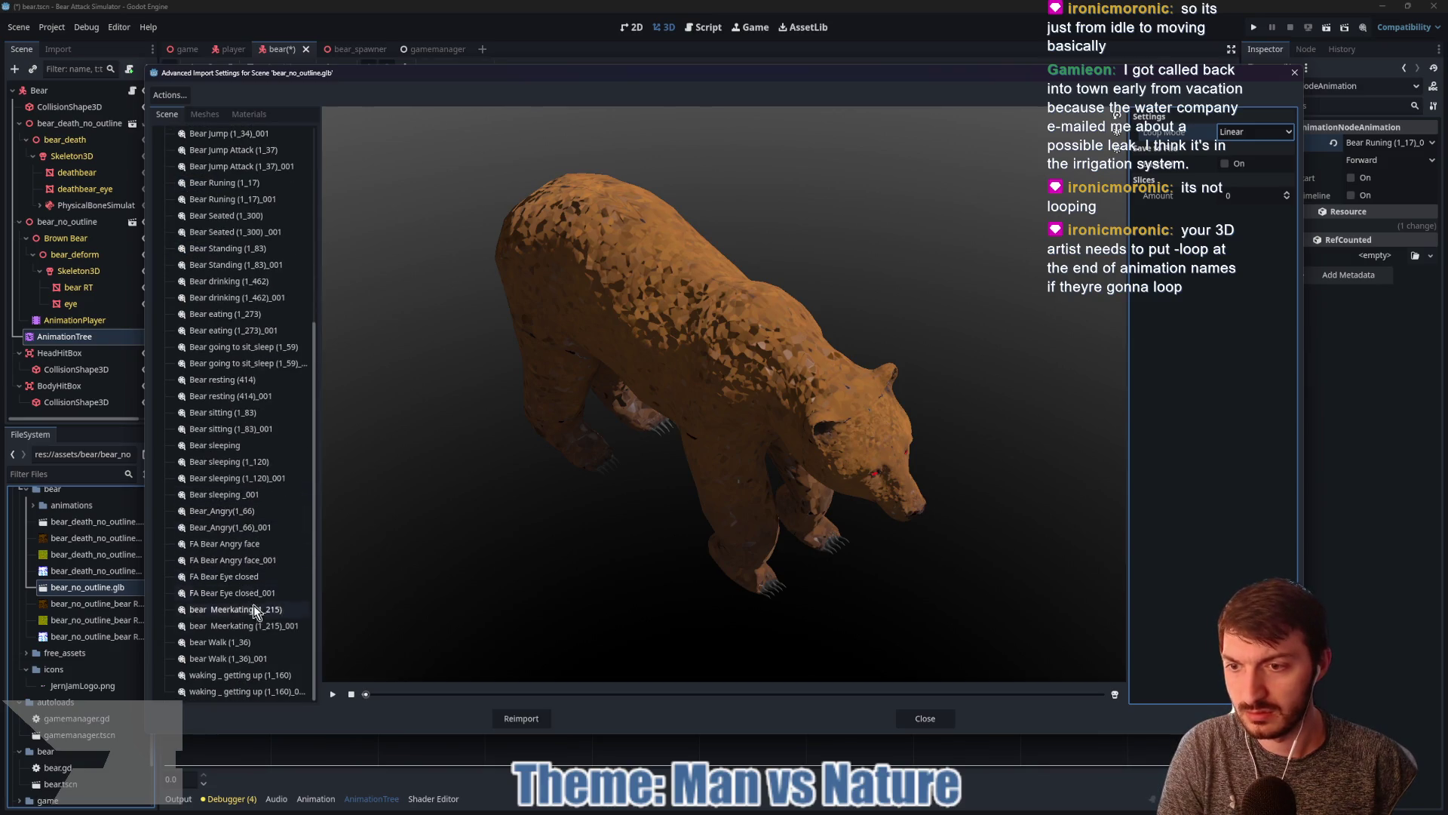
{"action": "left_click", "coordinate": [261, 642]}
{"action": "left_click", "coordinate": [226, 658]}
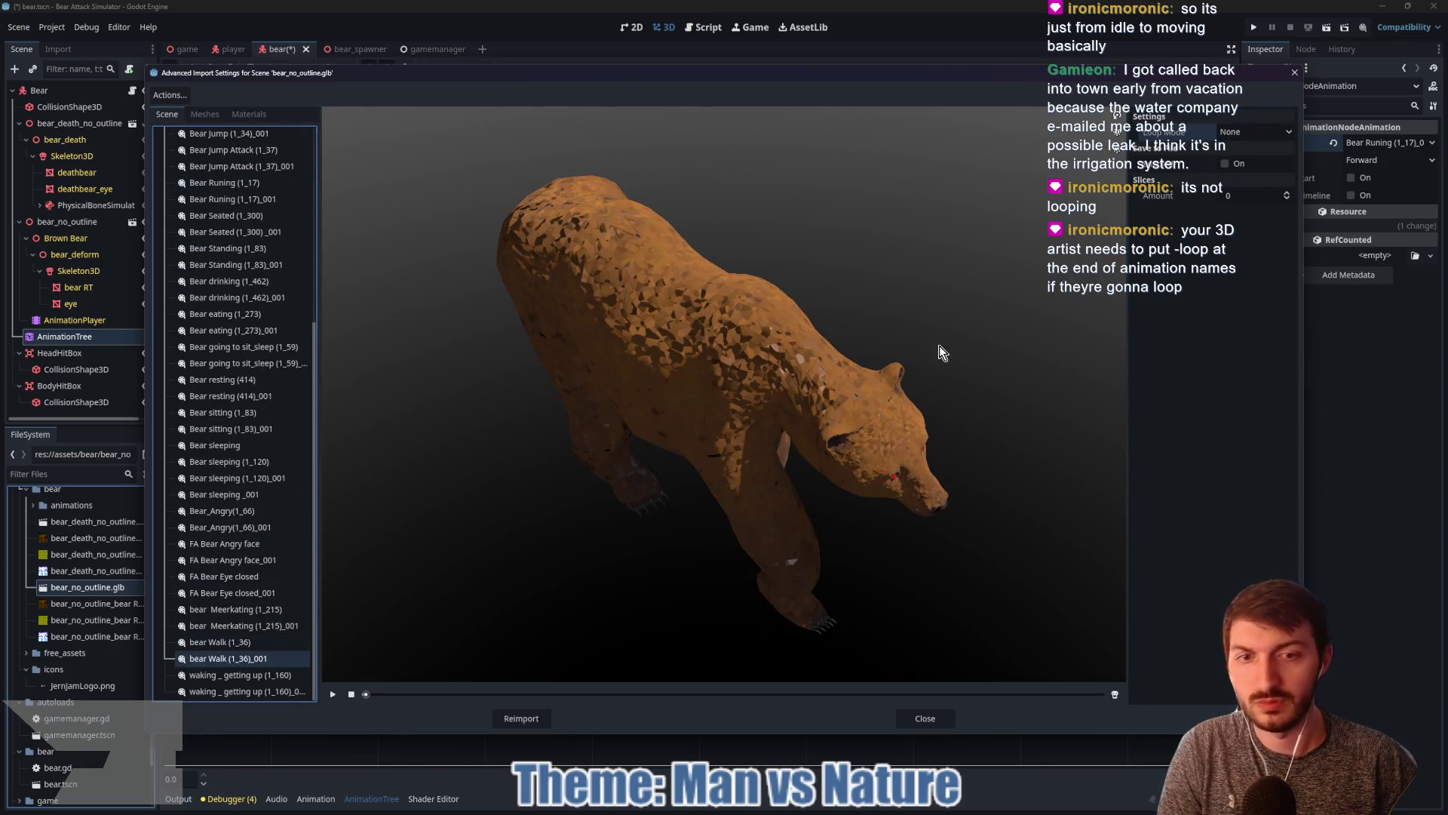
{"action": "left_click", "coordinate": [1256, 134]}
{"action": "left_click", "coordinate": [1257, 165]}
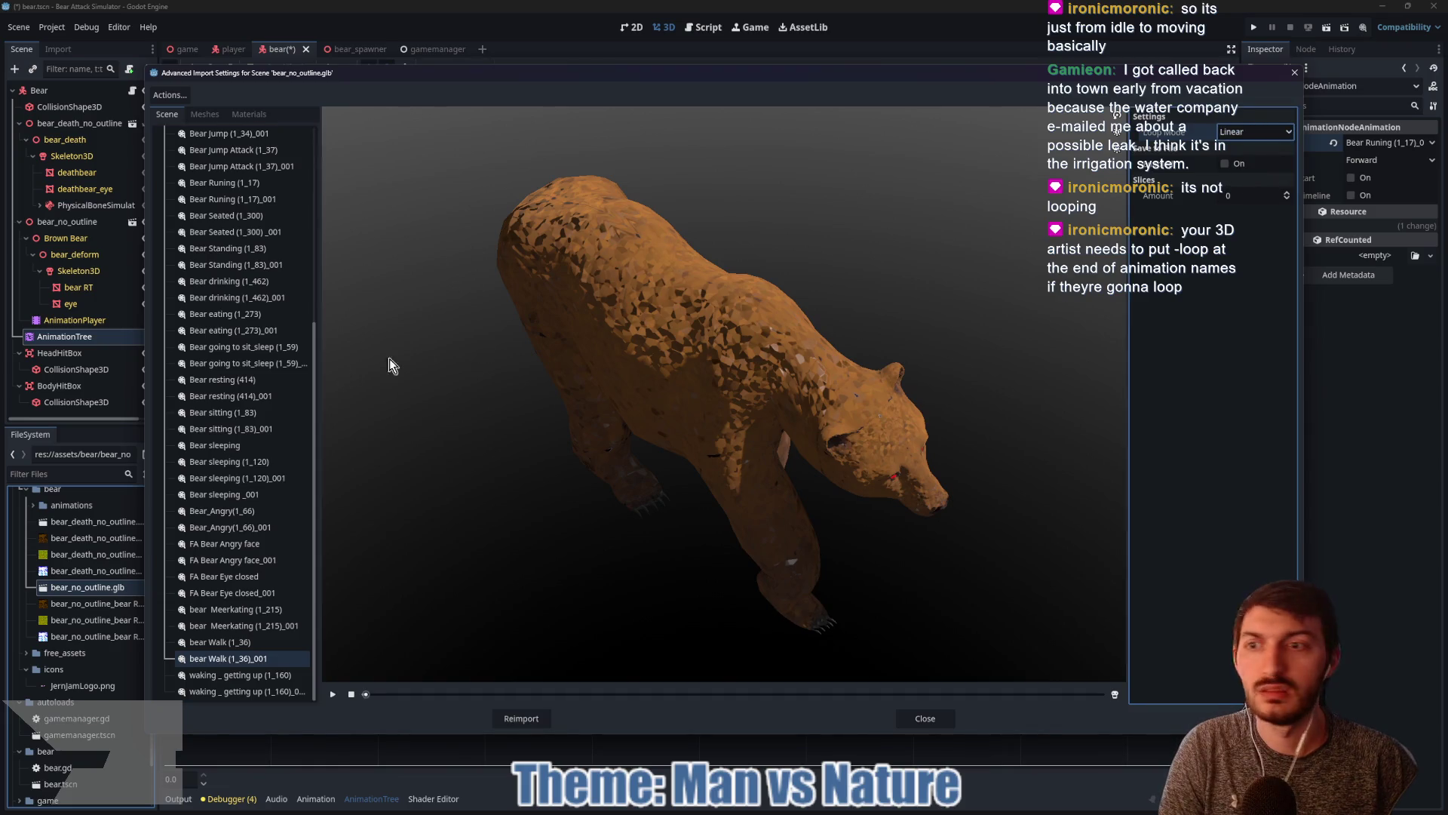
{"action": "scroll", "coordinate": [243, 385], "scroll_direction": "up", "scroll_amount": 10}
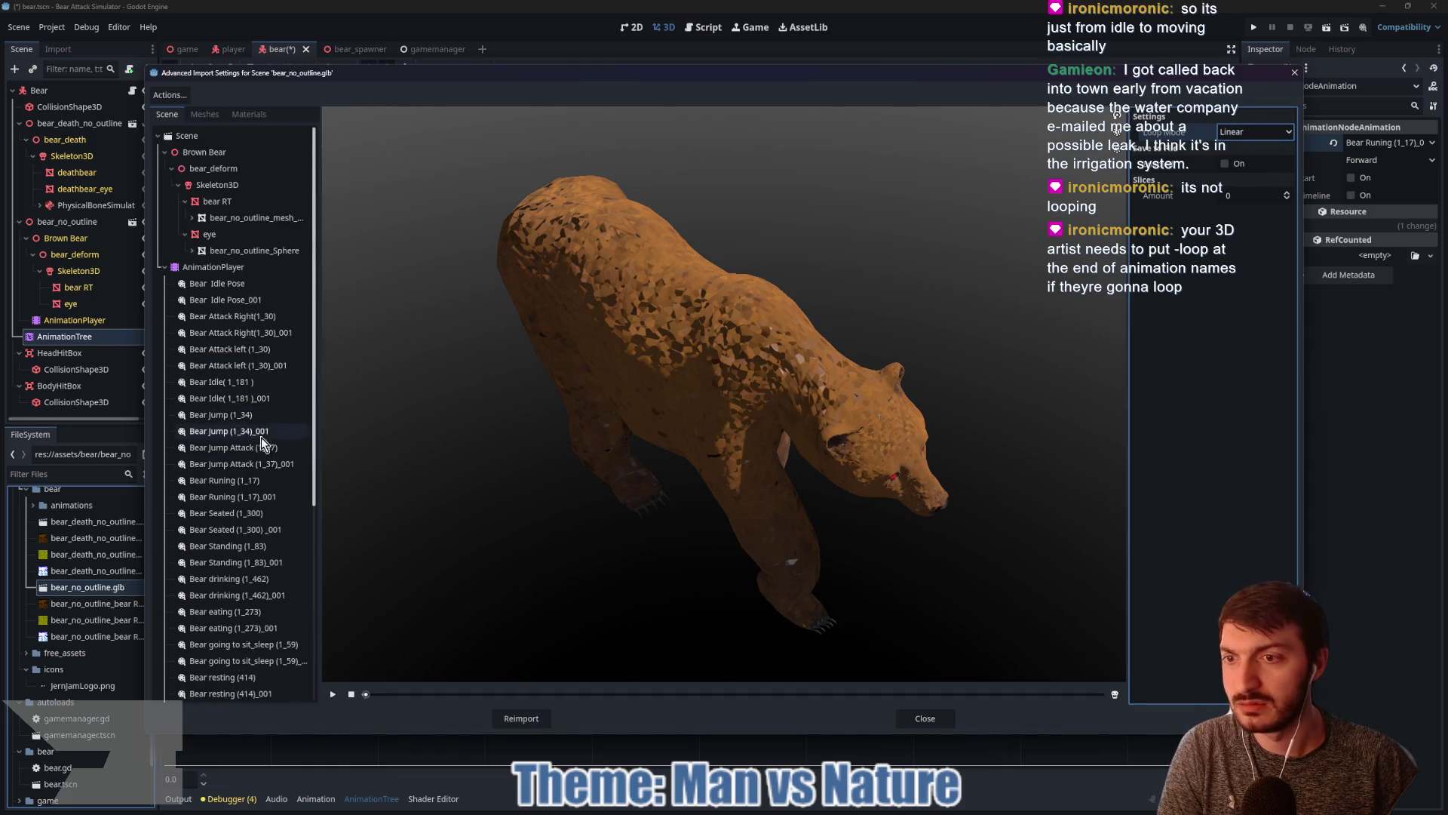
{"action": "left_click", "coordinate": [249, 496]}
{"action": "left_click", "coordinate": [1240, 131]}
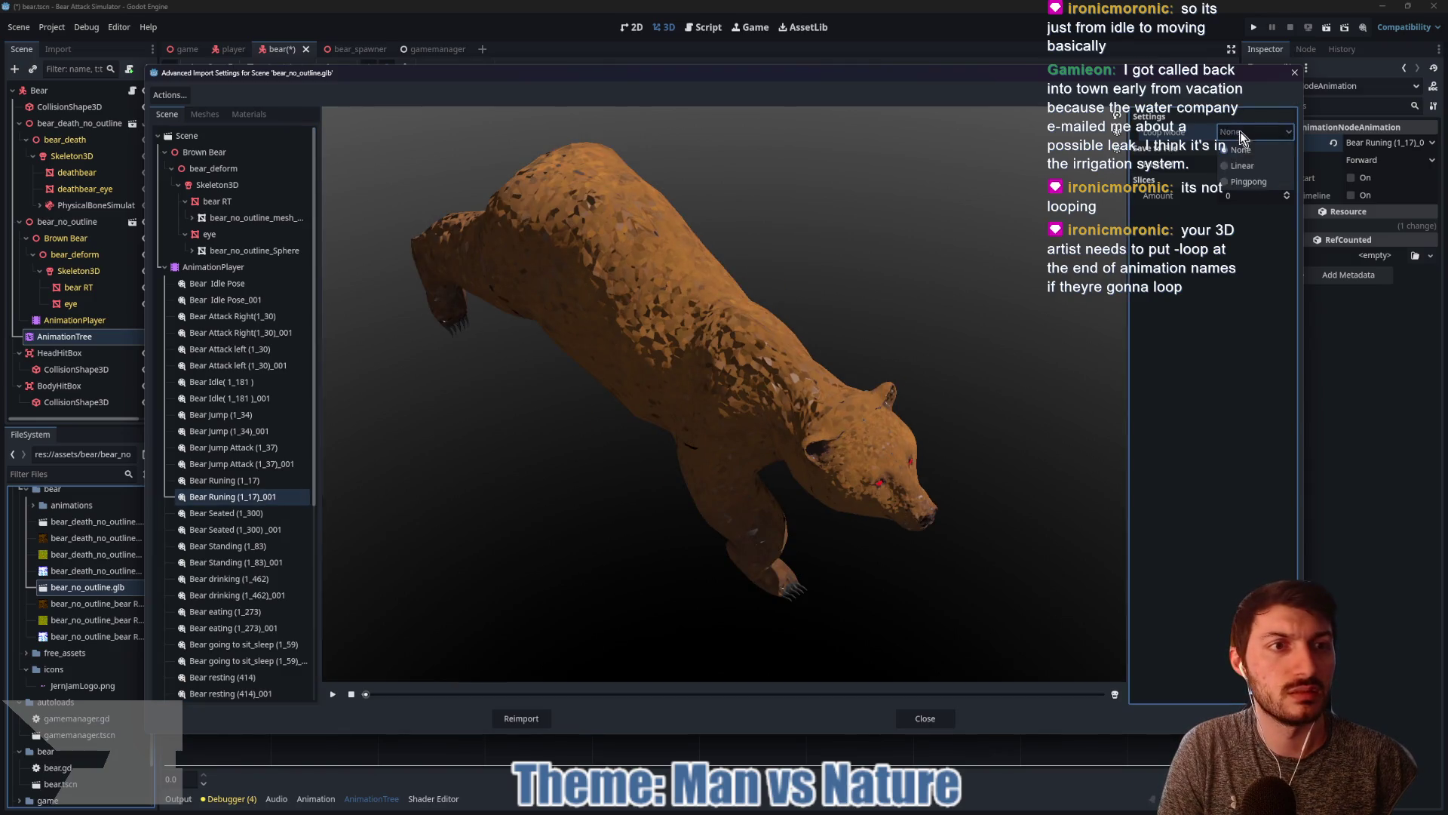
{"action": "left_click", "coordinate": [1256, 167]}
{"action": "left_click", "coordinate": [521, 718]}
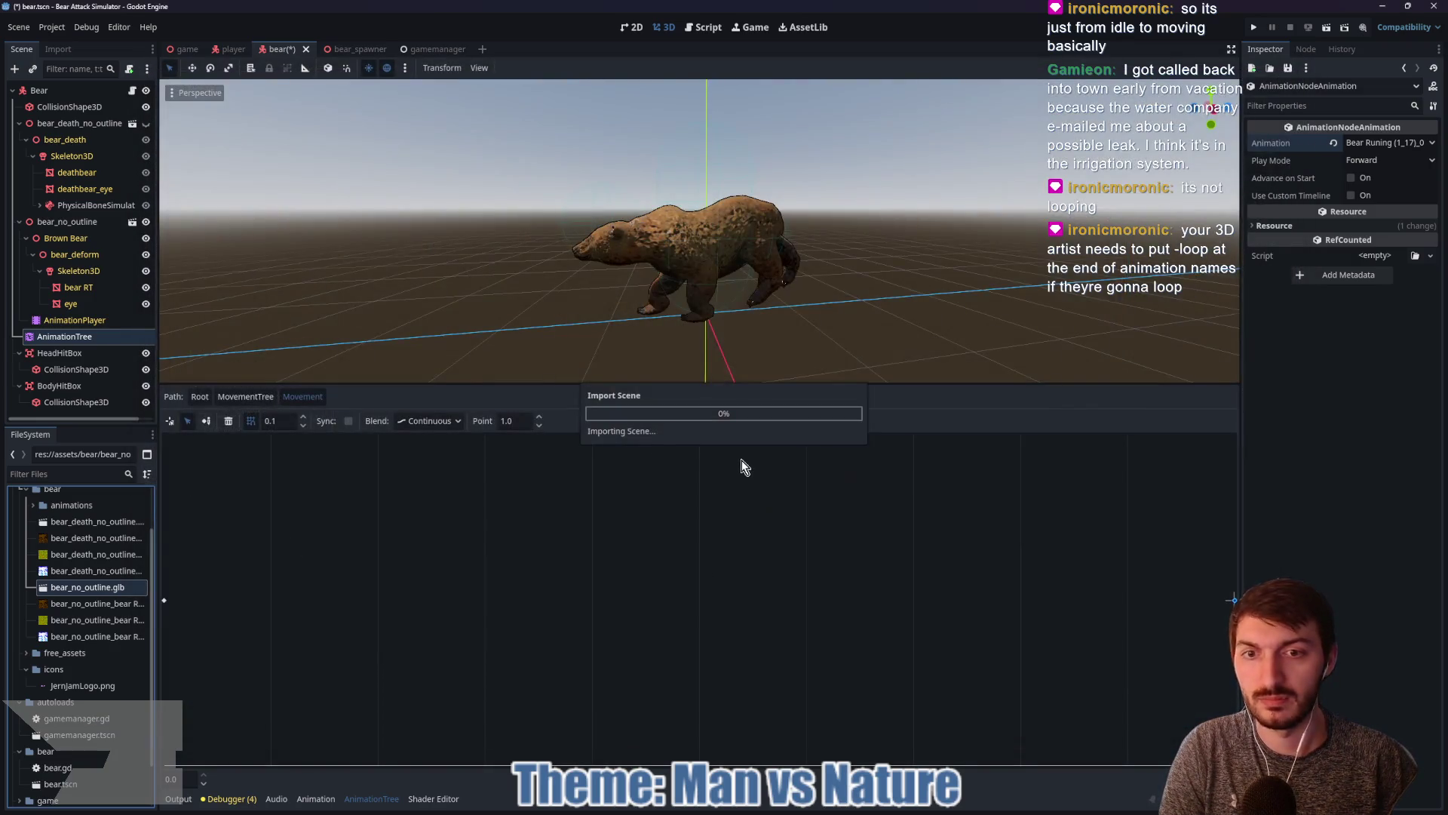
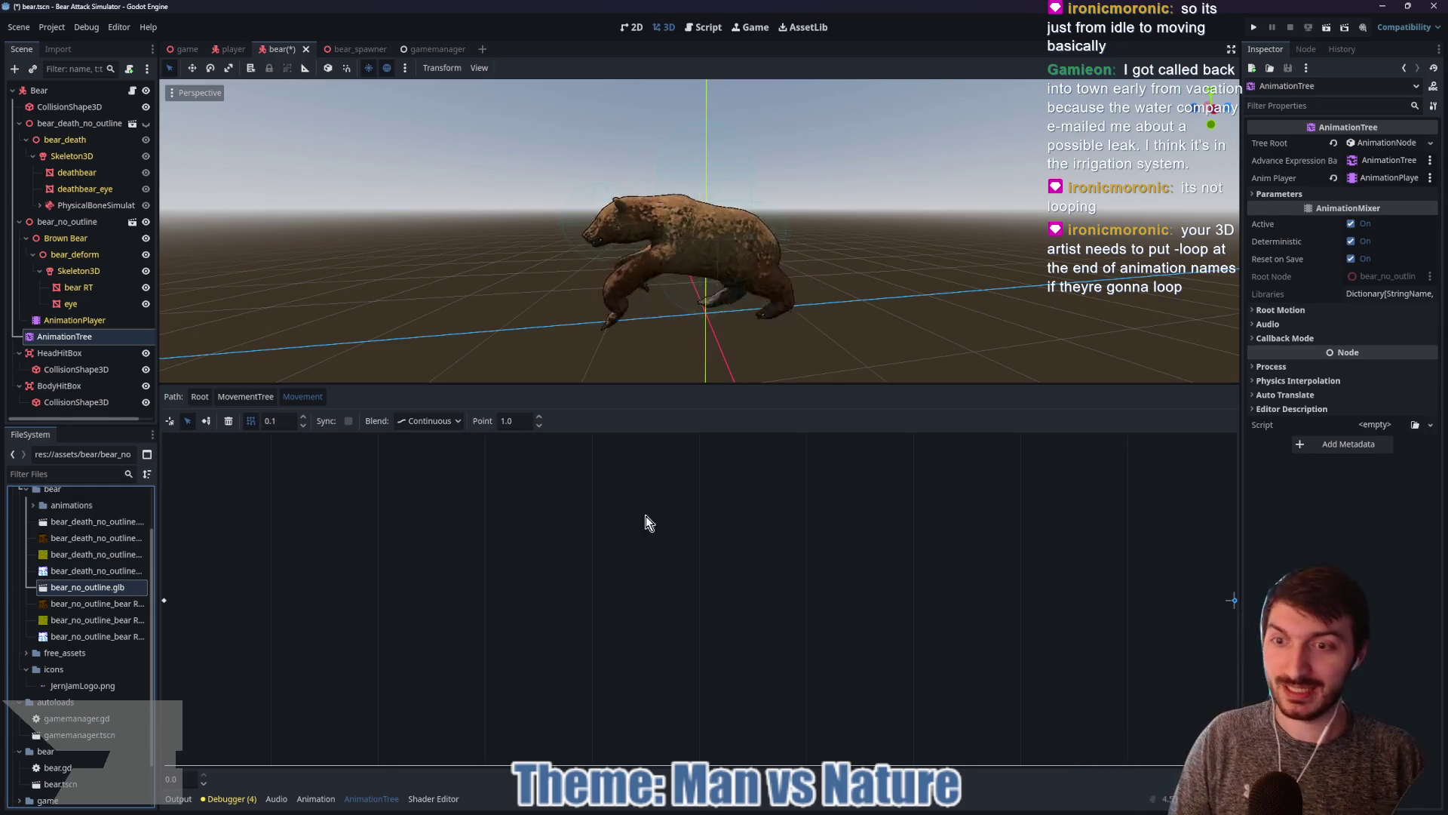
Step: Reset the MovementTree's Movement blend value to 0.0 and save bear.tscn
{"action": "left_click", "coordinate": [245, 397]}
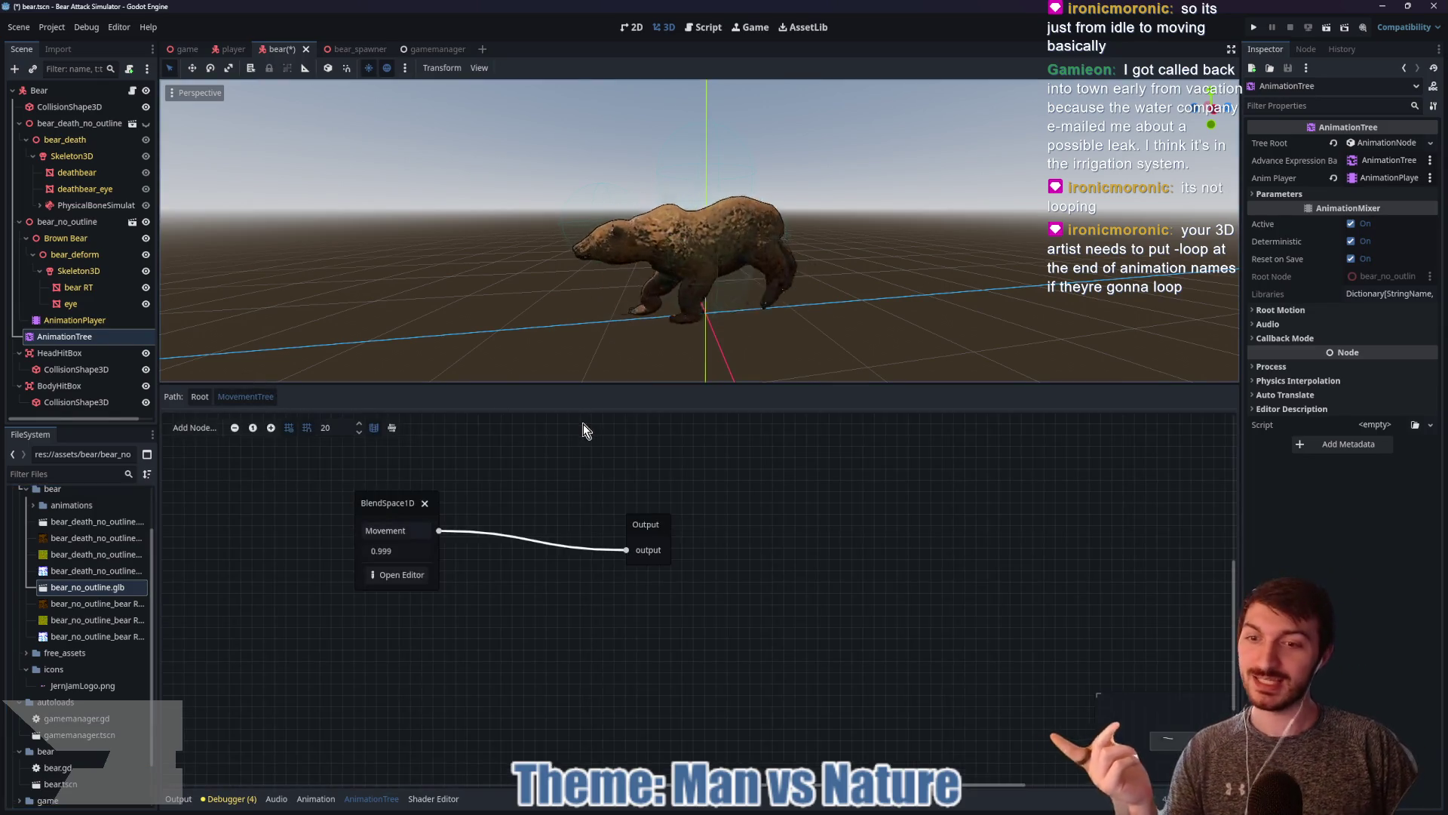
{"action": "left_click", "coordinate": [404, 551]}
{"action": "type", "text": "0"}
{"action": "key", "text": "Return"}
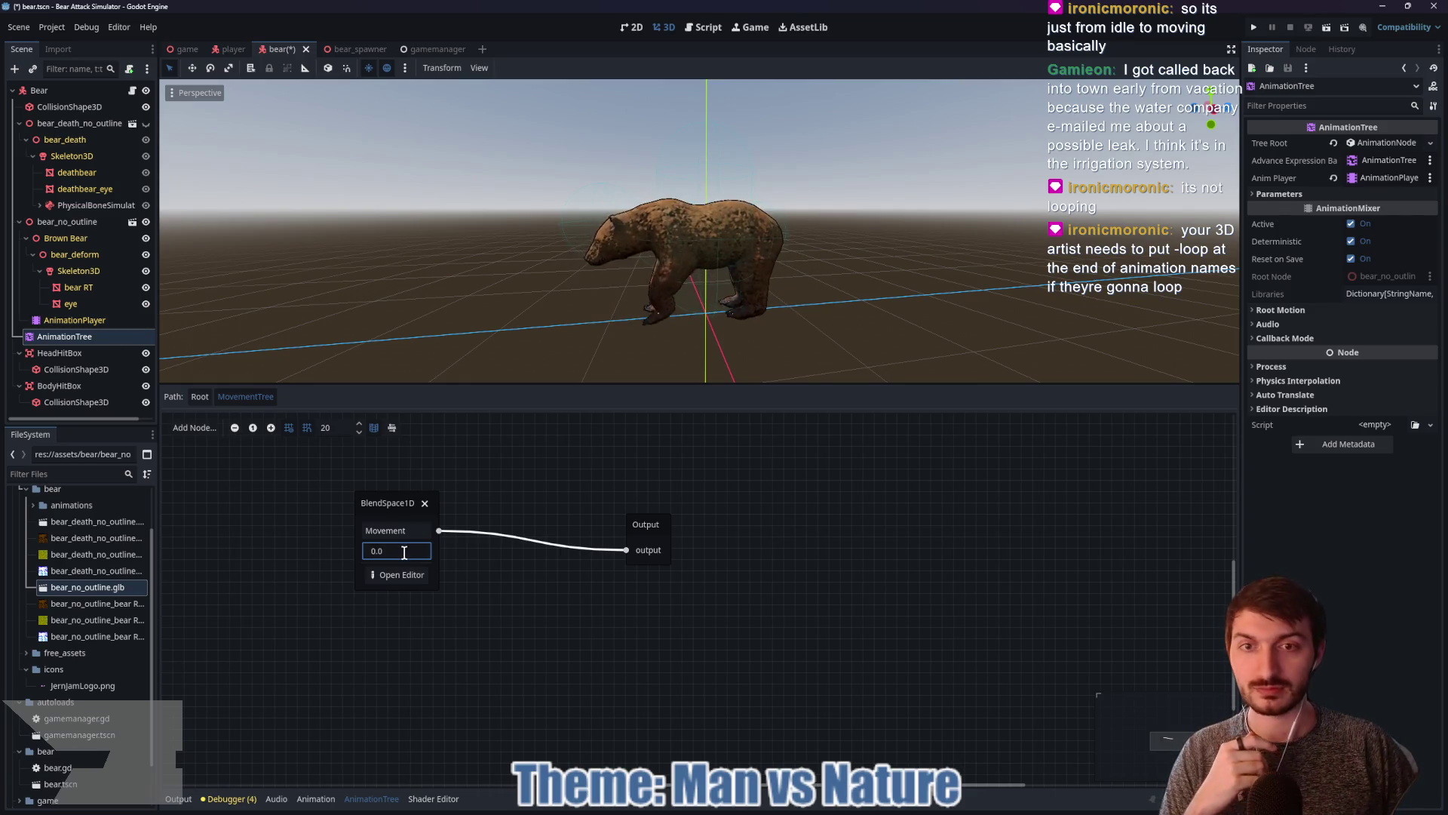
{"action": "key", "text": "ctrl+s"}
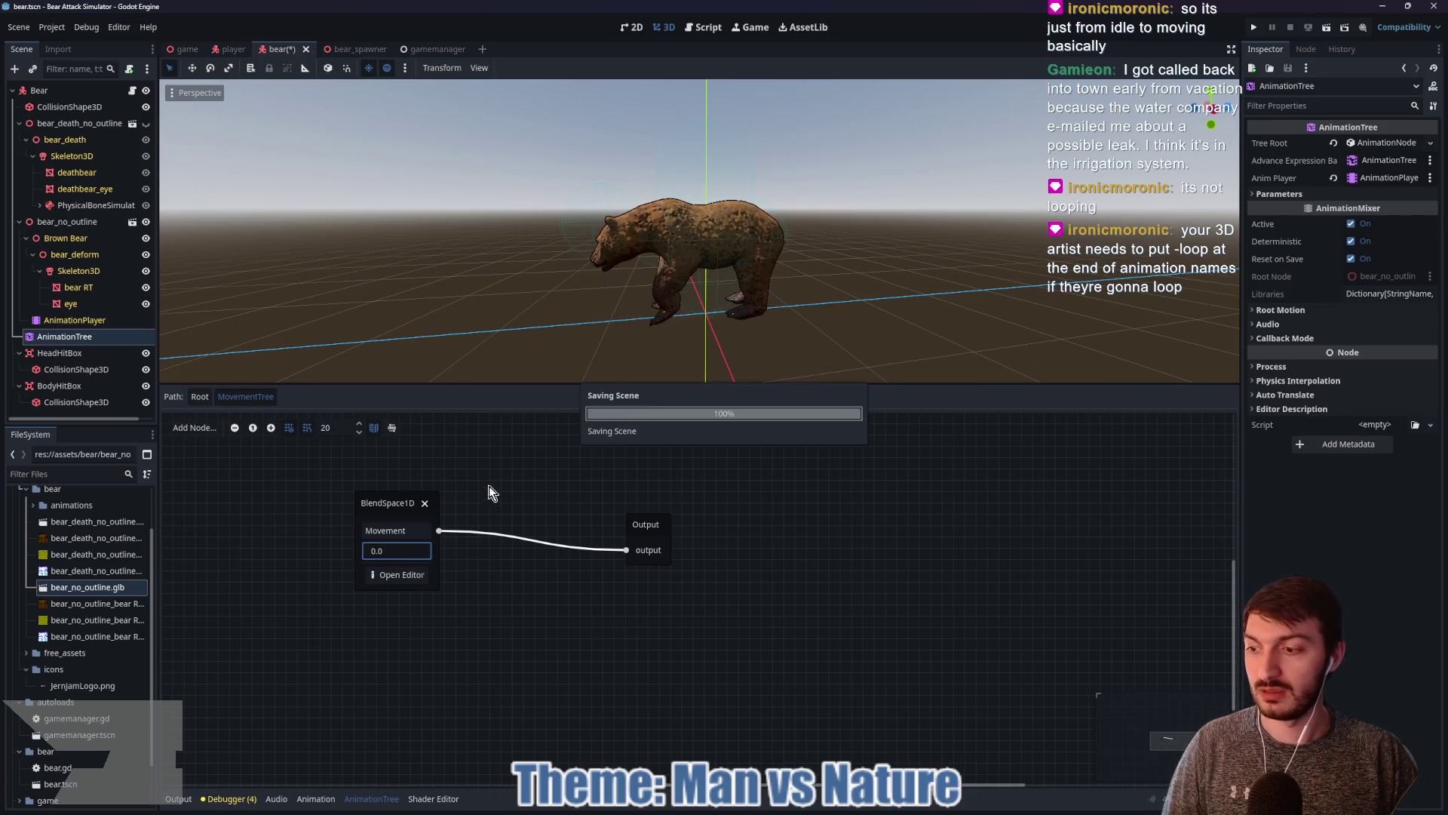
Step: Open bear.gd in an enlarged code view and select the direction term on line 81
{"action": "left_click", "coordinate": [132, 90]}
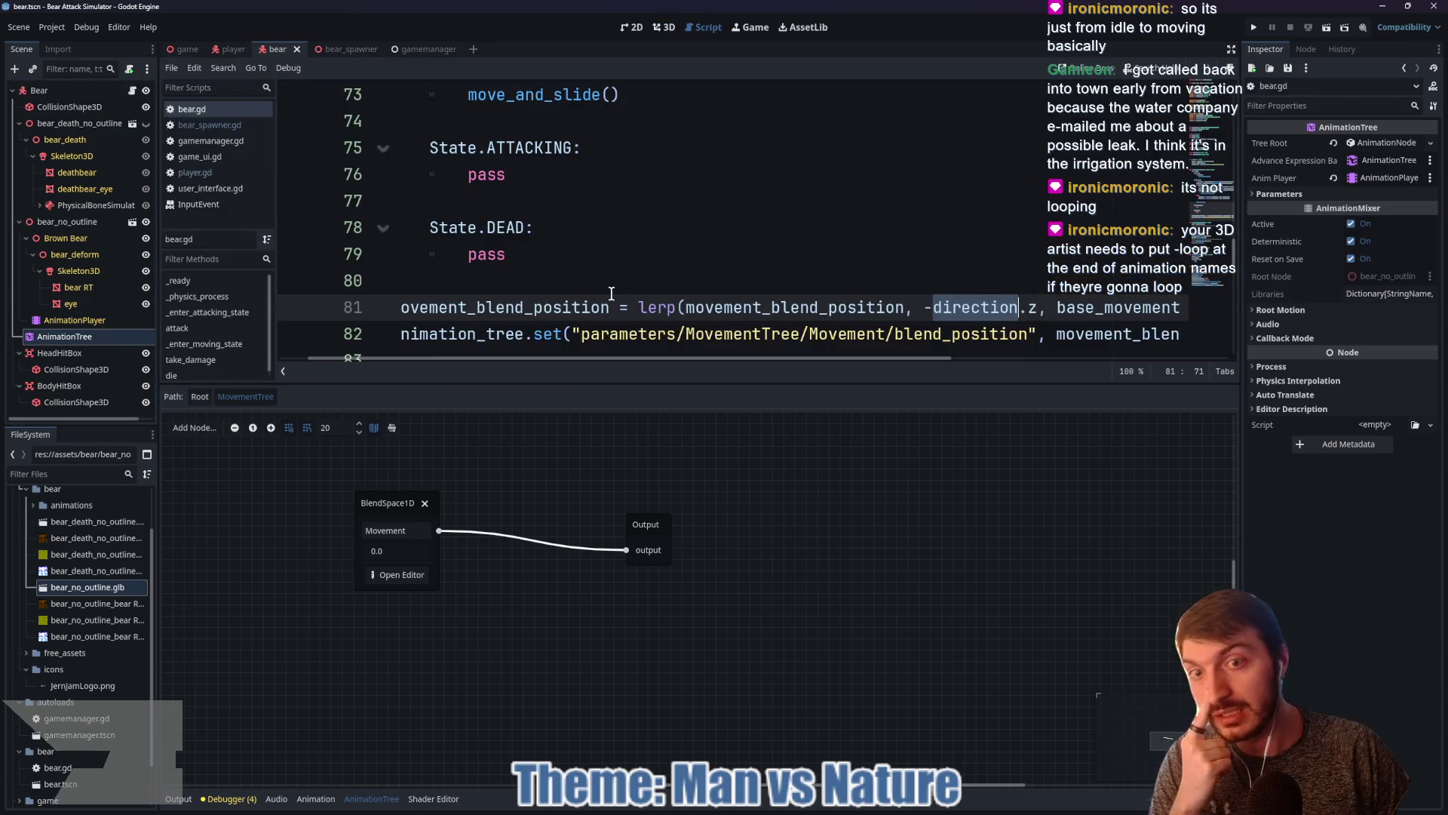
{"action": "left_click_drag", "start_coordinate": [758, 383], "coordinate": [777, 614]}
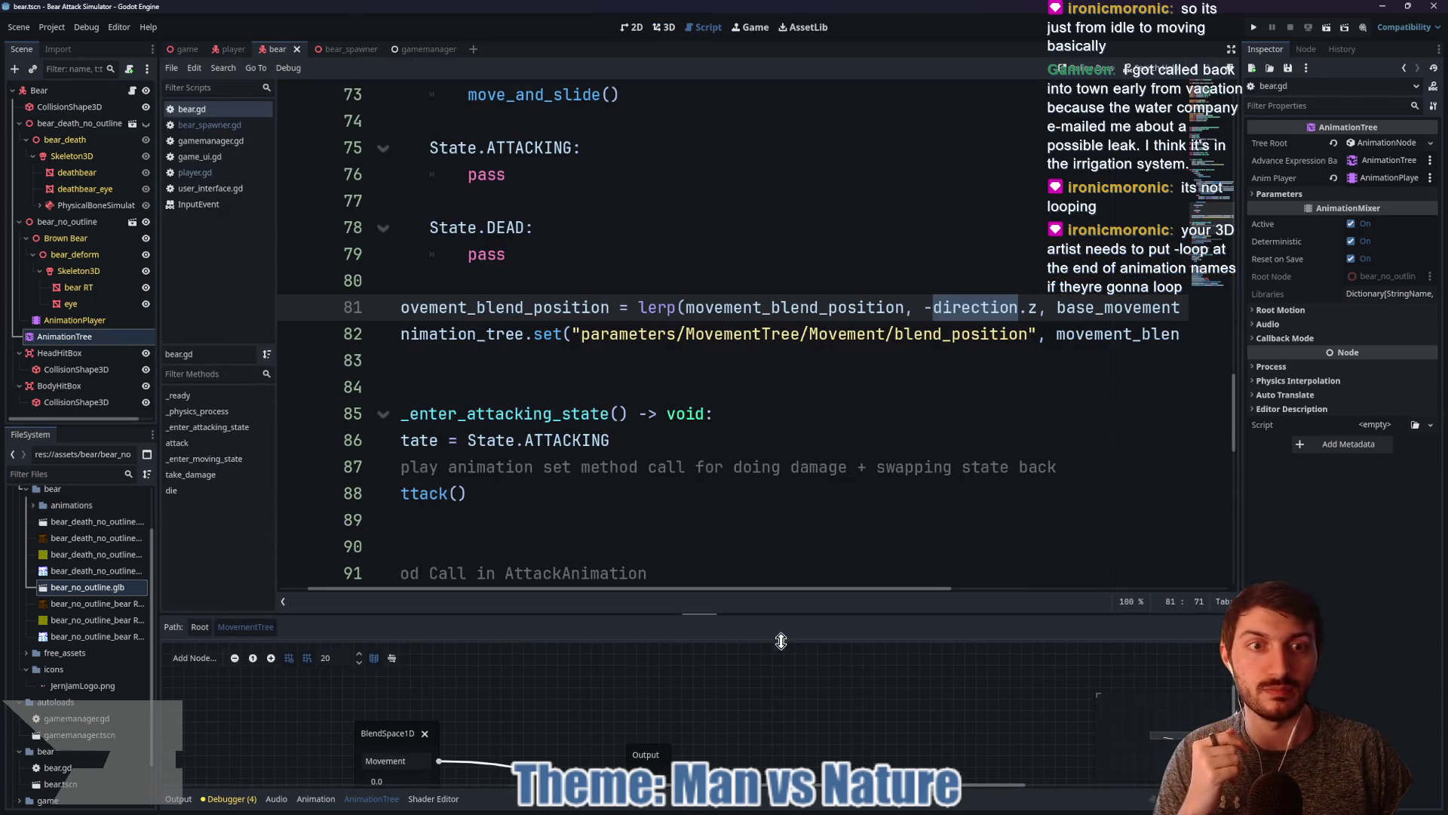
{"action": "left_click", "coordinate": [989, 317]}
{"action": "left_click_drag", "start_coordinate": [1018, 309], "coordinate": [943, 309]}
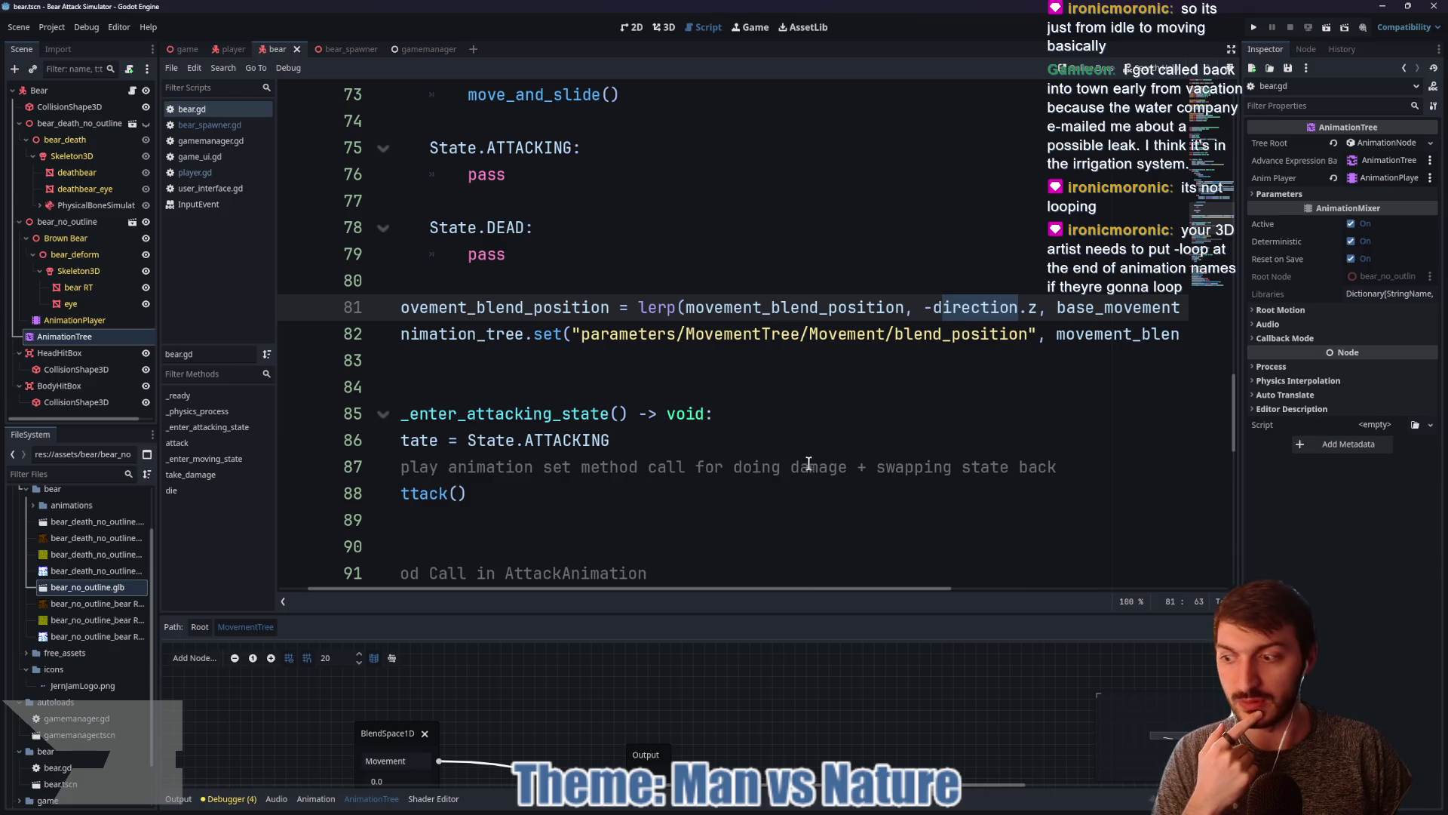
Step: Scroll through the movement state code and the blend-position lerp
{"action": "scroll", "coordinate": [811, 454], "scroll_direction": "up", "scroll_amount": 6}
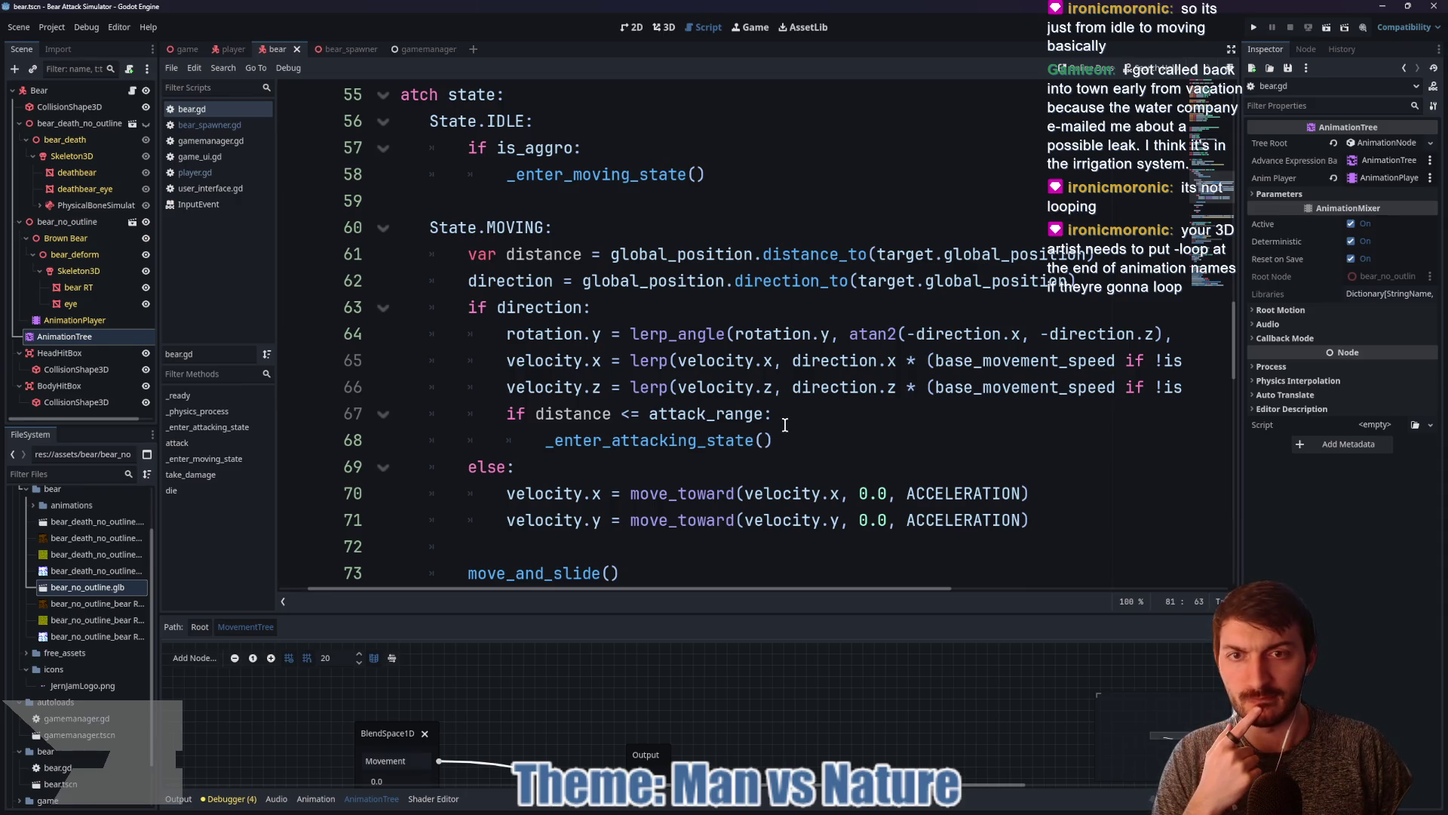
{"action": "scroll", "coordinate": [784, 424], "scroll_direction": "down", "scroll_amount": 6}
{"action": "scroll", "coordinate": [868, 411], "scroll_direction": "up", "scroll_amount": 4}
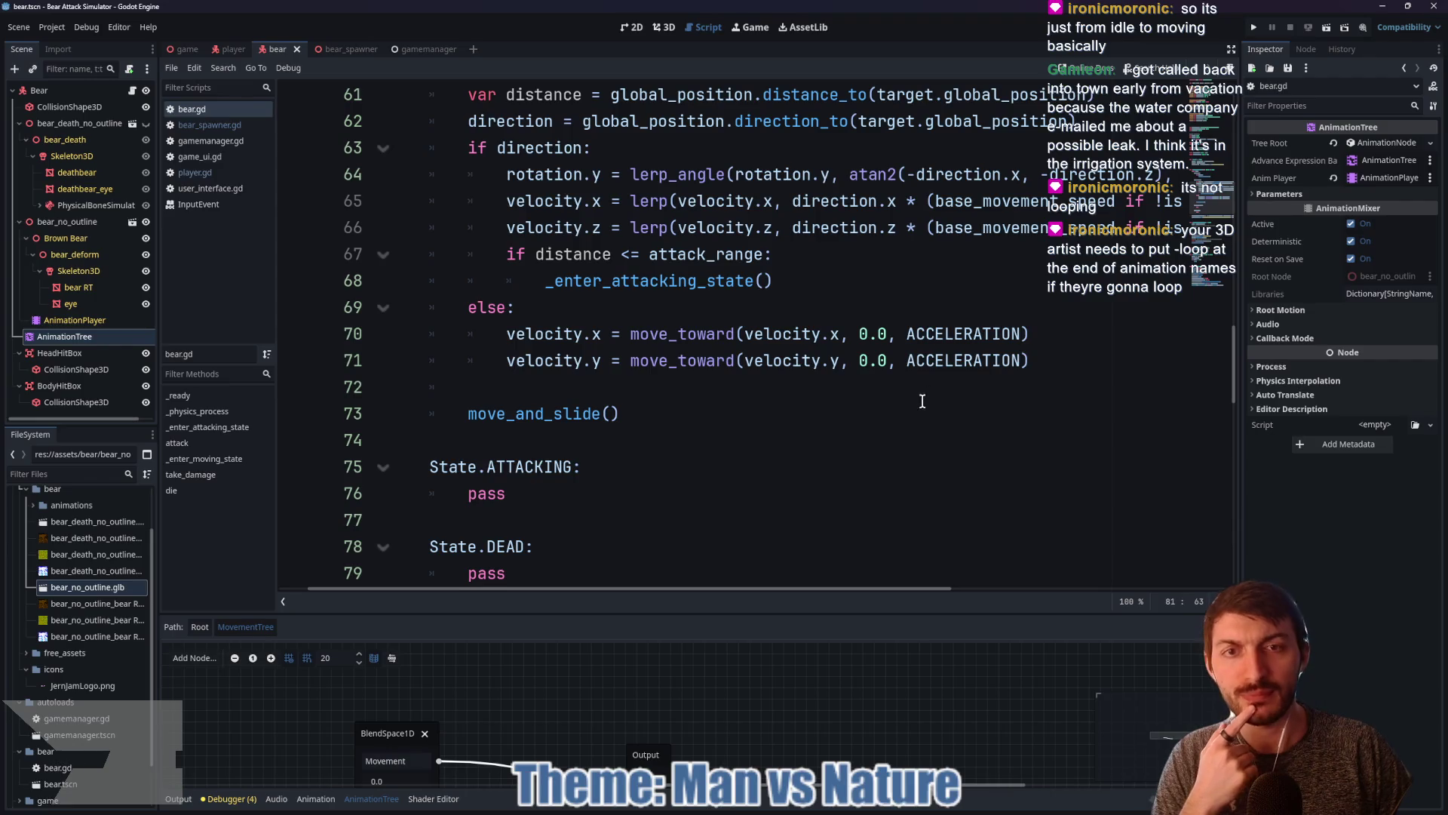
{"action": "scroll", "coordinate": [909, 390], "scroll_direction": "up", "scroll_amount": 1}
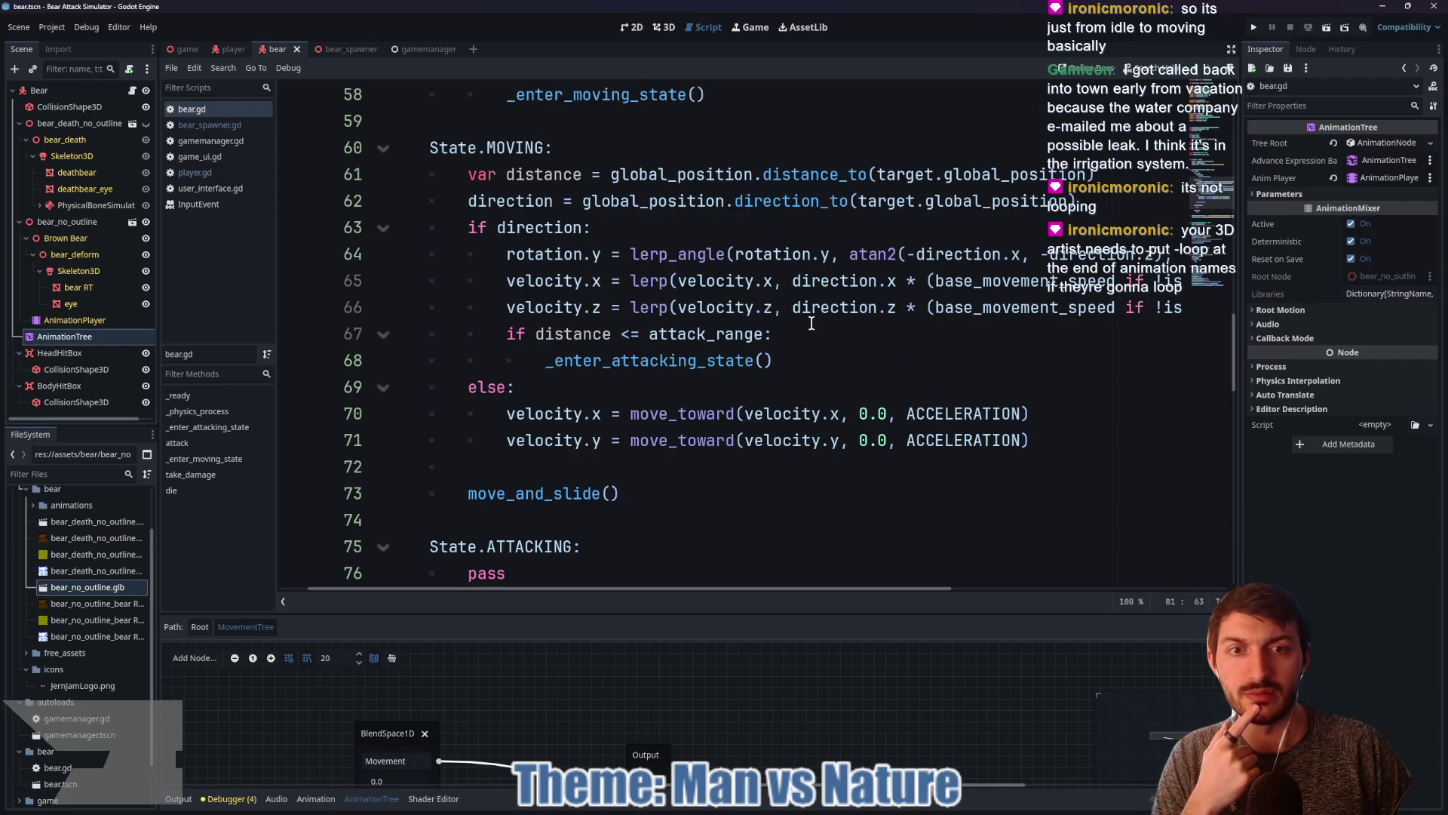
{"action": "mouse_move", "coordinate": [793, 287]}
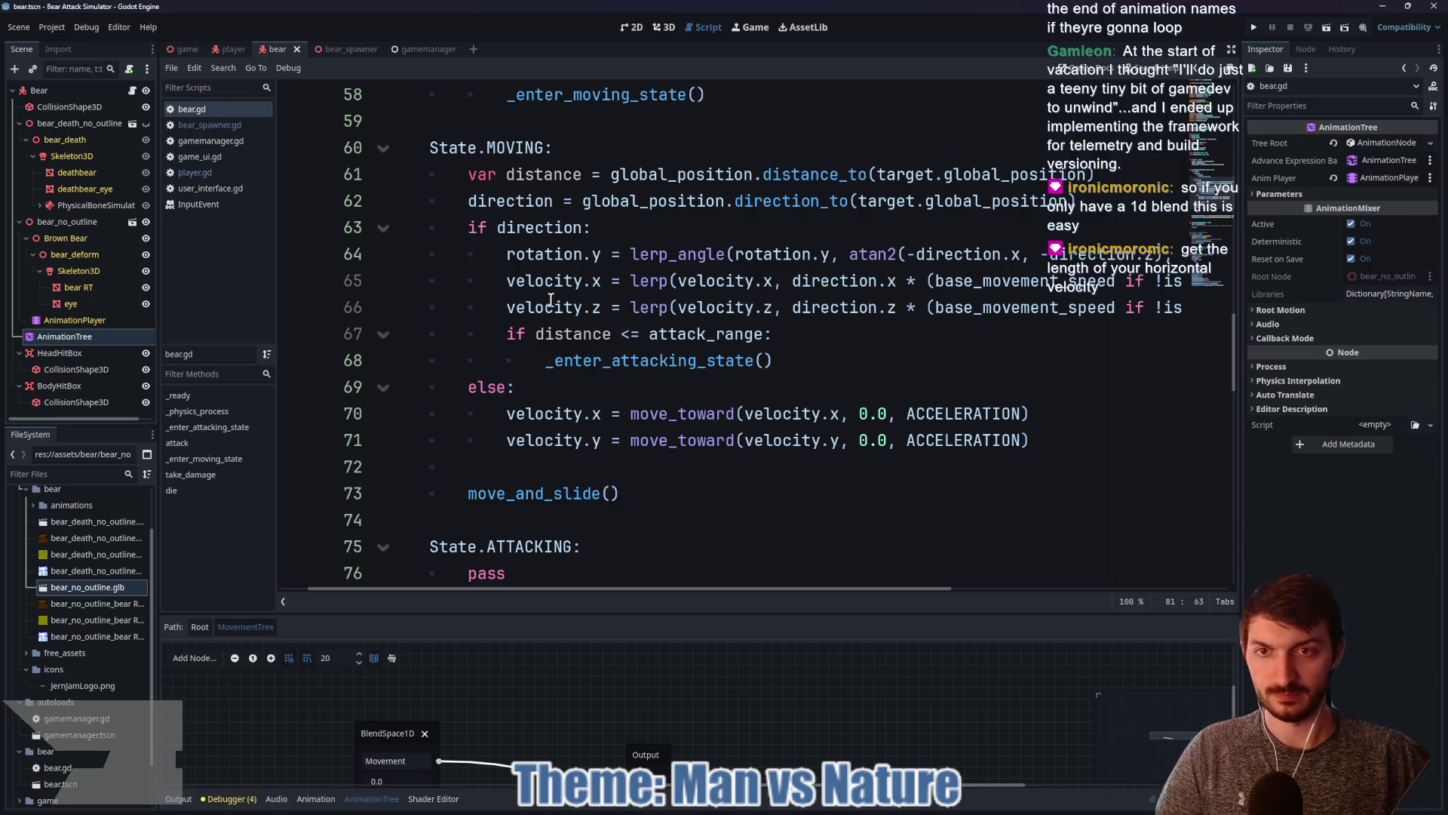
{"action": "mouse_move", "coordinate": [532, 279]}
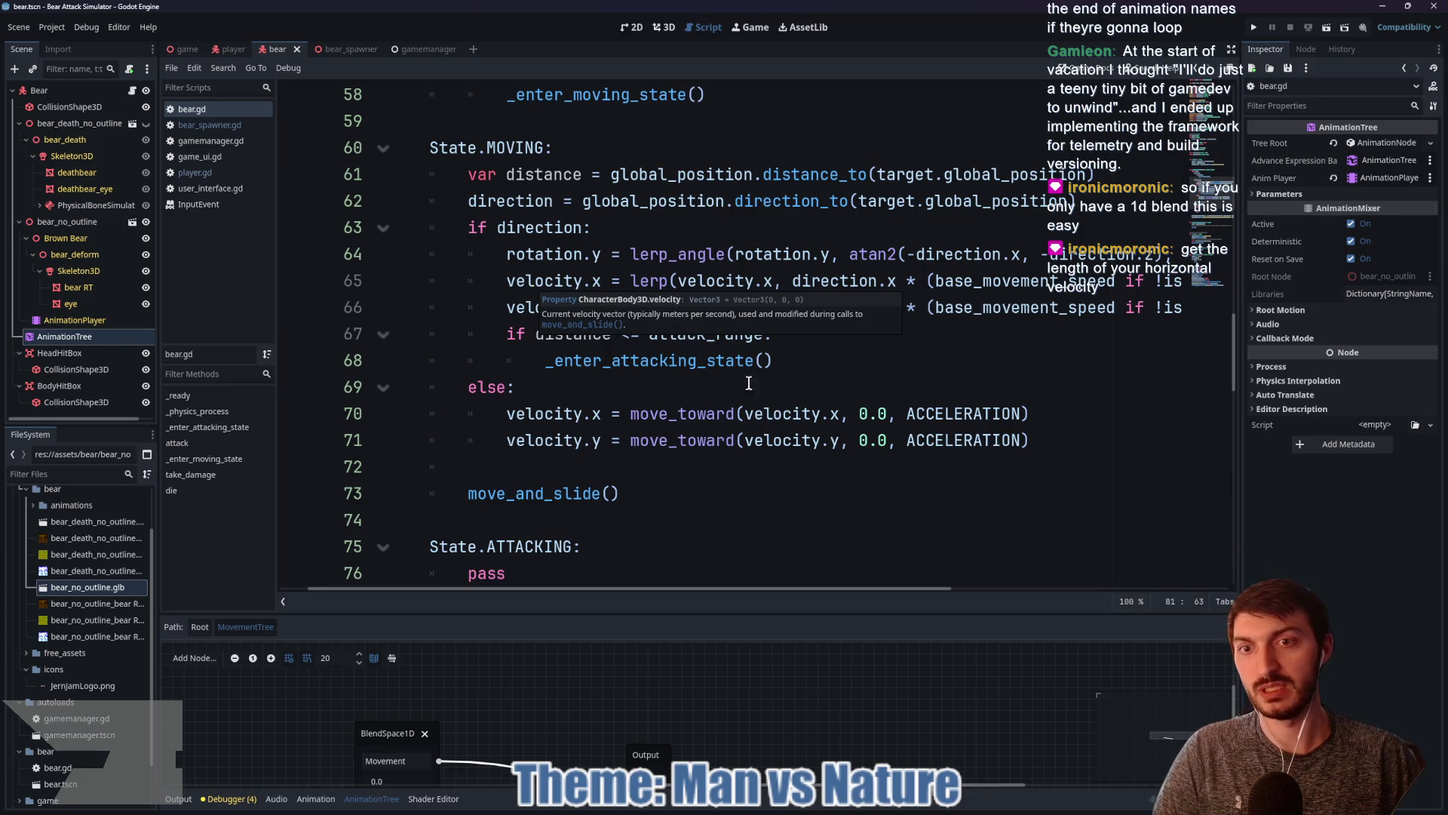
{"action": "scroll", "coordinate": [832, 414], "scroll_direction": "up", "scroll_amount": 3}
{"action": "scroll", "coordinate": [815, 408], "scroll_direction": "up", "scroll_amount": 1}
{"action": "scroll", "coordinate": [641, 284], "scroll_direction": "up", "scroll_amount": 1}
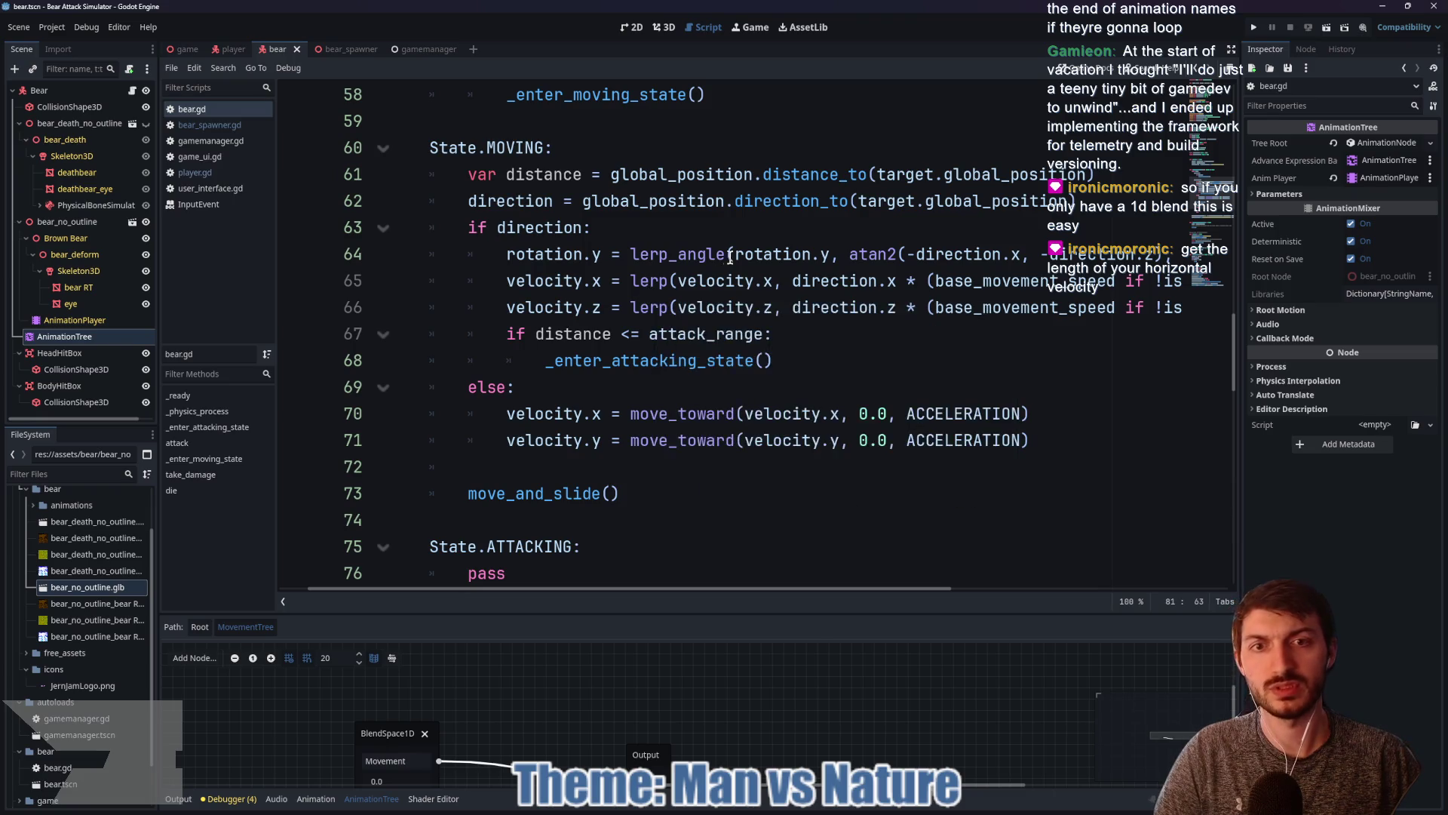
{"action": "mouse_move", "coordinate": [733, 255]}
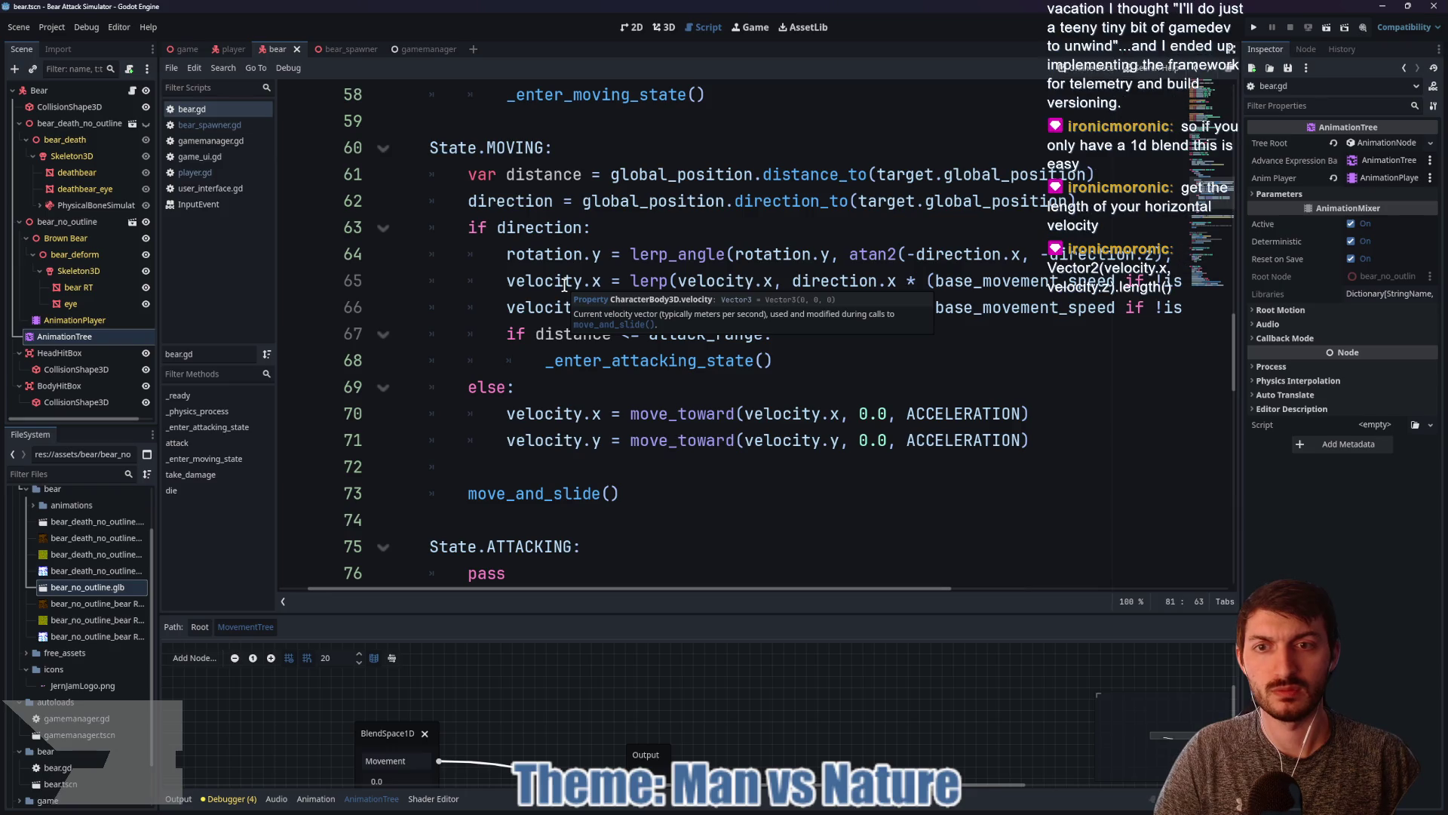
{"action": "scroll", "coordinate": [585, 290], "scroll_direction": "down", "scroll_amount": 3}
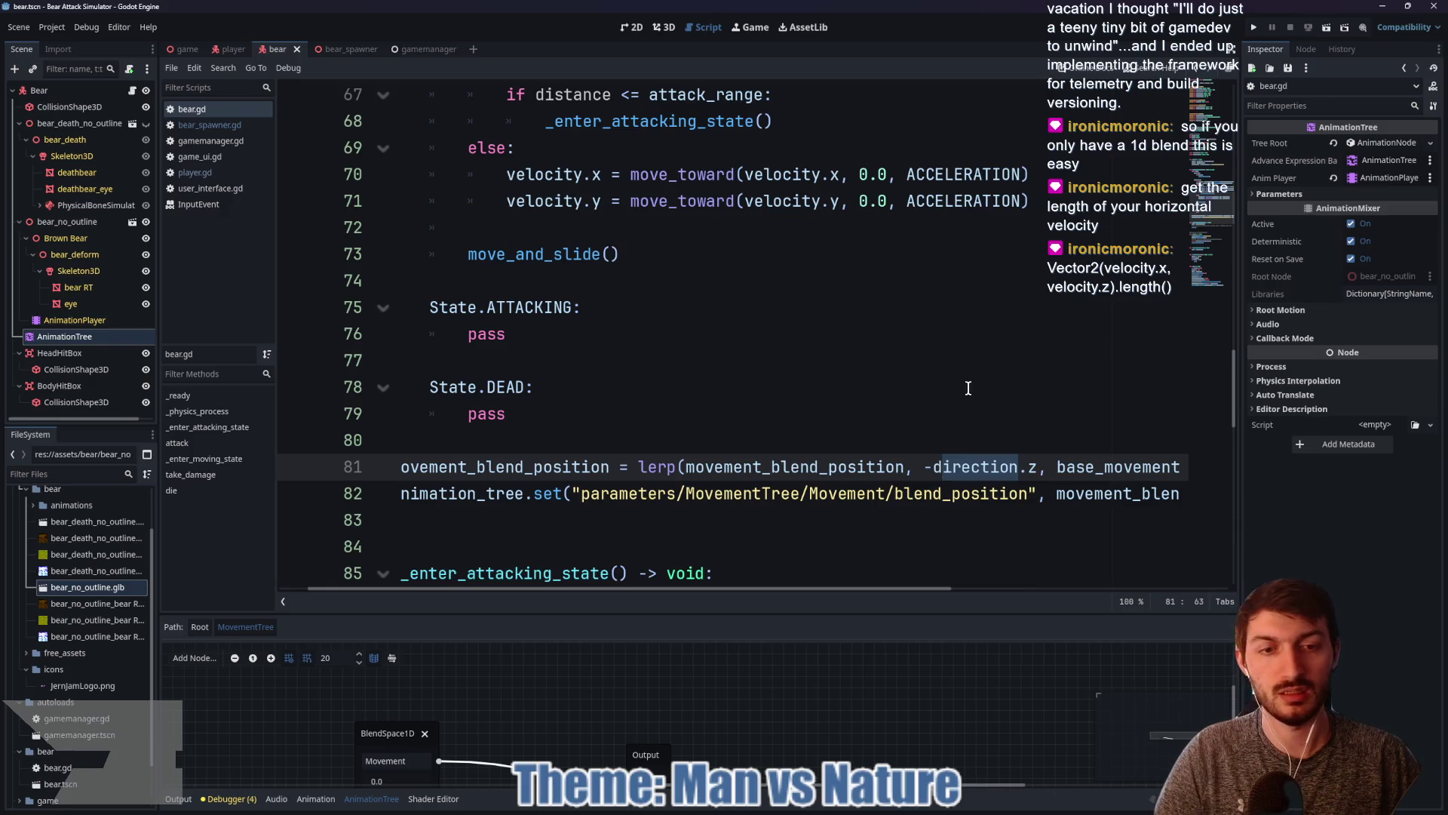
{"action": "left_click_drag", "start_coordinate": [1039, 469], "coordinate": [922, 461]}
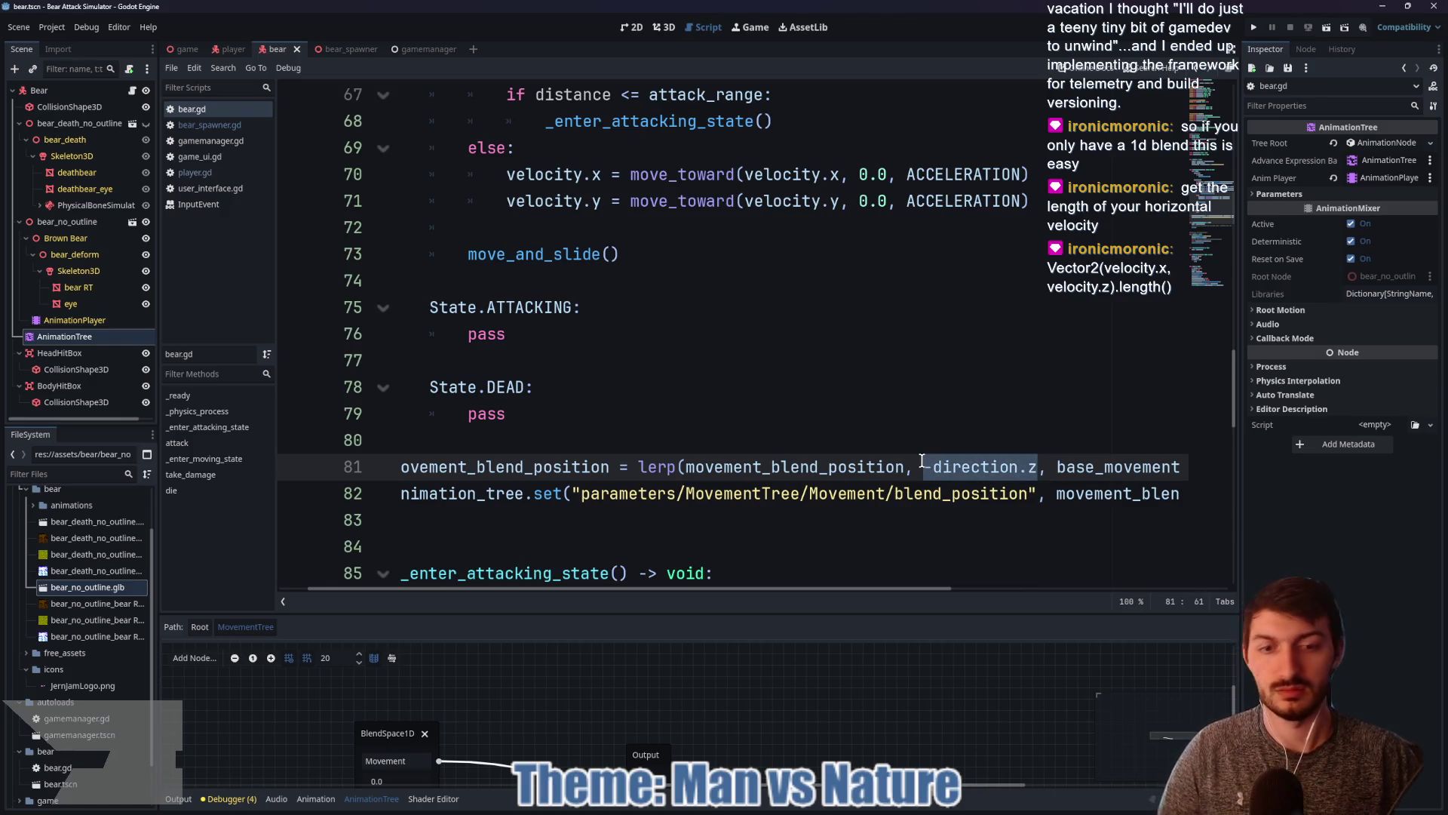
{"action": "type", "text": "Vector2"}
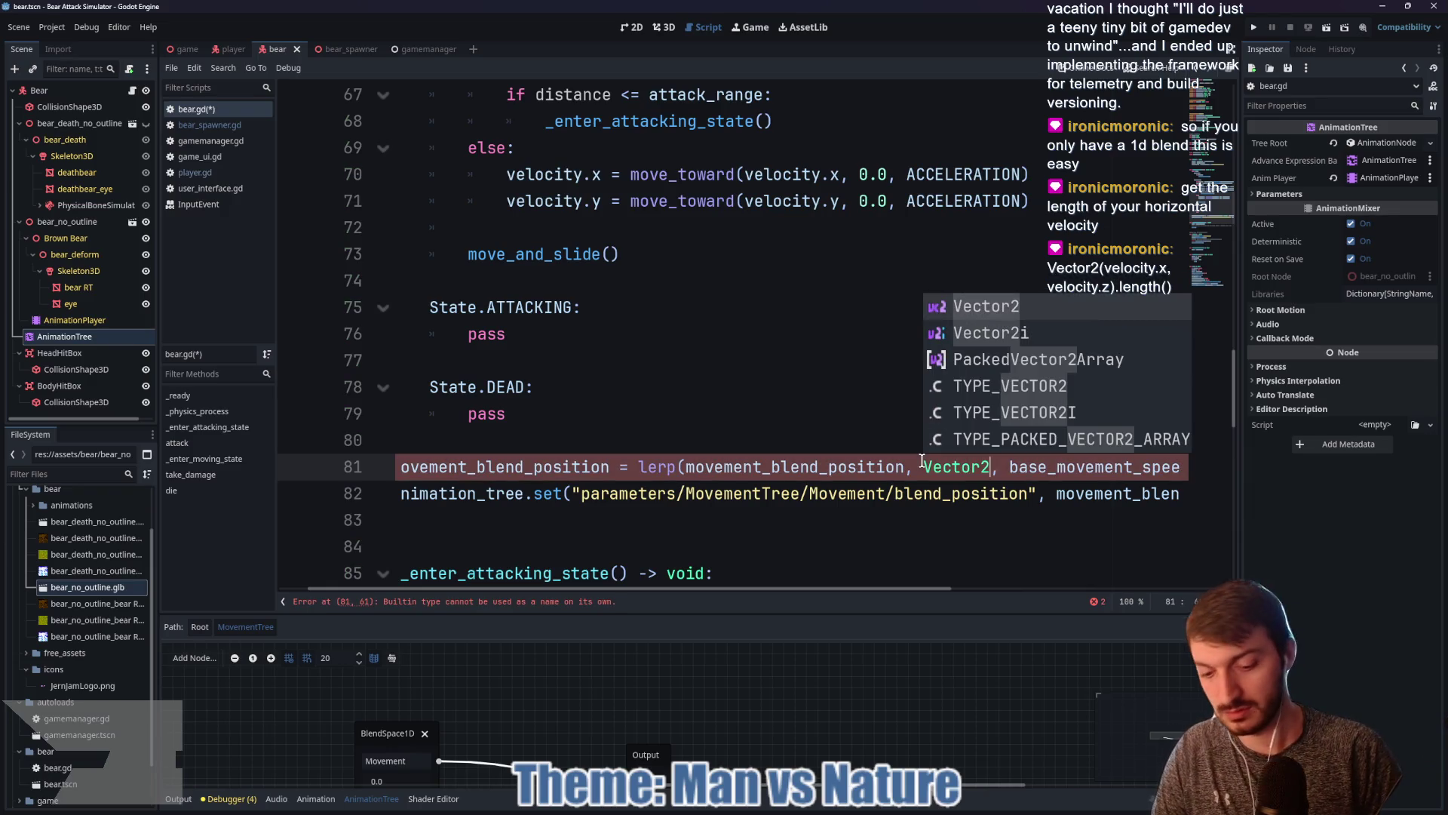
{"action": "type", "text": "("}
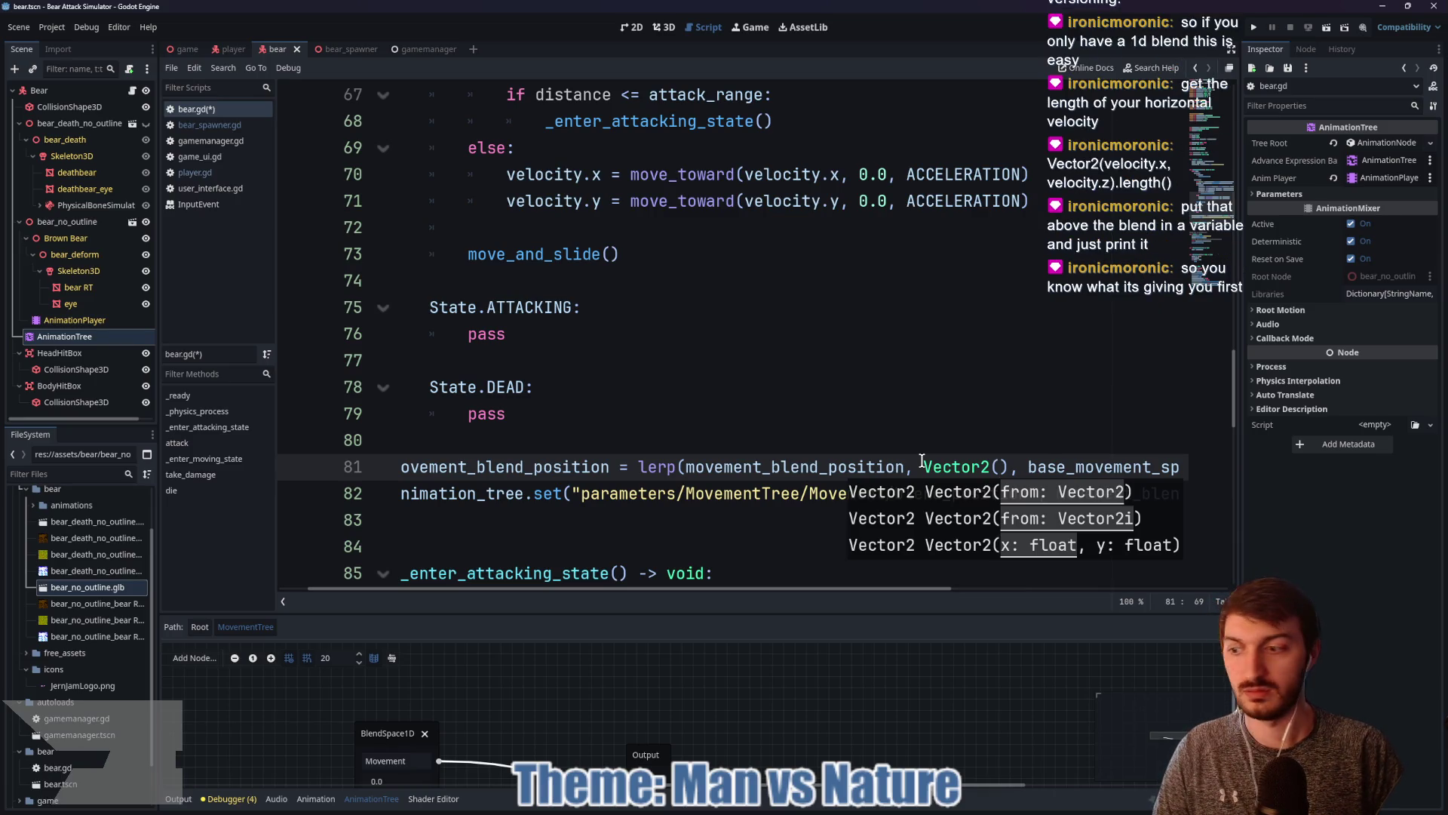
{"action": "key", "text": "BackSpace"}
{"action": "key", "text": "BackSpace"}
{"action": "key", "text": "BackSpace"}
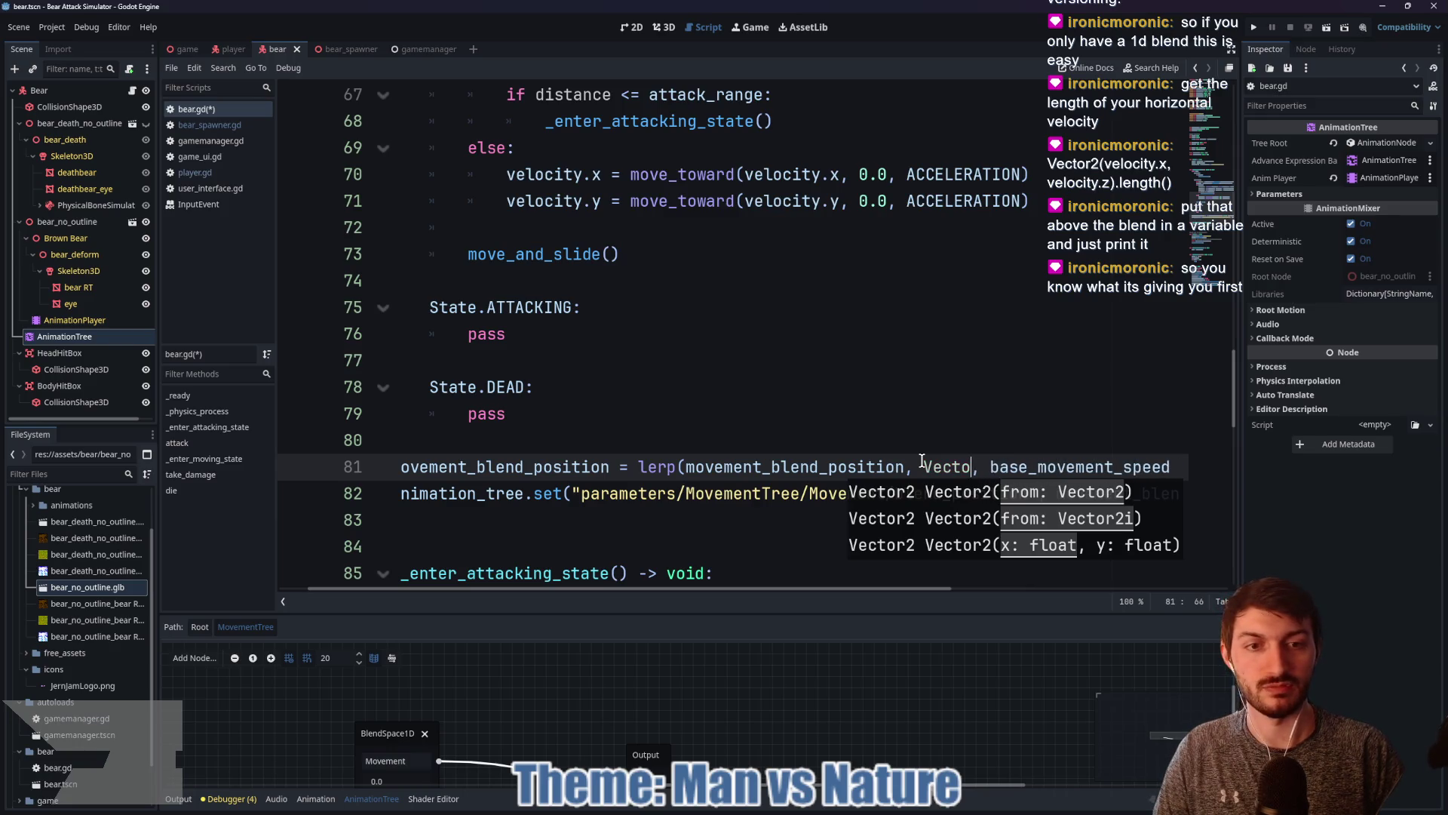
{"action": "key", "text": "BackSpace"}
{"action": "key", "text": "BackSpace"}
{"action": "type", "text": "Vectr"}
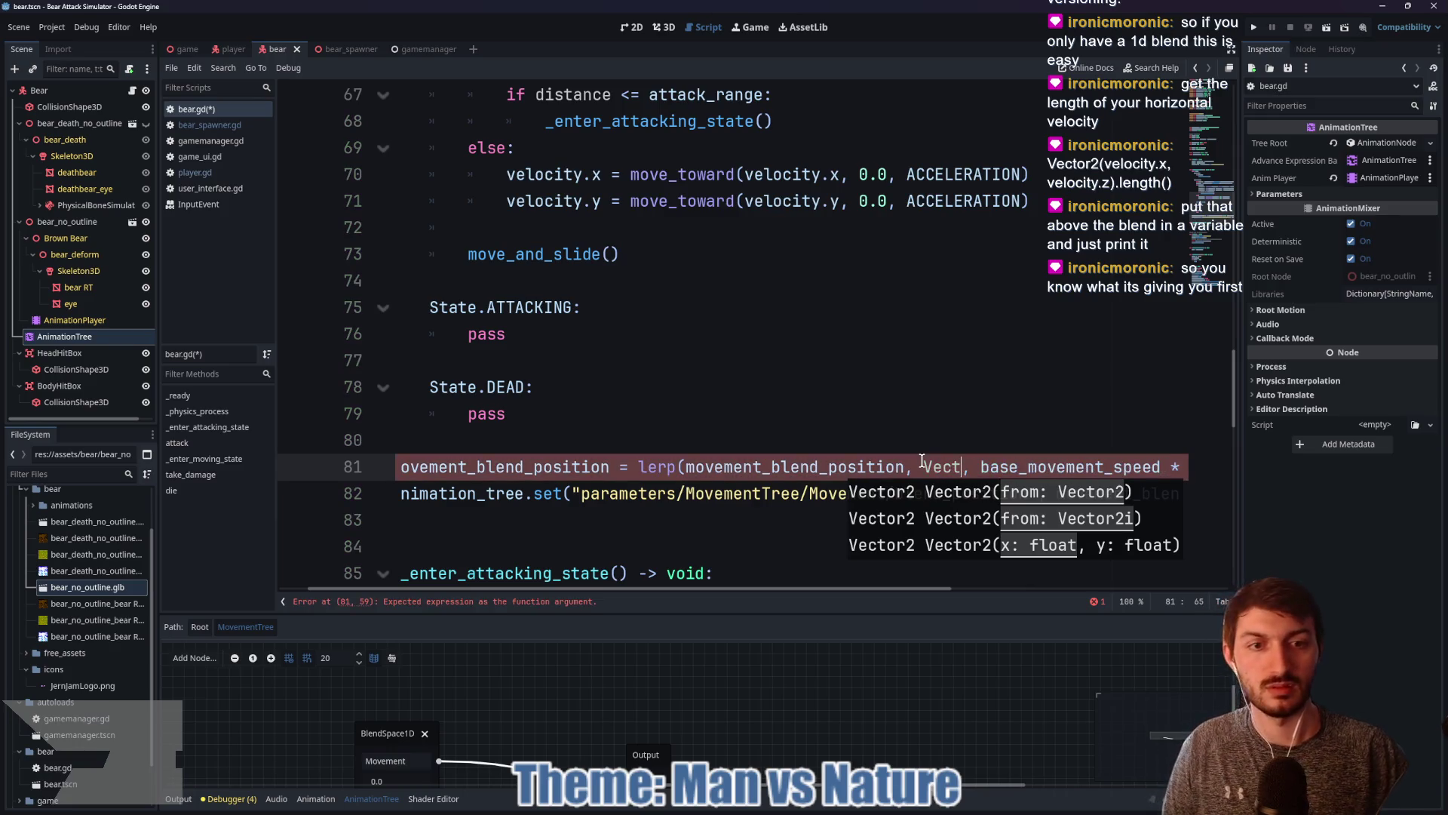
{"action": "key", "text": "ctrl+z"}
{"action": "key", "text": "ctrl+z"}
{"action": "key", "text": "ctrl+z"}
{"action": "left_click", "coordinate": [750, 389]}
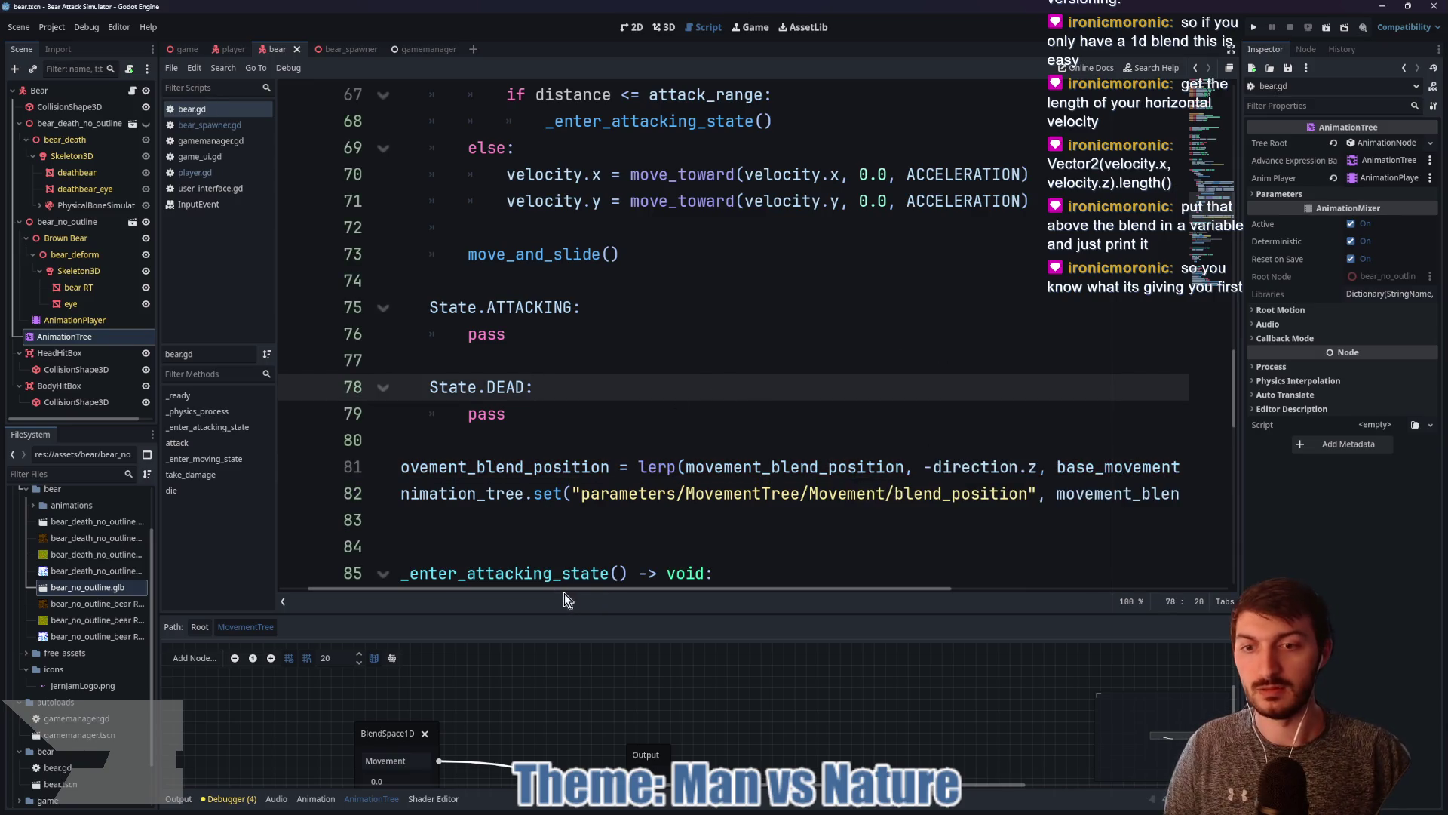
{"action": "left_click_drag", "start_coordinate": [564, 589], "coordinate": [436, 589]}
Step: Scroll up and select the direction declaration on line 31
{"action": "scroll", "coordinate": [596, 505], "scroll_direction": "up", "scroll_amount": 3}
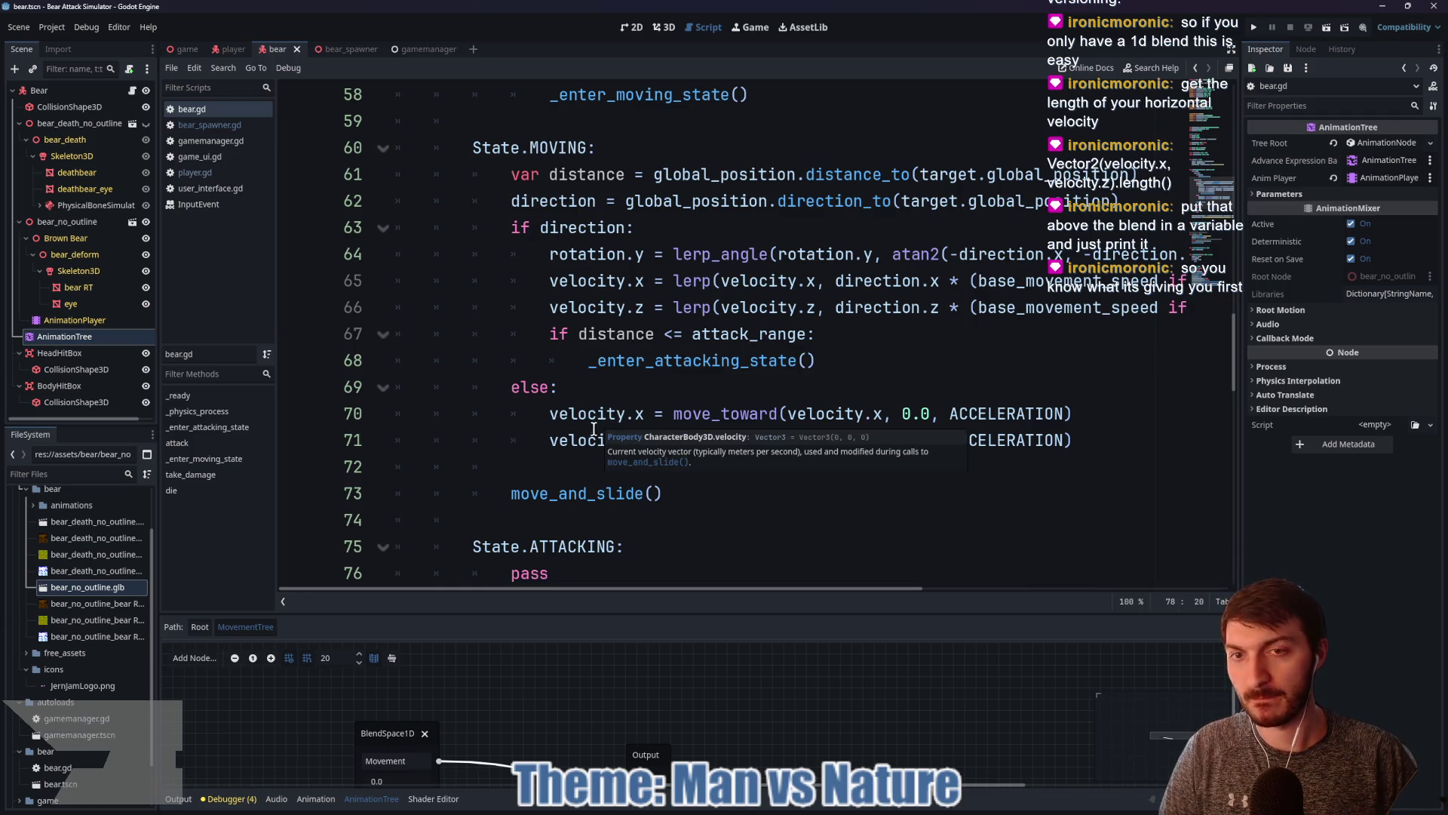
{"action": "scroll", "coordinate": [597, 432], "scroll_direction": "up", "scroll_amount": 7}
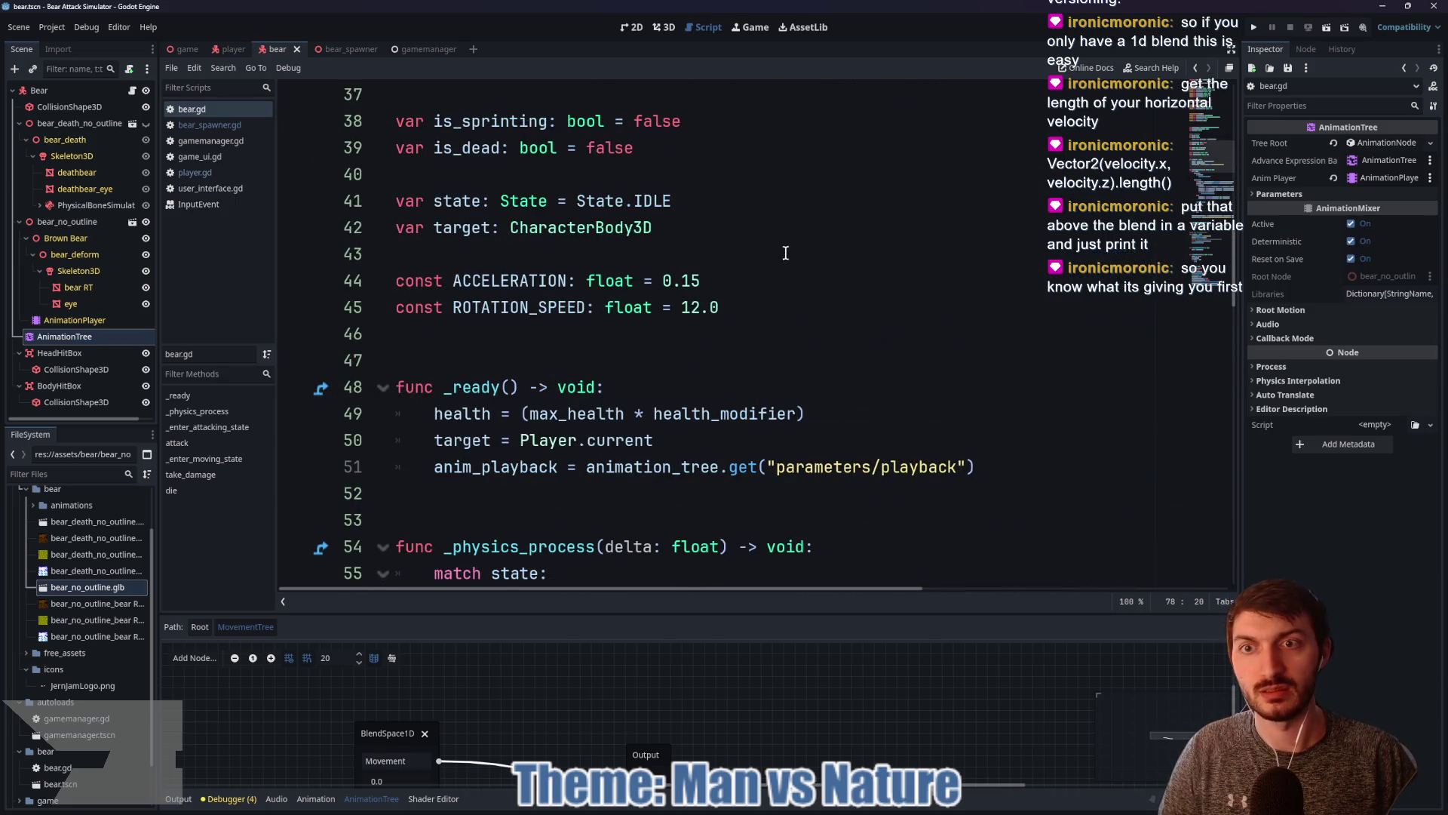
{"action": "scroll", "coordinate": [774, 247], "scroll_direction": "up", "scroll_amount": 3}
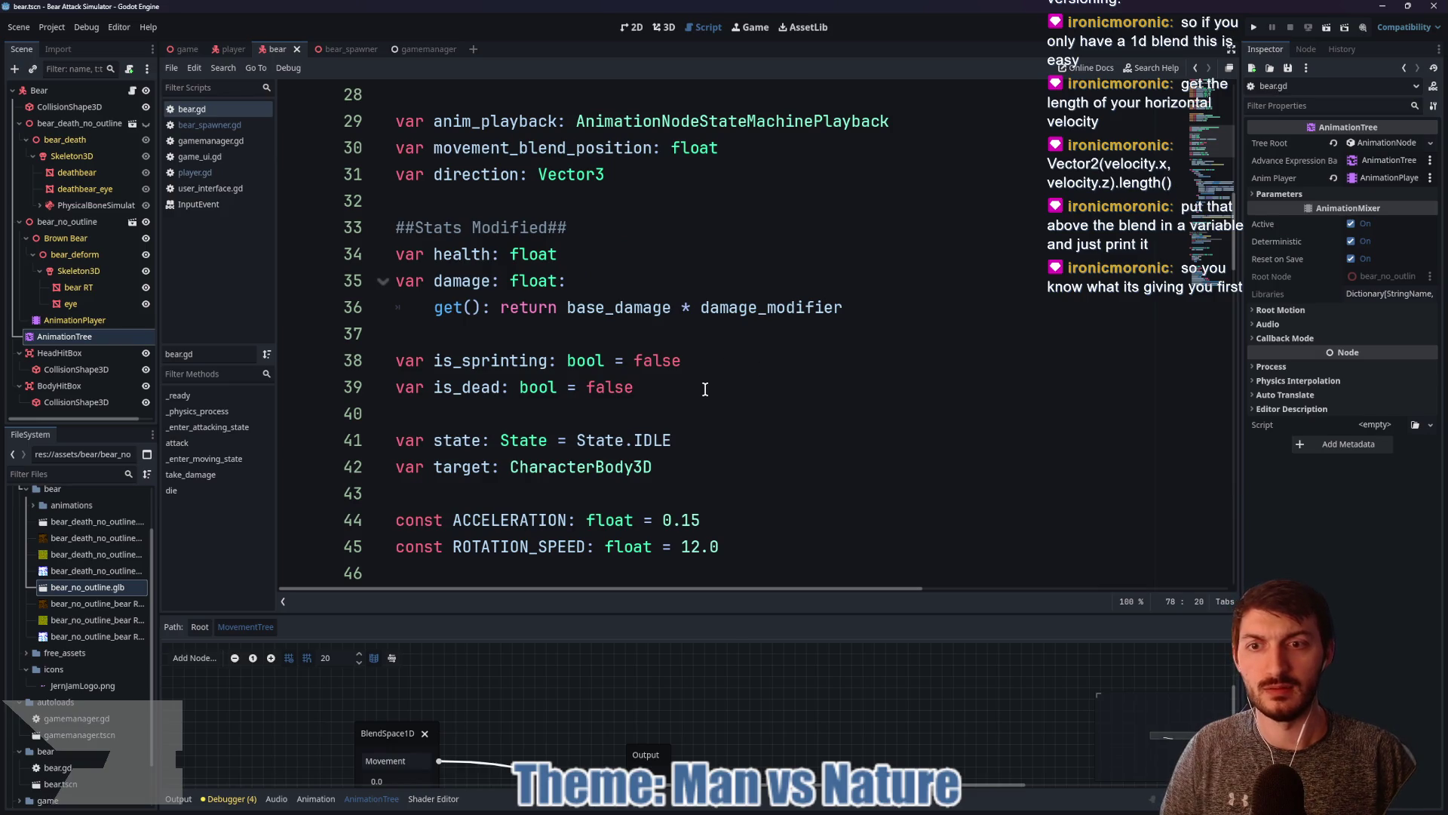
{"action": "scroll", "coordinate": [703, 353], "scroll_direction": "up", "scroll_amount": 1}
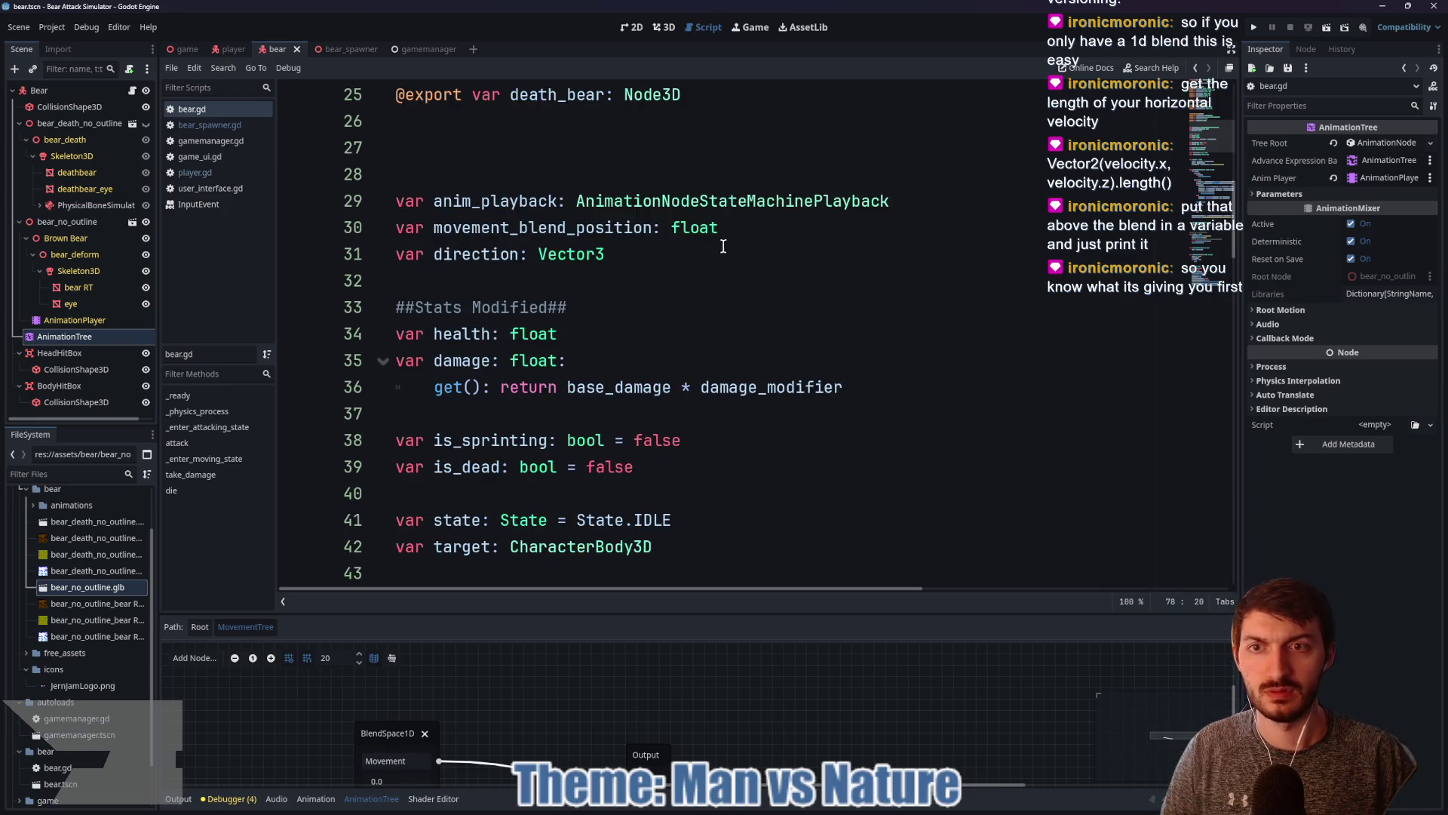
{"action": "left_click", "coordinate": [693, 251]}
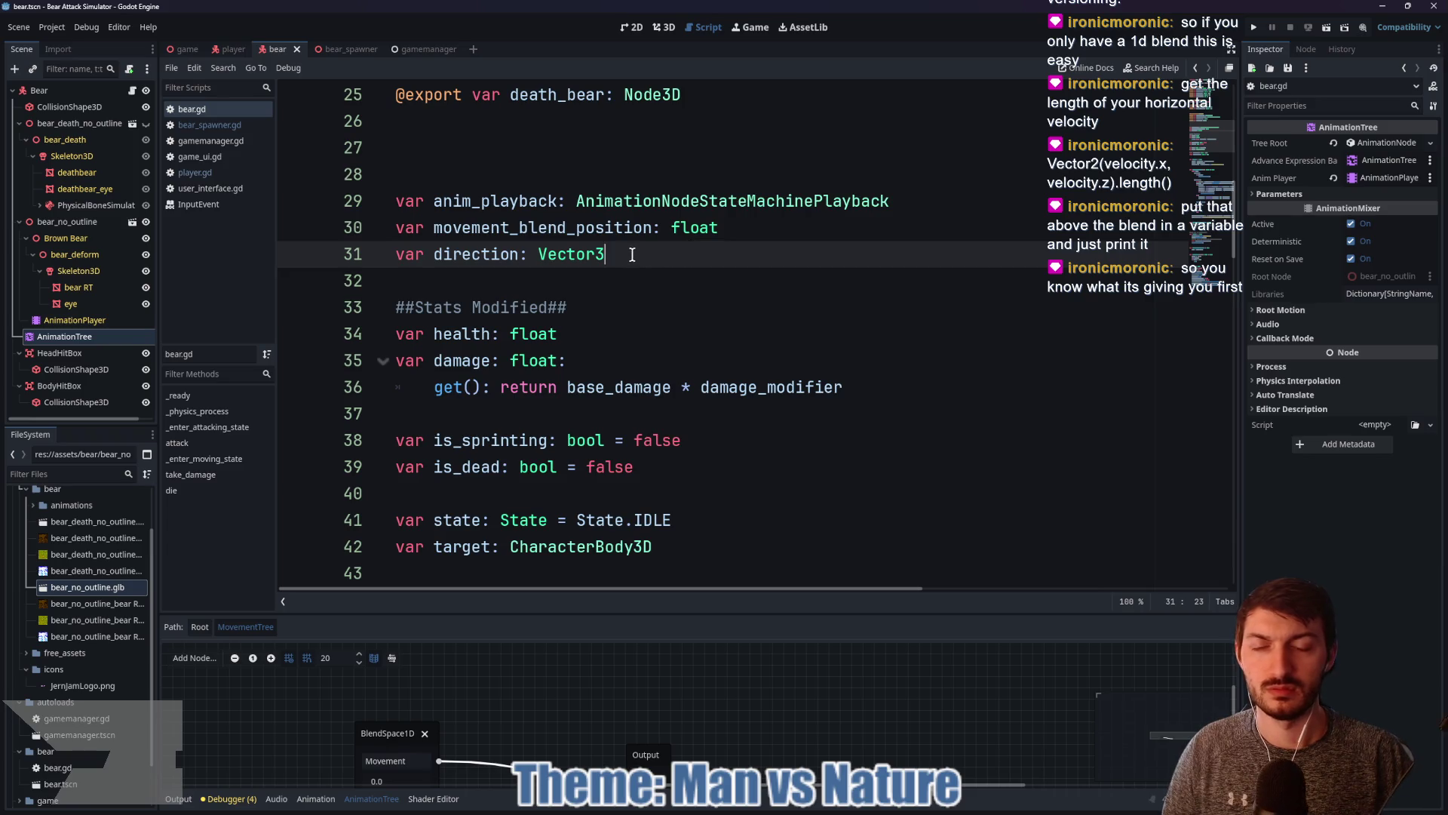
{"action": "left_click_drag", "start_coordinate": [630, 255], "coordinate": [380, 257]}
Step: Replace it with a variable declared as horizontal_vel_len: float
{"action": "left_click", "coordinate": [435, 257], "text": "shift"}
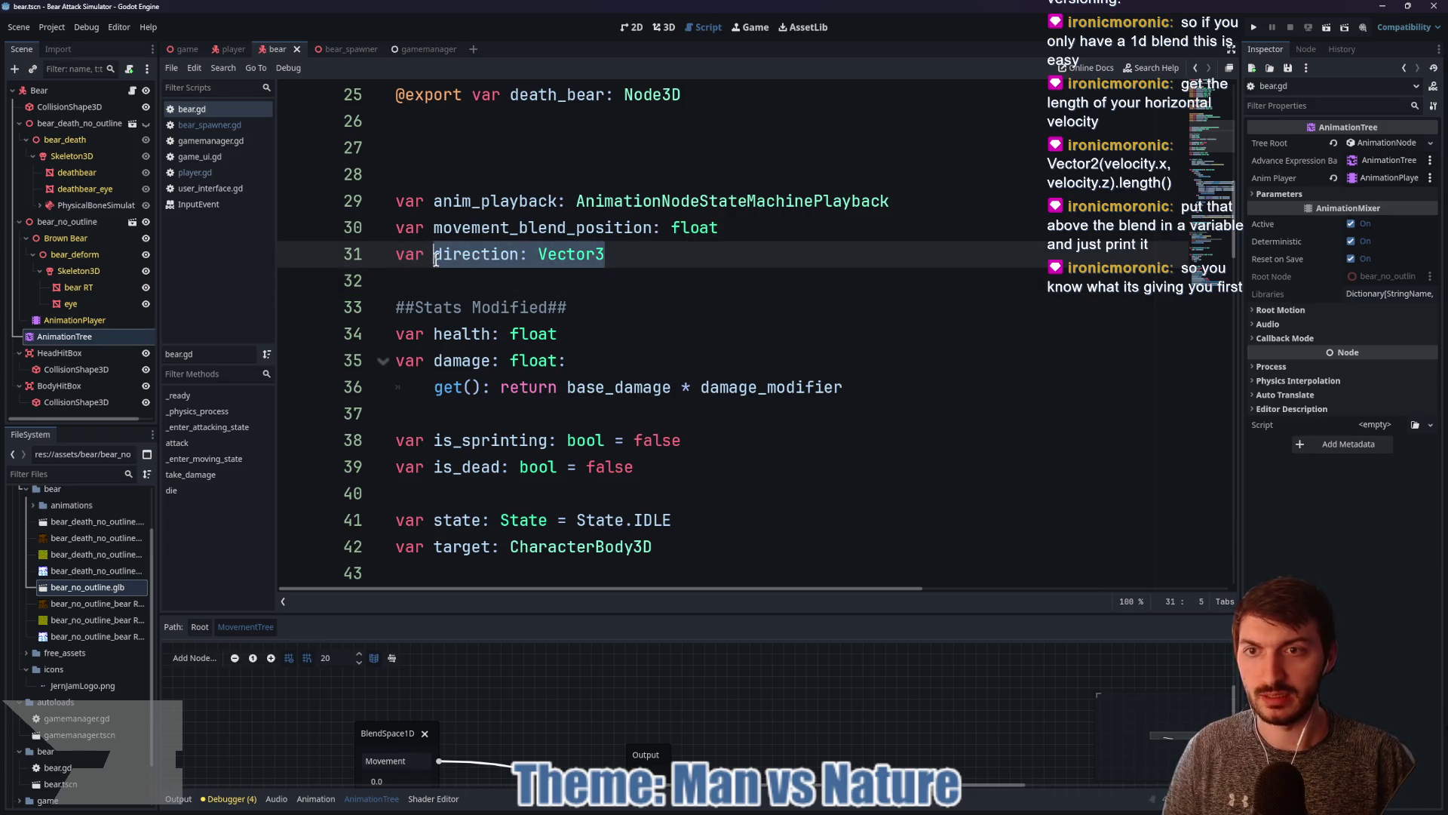
{"action": "key", "text": "BackSpace"}
{"action": "type", "text": "forward"}
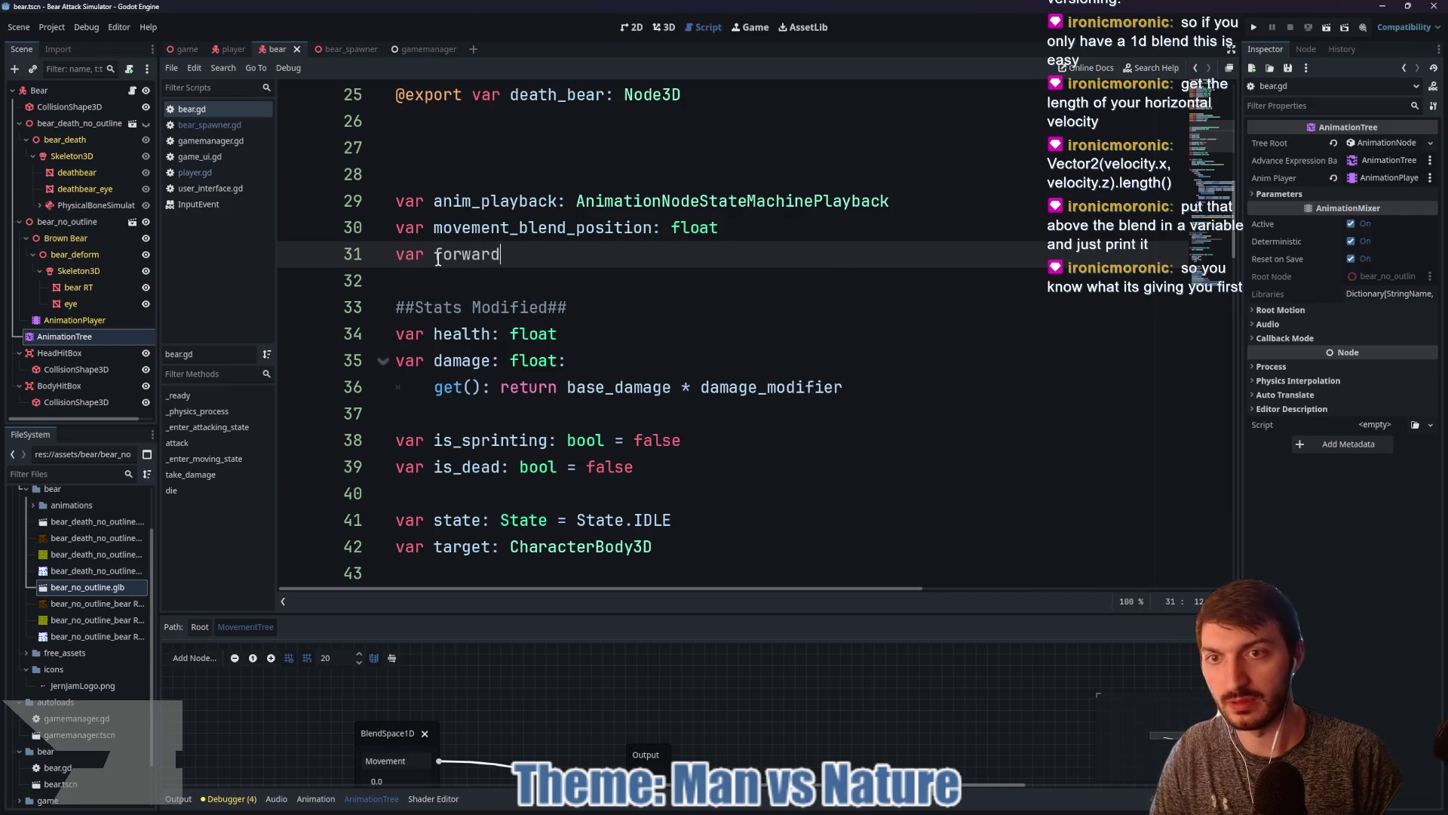
{"action": "key", "text": "BackSpace"}
{"action": "key", "text": "BackSpace"}
{"action": "key", "text": "BackSpace"}
{"action": "key", "text": "BackSpace"}
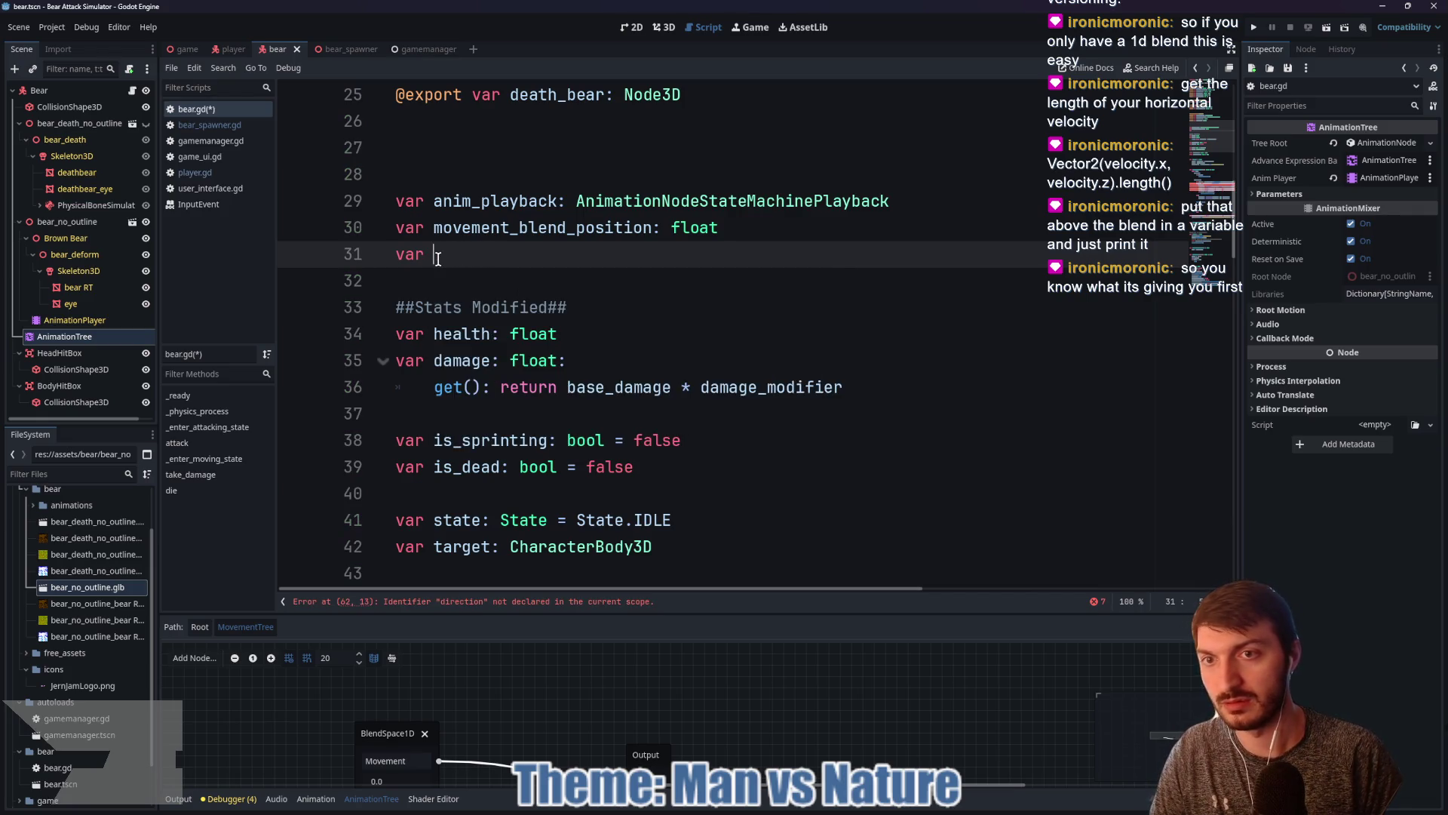
{"action": "type", "text": "horizontal_"}
{"action": "type", "text": "velo"}
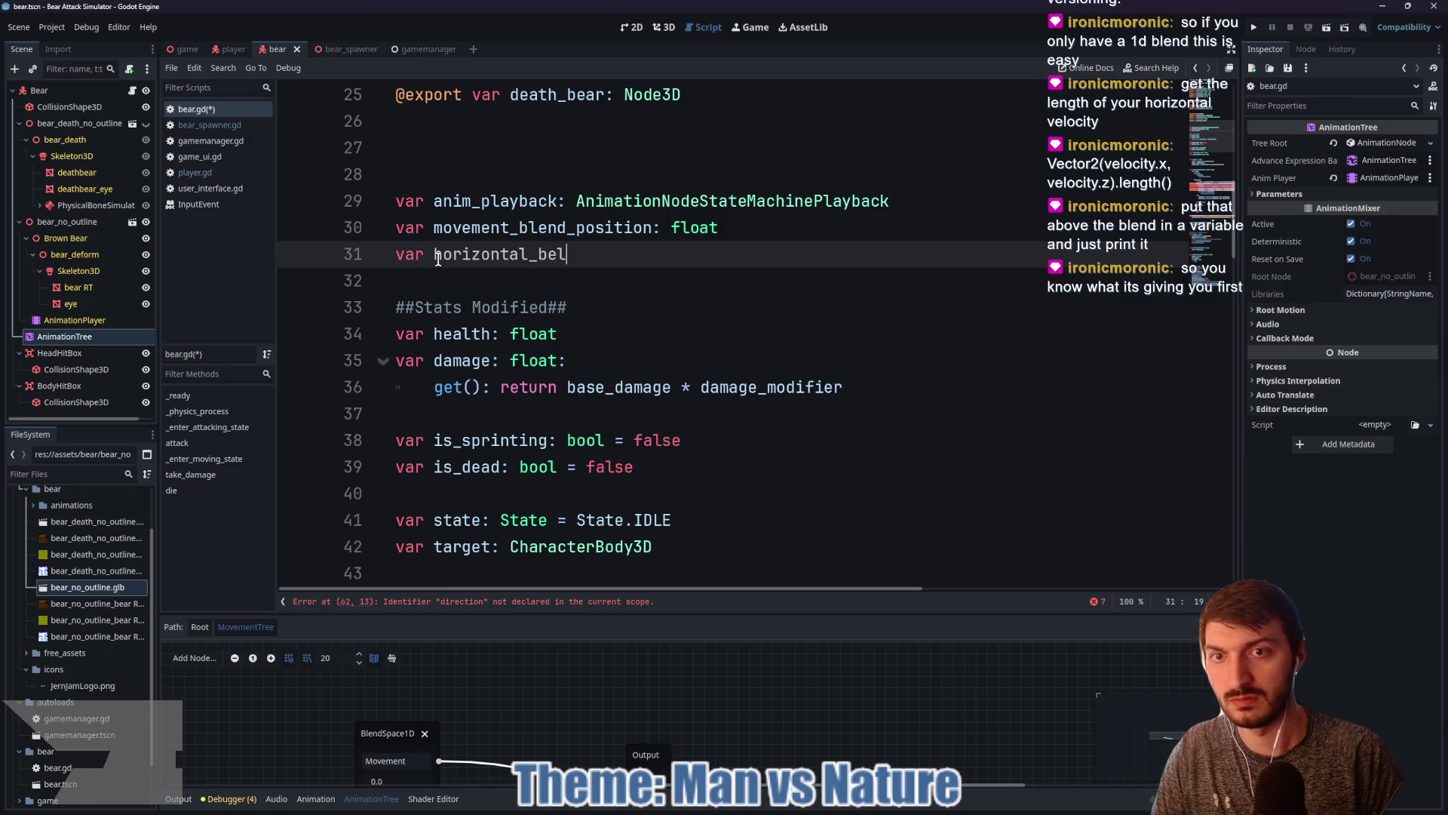
{"action": "key", "text": "BackSpace"}
{"action": "key", "text": "BackSpace"}
{"action": "key", "text": "BackSpace"}
{"action": "type", "text": "velocity"}
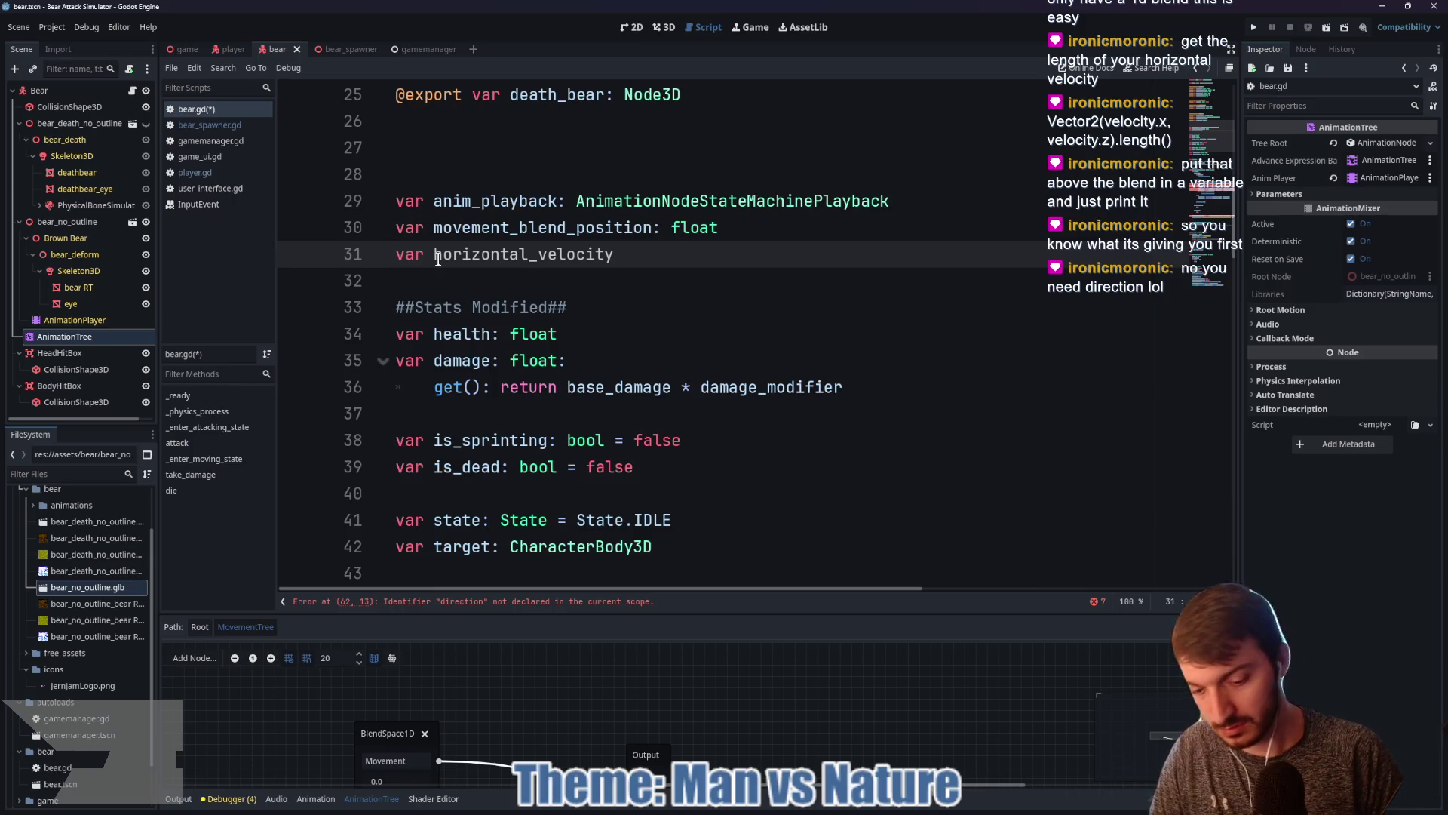
{"action": "key", "text": "BackSpace"}
{"action": "key", "text": "BackSpace"}
{"action": "key", "text": "BackSpace"}
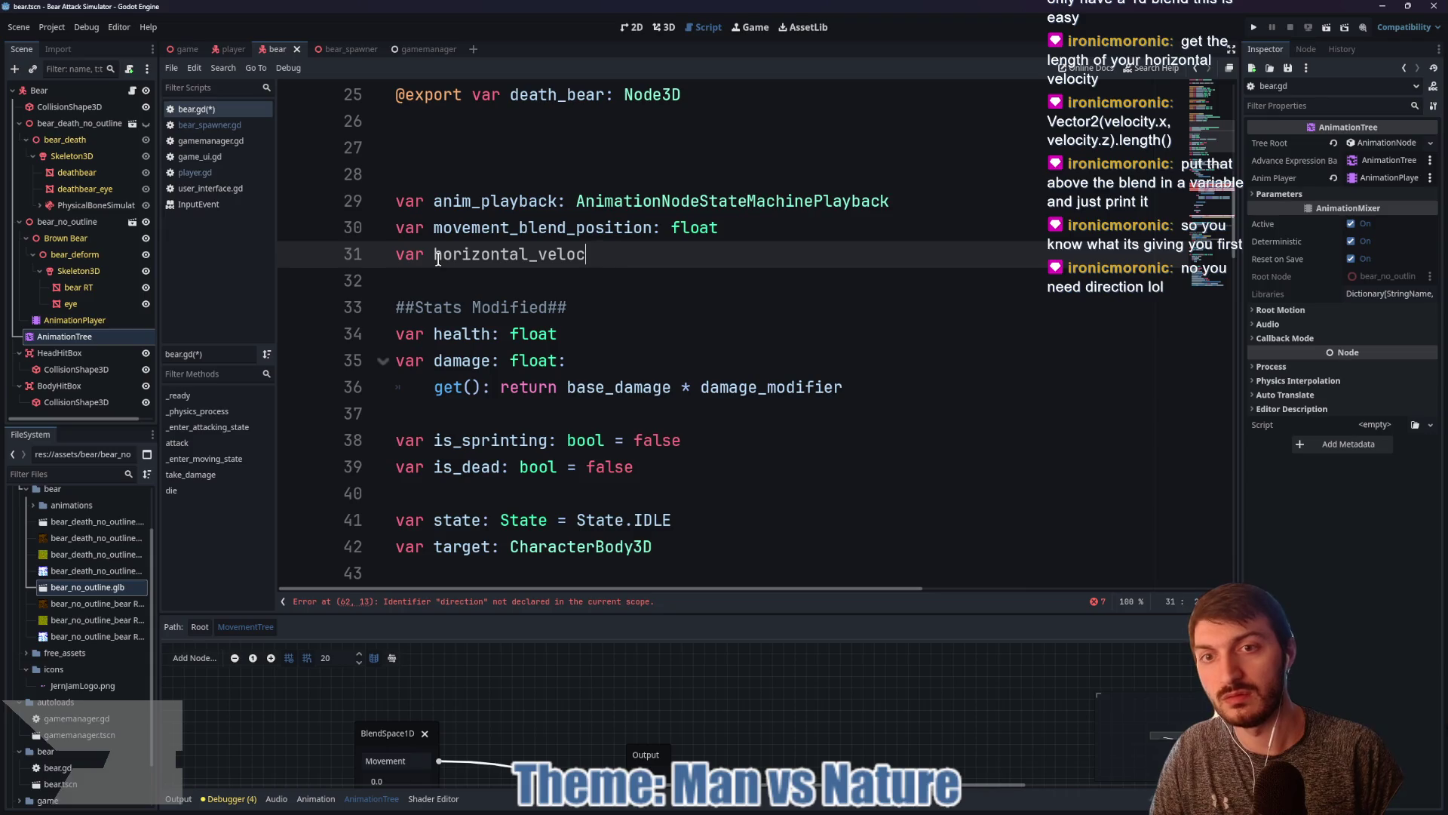
{"action": "type", "text": "_len:"}
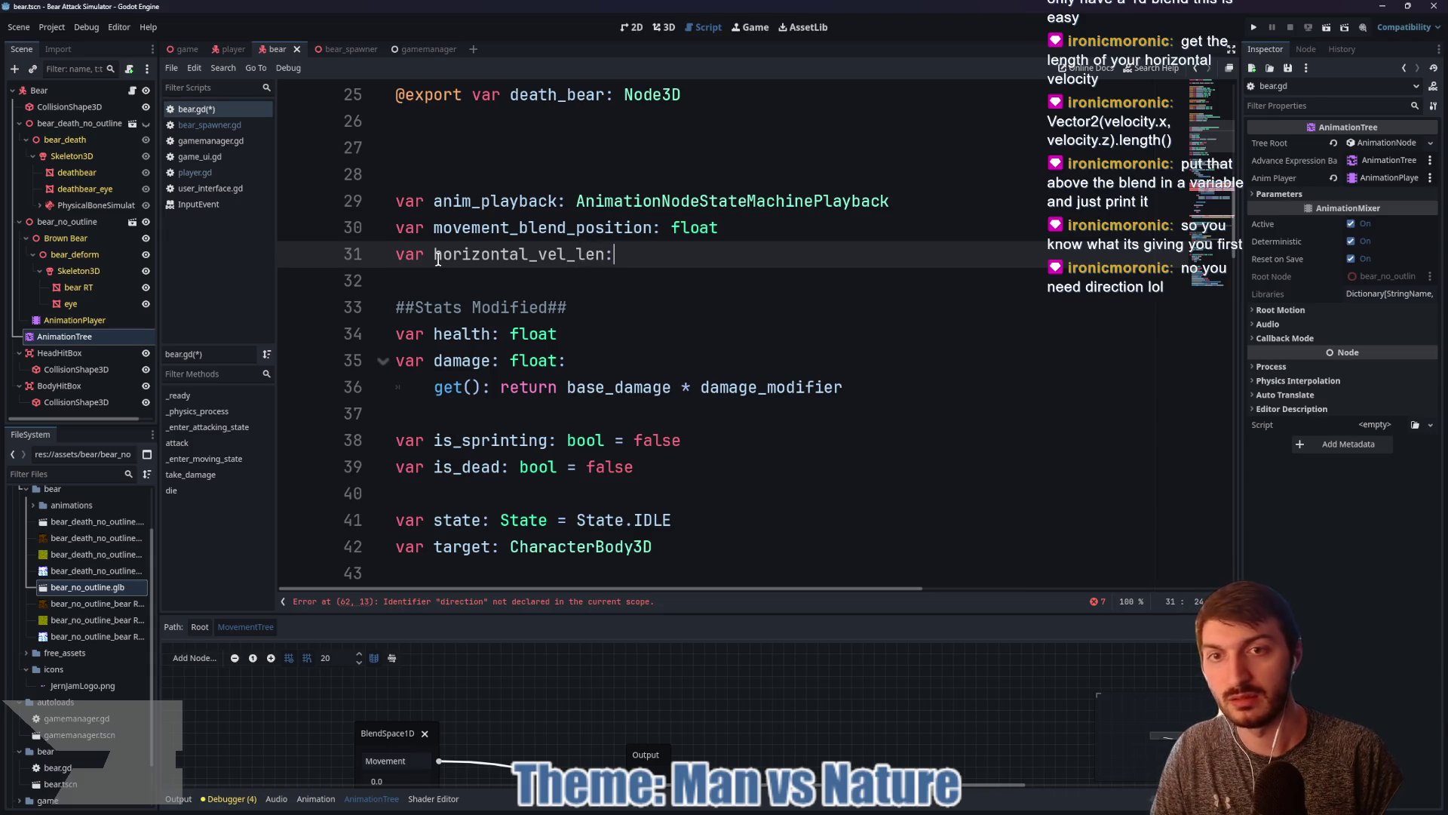
{"action": "type", "text": " float"}
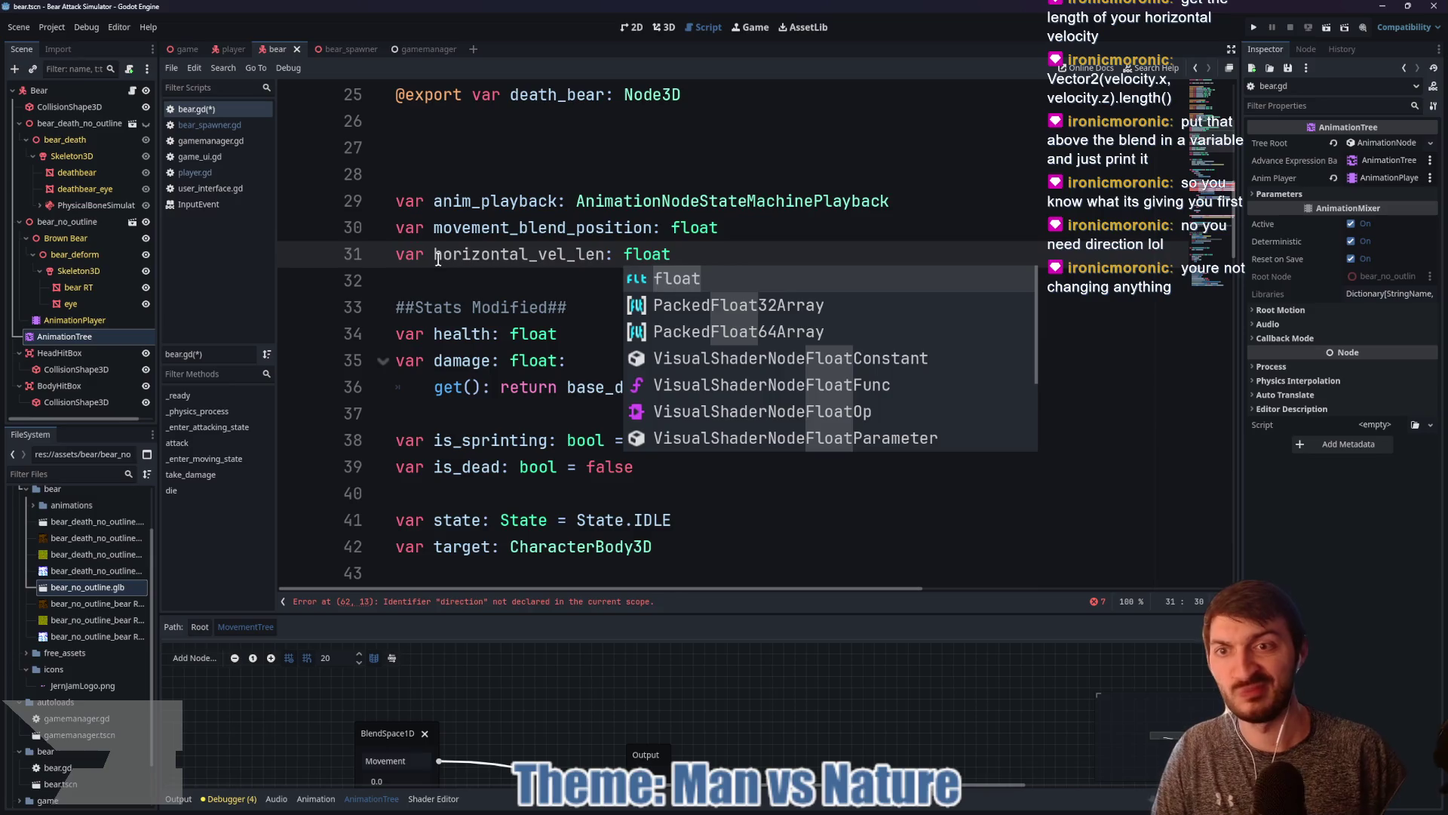
{"action": "scroll", "coordinate": [503, 279], "scroll_direction": "down", "scroll_amount": 9}
Step: Make direction a local variable by adding 'var' before it on line 62
{"action": "left_click", "coordinate": [505, 360]}
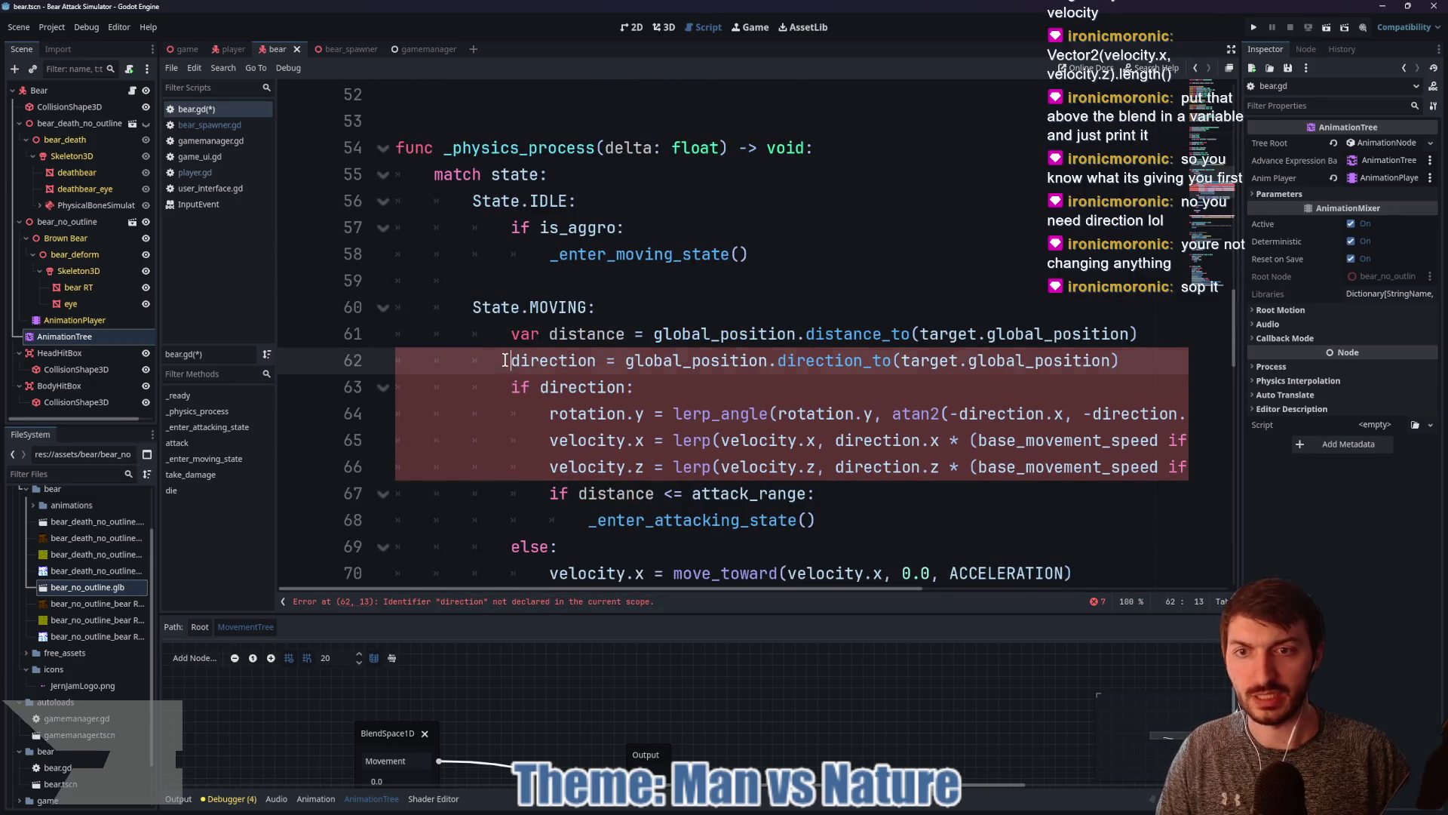
{"action": "type", "text": "var"}
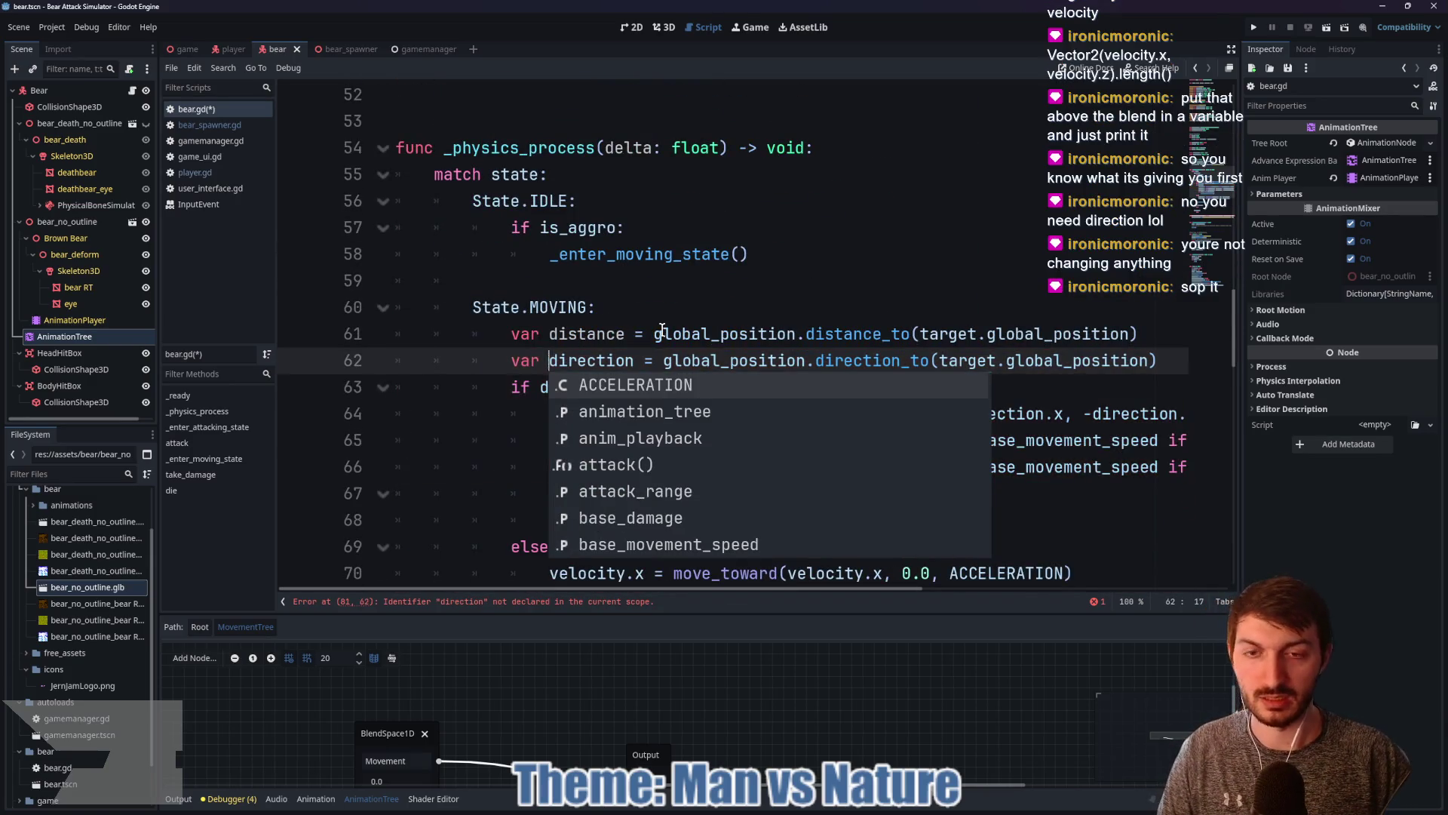
{"action": "left_click", "coordinate": [666, 333]}
{"action": "scroll", "coordinate": [641, 377], "scroll_direction": "down", "scroll_amount": 3}
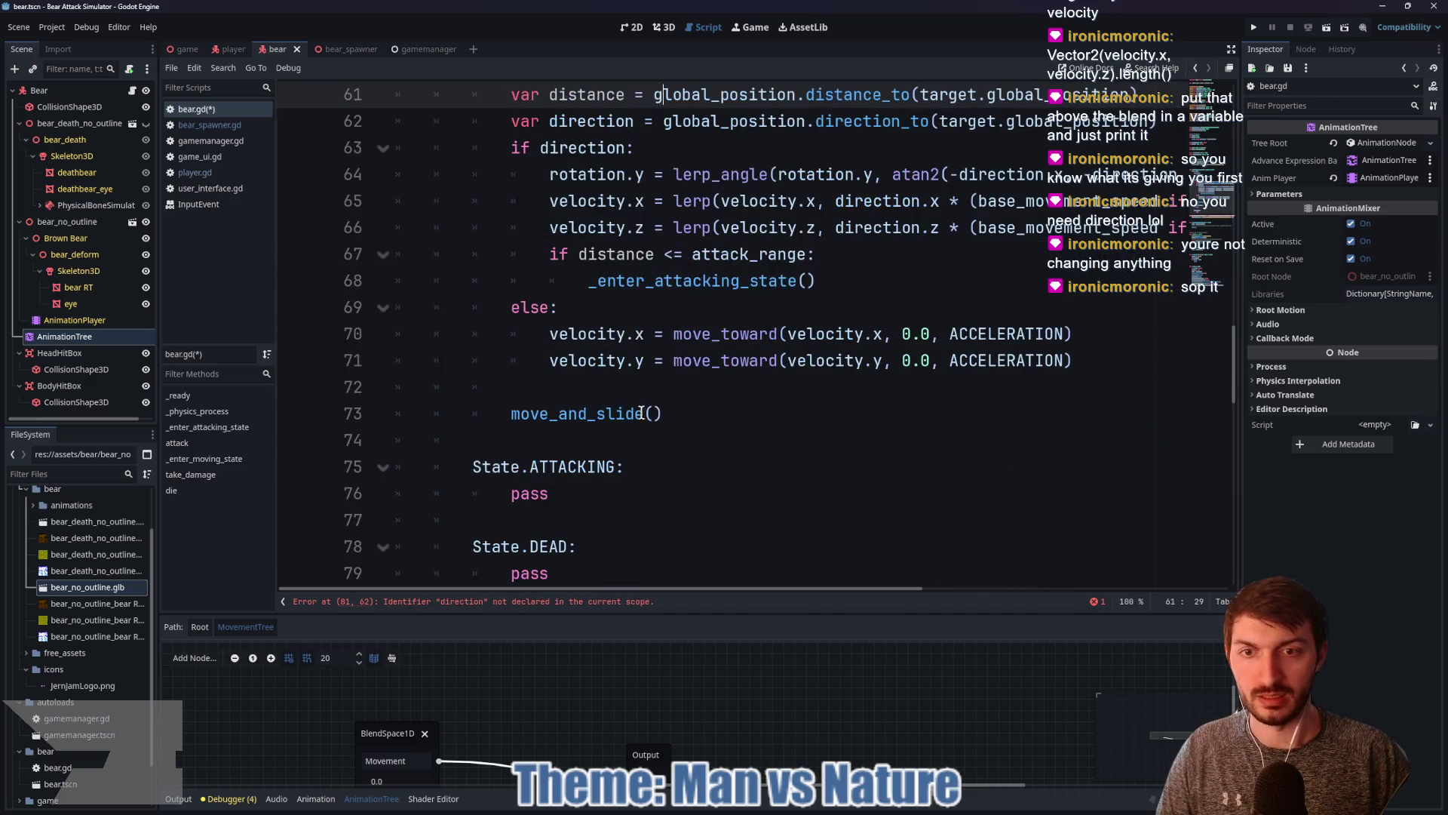
Step: Add line 73: horizontal_vel_len = Vector2(velocity.x, velocity.z).length() above move_and_slide()
{"action": "left_click", "coordinate": [569, 398]}
{"action": "key", "text": "Return"}
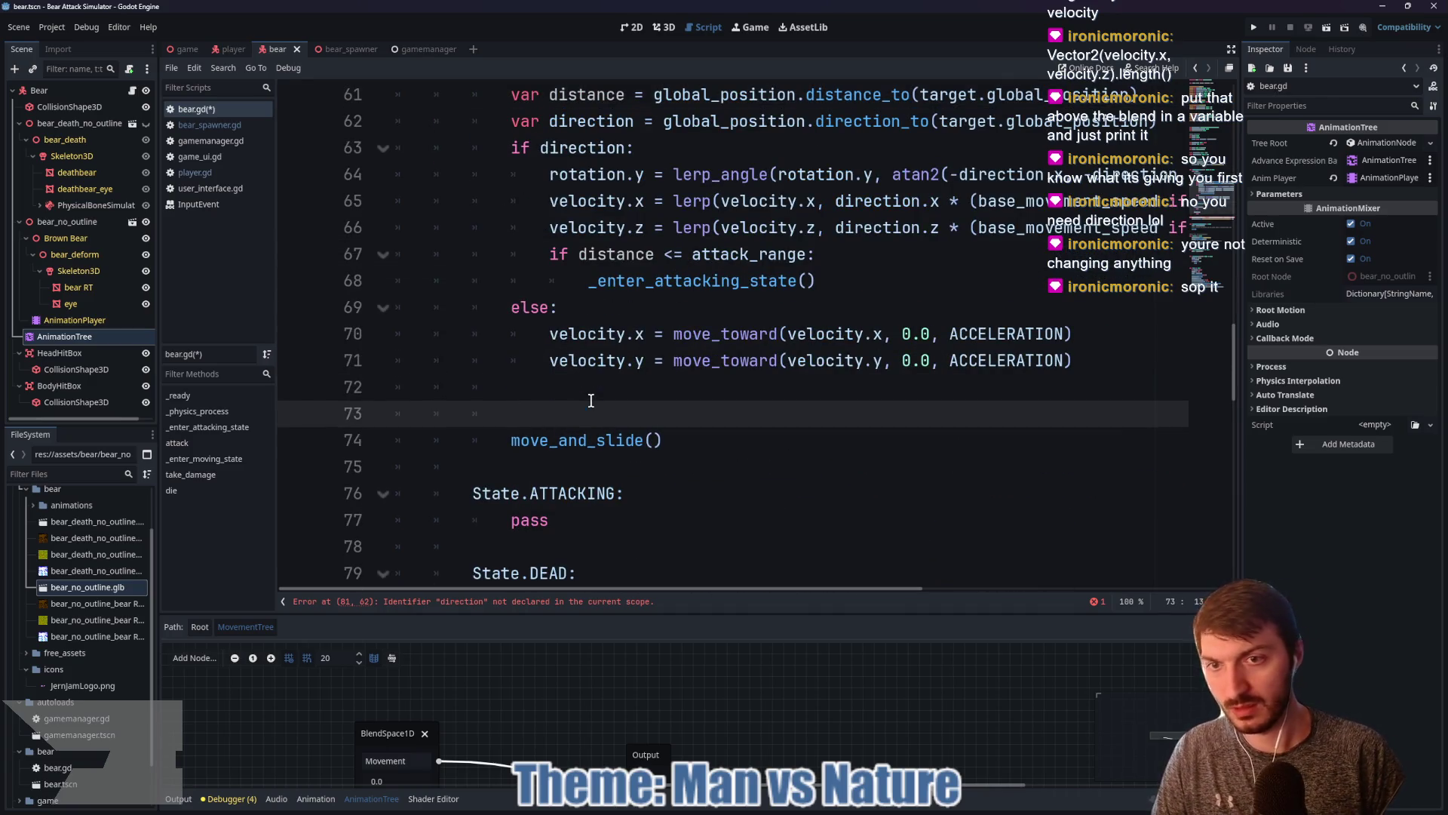
{"action": "type", "text": "hori"}
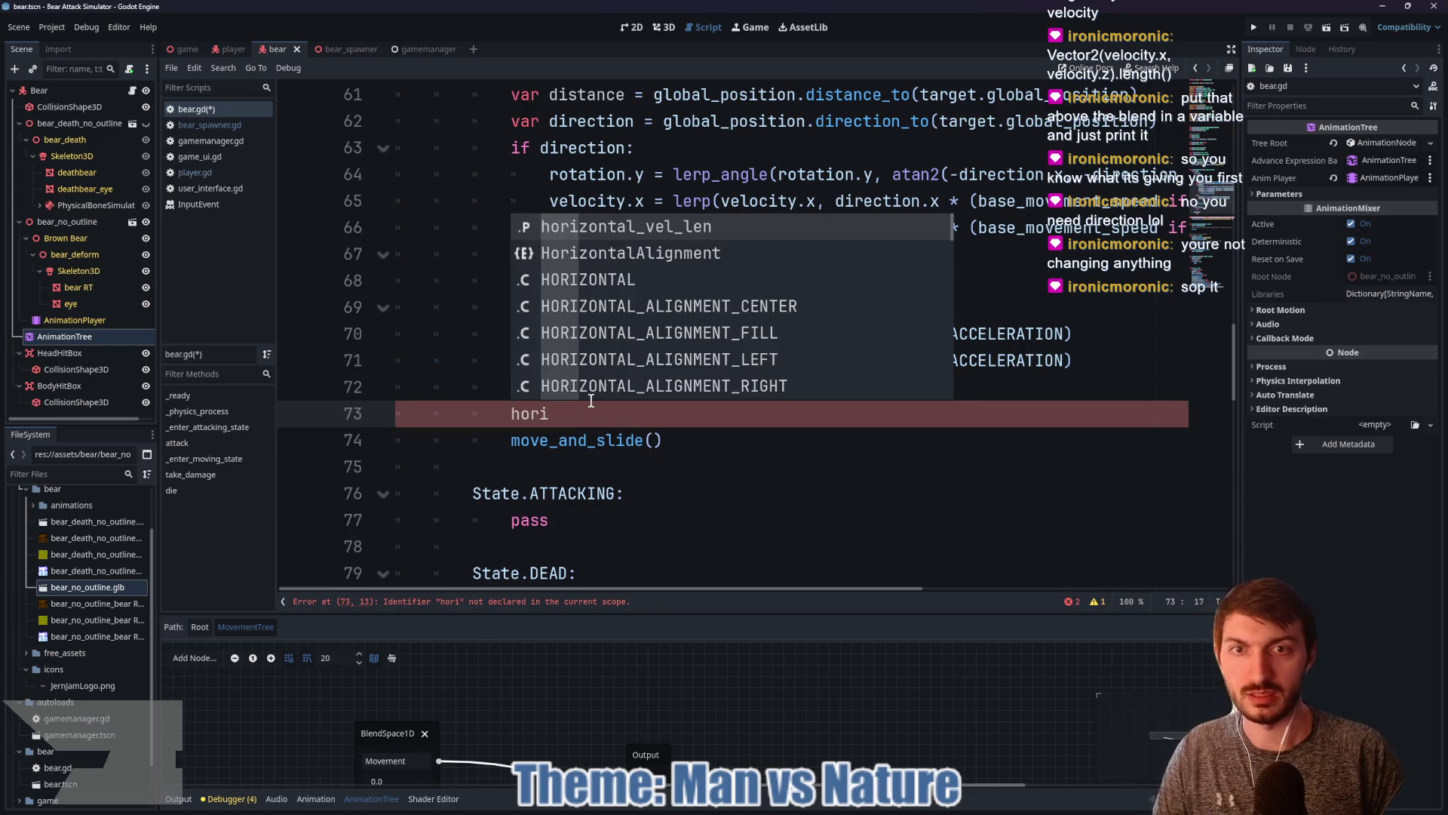
{"action": "key", "text": "Return"}
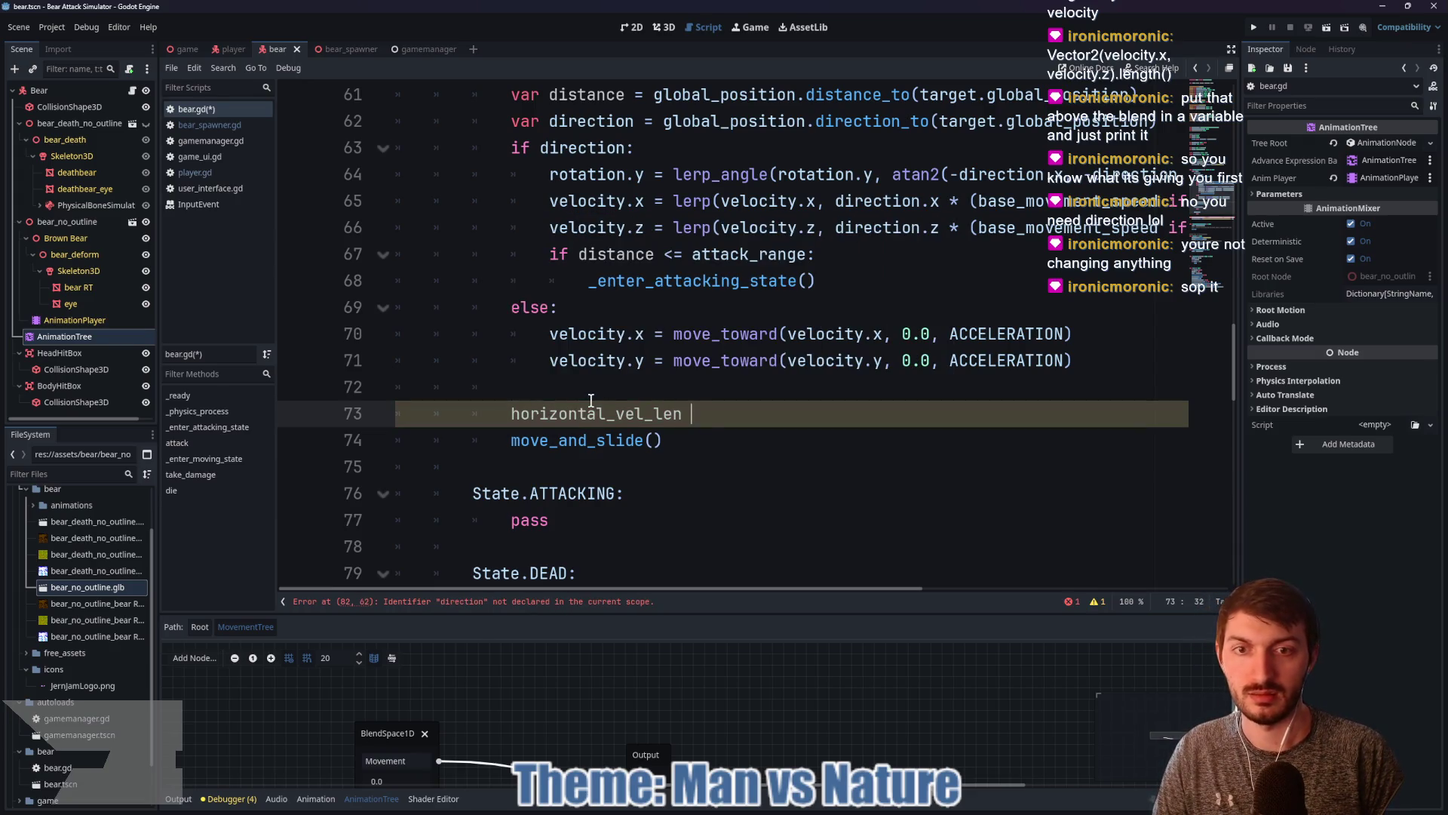
{"action": "type", "text": "= Vector"}
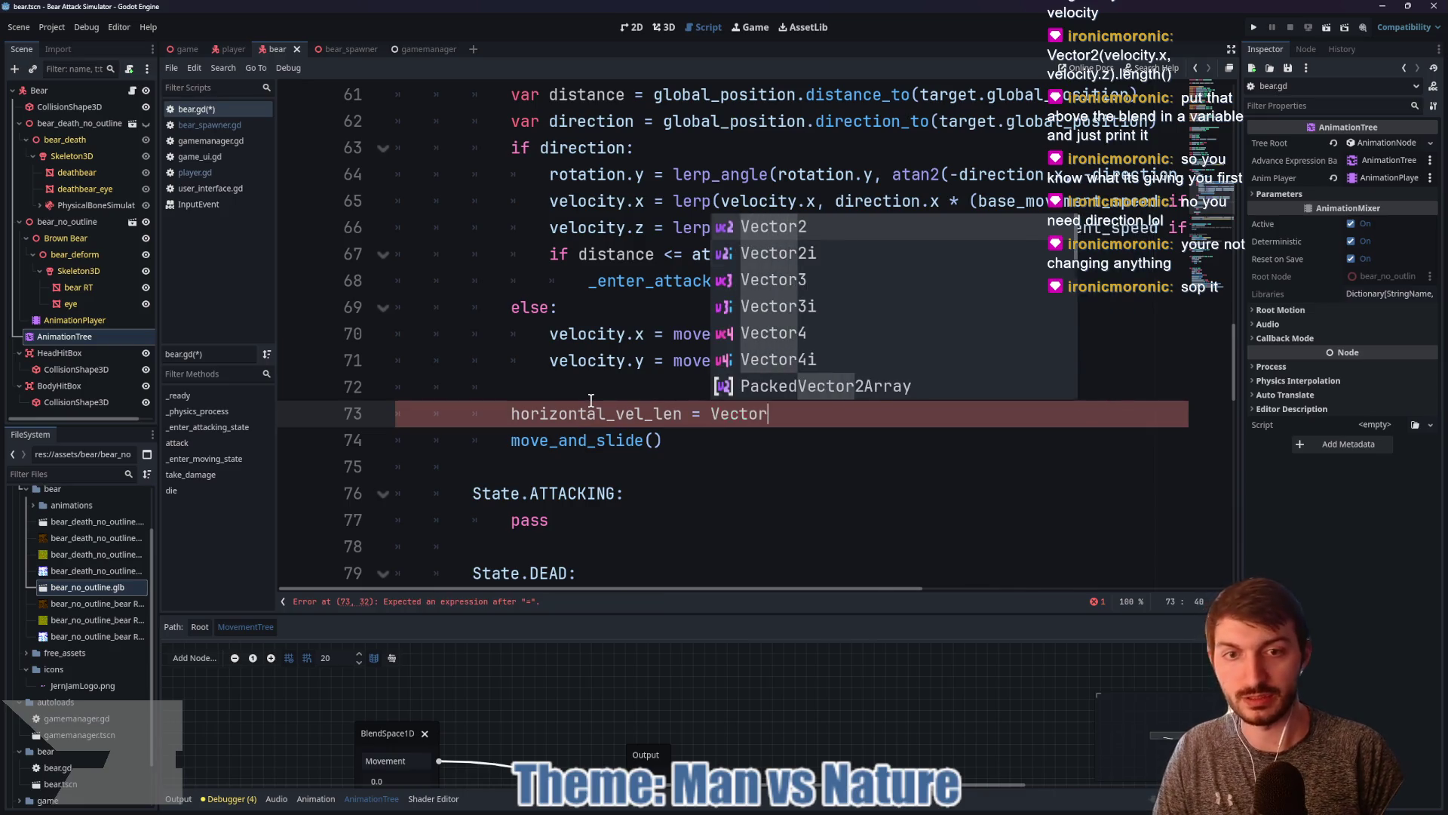
{"action": "type", "text": "2"}
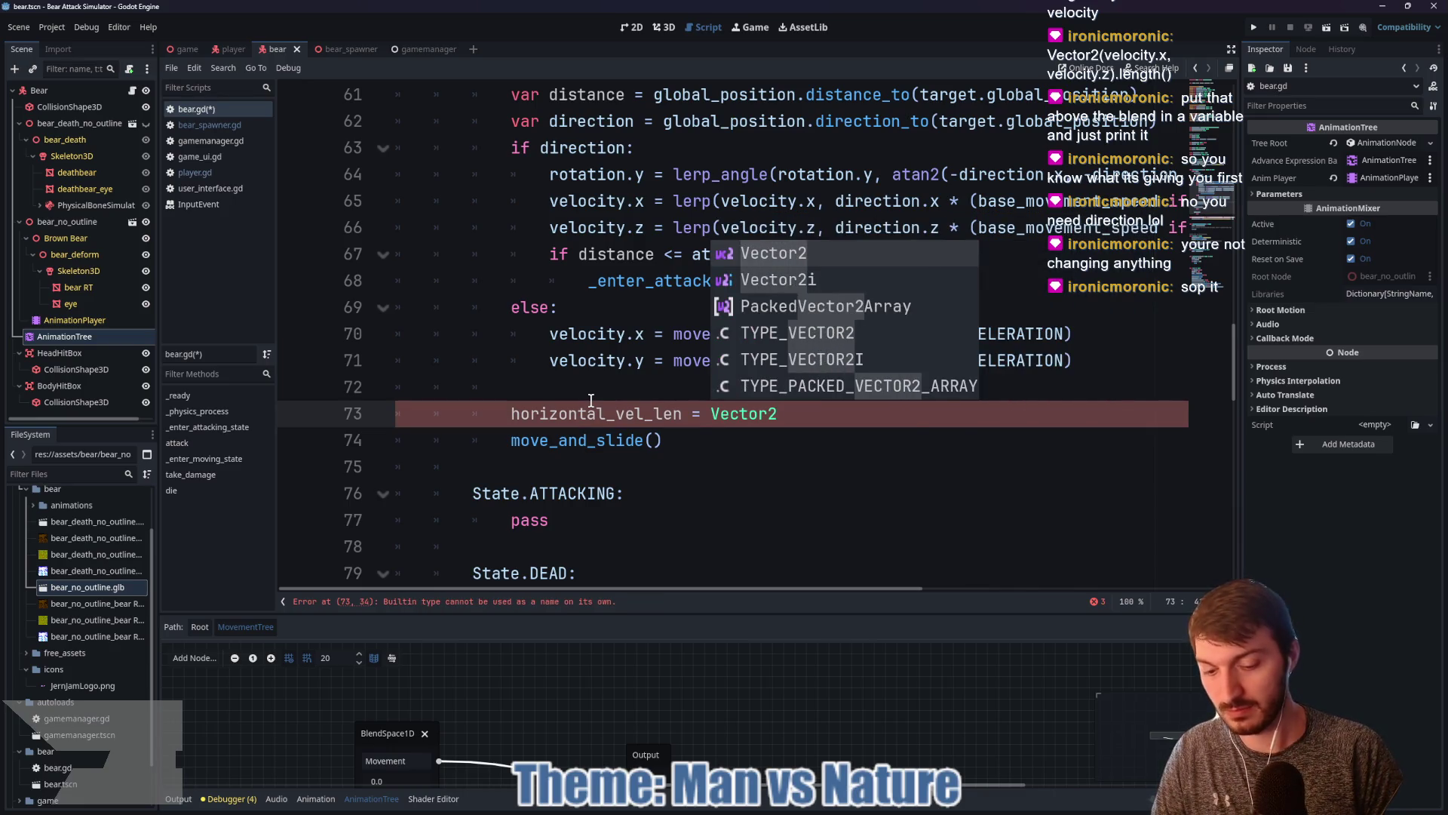
{"action": "type", "text": "("}
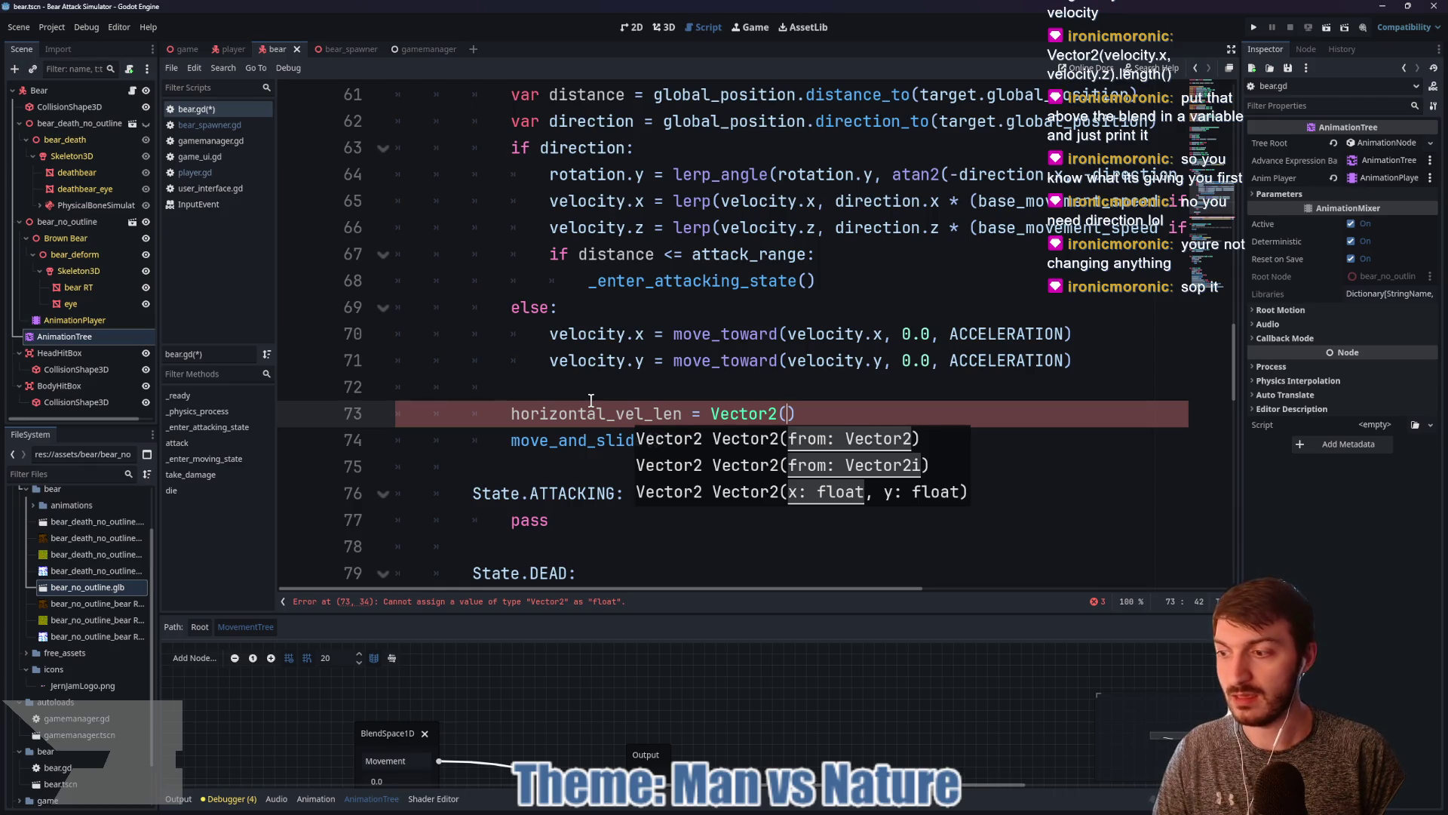
{"action": "type", "text": "velocity.x"}
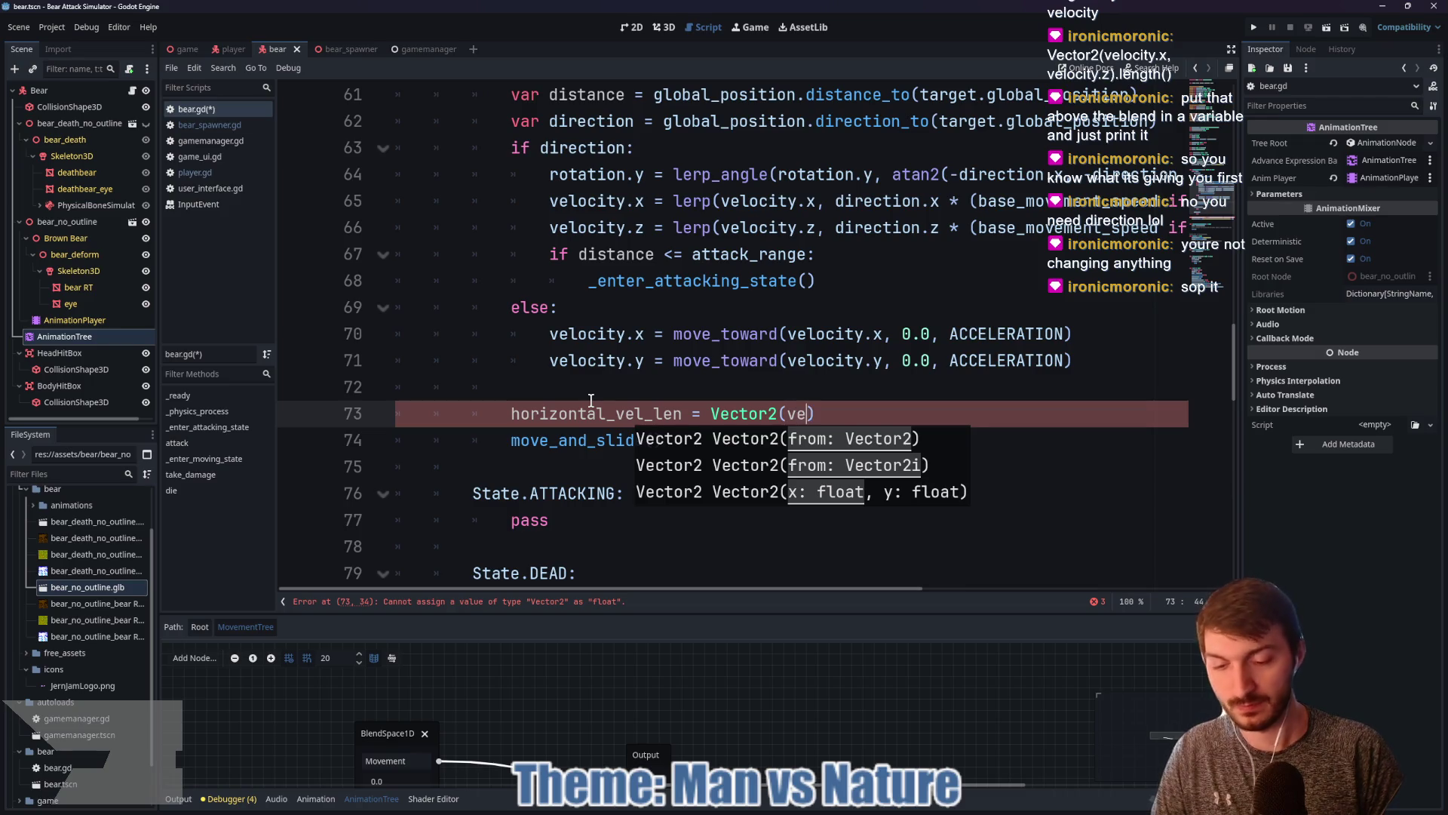
{"action": "type", "text": ", velocity"}
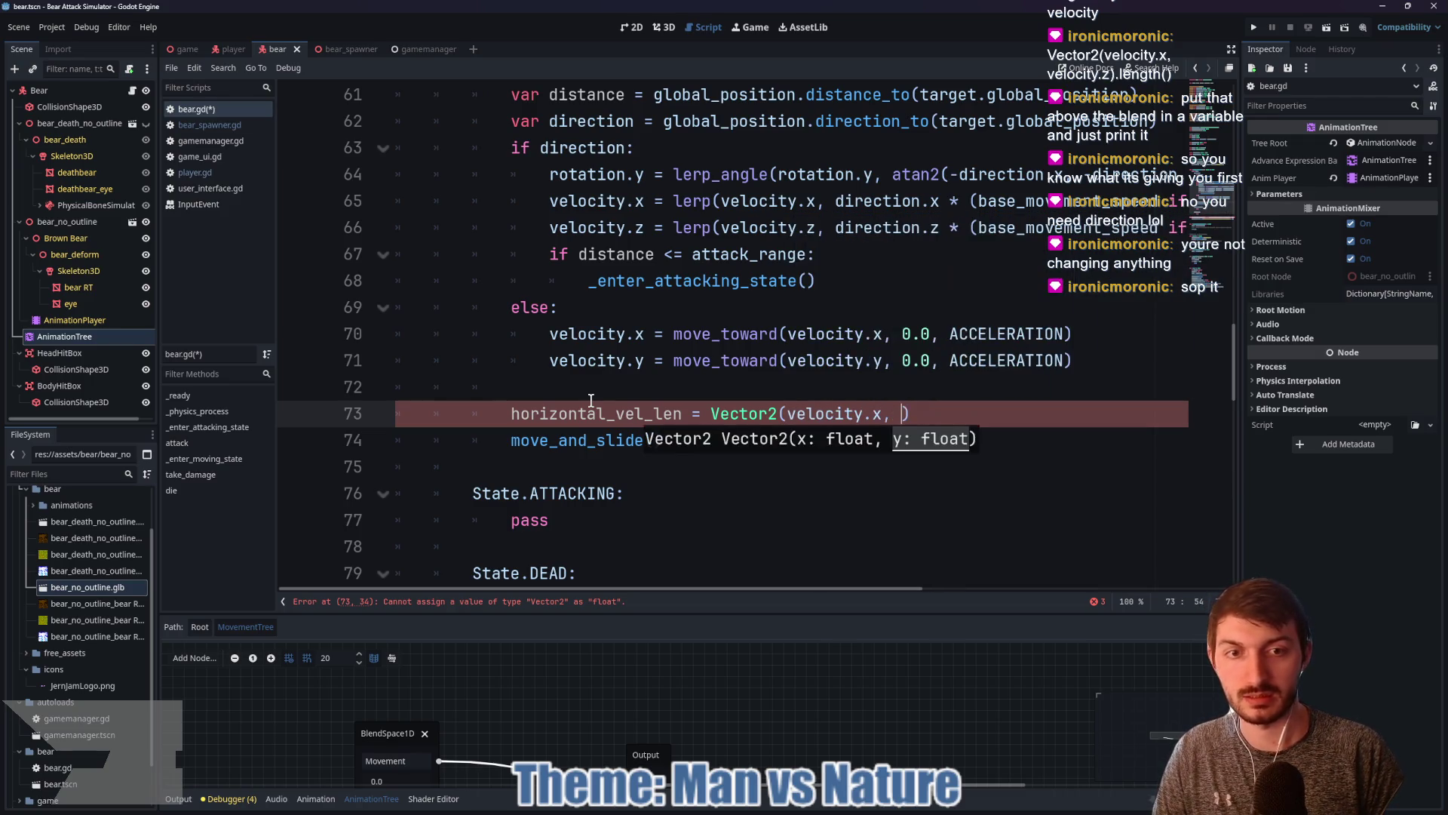
{"action": "type", "text": "."}
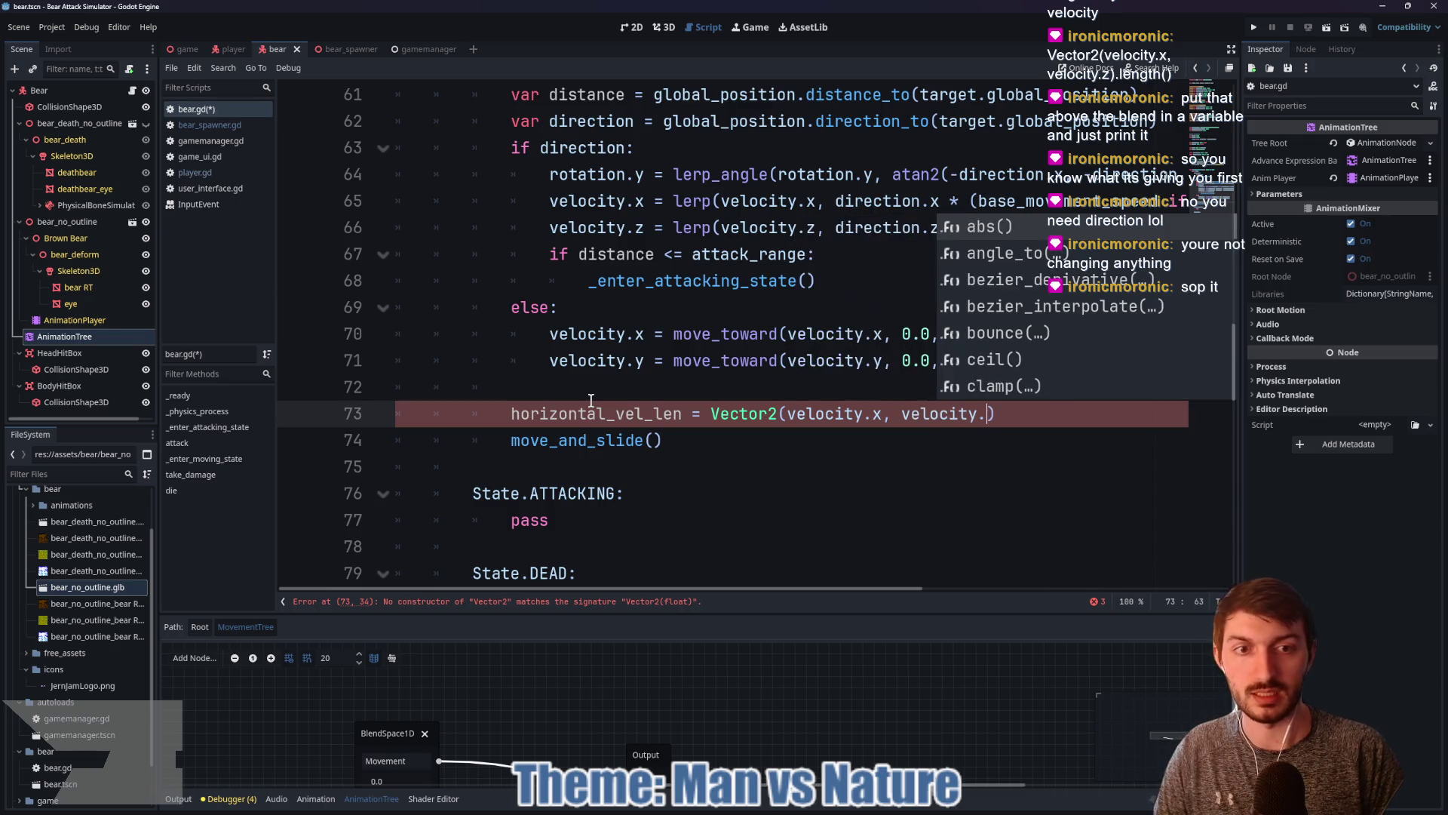
{"action": "type", "text": "z"}
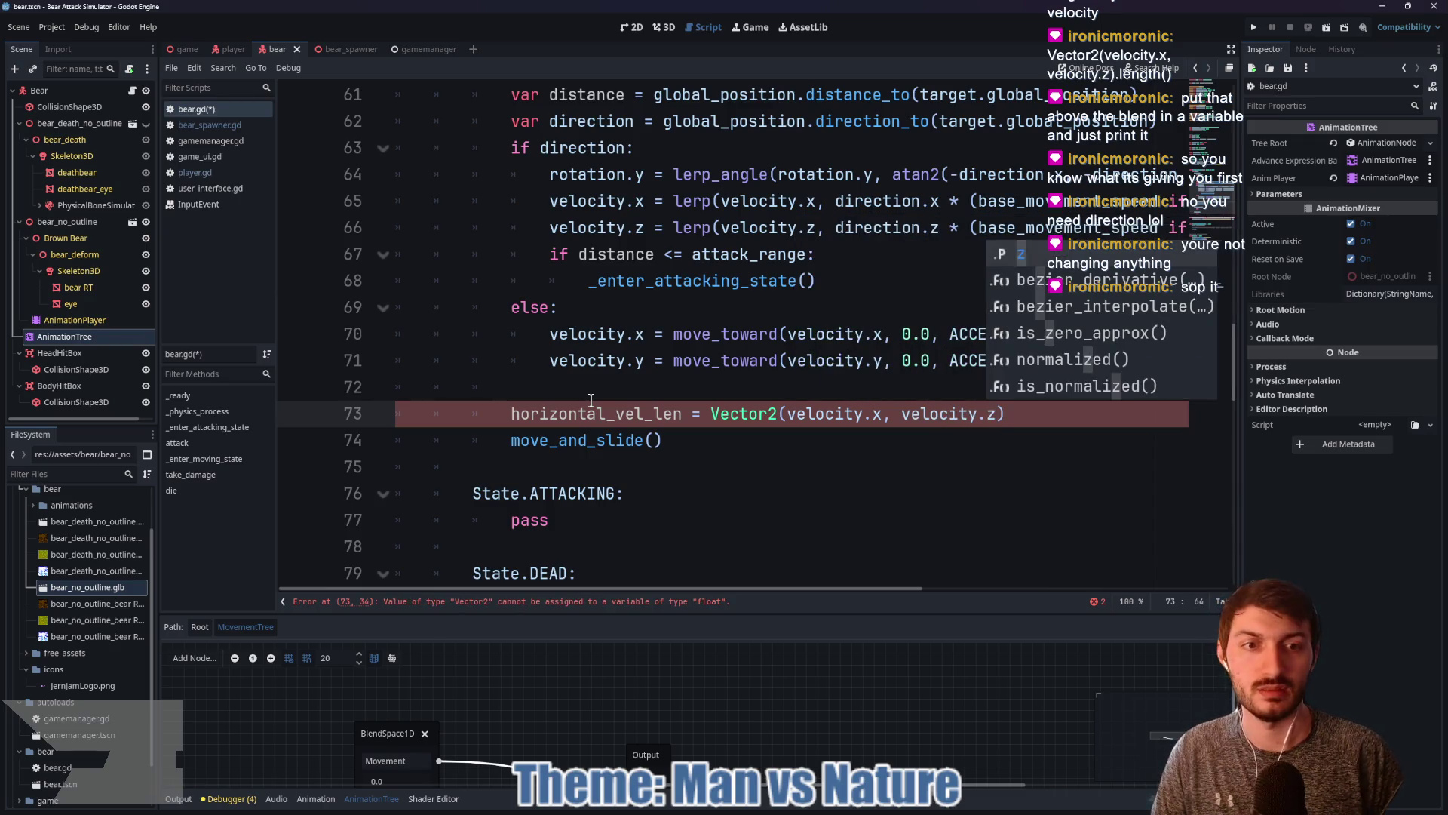
{"action": "key", "text": "Escape"}
{"action": "type", "text": ").leng"}
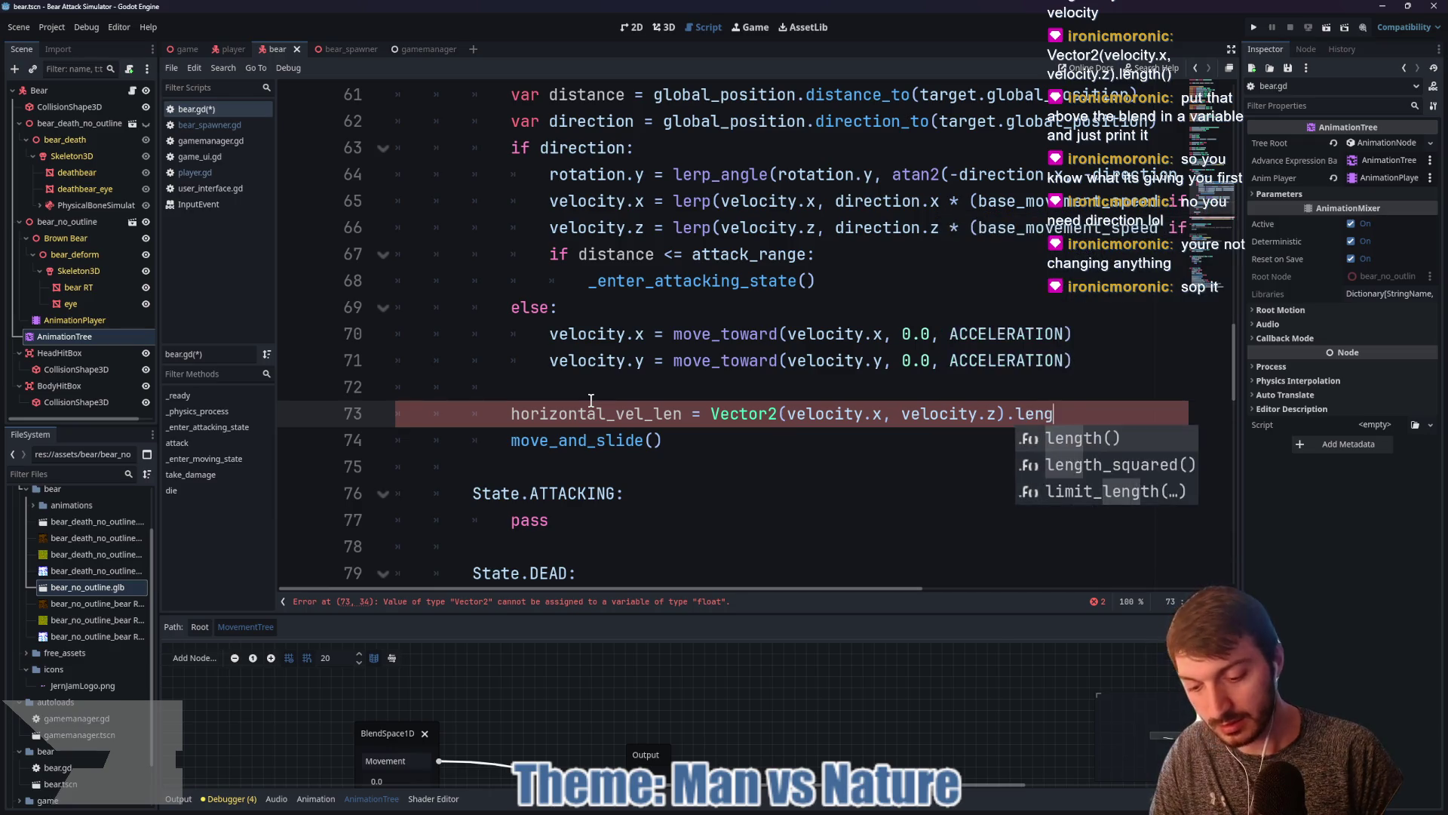
{"action": "key", "text": "Return"}
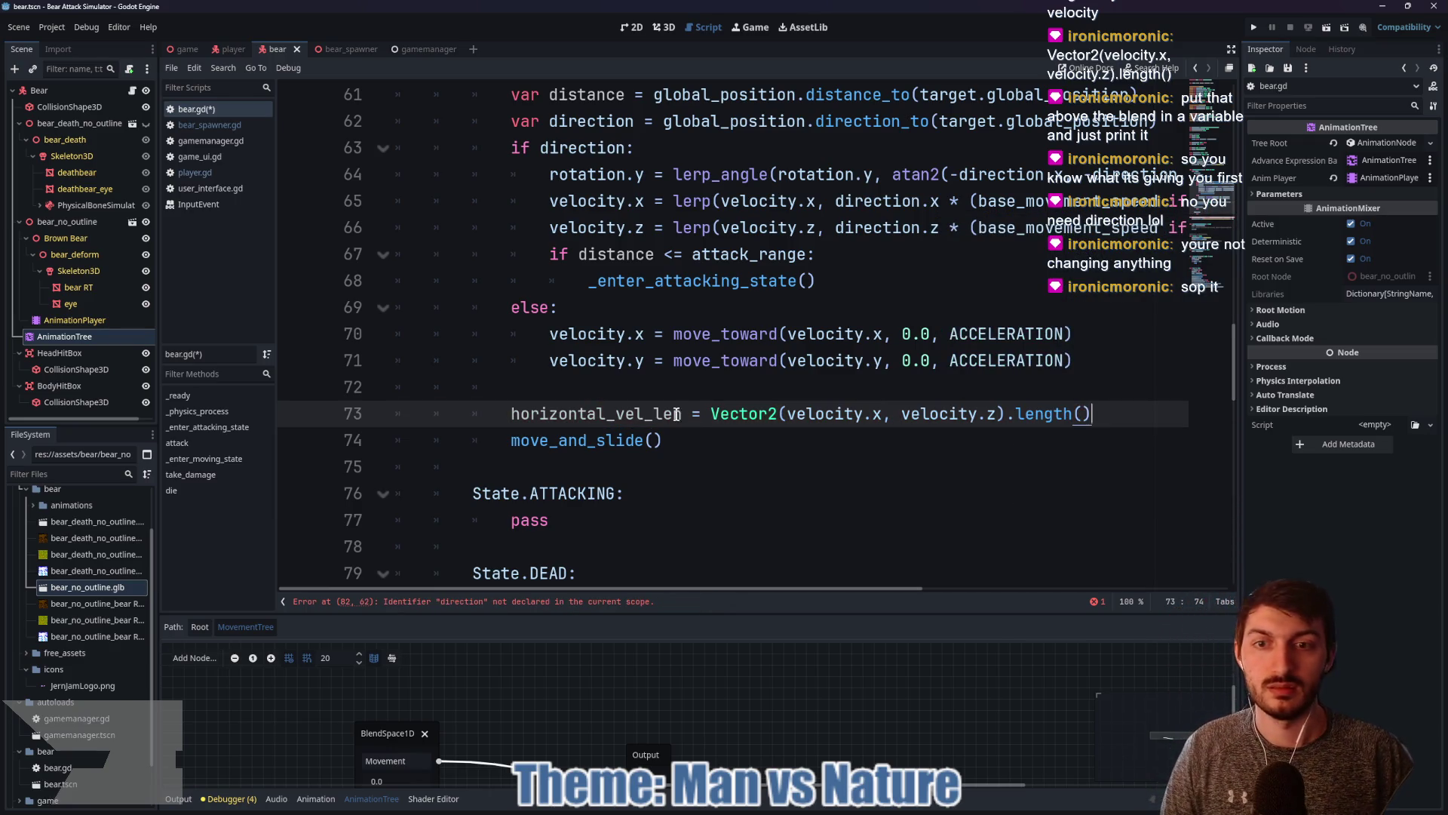
{"action": "left_click_drag", "start_coordinate": [501, 414], "coordinate": [682, 414]}
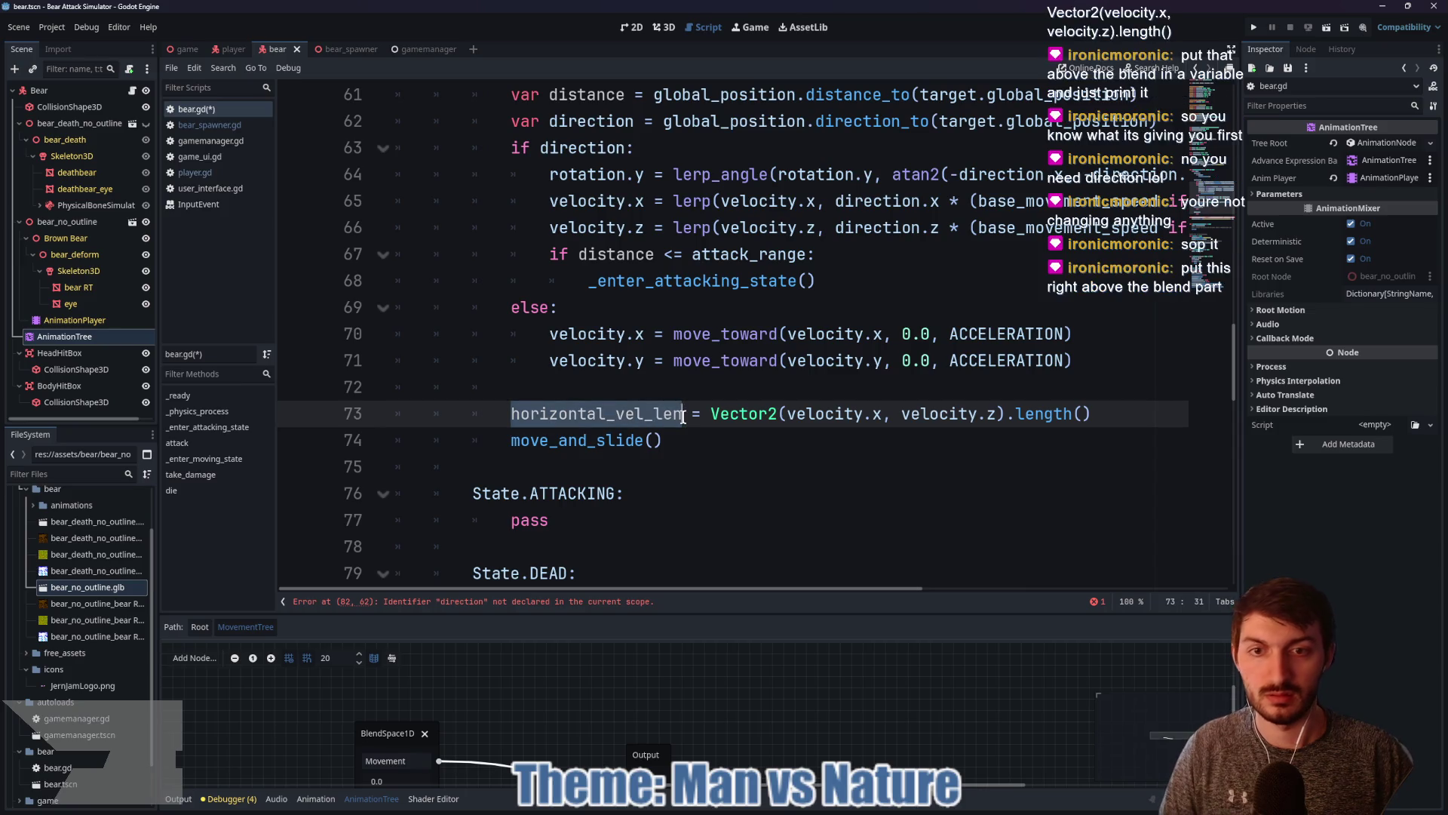
{"action": "scroll", "coordinate": [853, 419], "scroll_direction": "down", "scroll_amount": 3}
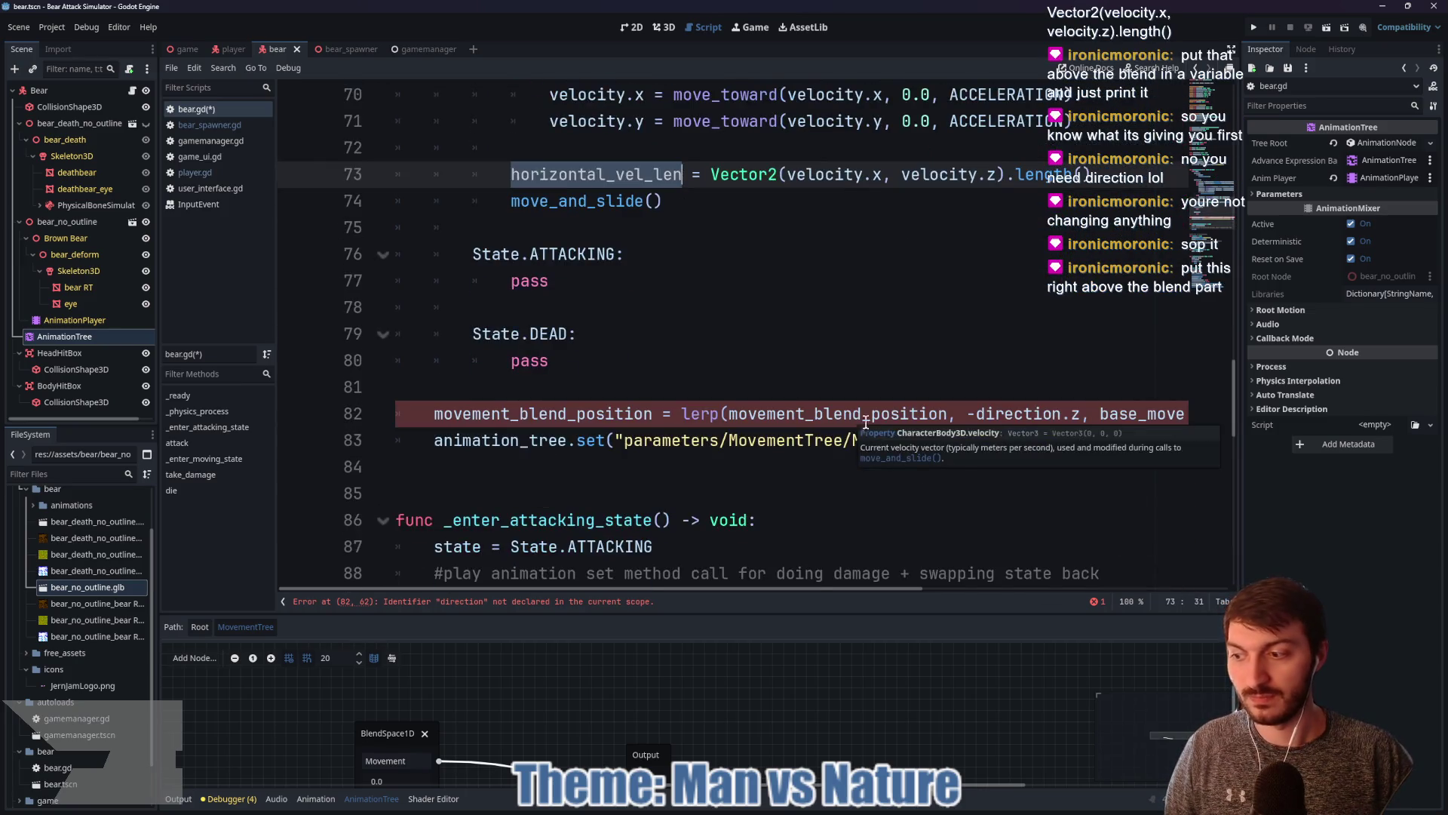
Step: Replace -direction.z with horizontal_vel_len in the blend-position lerp on line 82
{"action": "left_click_drag", "start_coordinate": [977, 416], "coordinate": [1072, 417]}
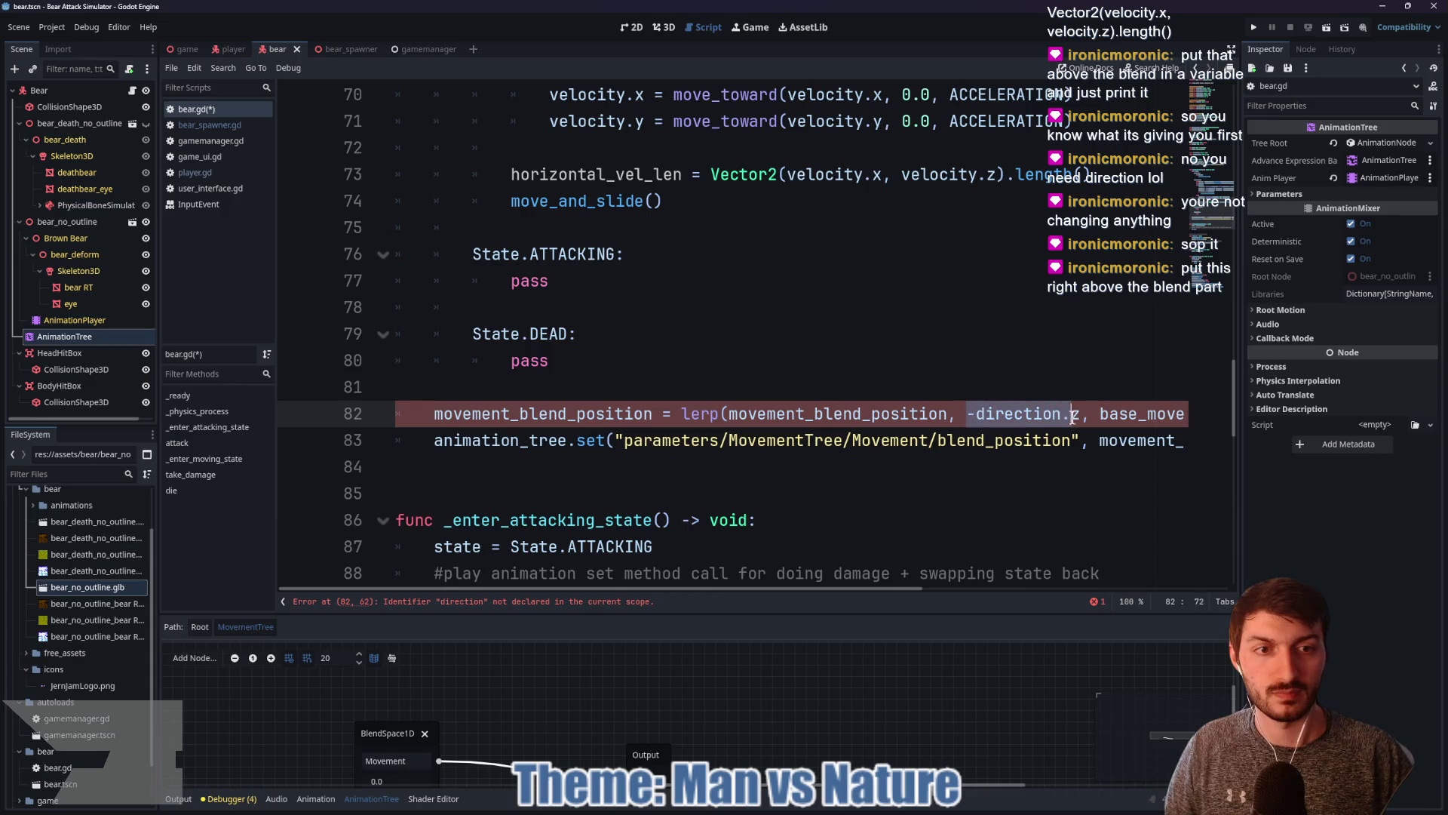
{"action": "type", "text": "horizontal_vel_len"}
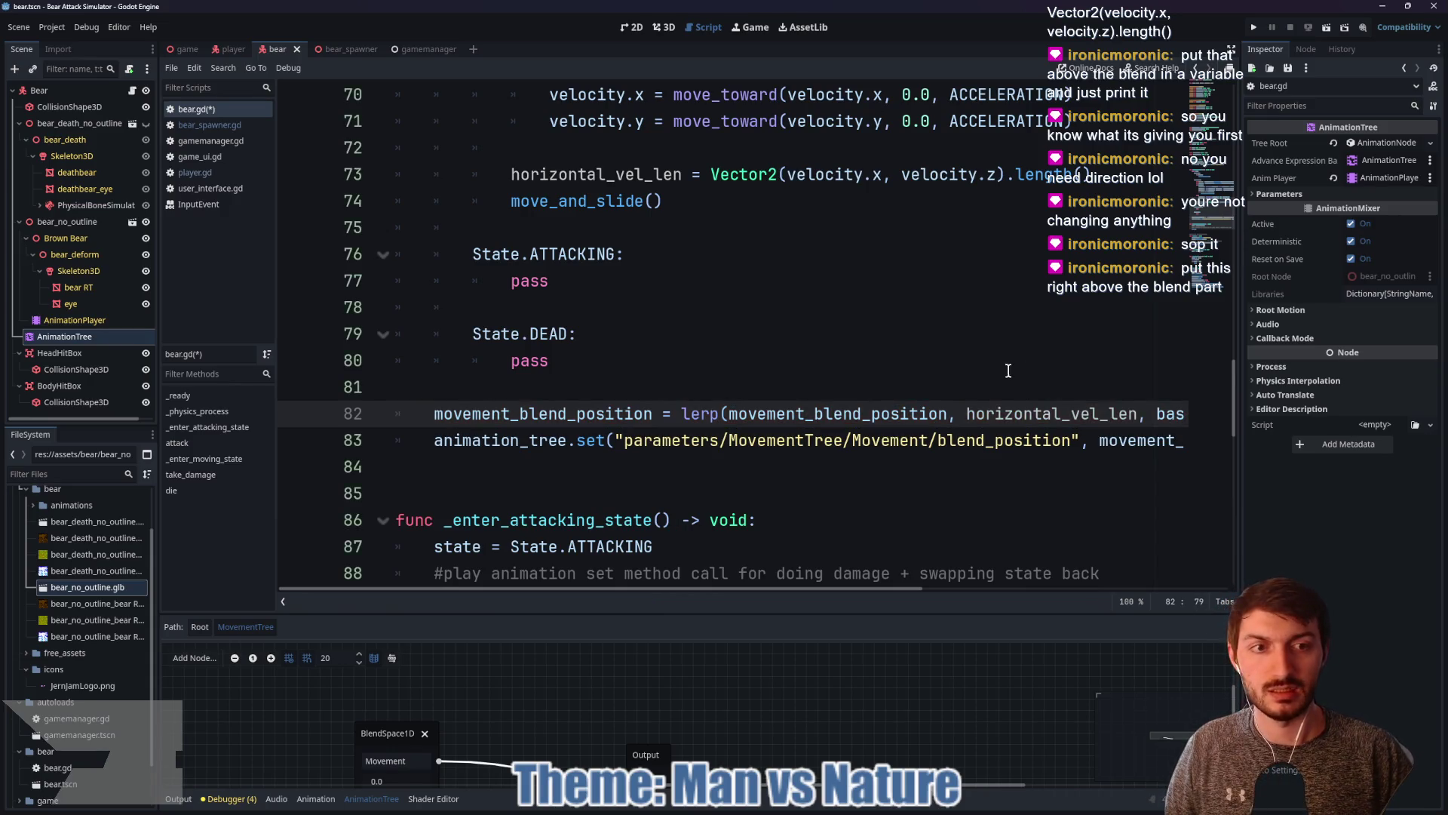
{"action": "scroll", "coordinate": [843, 367], "scroll_direction": "up", "scroll_amount": 4}
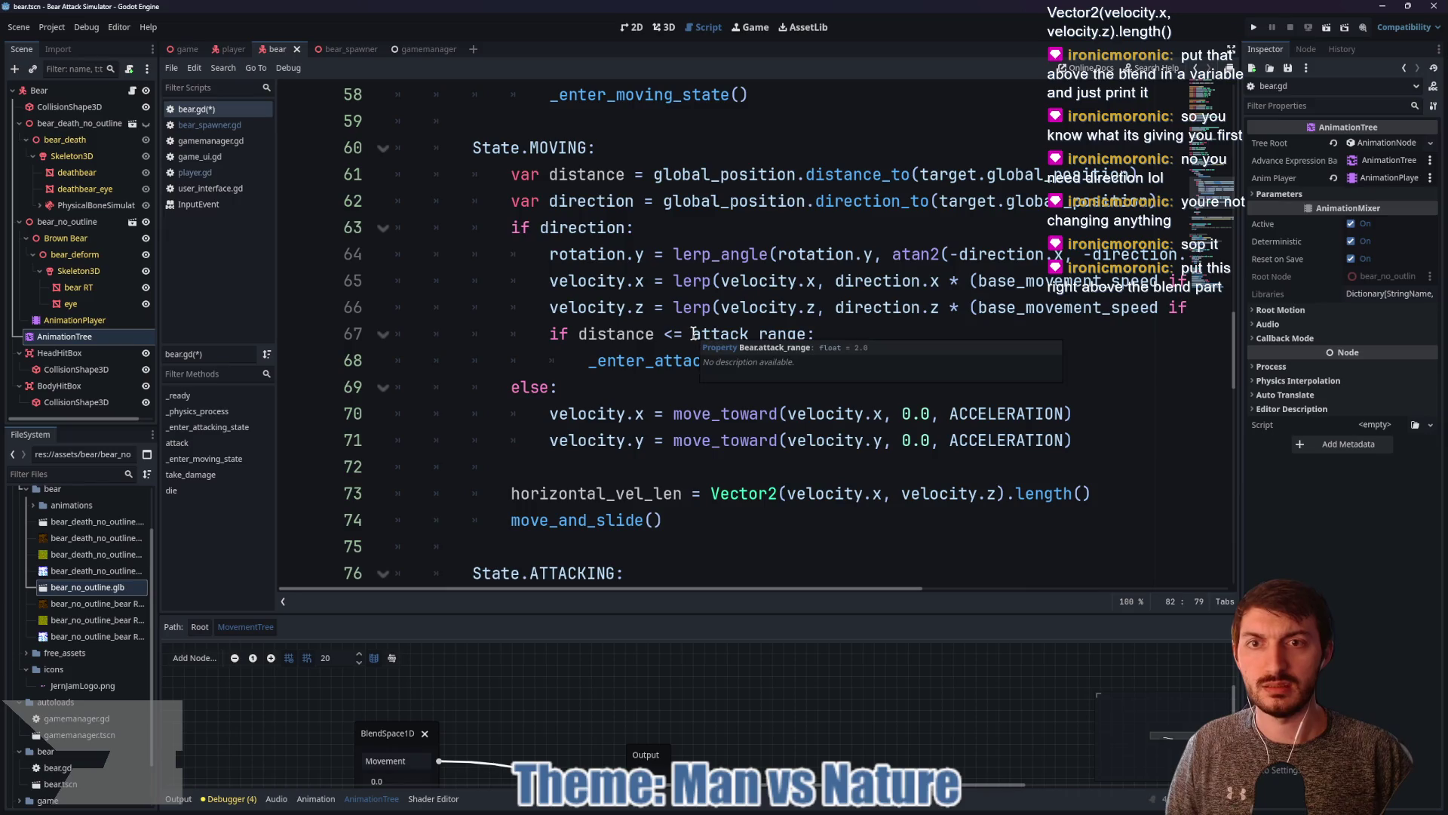
{"action": "scroll", "coordinate": [675, 387], "scroll_direction": "down", "scroll_amount": 1}
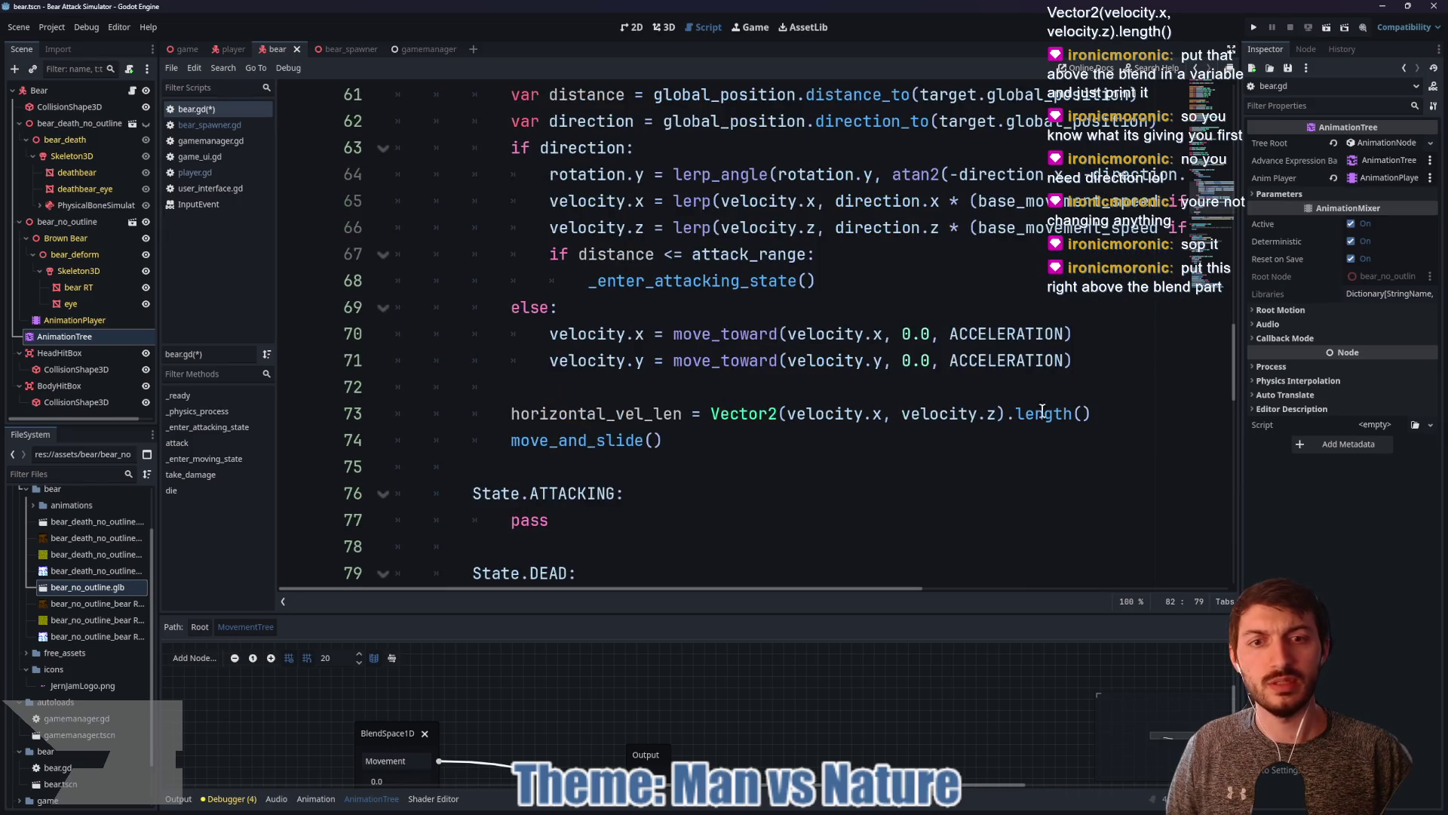
Step: Move the horizontal_vel_len assignment from line 73 to just above the blend-position code
{"action": "left_click_drag", "start_coordinate": [1093, 414], "coordinate": [397, 430]}
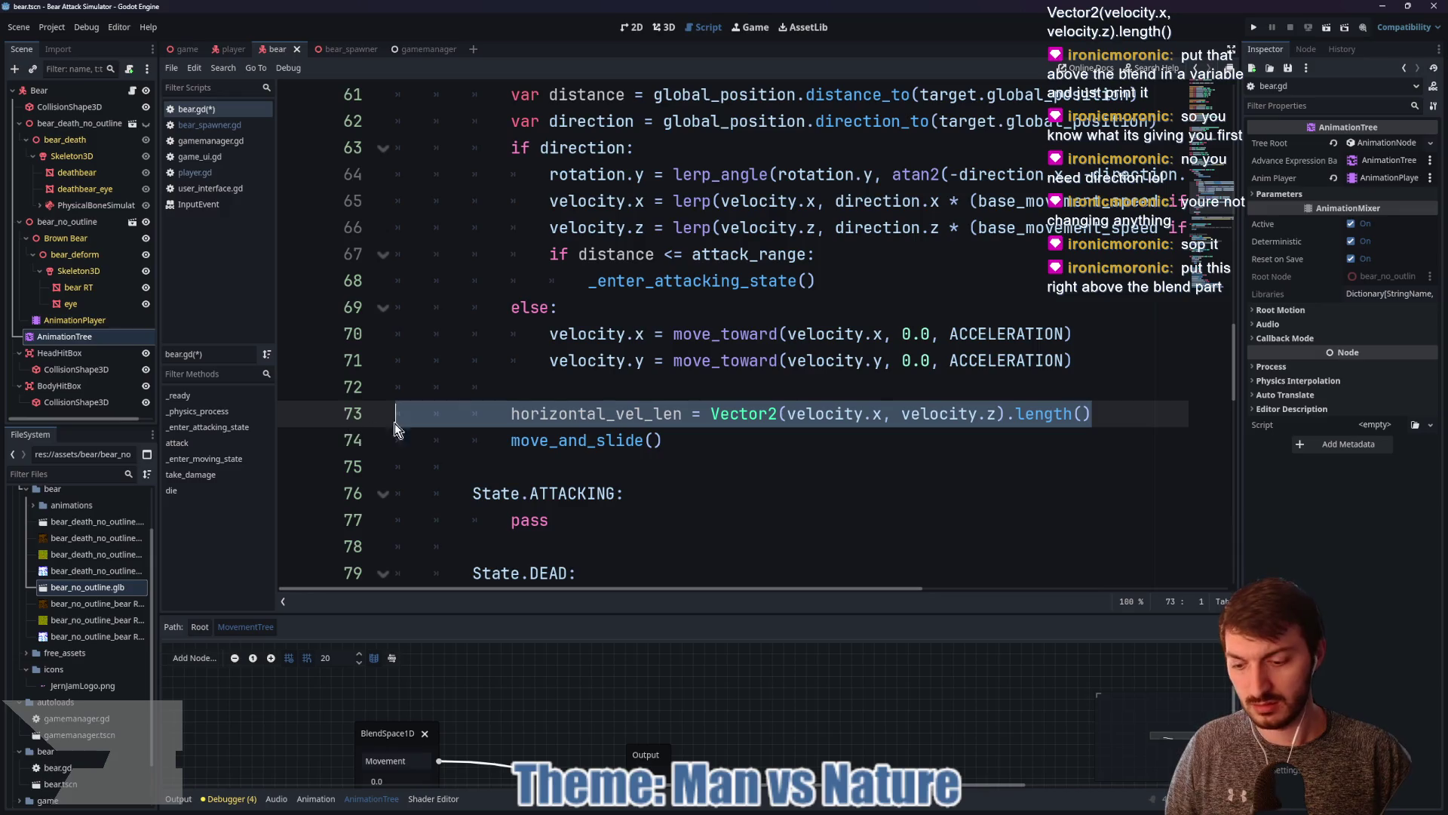
{"action": "key", "text": "ctrl+x"}
{"action": "scroll", "coordinate": [758, 394], "scroll_direction": "down", "scroll_amount": 4}
{"action": "scroll", "coordinate": [748, 397], "scroll_direction": "up", "scroll_amount": 2}
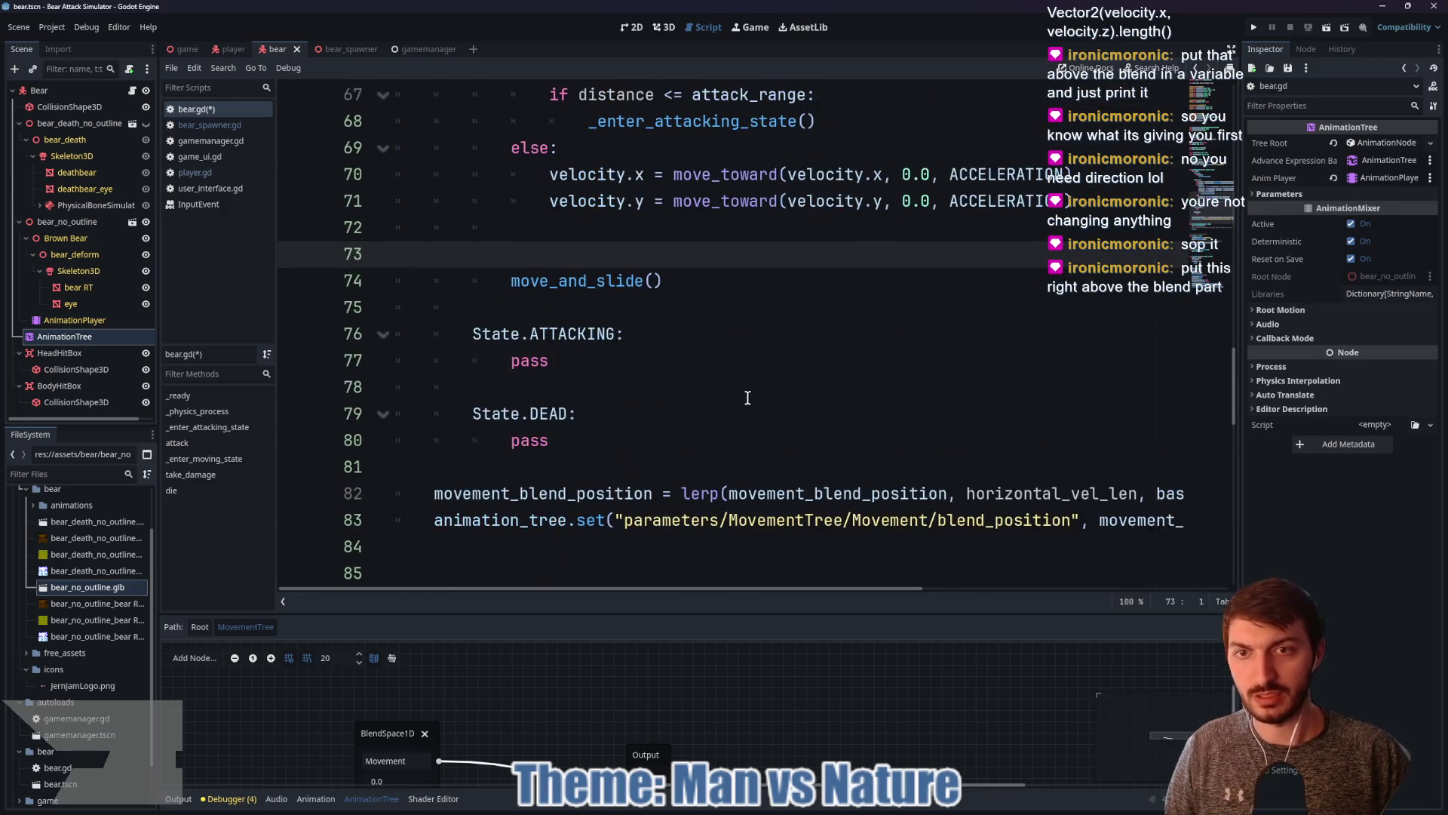
{"action": "key", "text": "BackSpace"}
{"action": "left_click", "coordinate": [484, 449]}
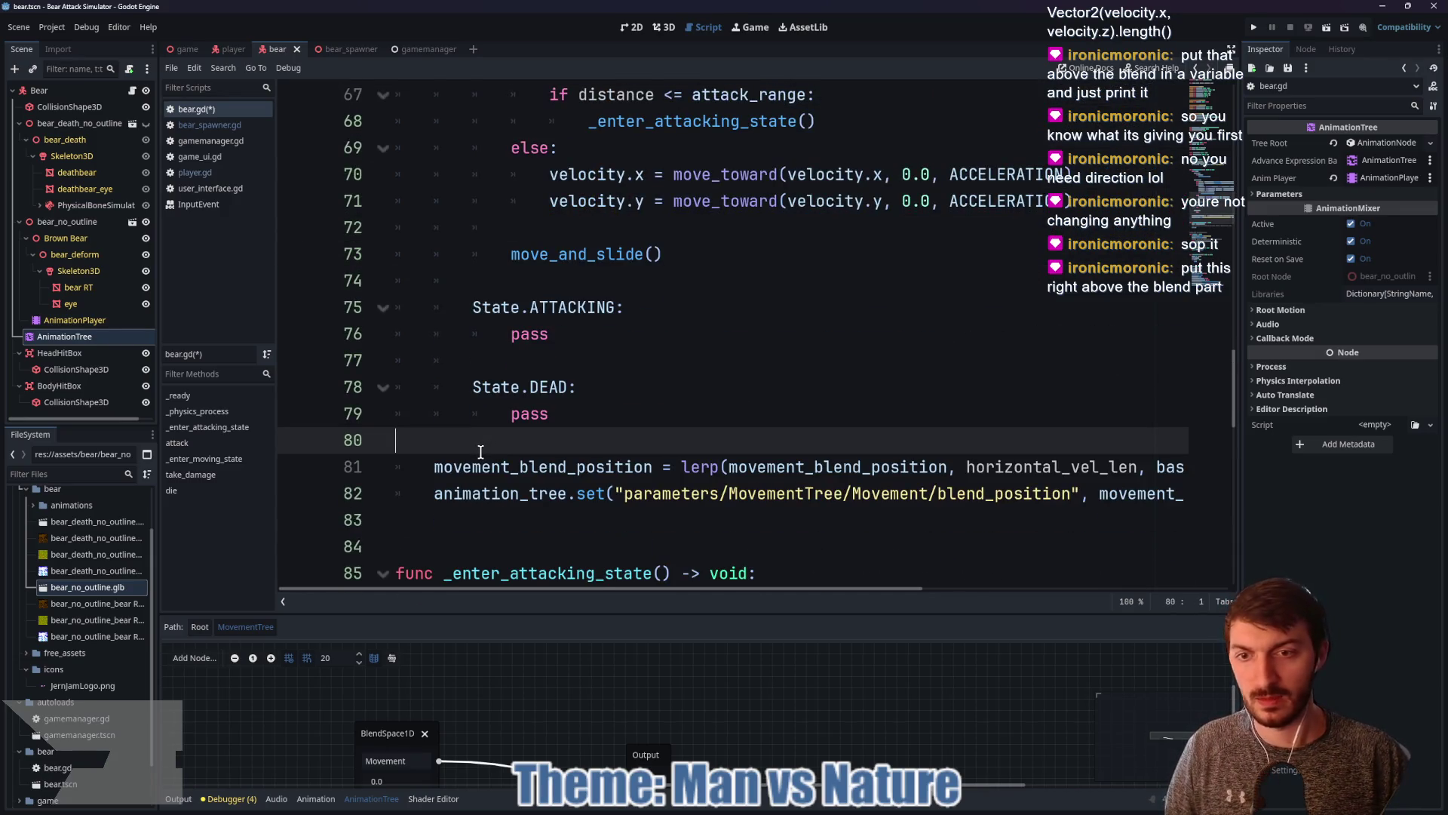
{"action": "key", "text": "Return"}
{"action": "key", "text": "ctrl+v"}
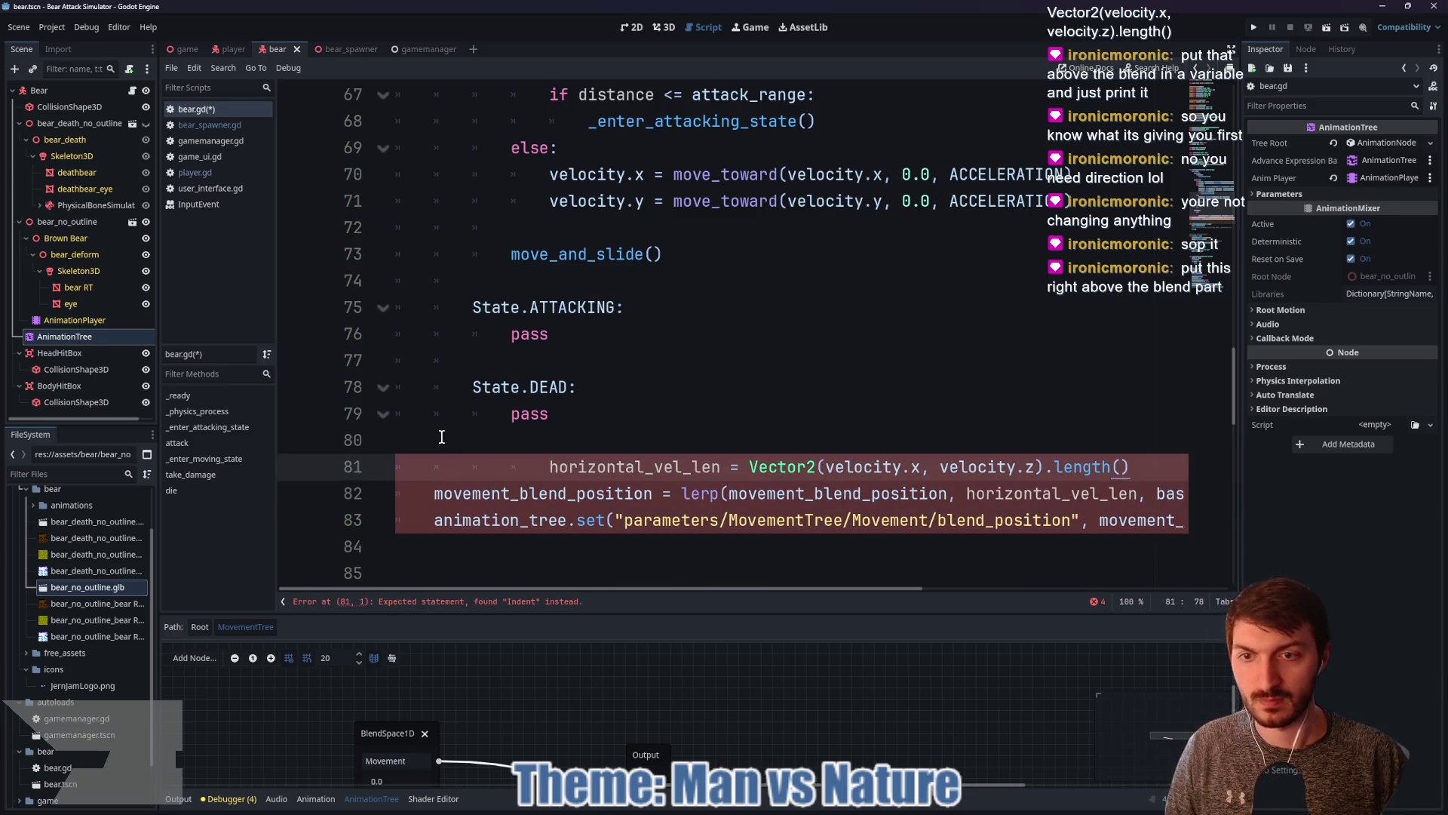
{"action": "left_click", "coordinate": [438, 438]}
{"action": "left_click", "coordinate": [548, 469]}
{"action": "key", "text": "BackSpace"}
{"action": "key", "text": "BackSpace"}
{"action": "key", "text": "BackSpace"}
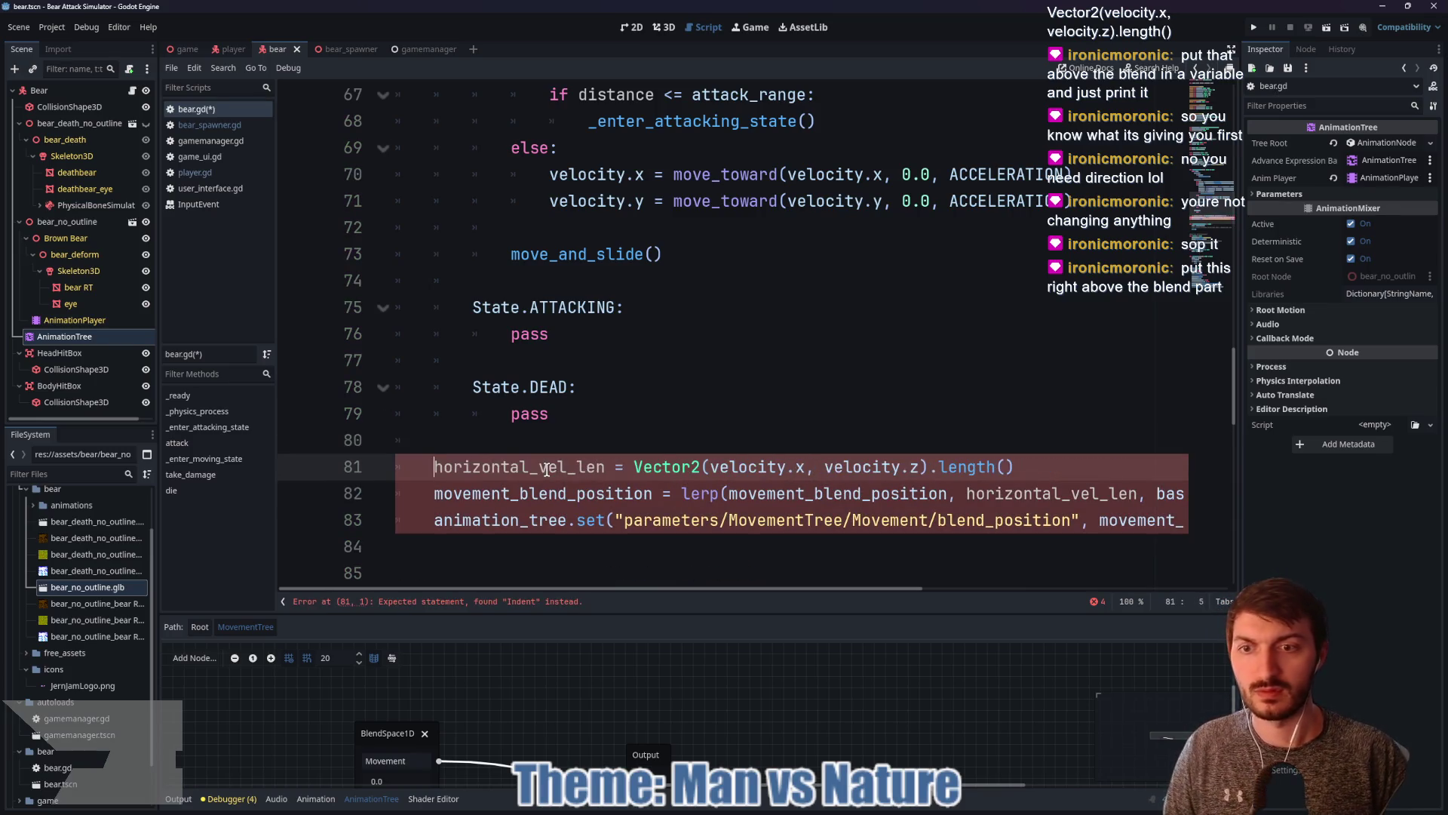
{"action": "left_click", "coordinate": [639, 449]}
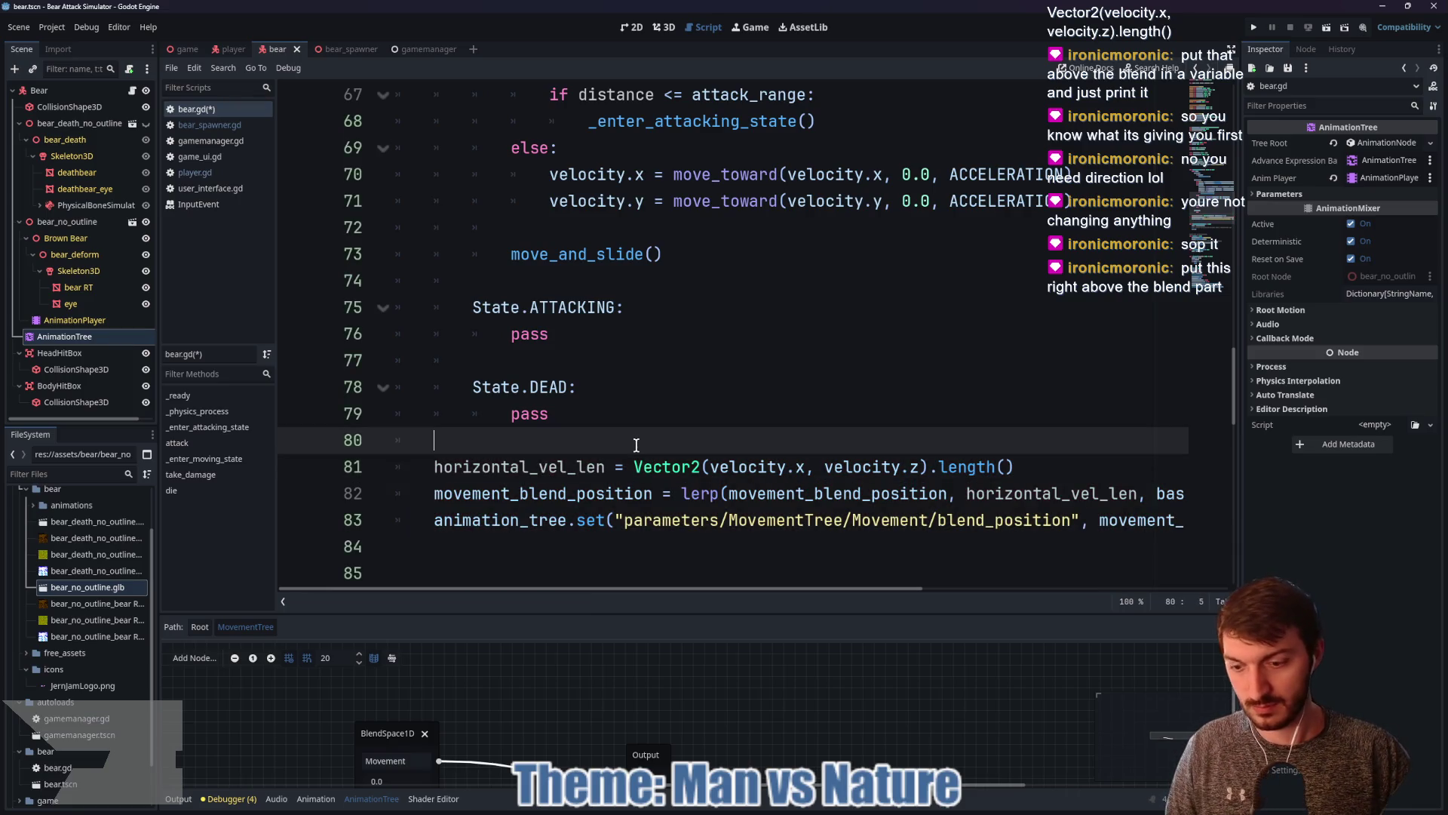
Step: Add print(horizontal_vel_len) on line 82, save bear.gd, and switch to the game scene
{"action": "key", "text": "ctrl+s"}
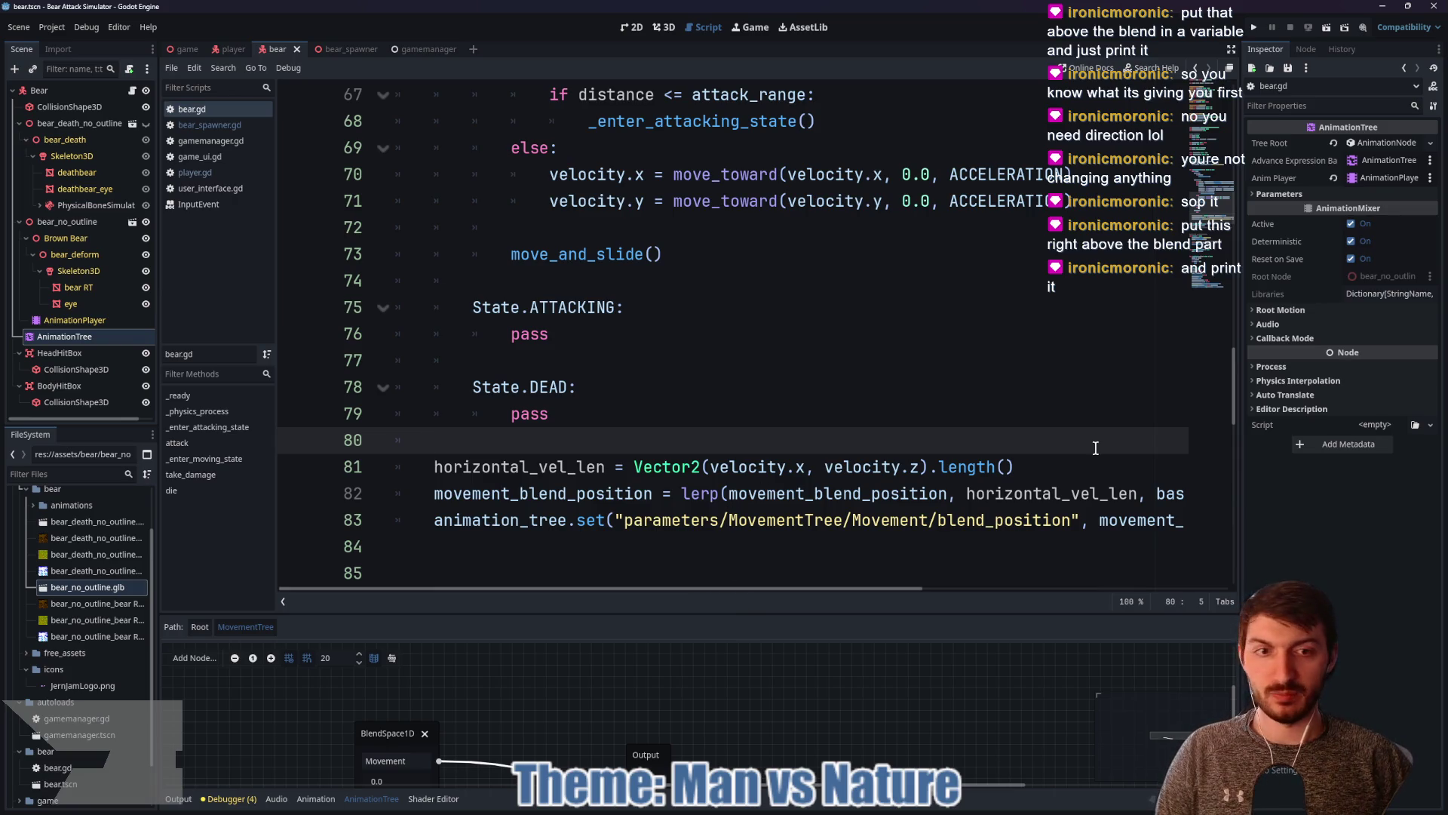
{"action": "left_click", "coordinate": [1045, 465]}
{"action": "key", "text": "Return"}
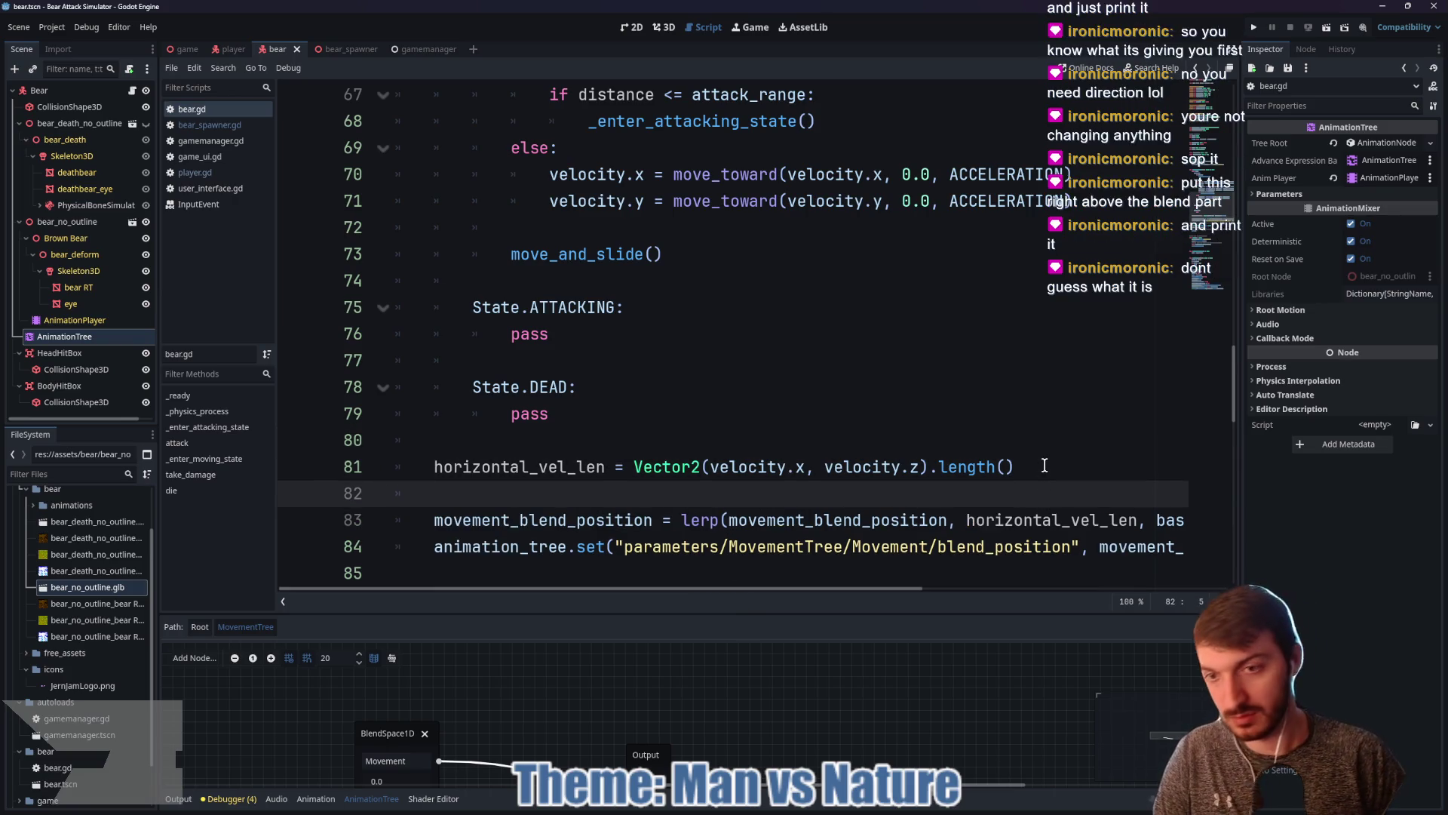
{"action": "type", "text": "print(hori"}
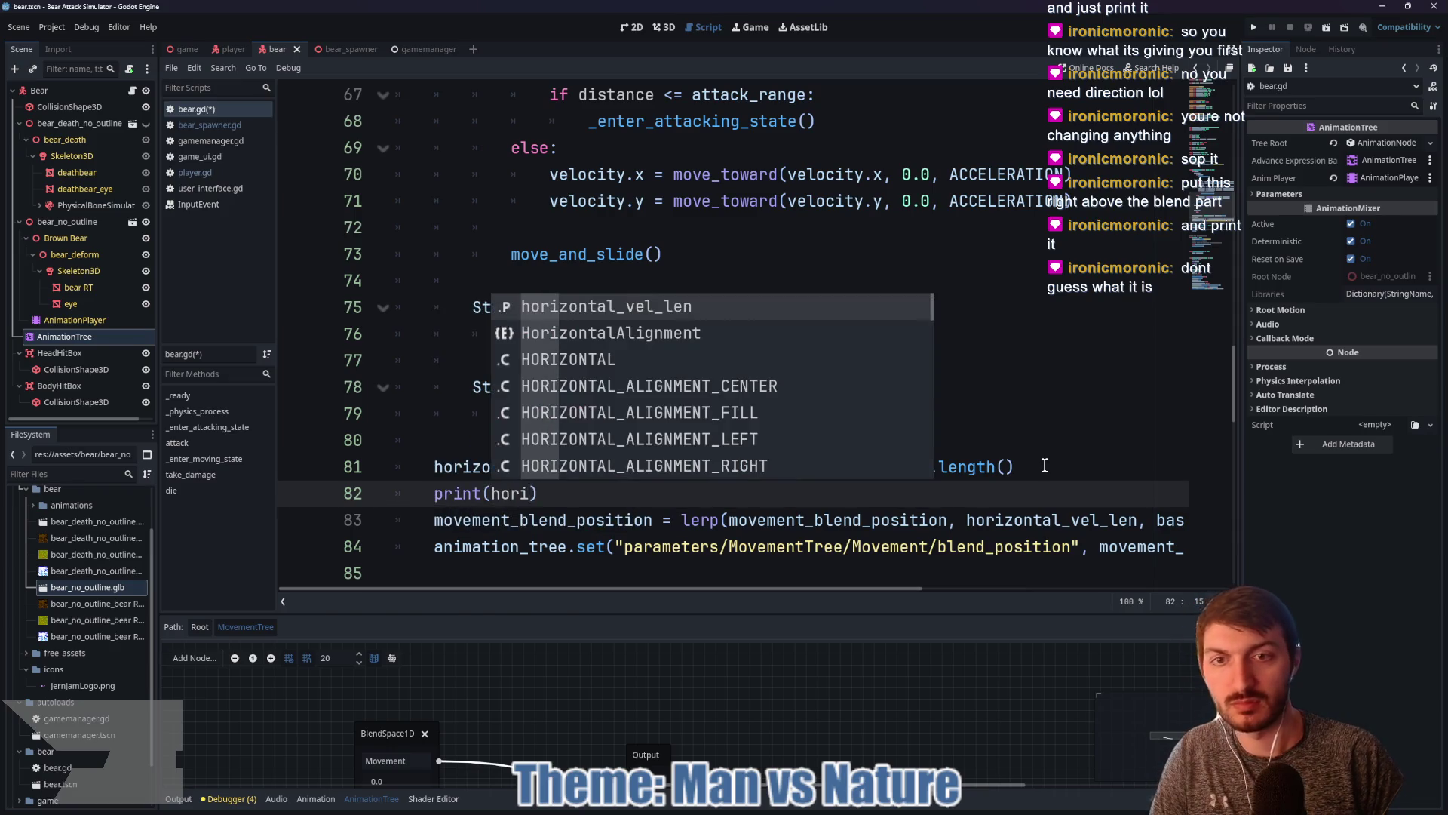
{"action": "key", "text": "Return"}
{"action": "type", "text": ")"}
{"action": "key", "text": "ctrl+s"}
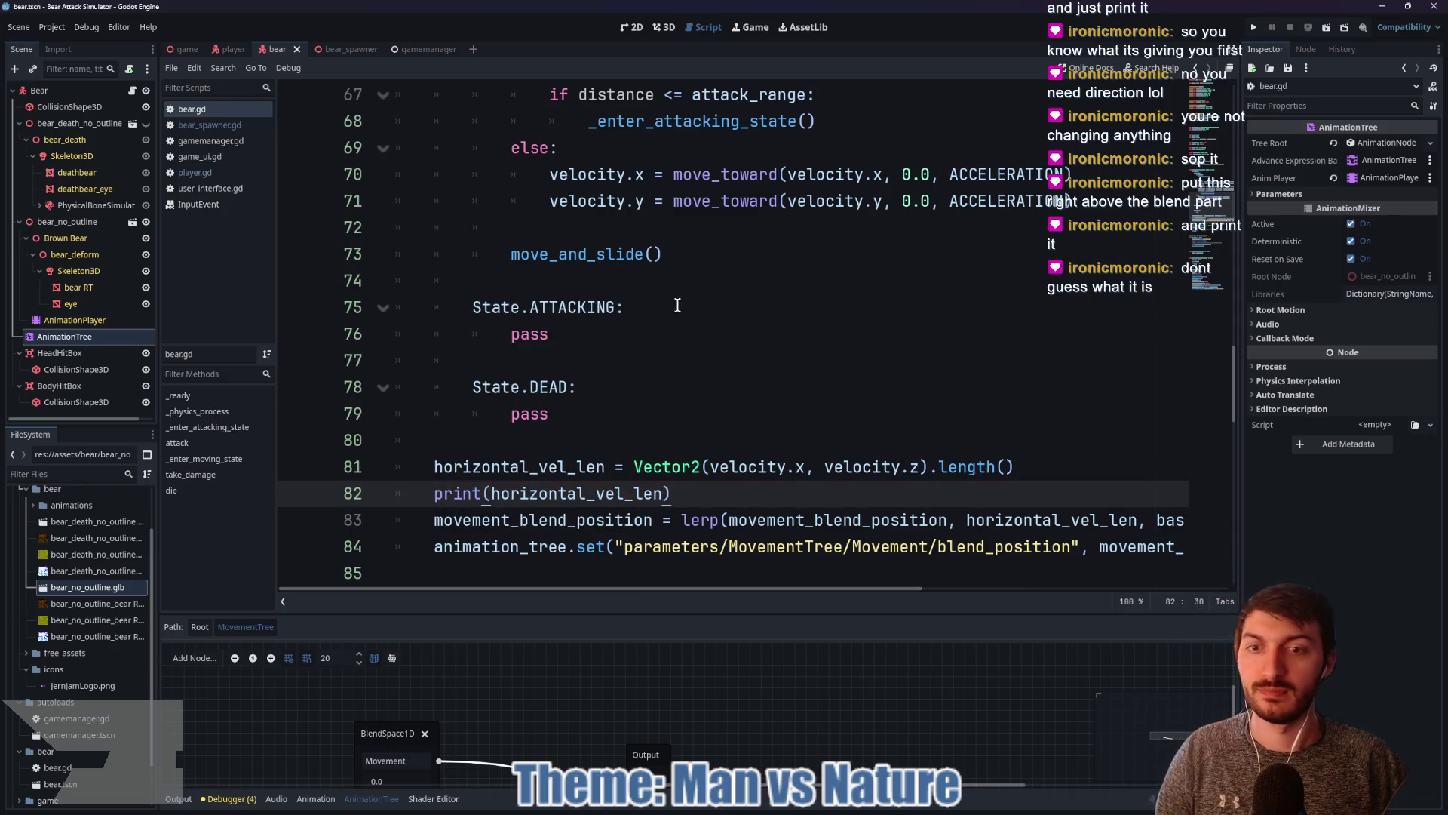
{"action": "left_click", "coordinate": [185, 49]}
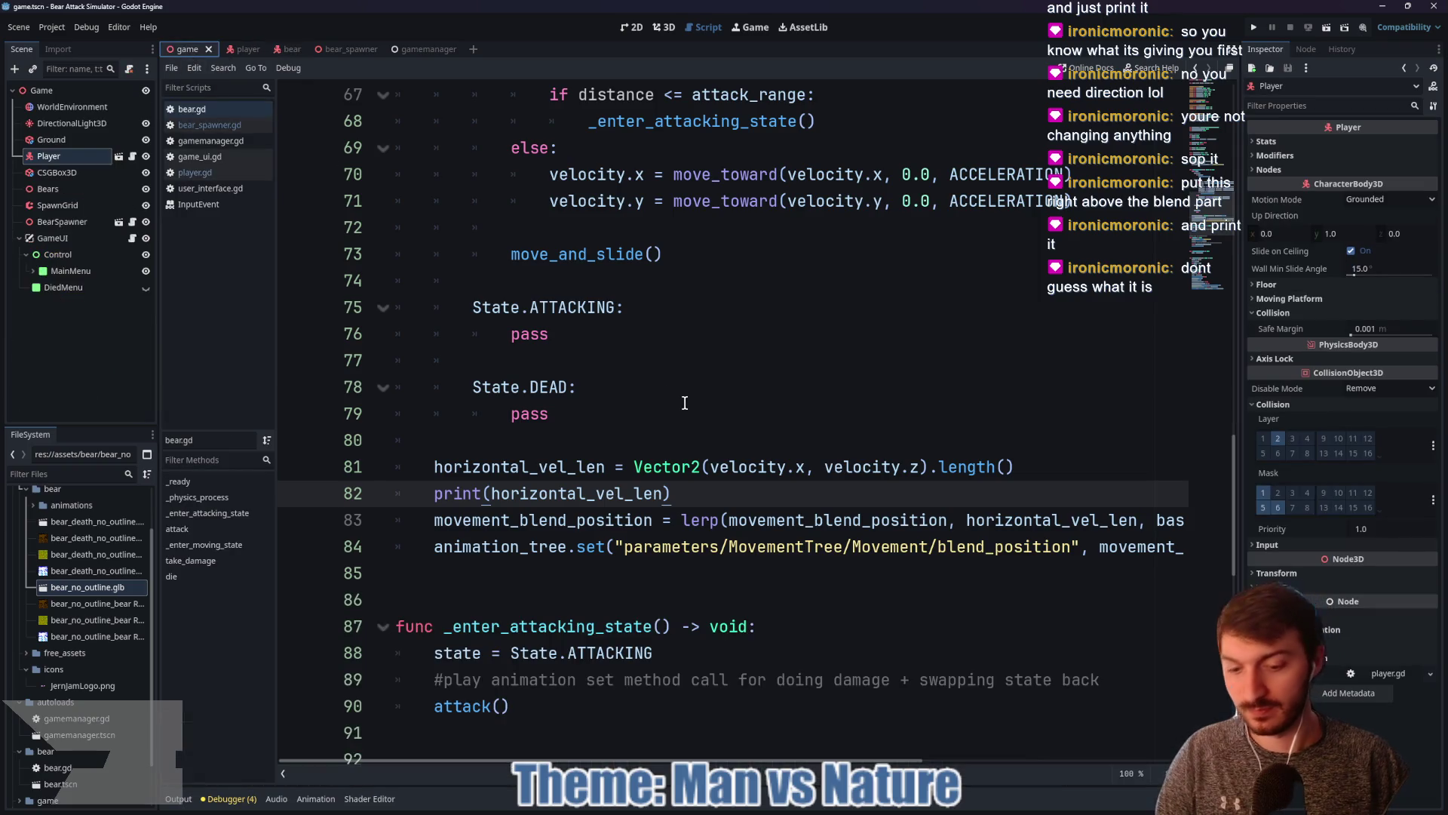
Step: Run the game, start playing, and punch the bears until the first kill
{"action": "key", "text": "F5"}
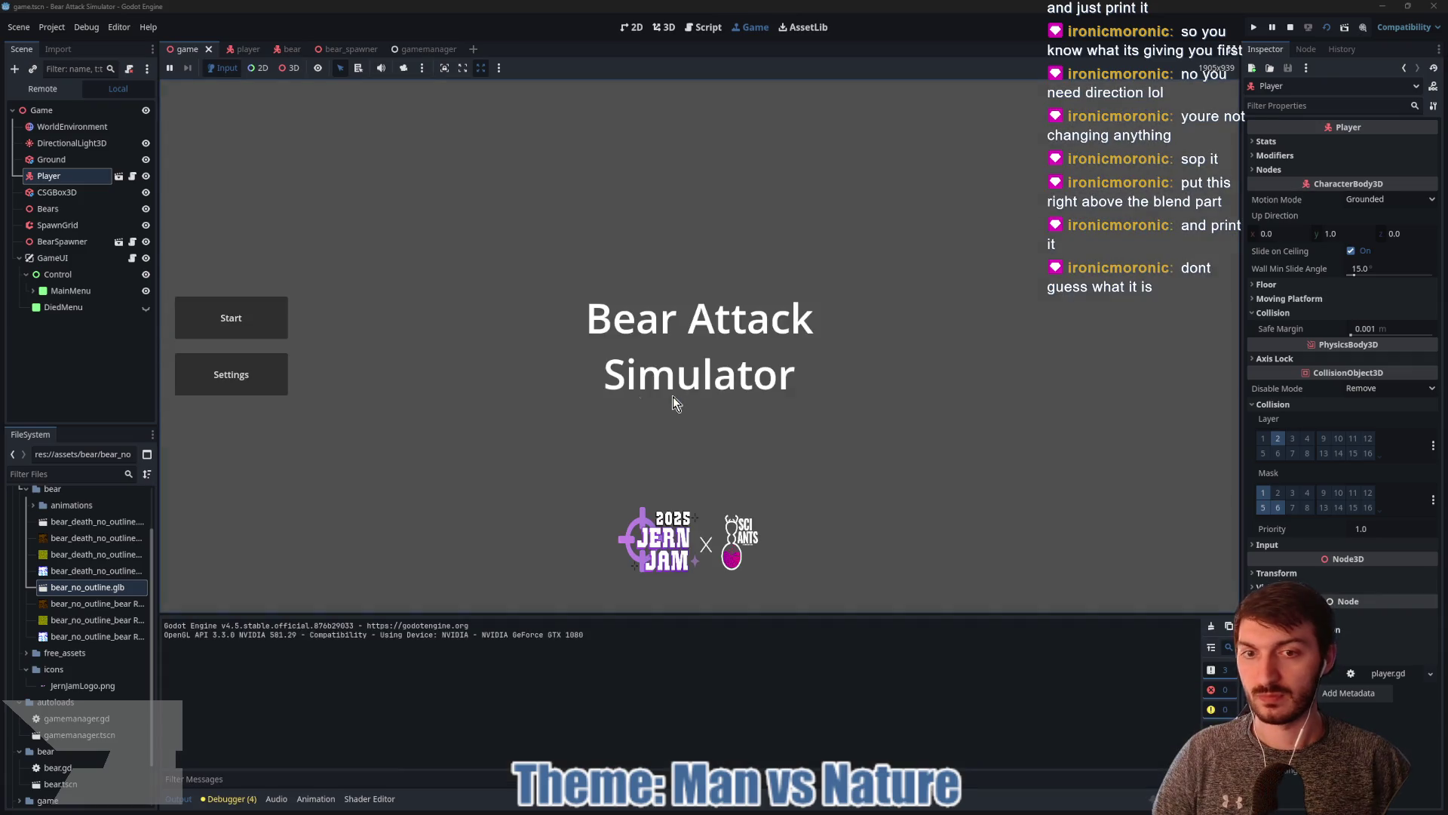
{"action": "left_click", "coordinate": [231, 318]}
{"action": "left_click", "coordinate": [700, 346]}
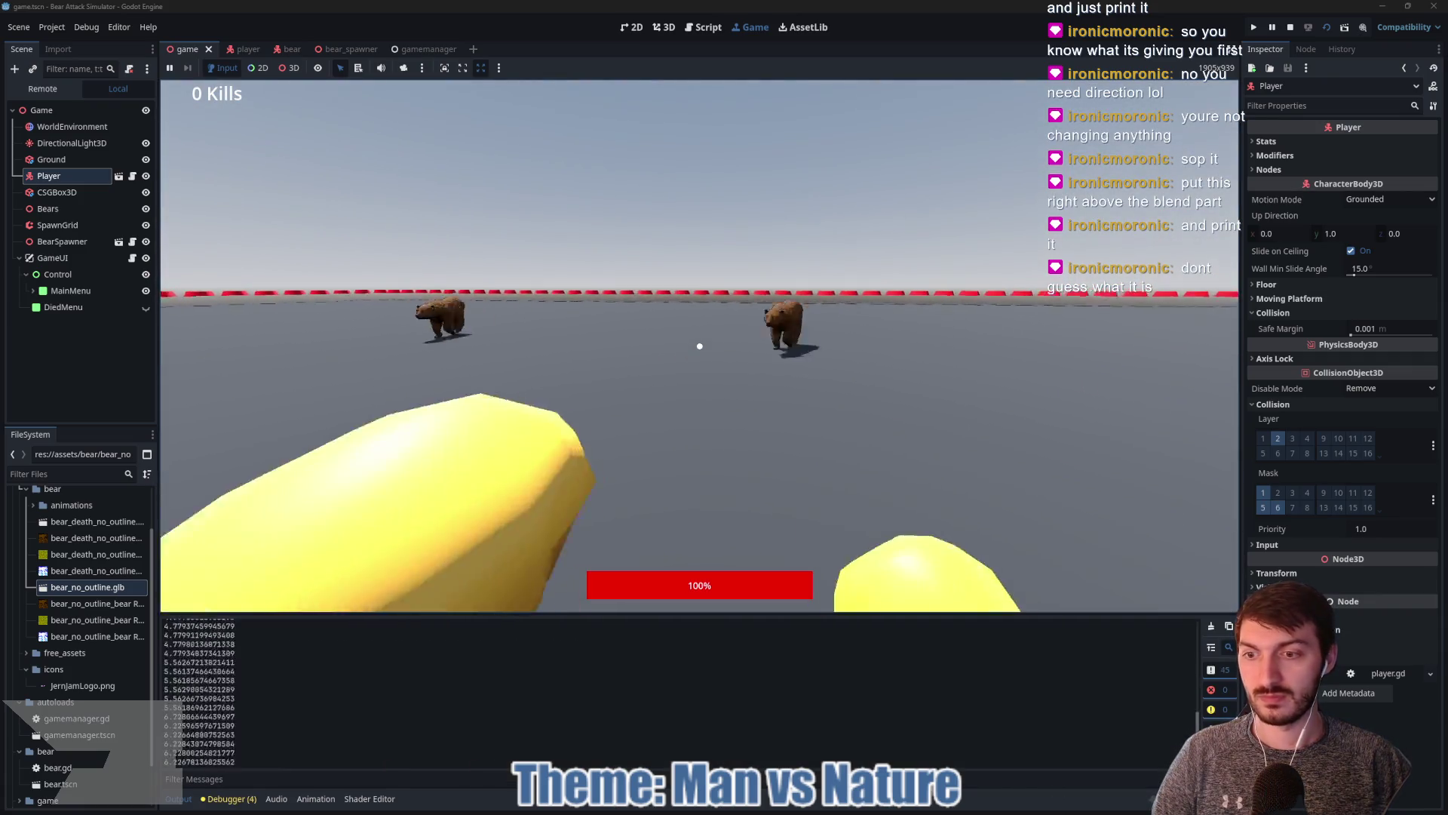
{"action": "left_click", "coordinate": [699, 345]}
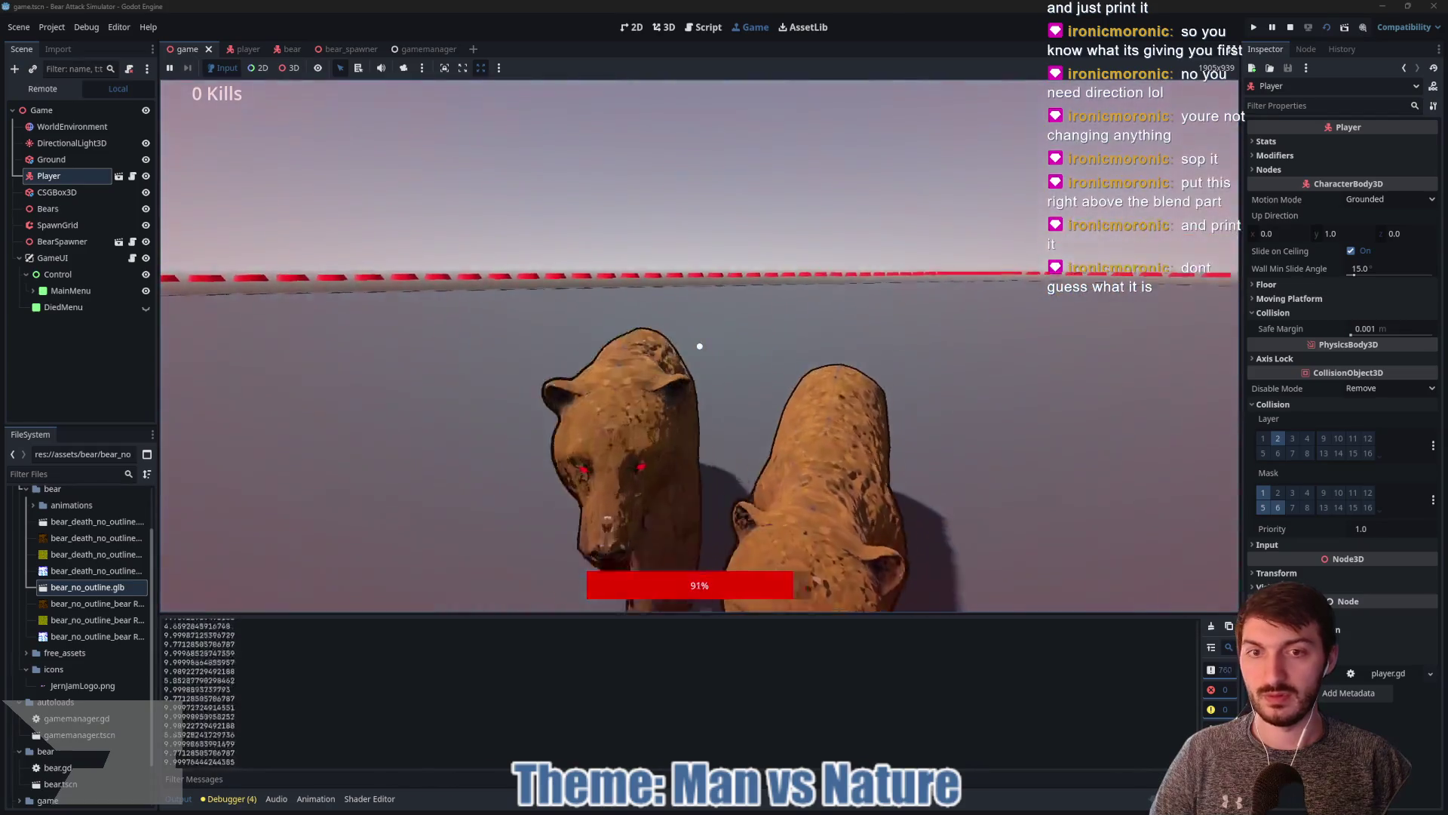
{"action": "left_click", "coordinate": [699, 345]}
{"action": "left_click", "coordinate": [700, 346]}
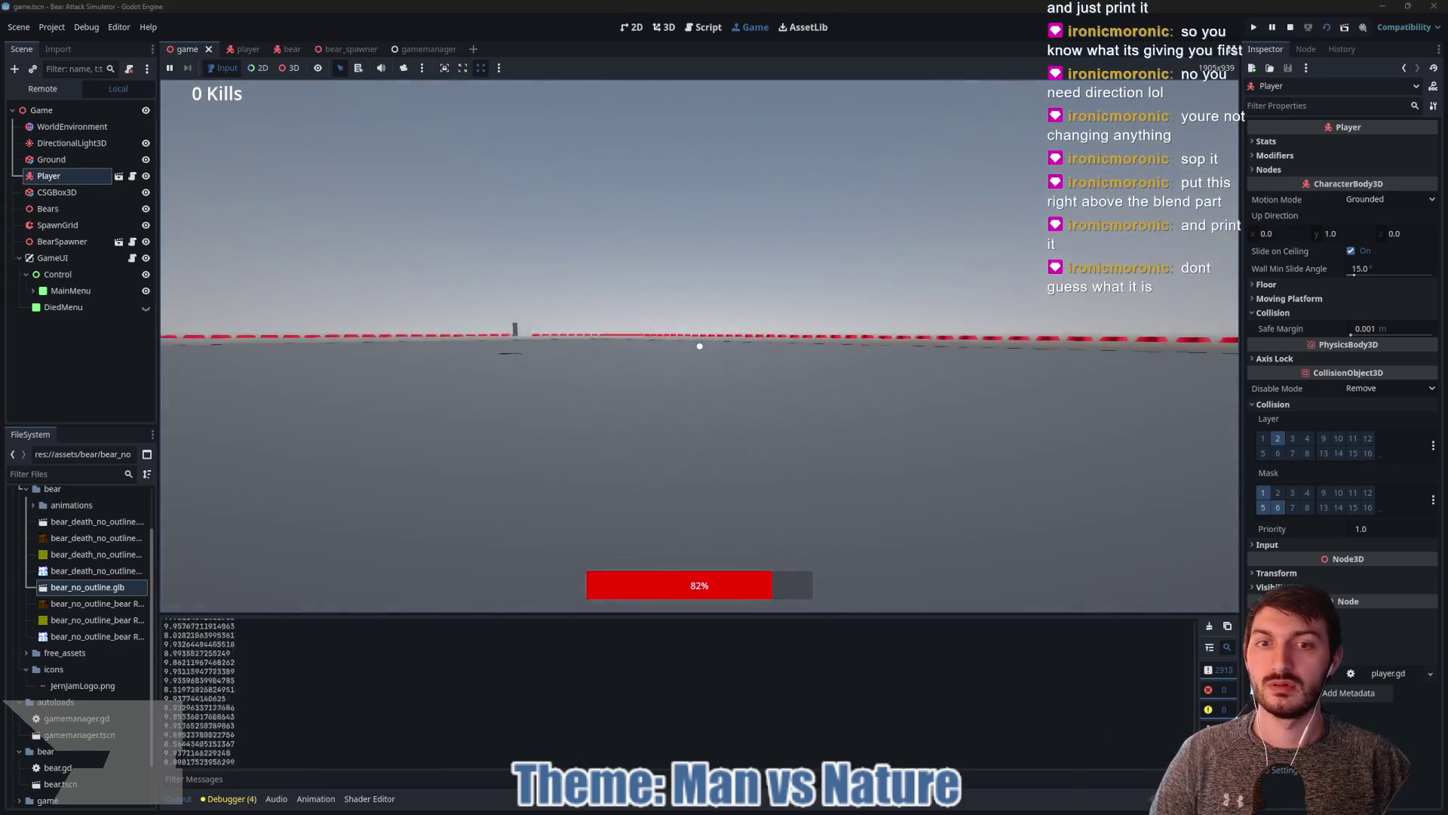
{"action": "left_click", "coordinate": [699, 345]}
{"action": "left_click", "coordinate": [699, 346]}
{"action": "left_click", "coordinate": [699, 345]}
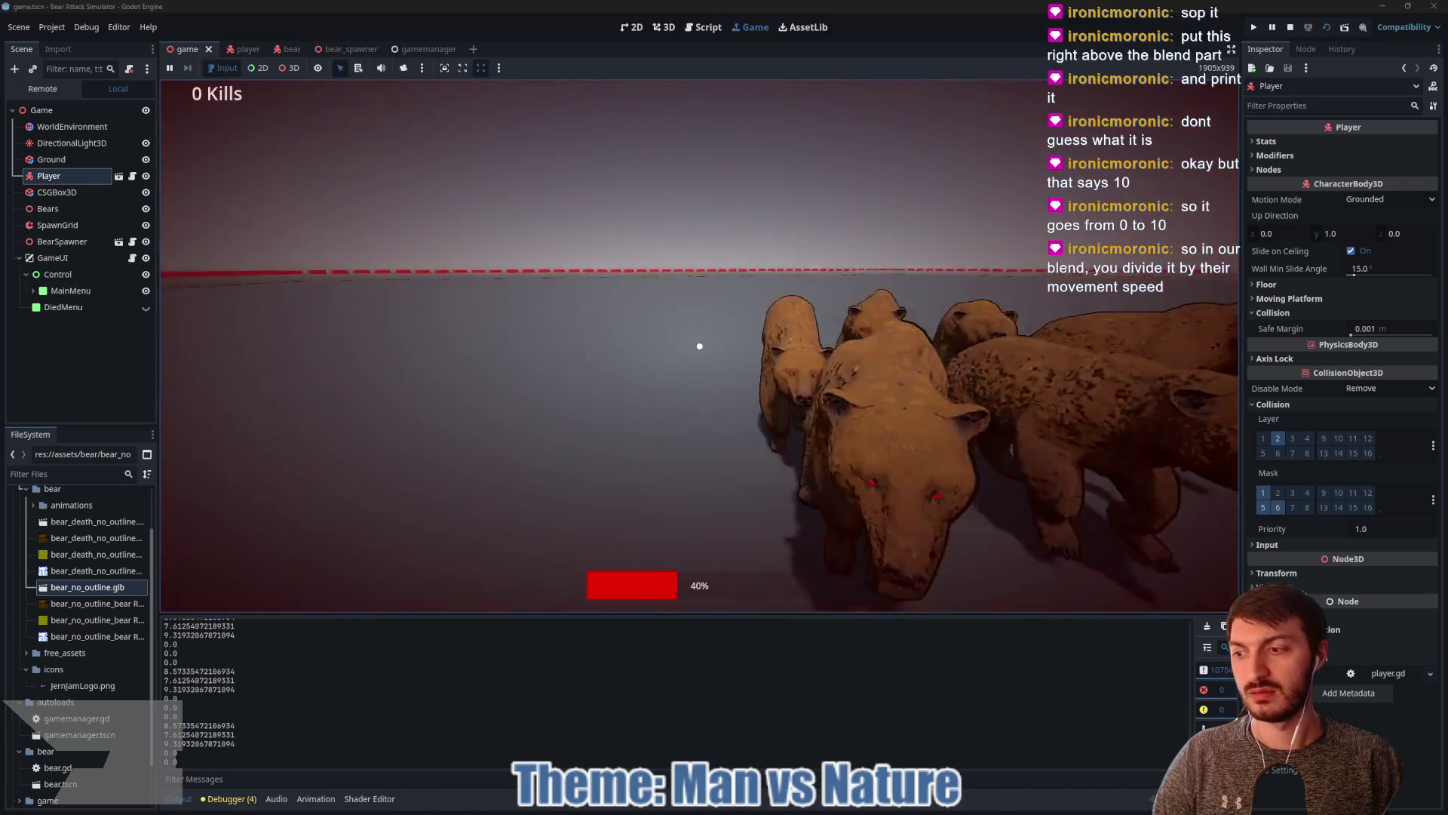
{"action": "left_click", "coordinate": [700, 346]}
{"action": "left_click", "coordinate": [700, 347]}
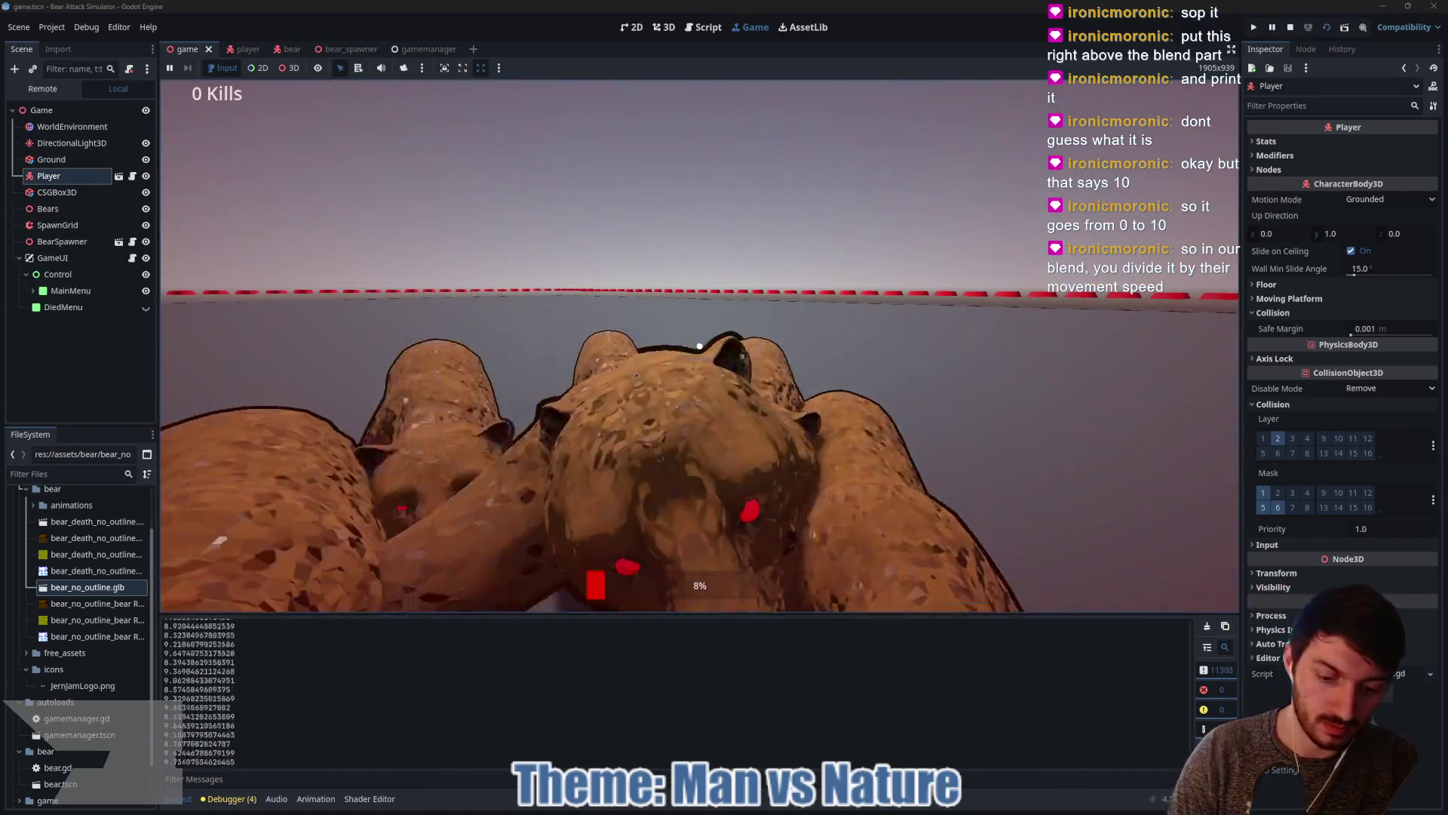
{"action": "left_click", "coordinate": [700, 347]}
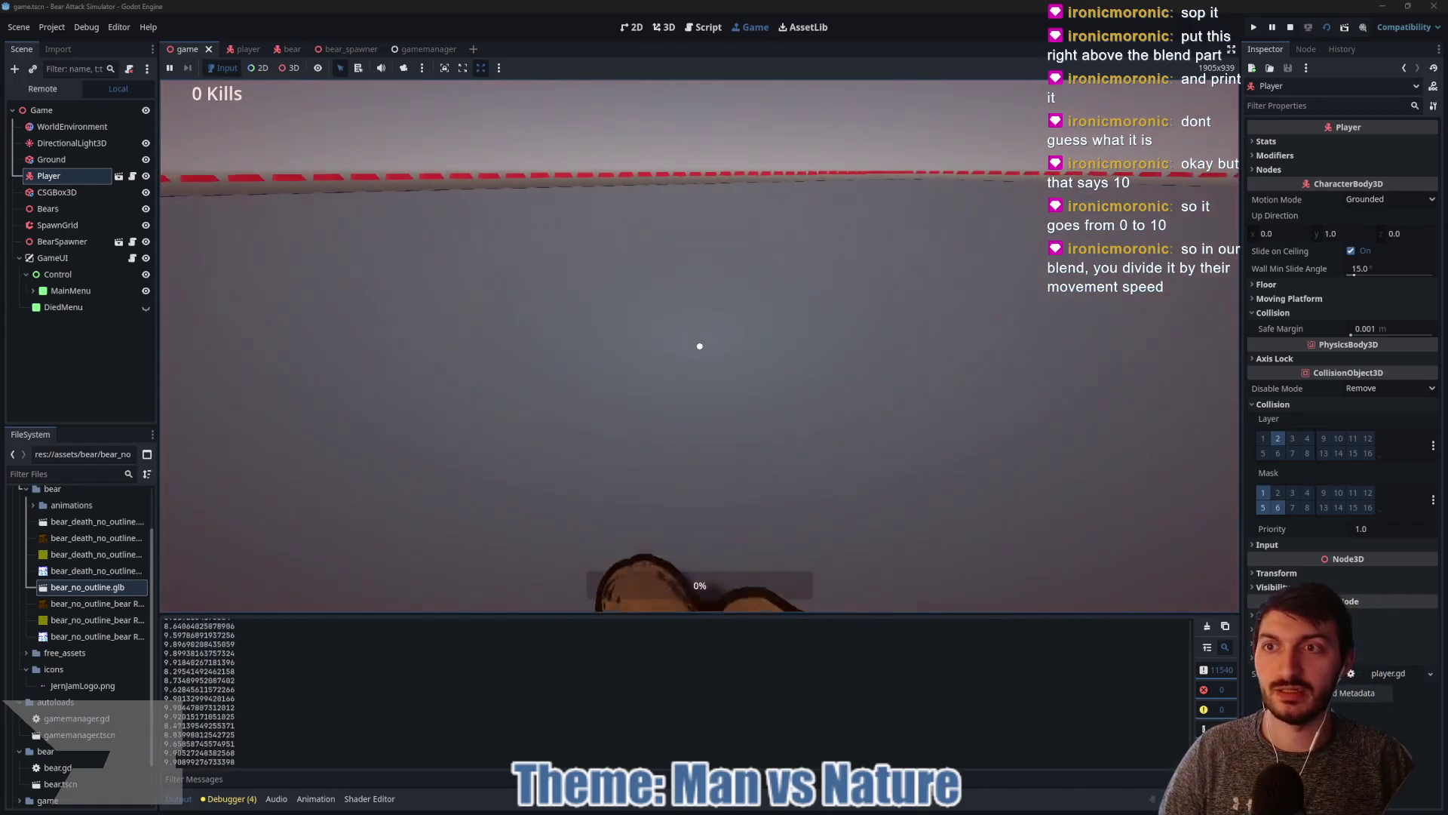
{"action": "left_click", "coordinate": [700, 346]}
{"action": "left_click", "coordinate": [700, 347]}
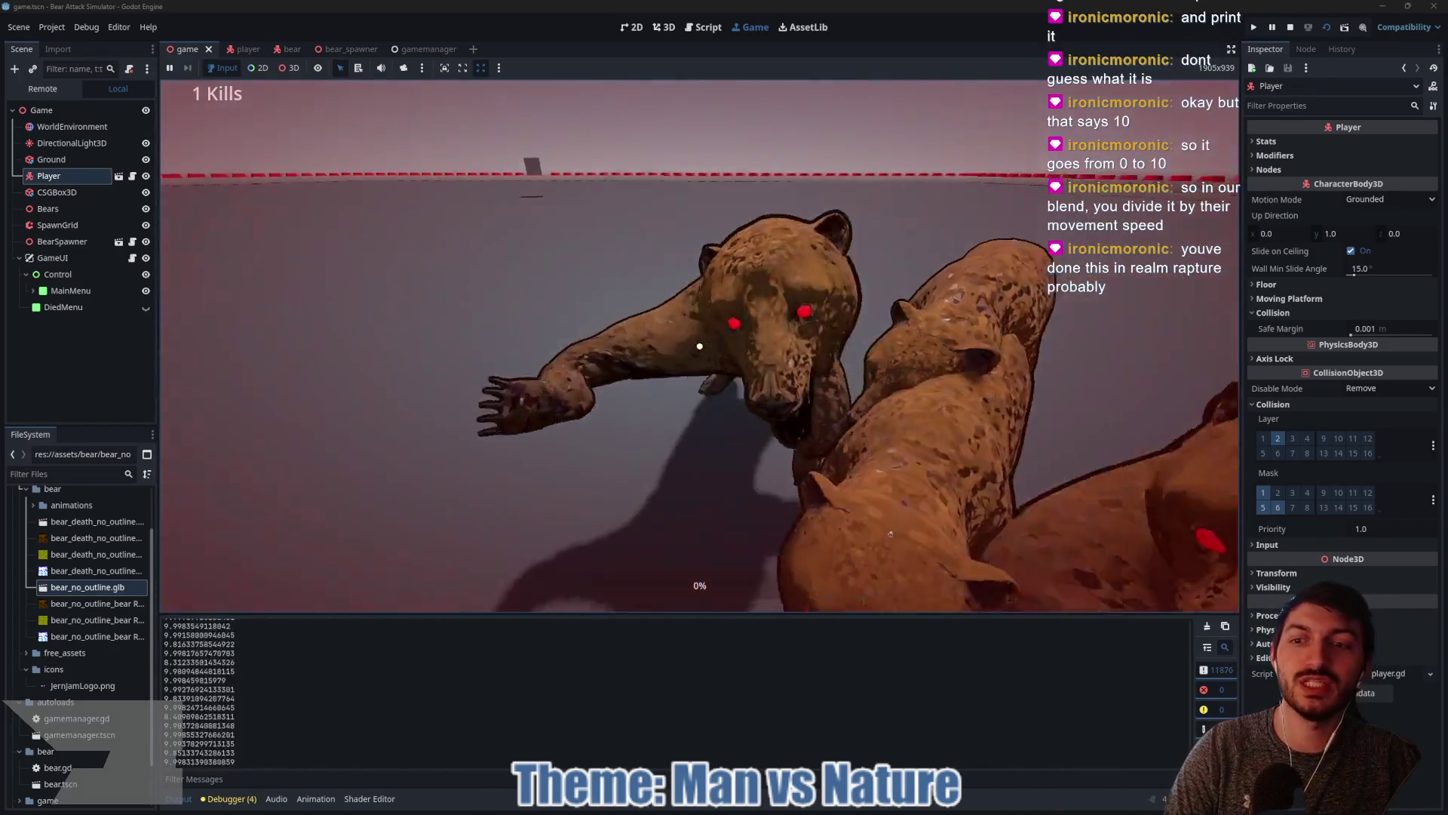
{"action": "left_click", "coordinate": [700, 347]}
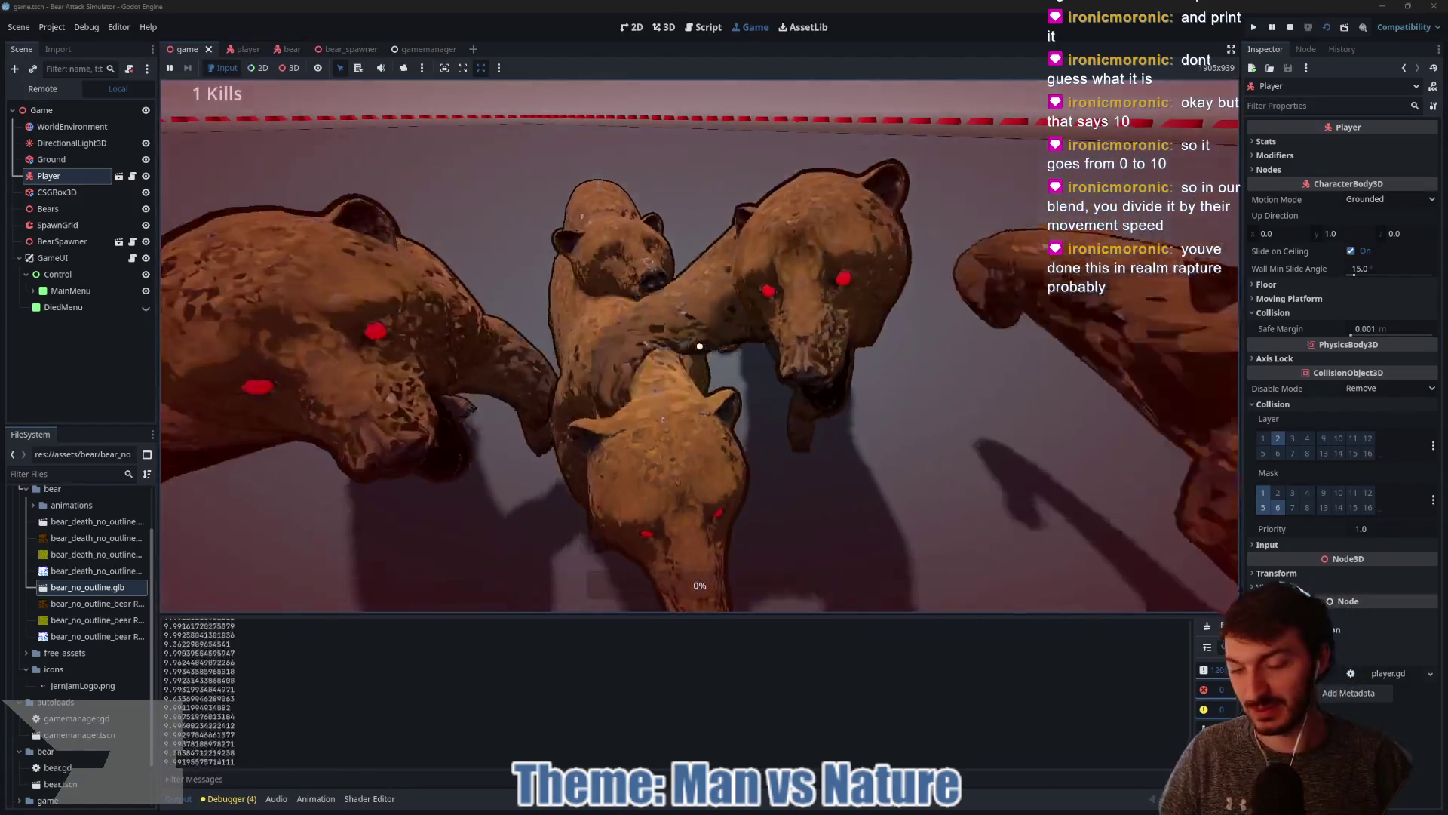
Step: Keep fighting to five kills while velocity values log, then stop the game with F8
{"action": "key", "text": "super"}
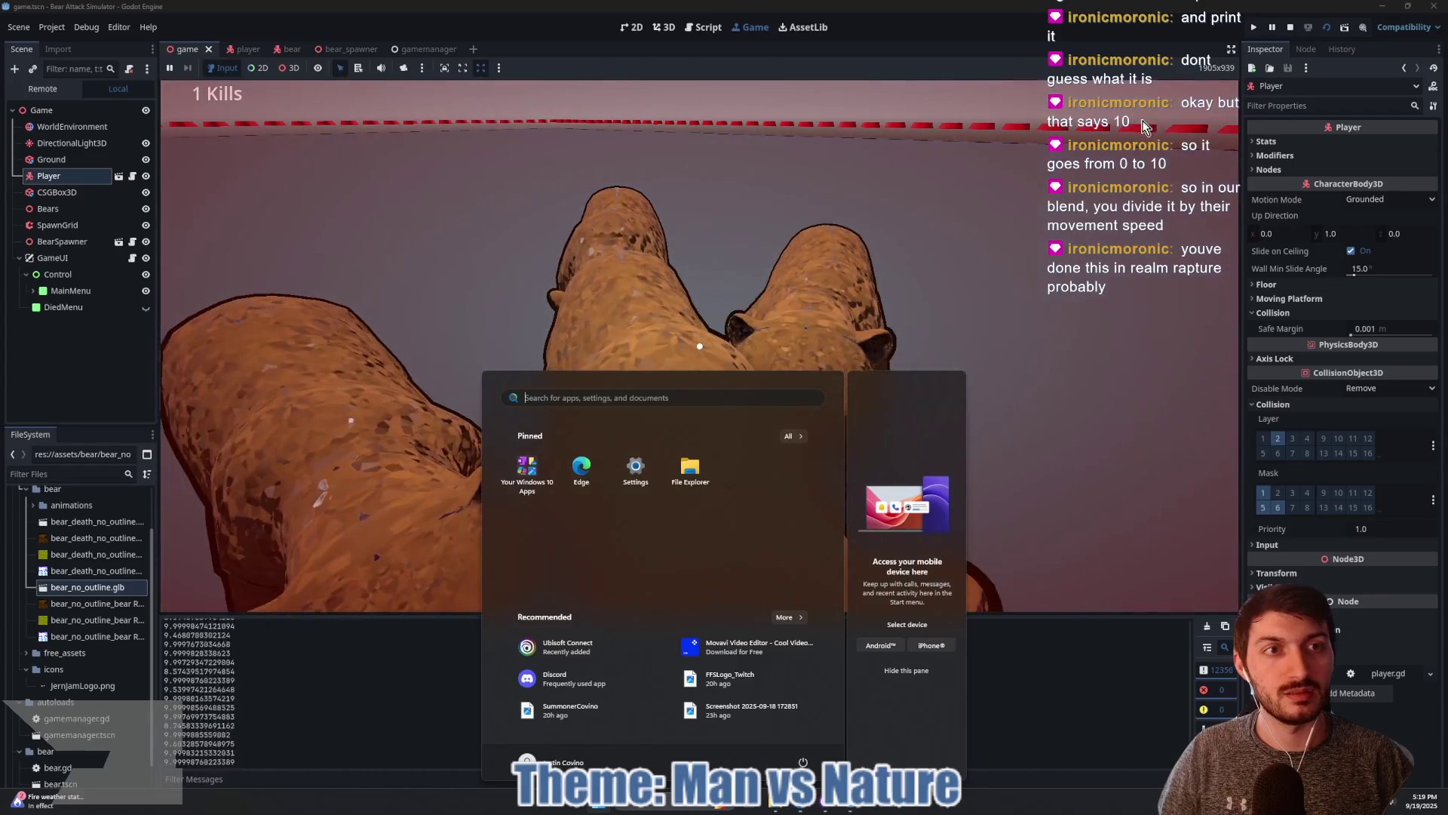
{"action": "key", "text": "super"}
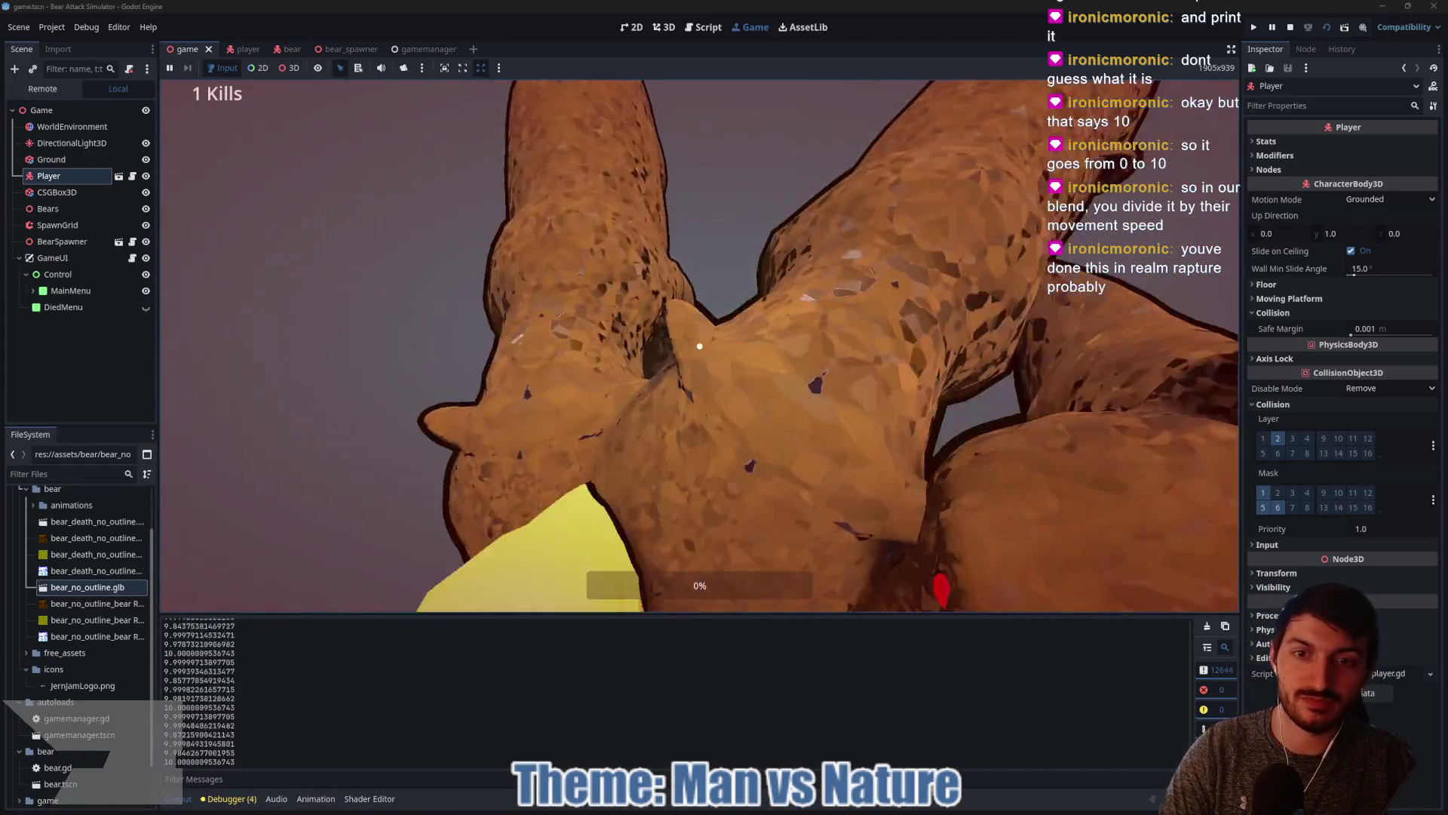
{"action": "left_click", "coordinate": [700, 346]}
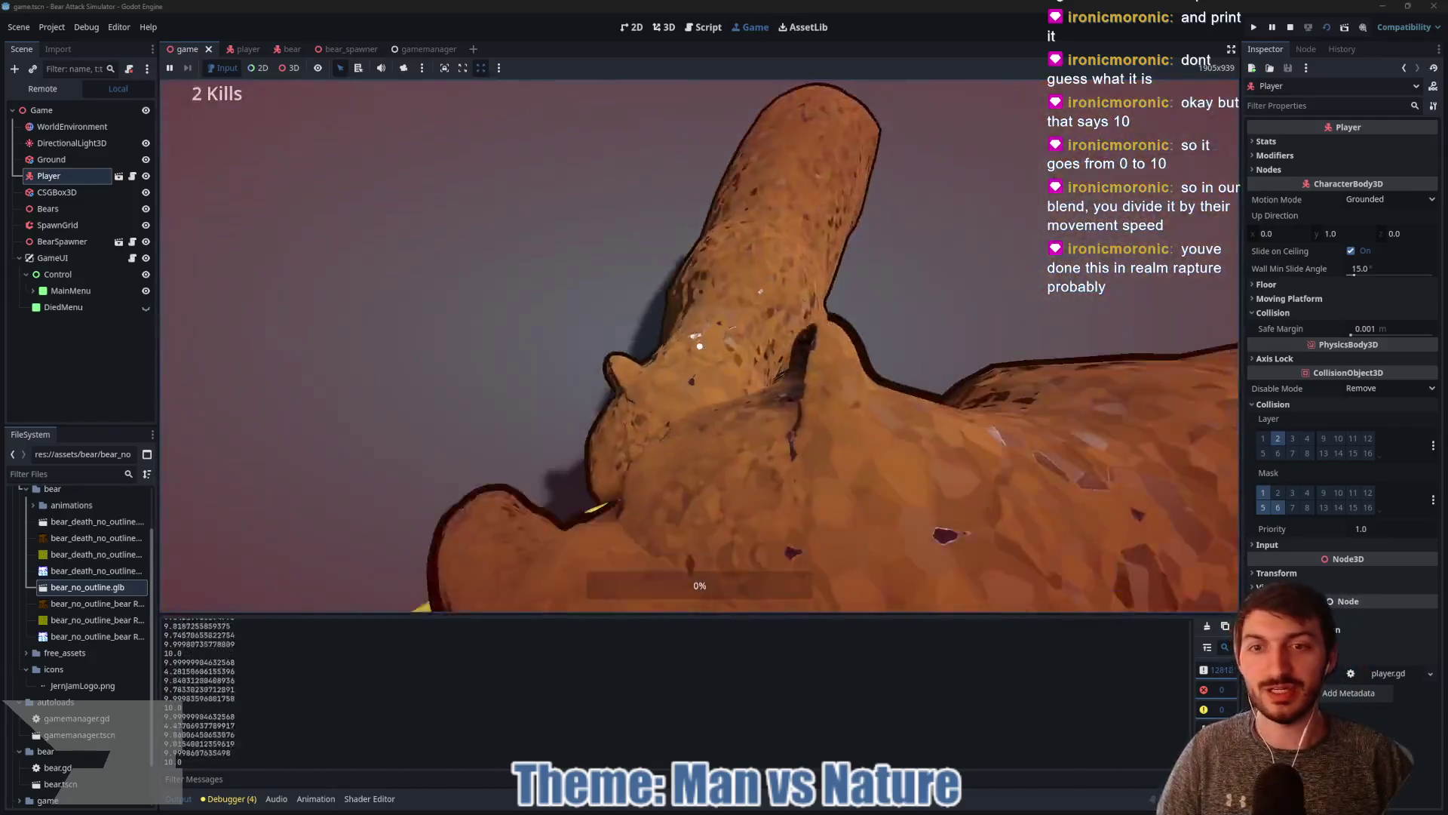
{"action": "left_click", "coordinate": [700, 347]}
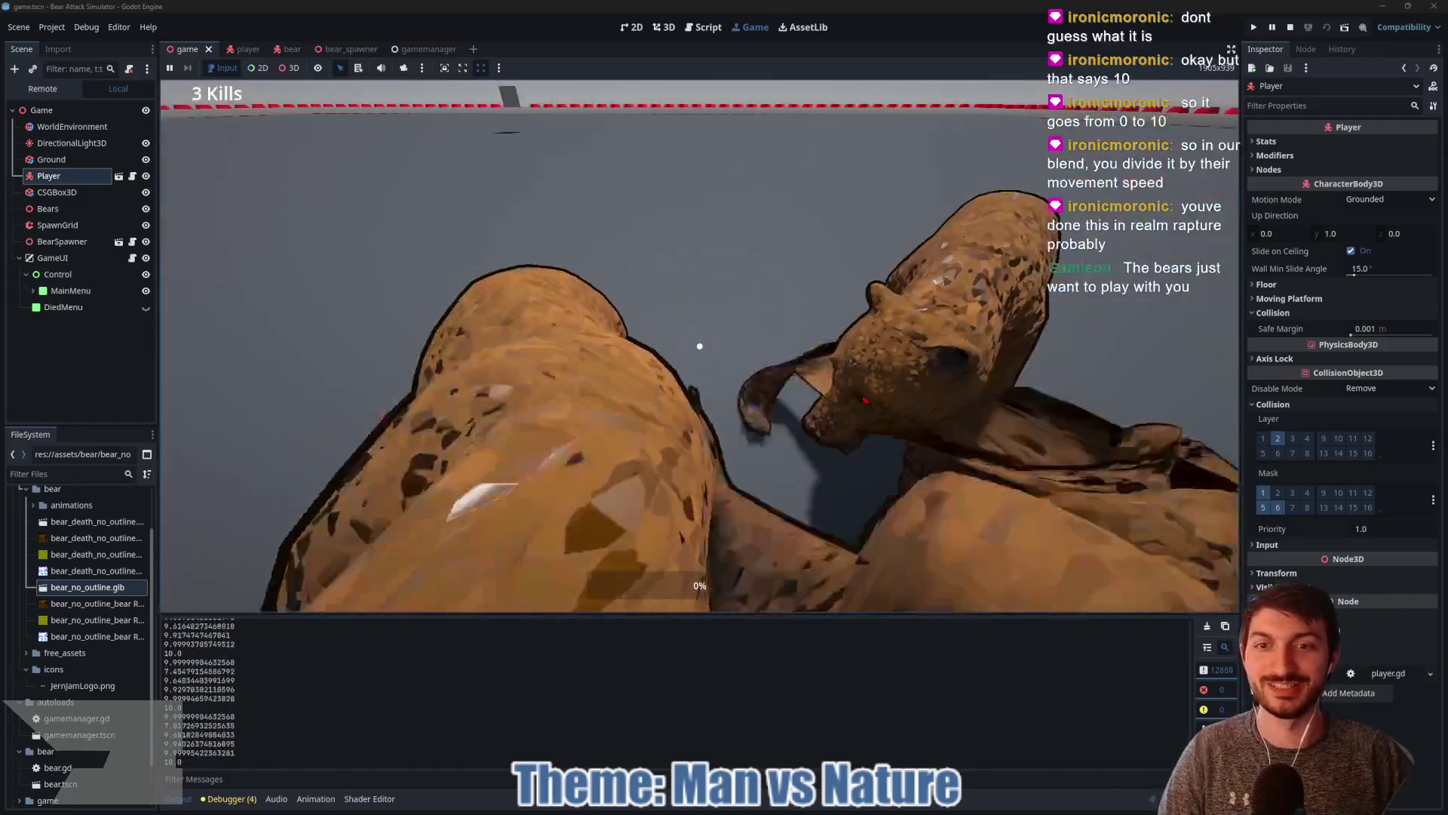
{"action": "left_click", "coordinate": [700, 347]}
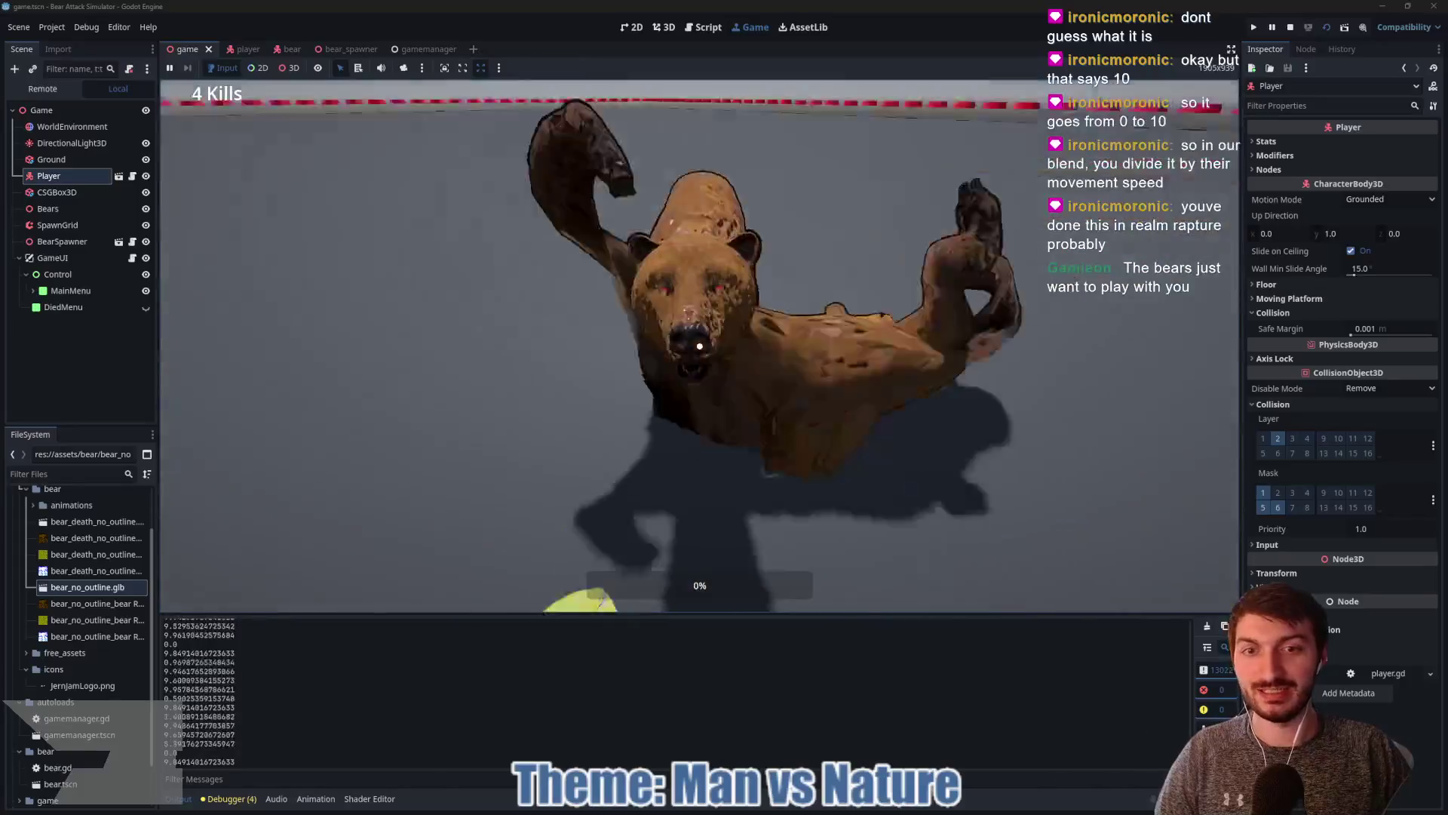
{"action": "left_click", "coordinate": [700, 346]}
{"action": "left_click", "coordinate": [700, 346]}
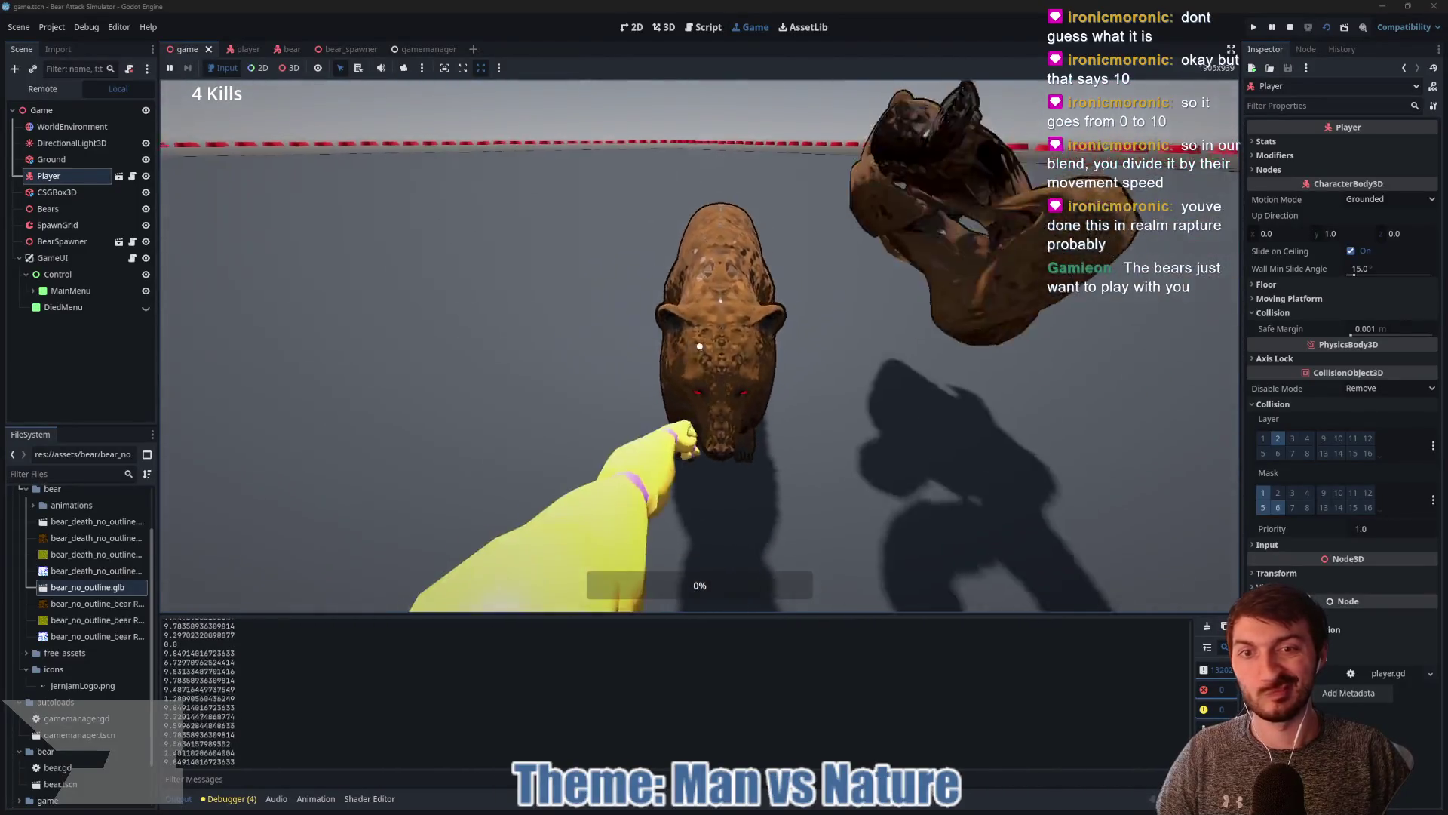
{"action": "left_click", "coordinate": [700, 346]}
{"action": "left_click", "coordinate": [700, 346]}
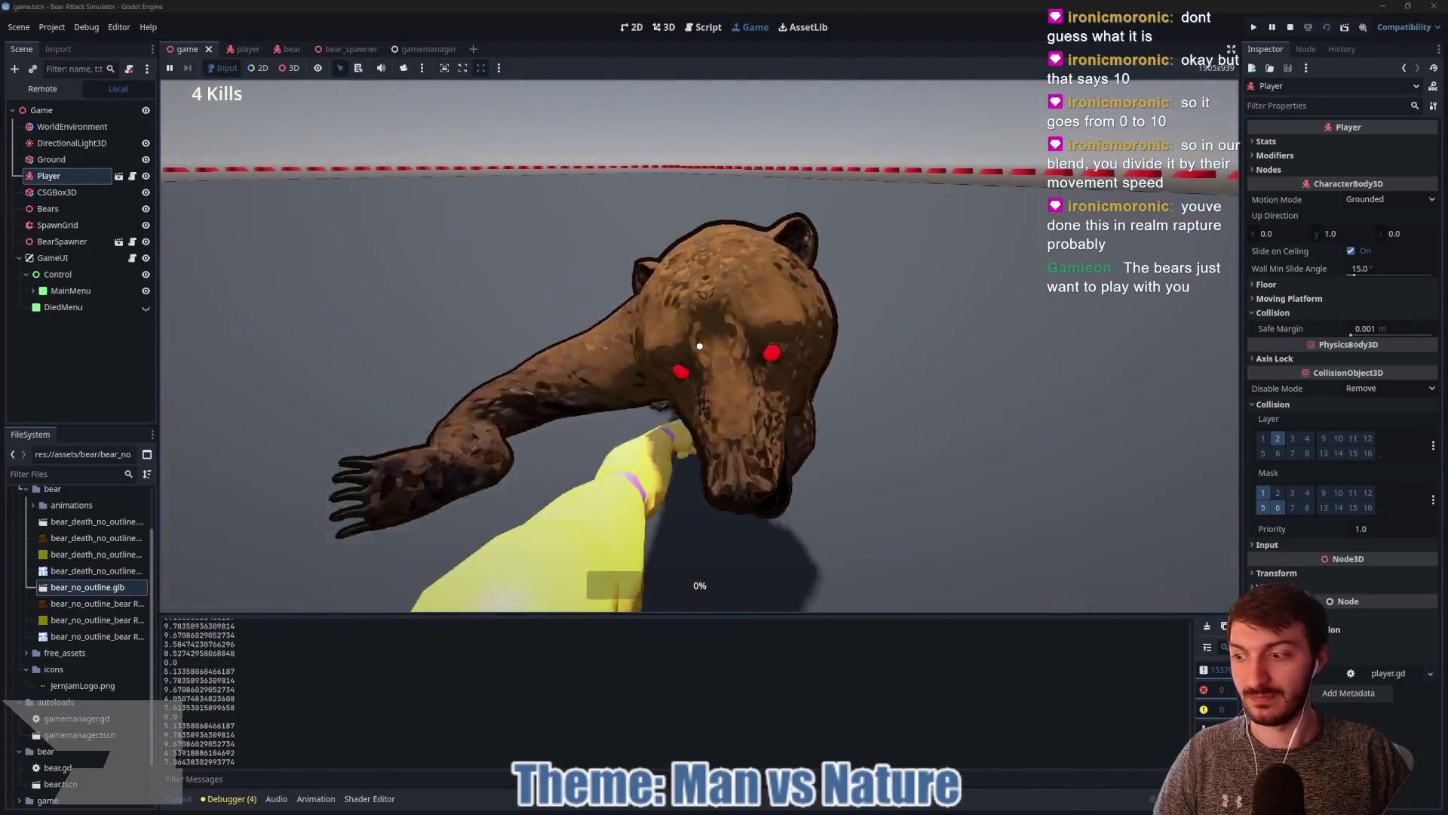
{"action": "left_click", "coordinate": [700, 347]}
{"action": "left_click", "coordinate": [700, 346]}
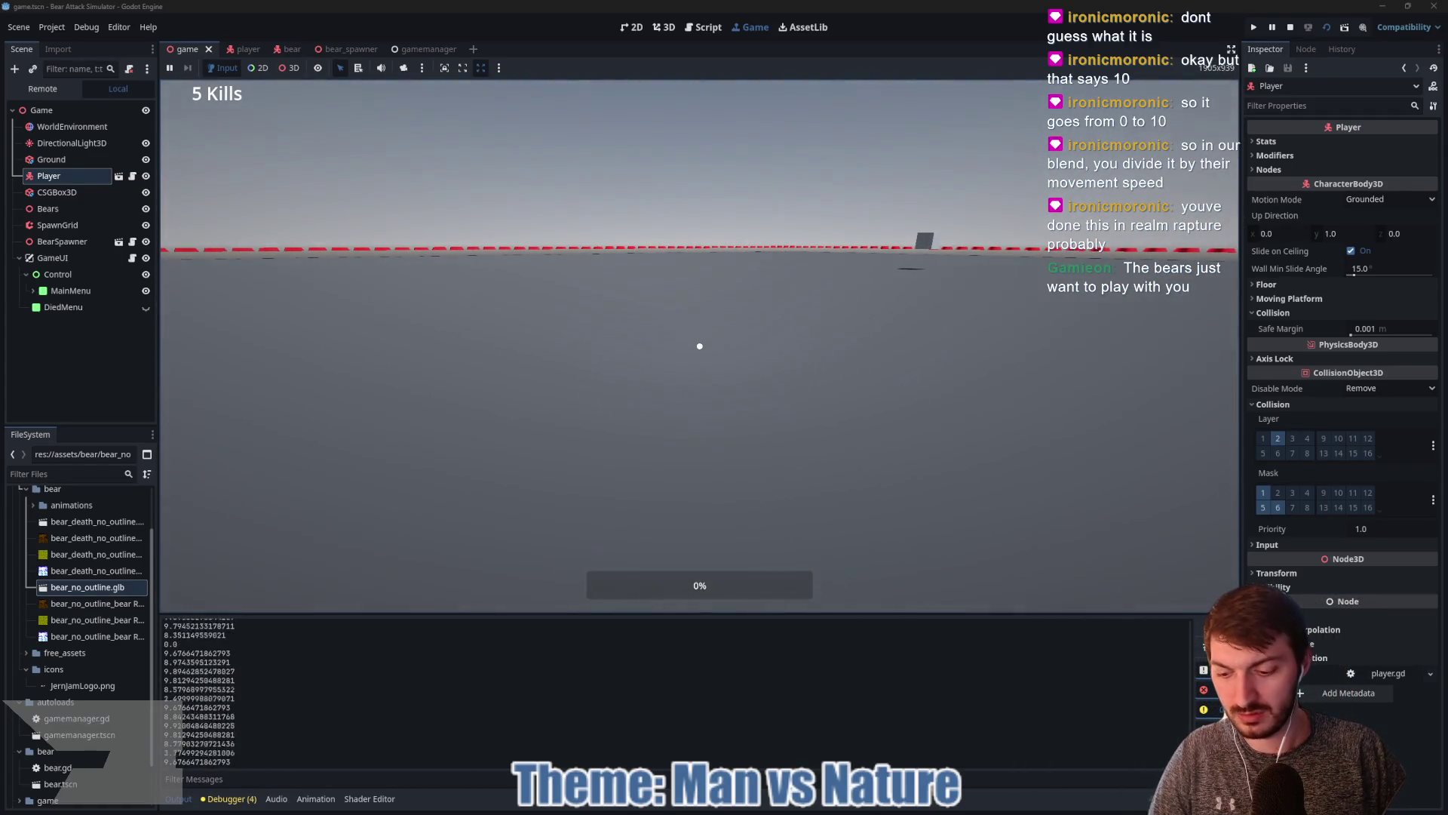
{"action": "key", "text": "super"}
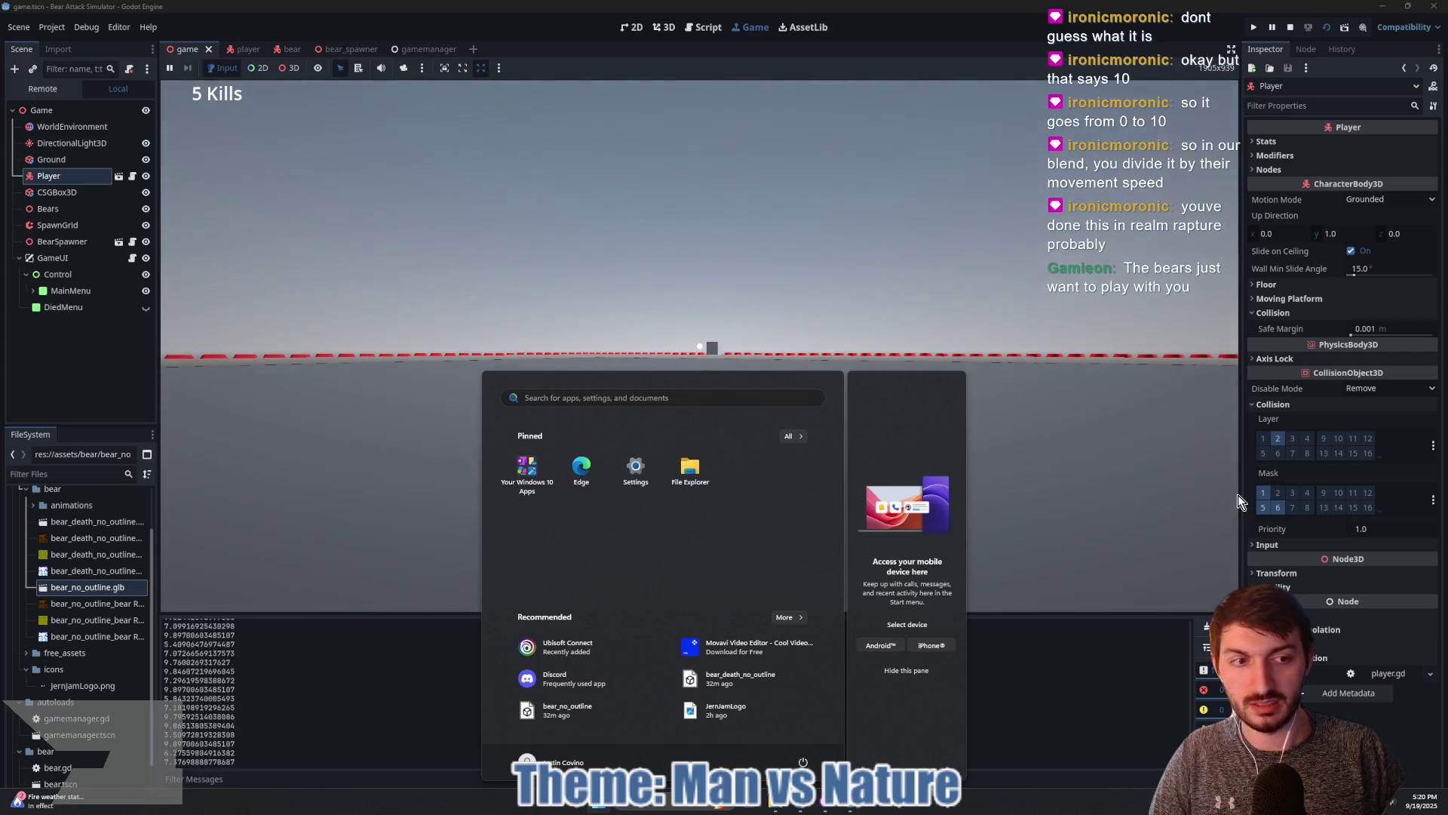
{"action": "left_click", "coordinate": [1238, 495]}
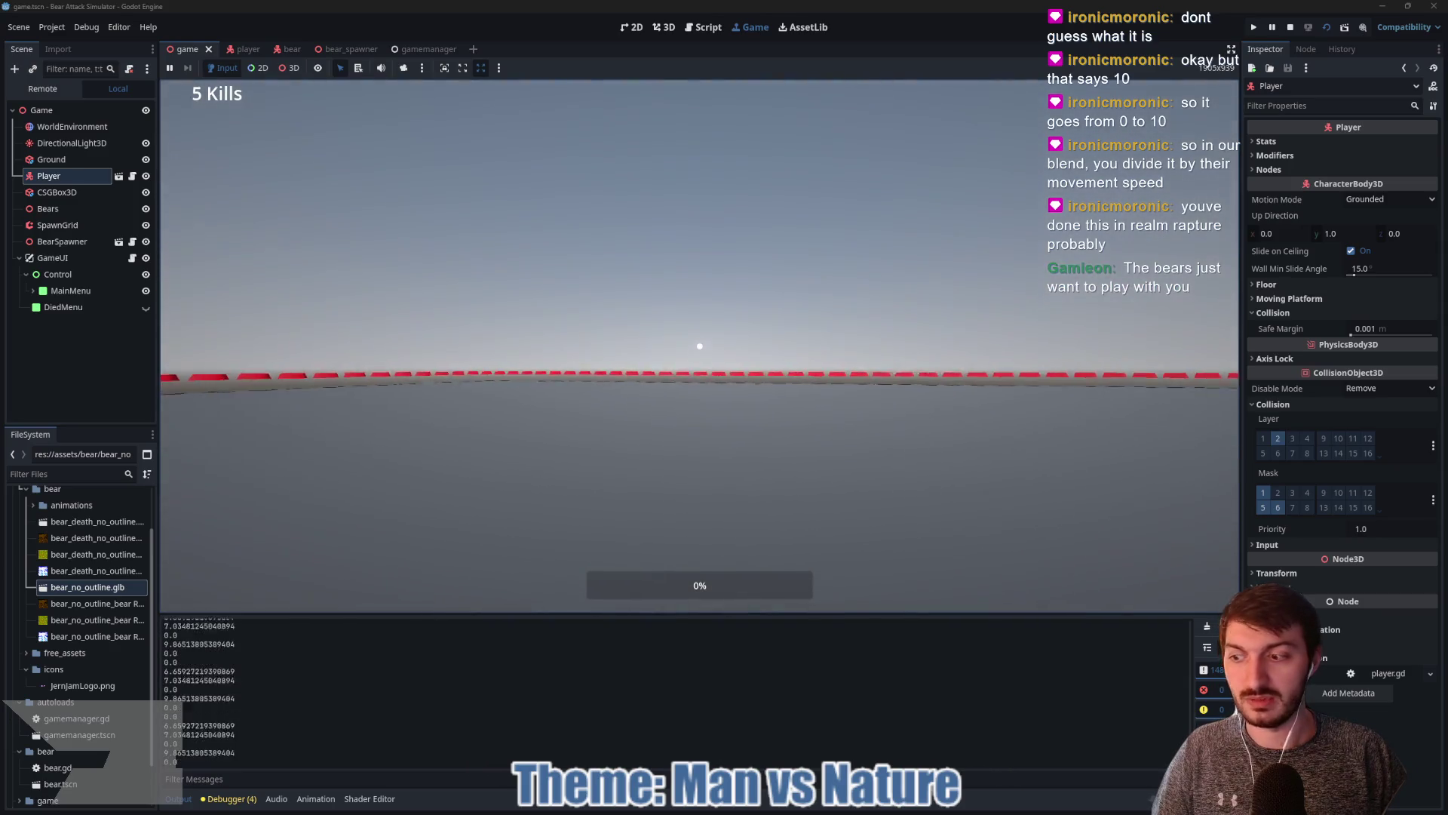
{"action": "key", "text": "F8"}
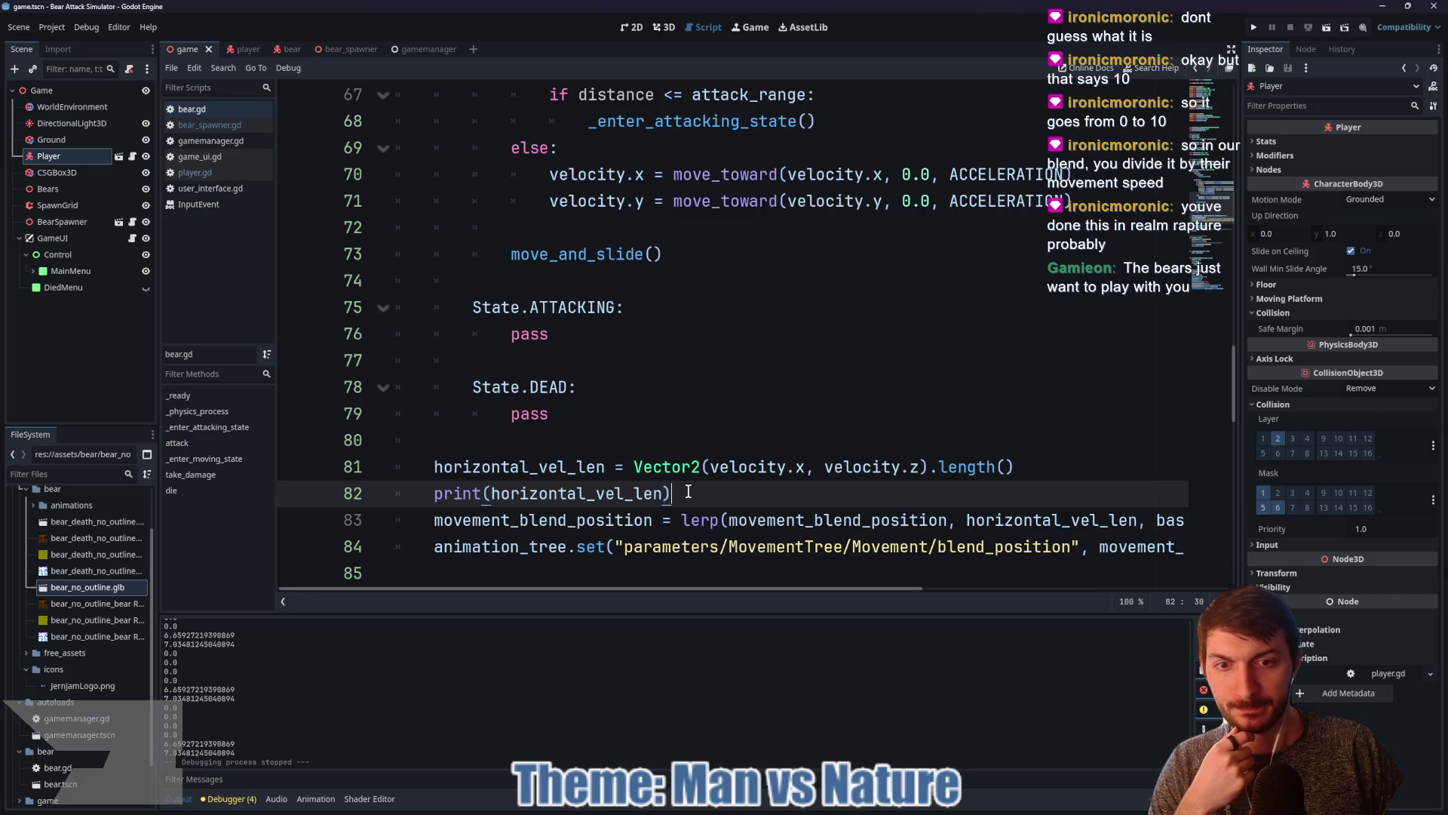
Step: Delete the print(horizontal_vel_len) debug line and add '/' after horizontal_vel_len on line 82
{"action": "left_click_drag", "start_coordinate": [593, 493], "coordinate": [436, 494]}
{"action": "mouse_move", "coordinate": [444, 498]}
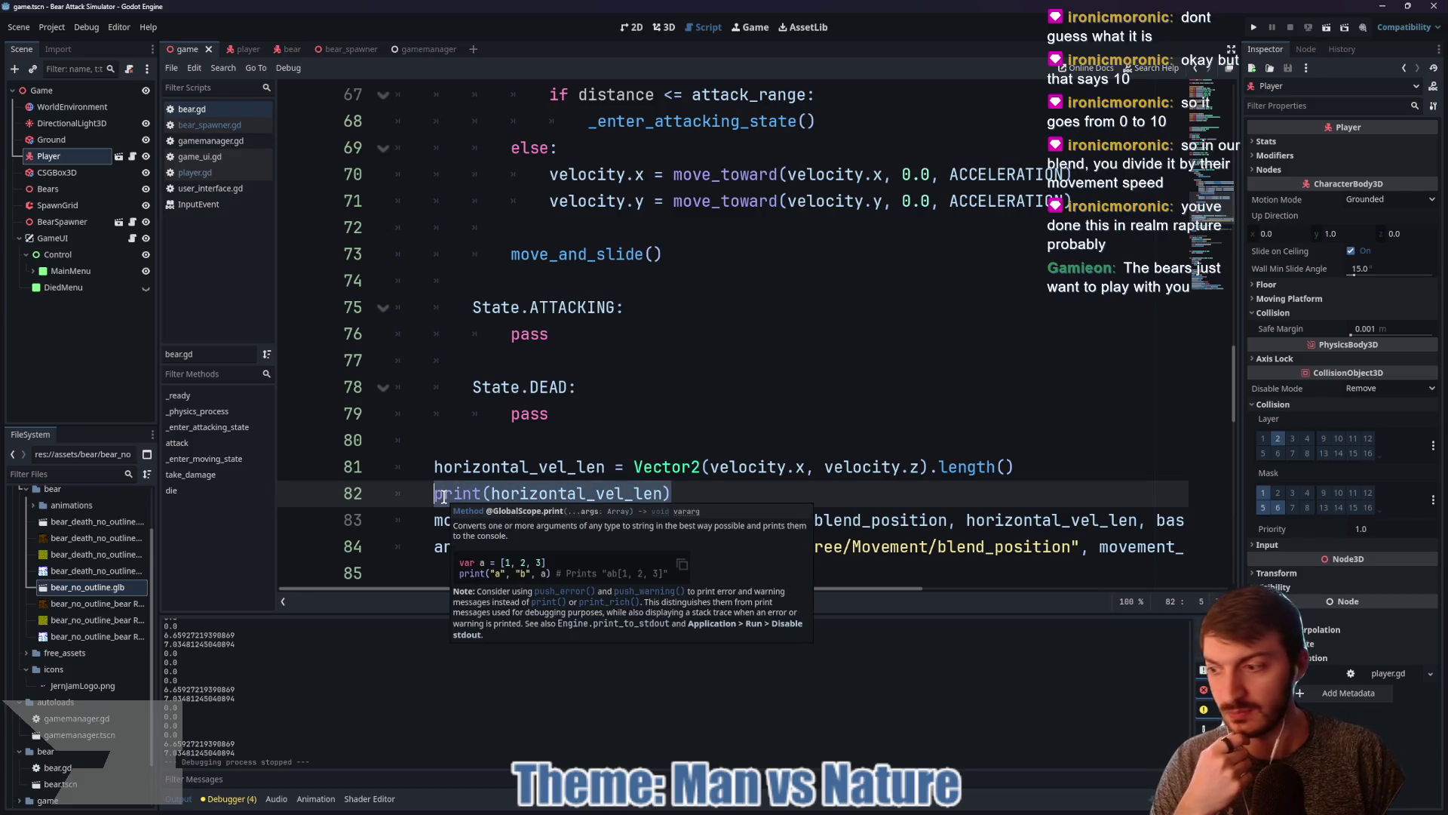
{"action": "key", "text": "BackSpace"}
{"action": "key", "text": "BackSpace"}
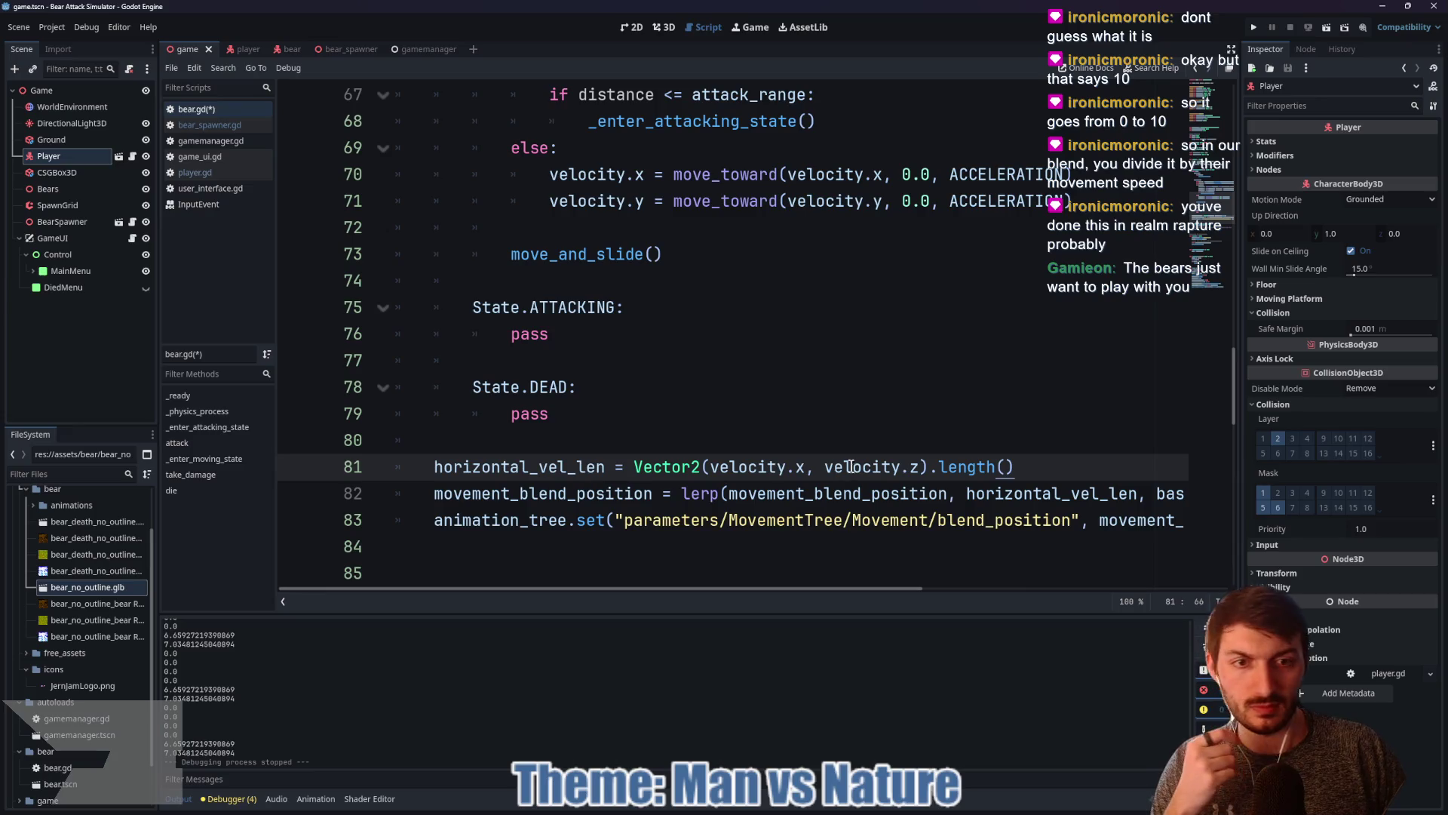
{"action": "left_click_drag", "start_coordinate": [867, 588], "coordinate": [999, 589]}
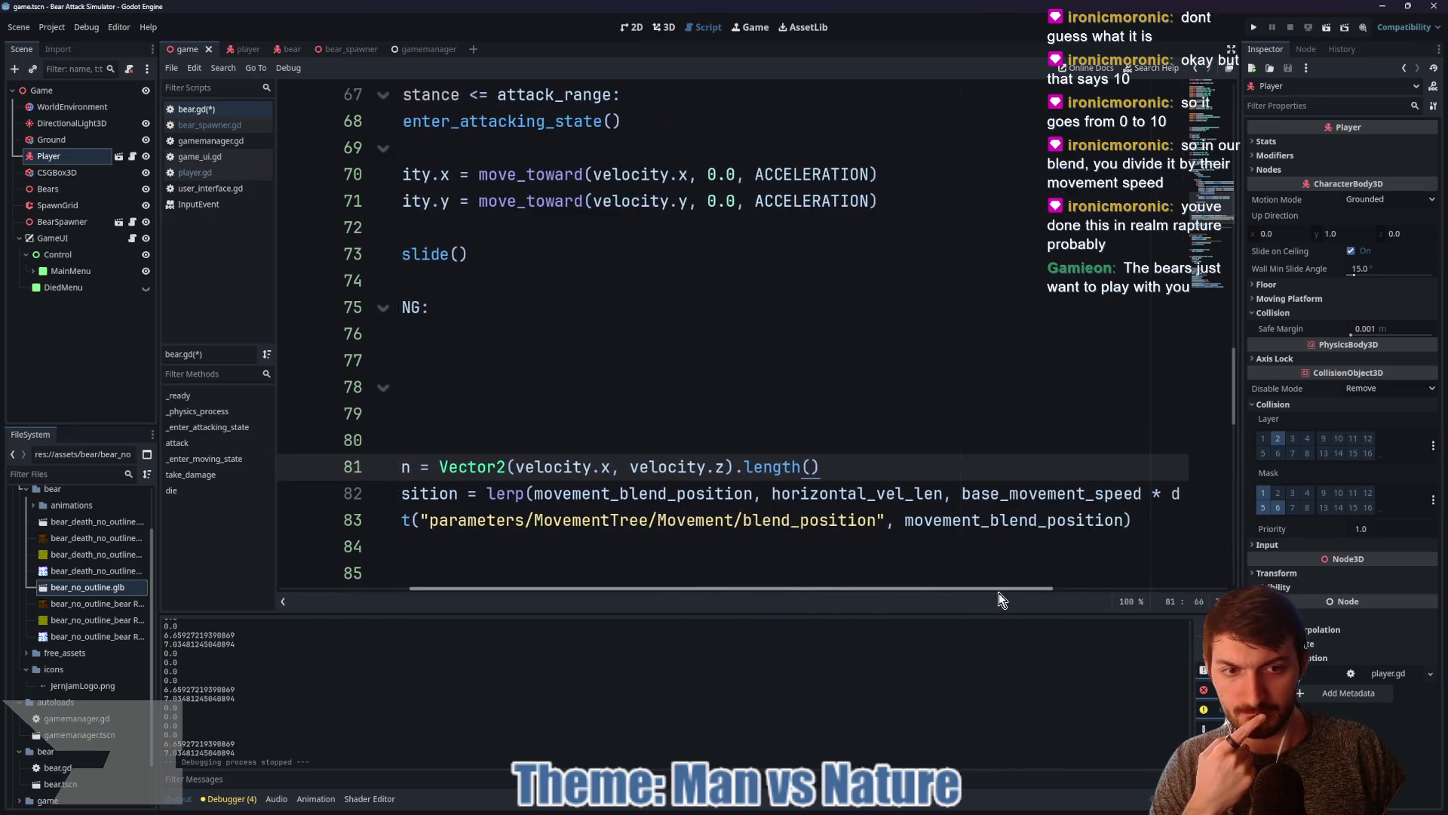
{"action": "left_click", "coordinate": [940, 493]}
{"action": "mouse_move", "coordinate": [1016, 522]}
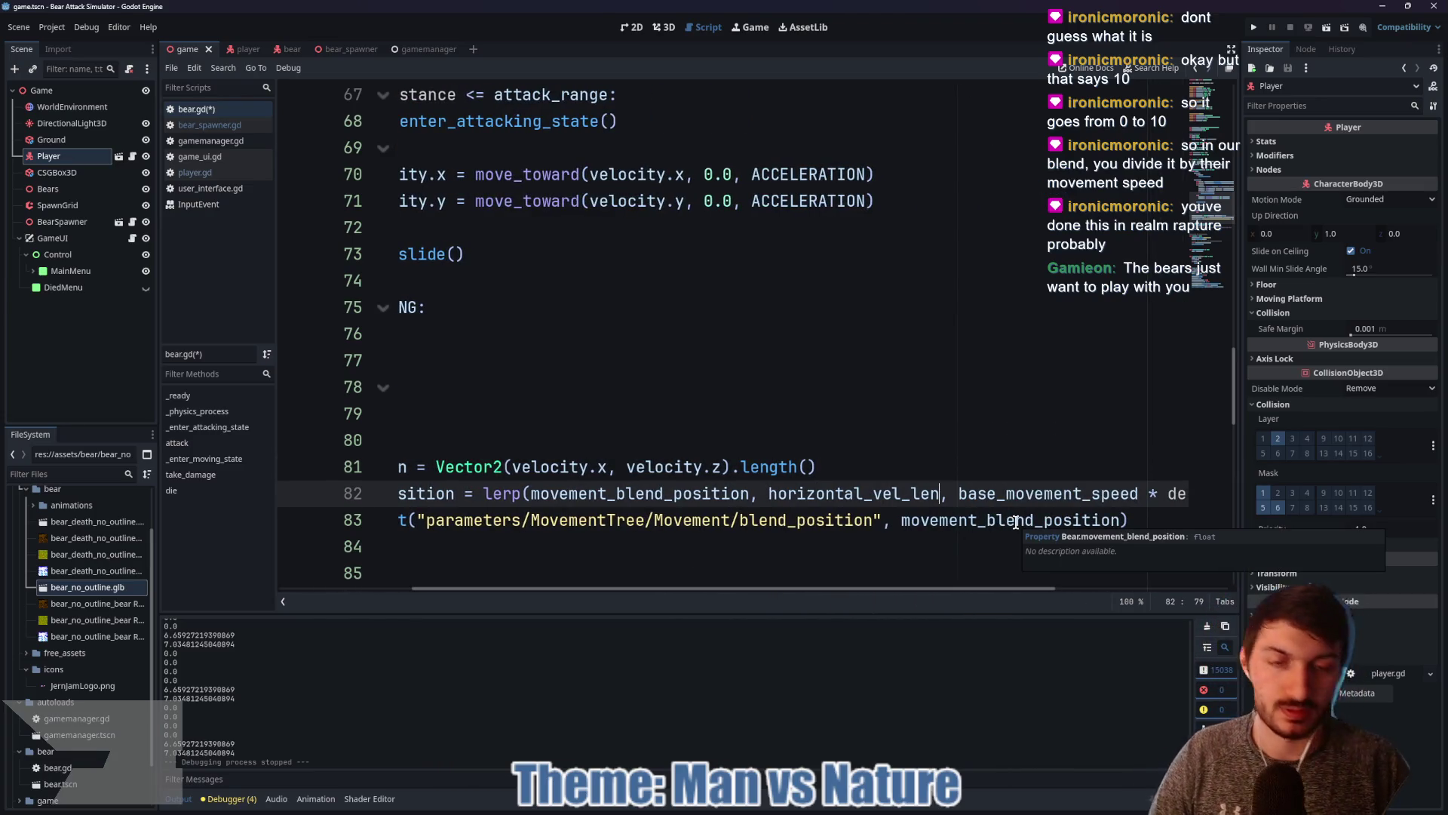
{"action": "type", "text": "/"}
Step: Paste the base_movement_speed-or-sprint_speed expression after the slash, save, and run the game
{"action": "scroll", "coordinate": [775, 313], "scroll_direction": "up", "scroll_amount": 5}
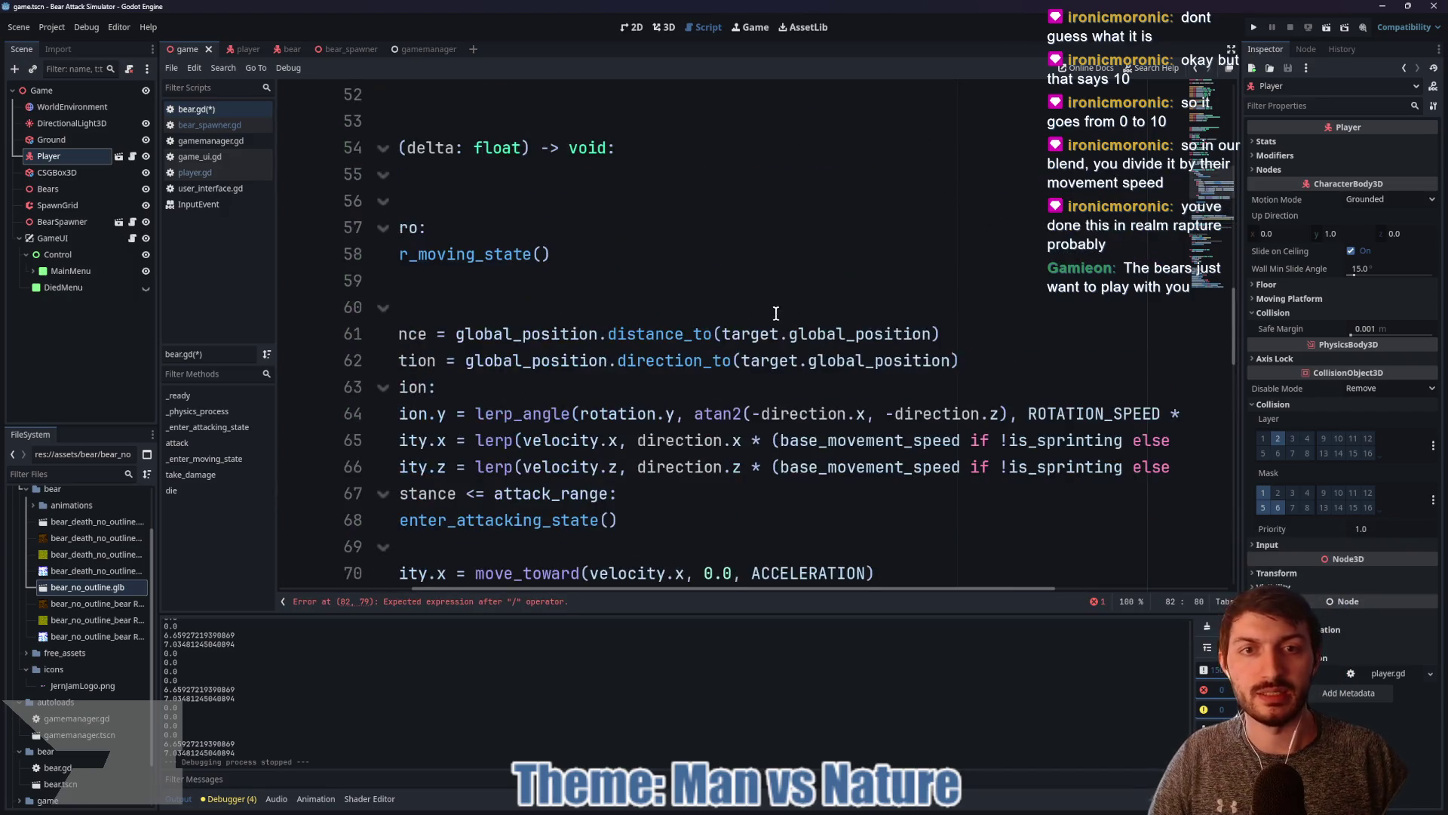
{"action": "mouse_move", "coordinate": [767, 441]}
{"action": "left_mouse_down"}
{"action": "mouse_move", "coordinate": [1207, 441]}
{"action": "mouse_move", "coordinate": [1080, 437]}
{"action": "left_mouse_up"}
{"action": "key", "text": "ctrl+c"}
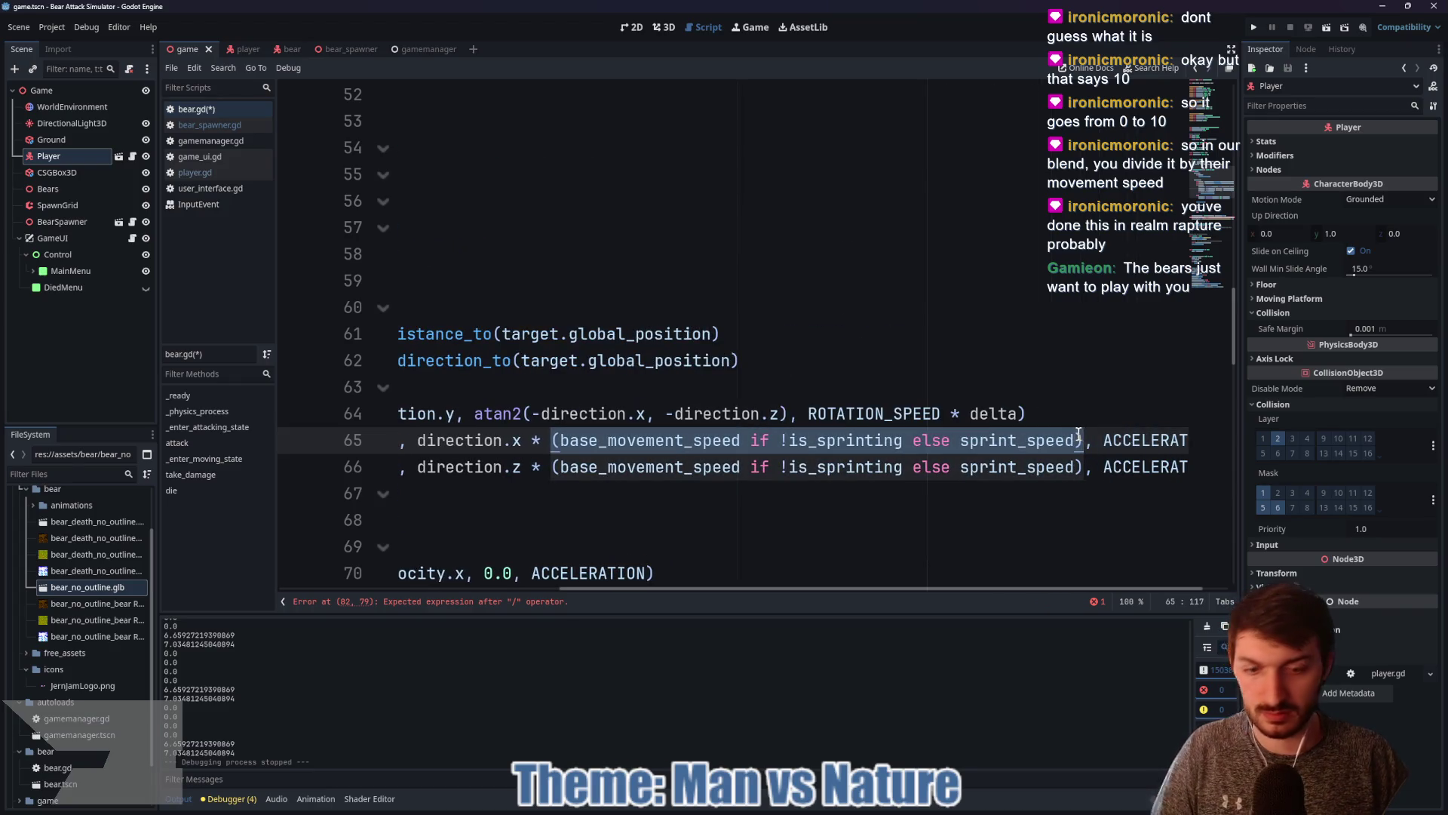
{"action": "scroll", "coordinate": [1050, 442], "scroll_direction": "down", "scroll_amount": 7}
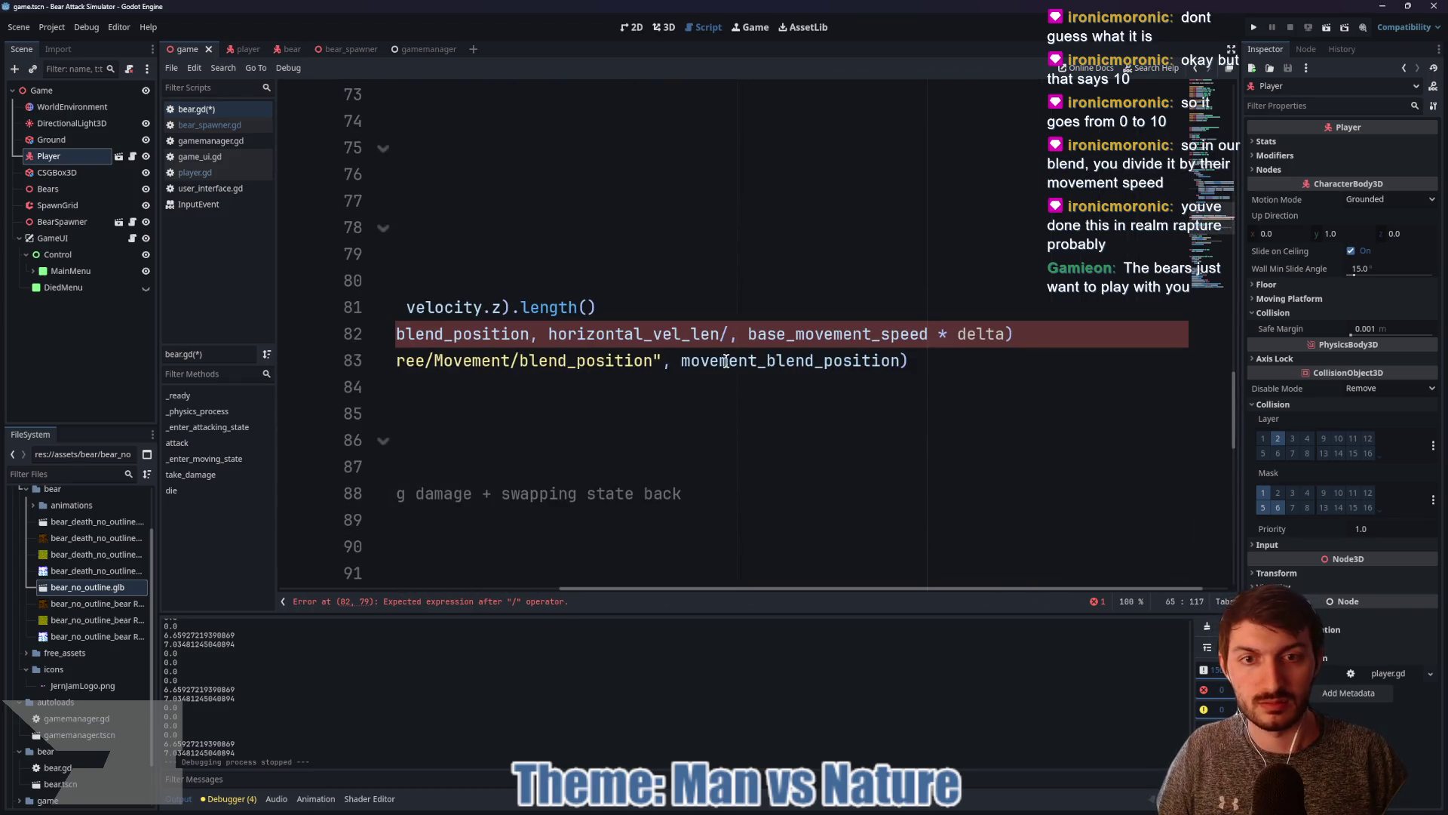
{"action": "left_click", "coordinate": [728, 333]}
{"action": "key", "text": "ctrl+v"}
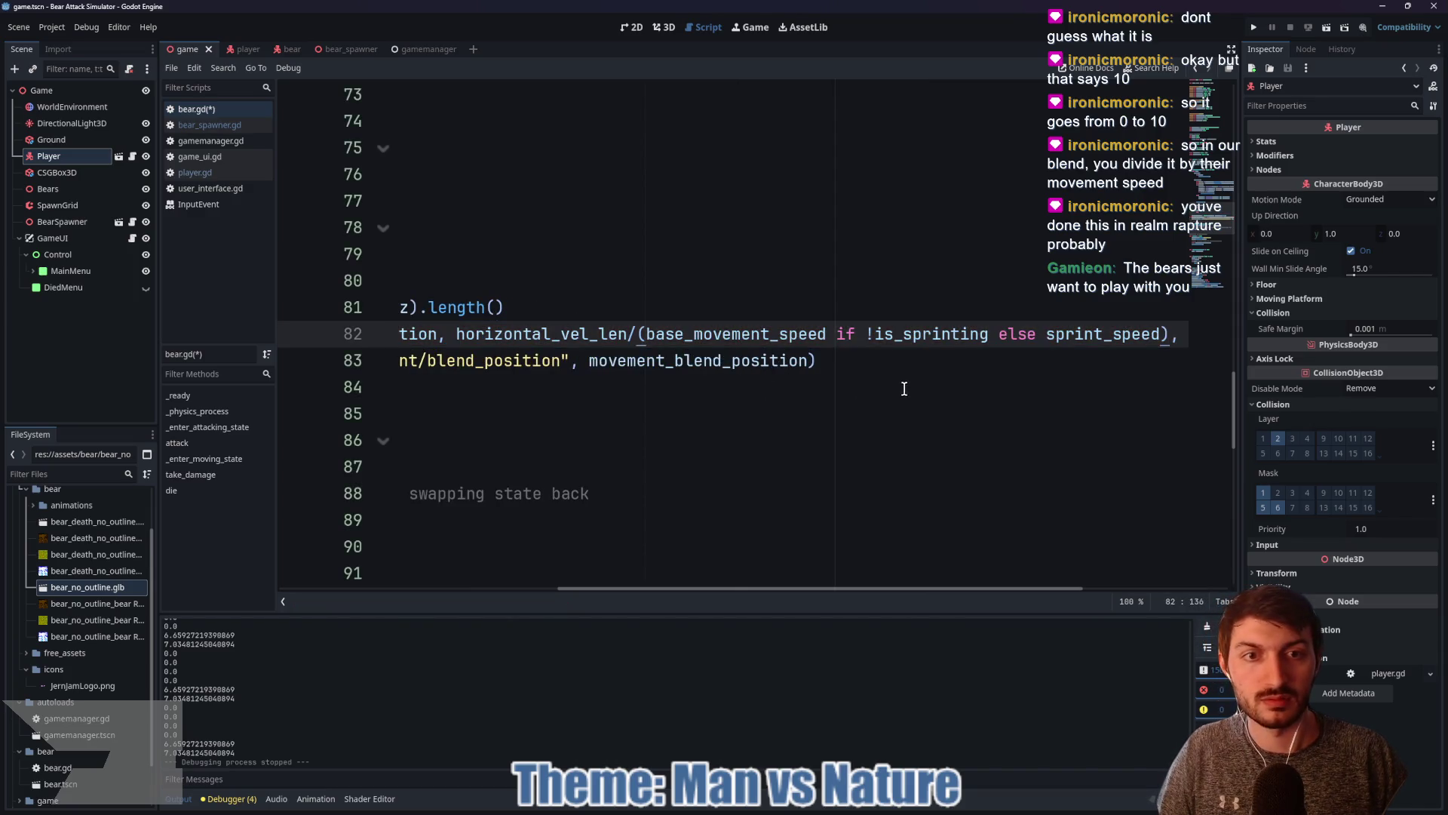
{"action": "key", "text": "ctrl+s"}
{"action": "left_click_drag", "start_coordinate": [716, 589], "coordinate": [434, 589]}
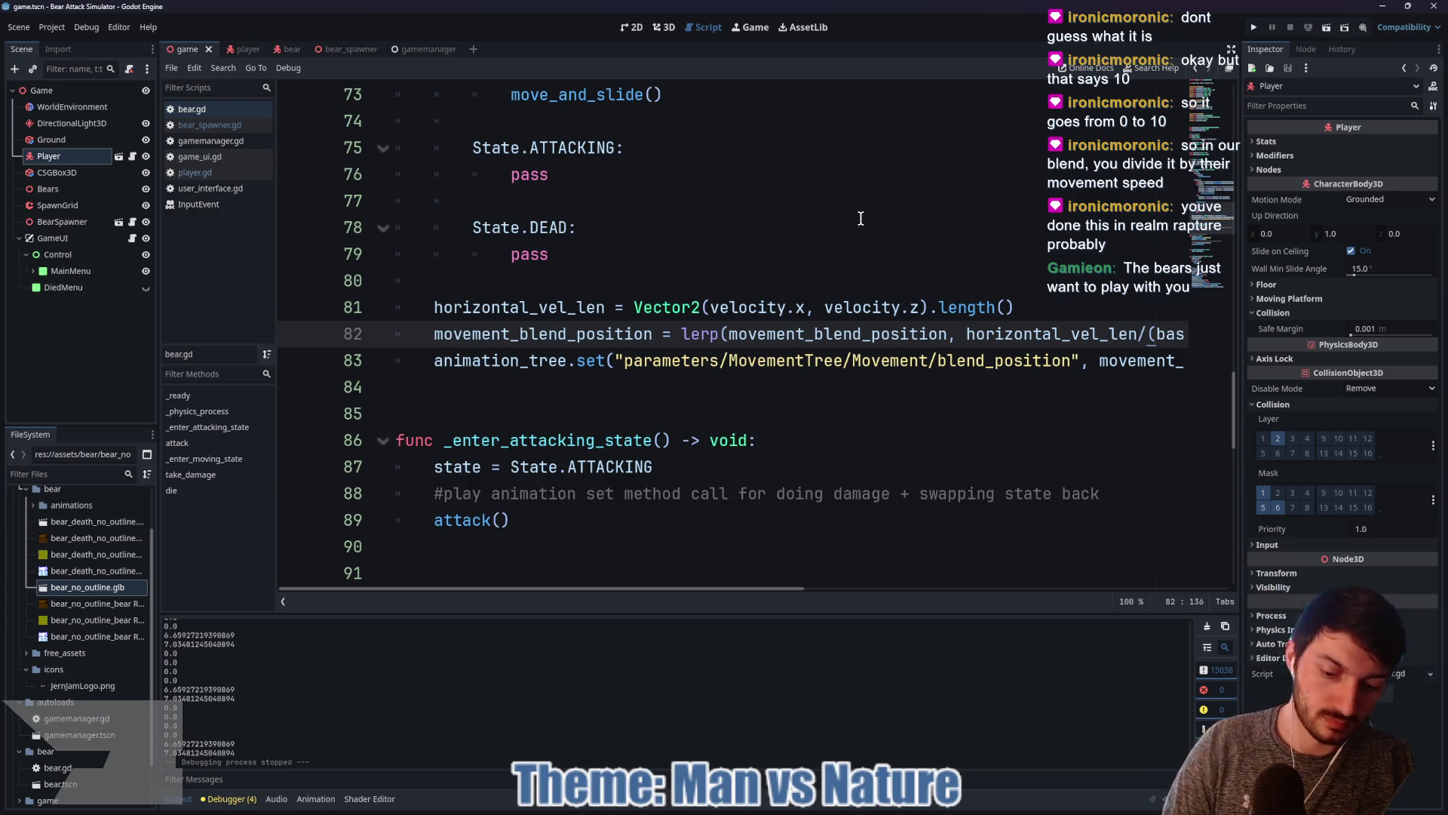
{"action": "key", "text": "F5"}
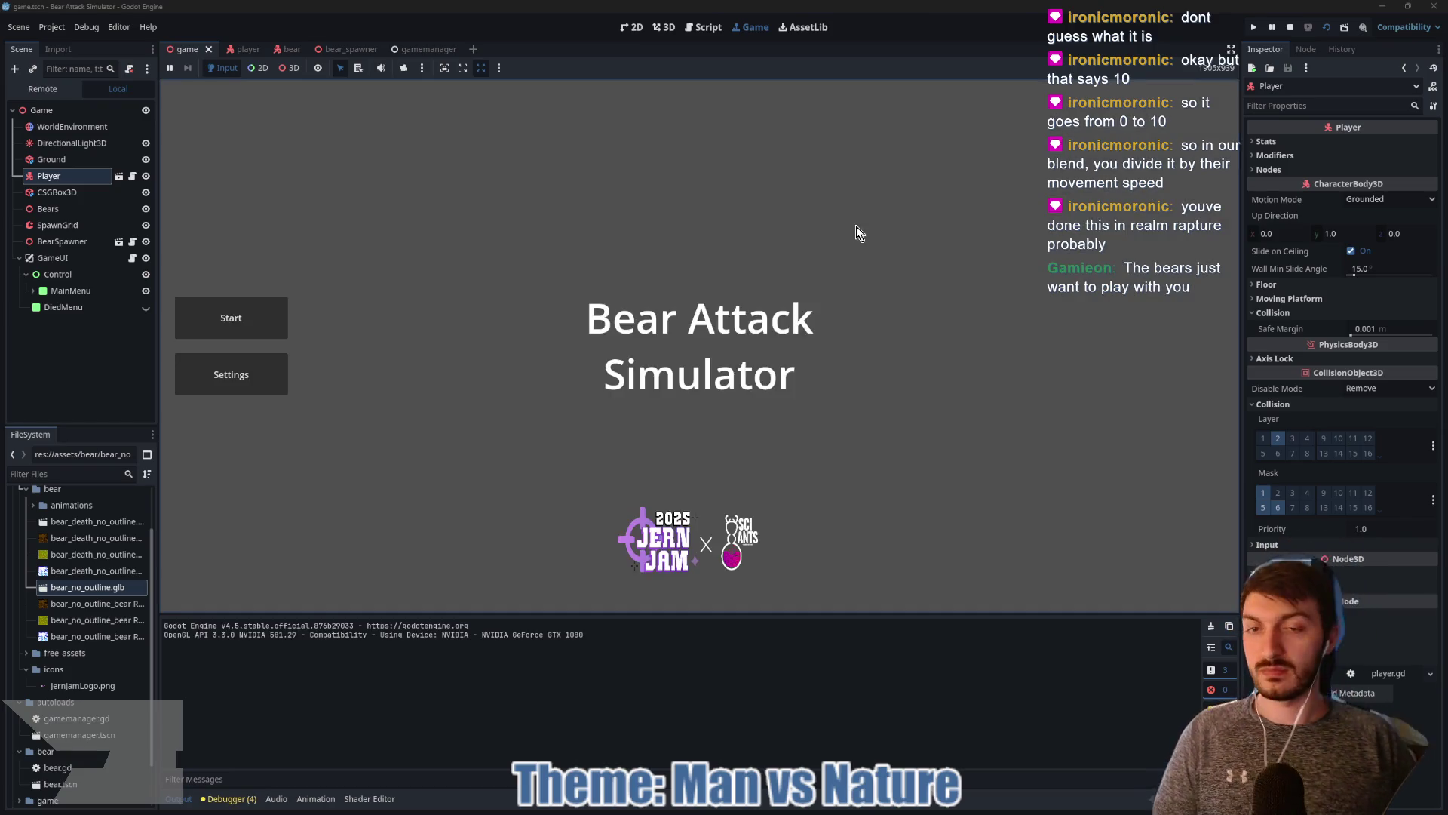
Step: Start a round, punch the charging bears for one kill, then stop the game with F8
{"action": "left_click", "coordinate": [231, 318]}
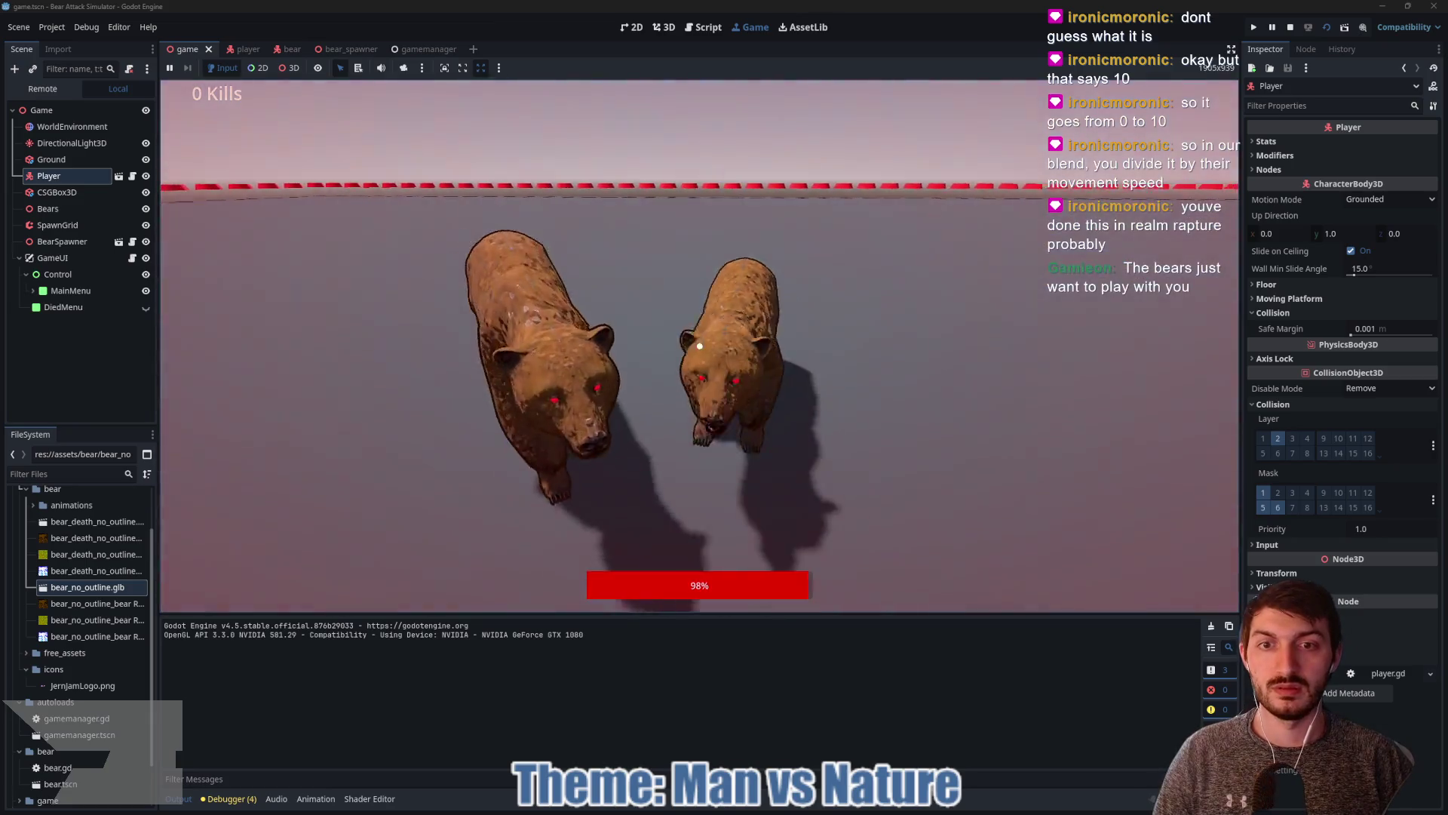
{"action": "left_click", "coordinate": [700, 347]}
{"action": "left_click", "coordinate": [700, 346]}
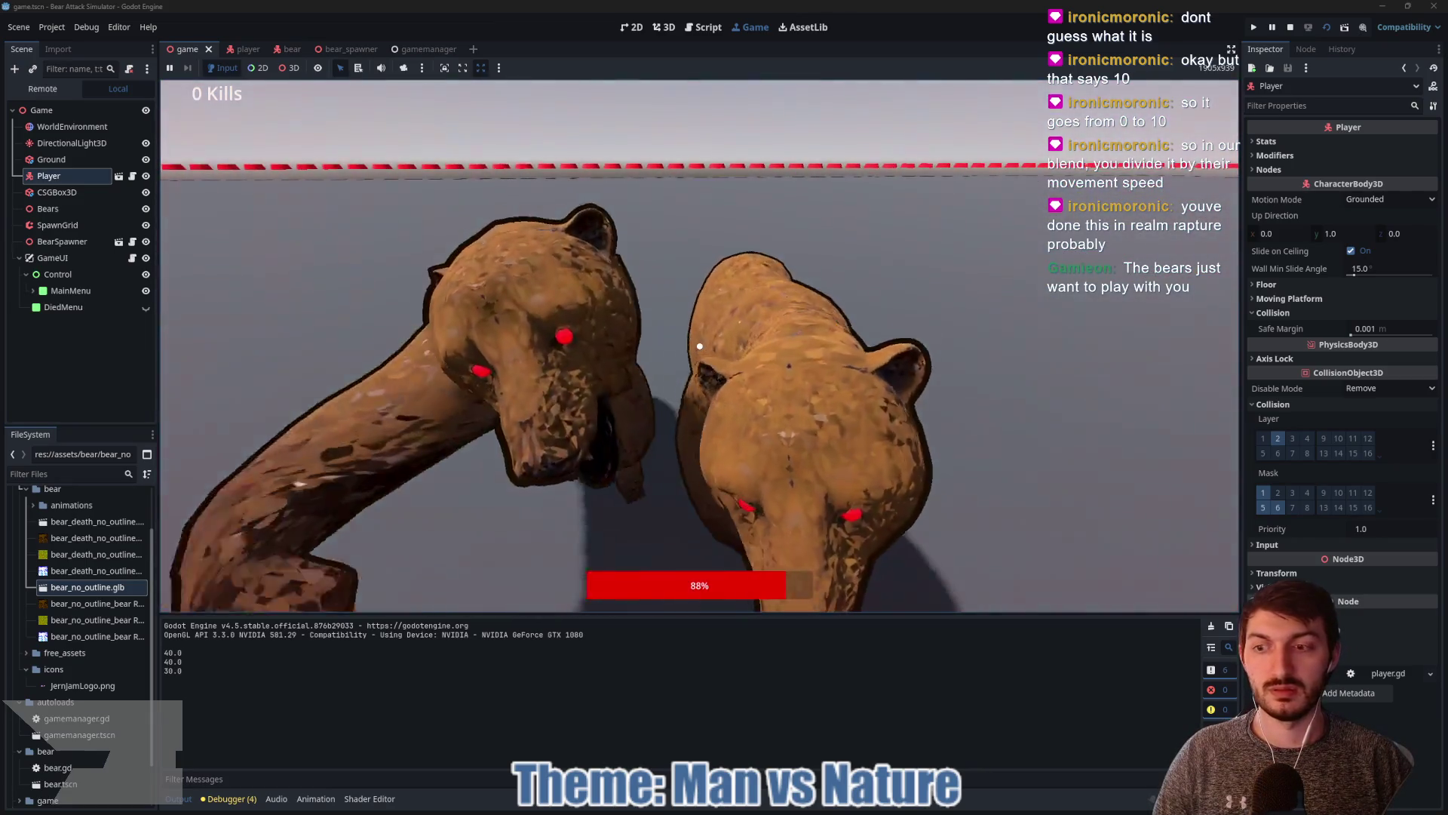
{"action": "left_click", "coordinate": [700, 346]}
{"action": "left_click", "coordinate": [700, 347]}
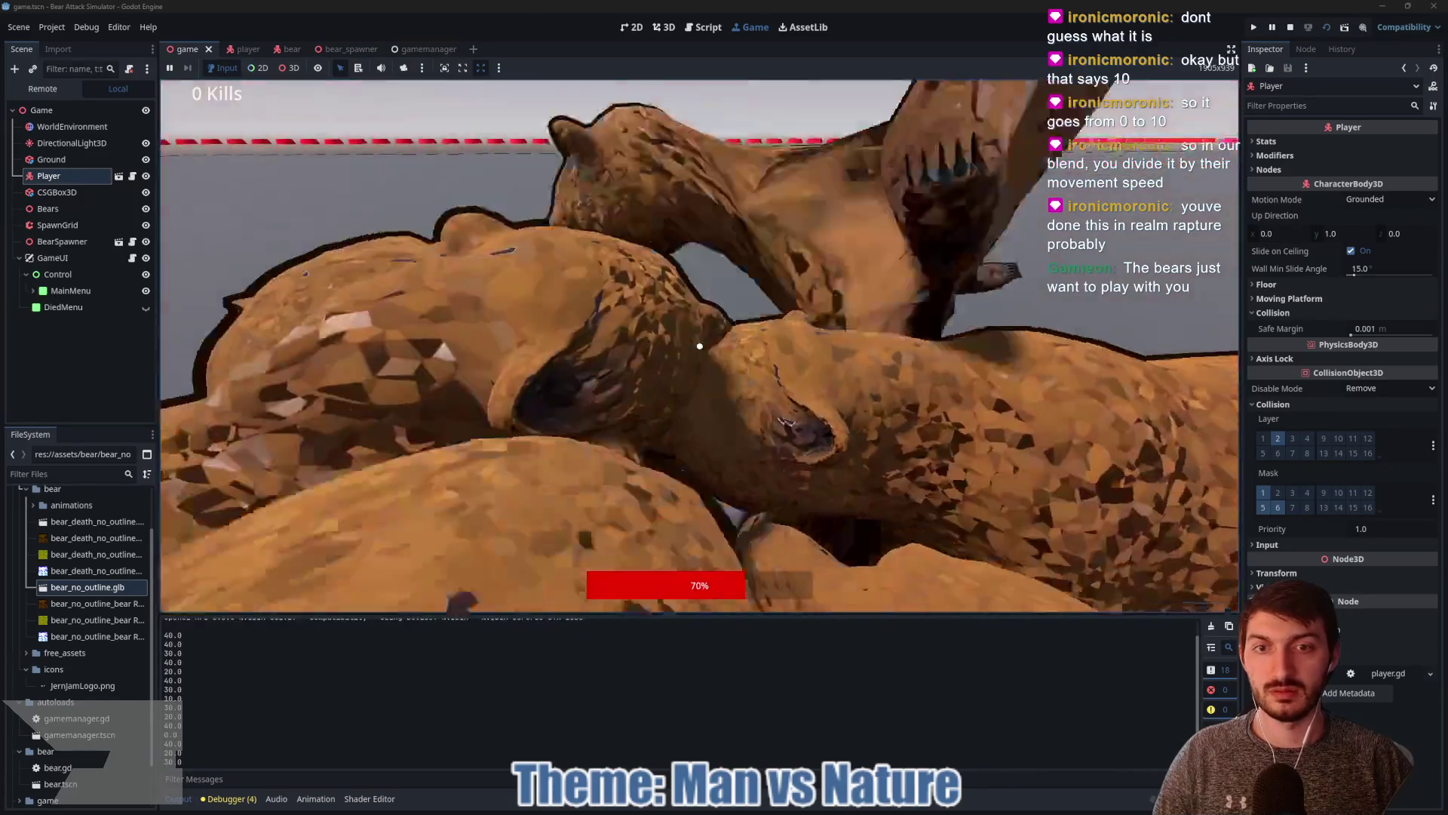
{"action": "left_click", "coordinate": [700, 346]}
{"action": "left_click", "coordinate": [700, 346]}
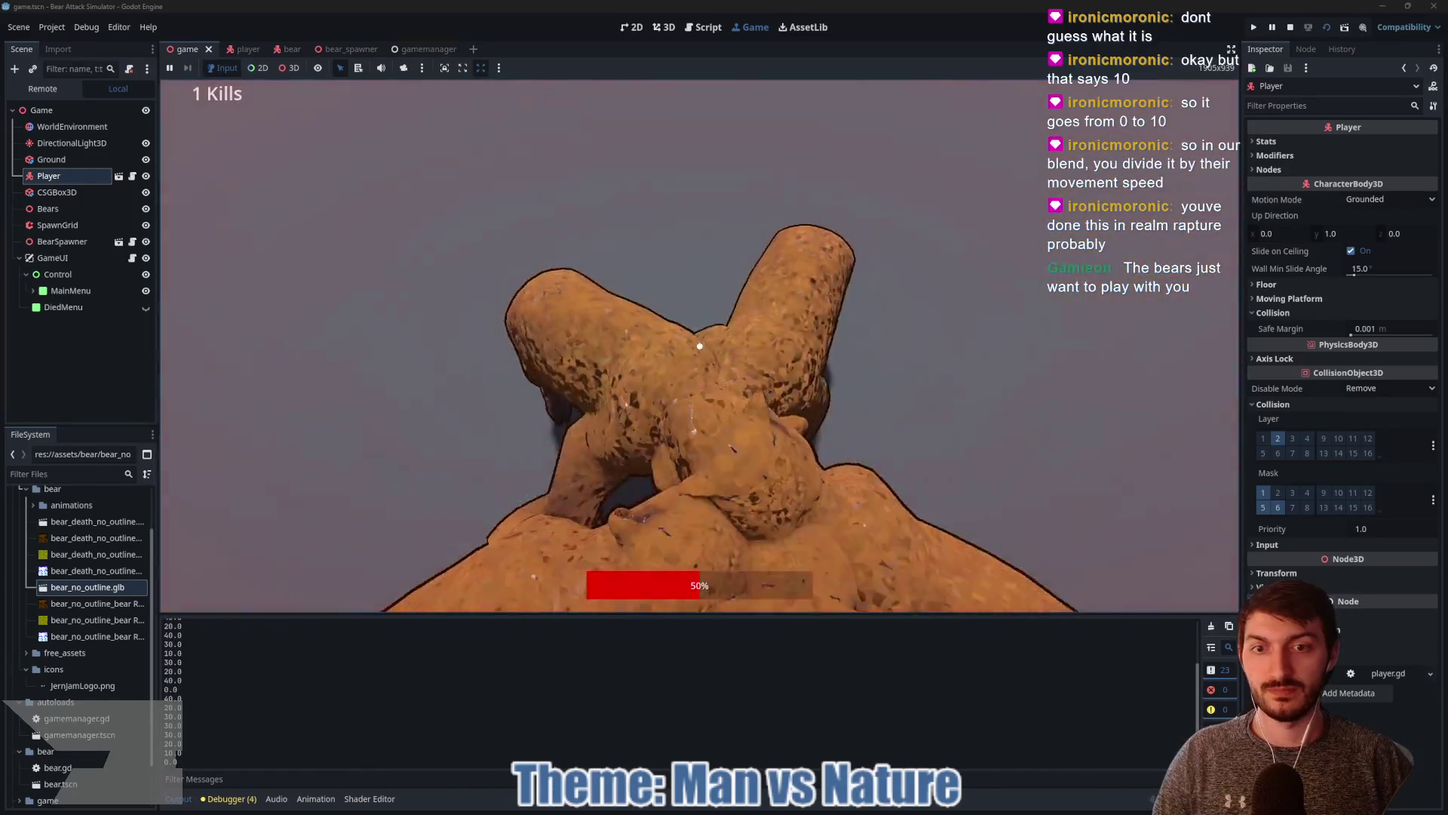
{"action": "left_click", "coordinate": [700, 346]}
{"action": "left_click", "coordinate": [700, 346]}
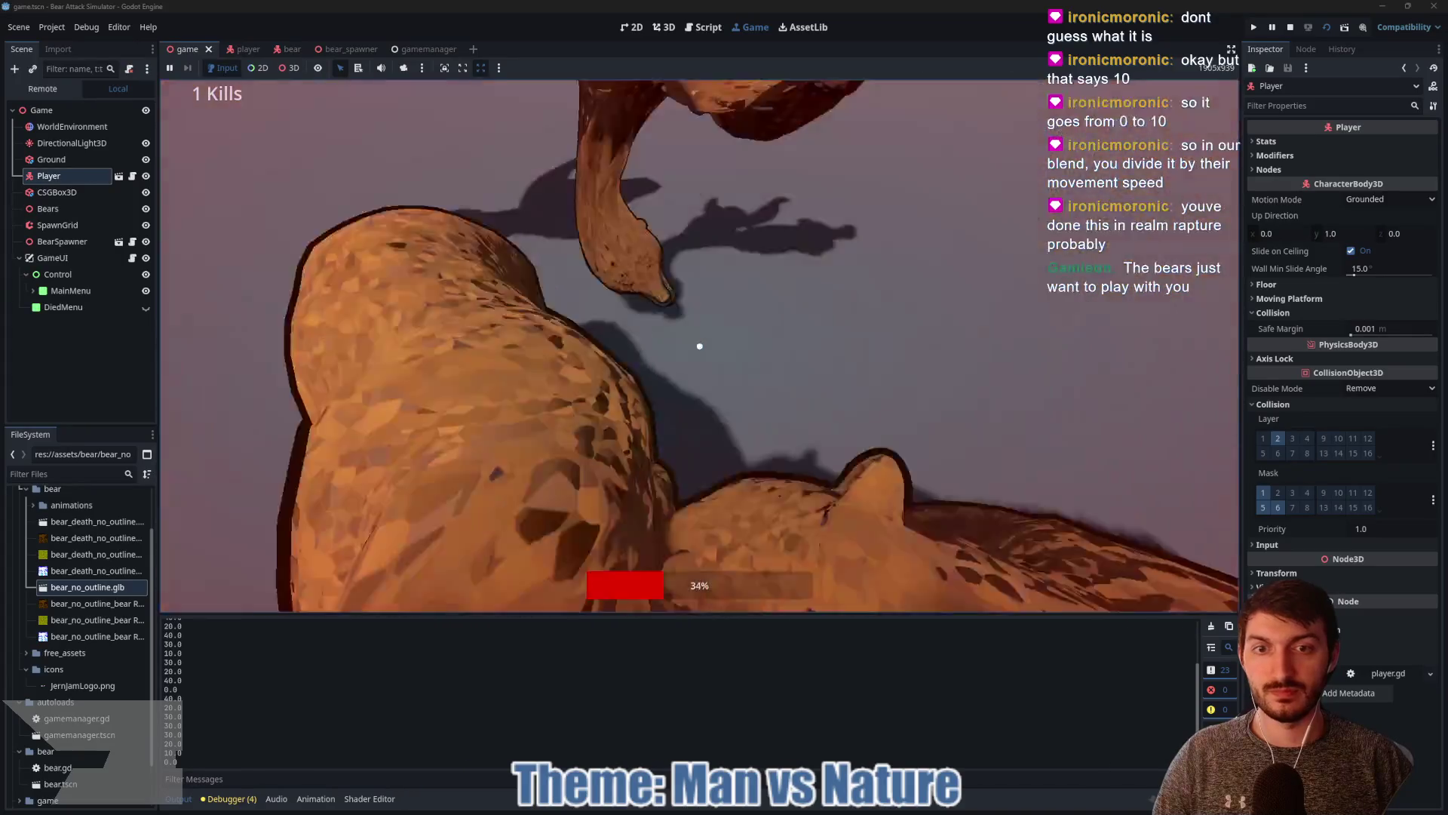
{"action": "left_click", "coordinate": [700, 346]}
{"action": "left_click", "coordinate": [700, 346]}
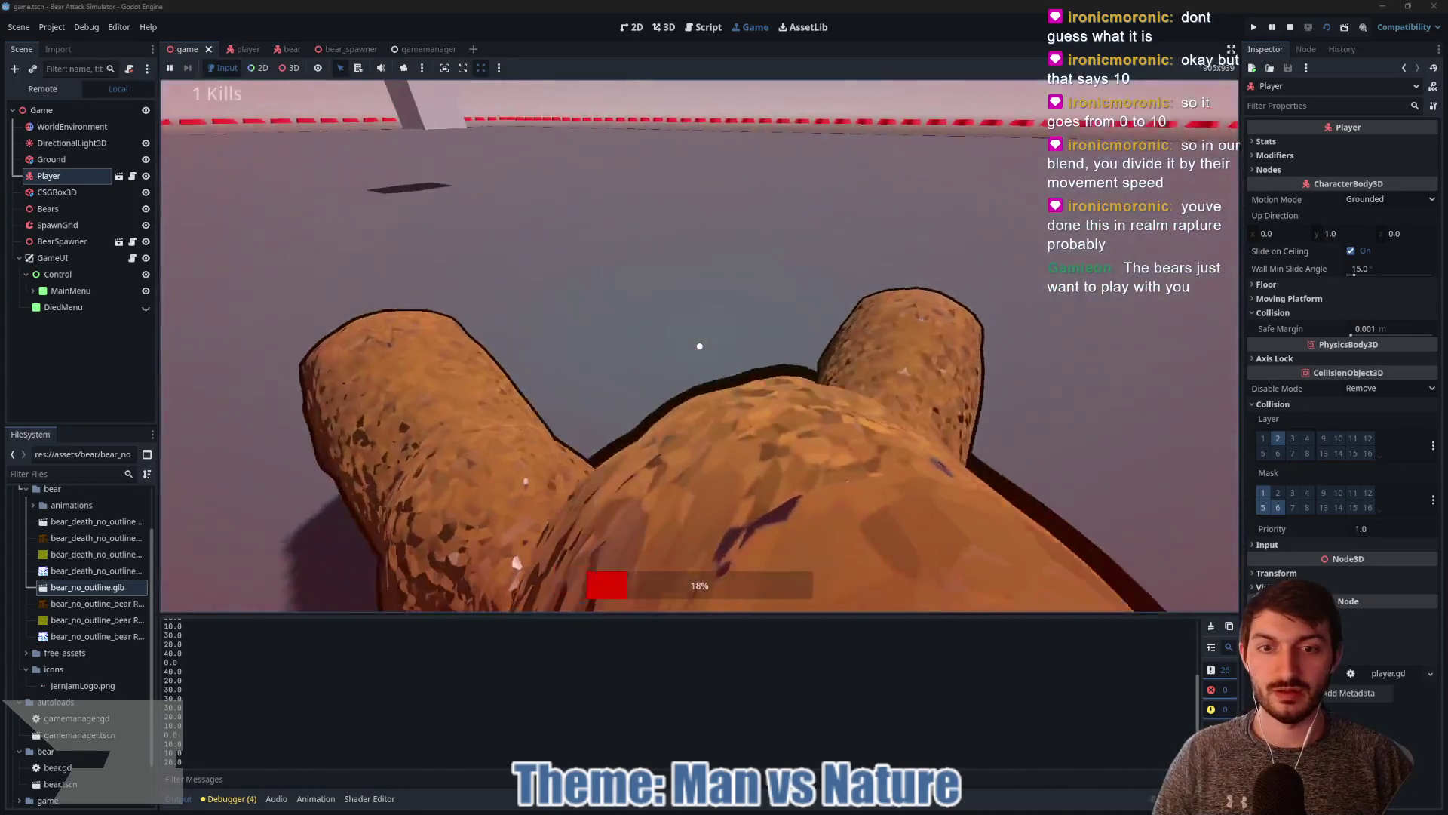
{"action": "left_click", "coordinate": [700, 346]}
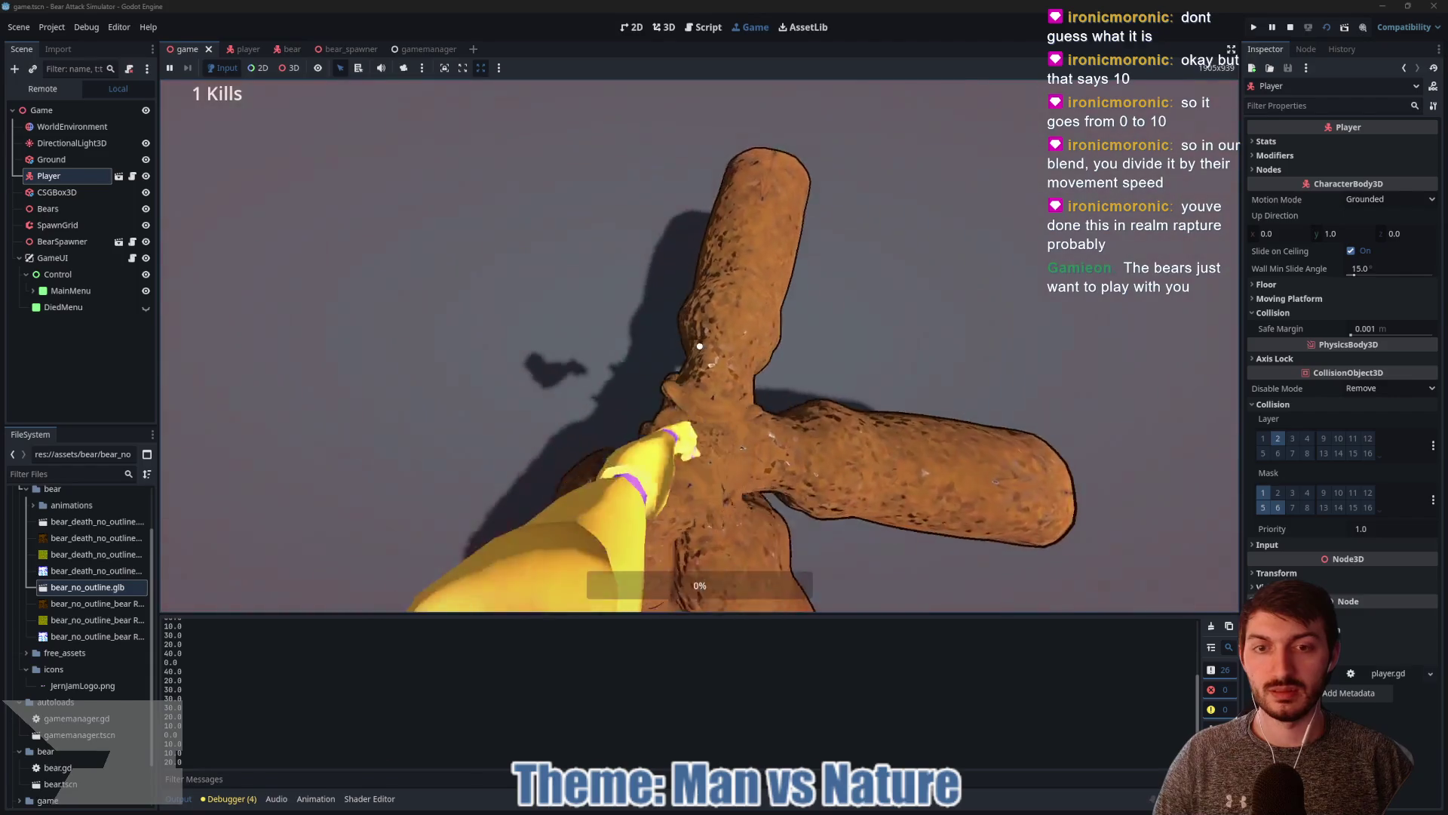
{"action": "key", "text": "F8"}
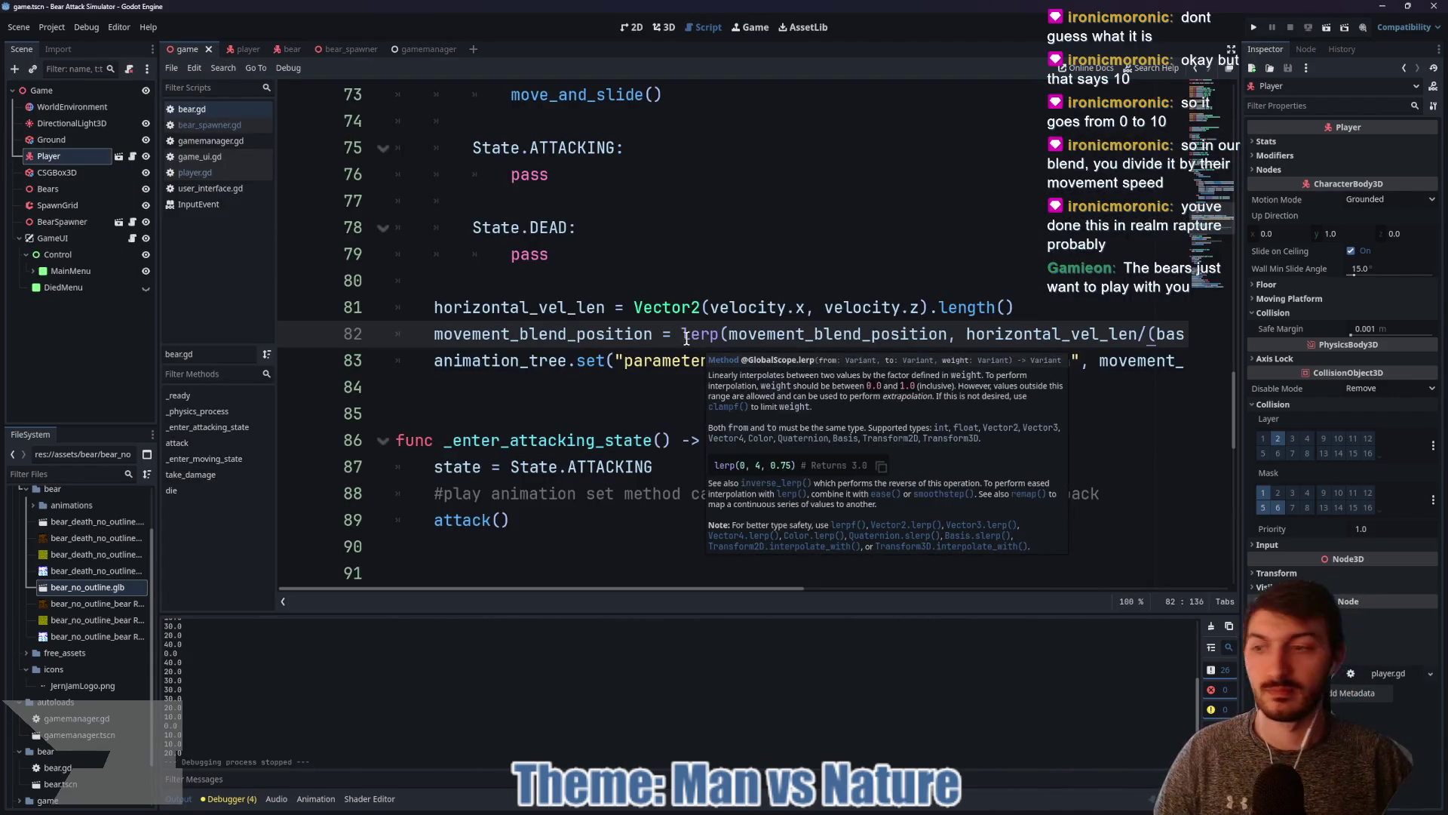
Step: Insert line 82 printing horizontal_vel_len divided by the walk-or-sprint speed, then run the game
{"action": "left_click", "coordinate": [1051, 310]}
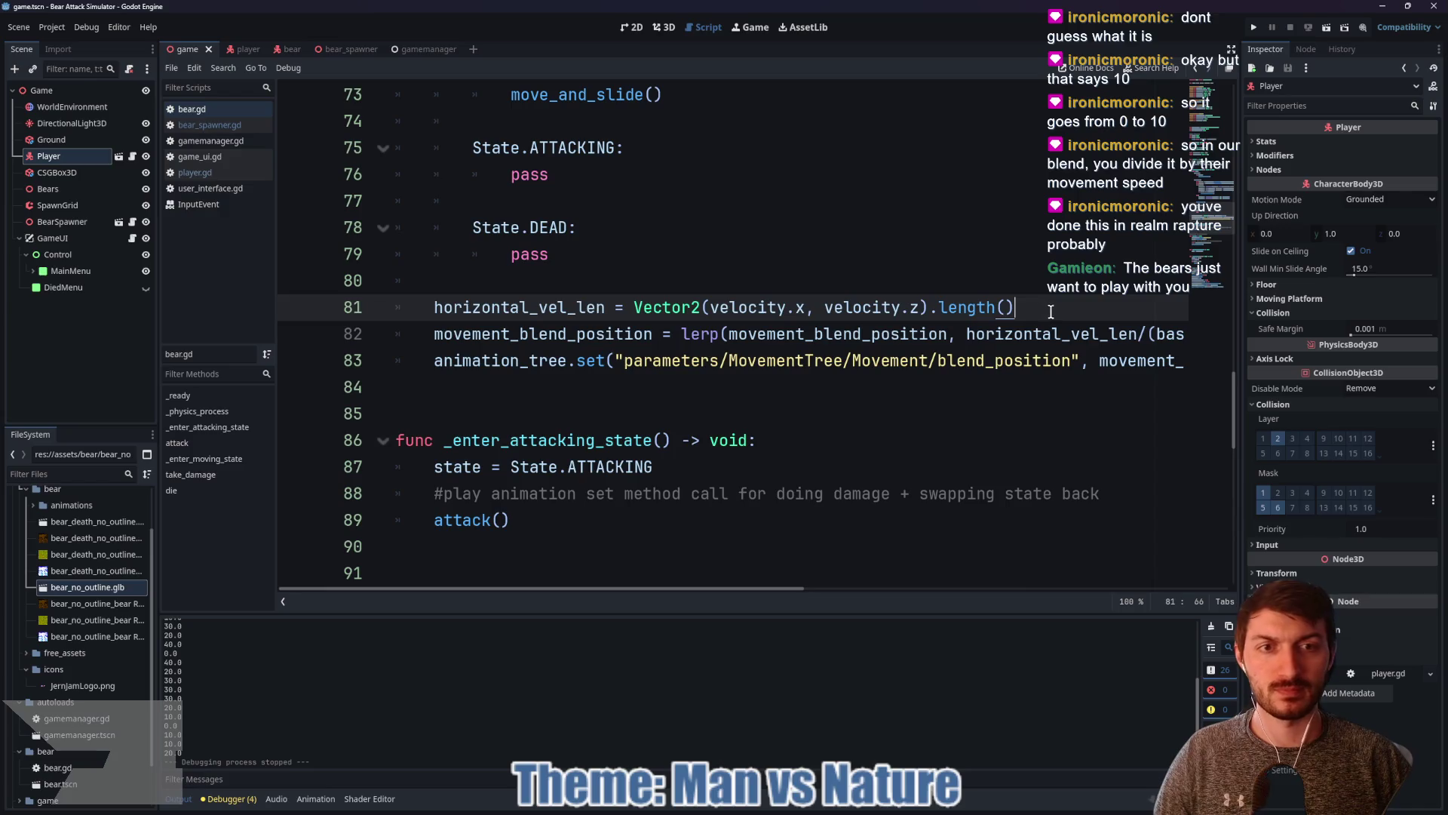
{"action": "key", "text": "Return"}
{"action": "type", "text": "print("}
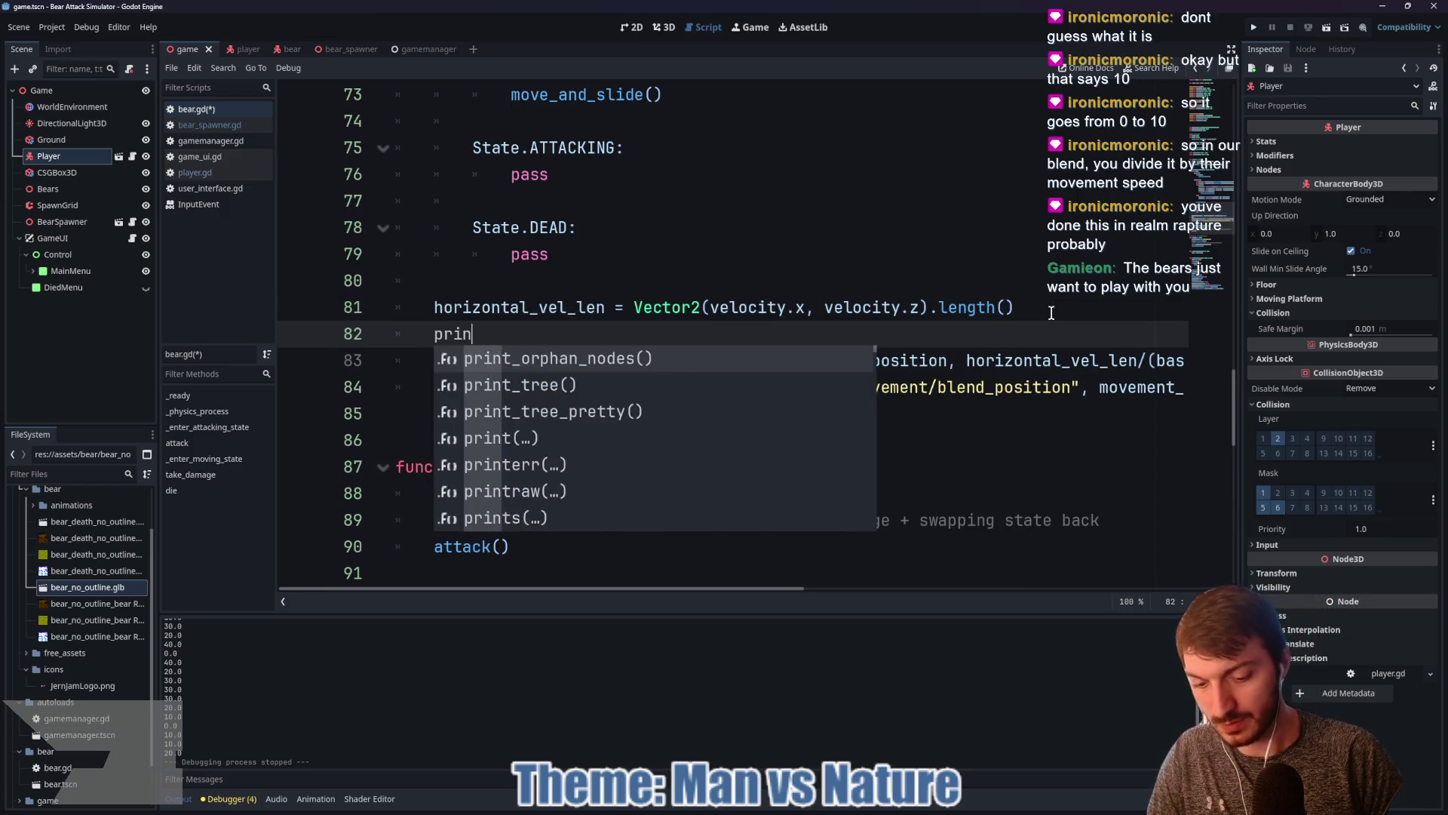
{"action": "type", "text": "ho"}
{"action": "key", "text": "Return"}
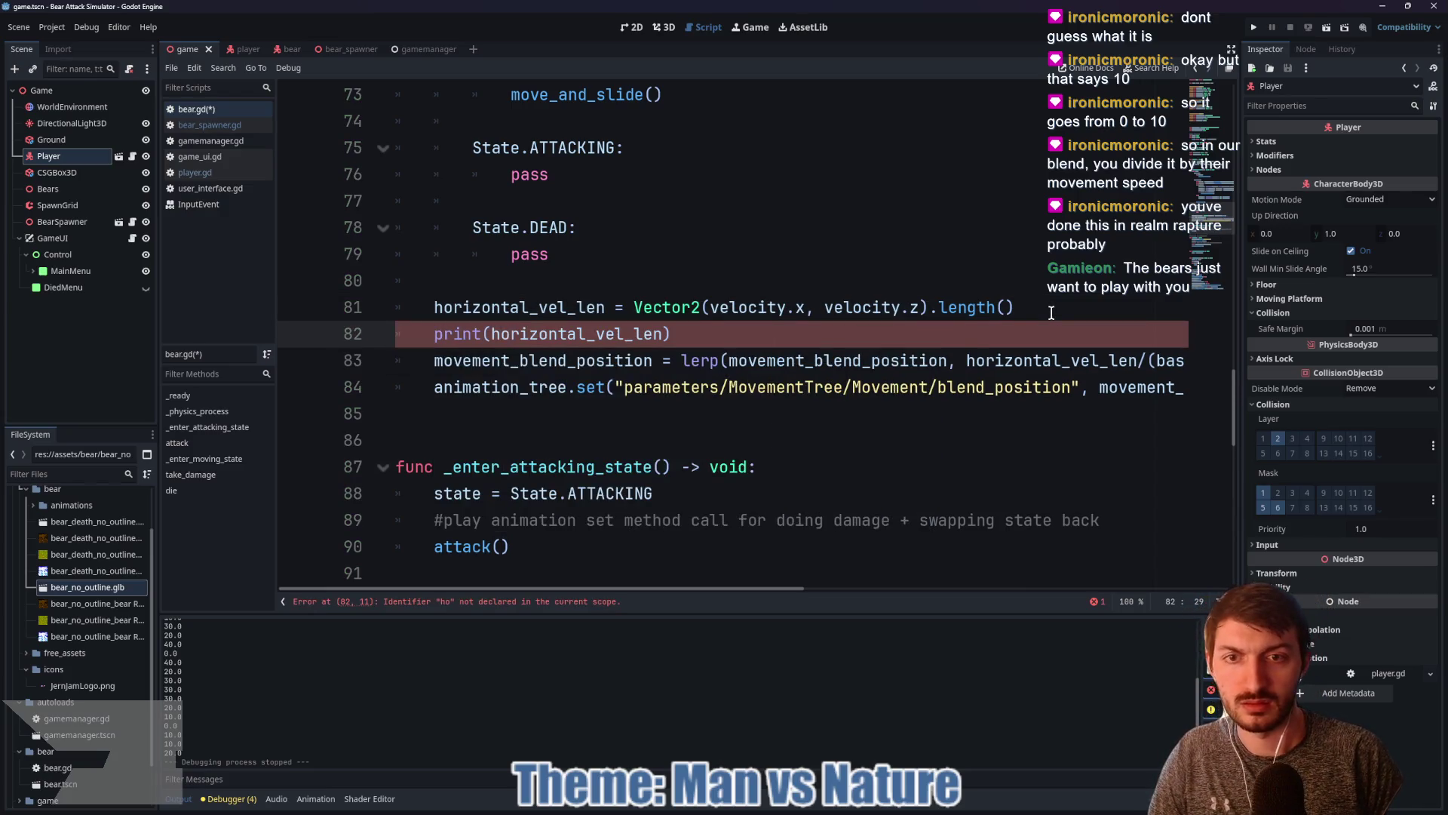
{"action": "type", "text": "(base_movement_speed if !is_sprinting else sprint_speed)"}
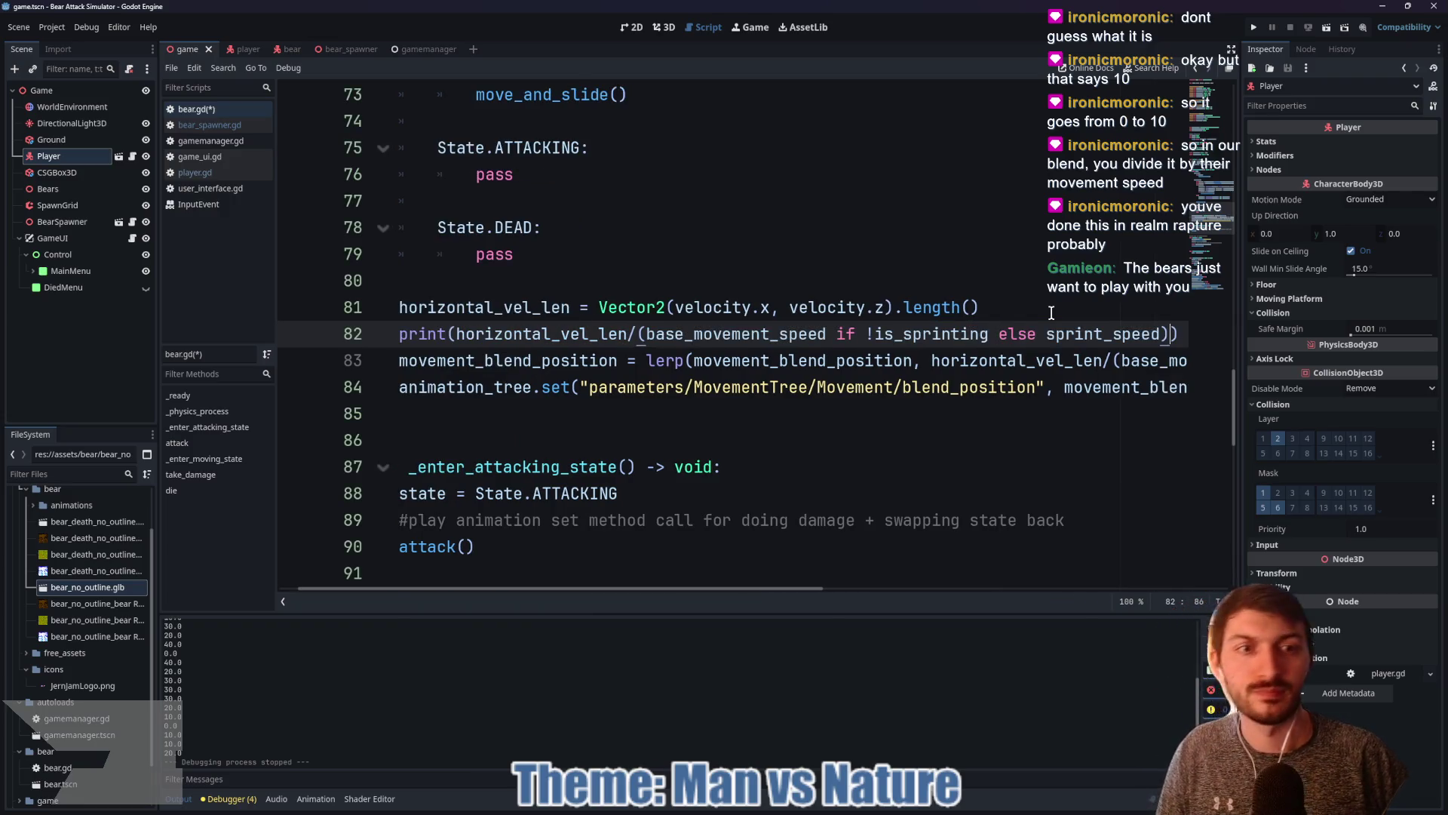
{"action": "key", "text": "F5"}
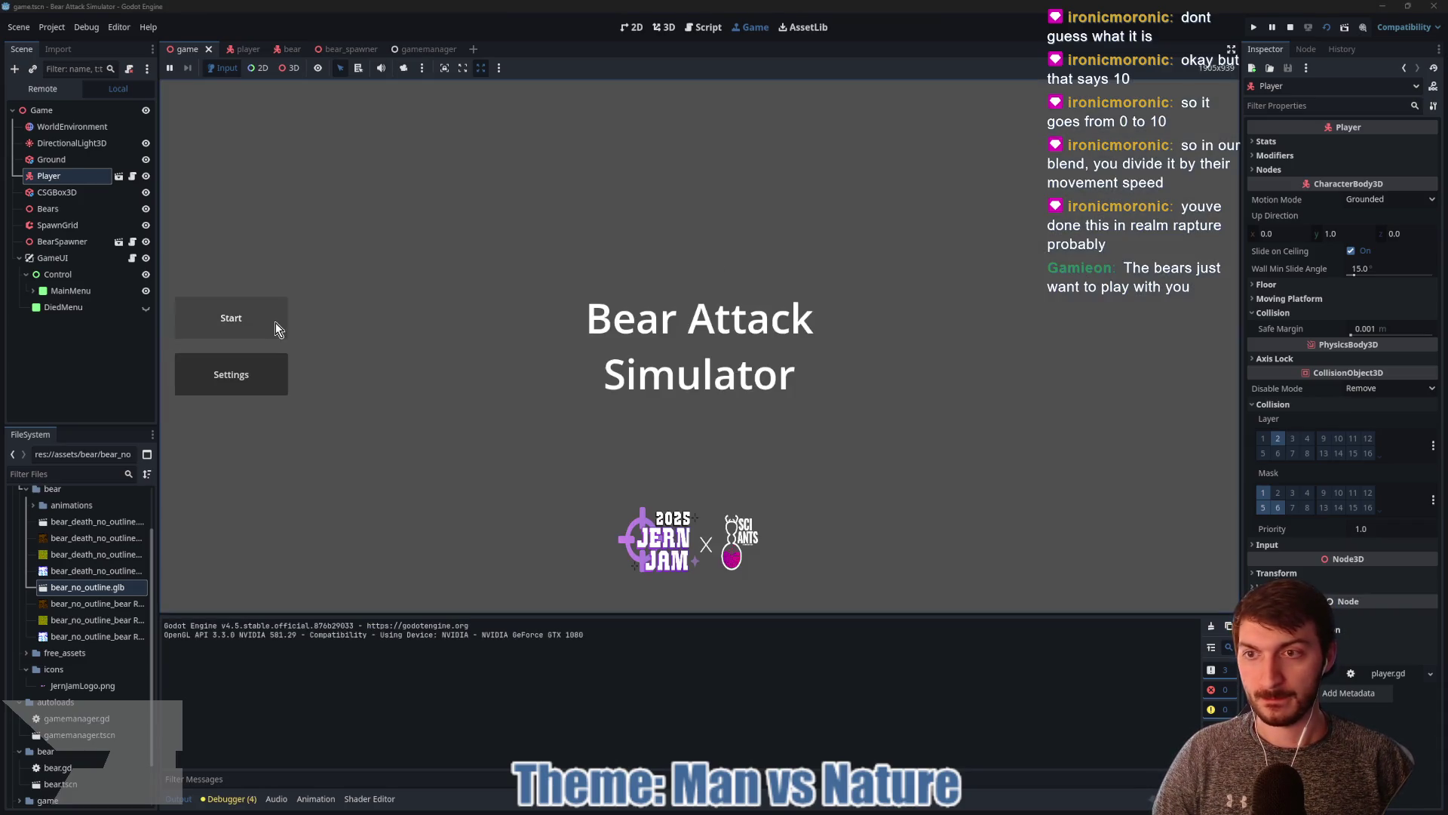
Step: Start the game from the main menu and walk around the arena toward the bears
{"action": "left_click", "coordinate": [277, 318]}
{"action": "key", "text": "w"}
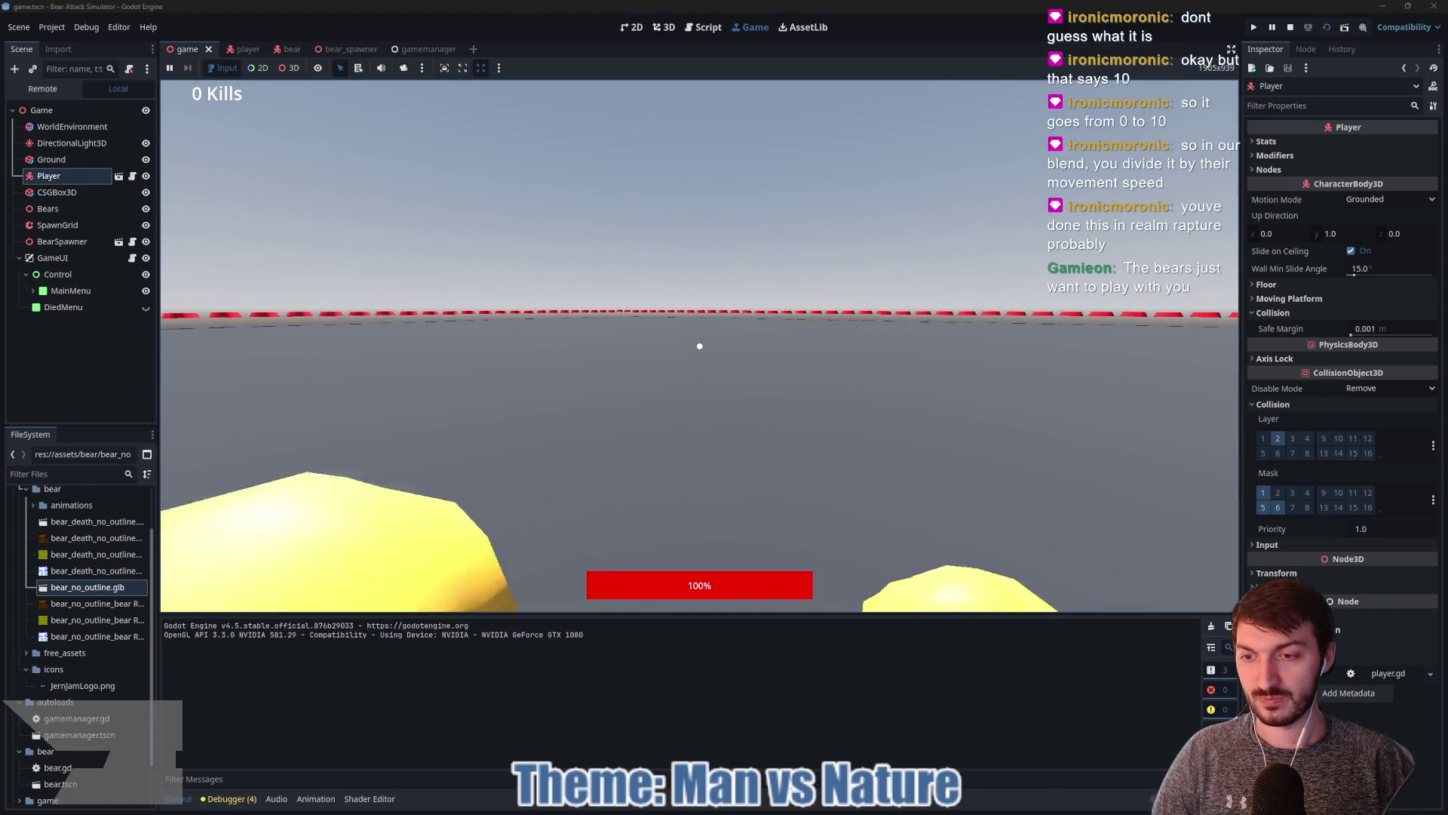
{"action": "key", "text": "w"}
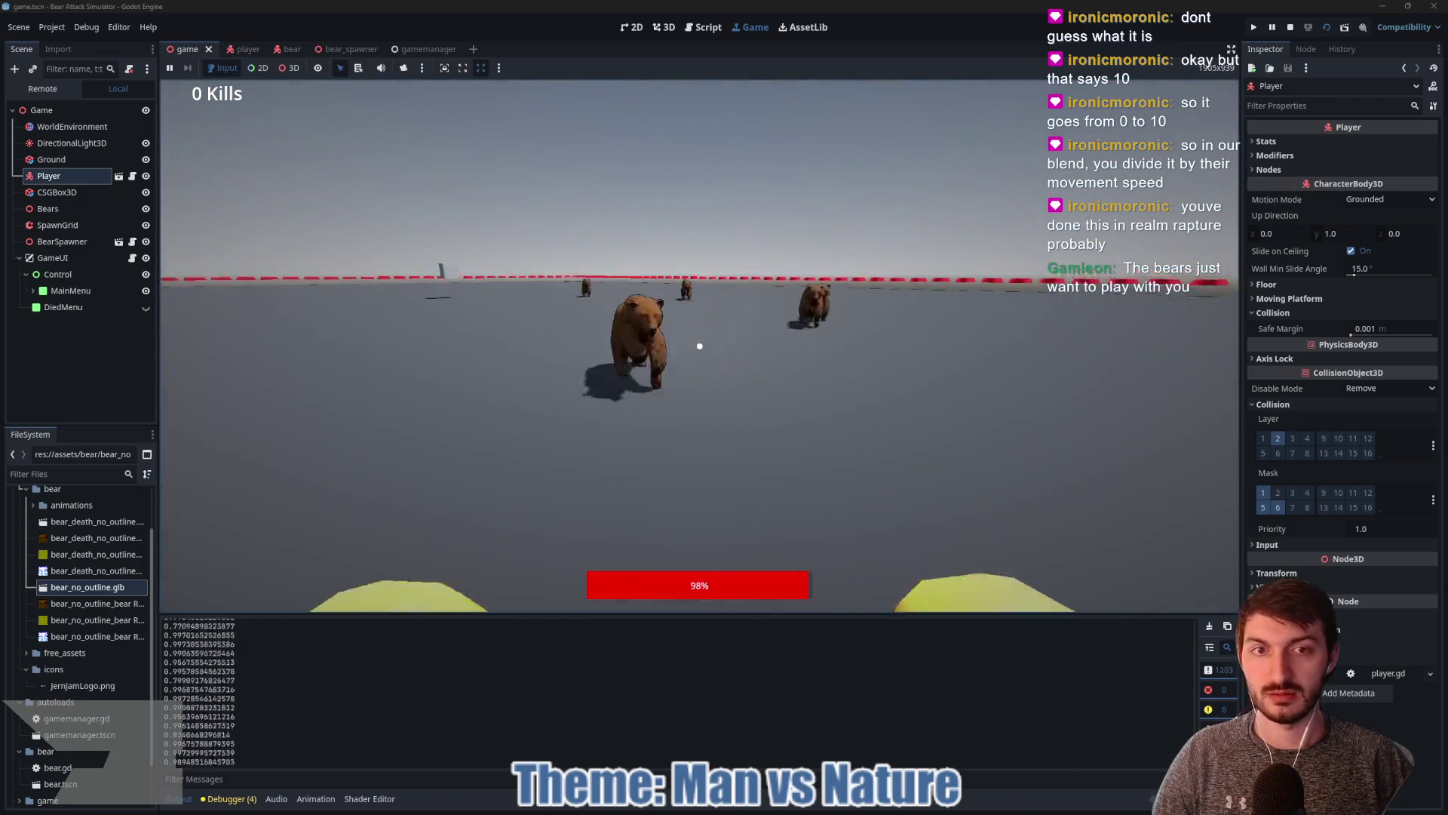
{"action": "left_click", "coordinate": [699, 346]}
{"action": "key", "text": "w"}
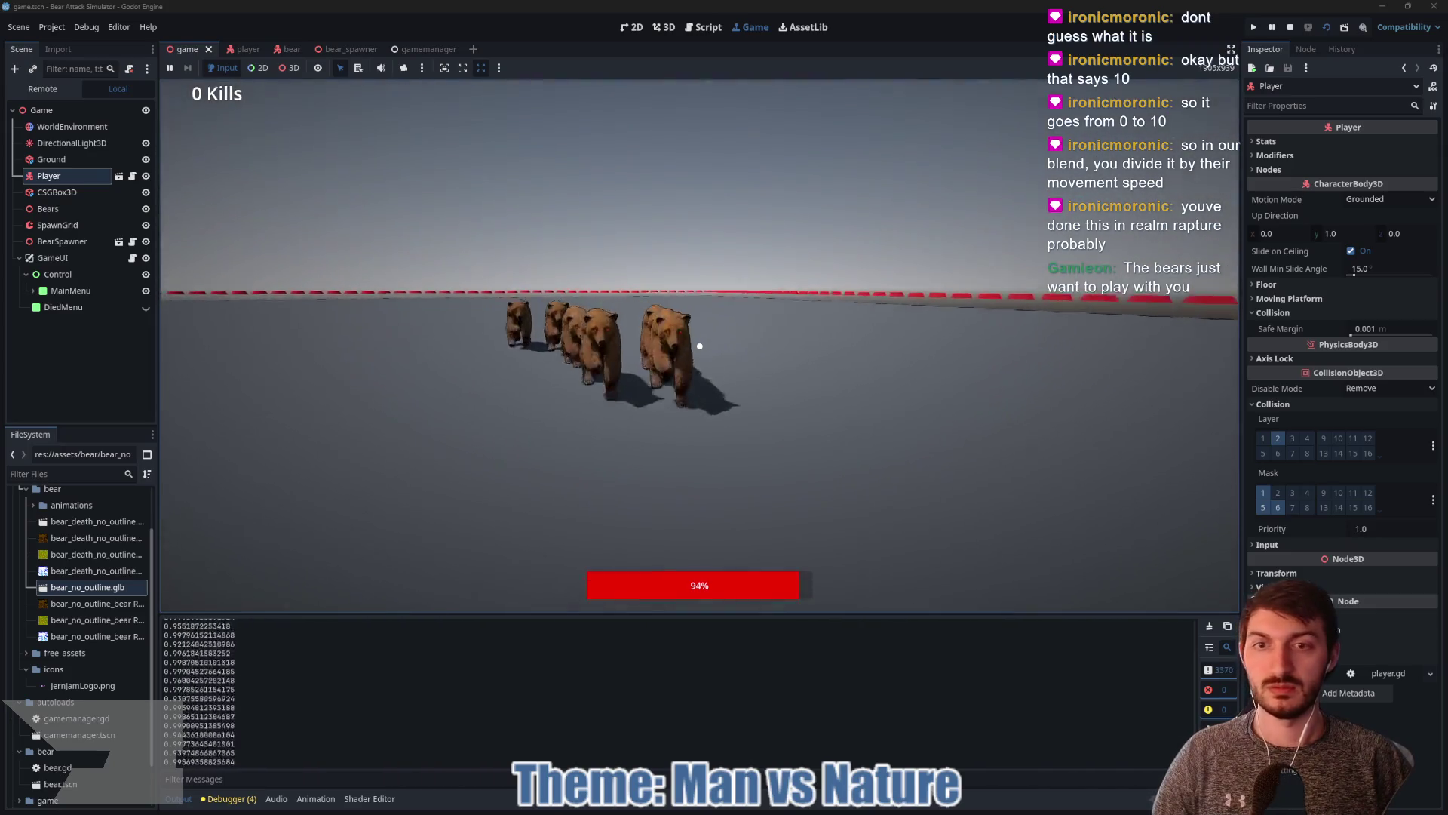
Step: Keep punching the crowding bears until health reaches 0%, then stop the game with F8
{"action": "left_click", "coordinate": [699, 346]}
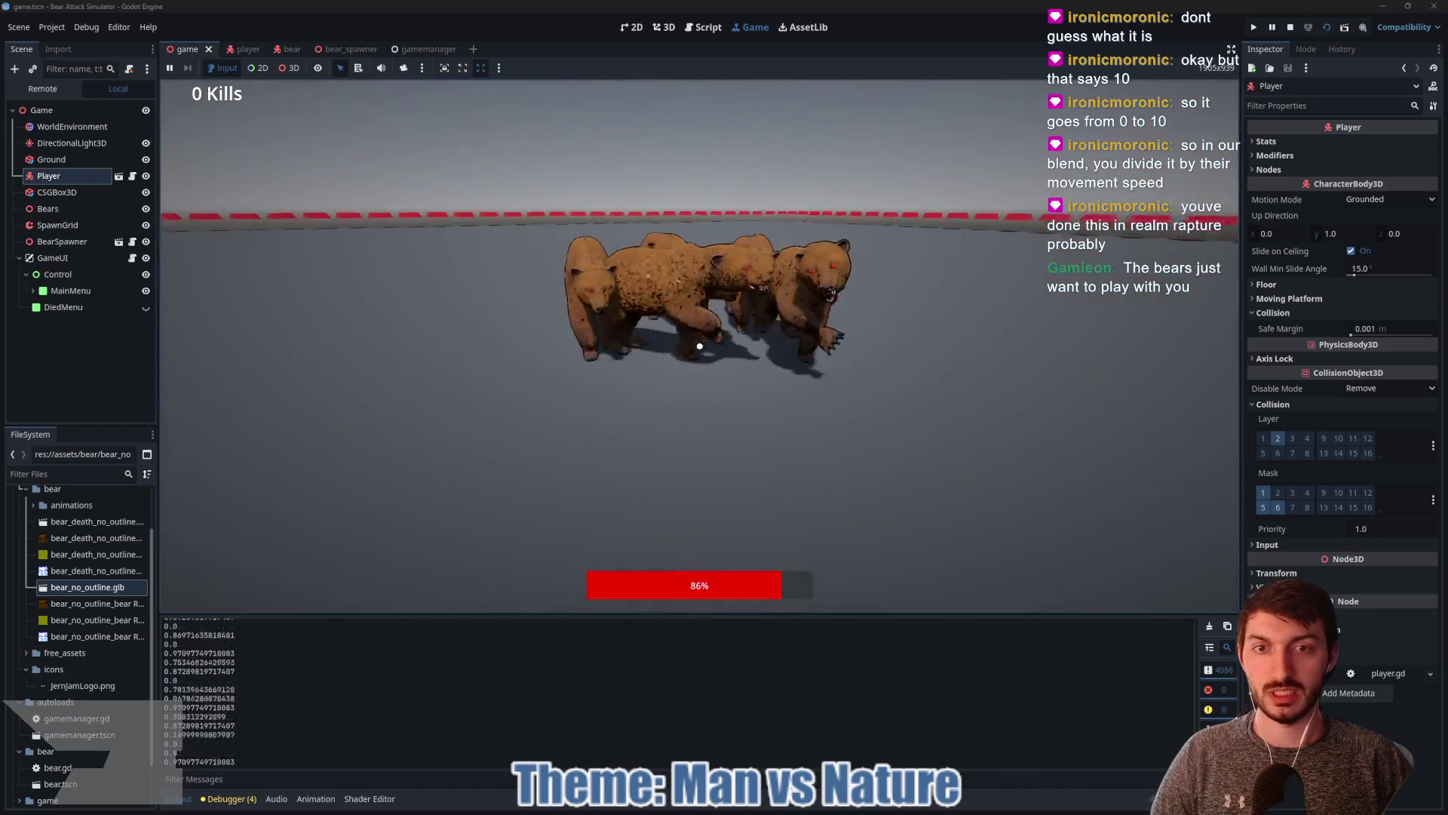
{"action": "left_click", "coordinate": [700, 345]}
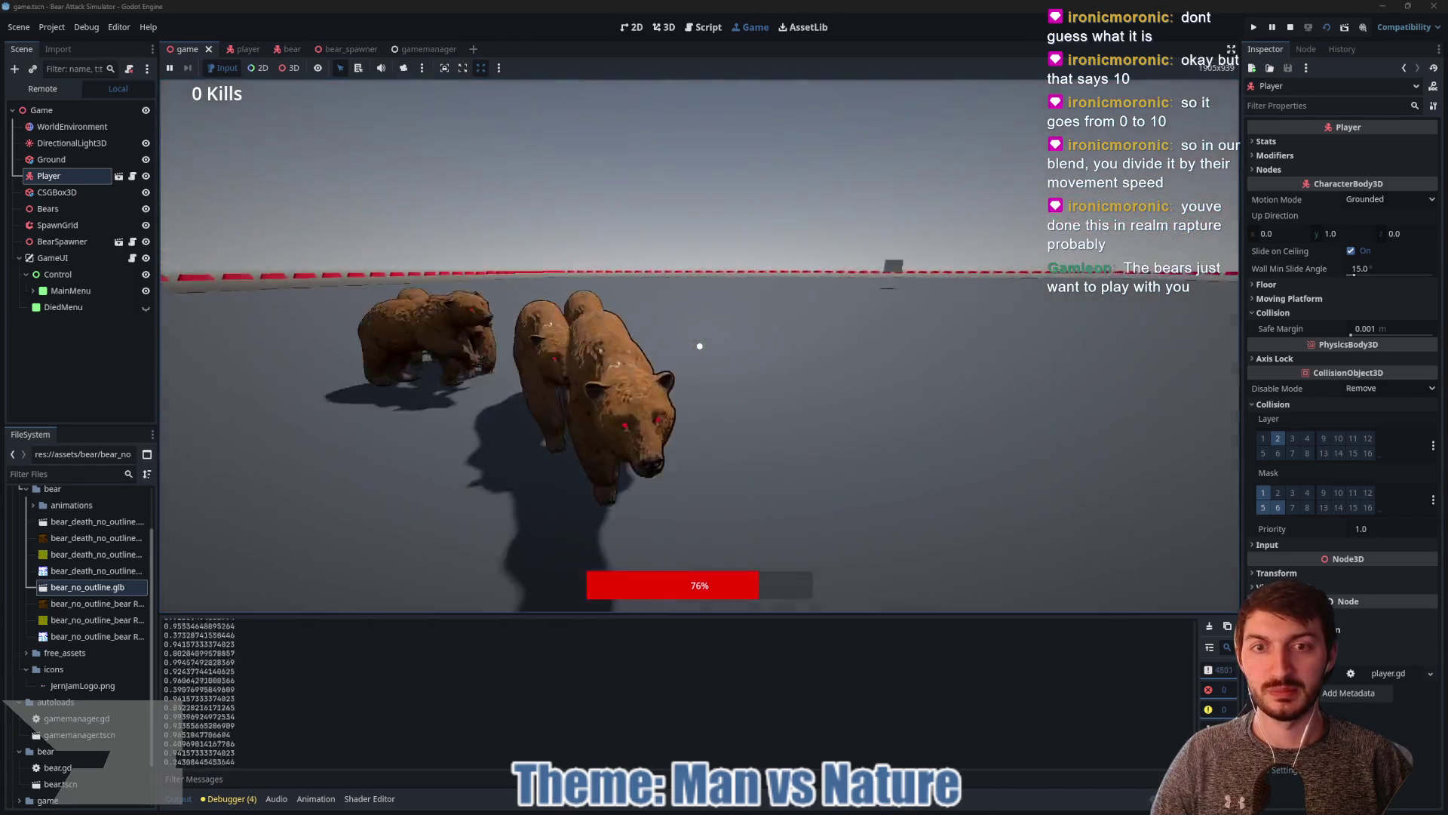
{"action": "left_click", "coordinate": [700, 345]}
{"action": "left_click", "coordinate": [699, 345]}
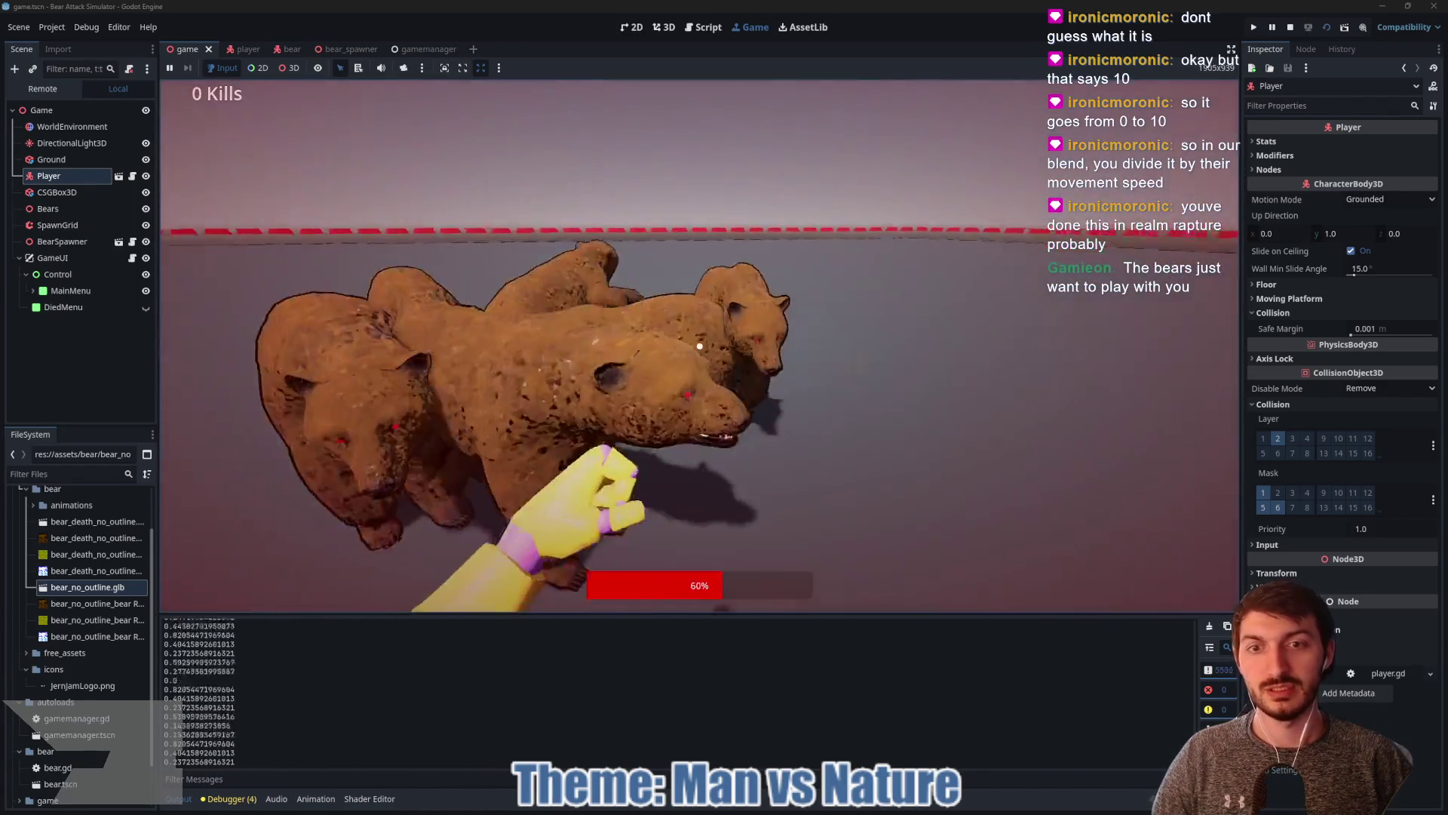
{"action": "left_click", "coordinate": [700, 346]}
{"action": "left_click", "coordinate": [700, 345]}
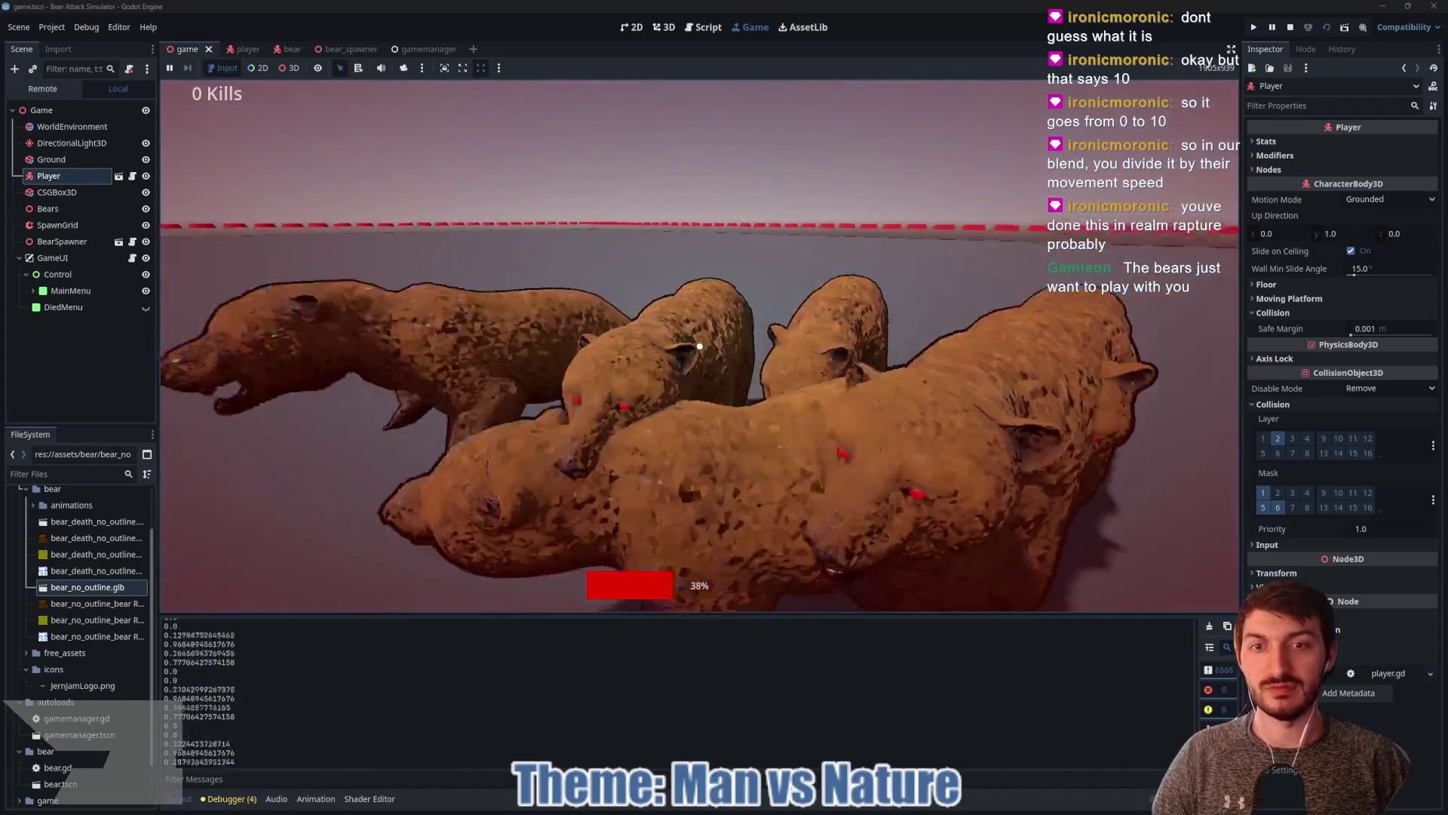
{"action": "left_click", "coordinate": [700, 345]}
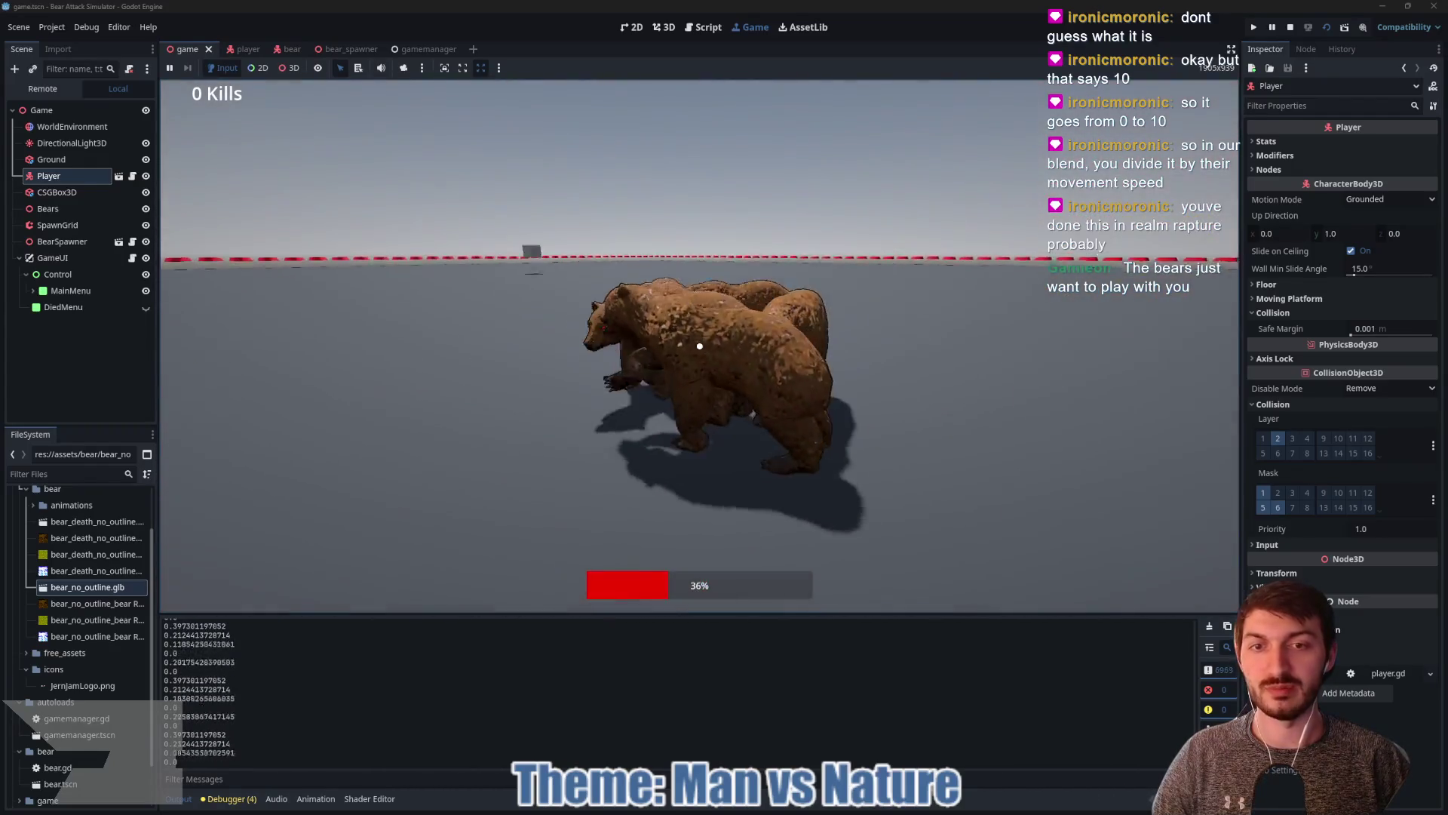
{"action": "left_click", "coordinate": [699, 346]}
{"action": "left_click", "coordinate": [700, 346]}
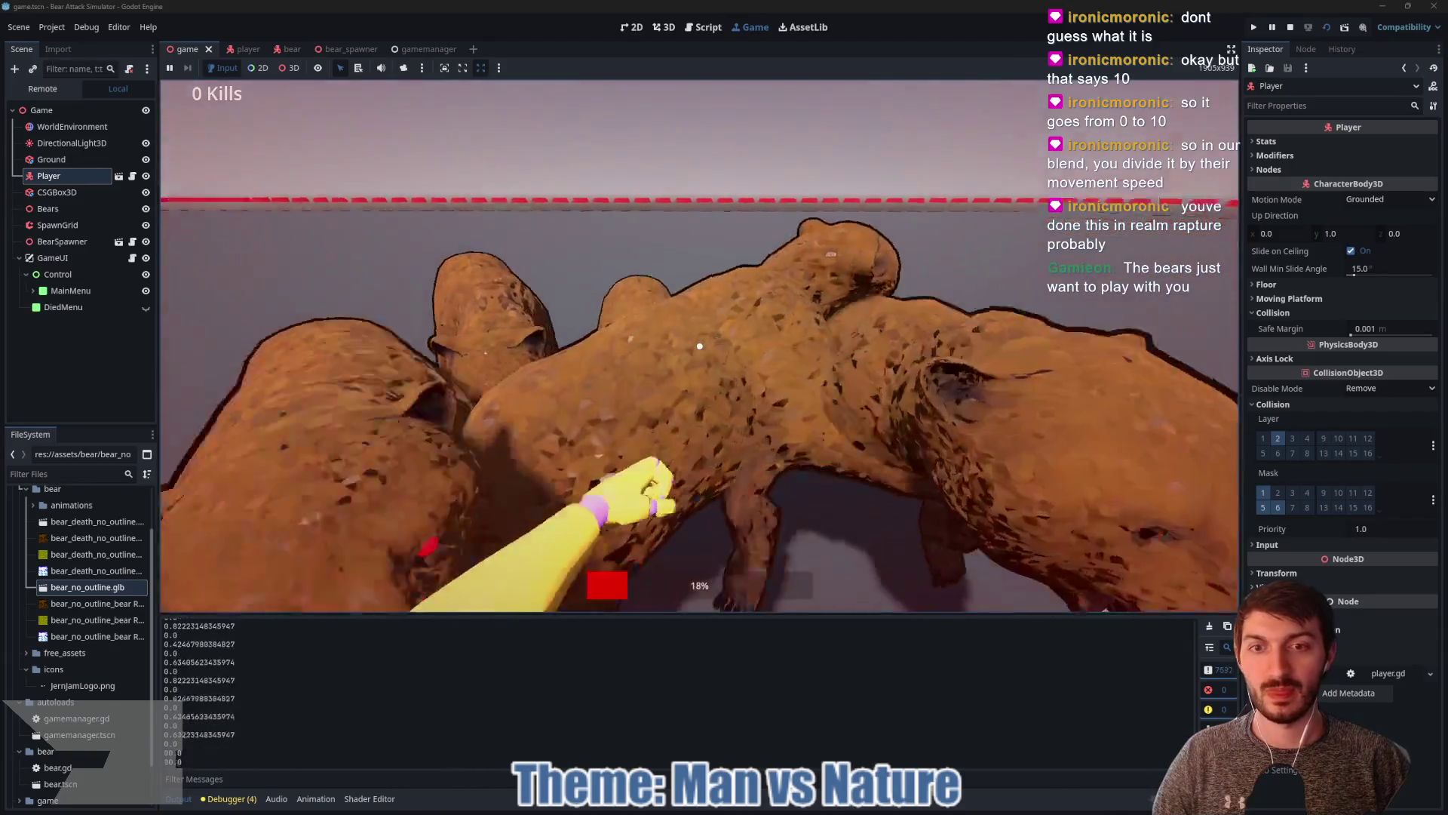
{"action": "left_click", "coordinate": [699, 345]}
{"action": "left_click", "coordinate": [699, 345]}
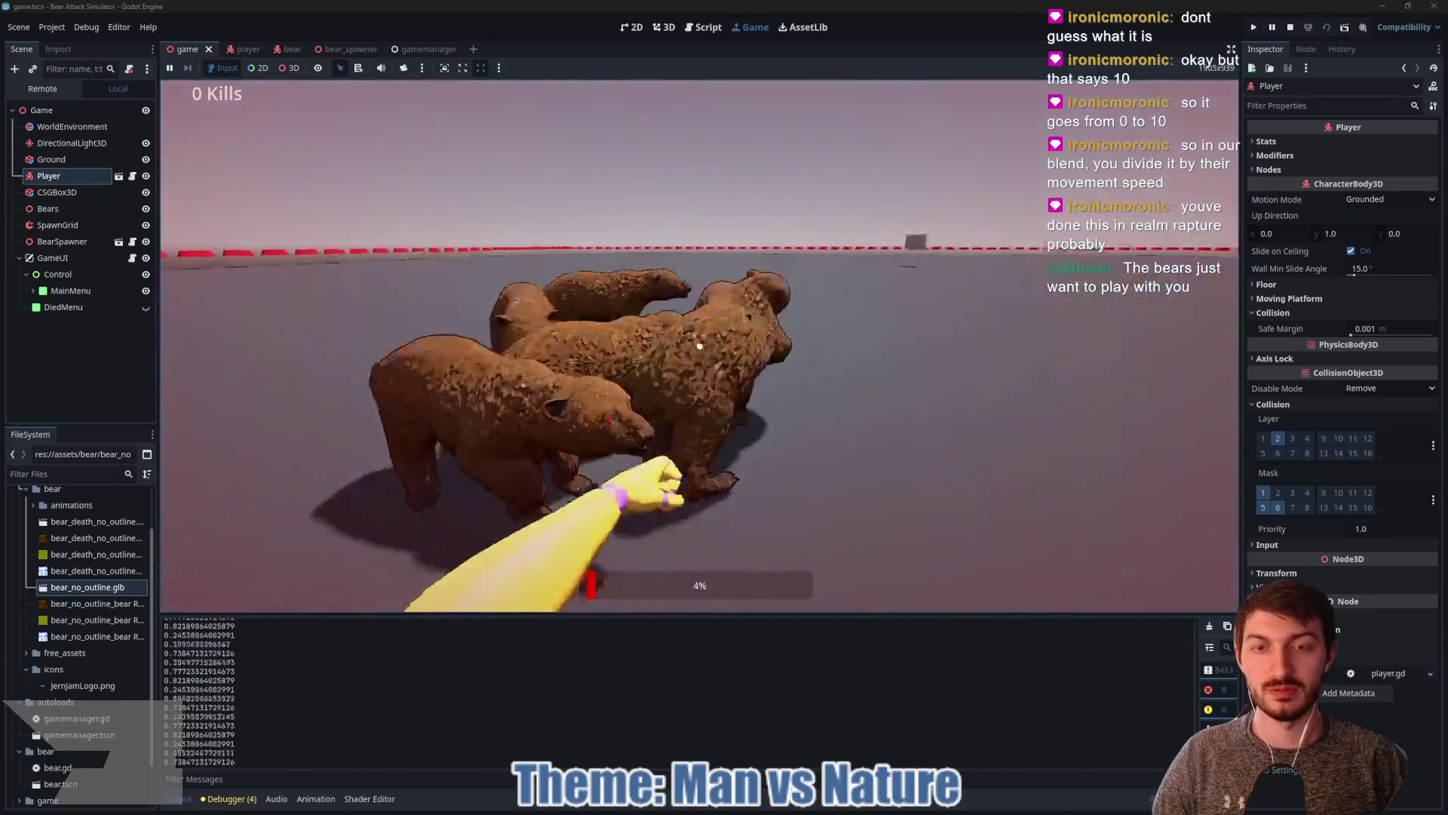
{"action": "left_click", "coordinate": [699, 345]}
{"action": "left_click", "coordinate": [700, 346]}
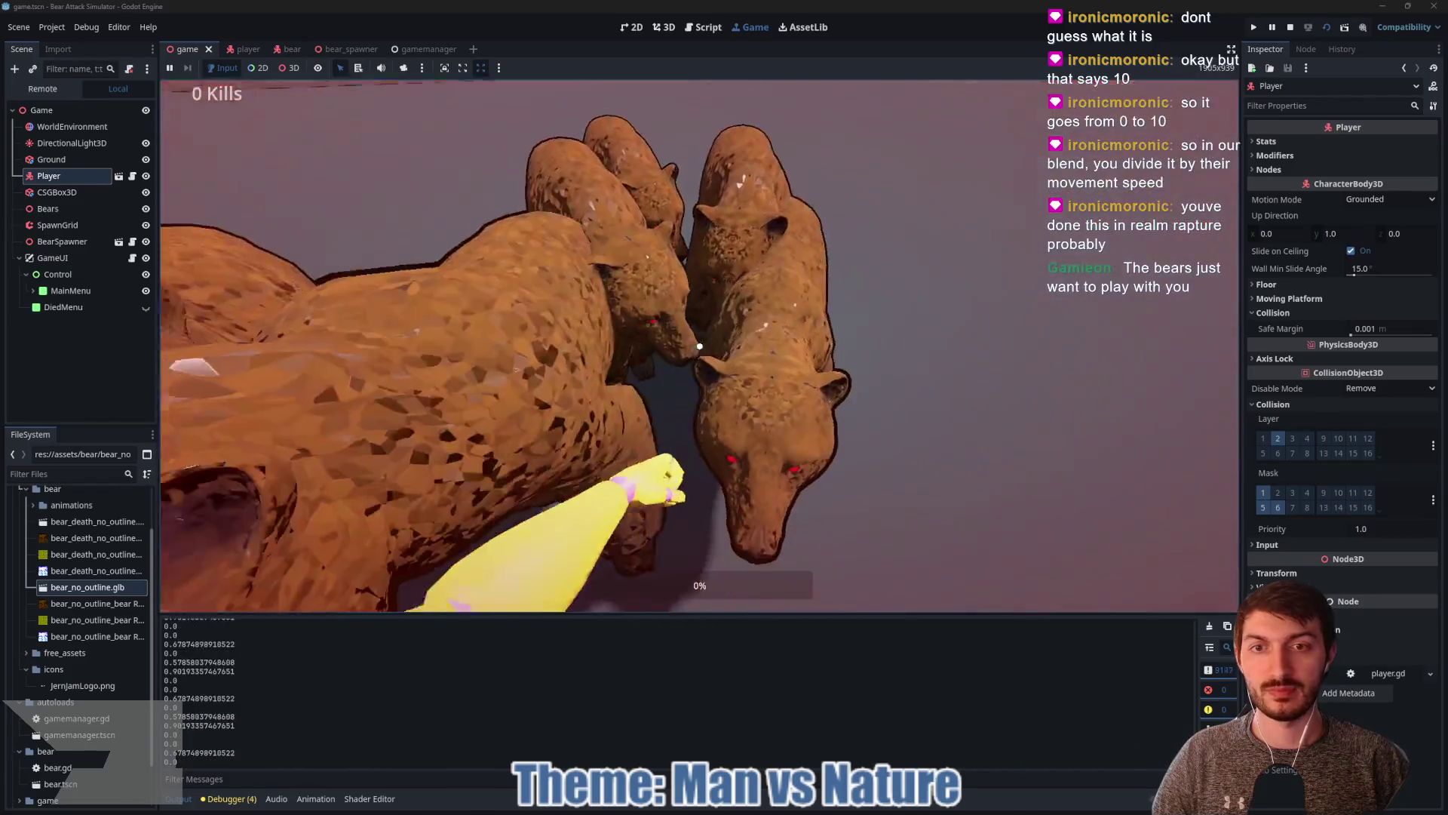
{"action": "key", "text": "F8"}
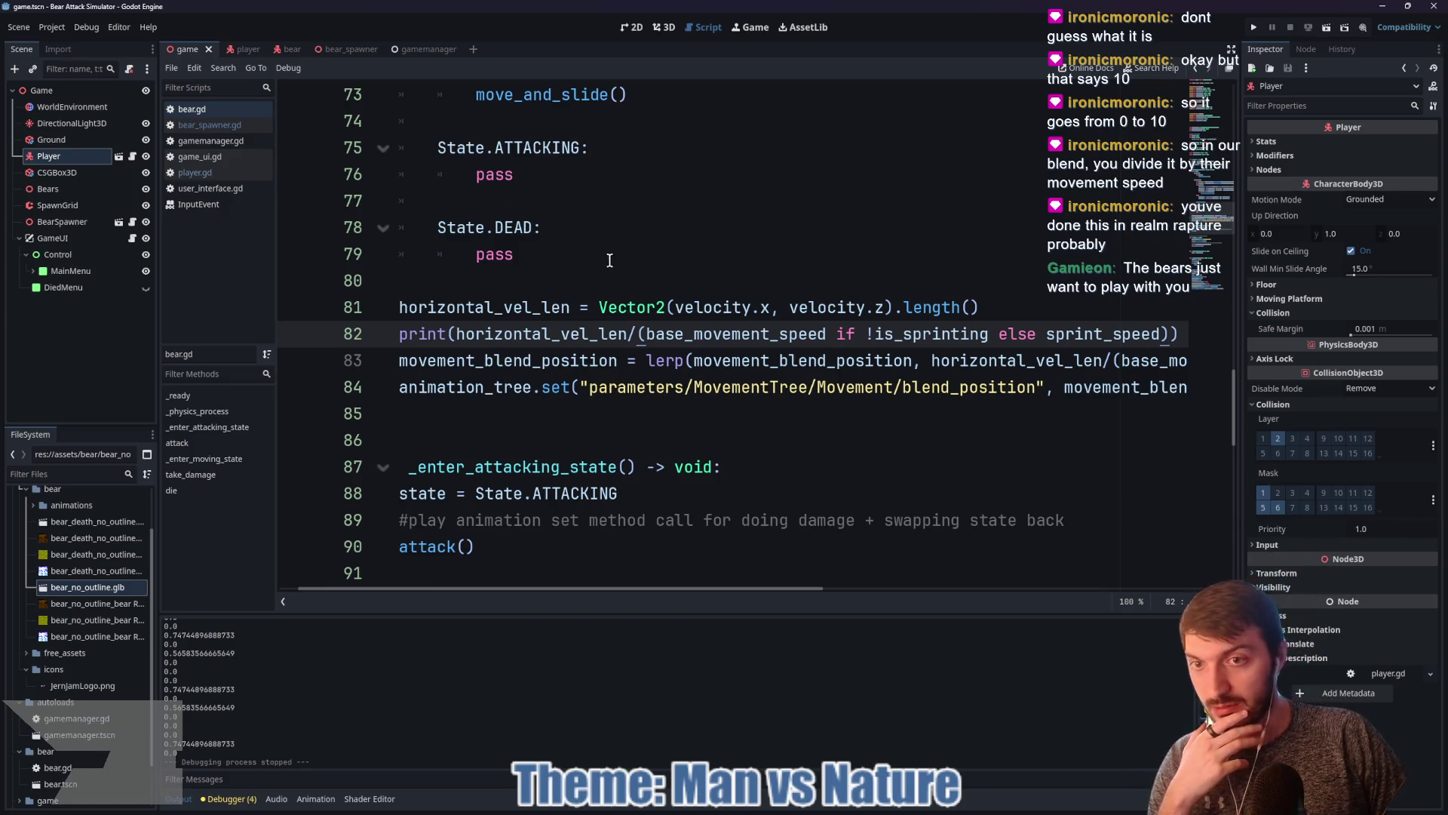
Step: Delete the horizontal-velocity print statement and its empty line 82 from bear.gd, then save
{"action": "left_click", "coordinate": [610, 260]}
{"action": "left_click", "coordinate": [515, 334]}
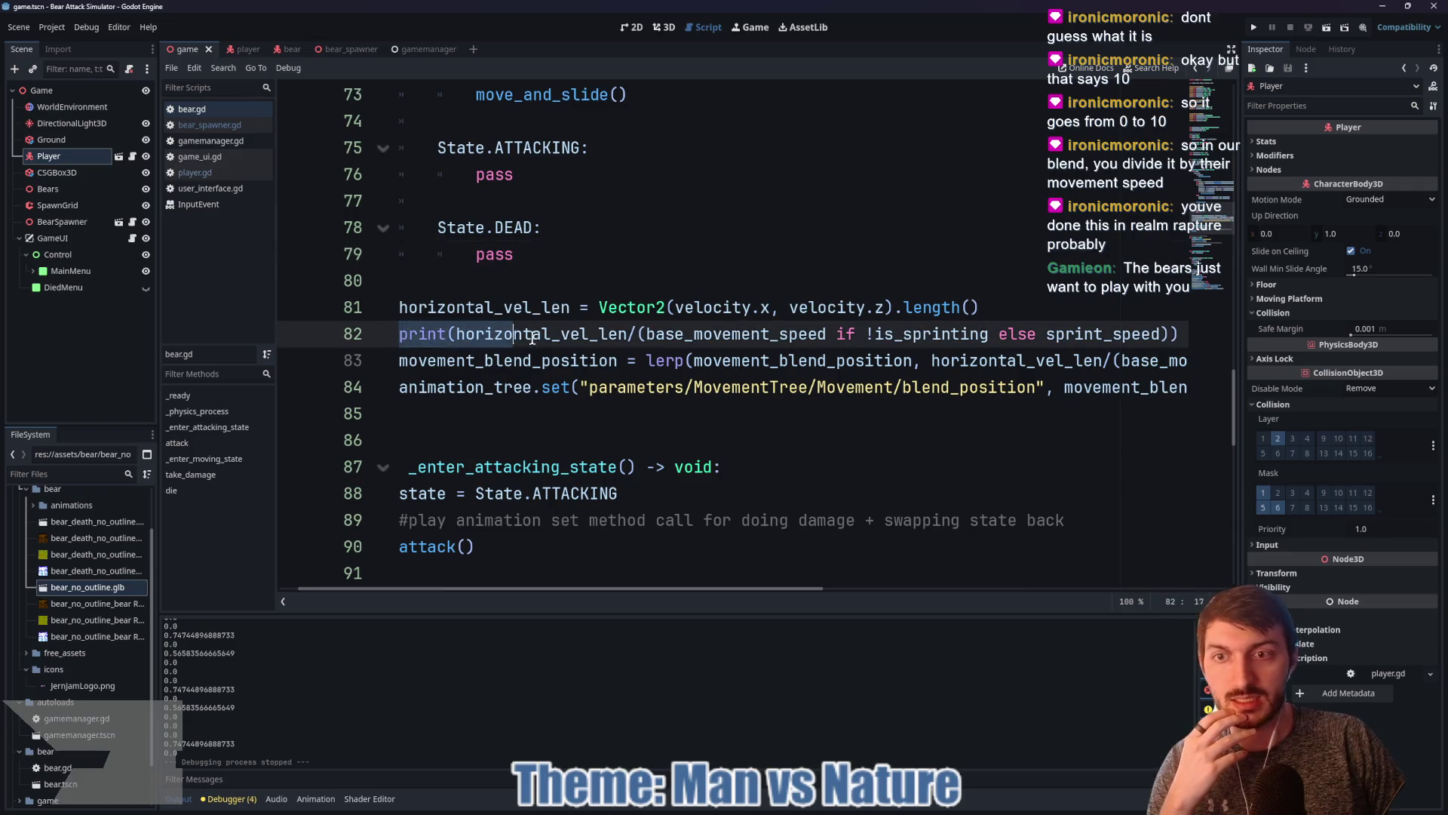
{"action": "left_click_drag", "start_coordinate": [532, 338], "coordinate": [1198, 336]}
{"action": "key", "text": "BackSpace"}
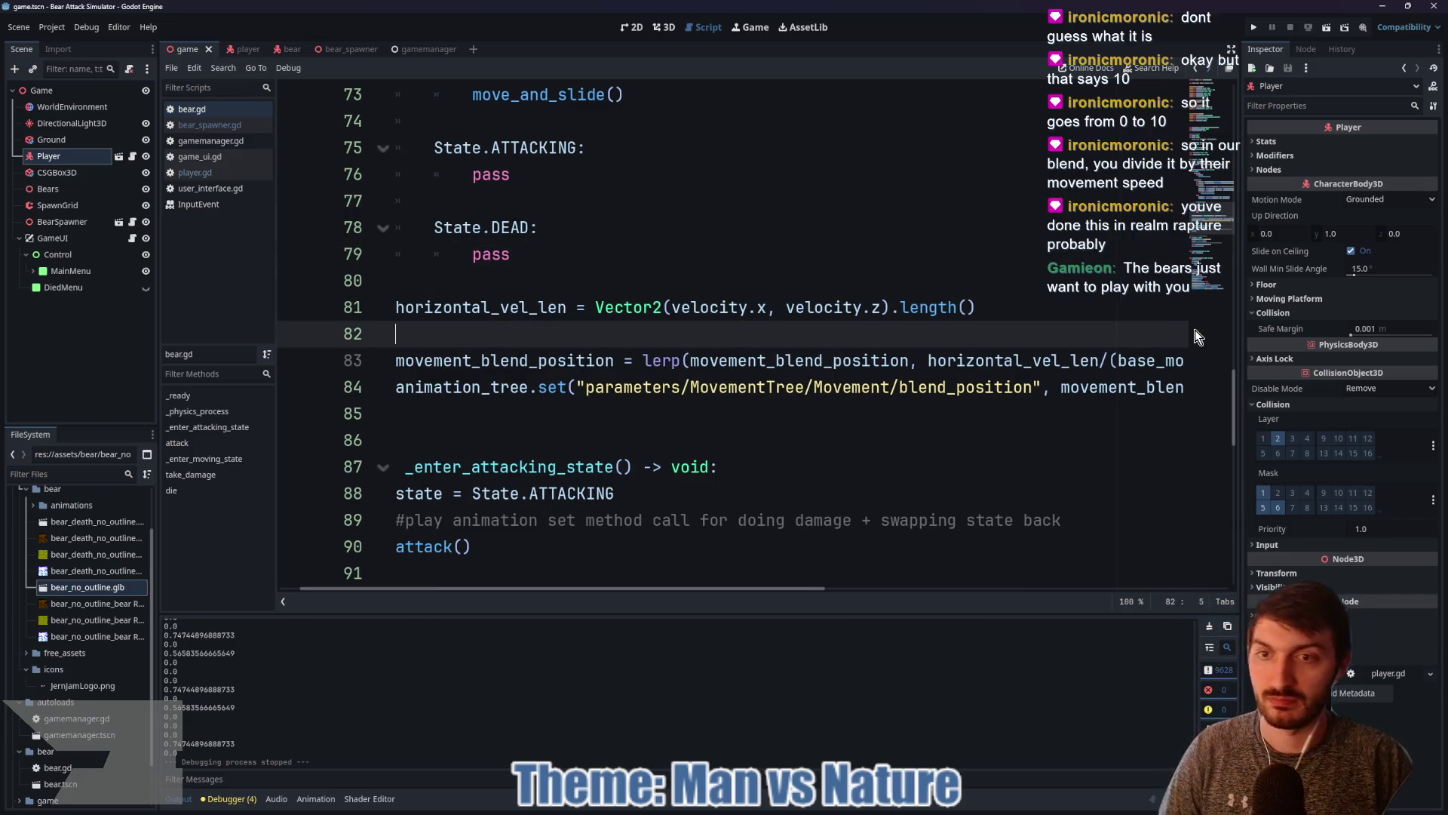
{"action": "key", "text": "BackSpace"}
{"action": "key", "text": "BackSpace"}
{"action": "key", "text": "ctrl+s"}
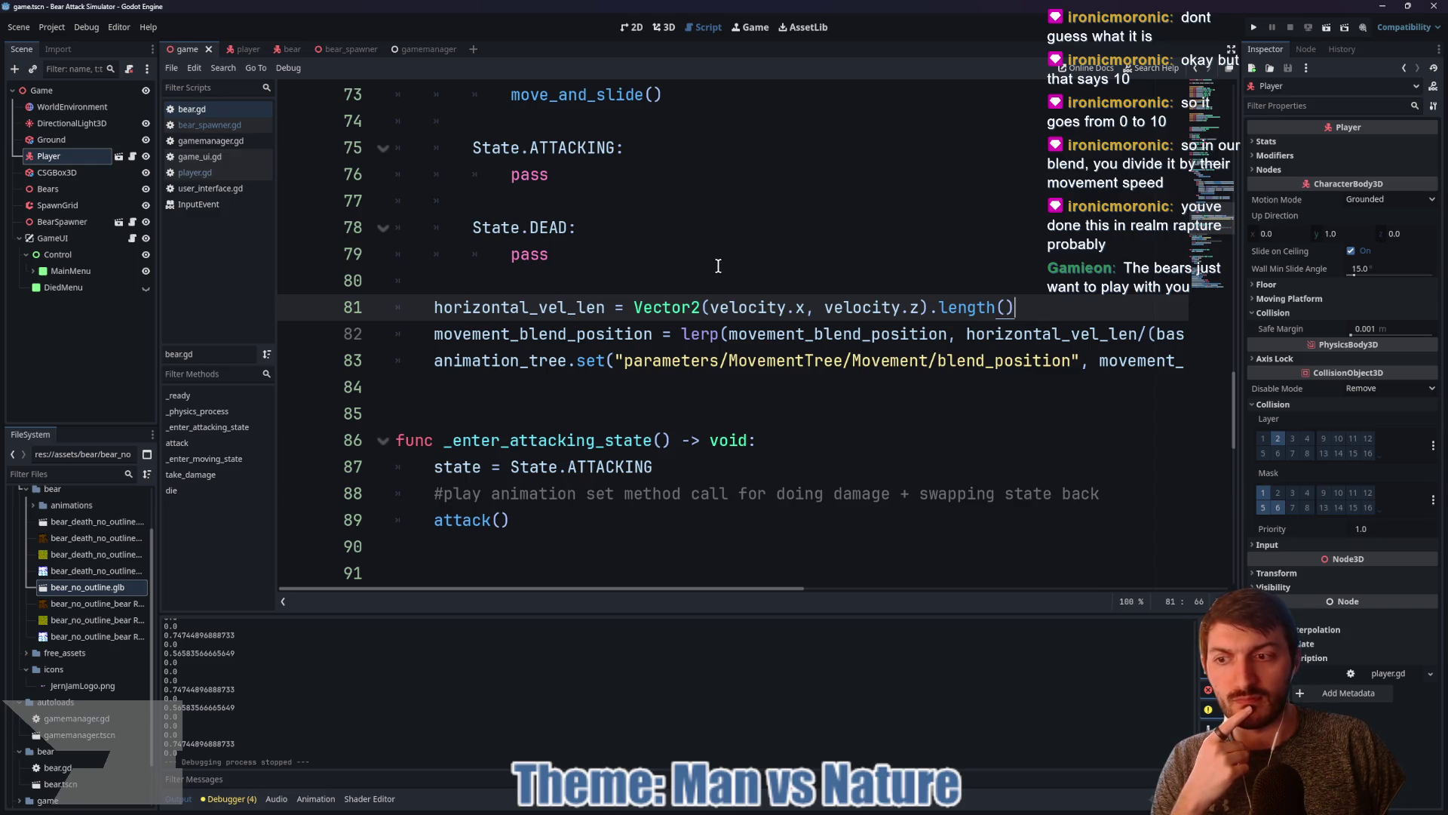
Step: Open gamemanager.gd and jump to the unused player_died signal warning in the Debugger's Errors list
{"action": "left_click", "coordinate": [419, 51]}
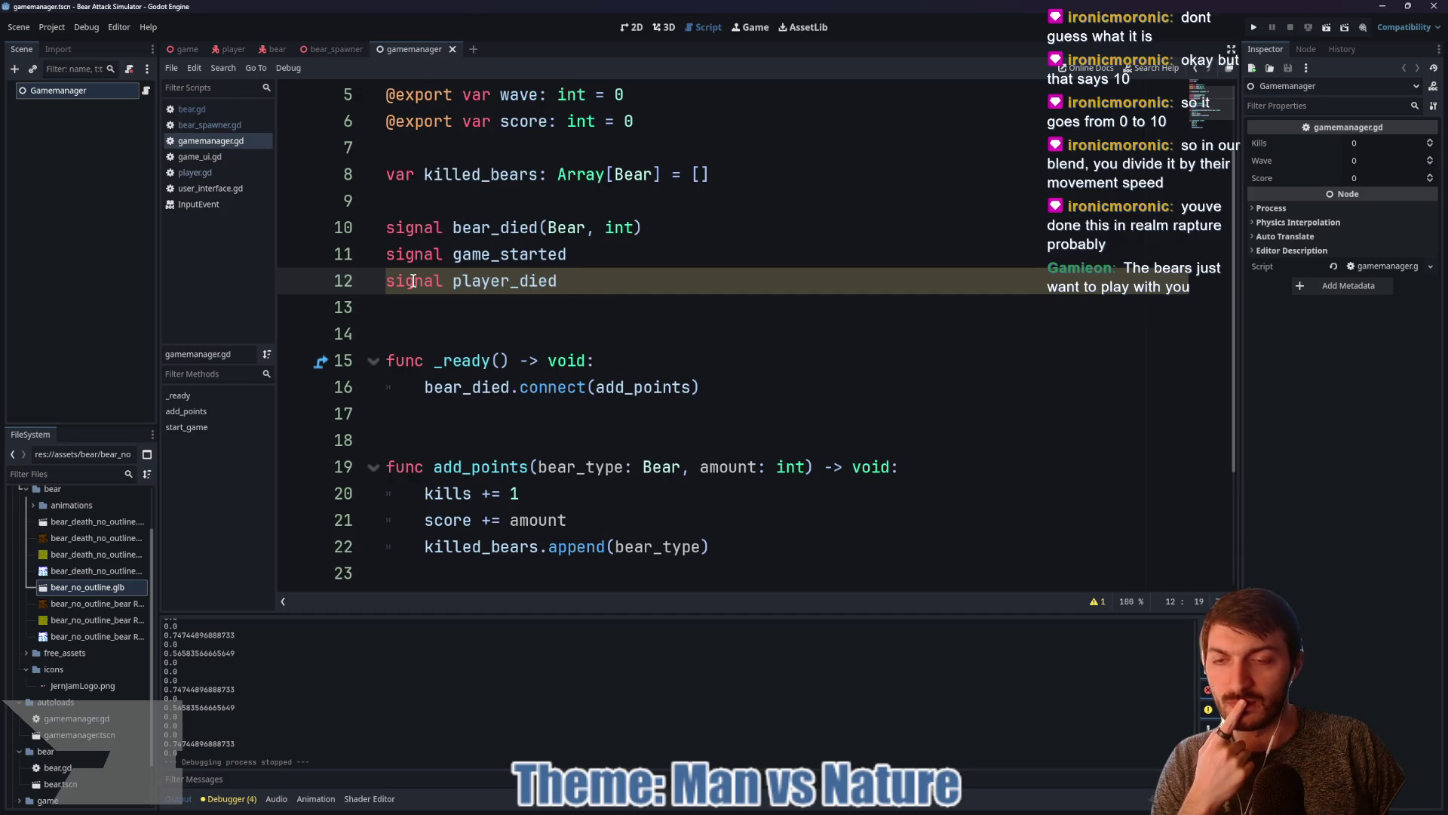
{"action": "left_click", "coordinate": [237, 798]}
{"action": "left_click", "coordinate": [225, 626]}
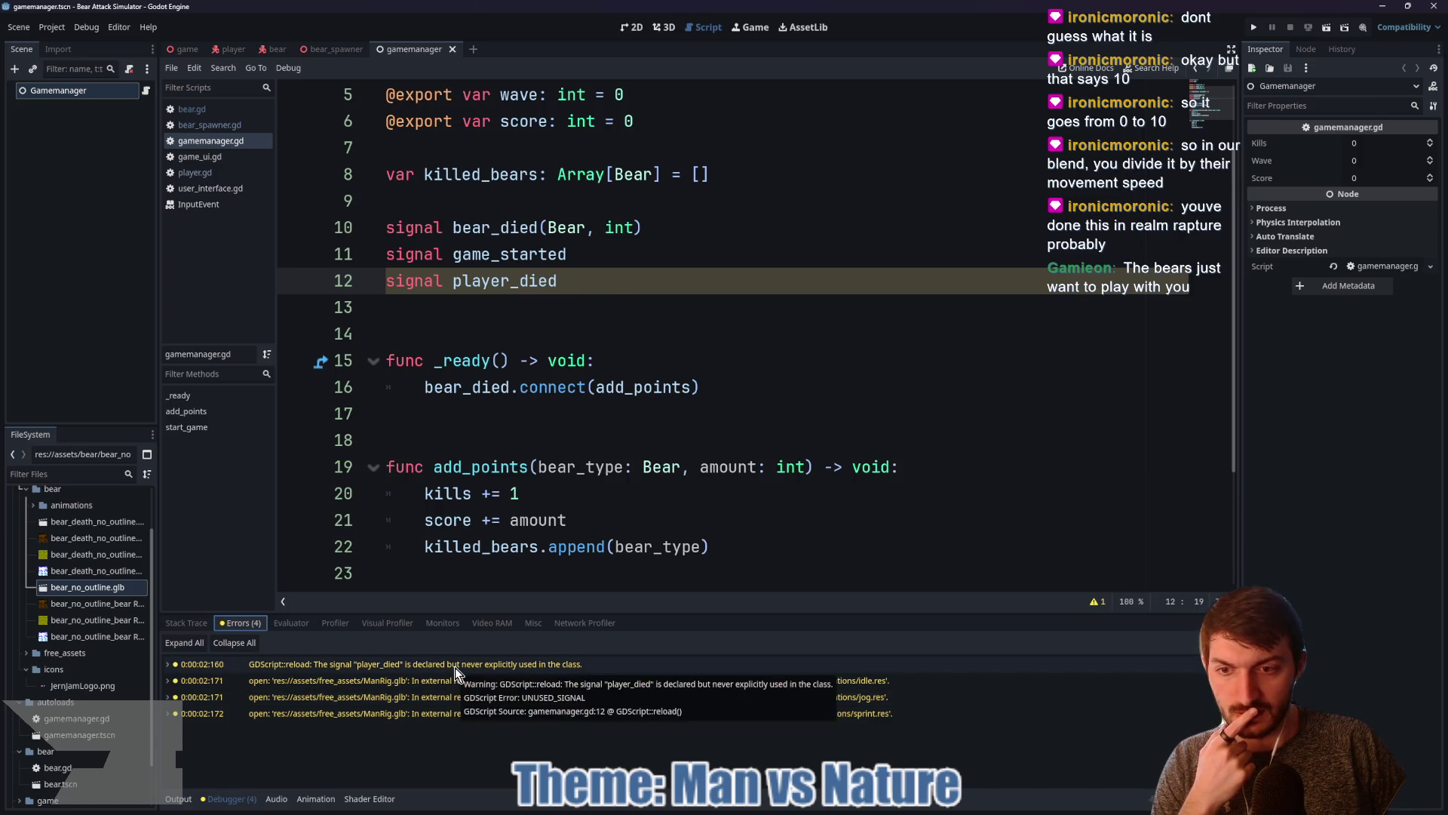
{"action": "left_click", "coordinate": [456, 665]}
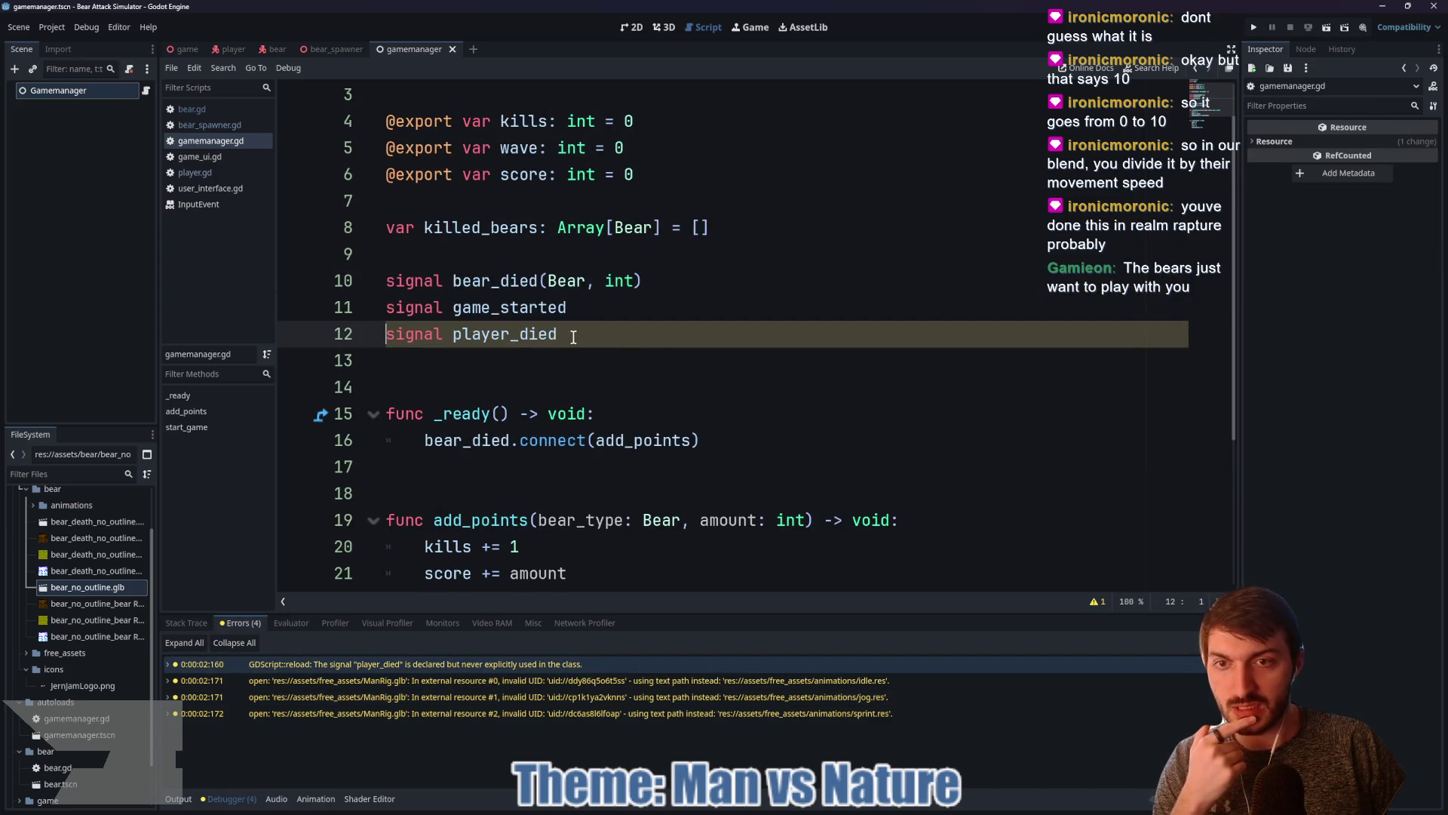
{"action": "scroll", "coordinate": [582, 341], "scroll_direction": "down", "scroll_amount": 1}
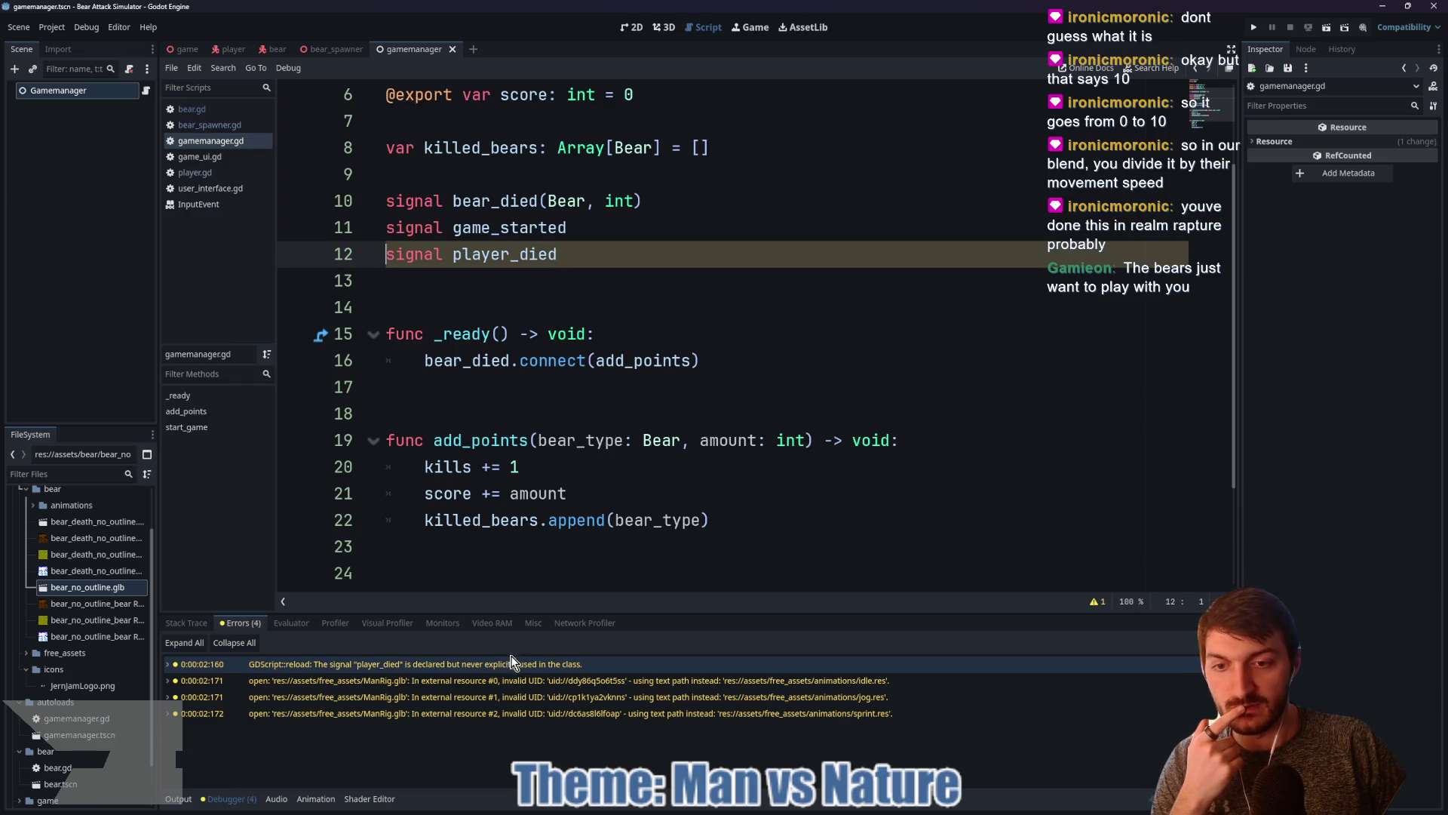
{"action": "right_click", "coordinate": [478, 664]}
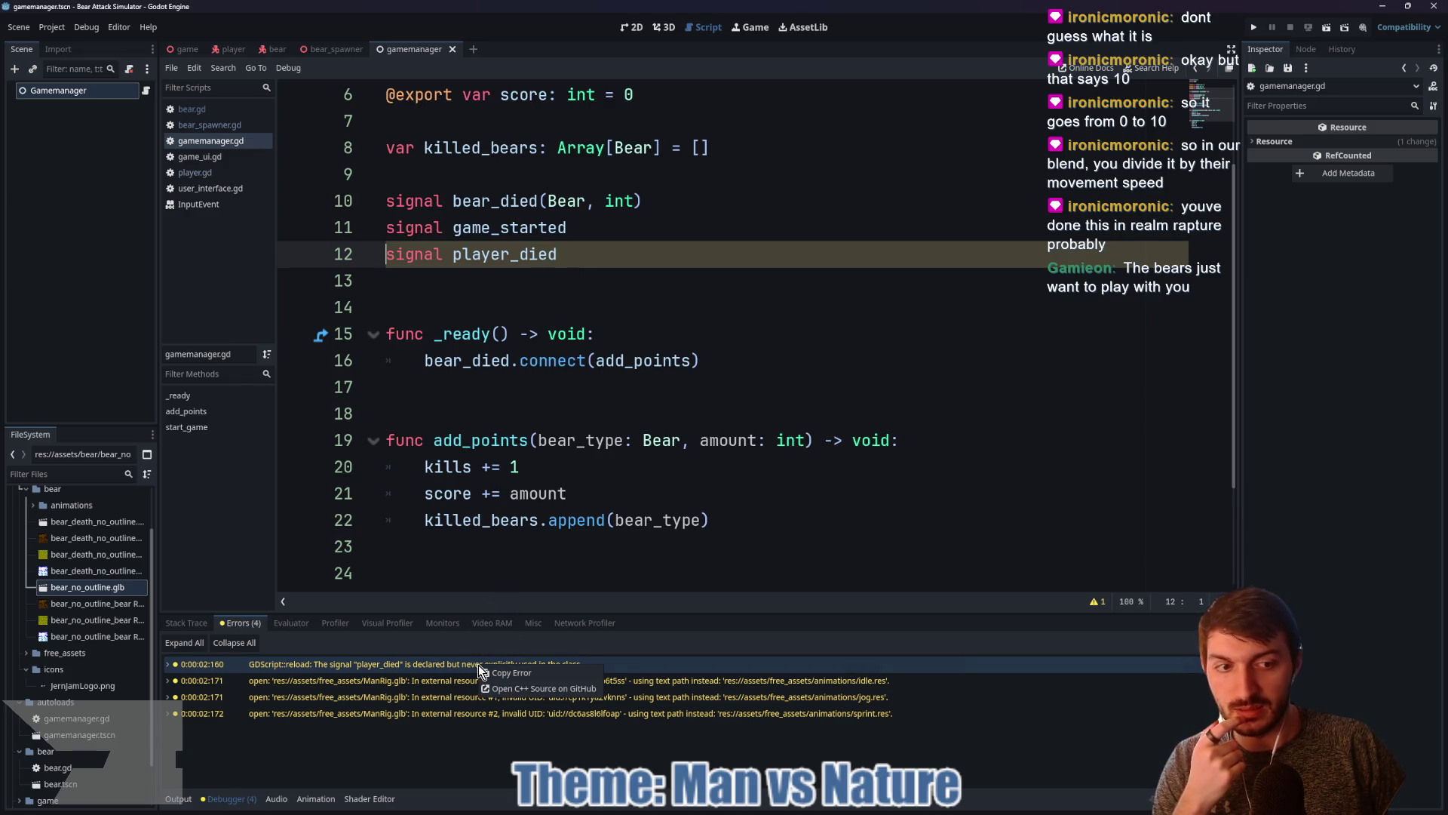
{"action": "left_click", "coordinate": [441, 665]}
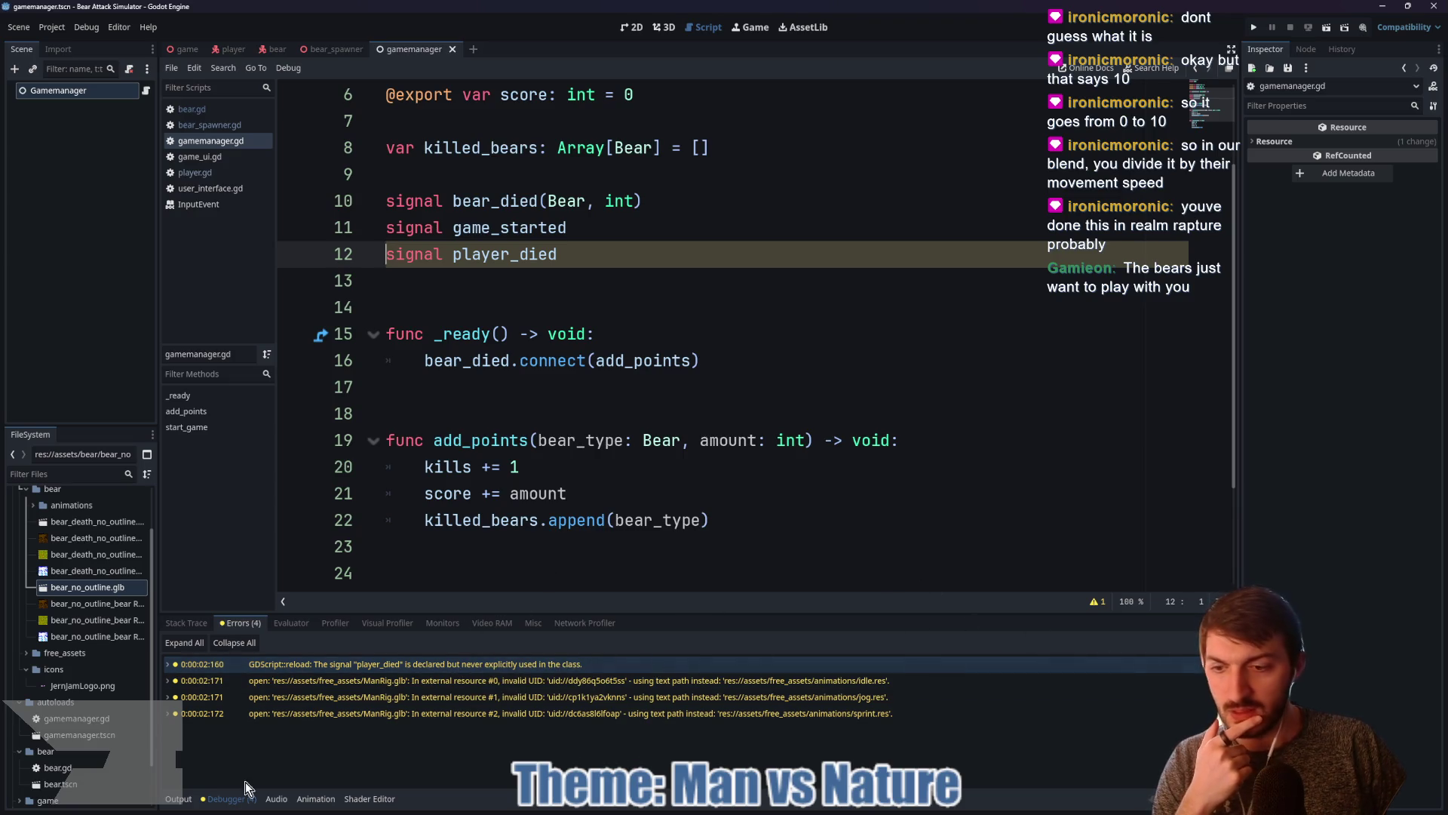
Step: Collapse the Debugger panel to enlarge the code and place the caret on empty line 17
{"action": "left_click", "coordinate": [180, 799]}
{"action": "left_click", "coordinate": [228, 799]}
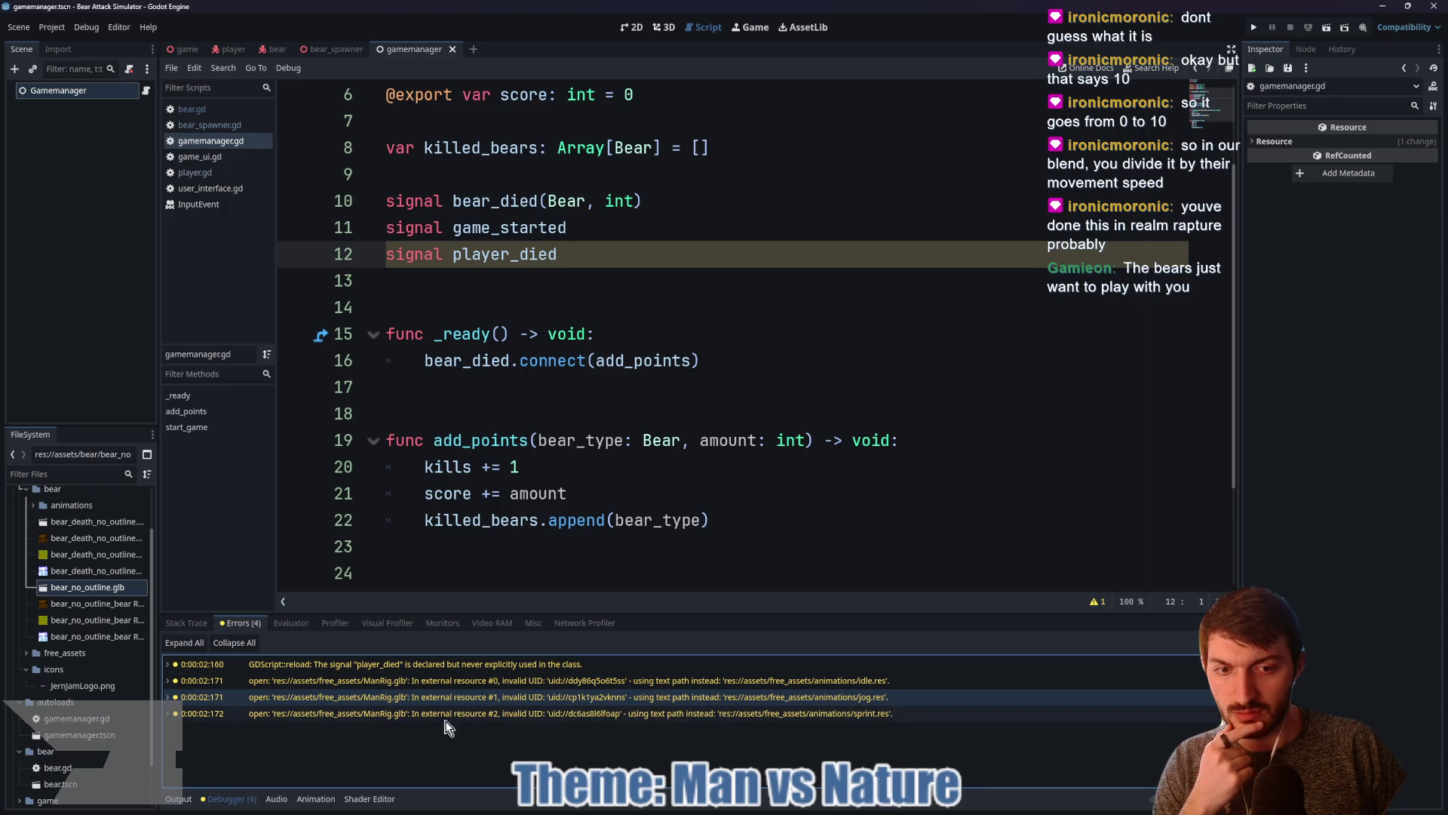
{"action": "left_click", "coordinate": [202, 797]}
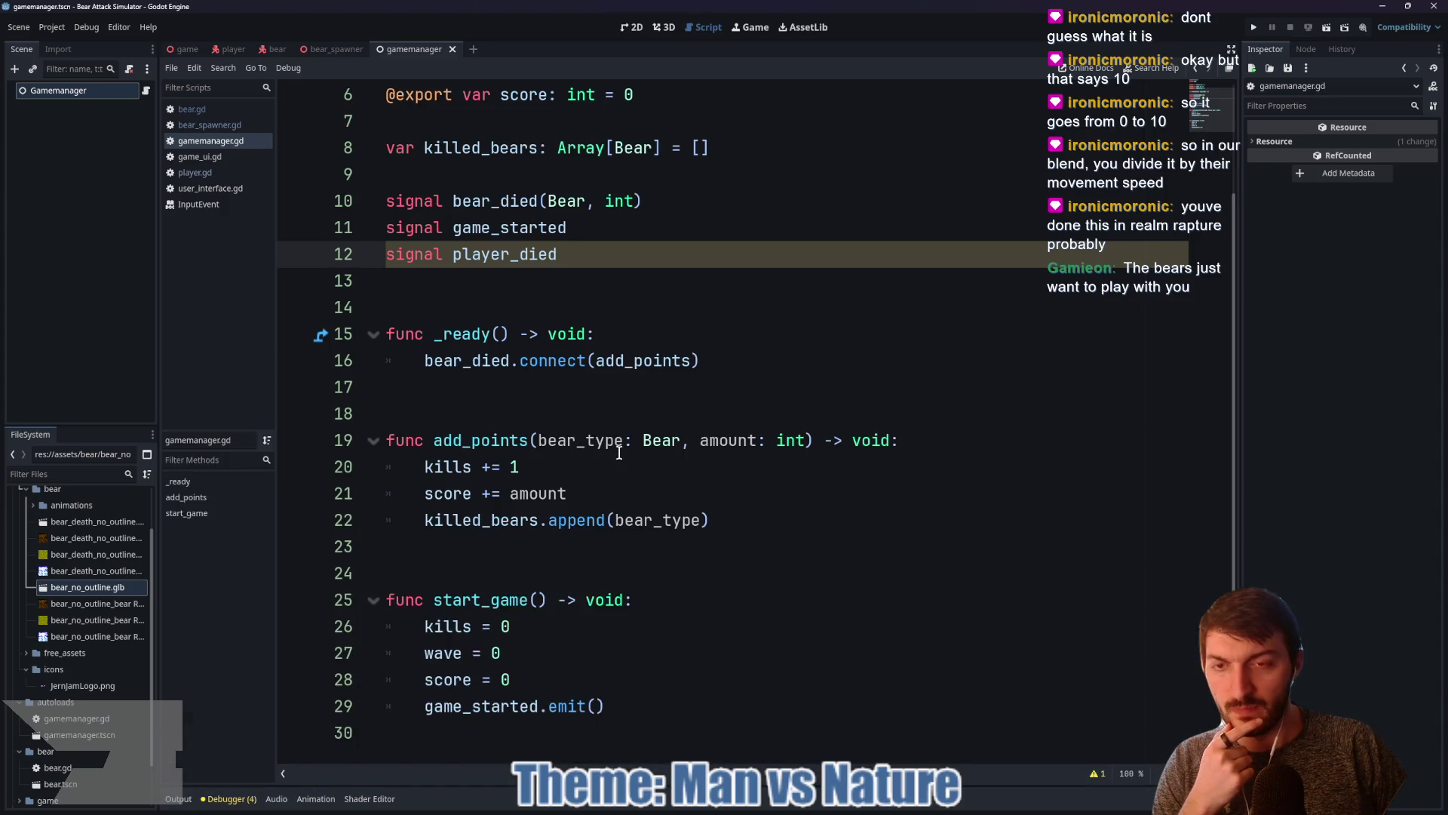
{"action": "left_click", "coordinate": [579, 386]}
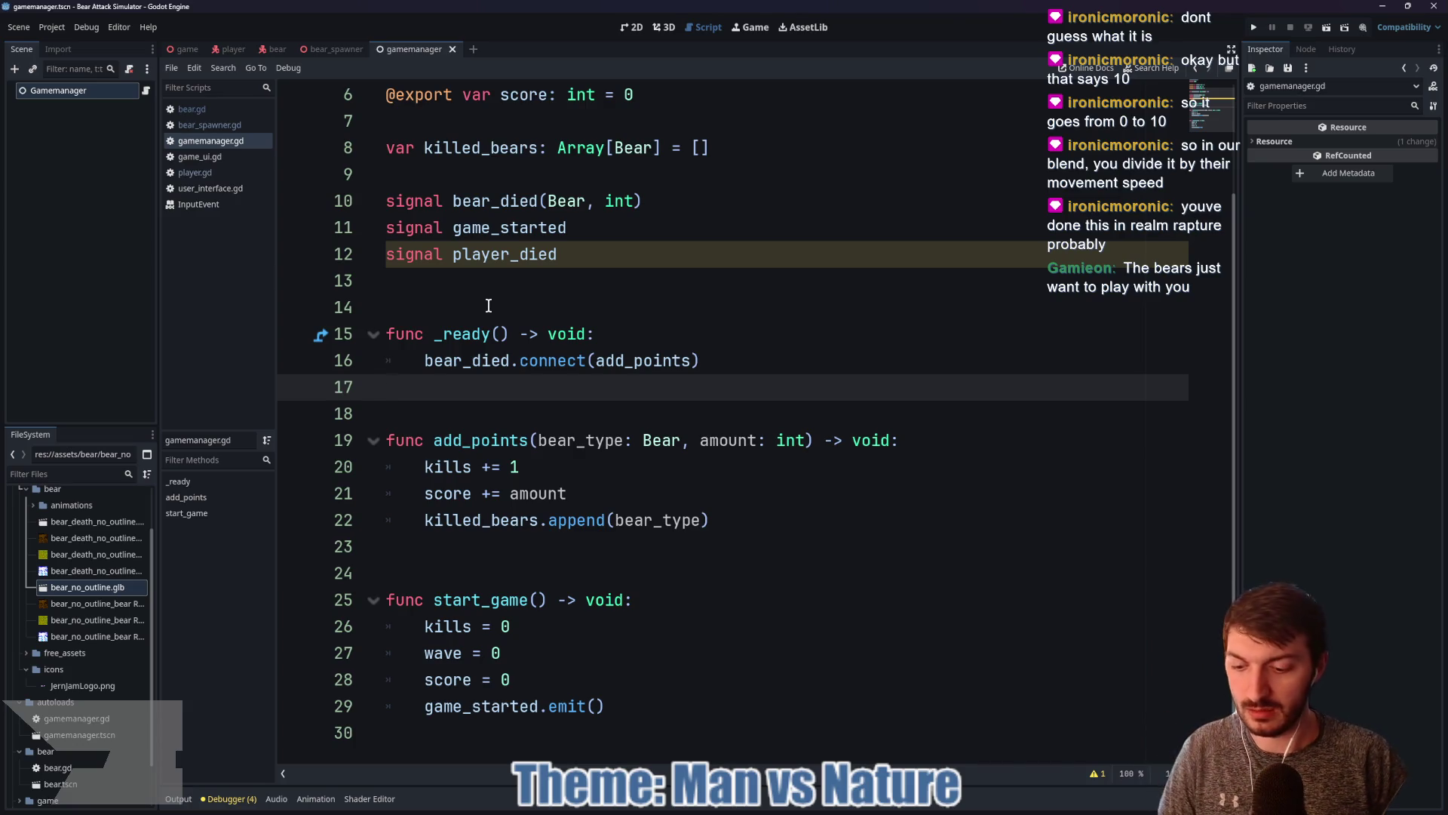
{"action": "type", "text": "preload("}
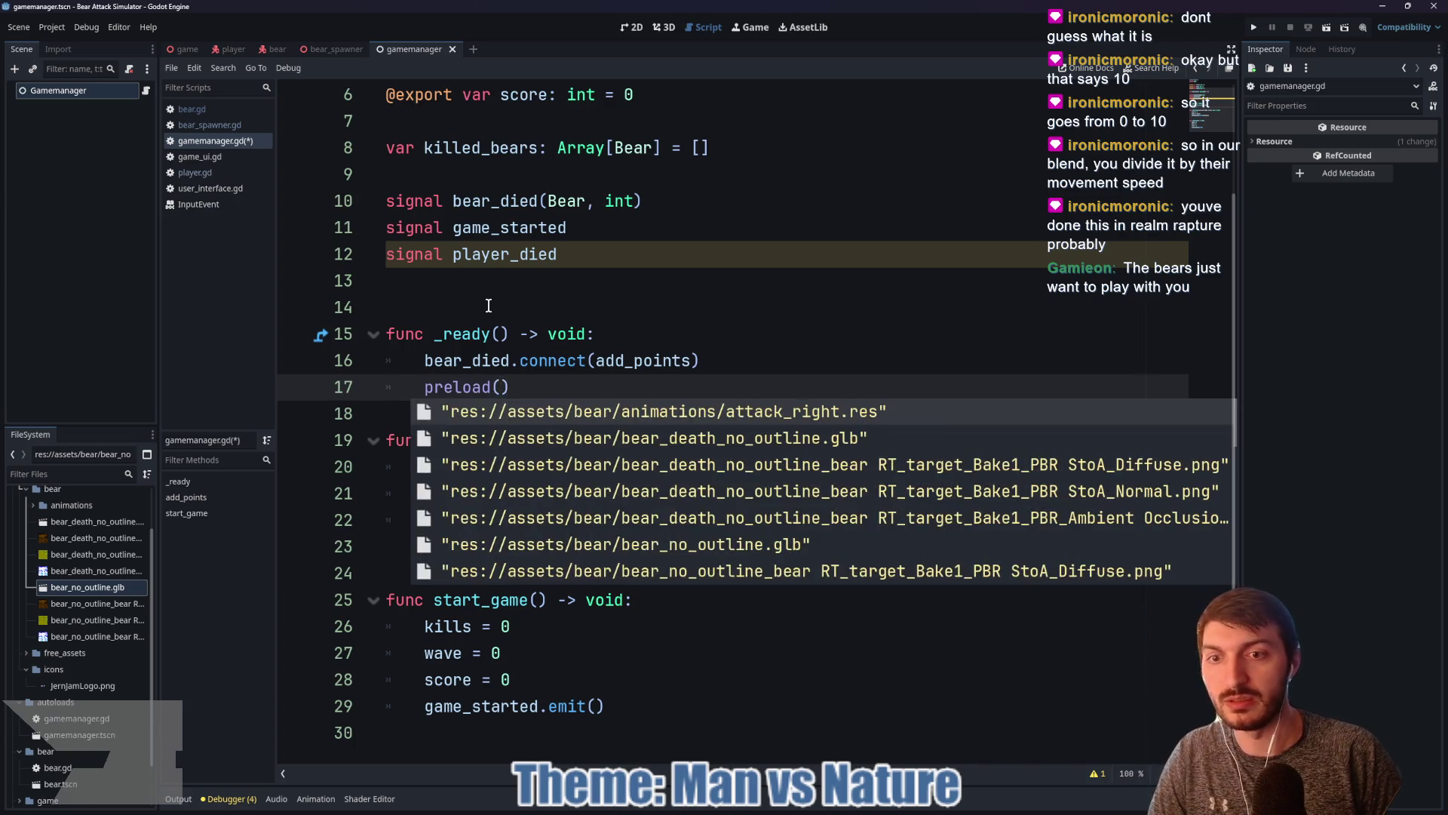
{"action": "scroll", "coordinate": [83, 647], "scroll_direction": "down", "scroll_amount": 2}
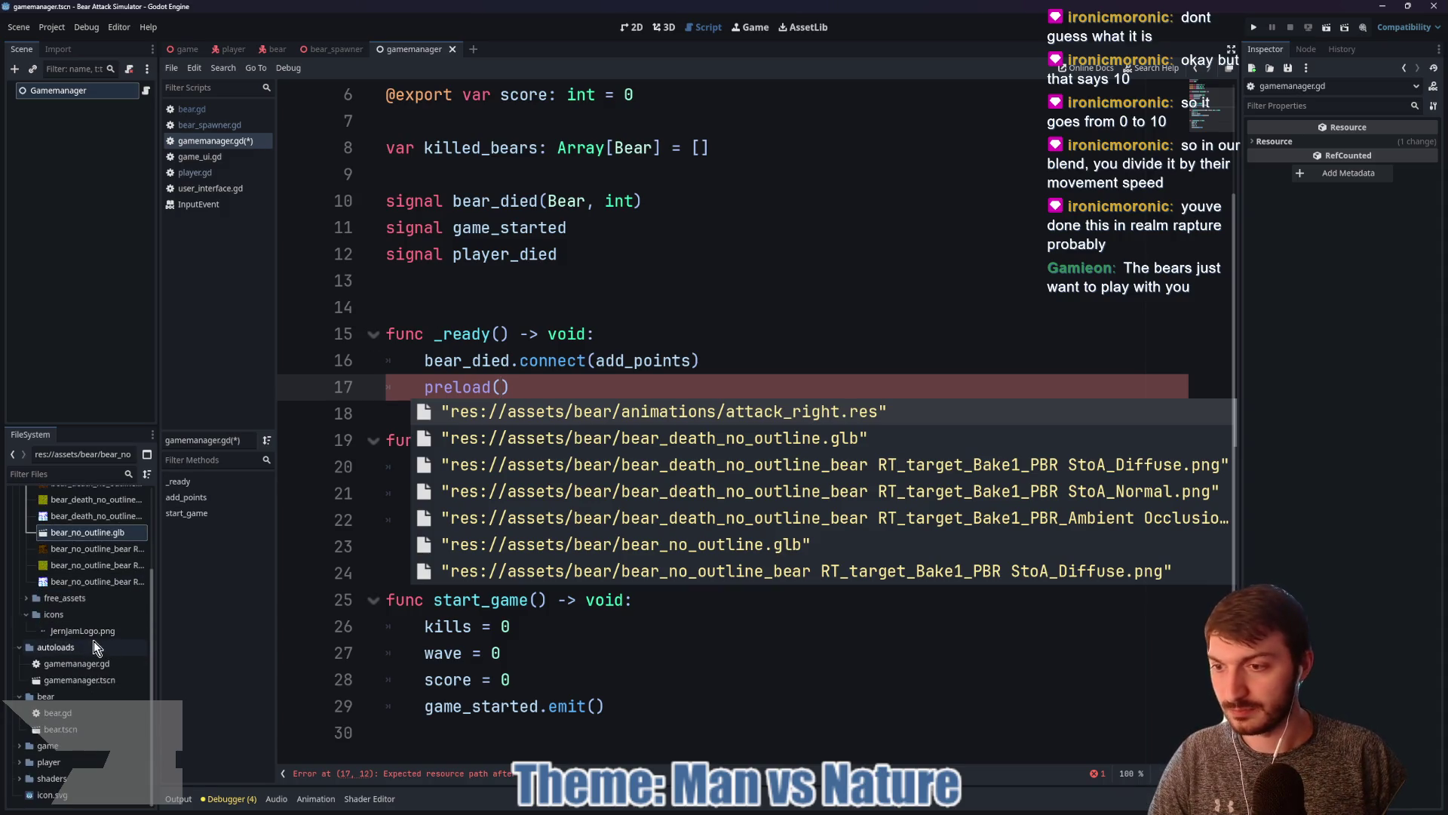
{"action": "left_click", "coordinate": [69, 728]}
{"action": "right_click", "coordinate": [68, 730]}
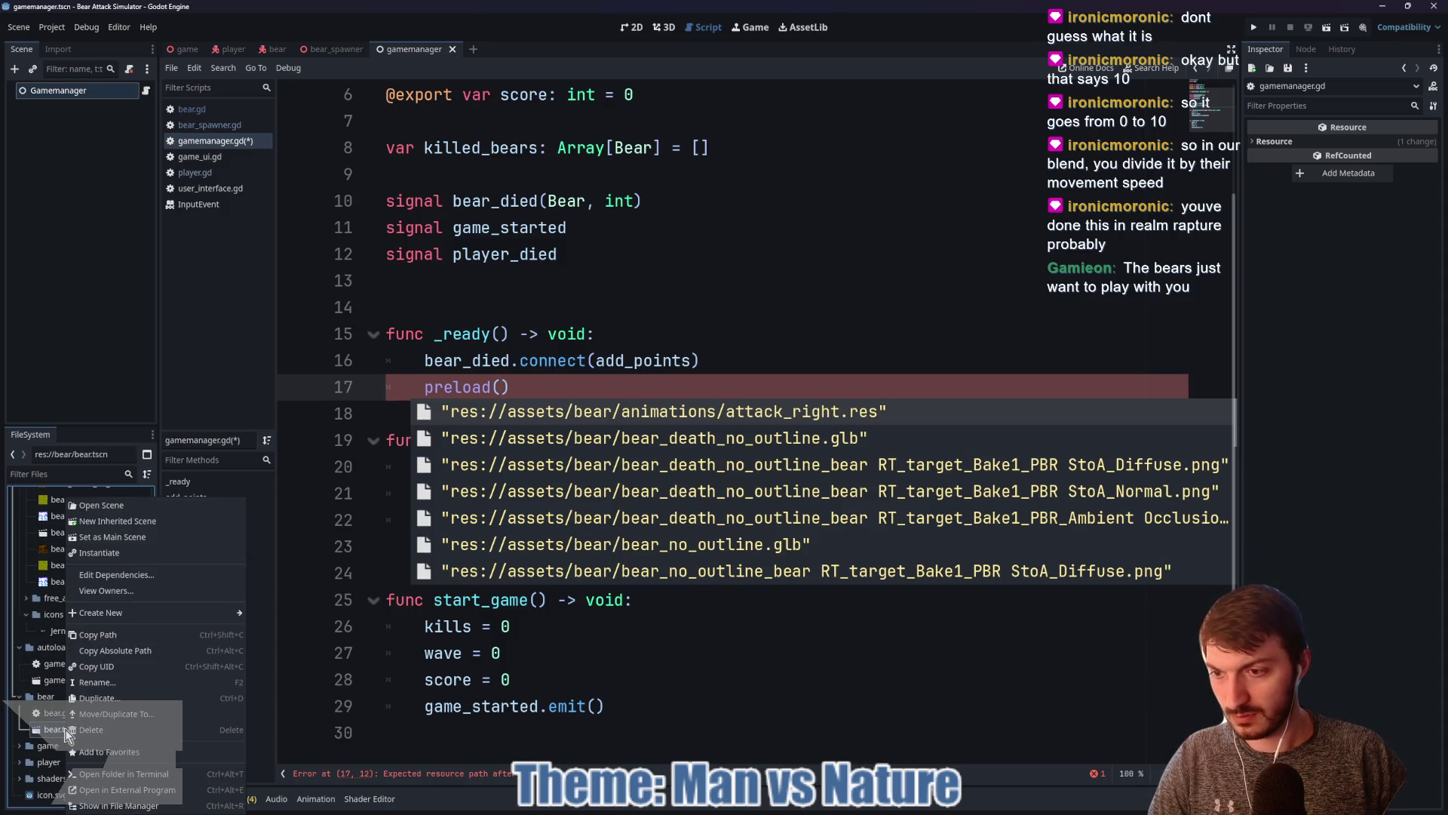
{"action": "left_click", "coordinate": [110, 635]}
{"action": "left_click", "coordinate": [506, 387]}
{"action": "key", "text": "ctrl+v"}
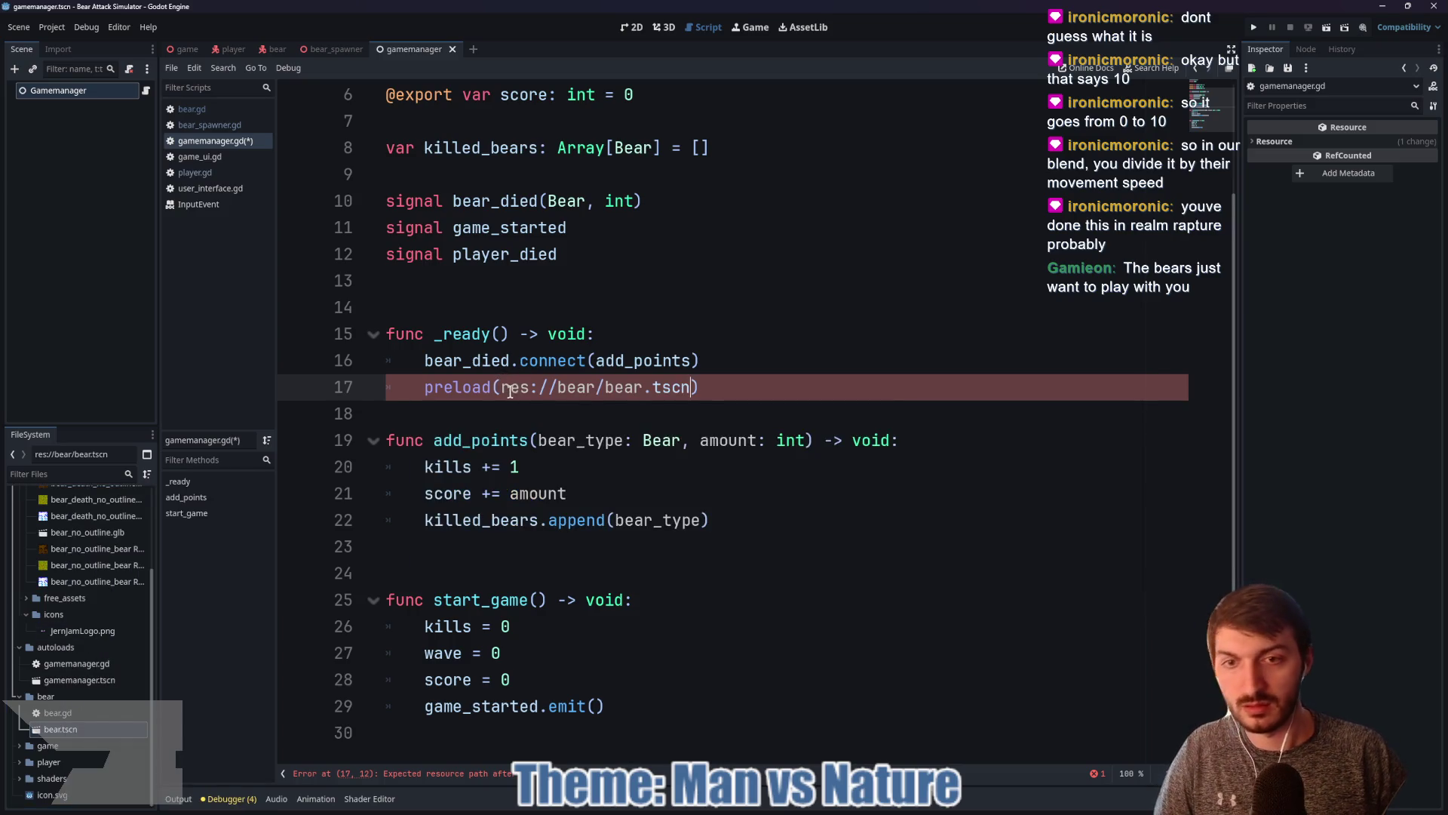
{"action": "left_click_drag", "start_coordinate": [502, 387], "coordinate": [688, 387]}
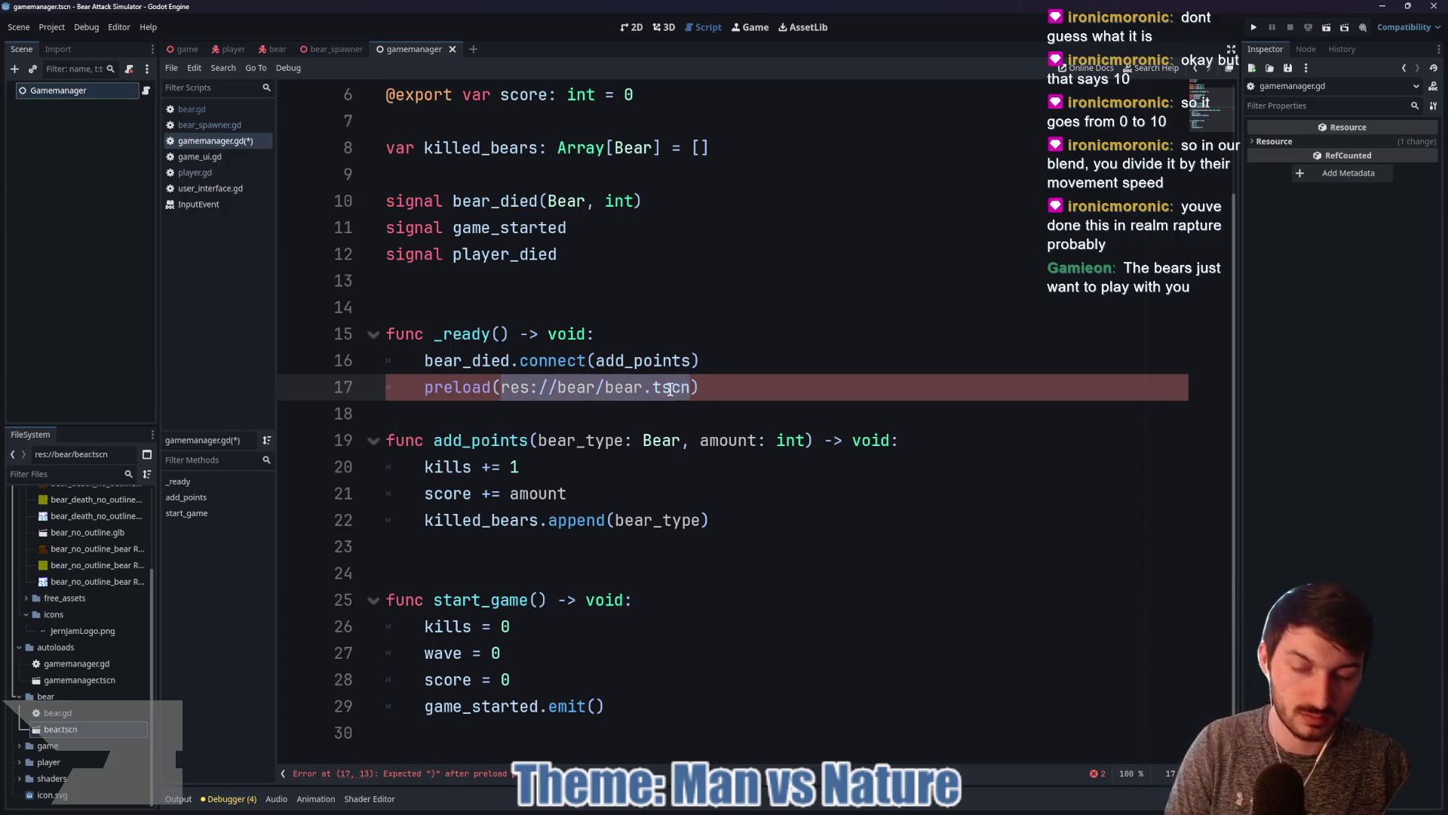
{"action": "type", "text": "\""}
{"action": "left_click", "coordinate": [765, 387]}
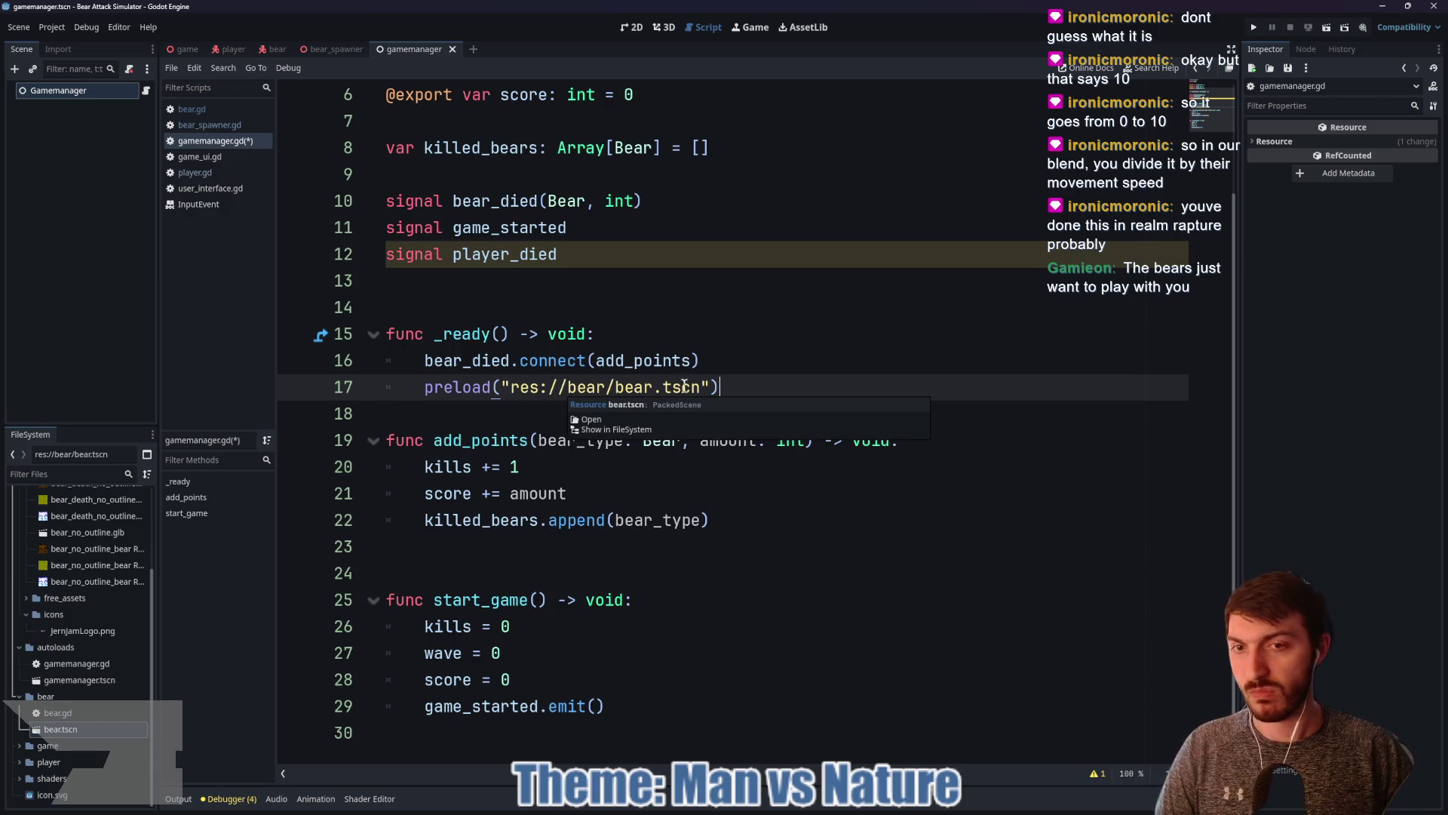
{"action": "key", "text": "Return"}
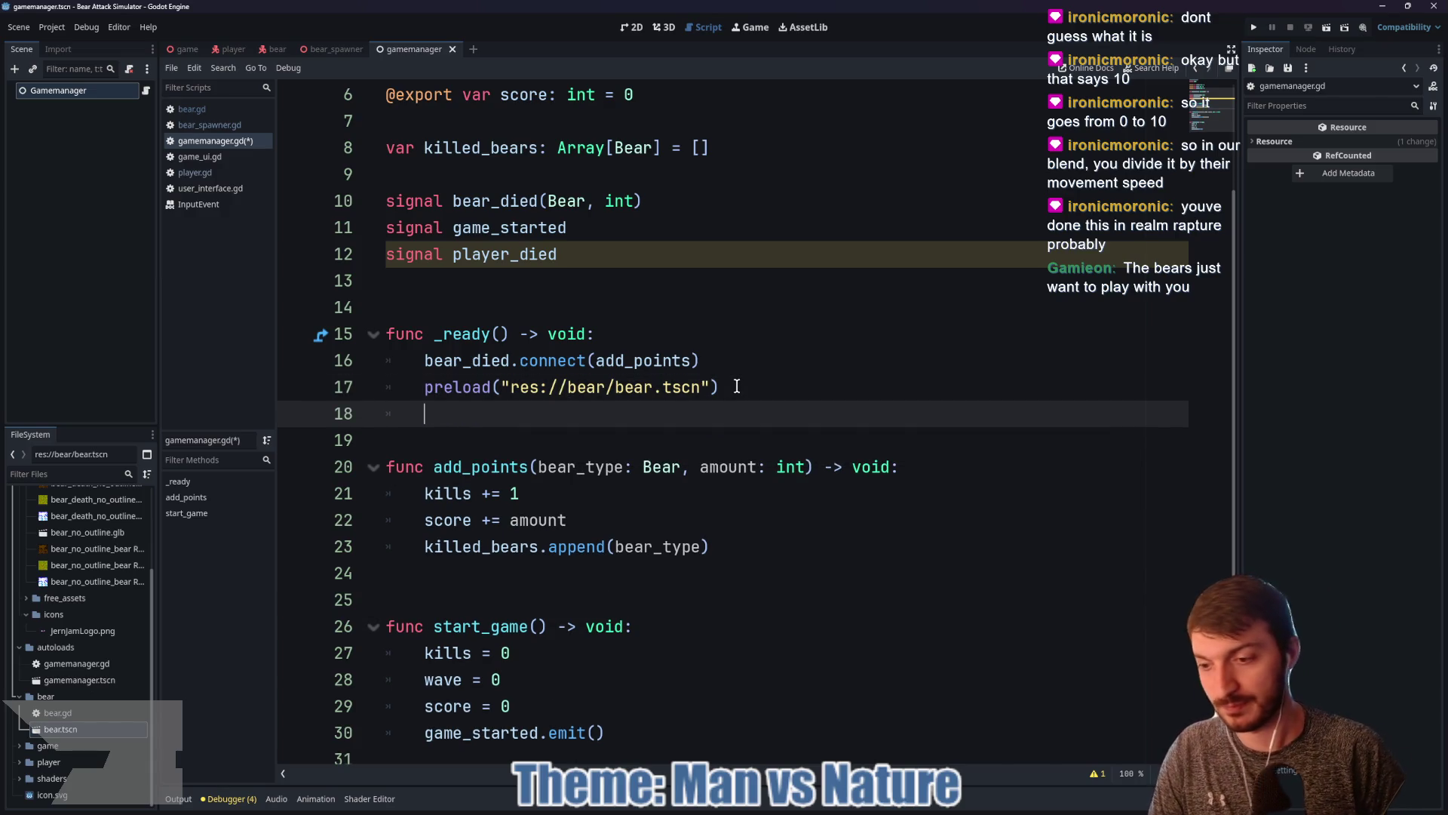
{"action": "type", "text": "pre"}
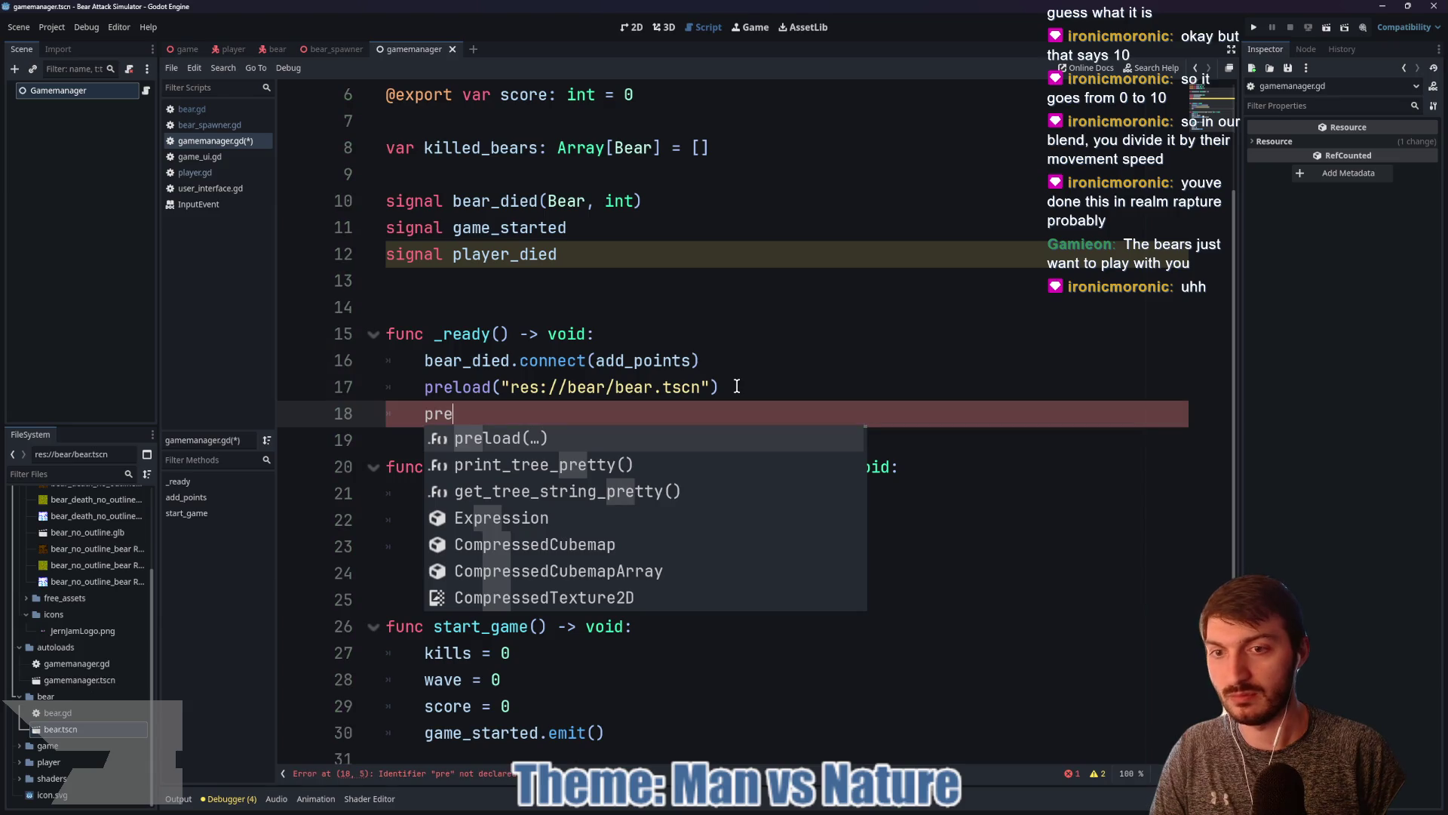
{"action": "key", "text": "Return"}
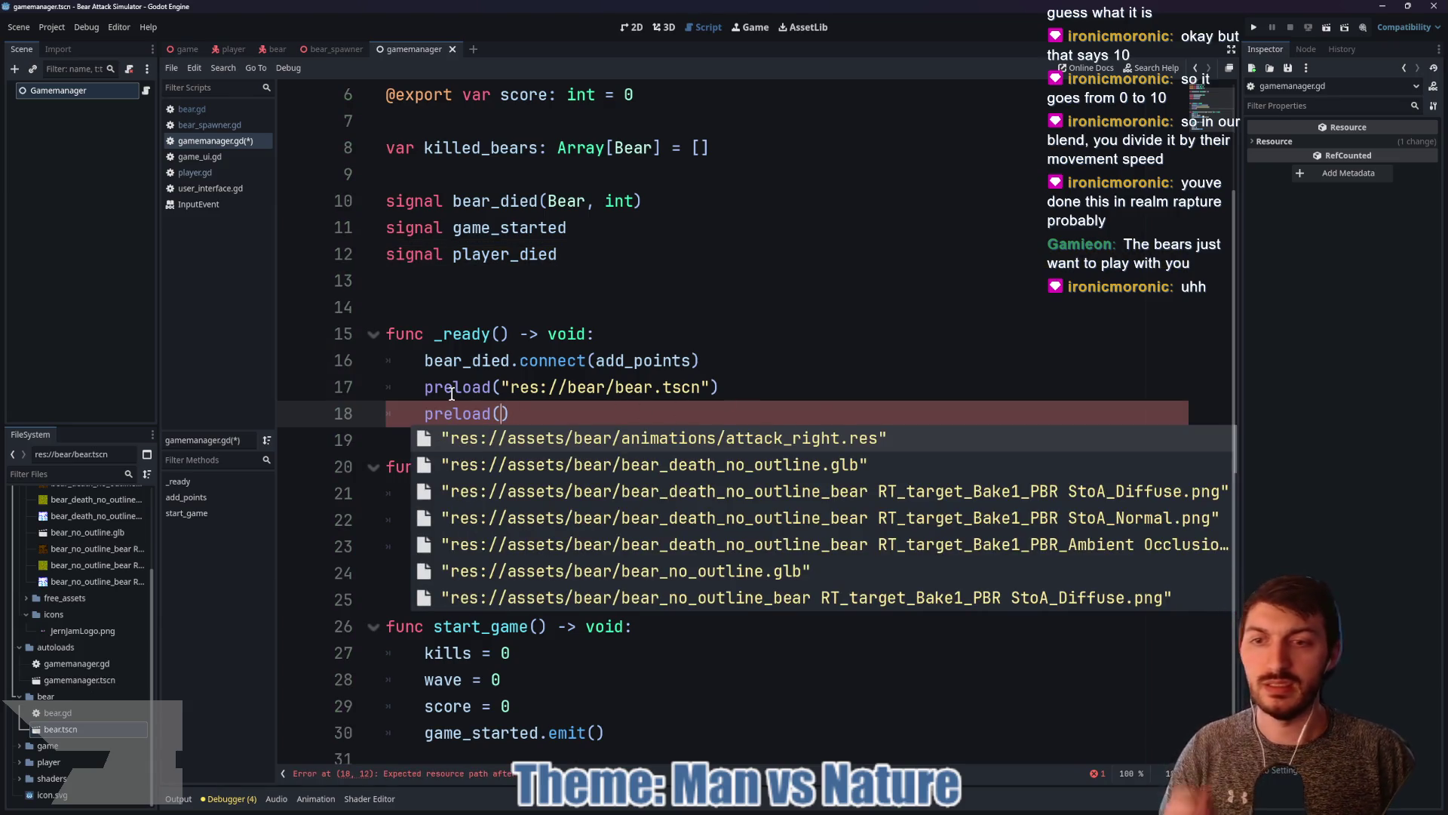
{"action": "mouse_move", "coordinate": [451, 392]}
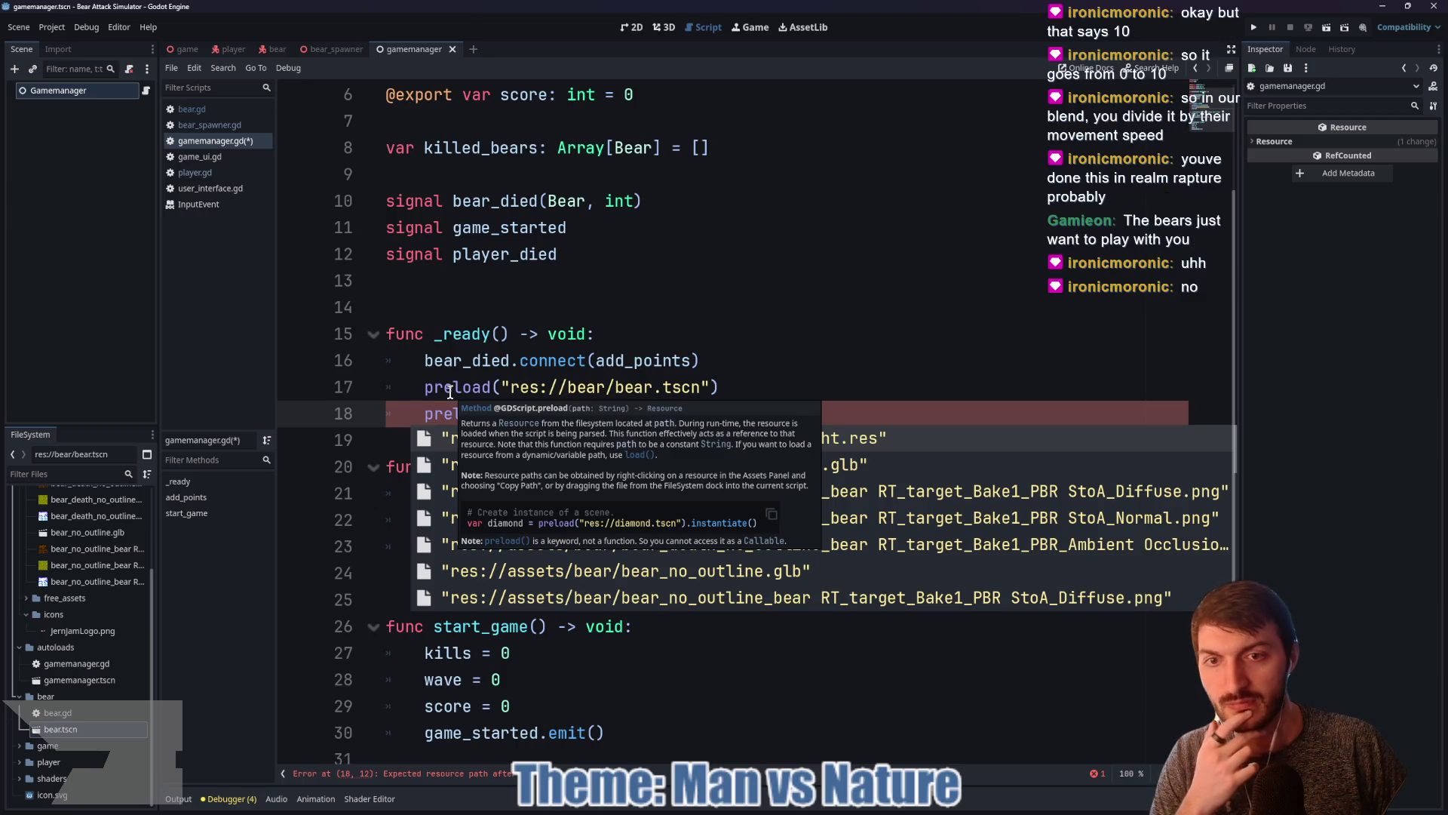
{"action": "key", "text": "Escape"}
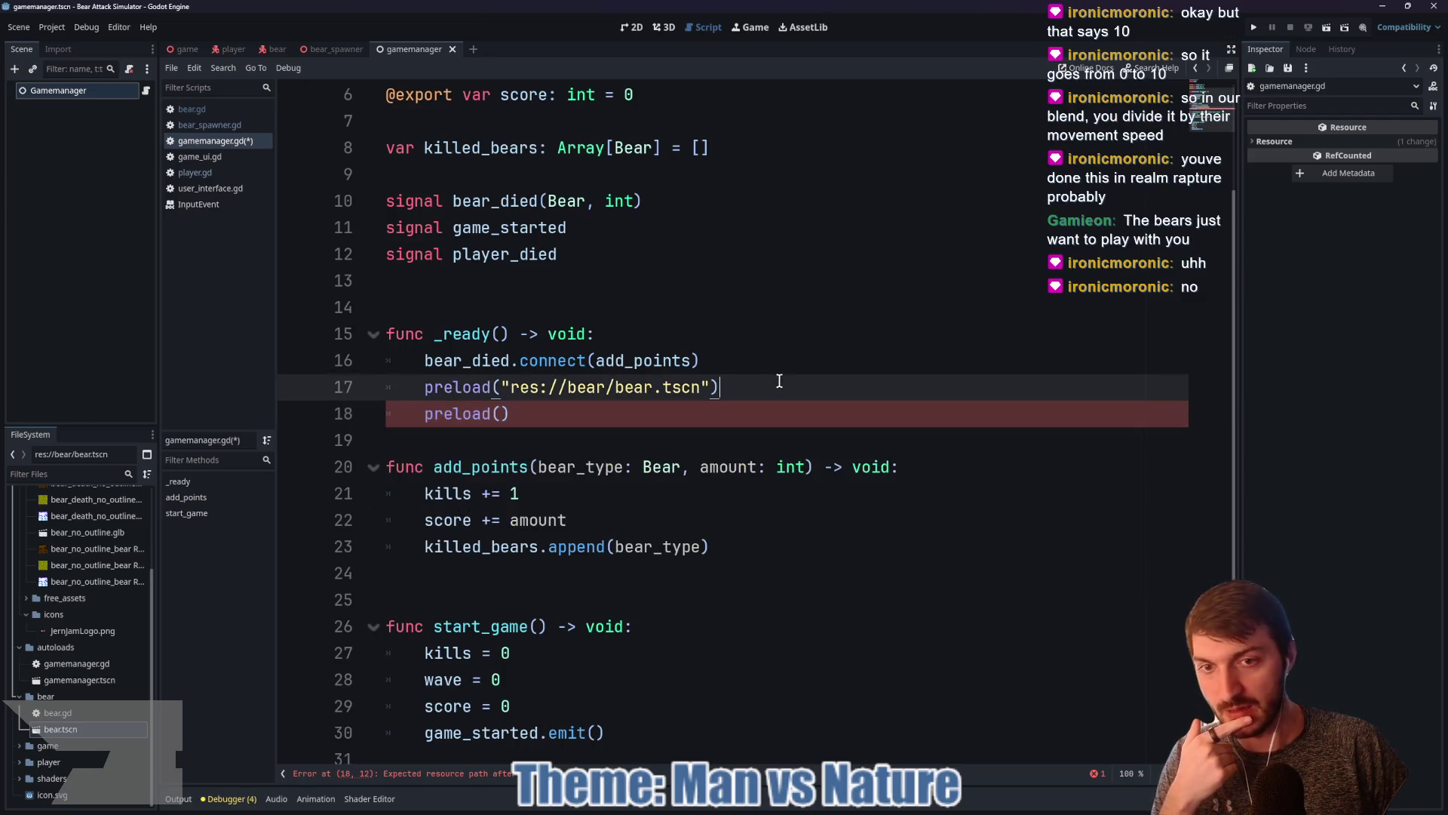
{"action": "left_click_drag", "start_coordinate": [555, 414], "coordinate": [374, 407]}
{"action": "key", "text": "BackSpace"}
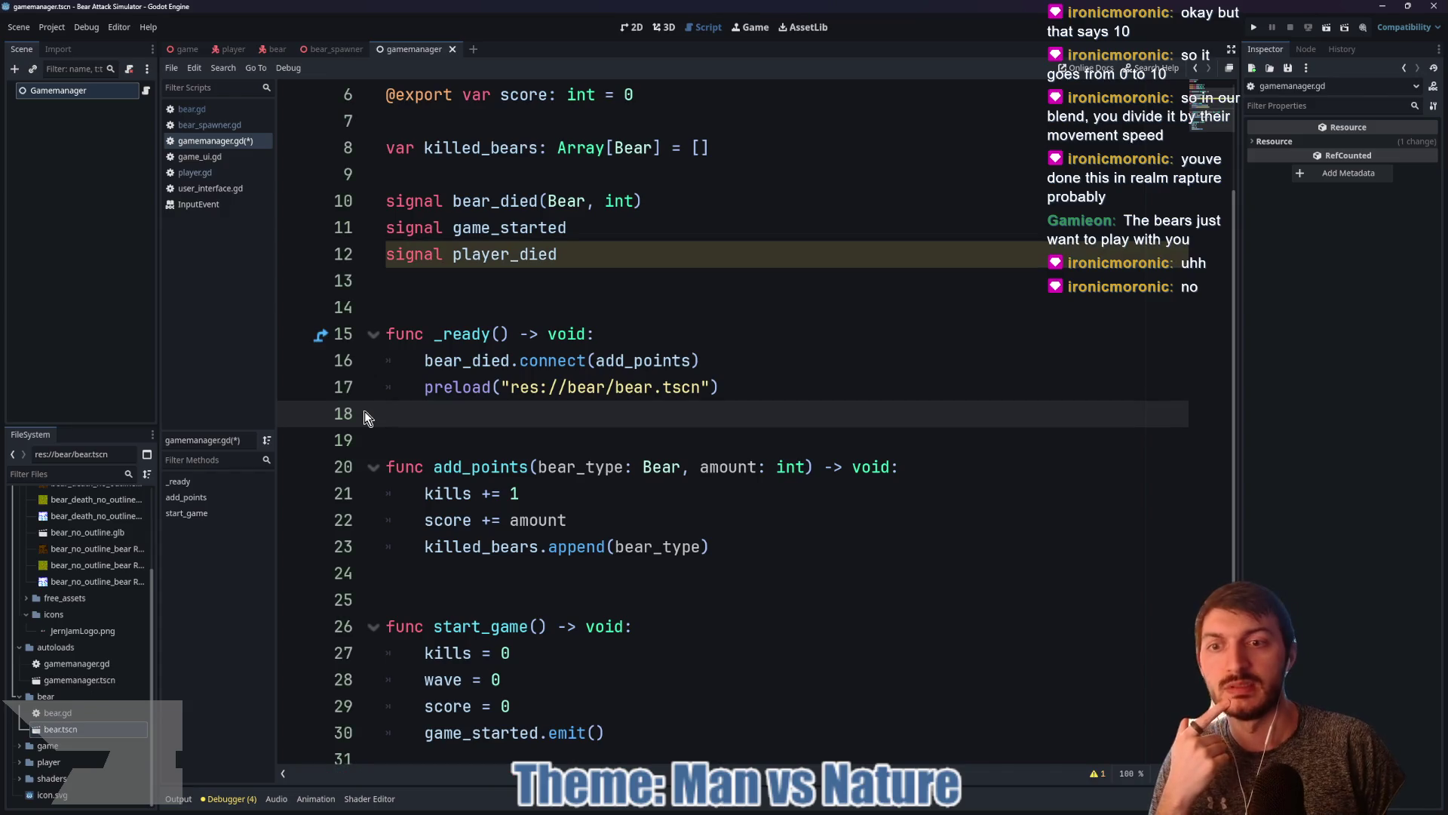
{"action": "key", "text": "BackSpace"}
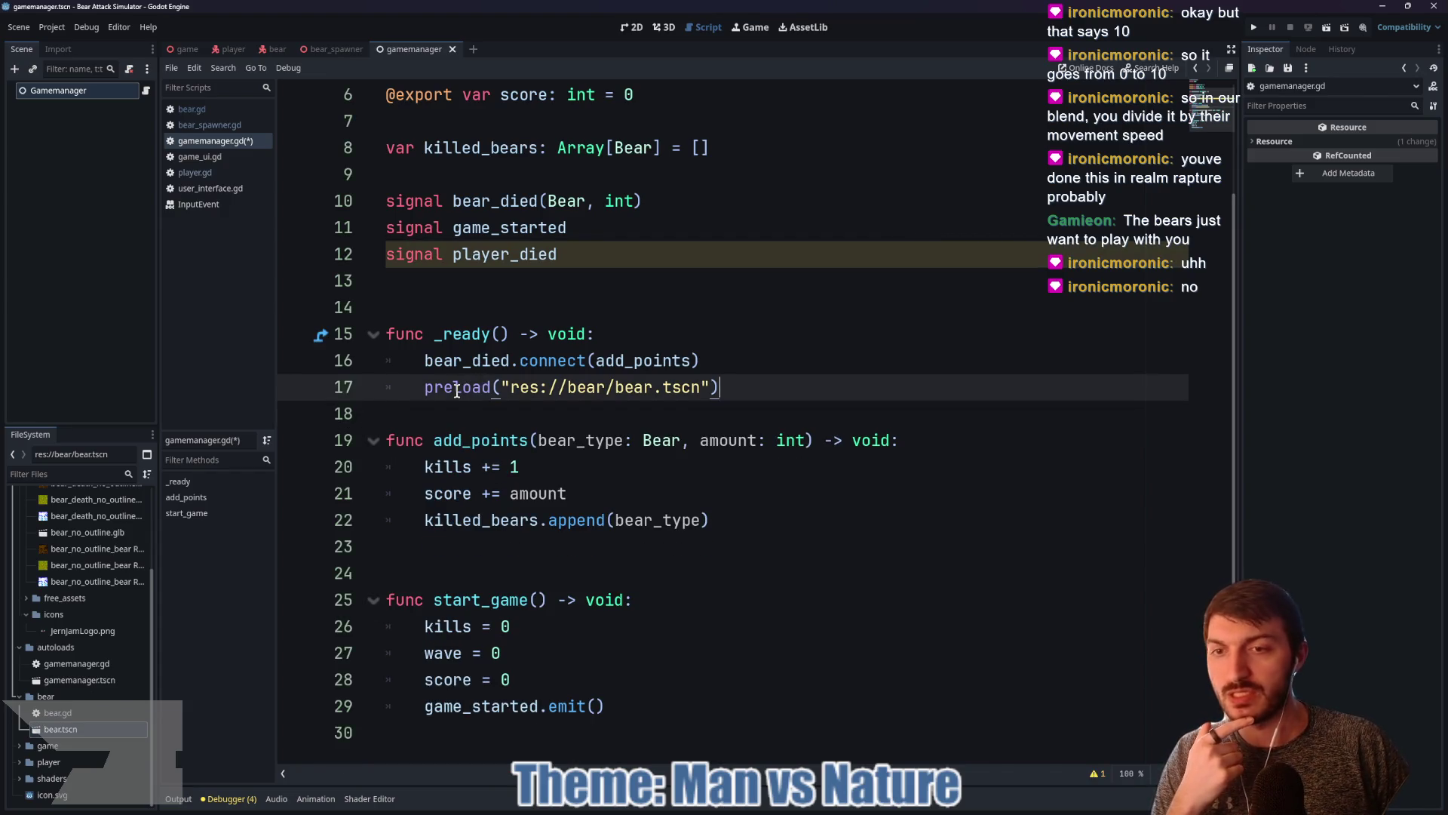
{"action": "mouse_move", "coordinate": [457, 391]}
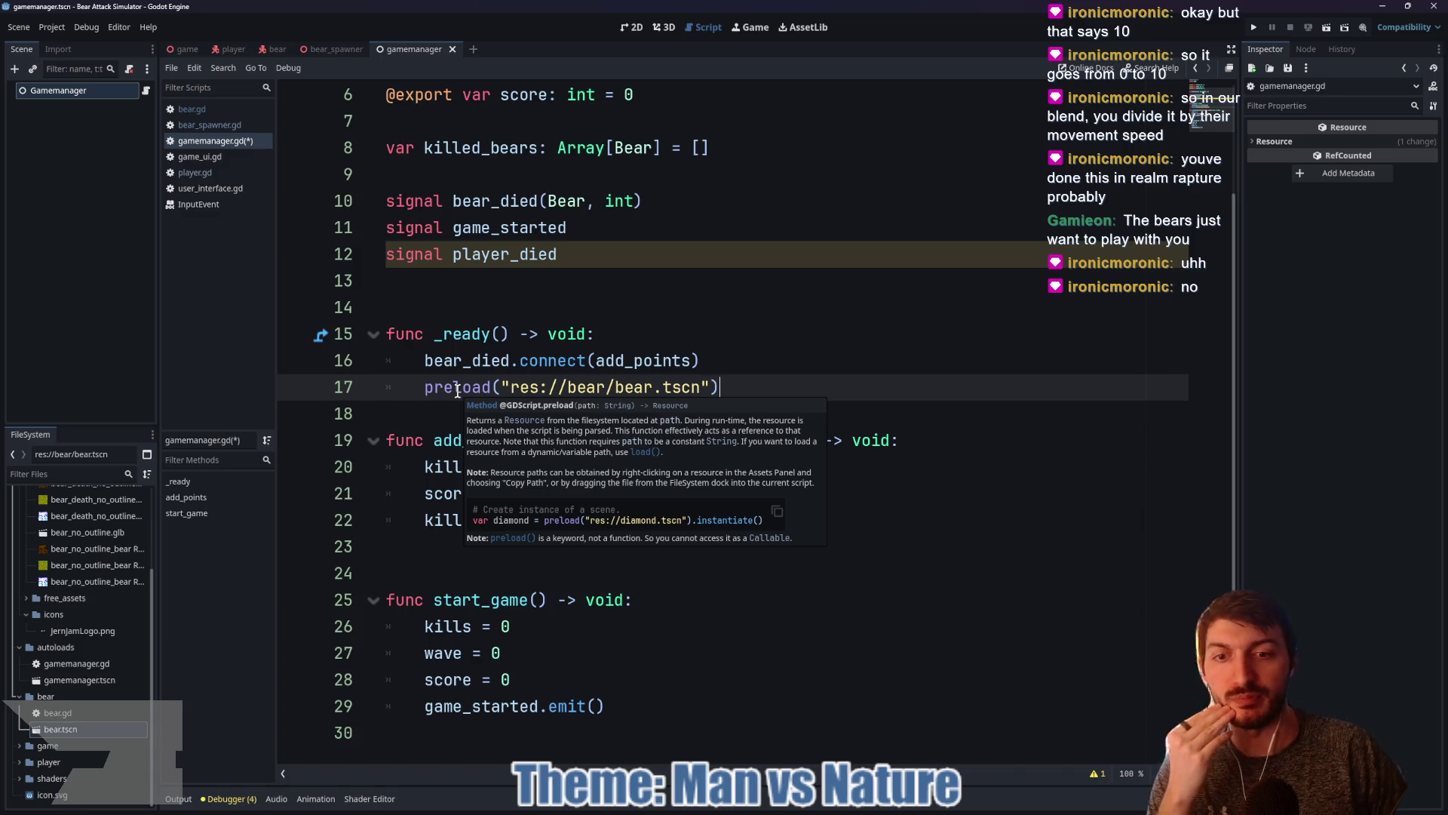
{"action": "left_click_drag", "start_coordinate": [738, 386], "coordinate": [360, 392]}
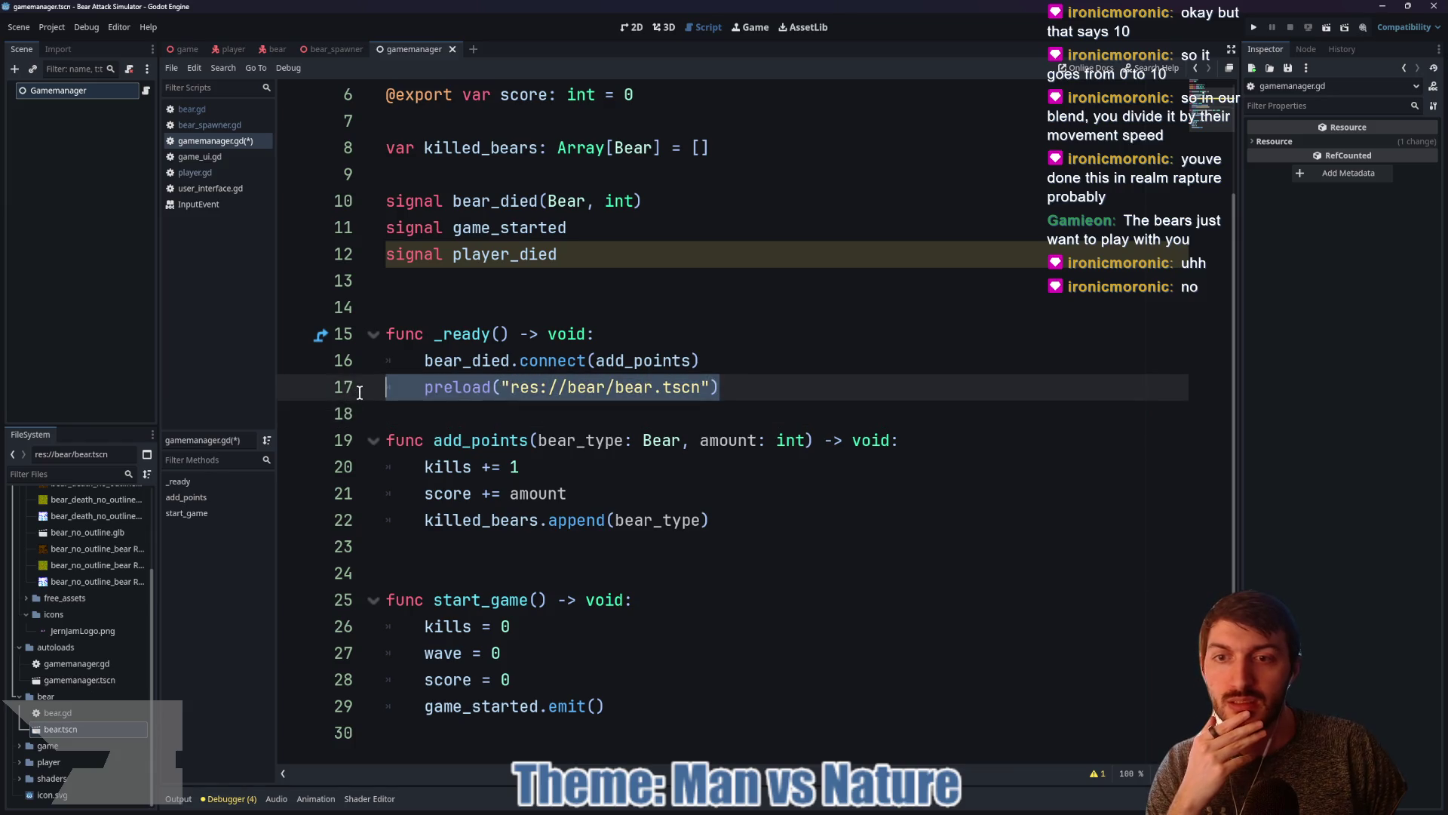
{"action": "key", "text": "BackSpace"}
{"action": "key", "text": "BackSpace"}
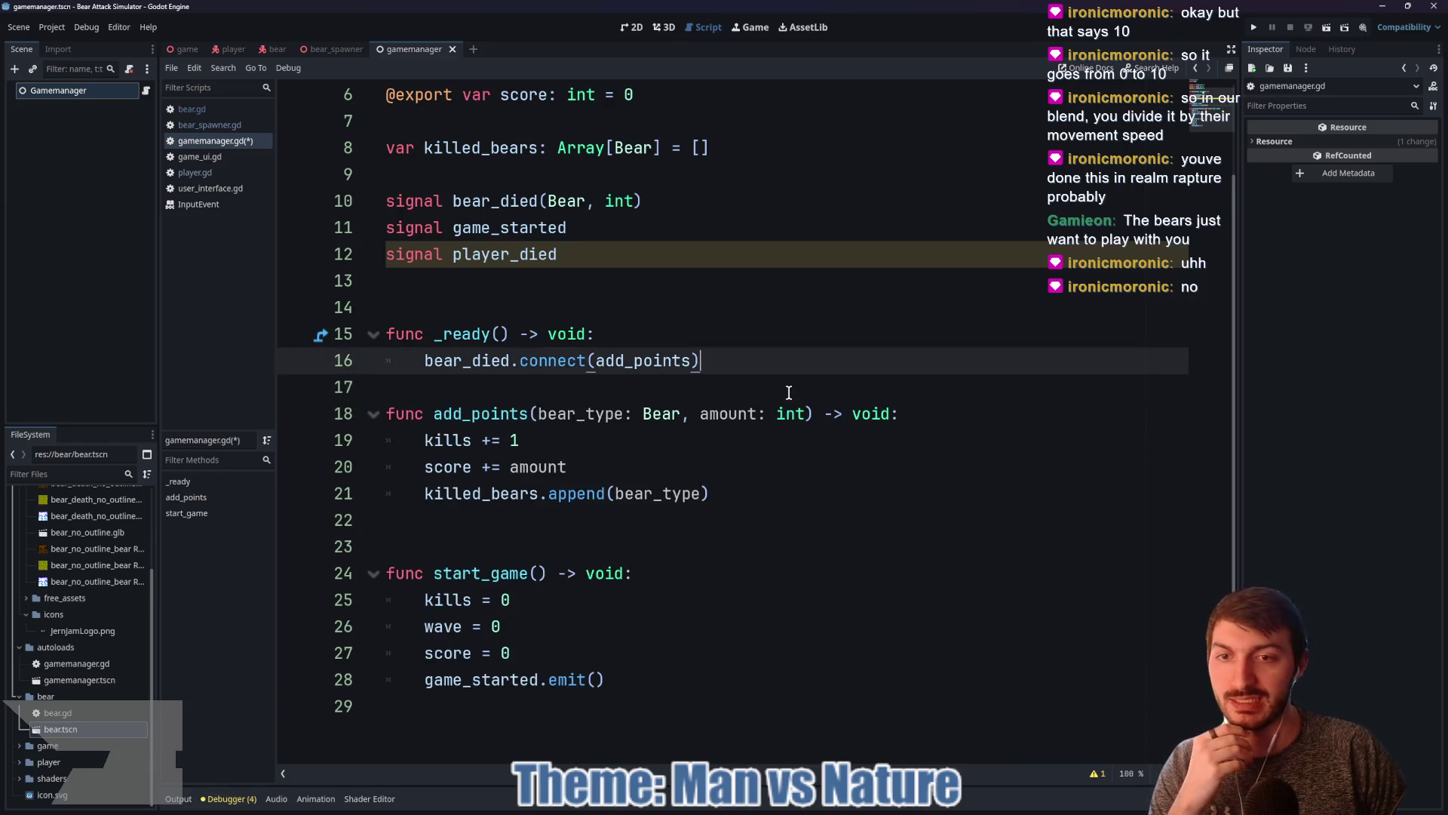
Step: Switch from the bear scene over to the bear_spawner scene and its script
{"action": "left_click", "coordinate": [286, 50]}
{"action": "scroll", "coordinate": [599, 325], "scroll_direction": "up", "scroll_amount": 4}
{"action": "scroll", "coordinate": [600, 324], "scroll_direction": "up", "scroll_amount": 10}
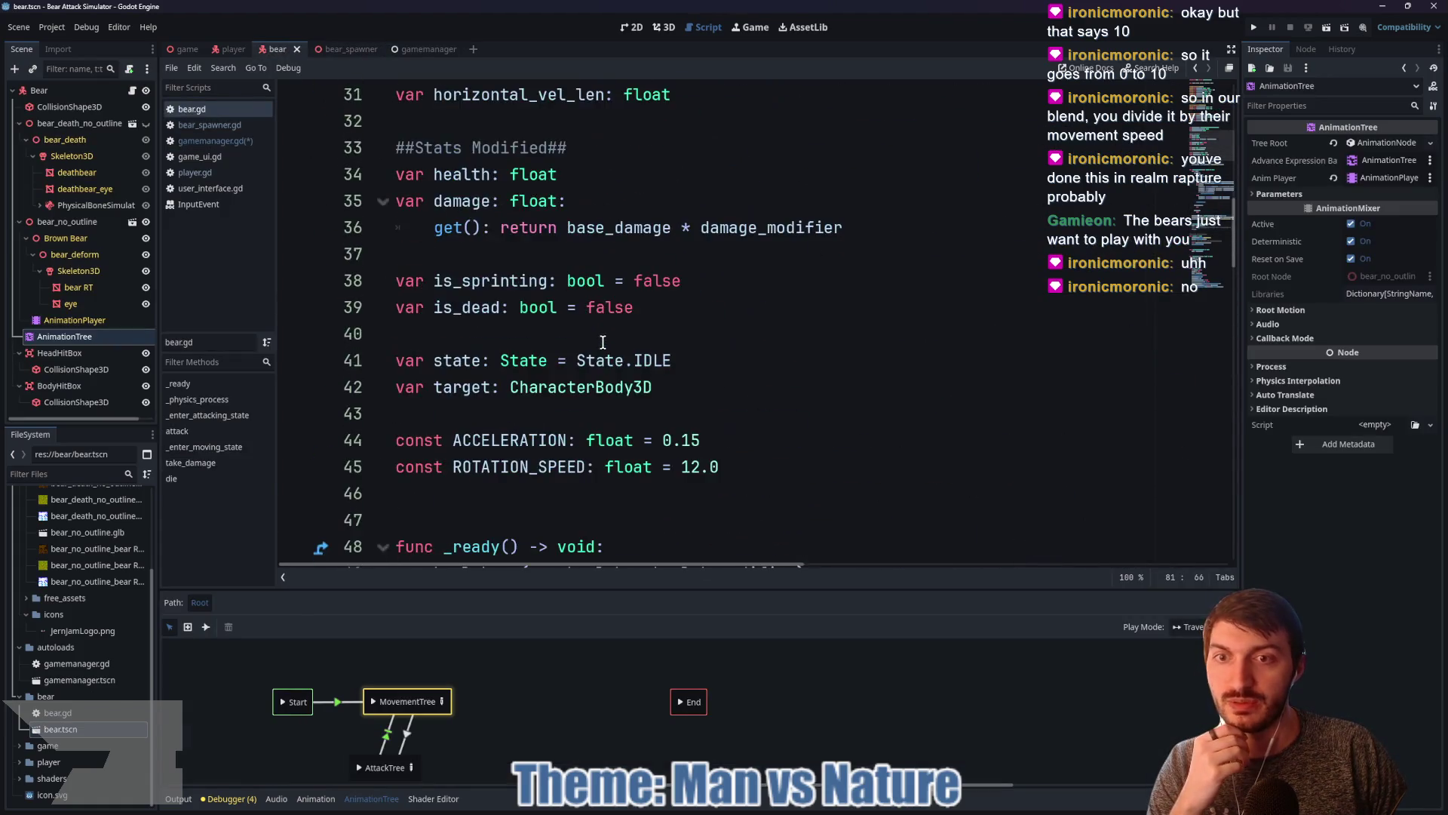
{"action": "left_click", "coordinate": [335, 49]}
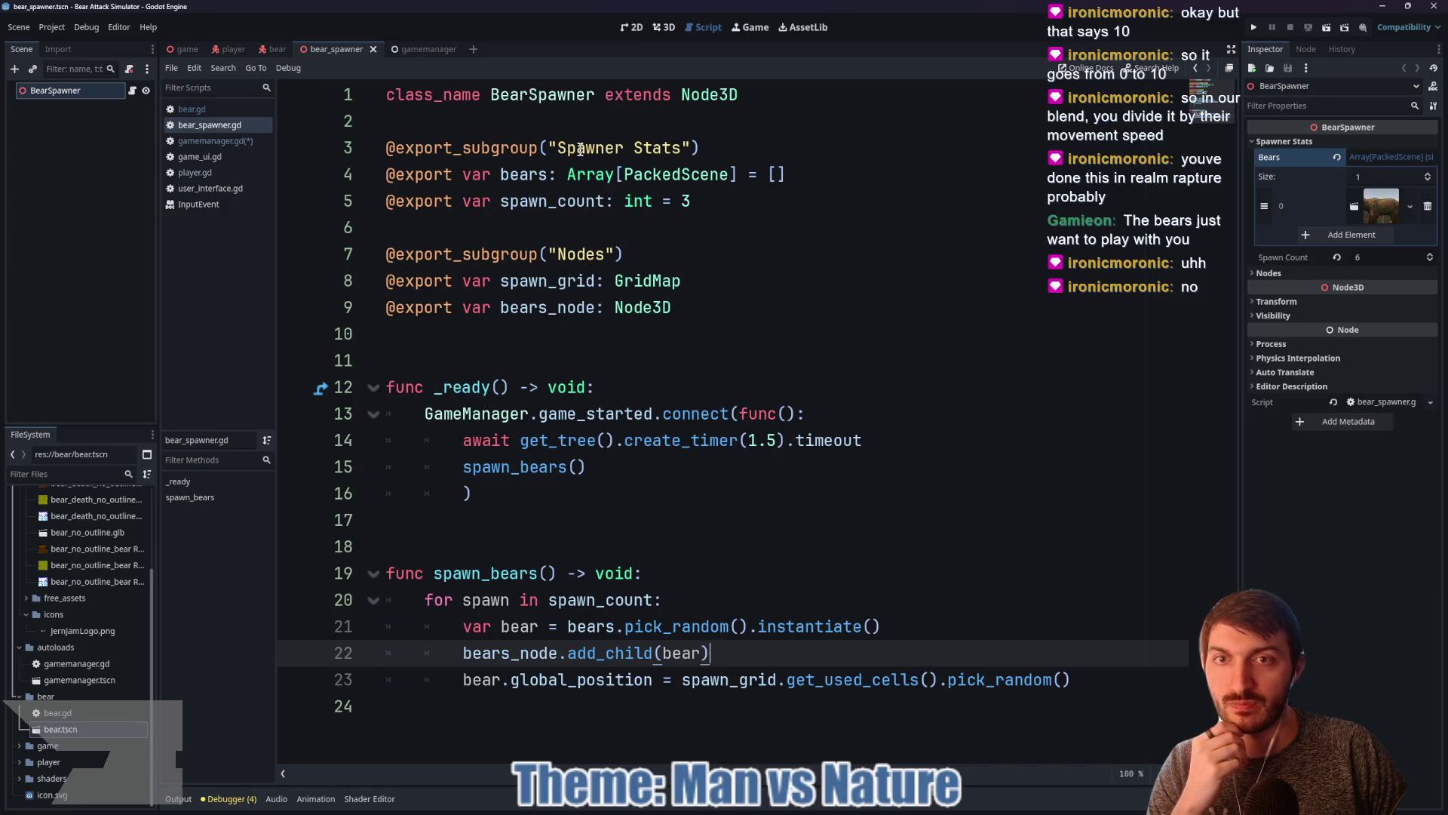
Step: Review the bears variable and its PackedScene type in bear_spawner.gd before returning to the bear scene
{"action": "double_click", "coordinate": [570, 627]}
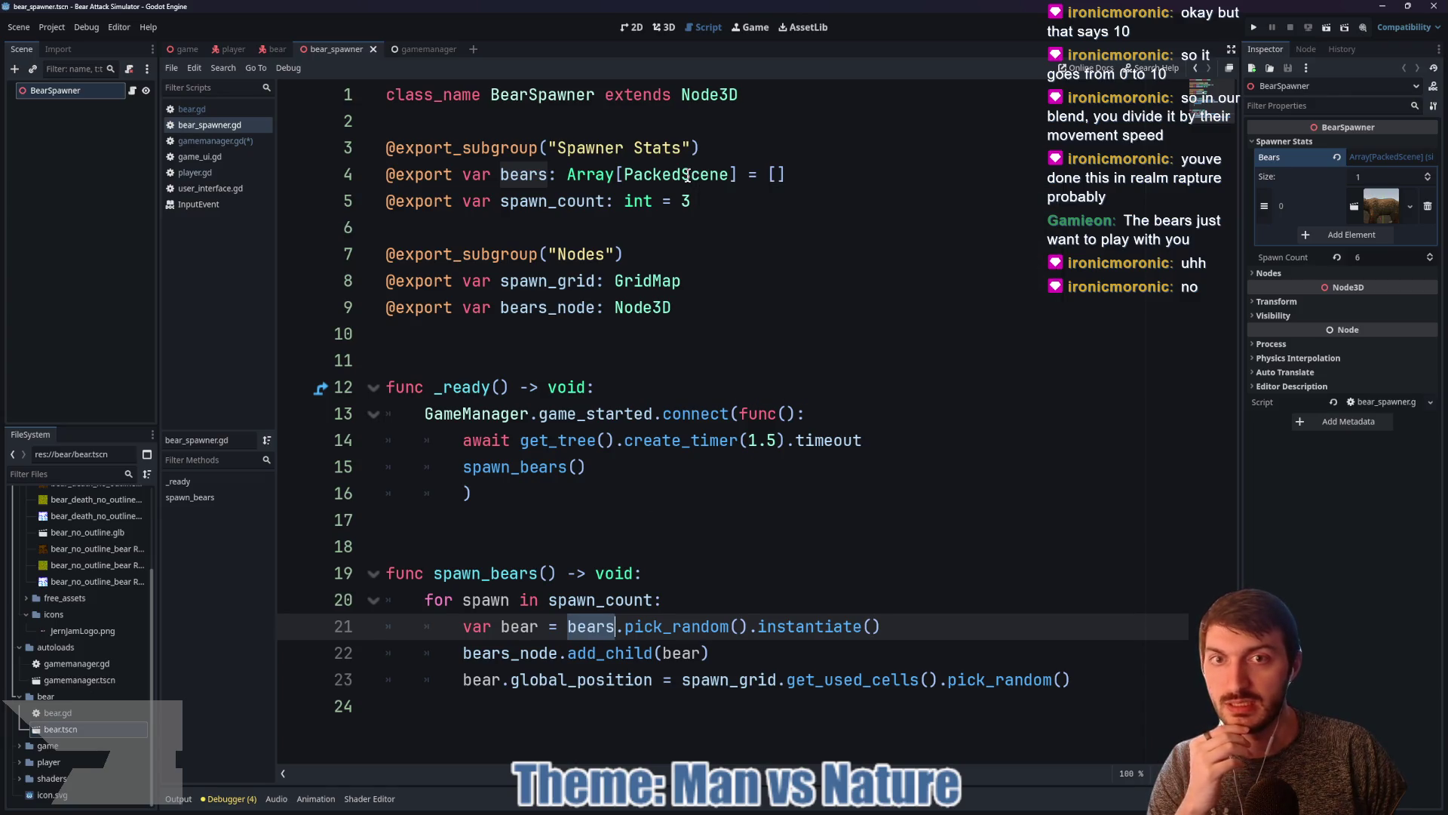
{"action": "mouse_move", "coordinate": [688, 175]}
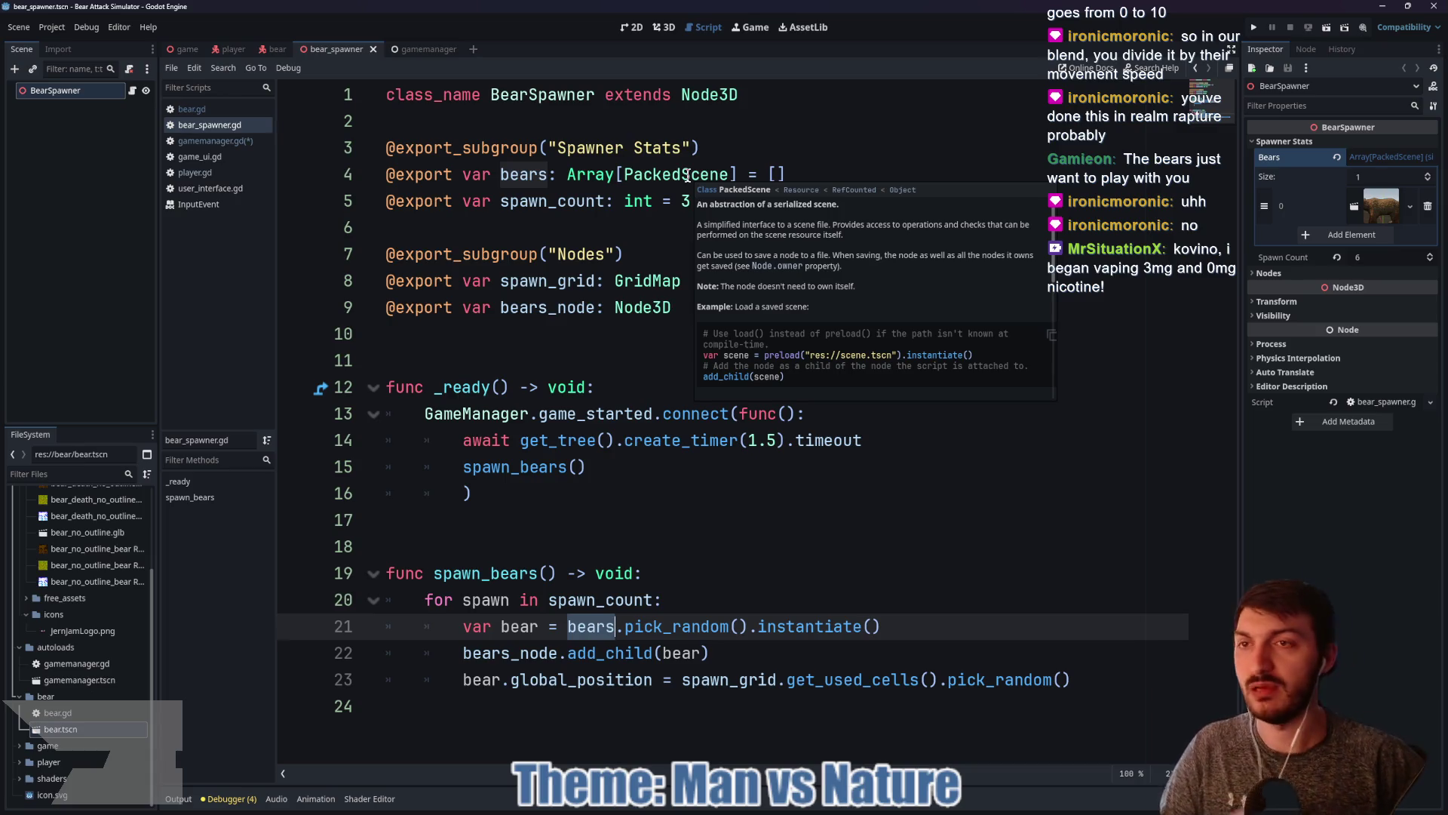
{"action": "left_click_drag", "start_coordinate": [537, 281], "coordinate": [538, 254]}
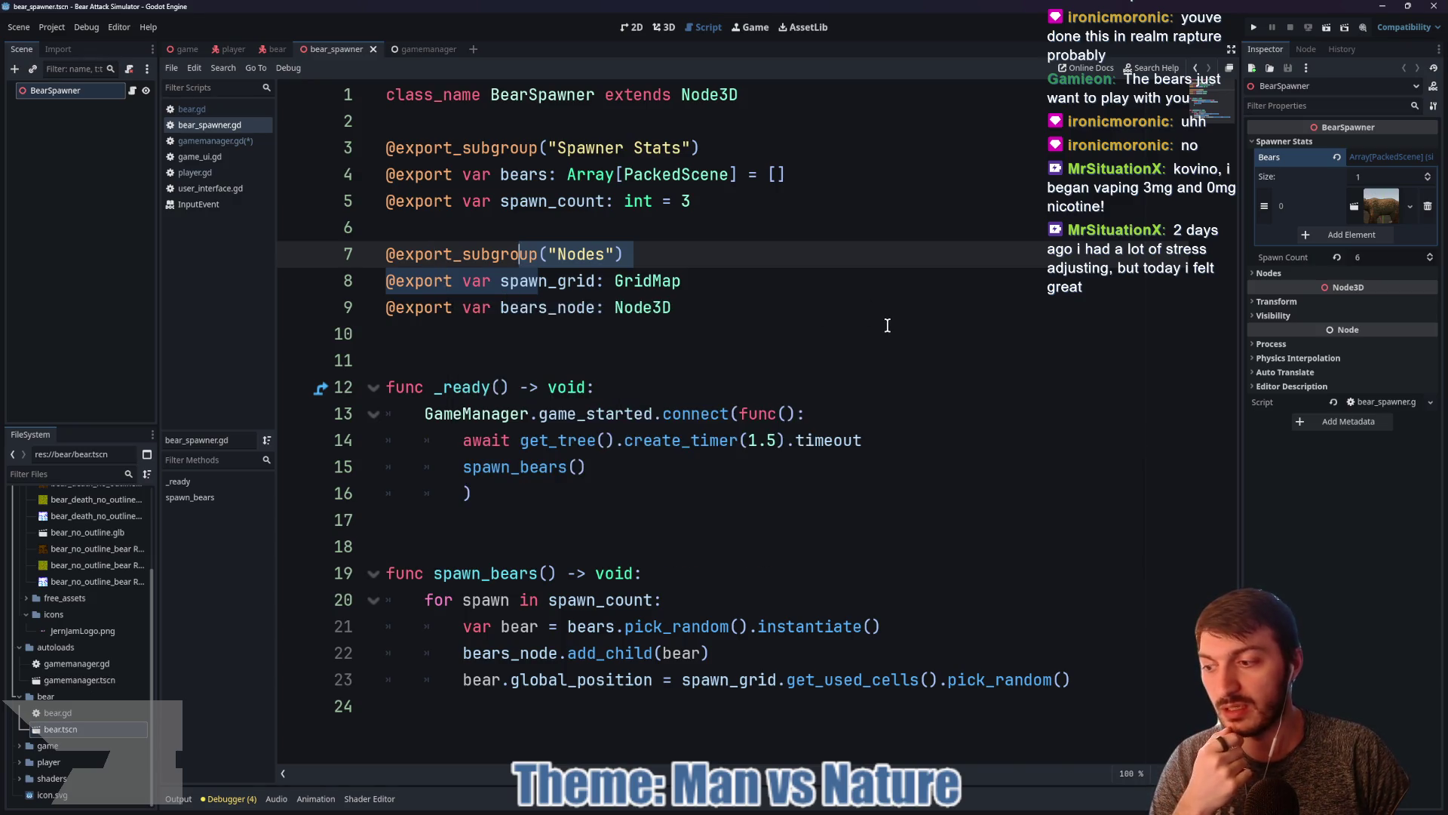
{"action": "left_click", "coordinate": [673, 333]}
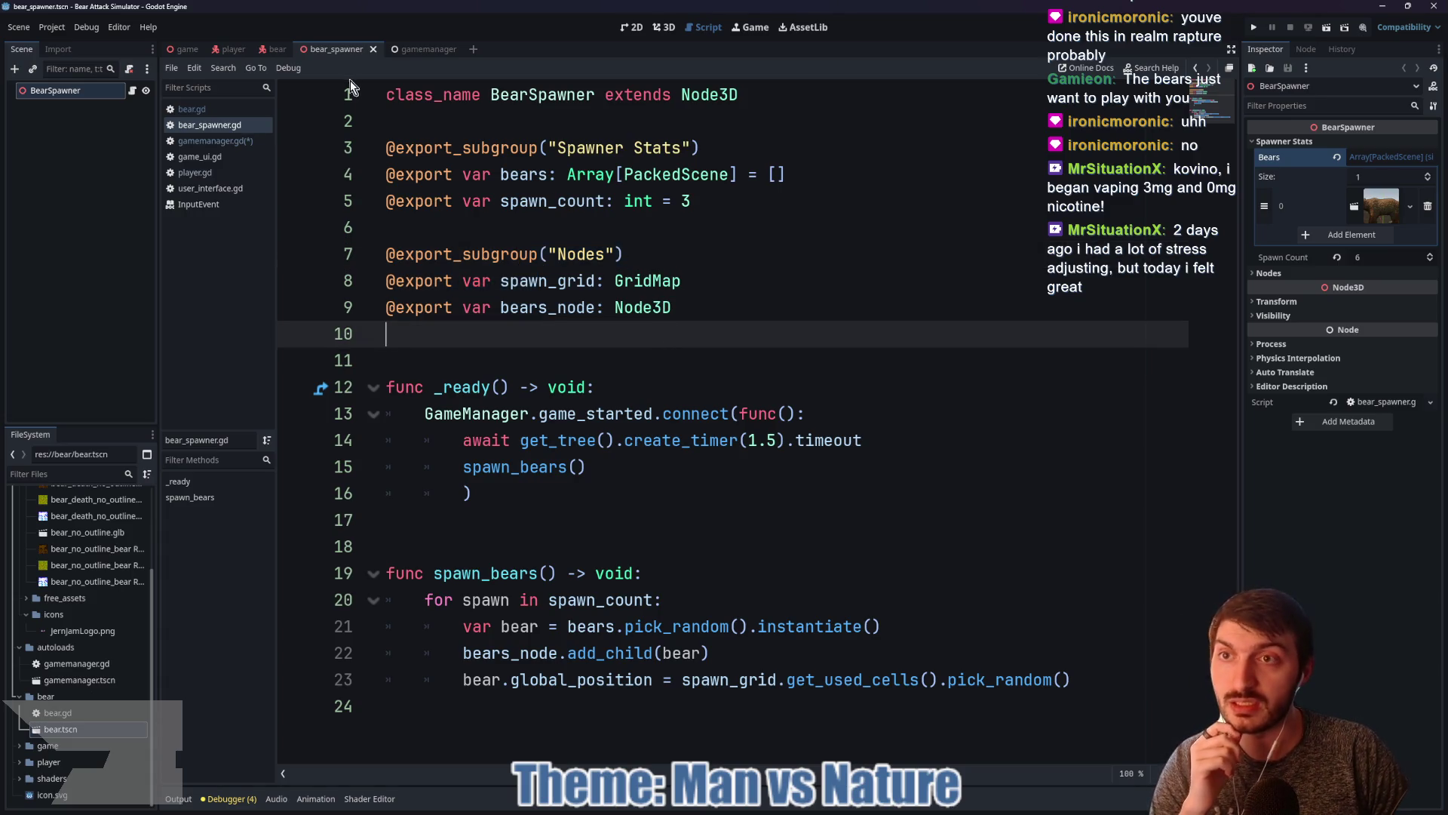
{"action": "left_click", "coordinate": [279, 55]}
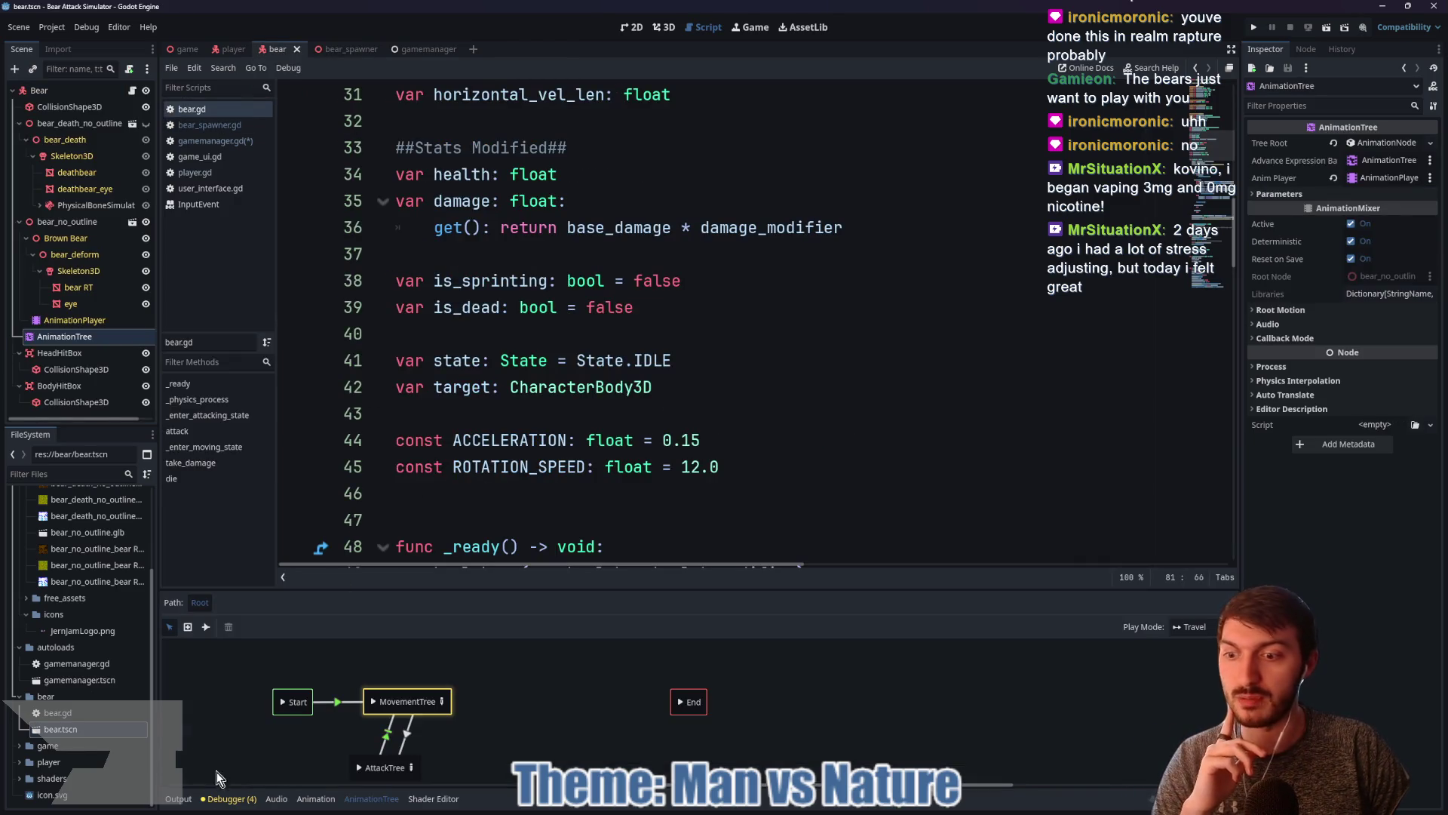
Step: Hide the bottom output panel and save the open scripts with Ctrl+S
{"action": "left_click", "coordinate": [180, 799]}
{"action": "left_click", "coordinate": [181, 799]}
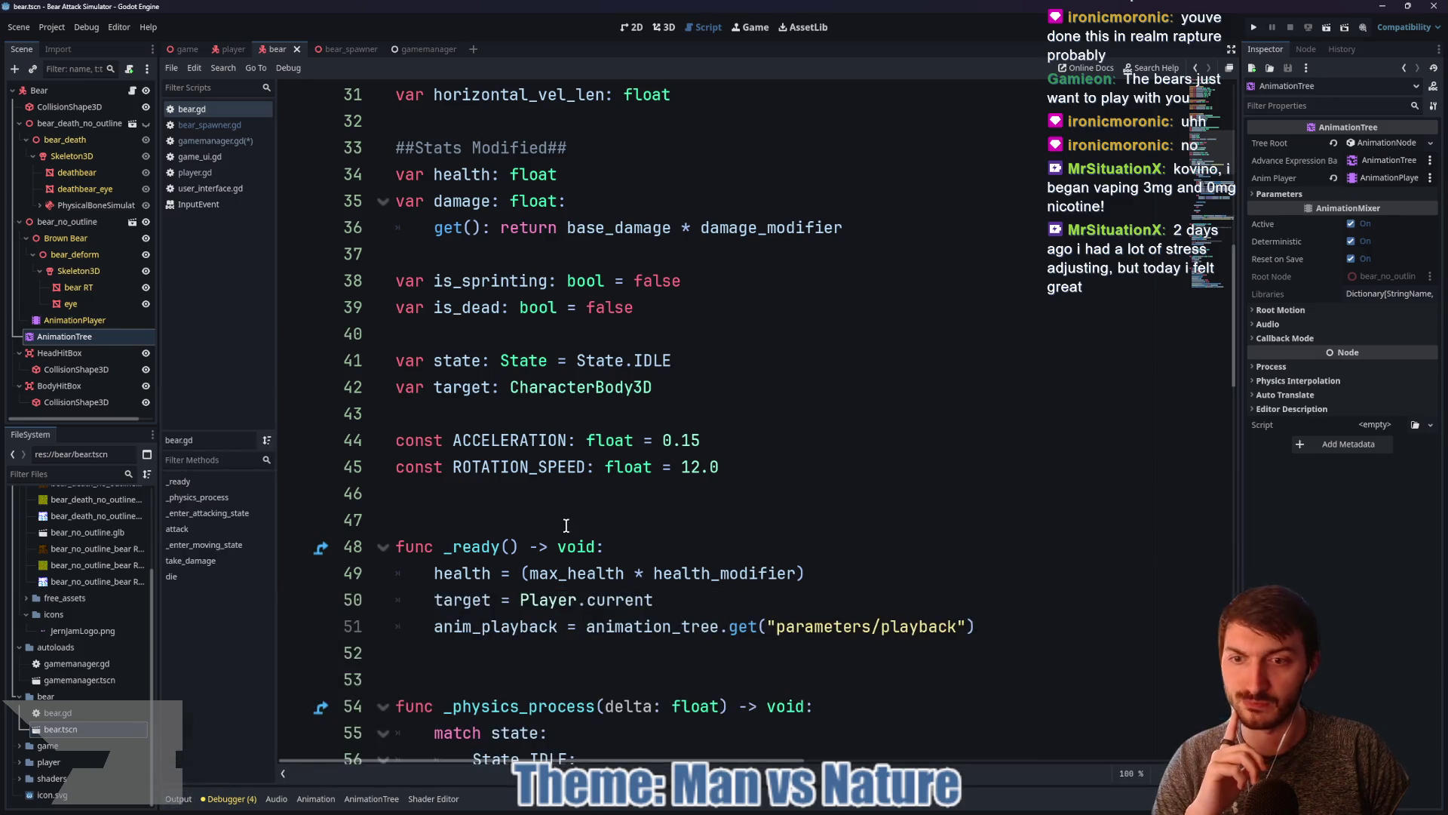
{"action": "left_click", "coordinate": [553, 504]}
{"action": "key", "text": "ctrl+s"}
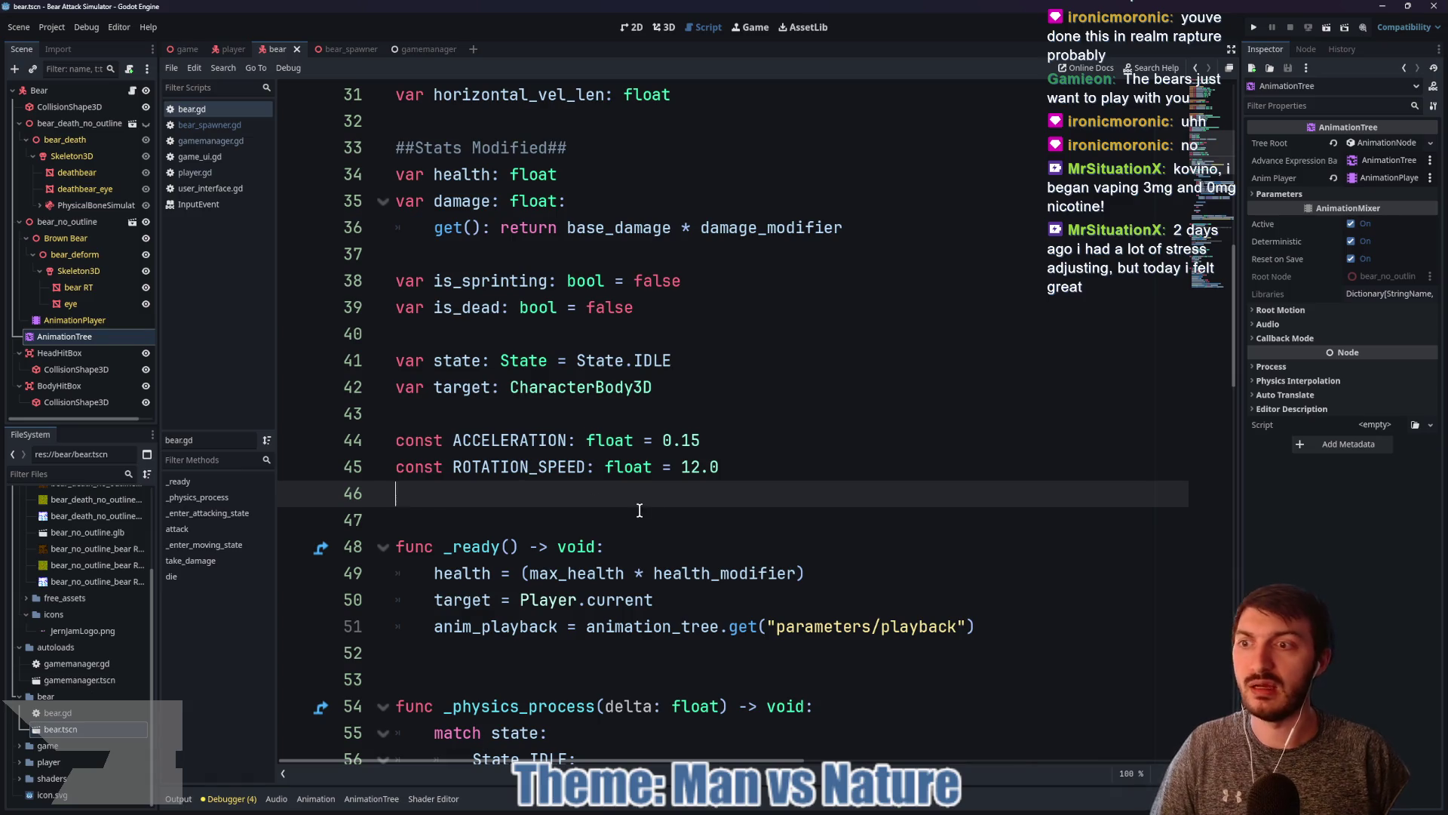
{"action": "left_click", "coordinate": [607, 516]}
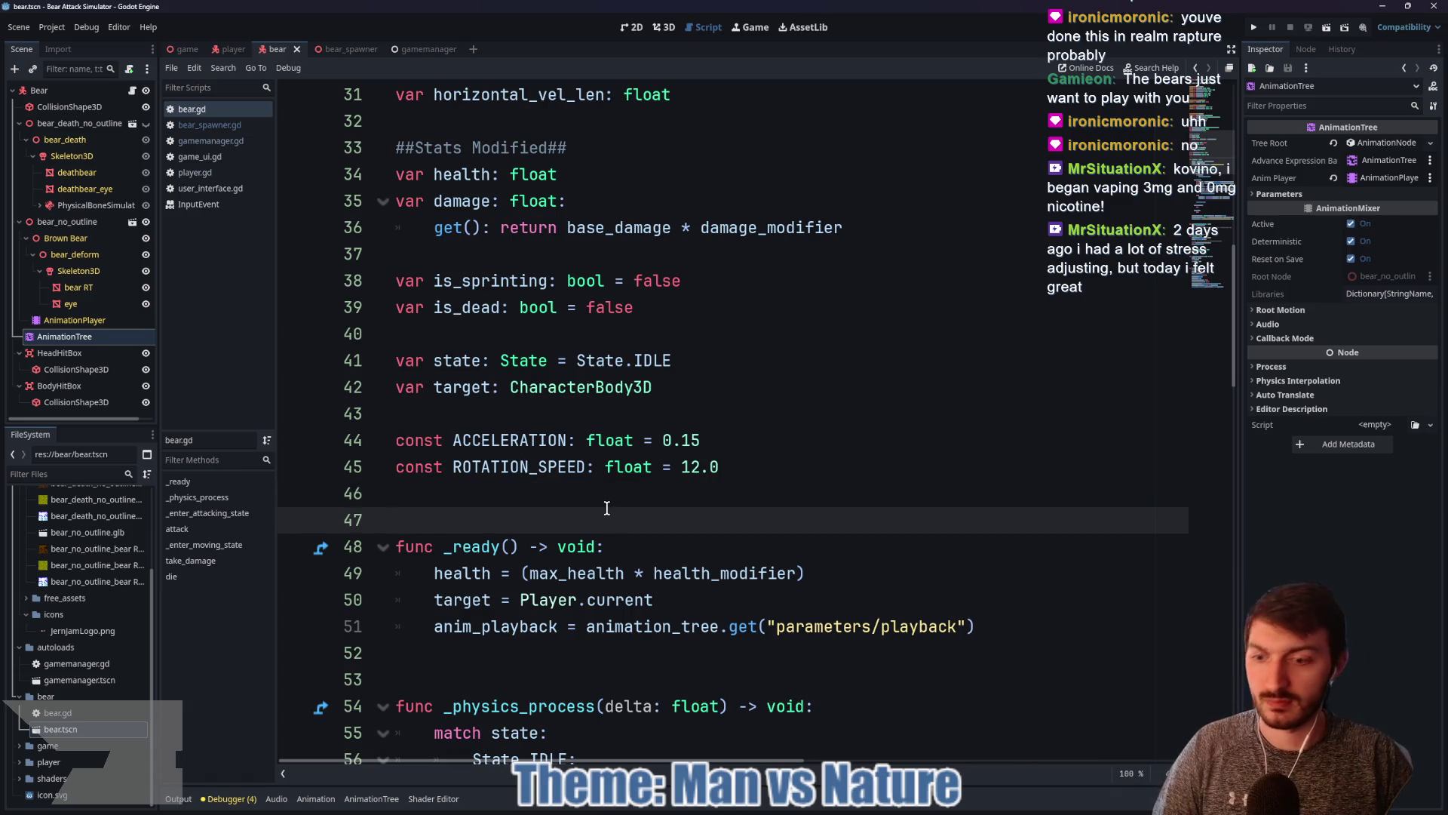
Step: Open the player scene, select AnimationPlayer and ManRig, and shrink the animation panel to show more code
{"action": "left_click", "coordinate": [233, 50]}
{"action": "left_click", "coordinate": [575, 415]}
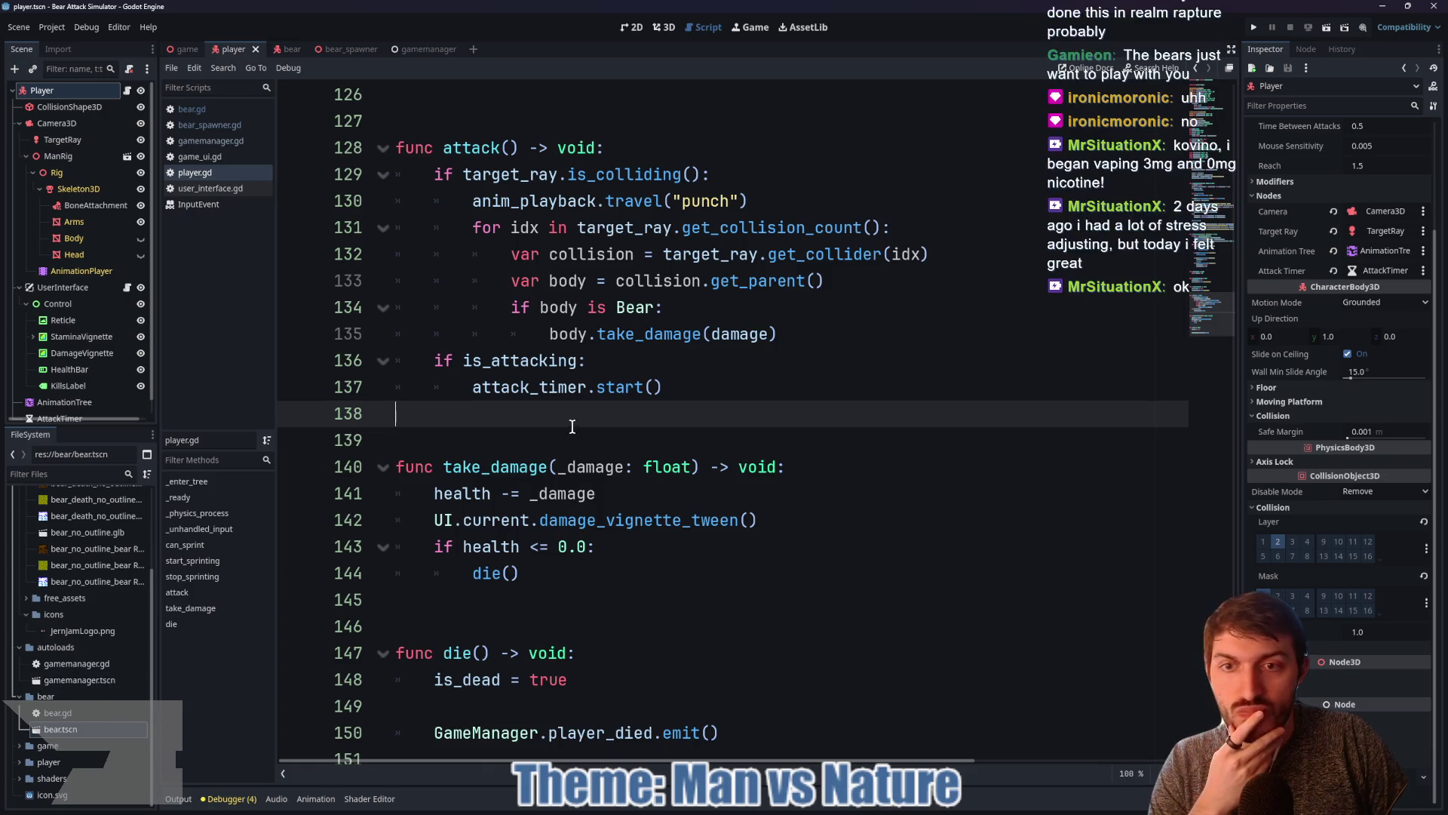
{"action": "scroll", "coordinate": [560, 437], "scroll_direction": "down", "scroll_amount": 1}
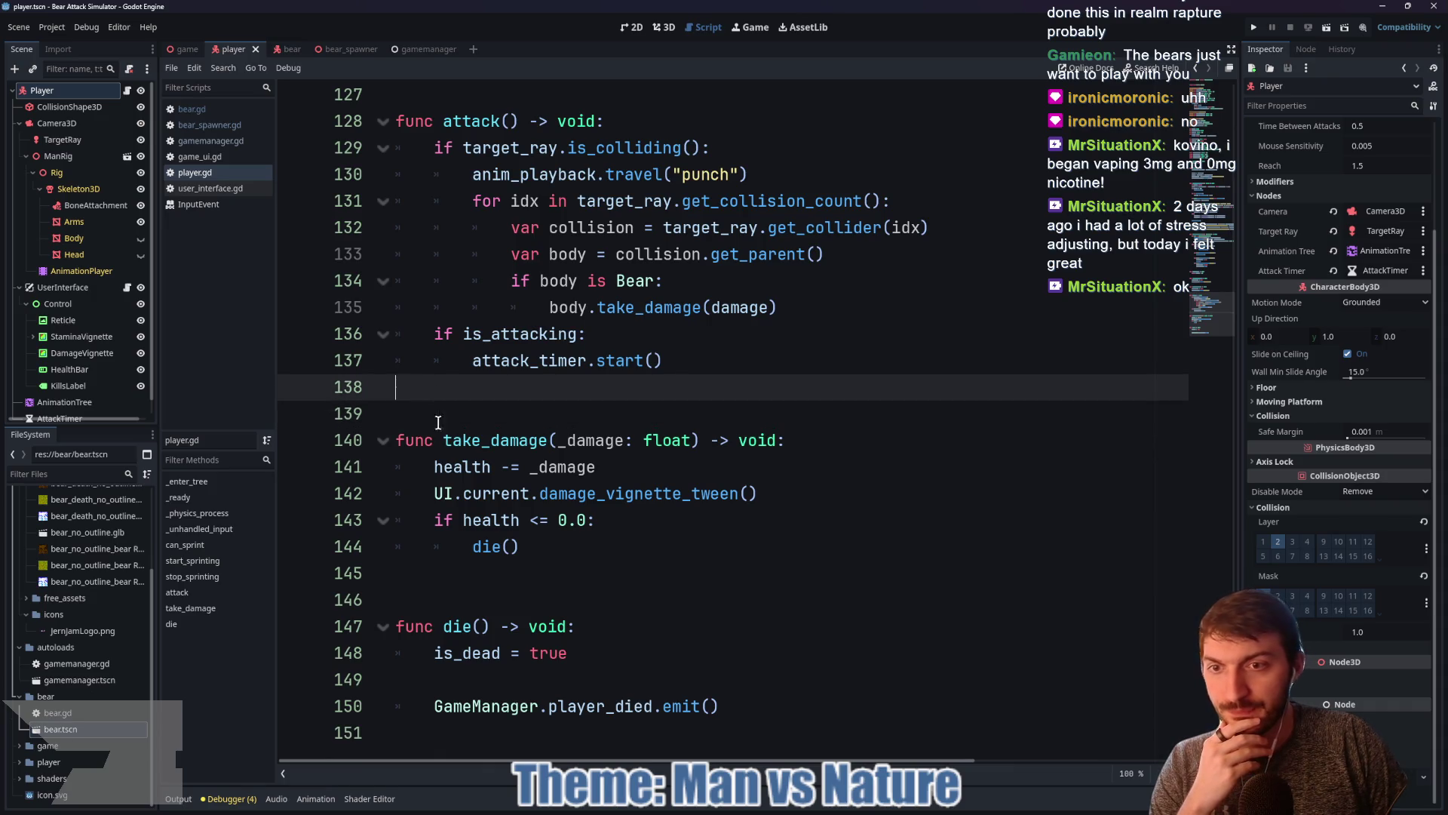
{"action": "left_click", "coordinate": [415, 594]}
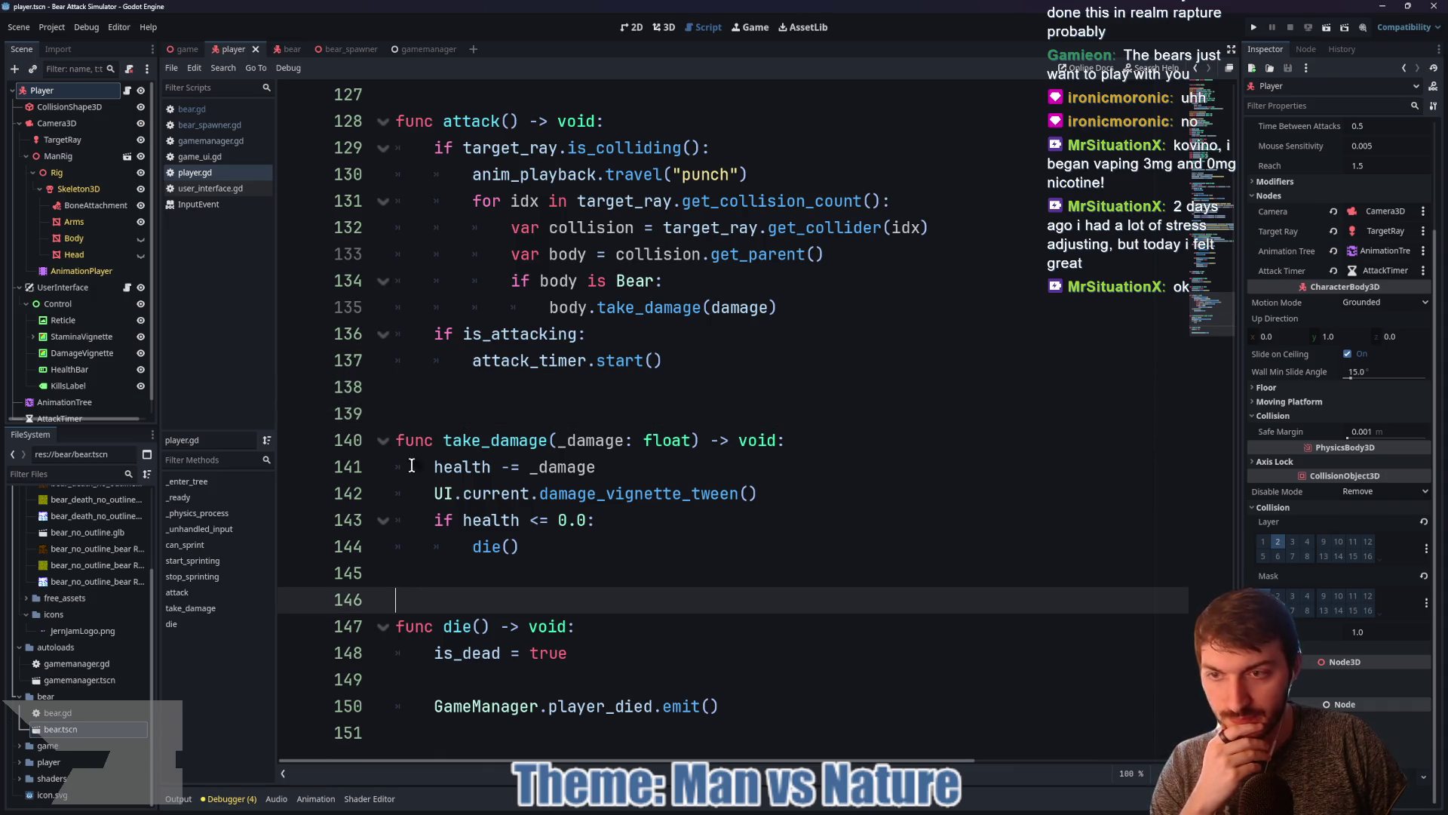
{"action": "left_click", "coordinate": [95, 273]}
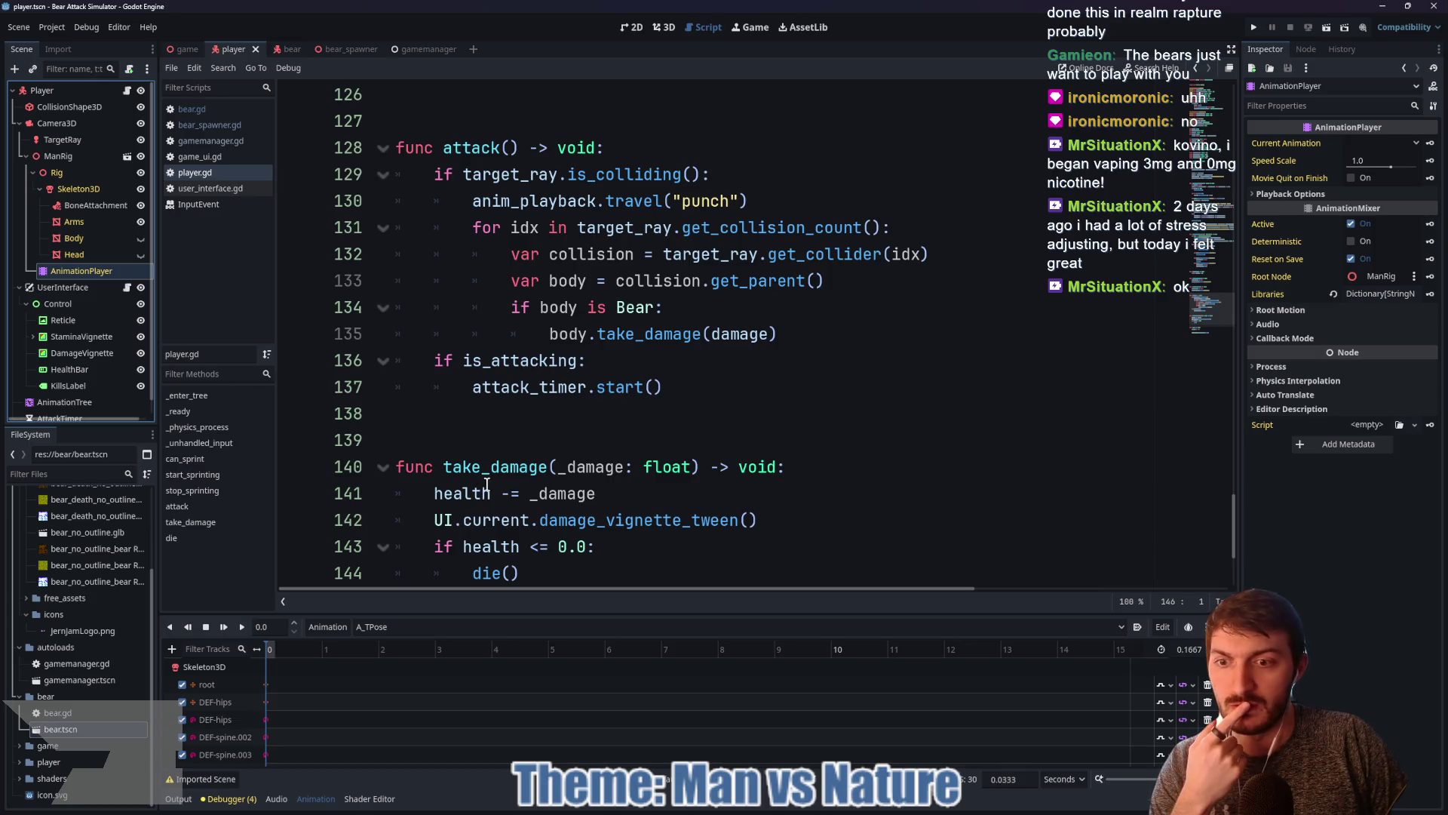
{"action": "left_click_drag", "start_coordinate": [528, 615], "coordinate": [533, 658]}
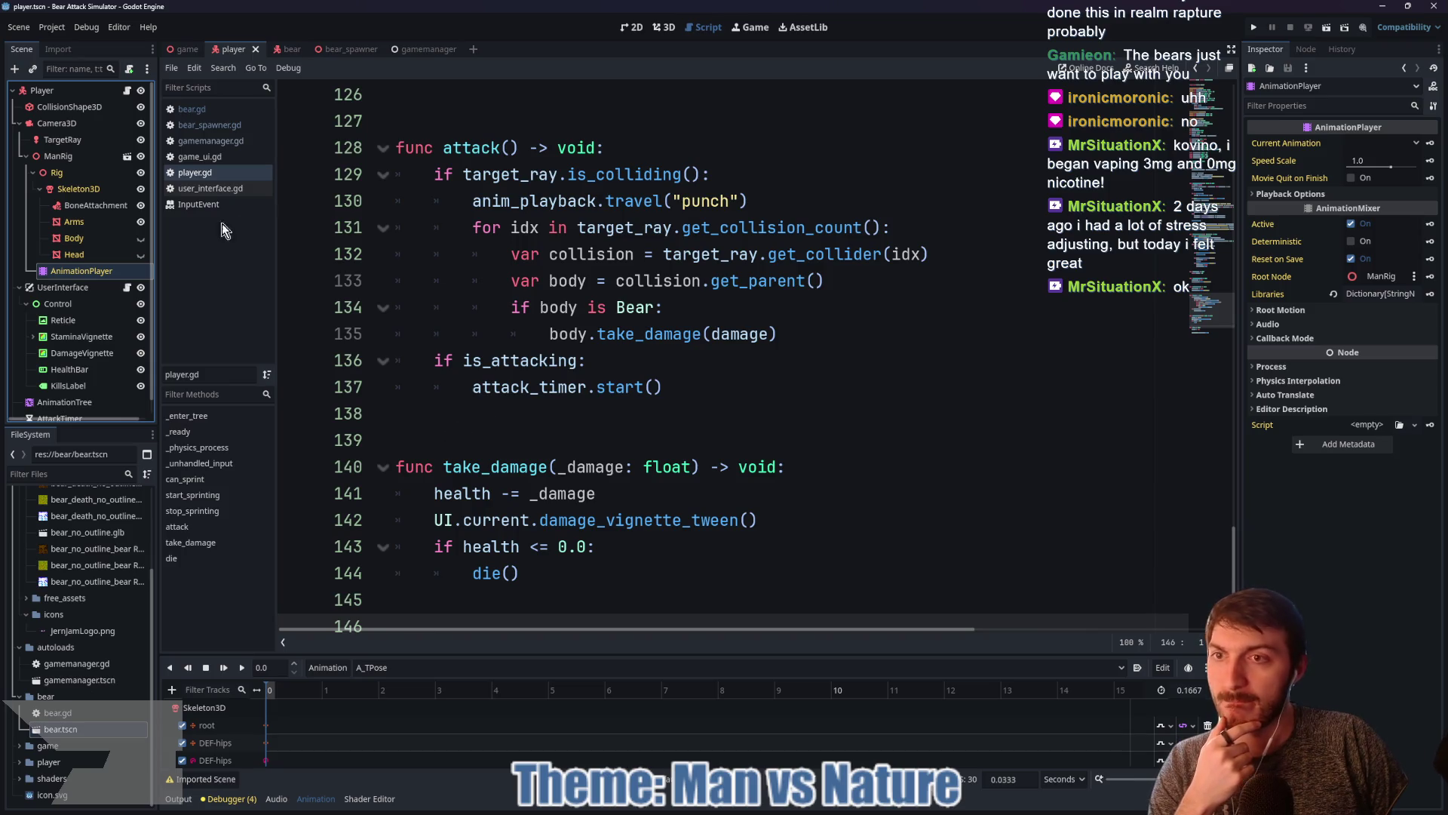
{"action": "left_click", "coordinate": [68, 160]}
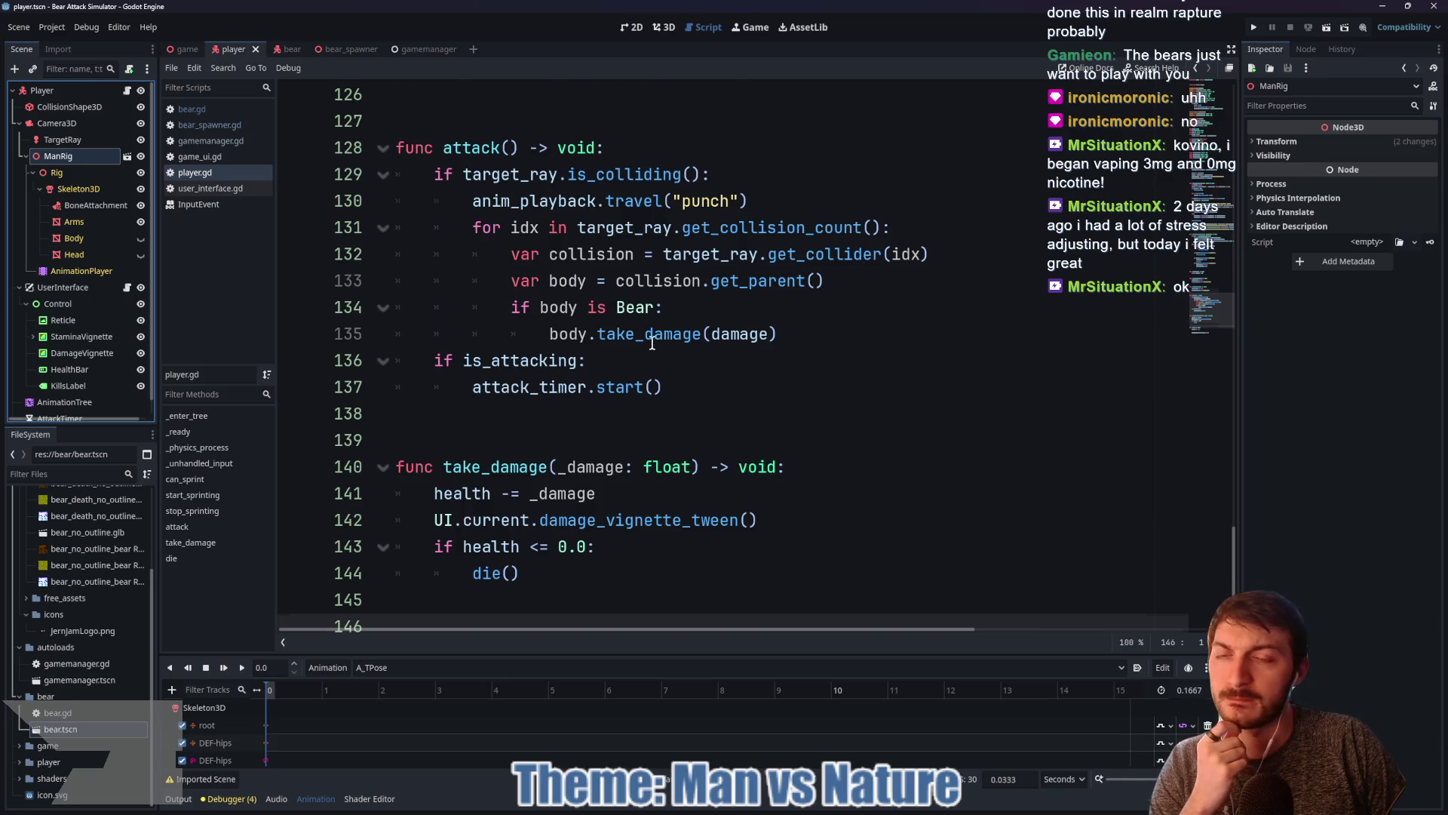
{"action": "scroll", "coordinate": [528, 287], "scroll_direction": "up", "scroll_amount": 2}
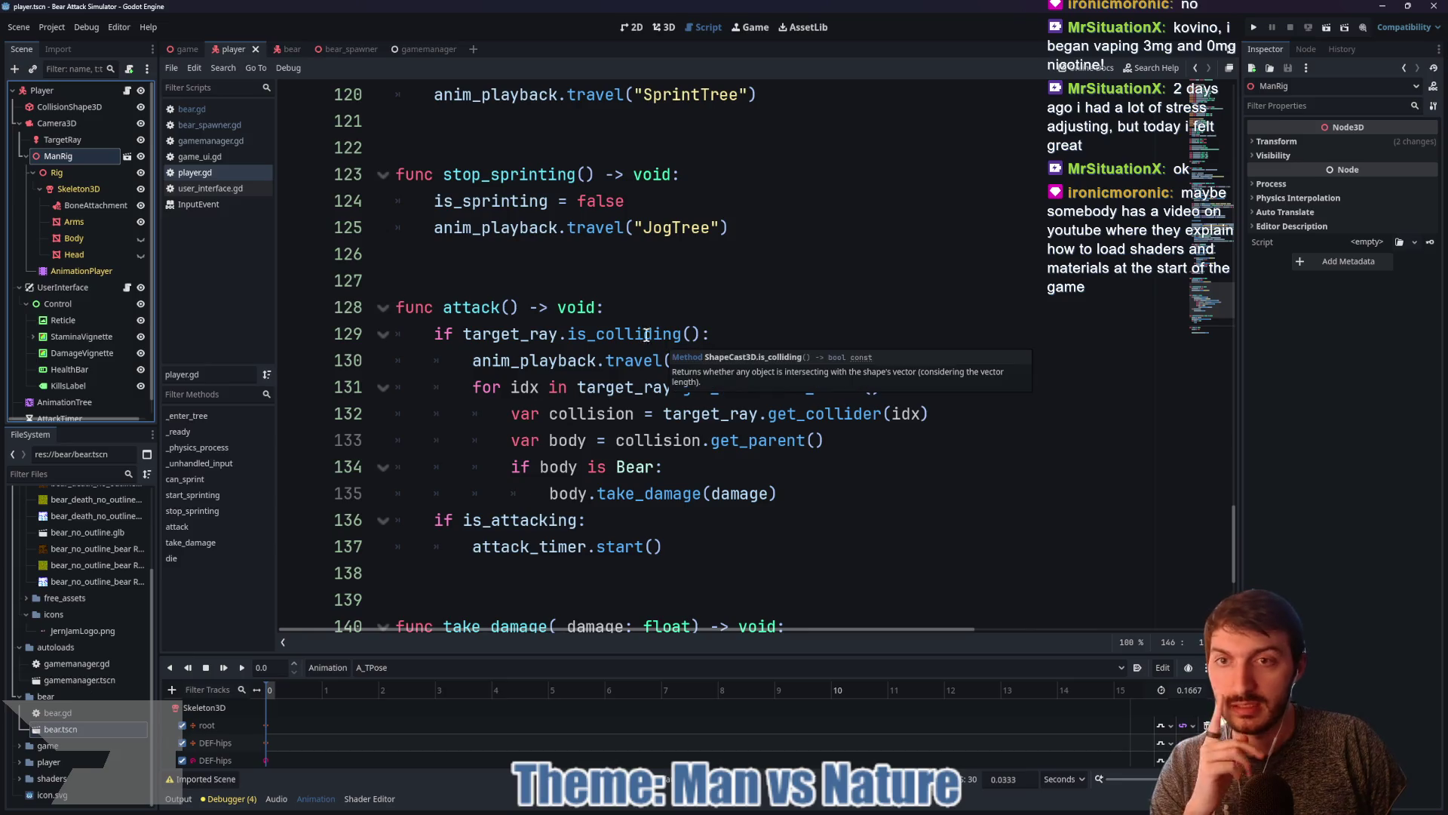
Step: Switch to the game scene, select the DiedMenu node under Control, and toggle its visibility on
{"action": "left_click", "coordinate": [55, 104]}
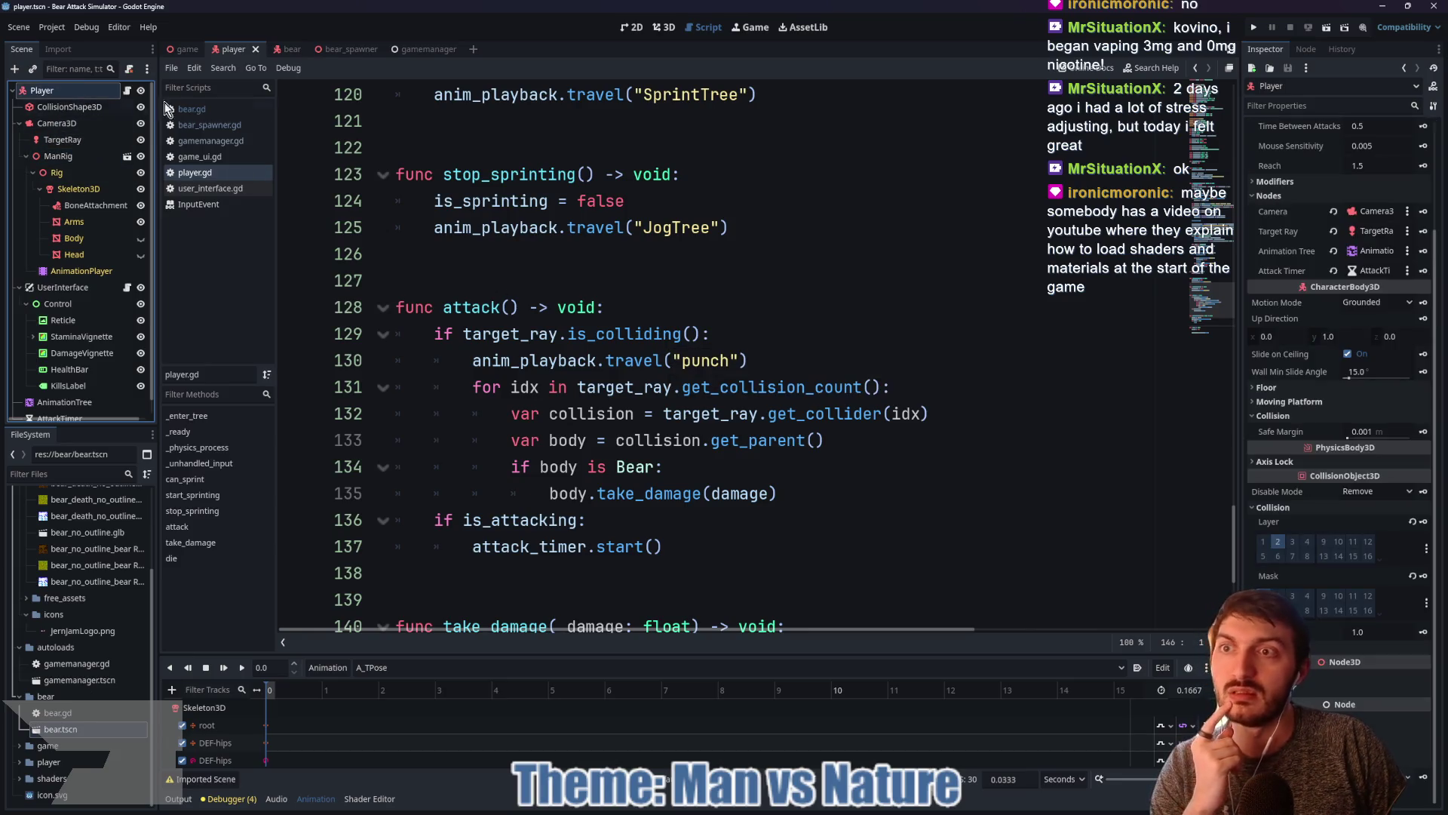
{"action": "left_click", "coordinate": [181, 51]}
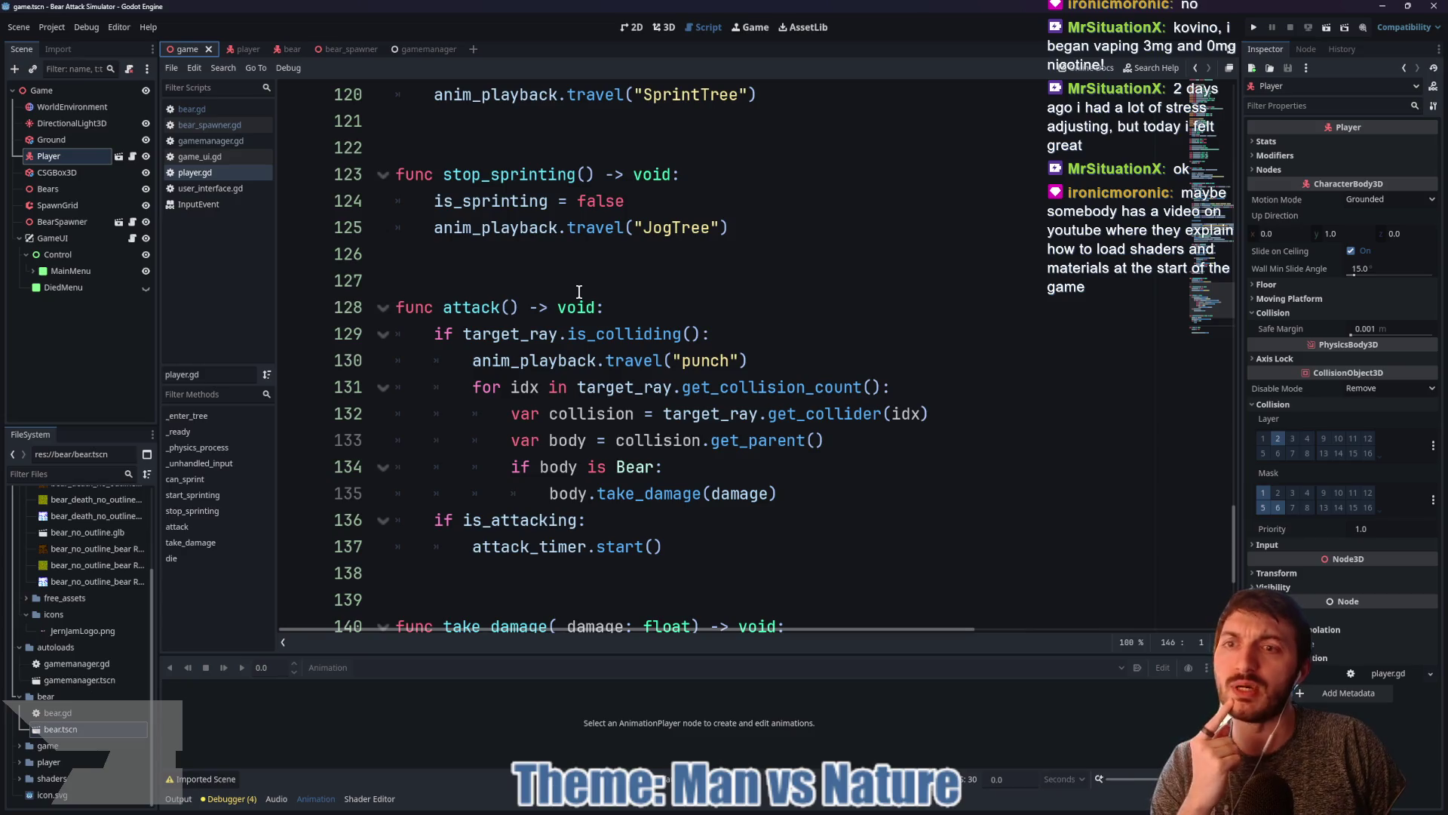
{"action": "left_click", "coordinate": [549, 262]}
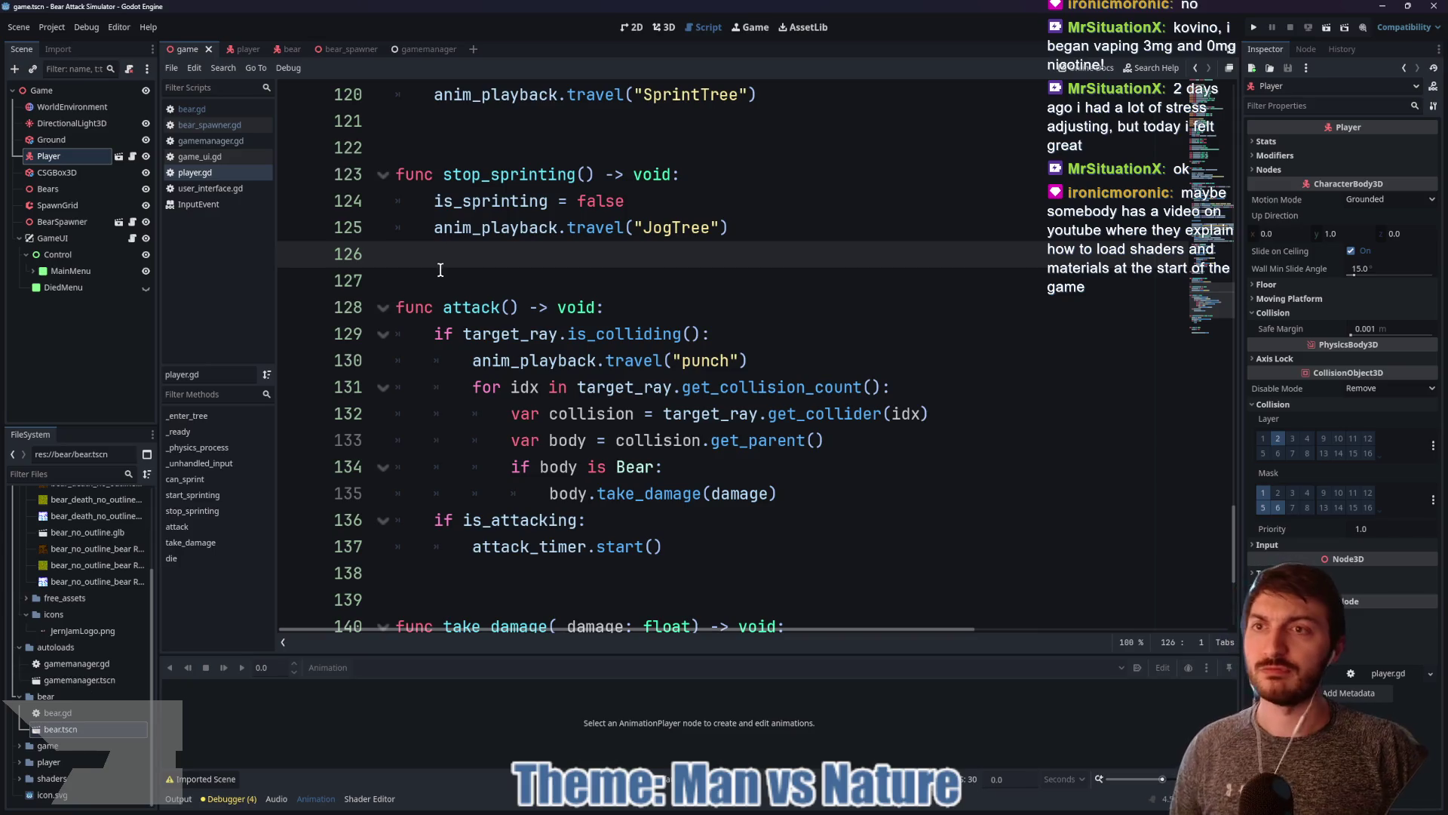
{"action": "left_click", "coordinate": [96, 291]}
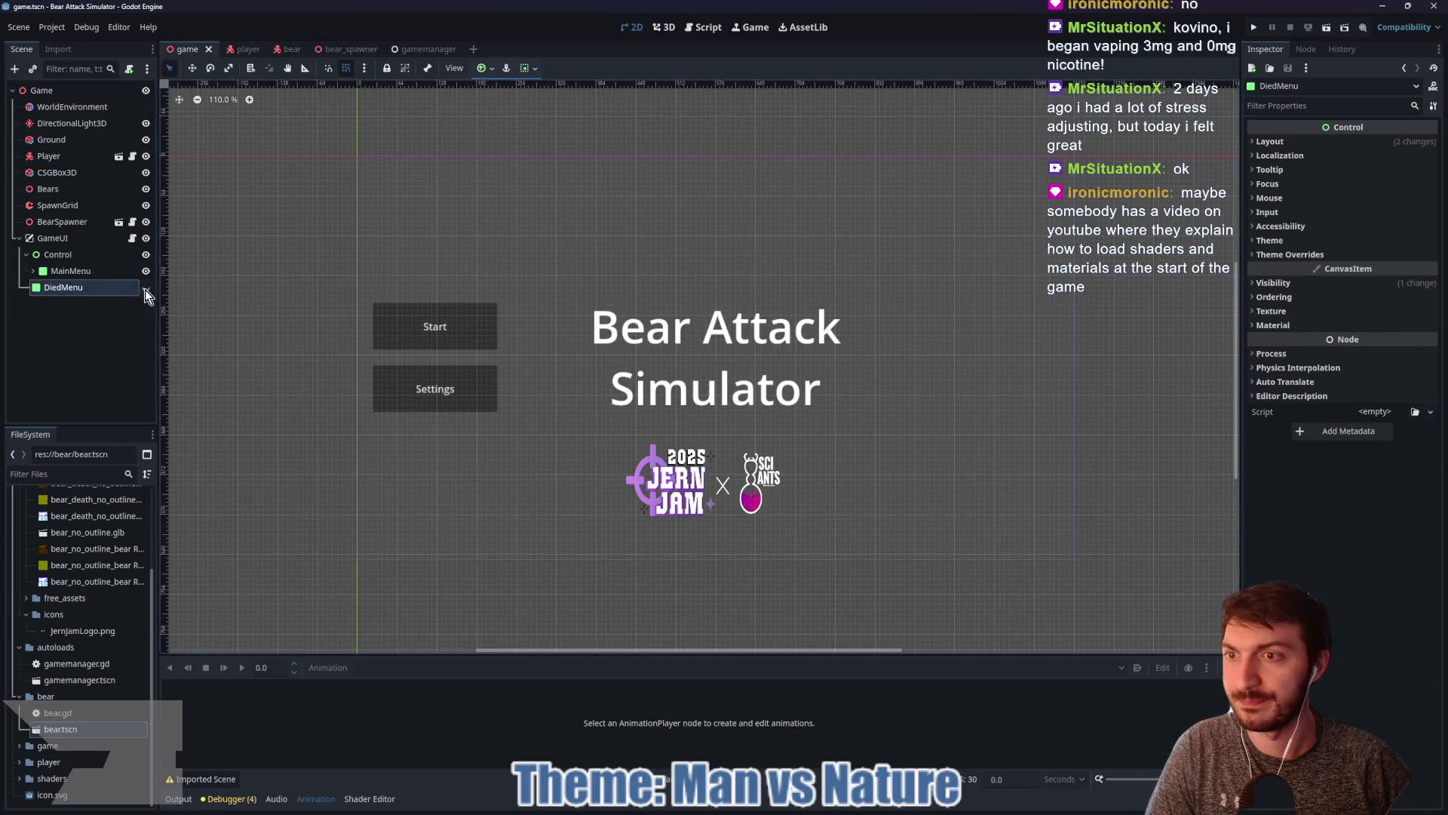
{"action": "left_click", "coordinate": [146, 289]}
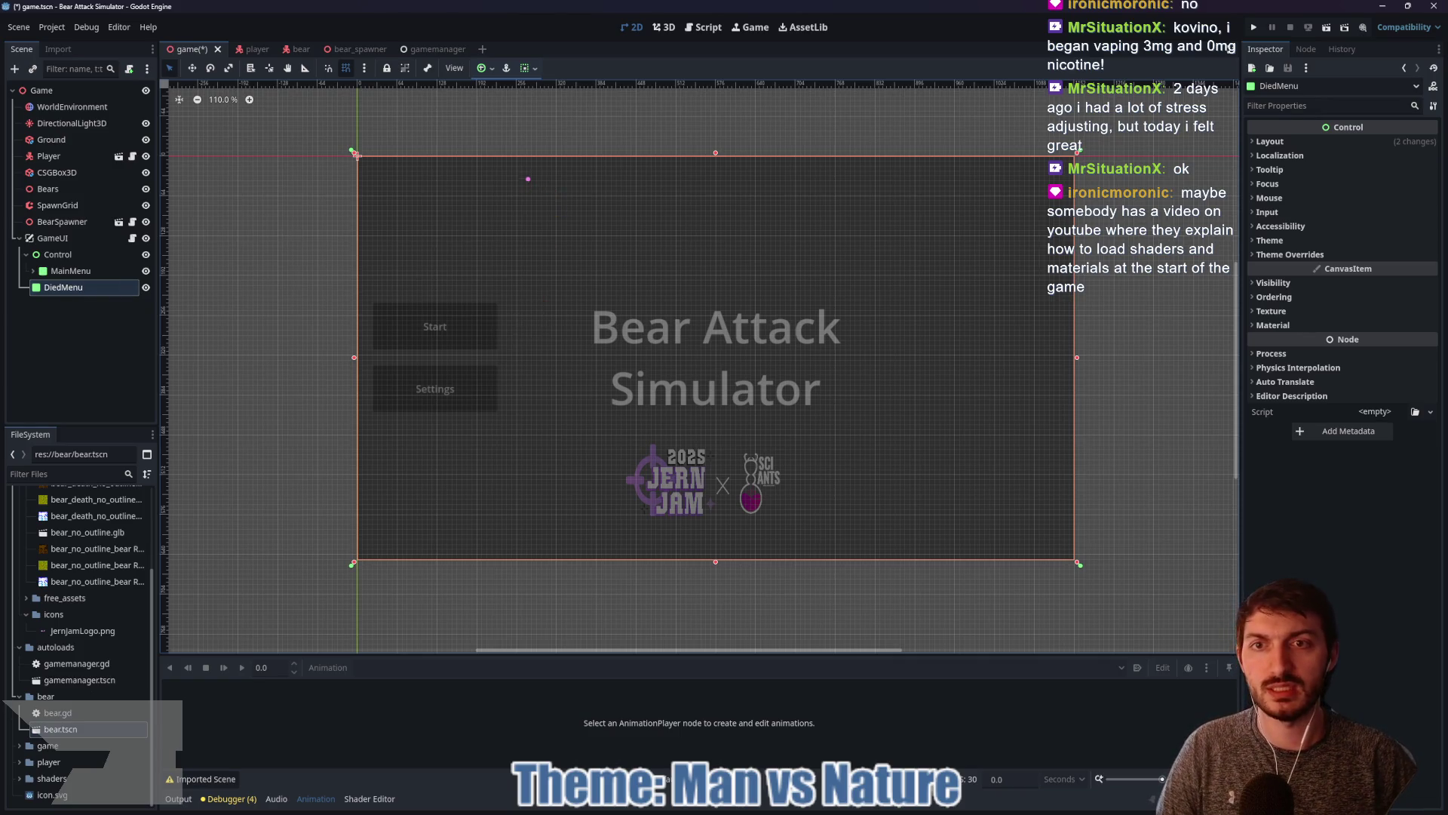
Step: Erase a stray loop, then sketch a title box labelled 'Title' across the top of the menu
{"action": "mouse_move", "coordinate": [529, 179]}
{"action": "left_mouse_down"}
{"action": "mouse_move", "coordinate": [546, 222]}
{"action": "mouse_move", "coordinate": [879, 216]}
{"action": "mouse_move", "coordinate": [888, 160]}
{"action": "mouse_move", "coordinate": [513, 161]}
{"action": "mouse_move", "coordinate": [525, 179]}
{"action": "mouse_move", "coordinate": [893, 221]}
{"action": "mouse_move", "coordinate": [602, 172]}
{"action": "mouse_move", "coordinate": [507, 175]}
{"action": "left_mouse_up"}
{"action": "key", "text": "e"}
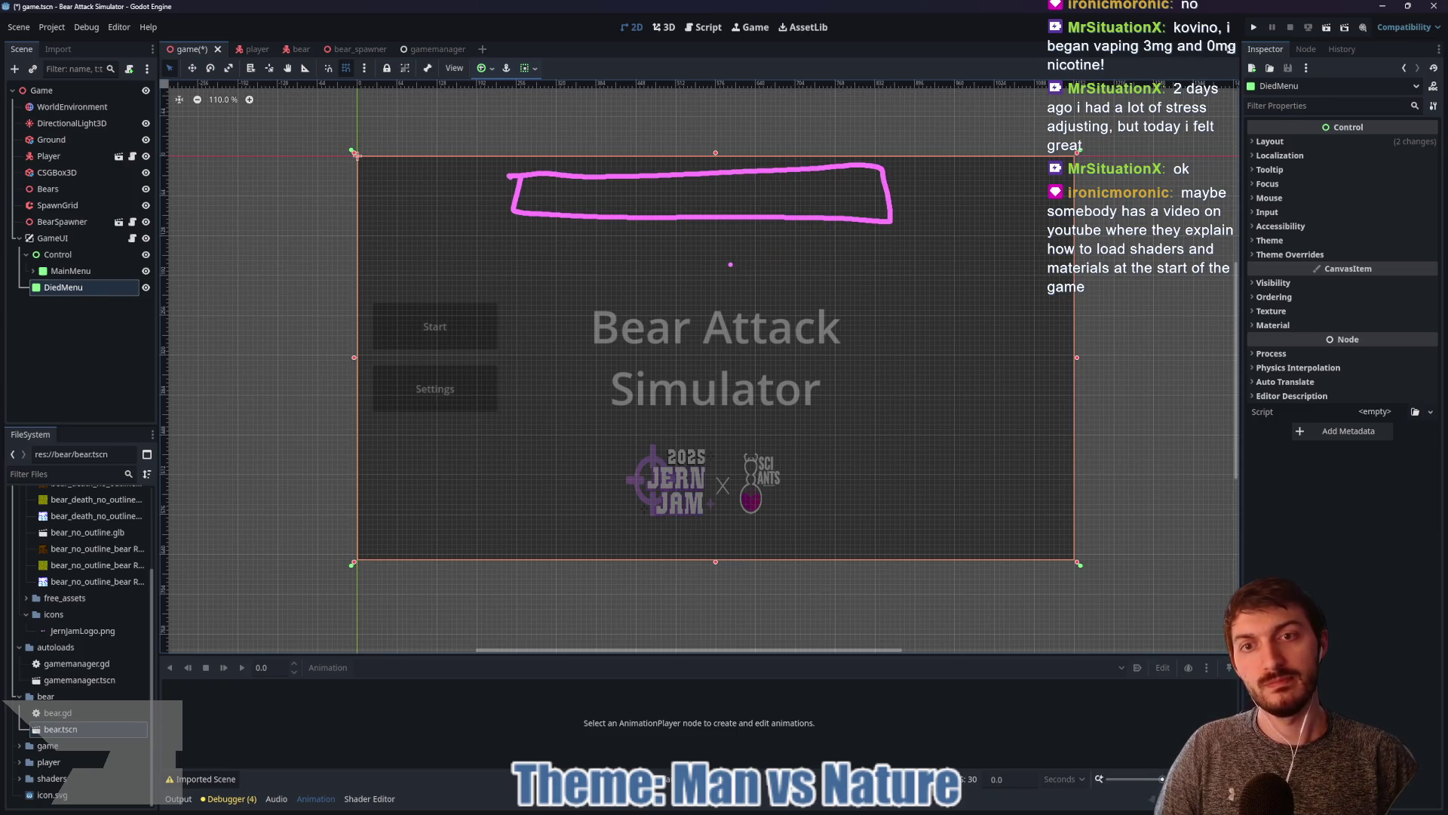
{"action": "key", "text": "e"}
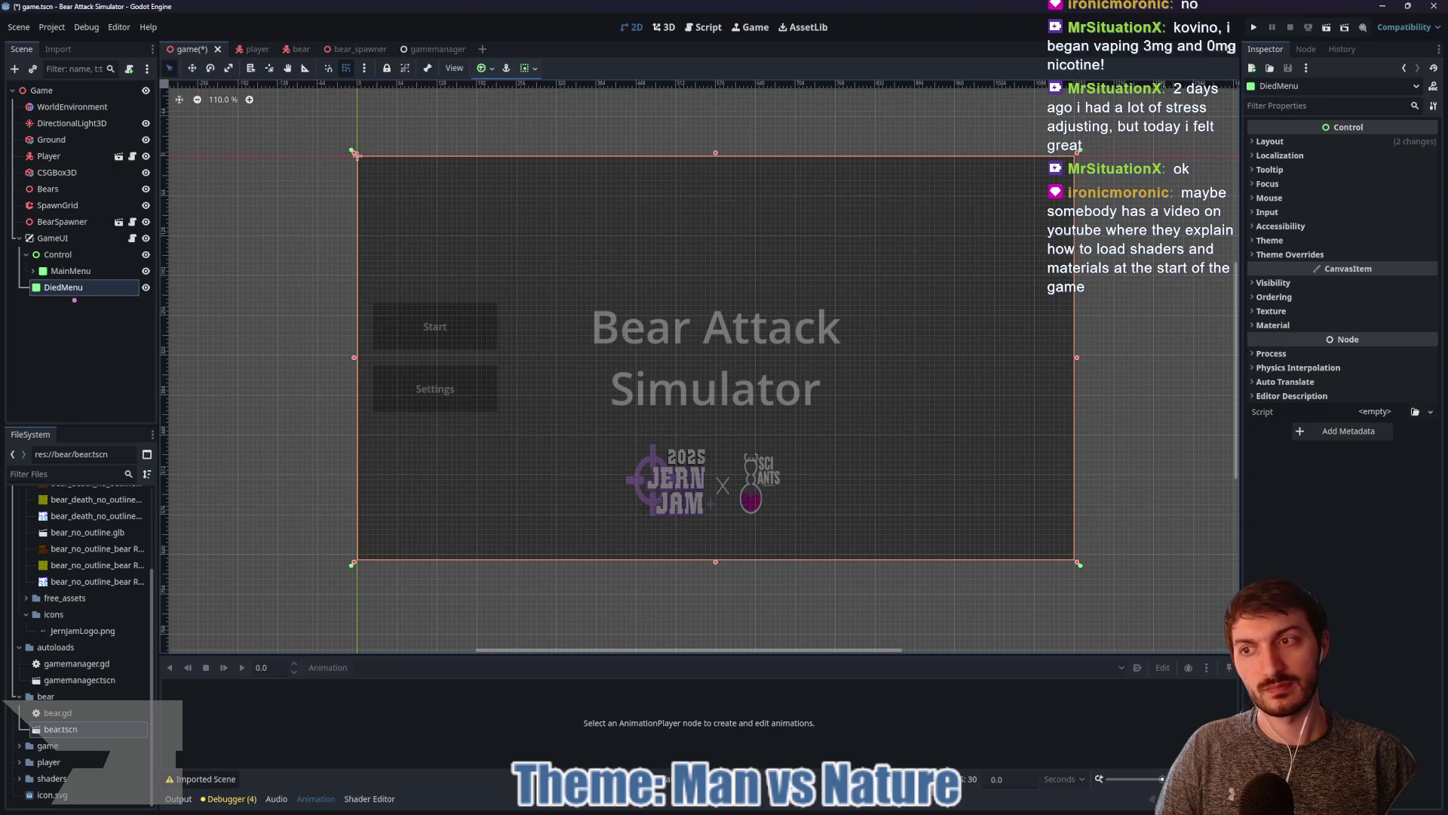
{"action": "left_click_drag", "start_coordinate": [511, 173], "coordinate": [924, 231]}
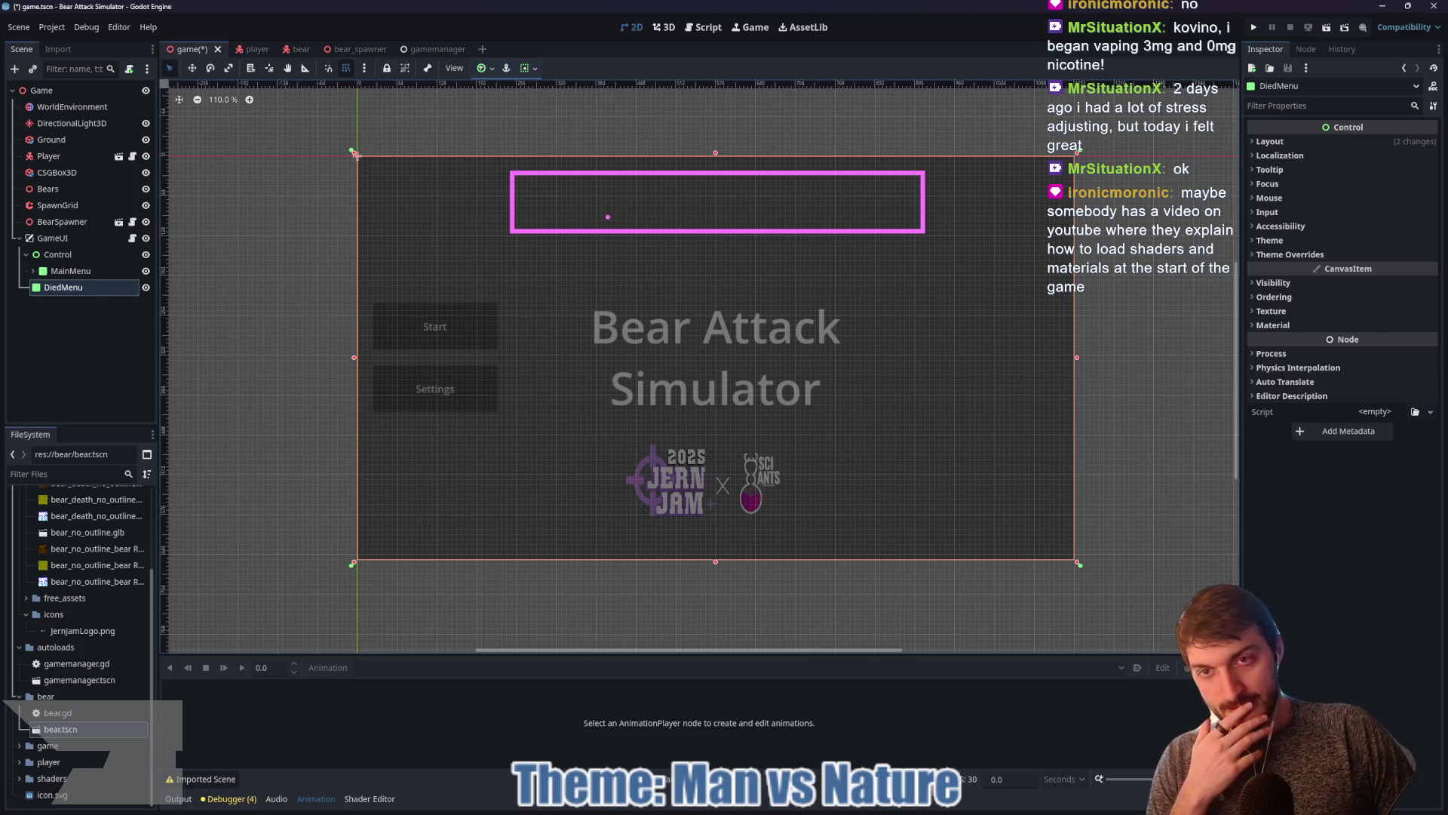
{"action": "left_click_drag", "start_coordinate": [549, 190], "coordinate": [613, 185]}
{"action": "mouse_move", "coordinate": [579, 190]}
{"action": "left_mouse_down"}
{"action": "mouse_move", "coordinate": [573, 226]}
{"action": "mouse_move", "coordinate": [669, 202]}
{"action": "mouse_move", "coordinate": [674, 222]}
{"action": "mouse_move", "coordinate": [718, 198]}
{"action": "mouse_move", "coordinate": [726, 225]}
{"action": "left_mouse_up"}
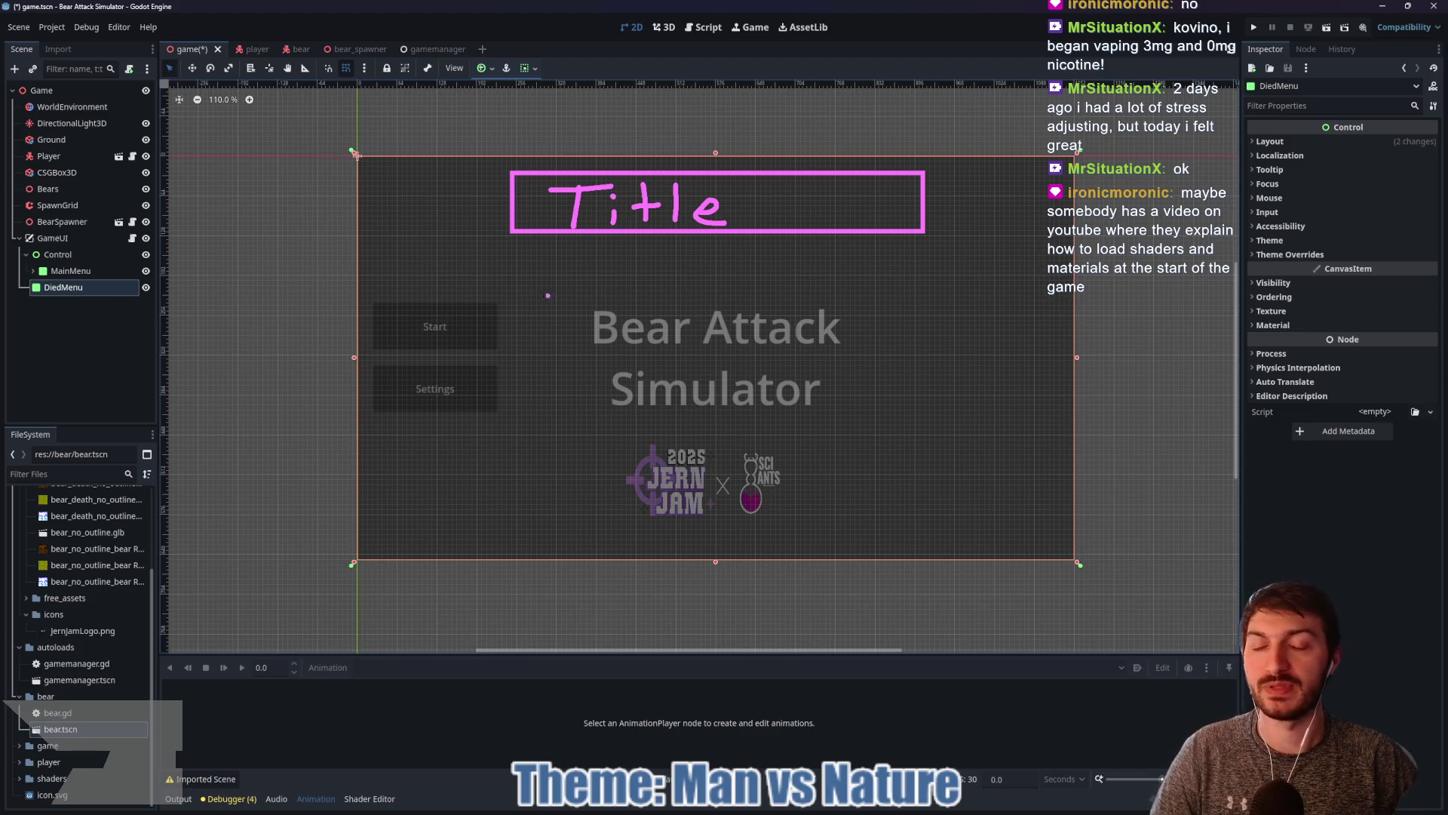
Step: Sketch a column of button boxes down the left with label lines beside them
{"action": "mouse_move", "coordinate": [520, 259]}
{"action": "left_mouse_down"}
{"action": "mouse_move", "coordinate": [502, 305]}
{"action": "mouse_move", "coordinate": [523, 260]}
{"action": "left_mouse_up"}
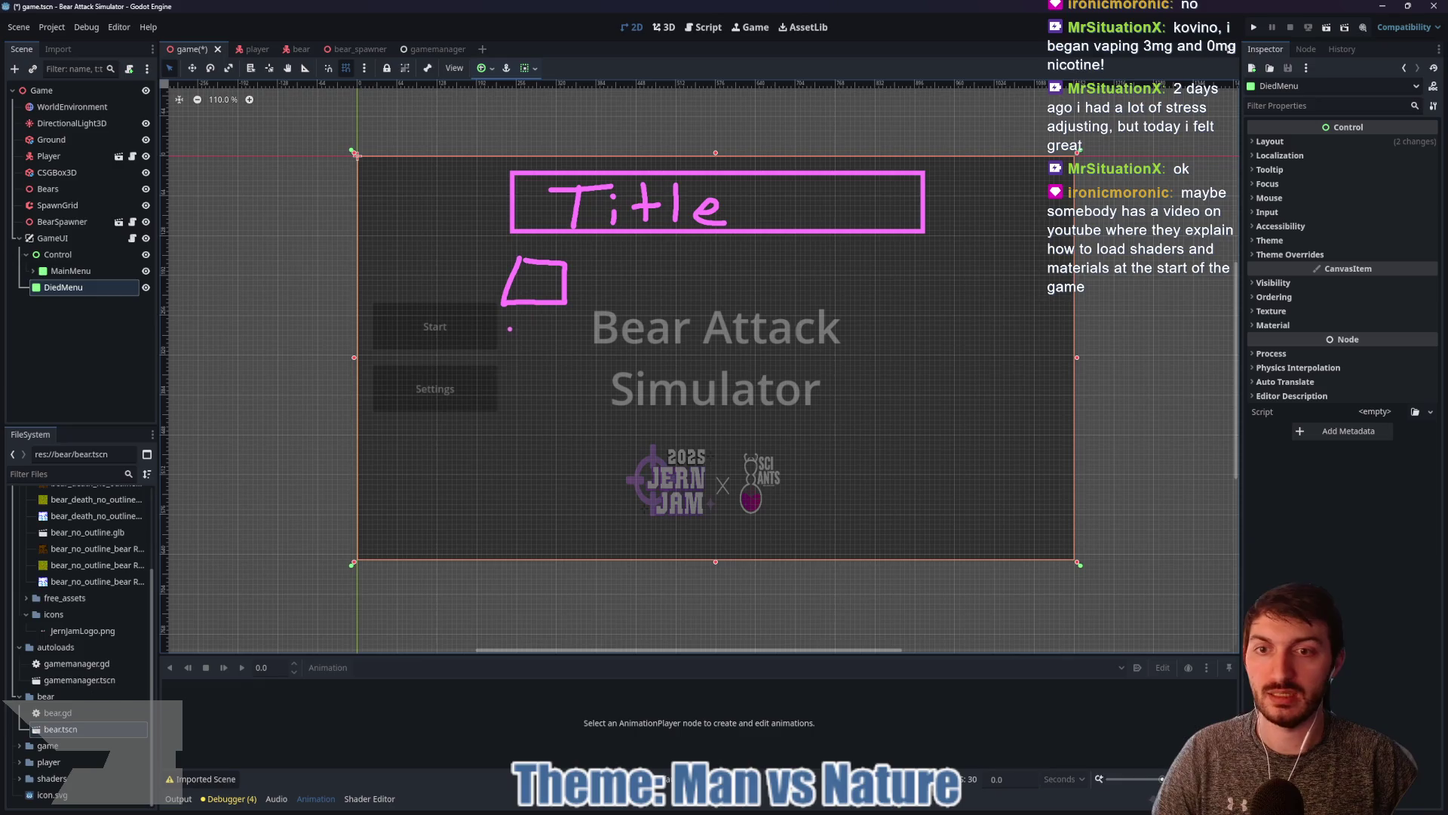
{"action": "mouse_move", "coordinate": [518, 326]}
{"action": "left_mouse_down"}
{"action": "mouse_move", "coordinate": [563, 332]}
{"action": "mouse_move", "coordinate": [518, 324]}
{"action": "left_mouse_up"}
{"action": "mouse_move", "coordinate": [519, 375]}
{"action": "left_mouse_down"}
{"action": "mouse_move", "coordinate": [510, 464]}
{"action": "mouse_move", "coordinate": [520, 431]}
{"action": "left_mouse_up"}
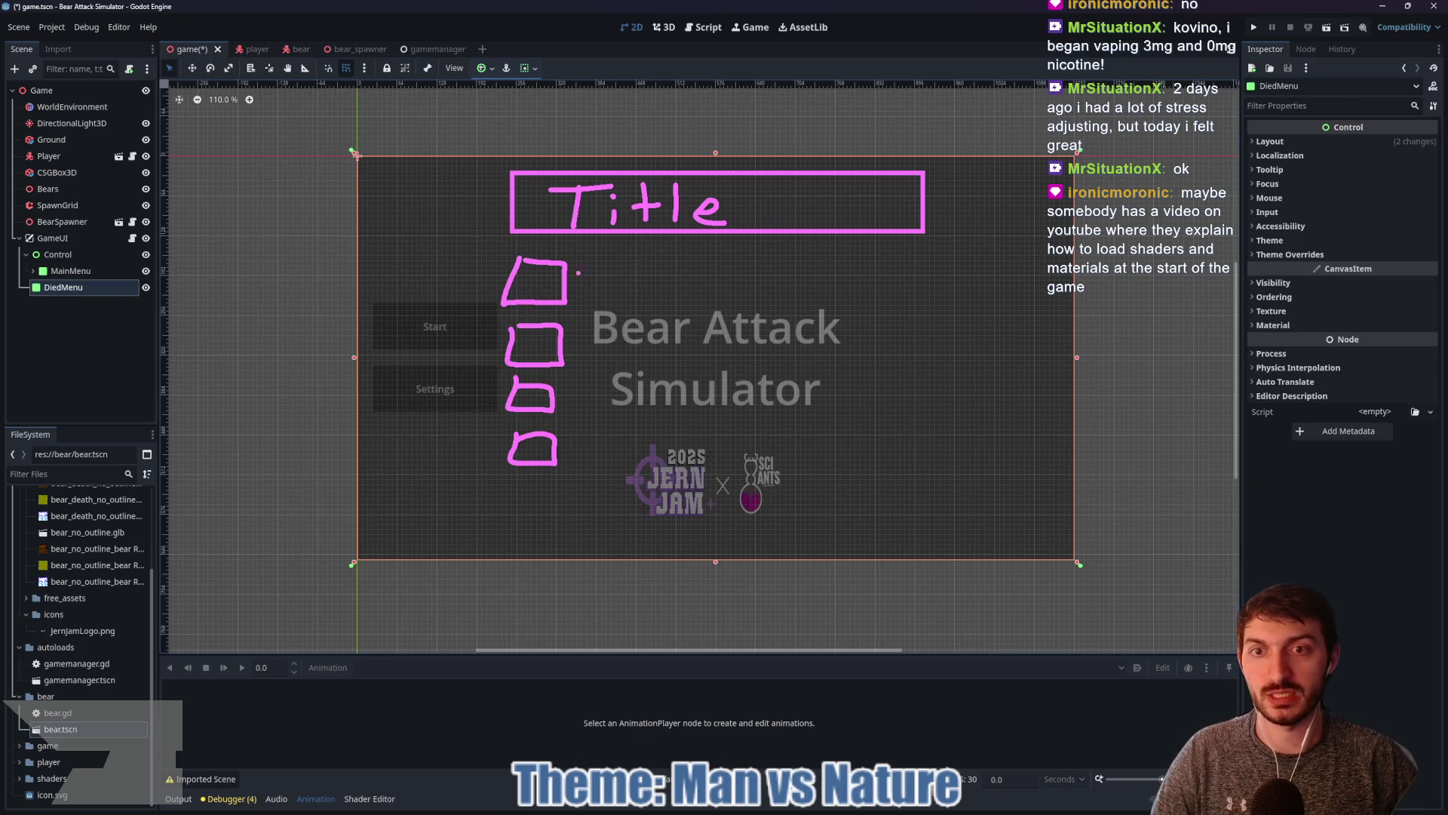
{"action": "mouse_move", "coordinate": [583, 268]}
{"action": "left_mouse_down"}
{"action": "mouse_move", "coordinate": [670, 265]}
{"action": "mouse_move", "coordinate": [685, 295]}
{"action": "left_mouse_up"}
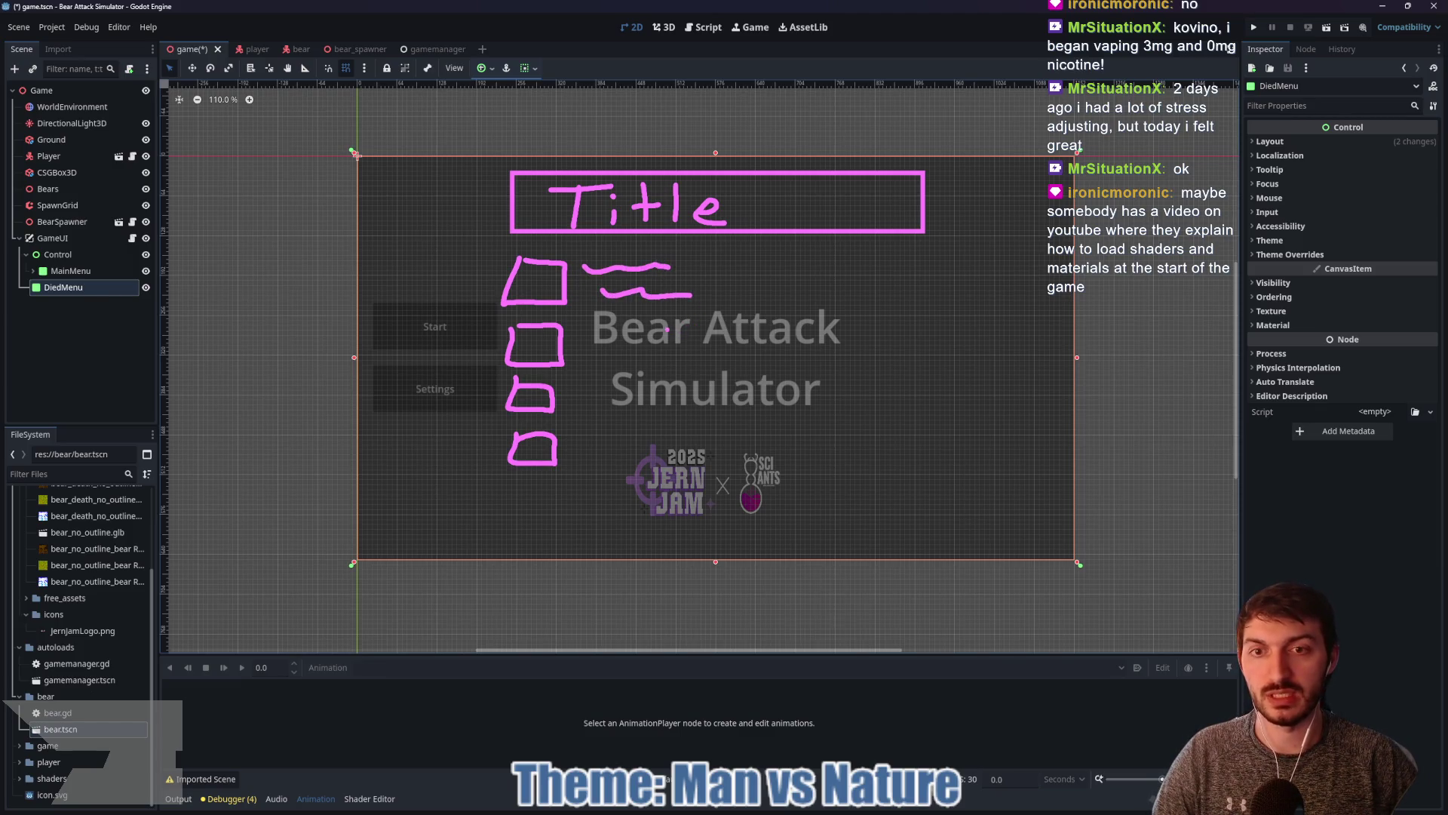
{"action": "mouse_move", "coordinate": [589, 326]}
{"action": "left_mouse_down"}
{"action": "mouse_move", "coordinate": [661, 327]}
{"action": "mouse_move", "coordinate": [668, 344]}
{"action": "left_mouse_up"}
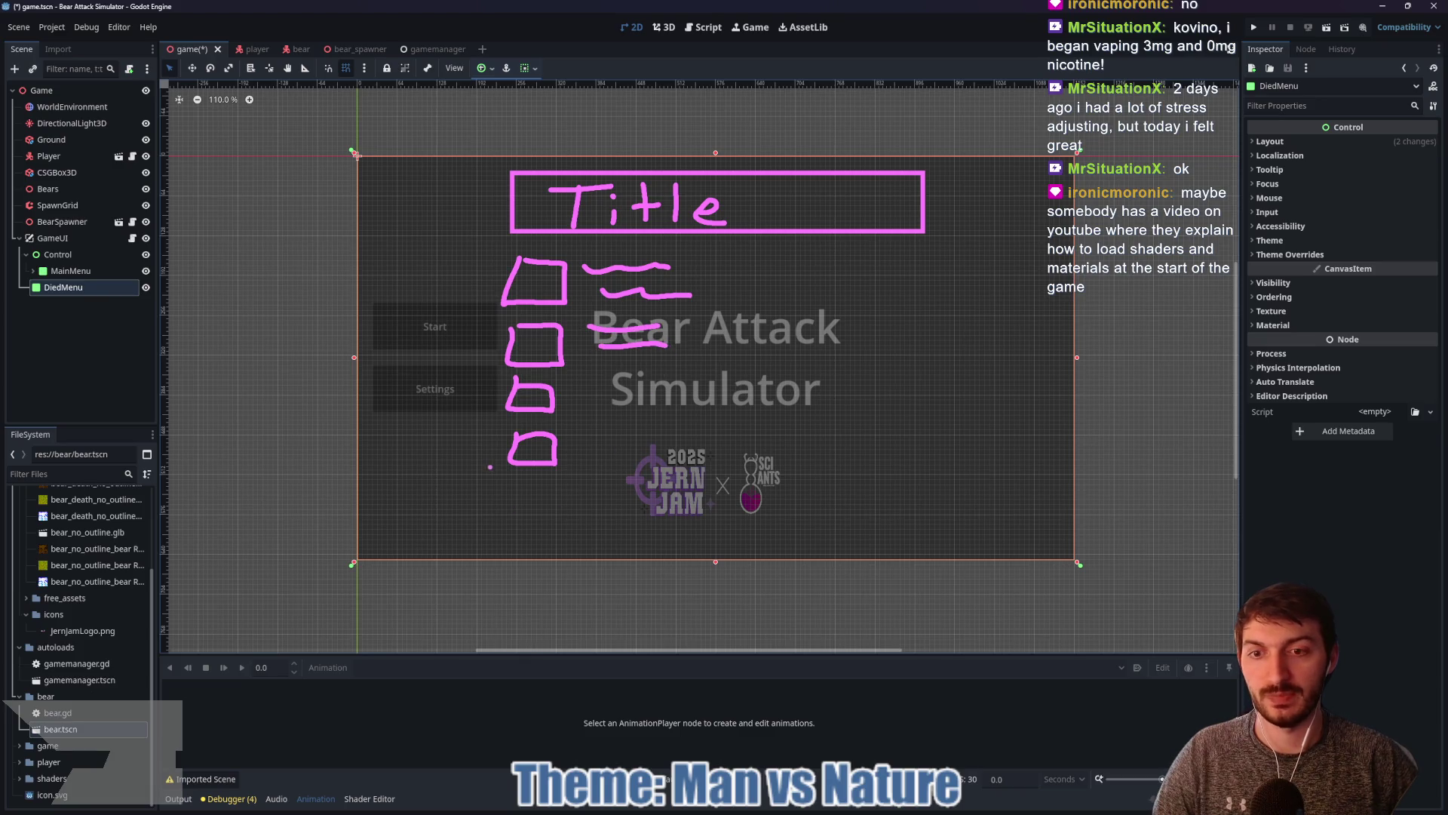
Step: Draw a line under the buttons, handwrite a score note, and add a small bottom-right box
{"action": "left_click_drag", "start_coordinate": [487, 481], "coordinate": [931, 473]}
{"action": "left_click", "coordinate": [556, 516]}
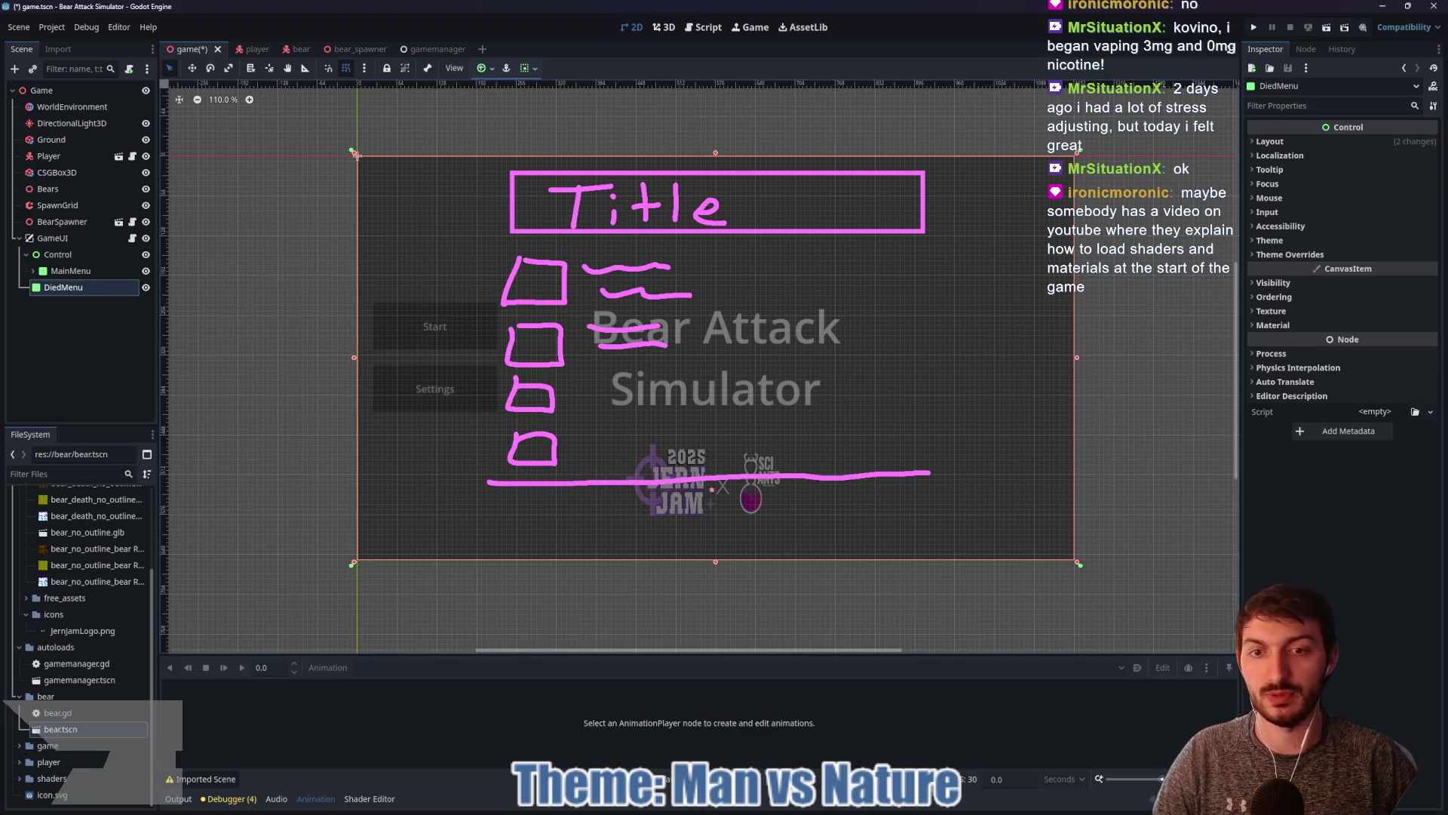
{"action": "mouse_move", "coordinate": [556, 501]}
{"action": "left_mouse_down"}
{"action": "mouse_move", "coordinate": [520, 540]}
{"action": "mouse_move", "coordinate": [660, 526]}
{"action": "mouse_move", "coordinate": [679, 555]}
{"action": "left_mouse_up"}
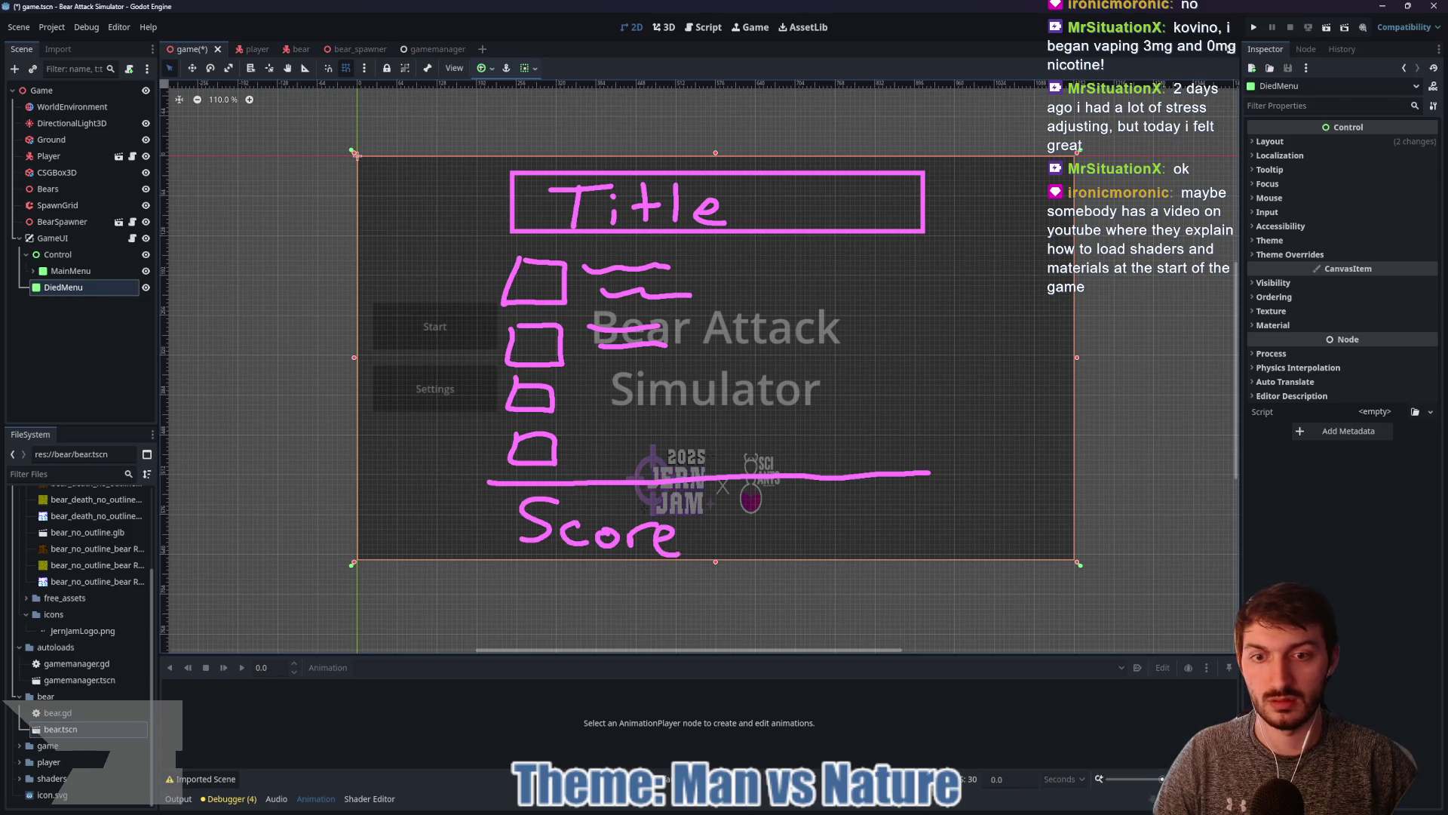
{"action": "mouse_move", "coordinate": [974, 504]}
{"action": "left_mouse_down"}
{"action": "mouse_move", "coordinate": [970, 516]}
{"action": "mouse_move", "coordinate": [1066, 502]}
{"action": "mouse_move", "coordinate": [982, 503]}
{"action": "left_mouse_up"}
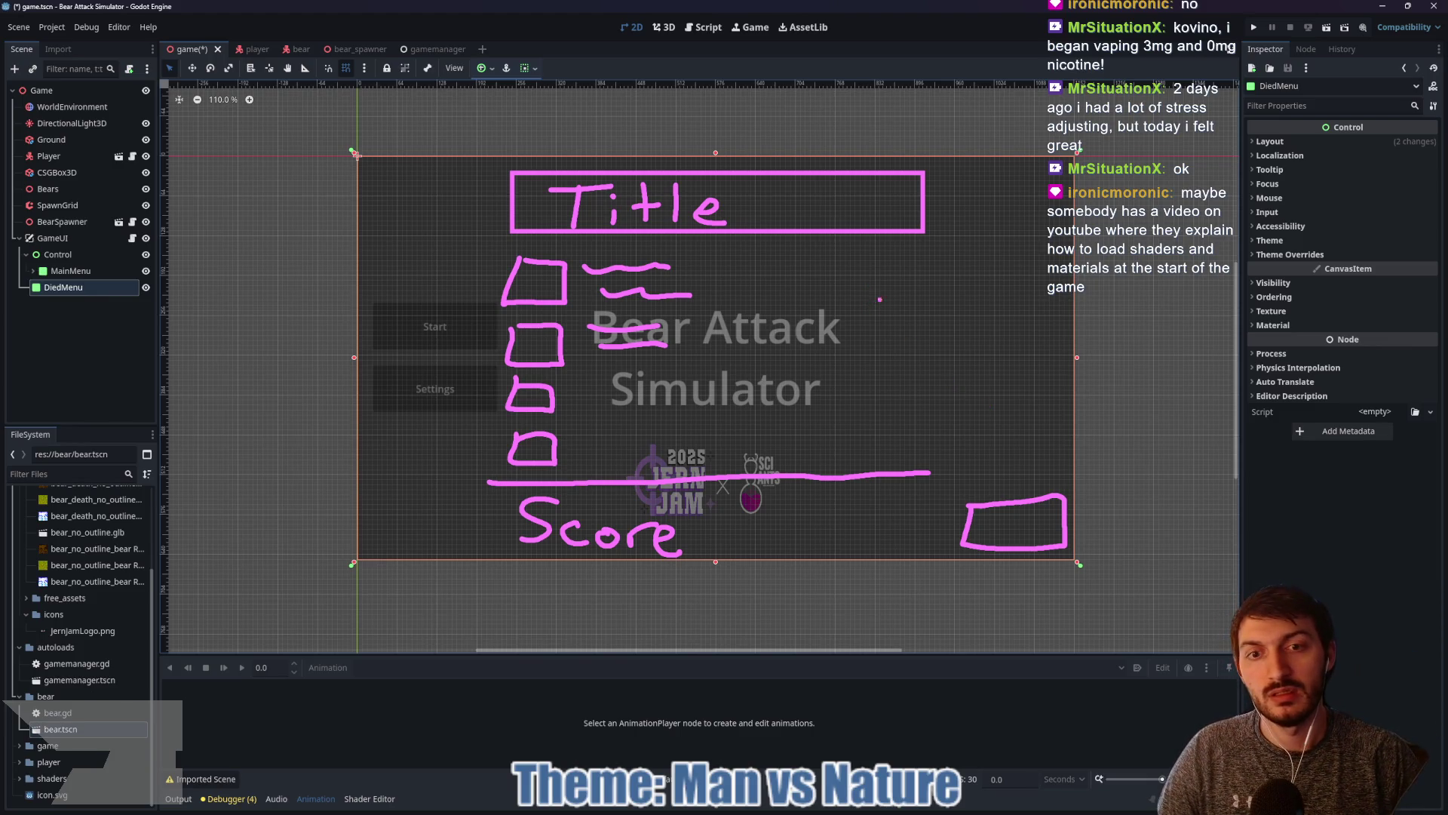
Step: Sketch a large right-hand panel with a cat head and ears inside it
{"action": "mouse_move", "coordinate": [955, 272]}
{"action": "left_mouse_down"}
{"action": "mouse_move", "coordinate": [854, 302]}
{"action": "mouse_move", "coordinate": [843, 428]}
{"action": "mouse_move", "coordinate": [1044, 441]}
{"action": "mouse_move", "coordinate": [1041, 260]}
{"action": "mouse_move", "coordinate": [865, 278]}
{"action": "left_mouse_up"}
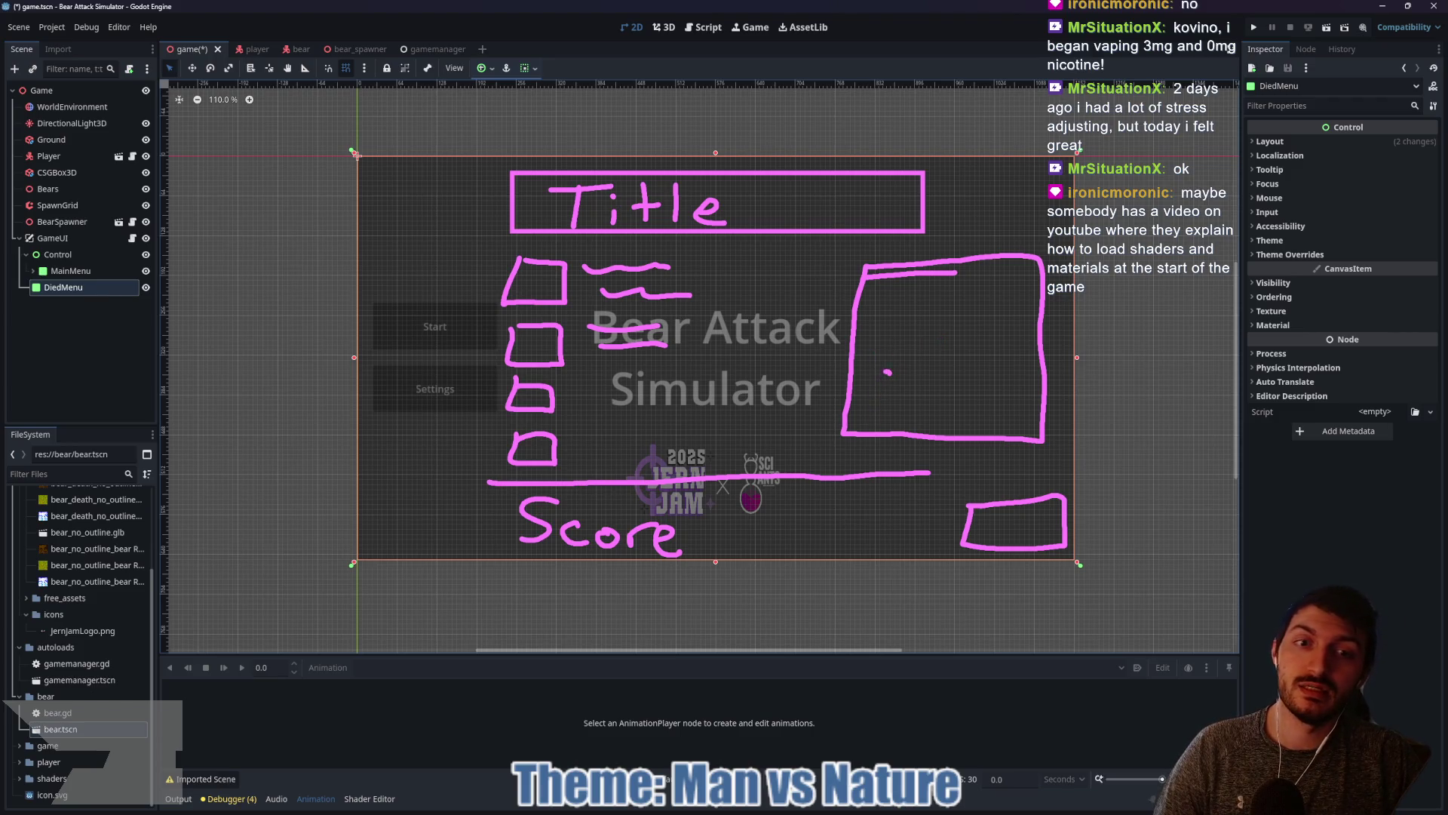
{"action": "mouse_move", "coordinate": [888, 372]}
{"action": "left_mouse_down"}
{"action": "mouse_move", "coordinate": [906, 389]}
{"action": "mouse_move", "coordinate": [891, 371]}
{"action": "mouse_move", "coordinate": [860, 433]}
{"action": "mouse_move", "coordinate": [898, 432]}
{"action": "mouse_move", "coordinate": [918, 405]}
{"action": "mouse_move", "coordinate": [903, 424]}
{"action": "mouse_move", "coordinate": [888, 398]}
{"action": "left_mouse_up"}
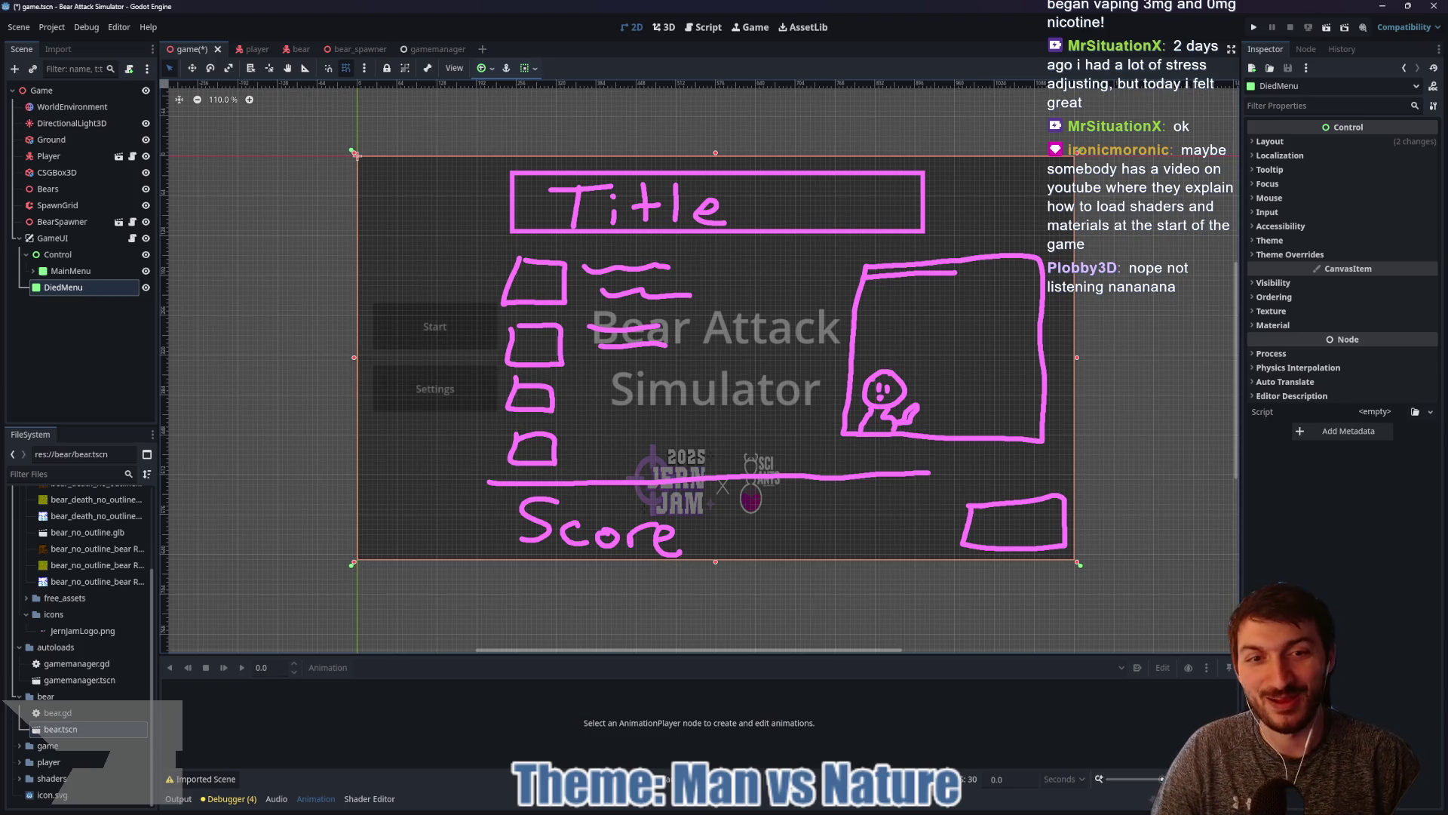
{"action": "mouse_move", "coordinate": [866, 375]}
{"action": "left_mouse_down"}
{"action": "mouse_move", "coordinate": [906, 363]}
{"action": "mouse_move", "coordinate": [909, 381]}
{"action": "left_mouse_up"}
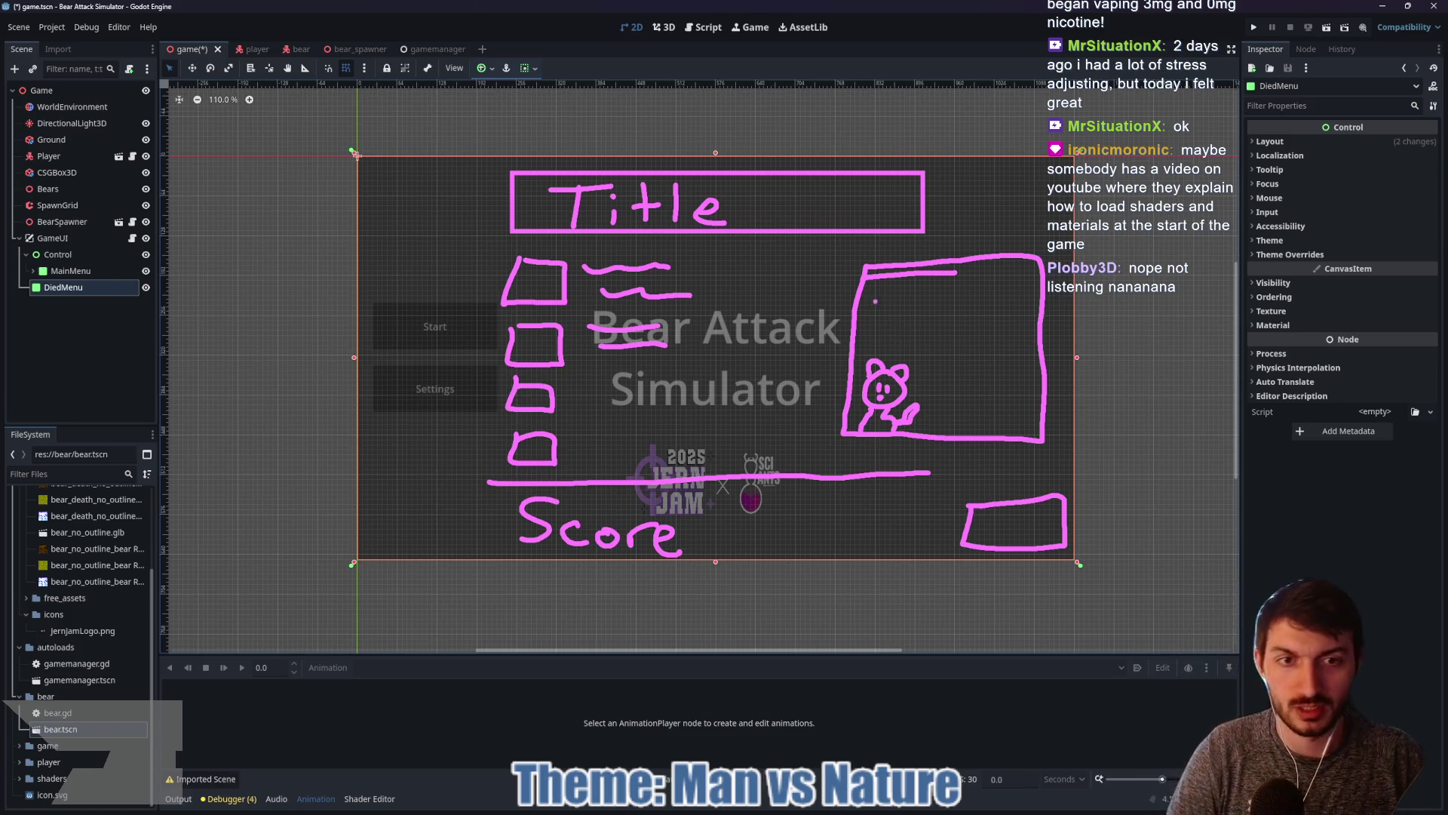
Step: Add a speech bubble with text lines beside the cat and frame the cat in its own box
{"action": "mouse_move", "coordinate": [924, 391]}
{"action": "left_mouse_down"}
{"action": "mouse_move", "coordinate": [875, 306]}
{"action": "mouse_move", "coordinate": [1024, 355]}
{"action": "mouse_move", "coordinate": [918, 393]}
{"action": "left_mouse_up"}
{"action": "mouse_move", "coordinate": [906, 317]}
{"action": "left_mouse_down"}
{"action": "mouse_move", "coordinate": [973, 311]}
{"action": "mouse_move", "coordinate": [930, 335]}
{"action": "mouse_move", "coordinate": [998, 333]}
{"action": "mouse_move", "coordinate": [956, 355]}
{"action": "mouse_move", "coordinate": [1003, 356]}
{"action": "mouse_move", "coordinate": [975, 373]}
{"action": "left_mouse_up"}
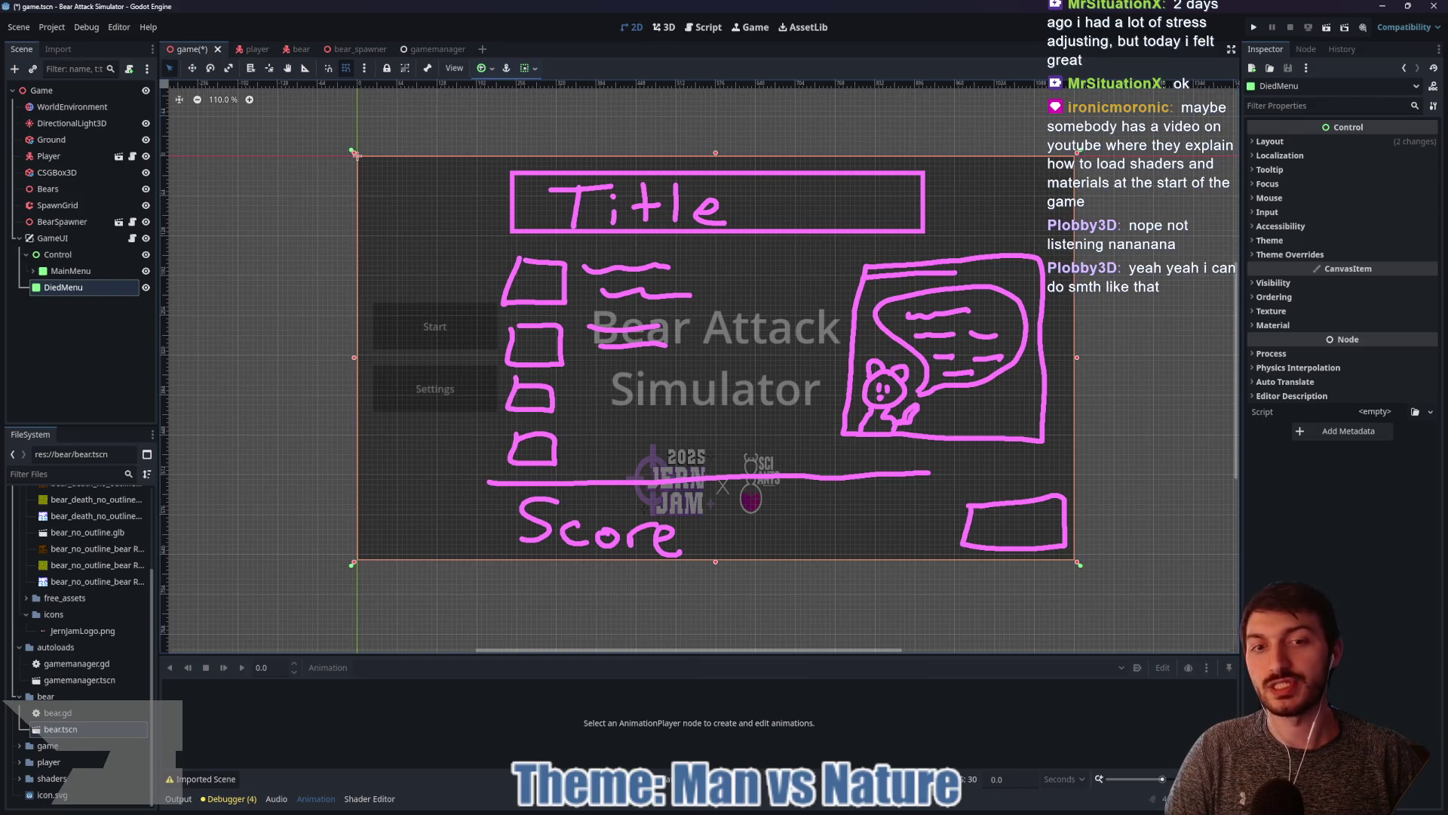
{"action": "mouse_move", "coordinate": [853, 353]}
{"action": "left_mouse_down"}
{"action": "mouse_move", "coordinate": [936, 360]}
{"action": "mouse_move", "coordinate": [925, 447]}
{"action": "left_mouse_up"}
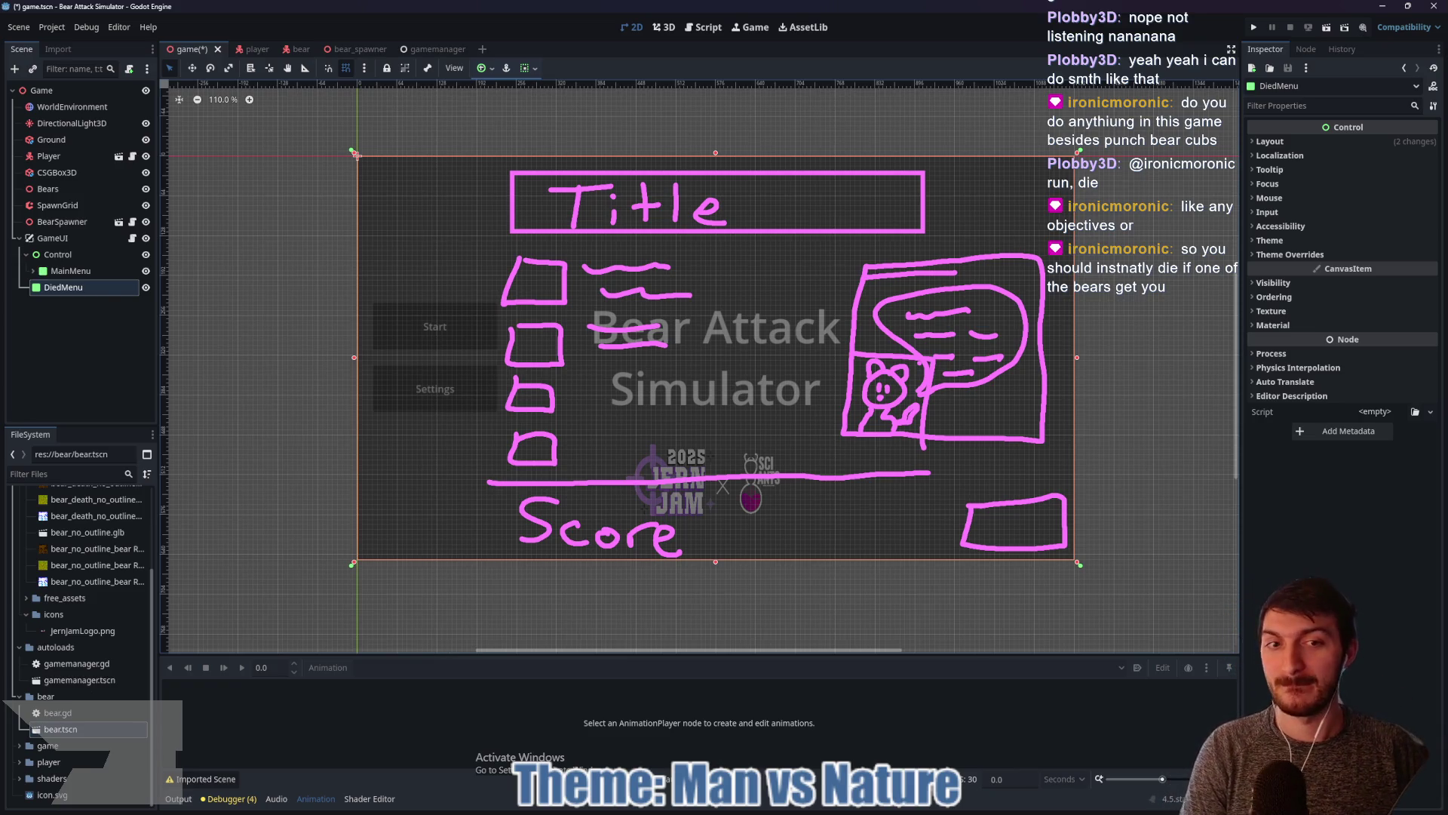
Step: Clear all hand-drawn layout sketches from the screen with Escape
{"action": "key", "text": "Escape"}
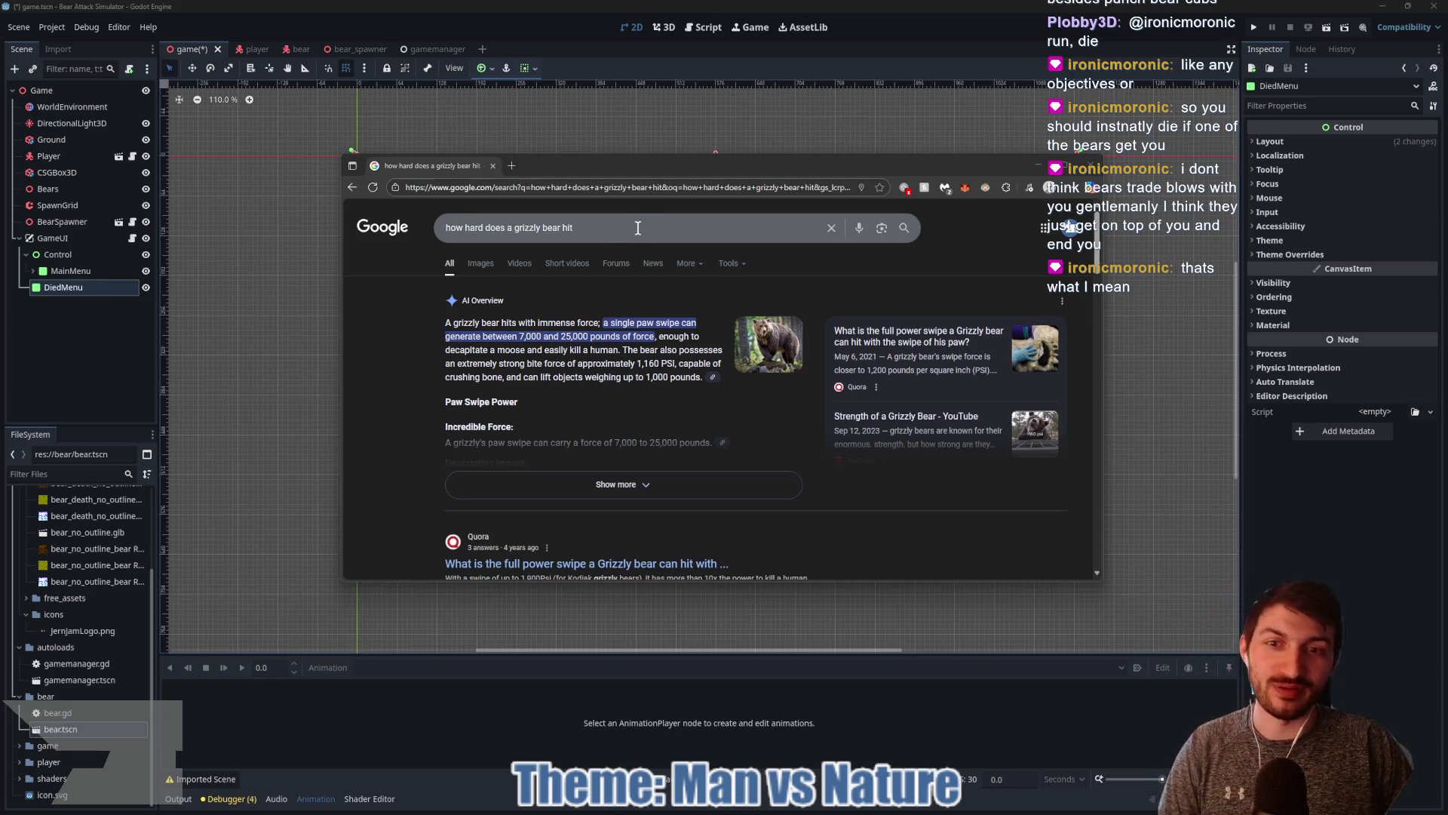
Step: Search Google for 'can a human survive 25,000 pounds of force'
{"action": "left_click_drag", "start_coordinate": [630, 221], "coordinate": [386, 236]}
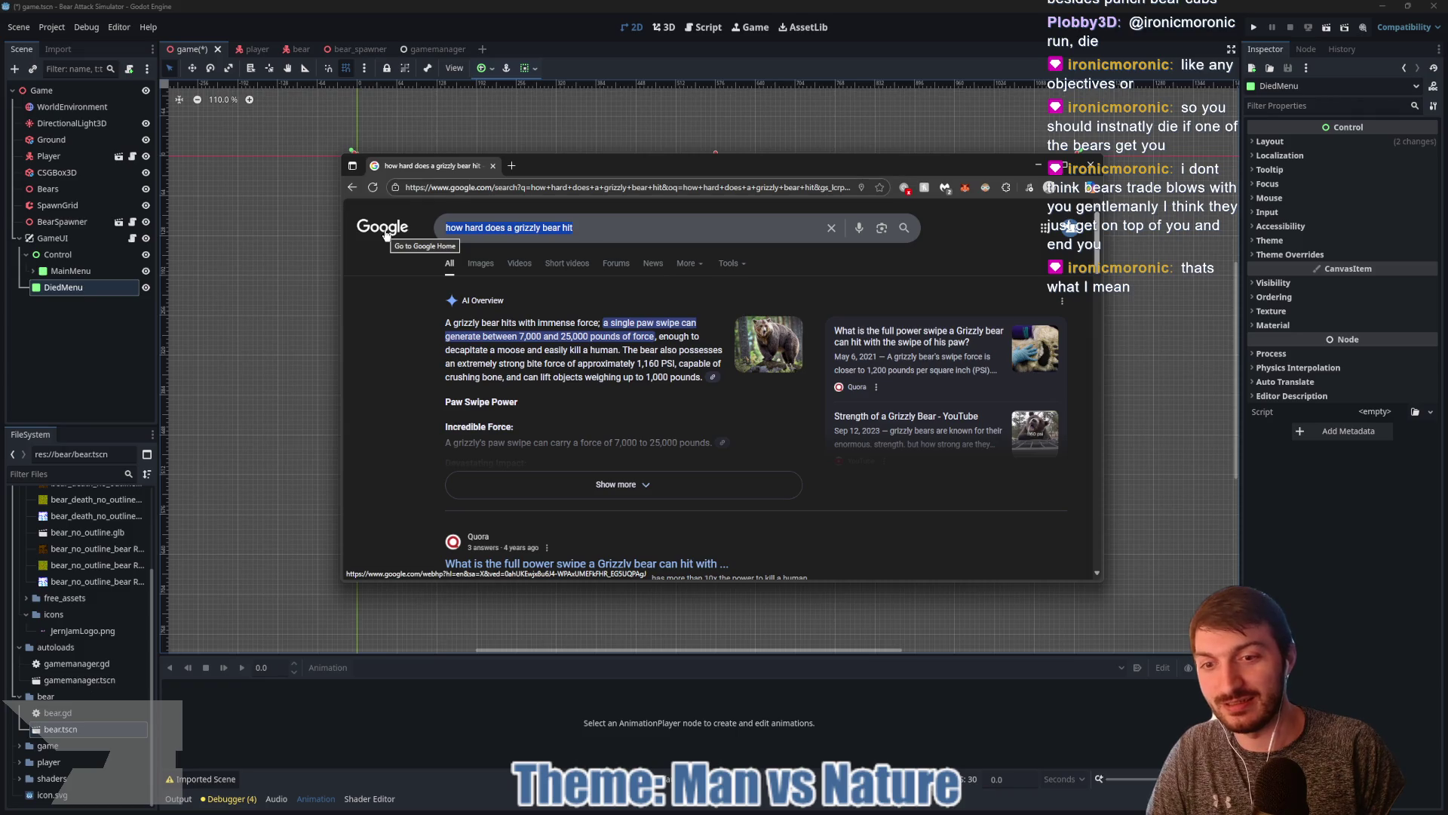
{"action": "type", "text": "can a human"}
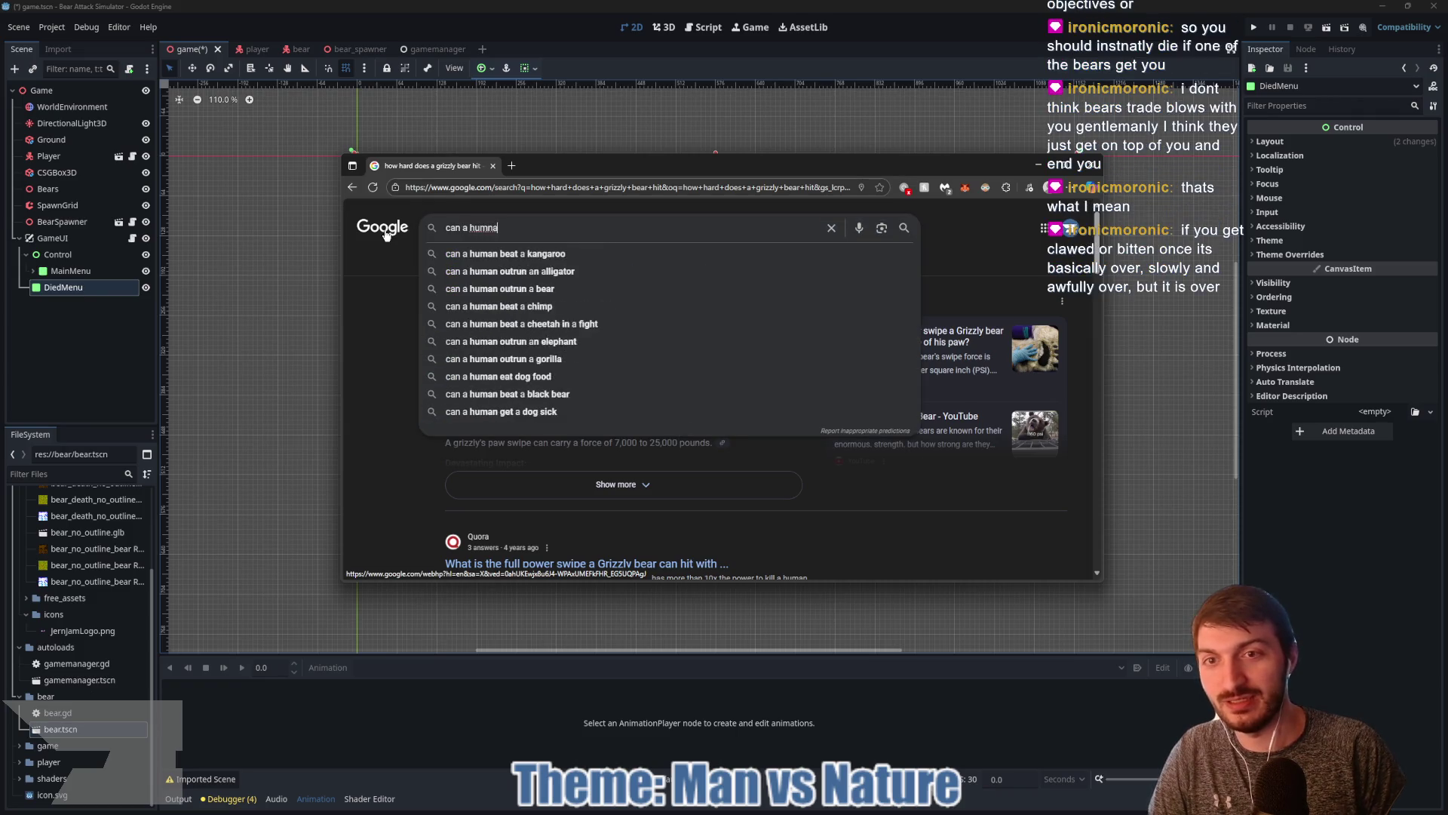
{"action": "type", "text": " survive 2"}
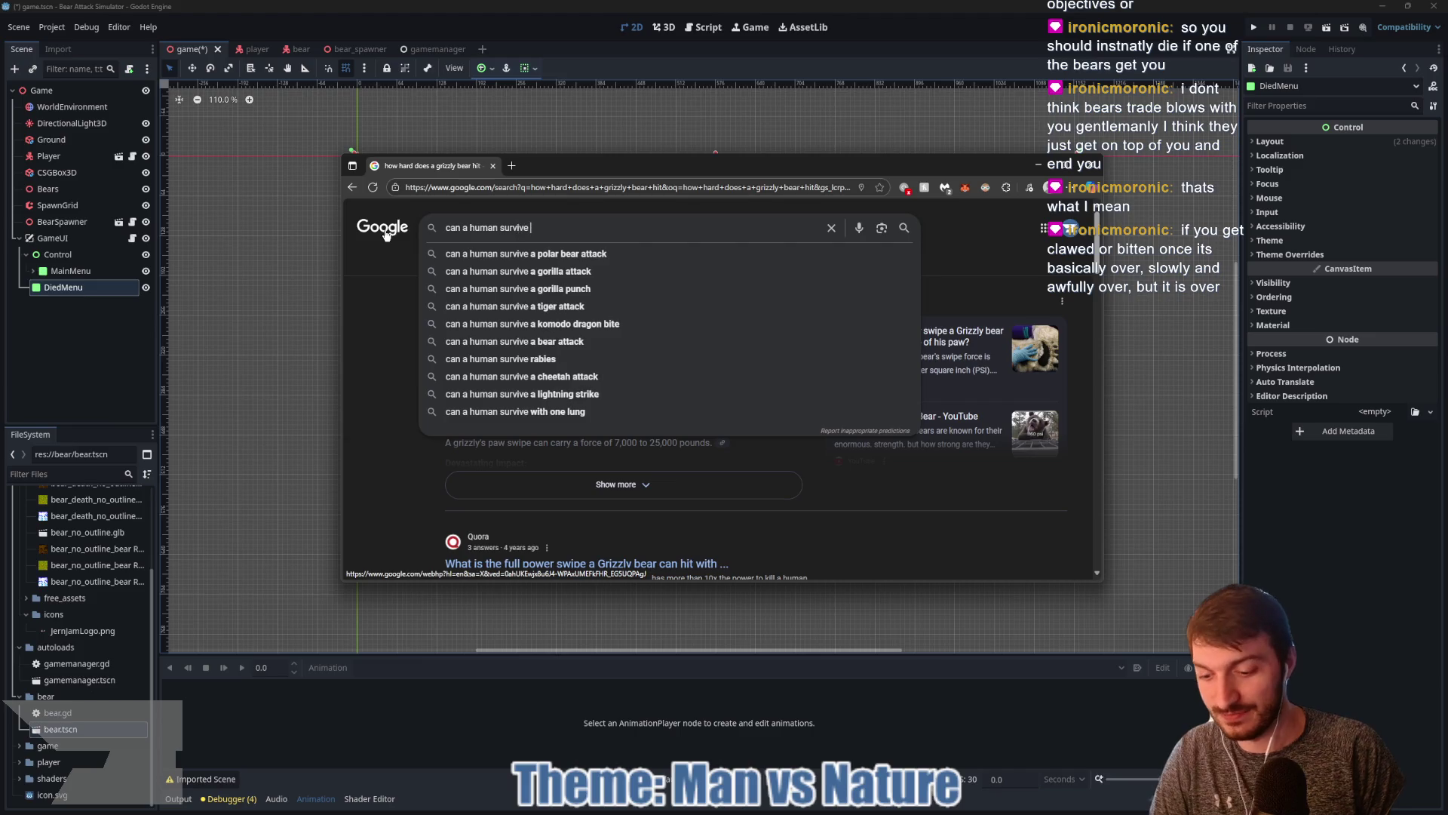
{"action": "type", "text": "5,000 "}
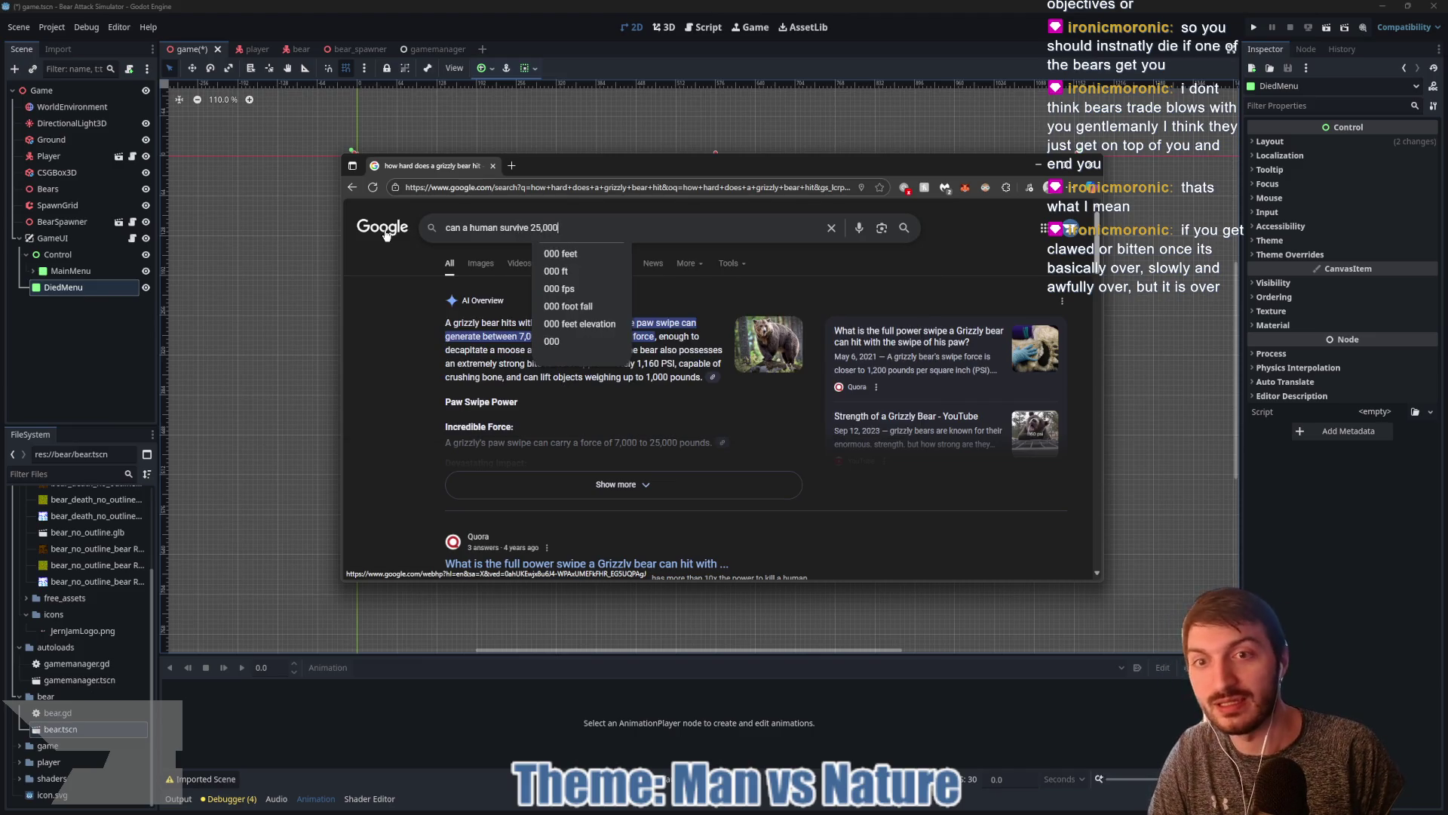
{"action": "type", "text": "pounds of forc"}
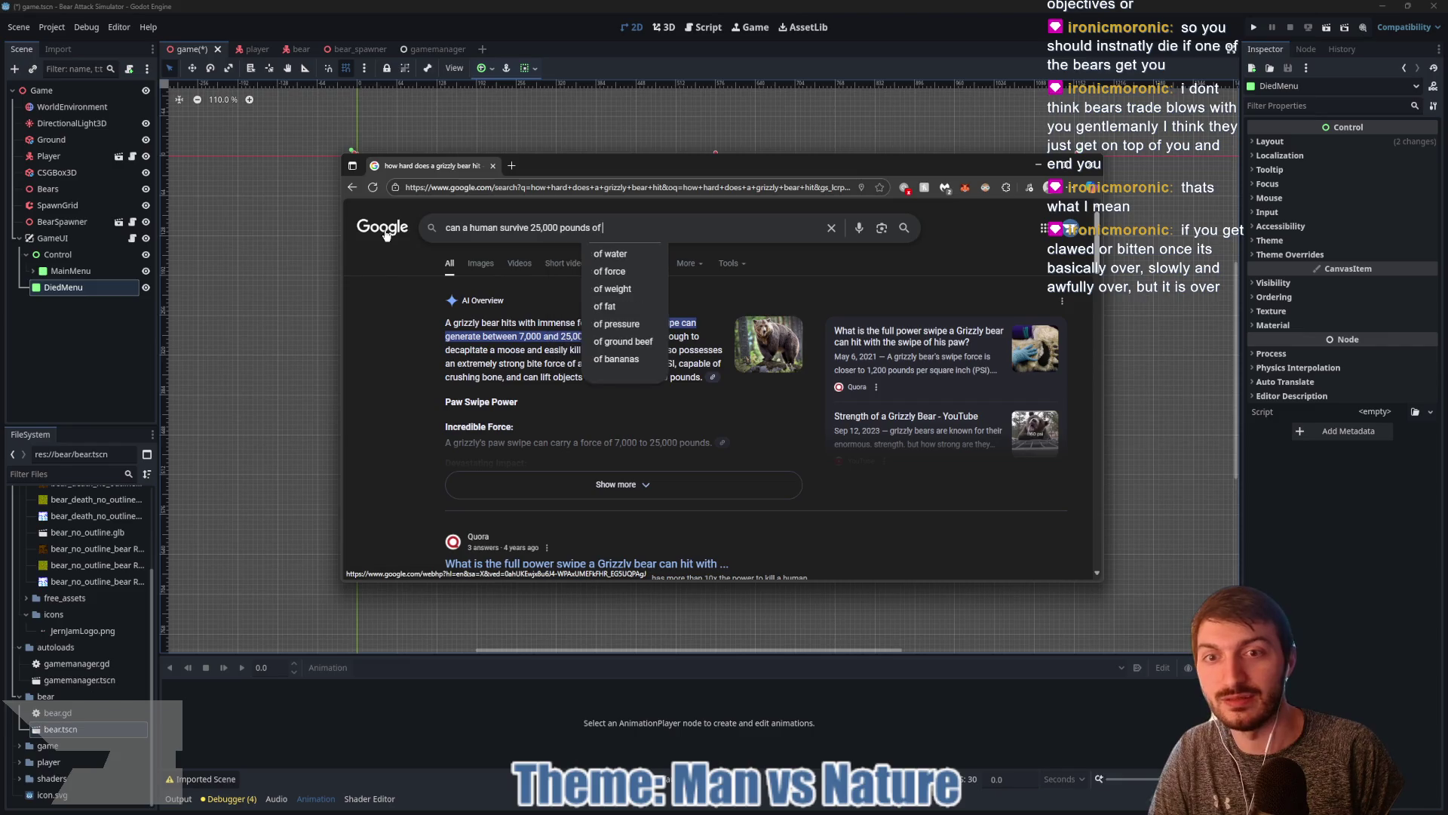
{"action": "type", "text": "e"}
{"action": "key", "text": "Return"}
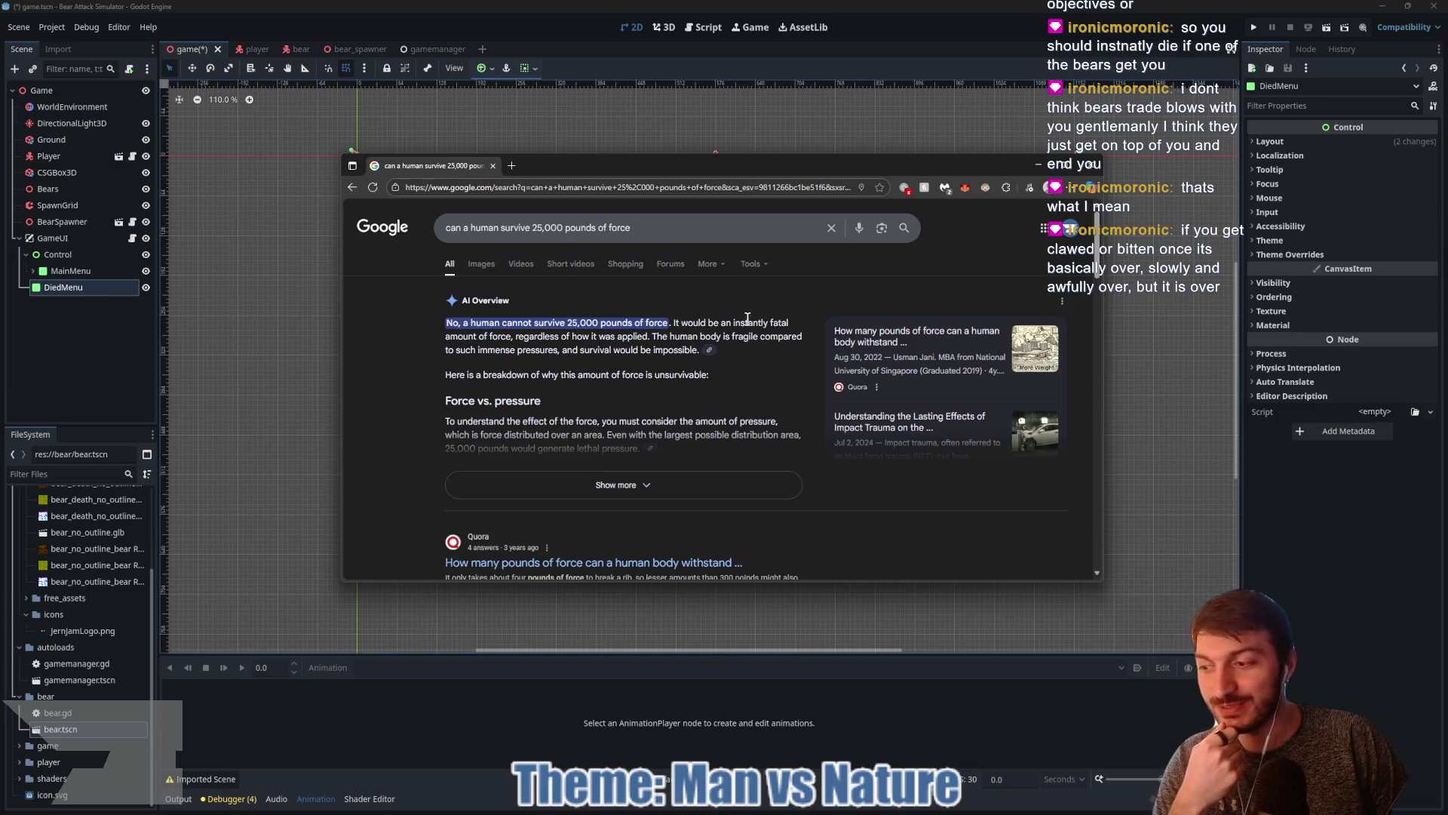
Step: Search 'how hard do bears bite', dismiss the AI Mode promotion, and reselect the query text
{"action": "left_click", "coordinate": [668, 227]}
{"action": "left_click_drag", "start_coordinate": [649, 226], "coordinate": [413, 219]}
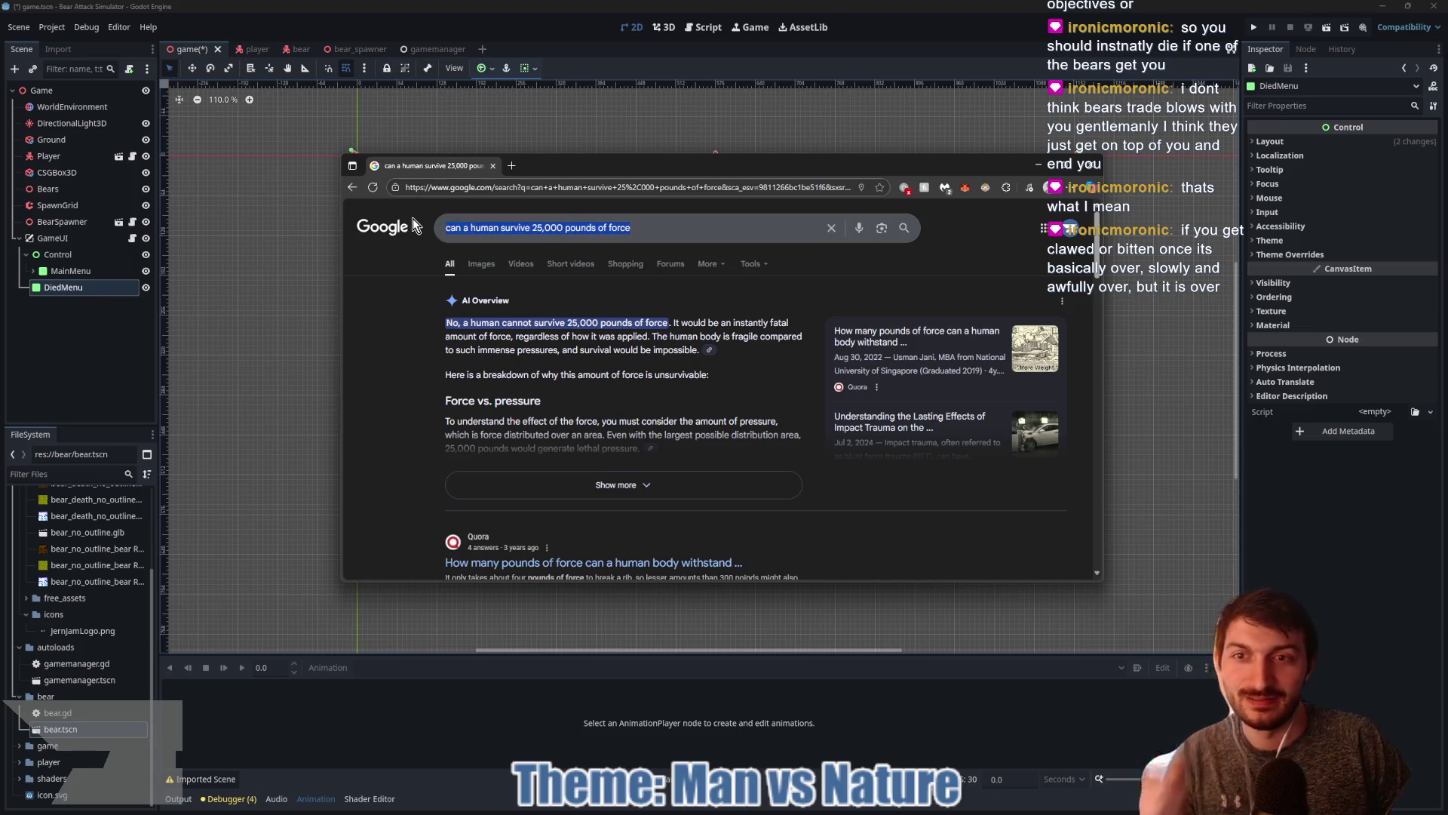
{"action": "type", "text": "how hard do "}
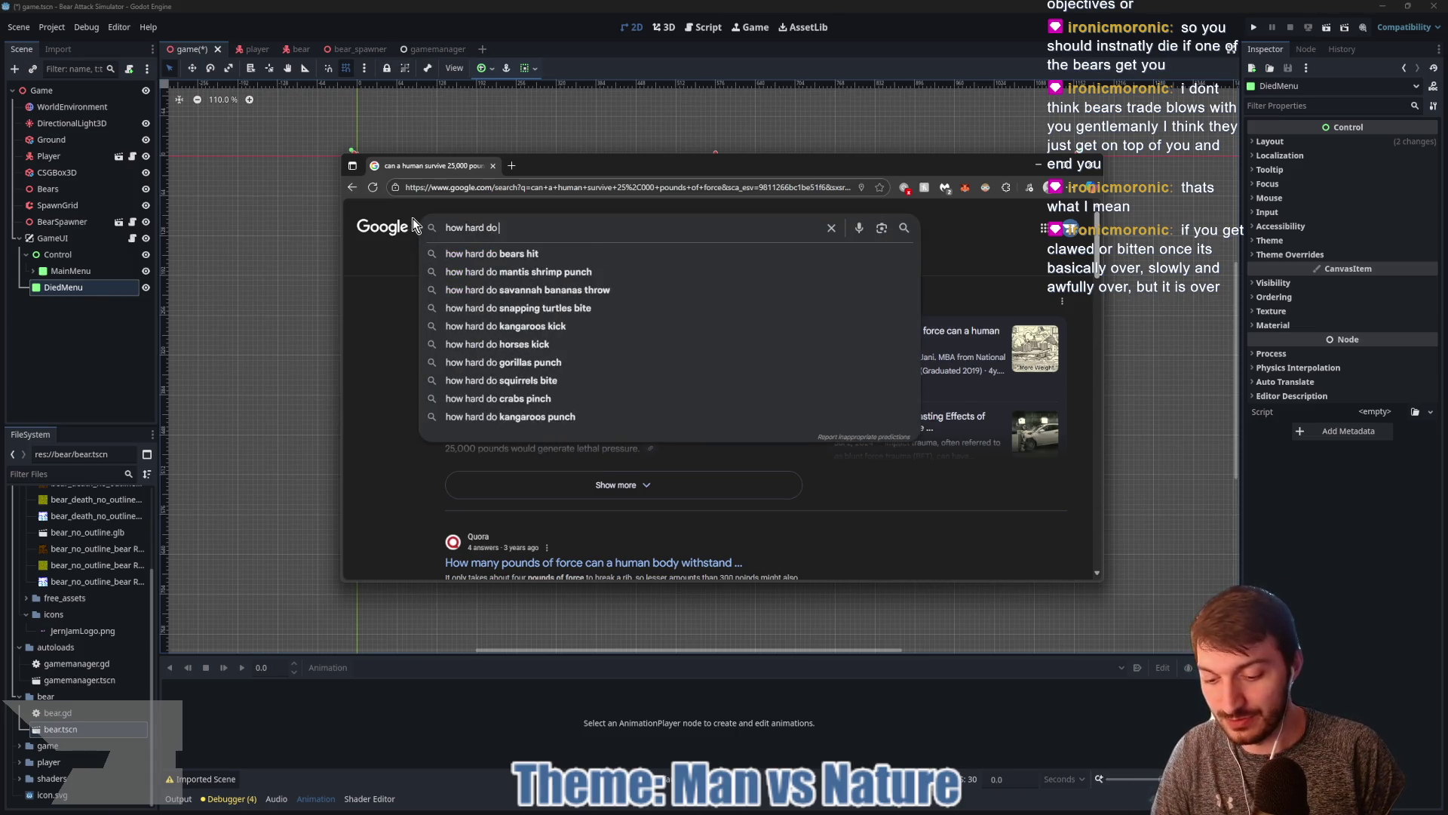
{"action": "type", "text": "bears bite"}
{"action": "key", "text": "Return"}
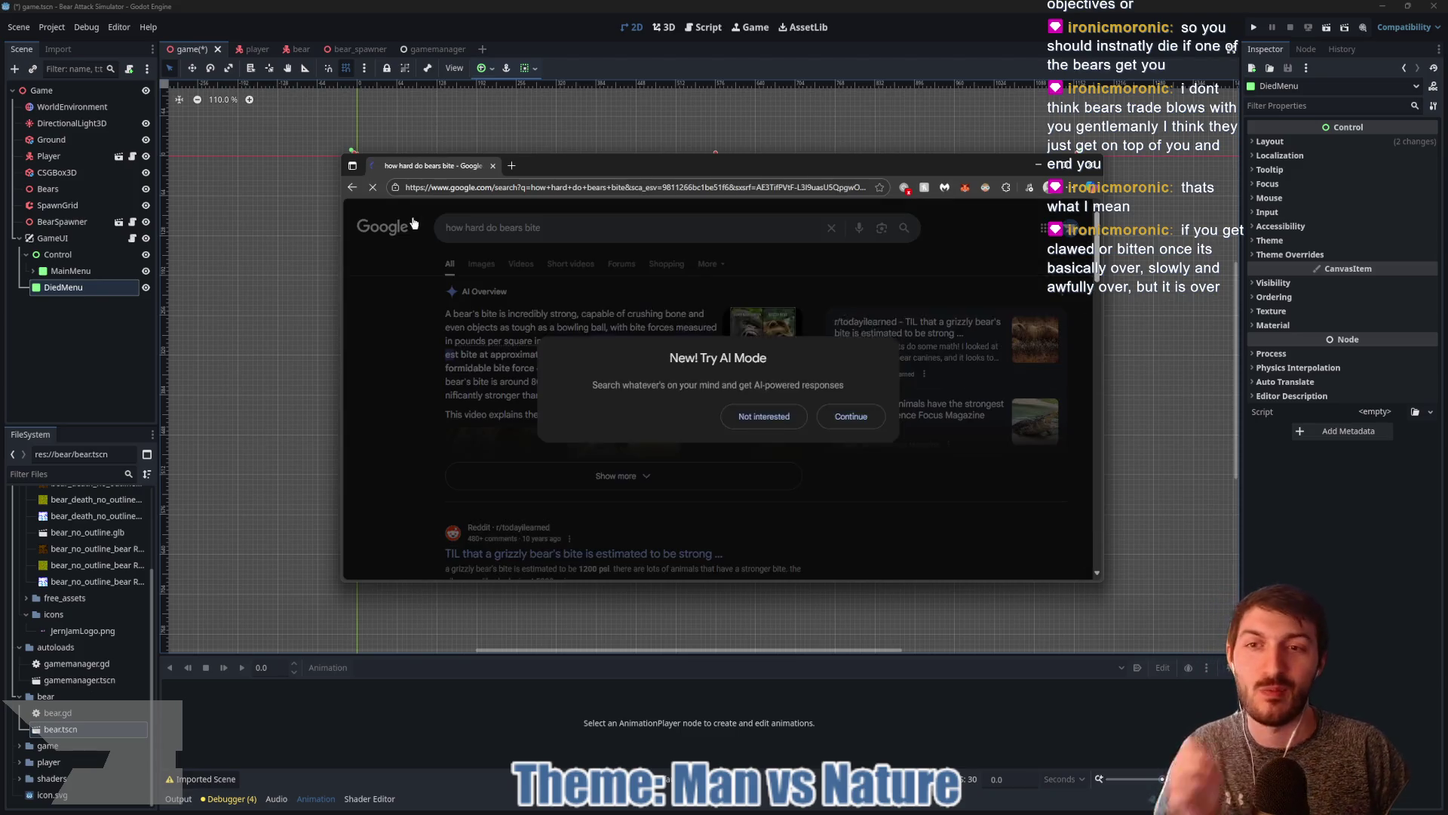
{"action": "left_click", "coordinate": [766, 477]}
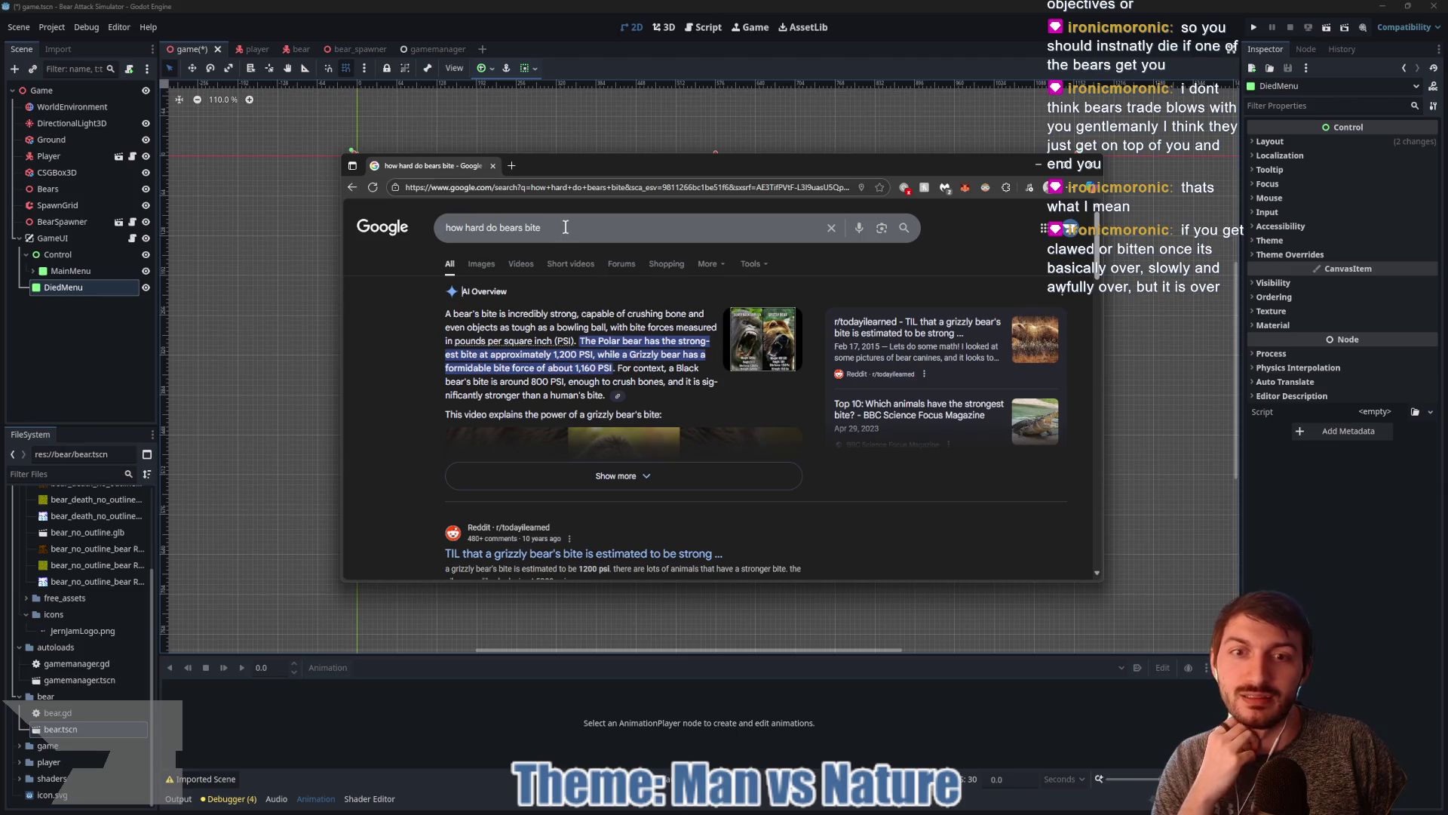
{"action": "left_click_drag", "start_coordinate": [566, 227], "coordinate": [423, 229]}
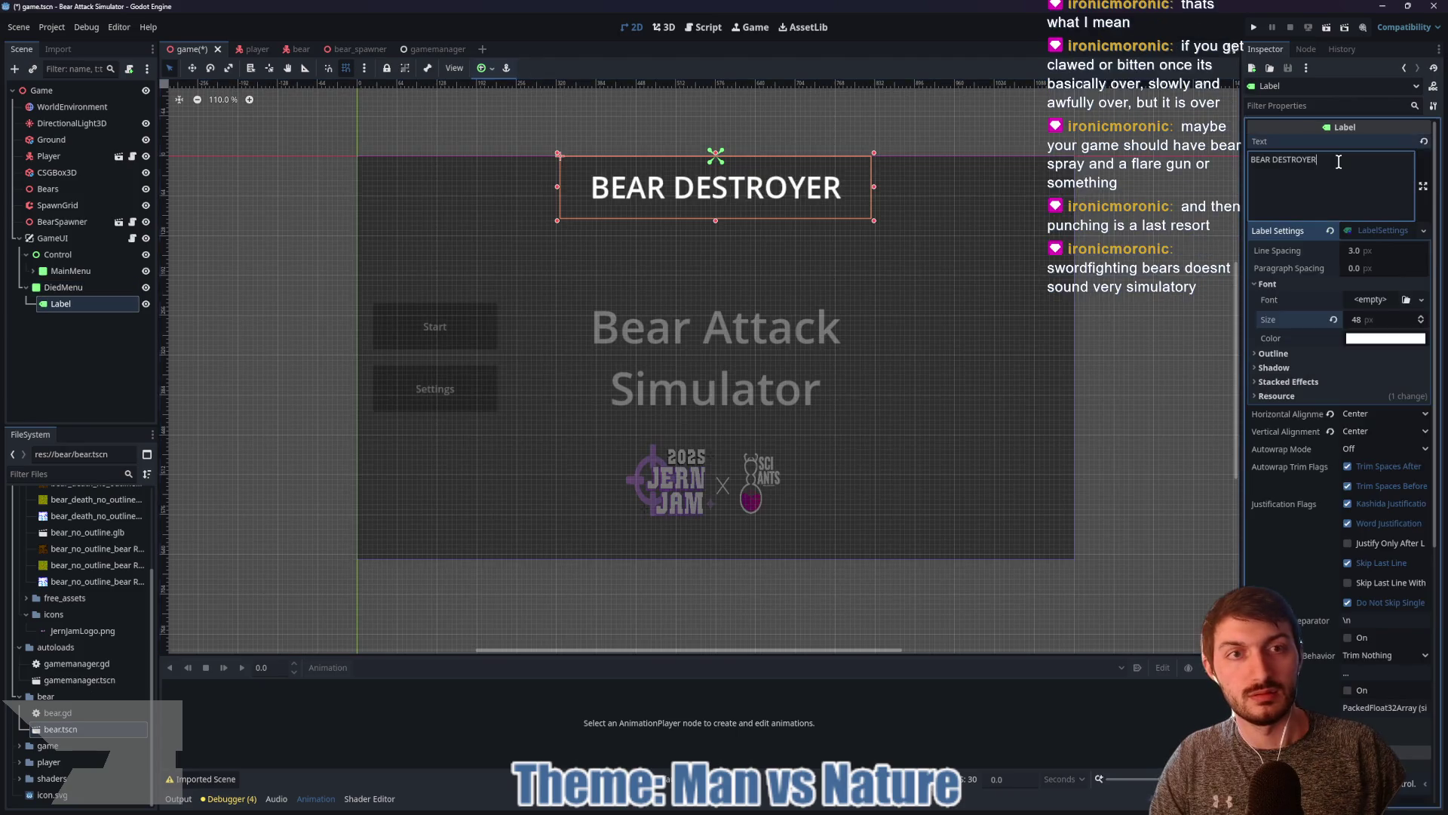
Step: Replace the 'BEAR DESTROYER' title text with 'MADE IT OUT ALIVE BLAH'
{"action": "key", "text": "BackSpace"}
{"action": "key", "text": "BackSpace"}
{"action": "key", "text": "BackSpace"}
{"action": "key", "text": "BackSpace"}
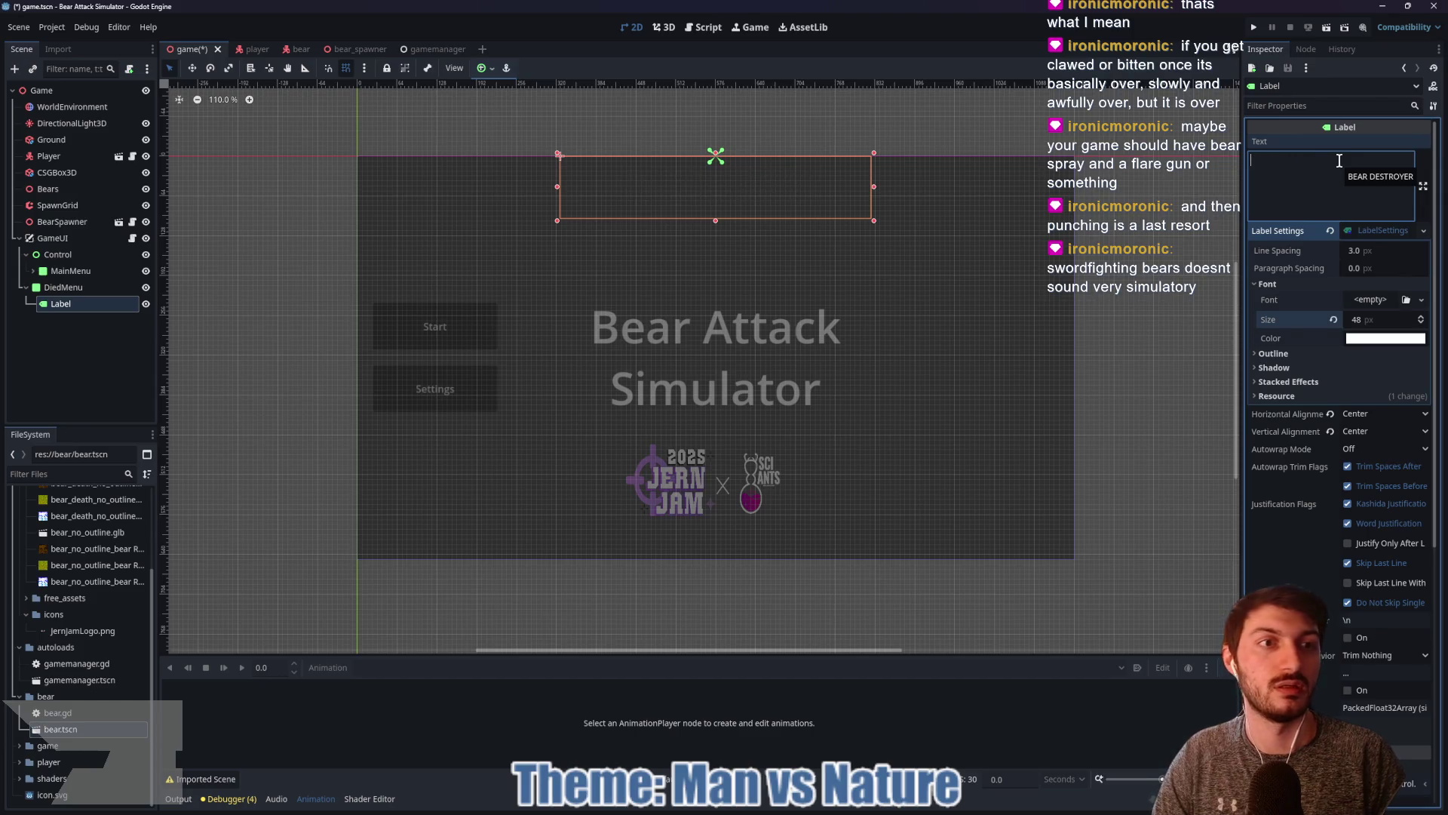
{"action": "type", "text": "BEARLY <A"}
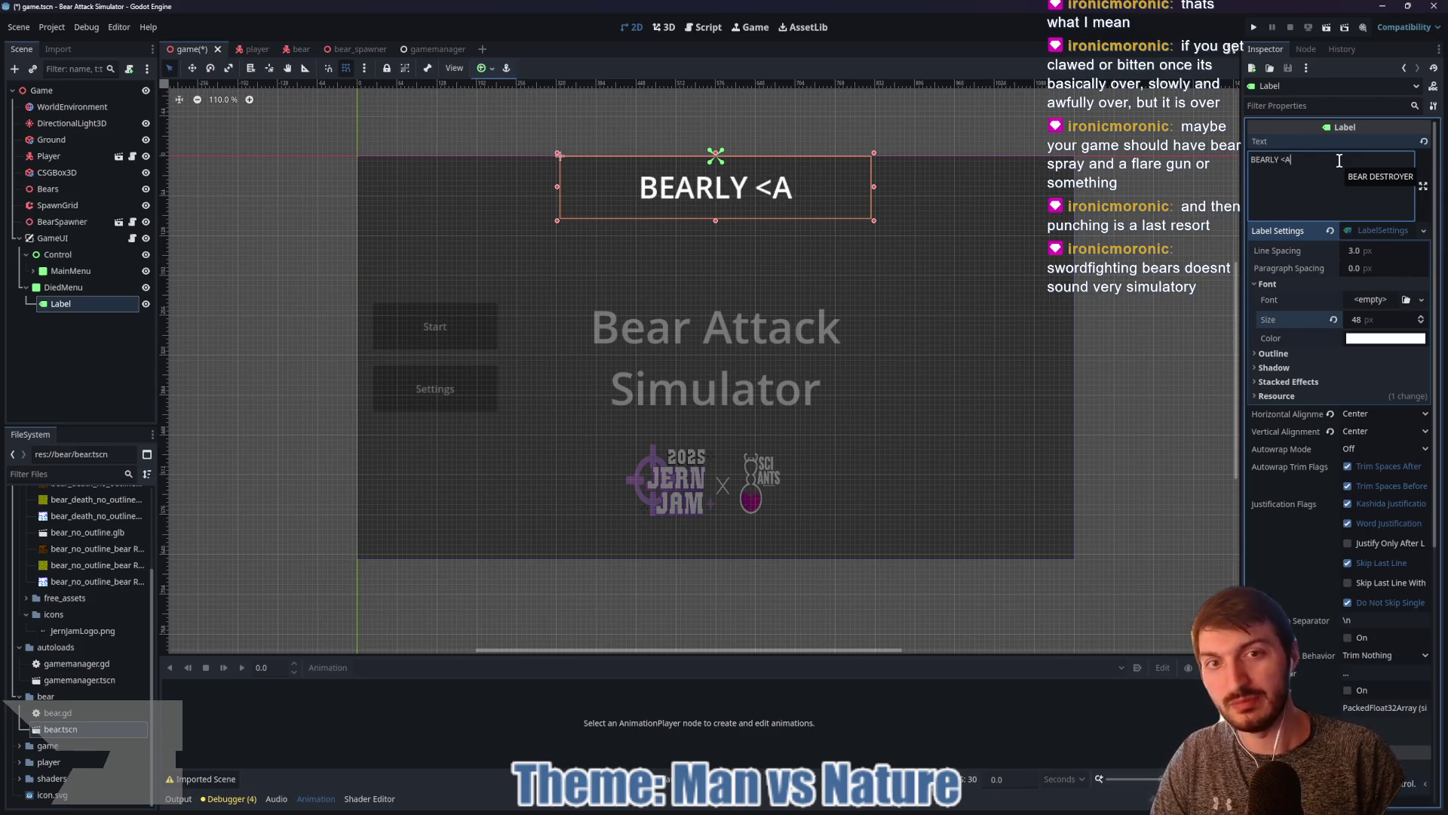
{"action": "key", "text": "BackSpace"}
{"action": "type", "text": "ADE"}
{"action": "key", "text": "BackSpace"}
{"action": "key", "text": "BackSpace"}
{"action": "key", "text": "BackSpace"}
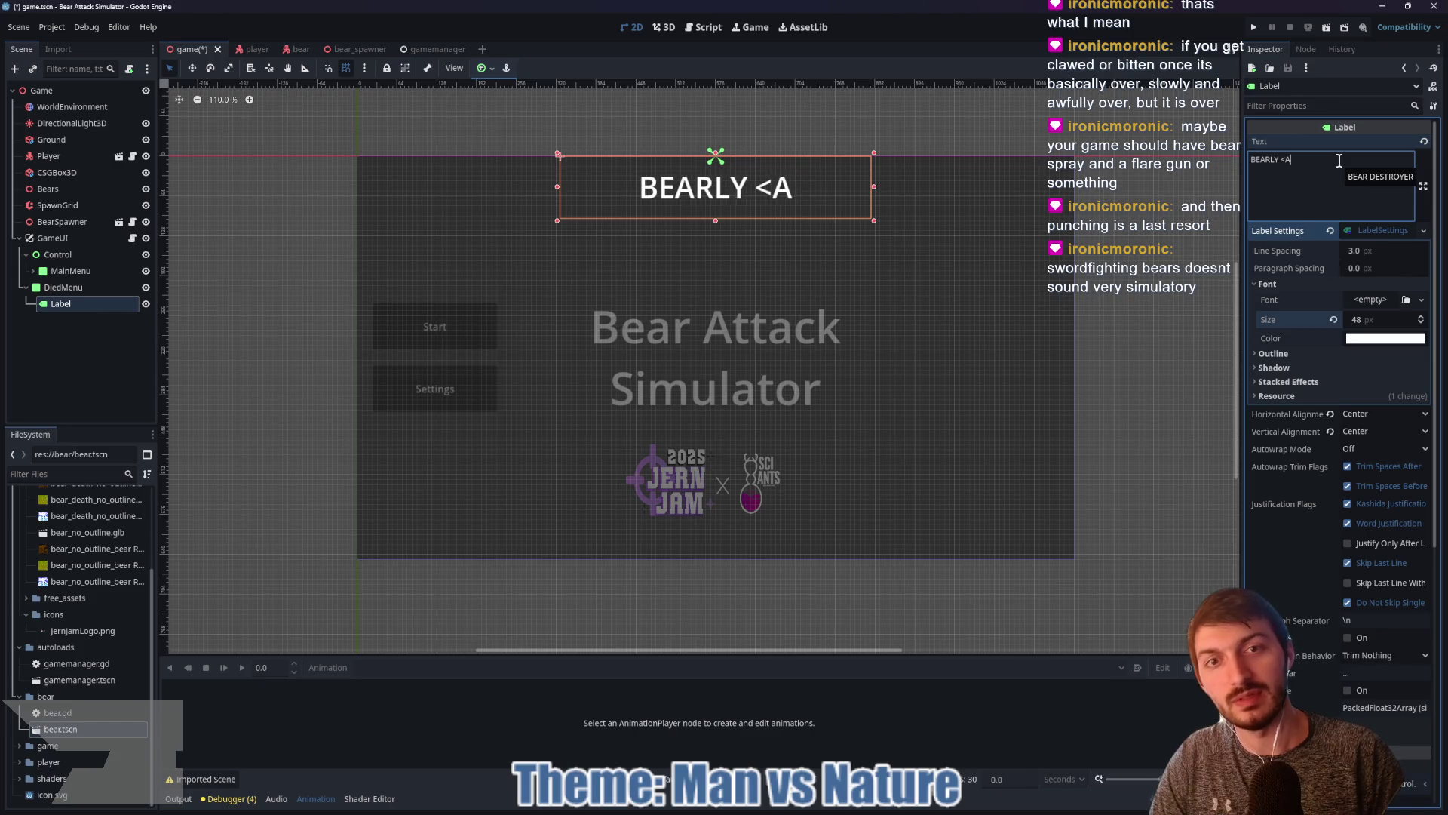
{"action": "type", "text": "MADE IT"}
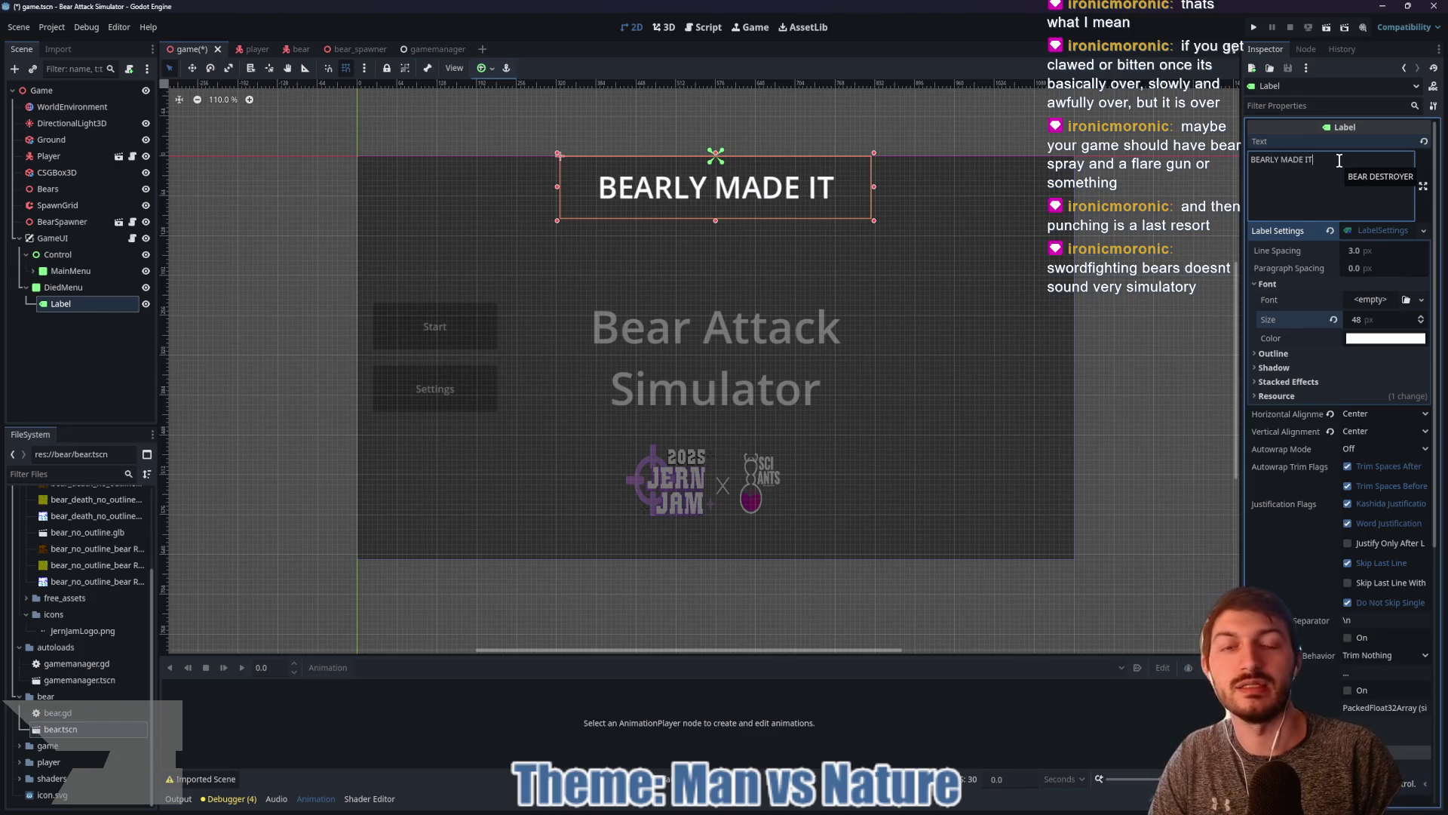
{"action": "type", "text": " OUT ALIVE"}
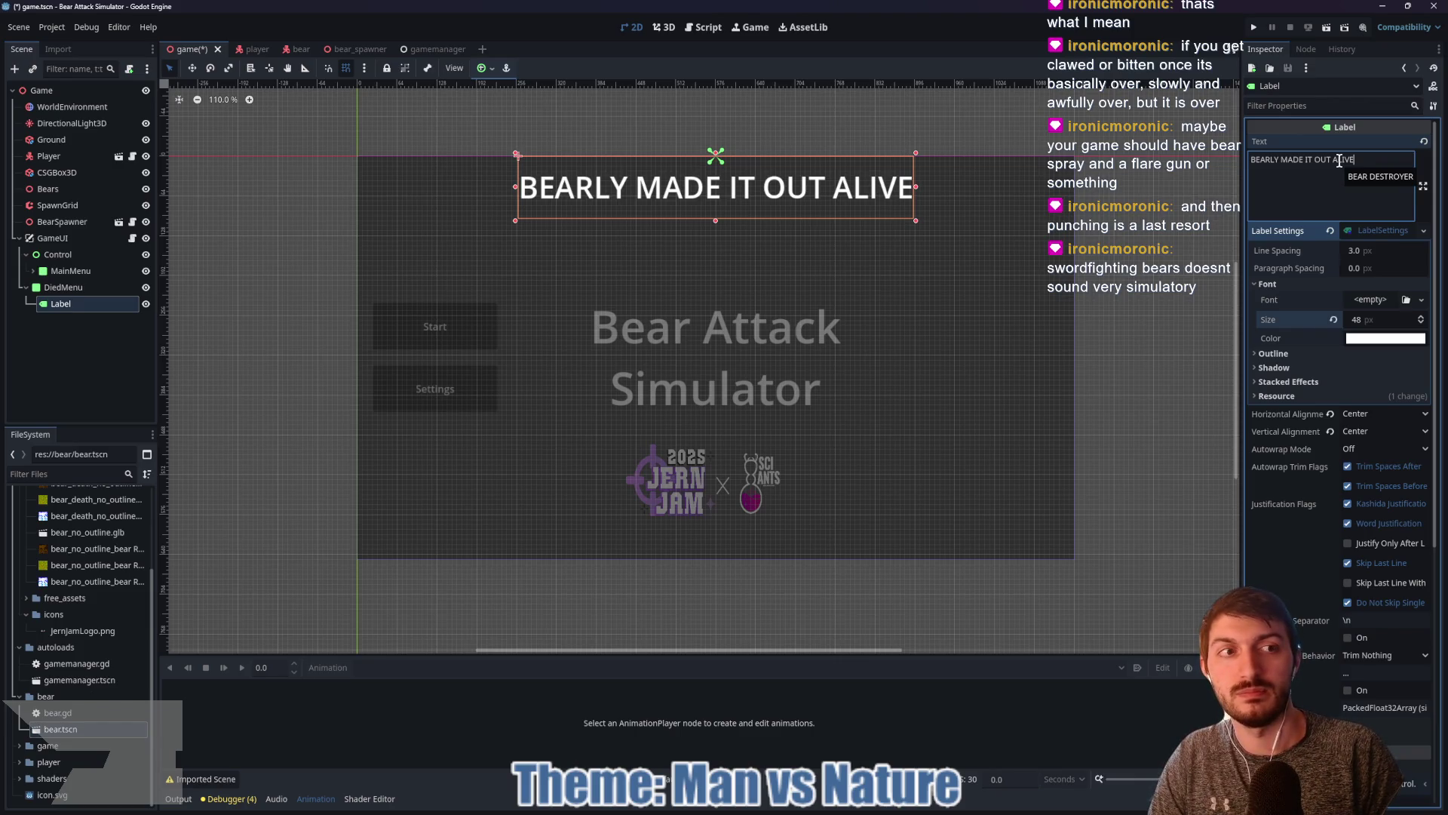
{"action": "type", "text": " BLAH"}
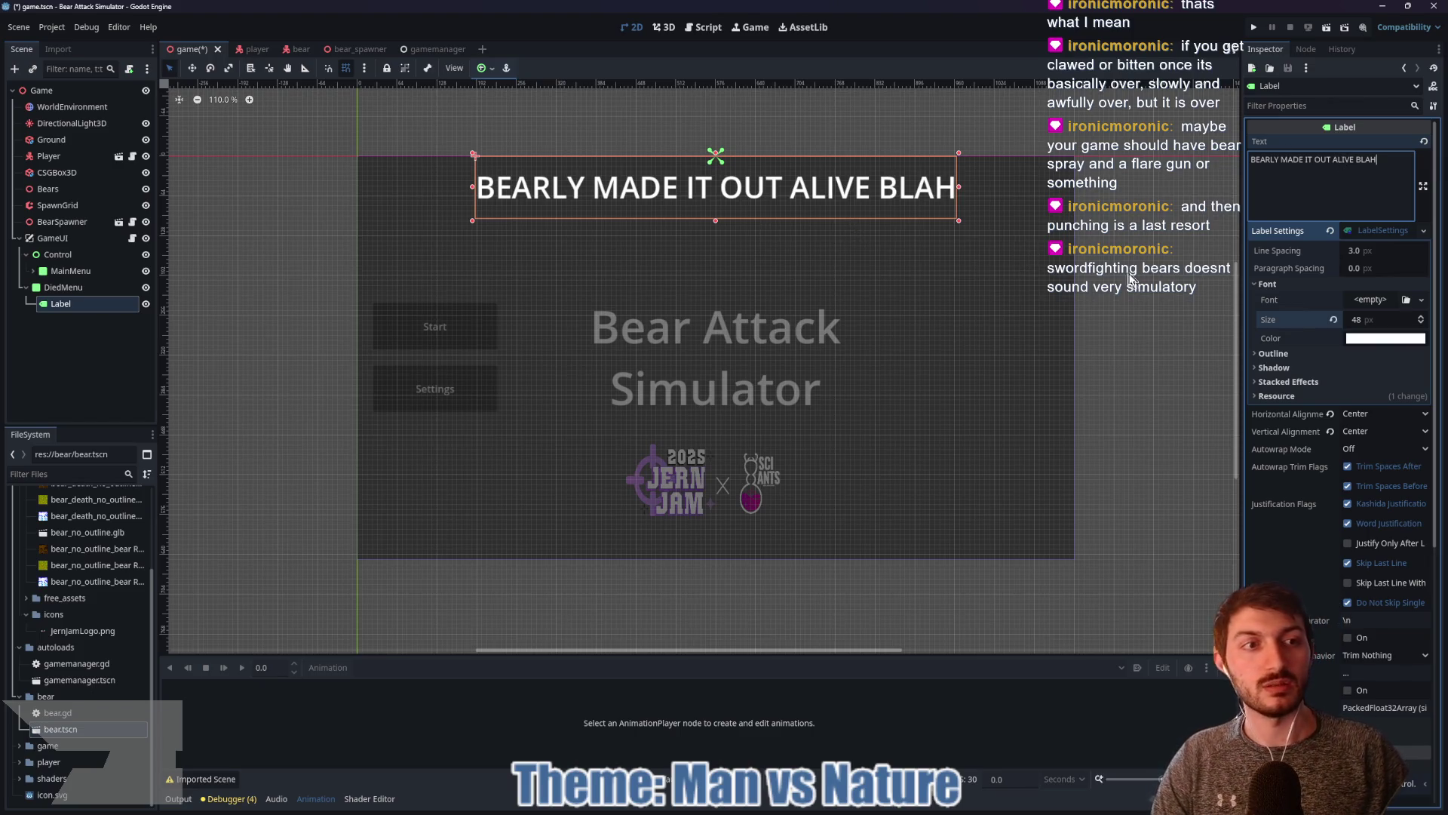
Step: Set the Label's Custom Minimum Size width to 775, then clear its text
{"action": "scroll", "coordinate": [1313, 355], "scroll_direction": "down", "scroll_amount": 5}
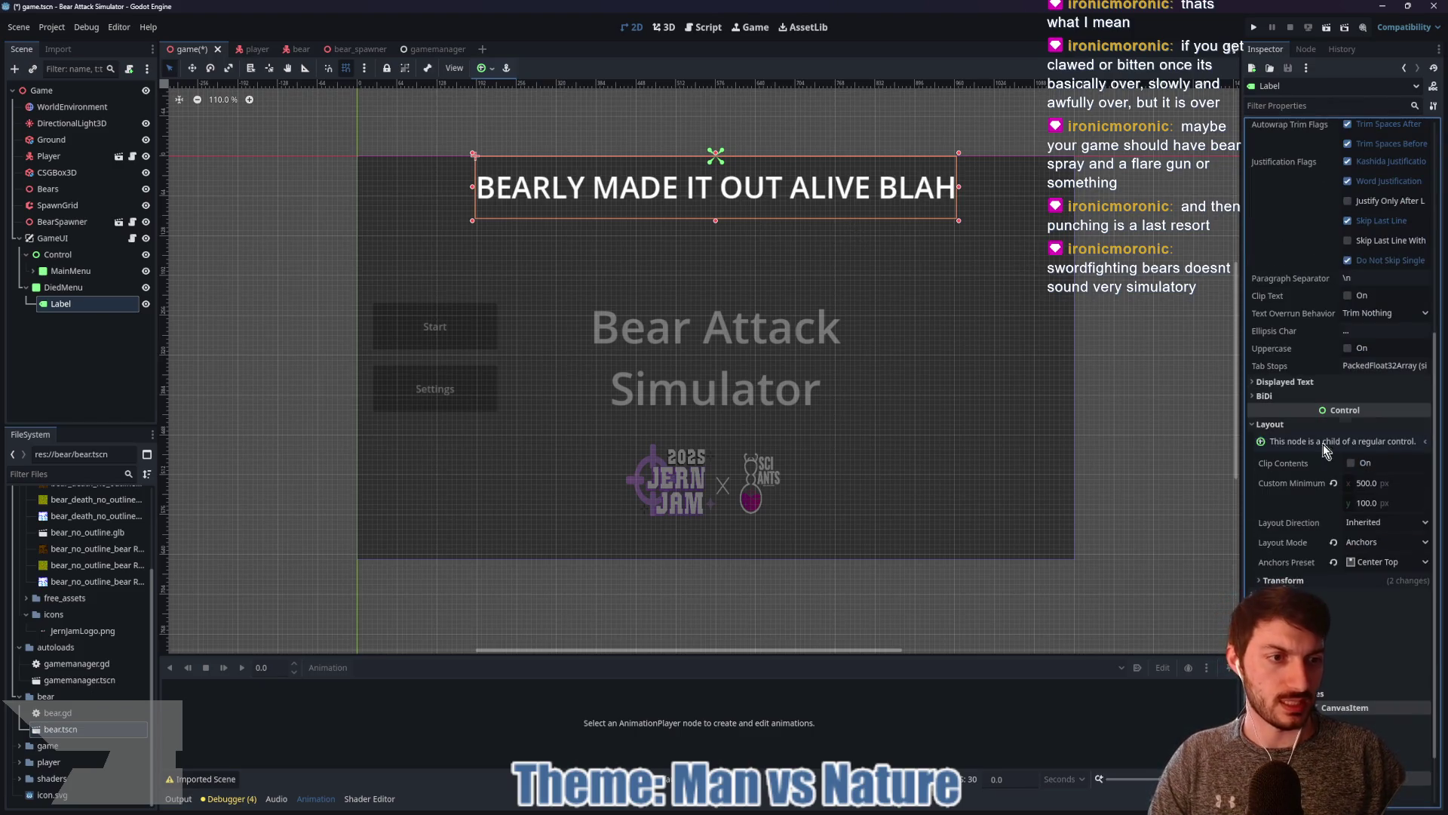
{"action": "left_click", "coordinate": [1316, 581]}
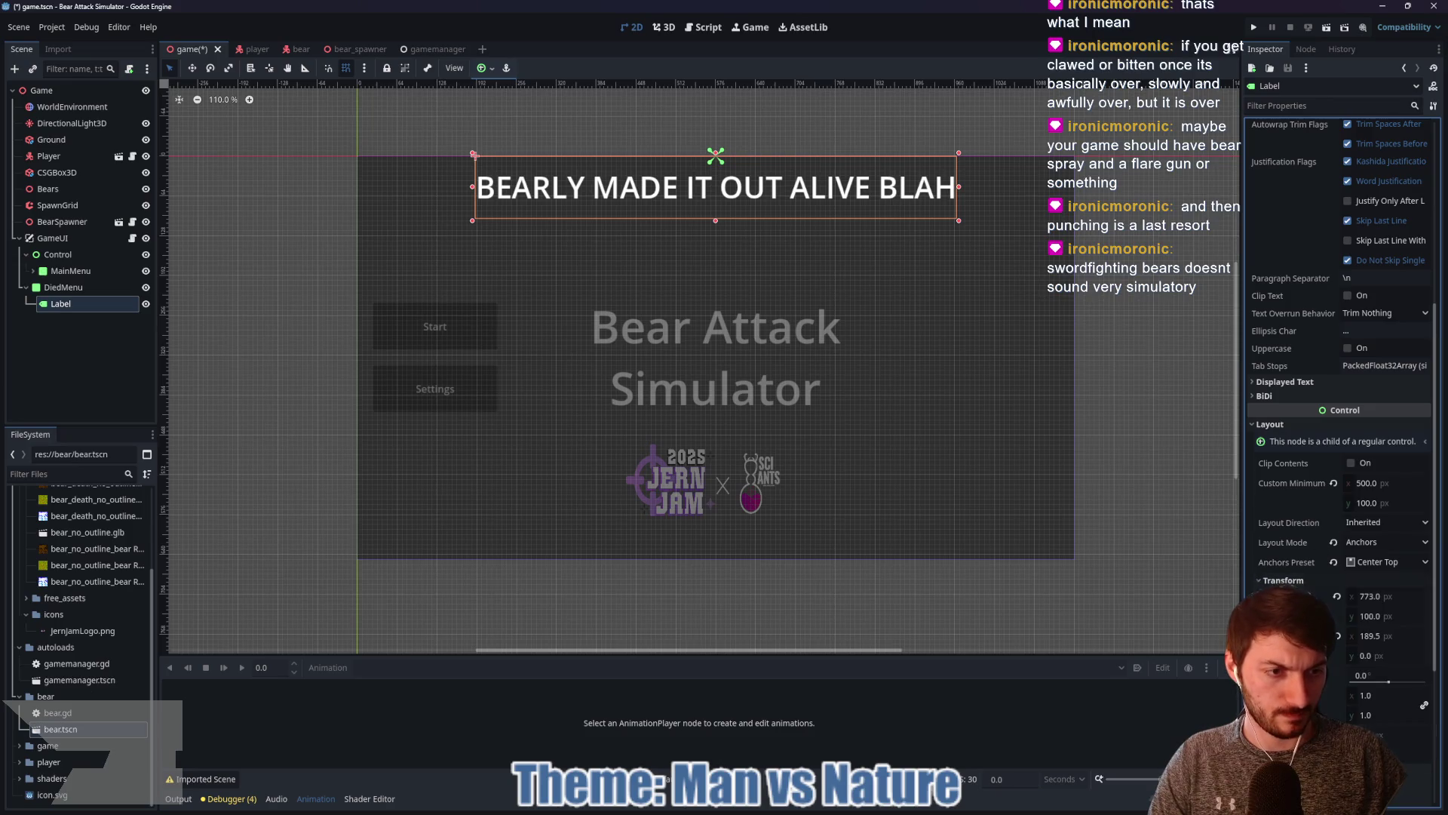
{"action": "left_click", "coordinate": [1379, 483]}
{"action": "type", "text": "775"}
{"action": "key", "text": "Return"}
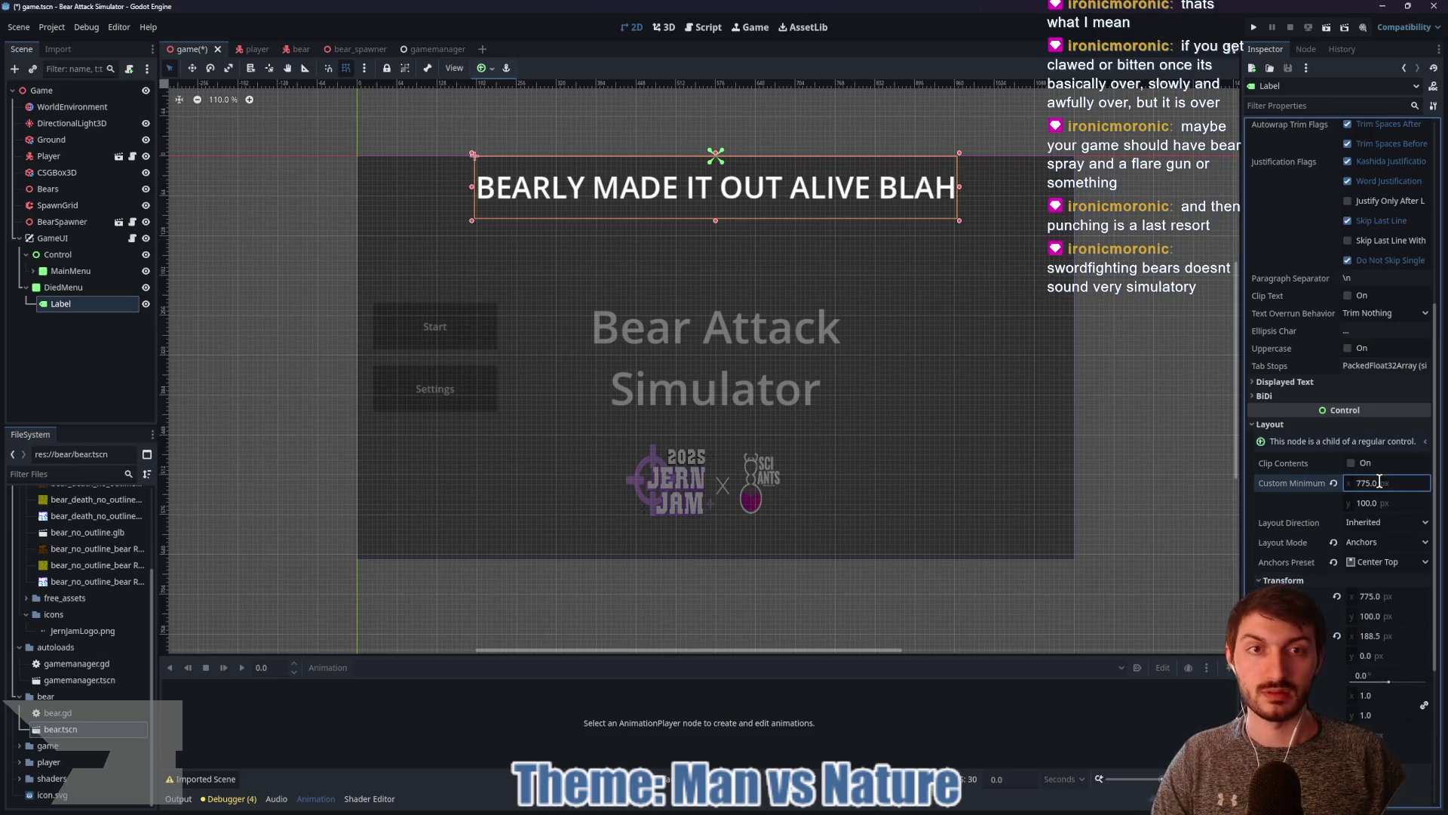
{"action": "scroll", "coordinate": [1351, 403], "scroll_direction": "up", "scroll_amount": 10}
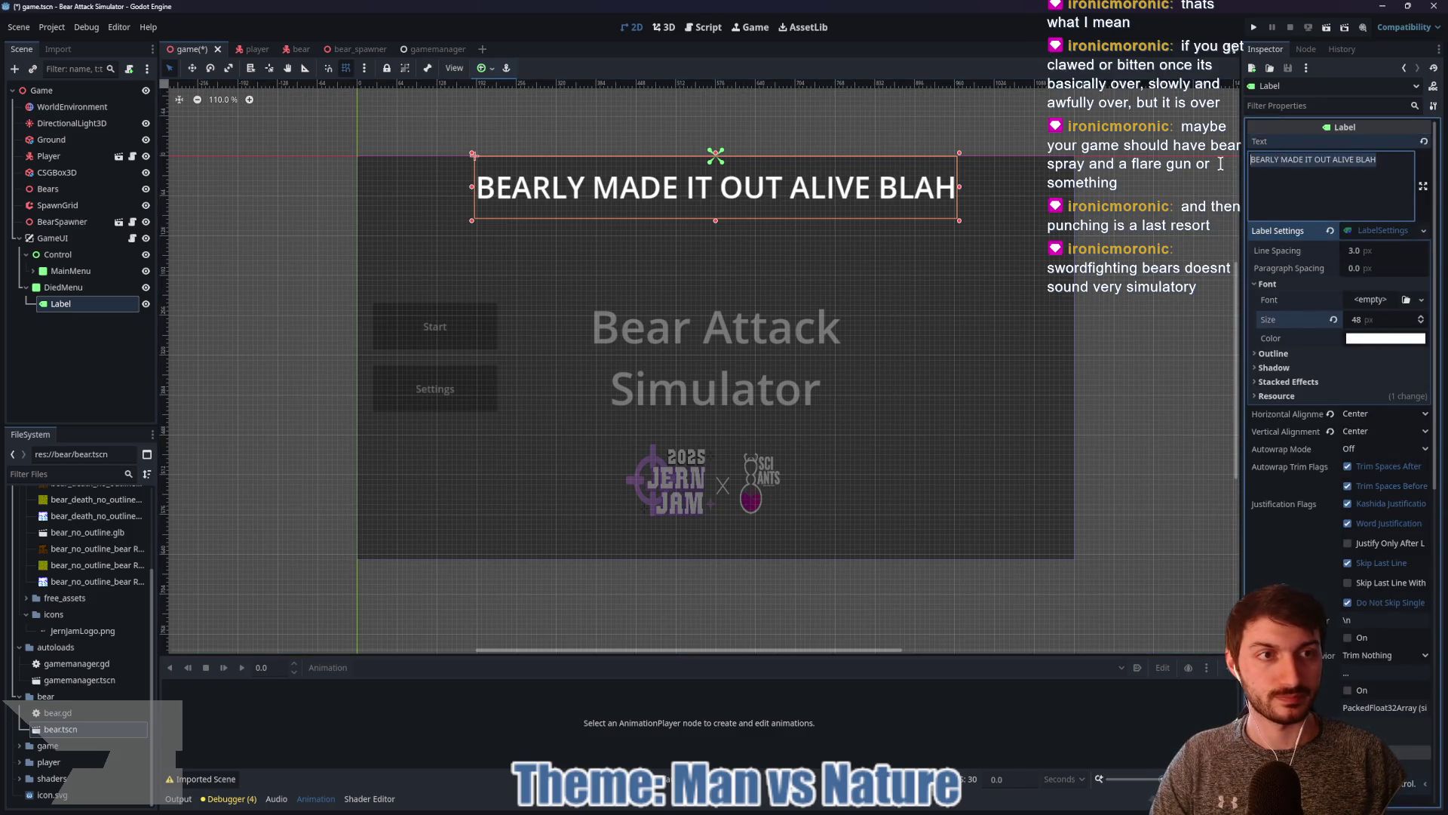
{"action": "key", "text": "BackSpace"}
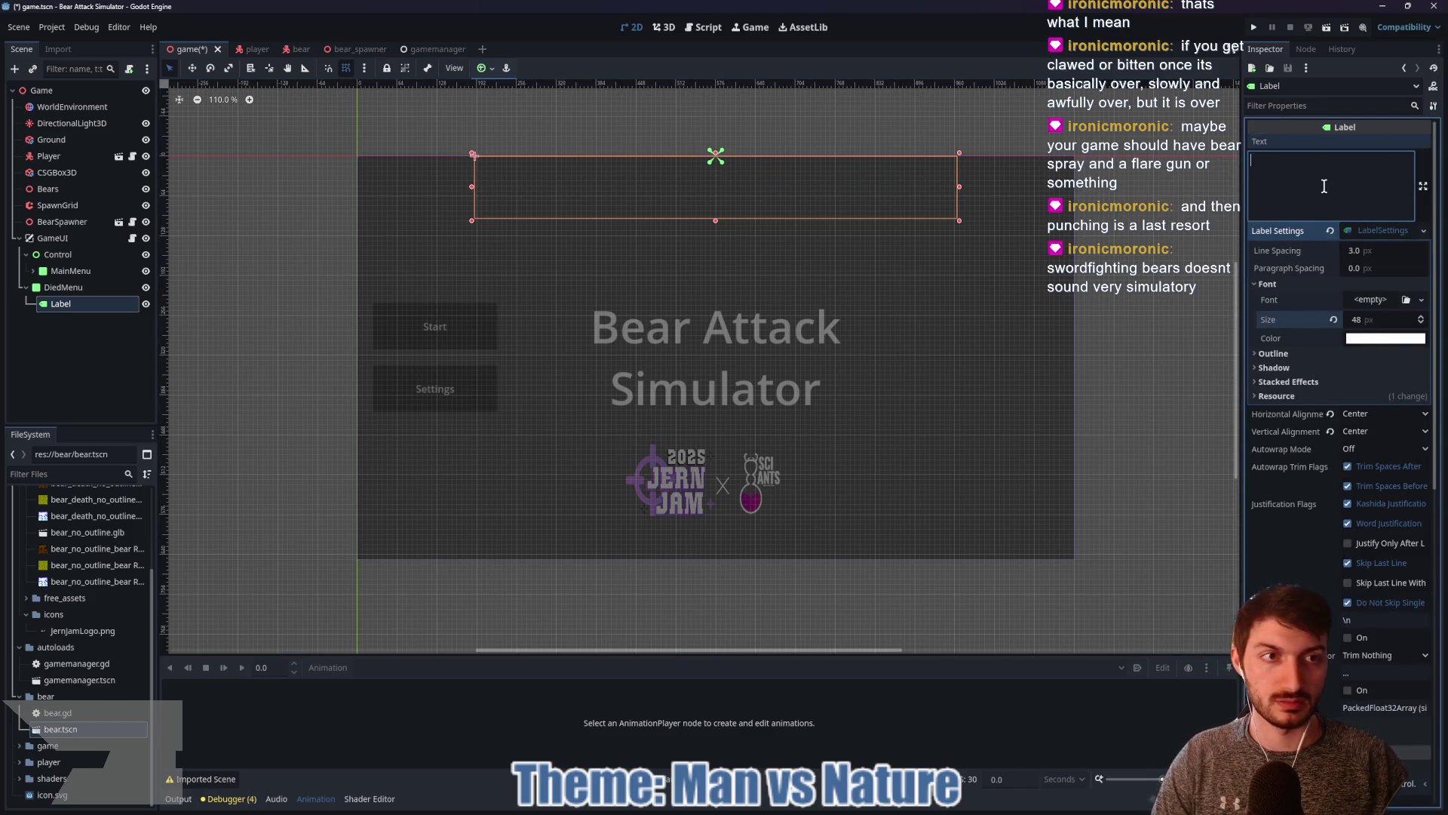
Step: Rename the Label node to PlayerTitle
{"action": "double_click", "coordinate": [61, 303]}
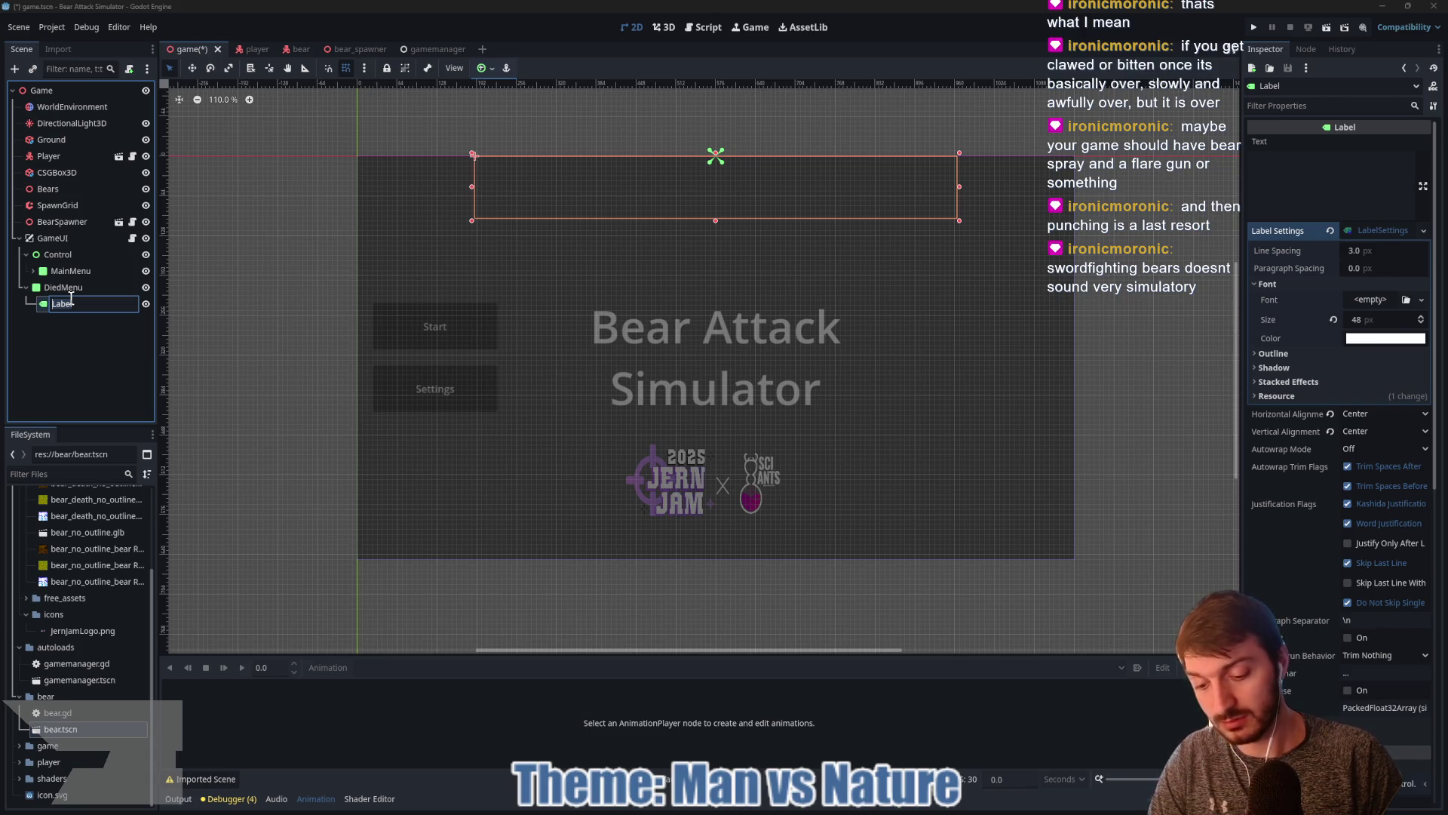
{"action": "type", "text": "SlayerTitle"}
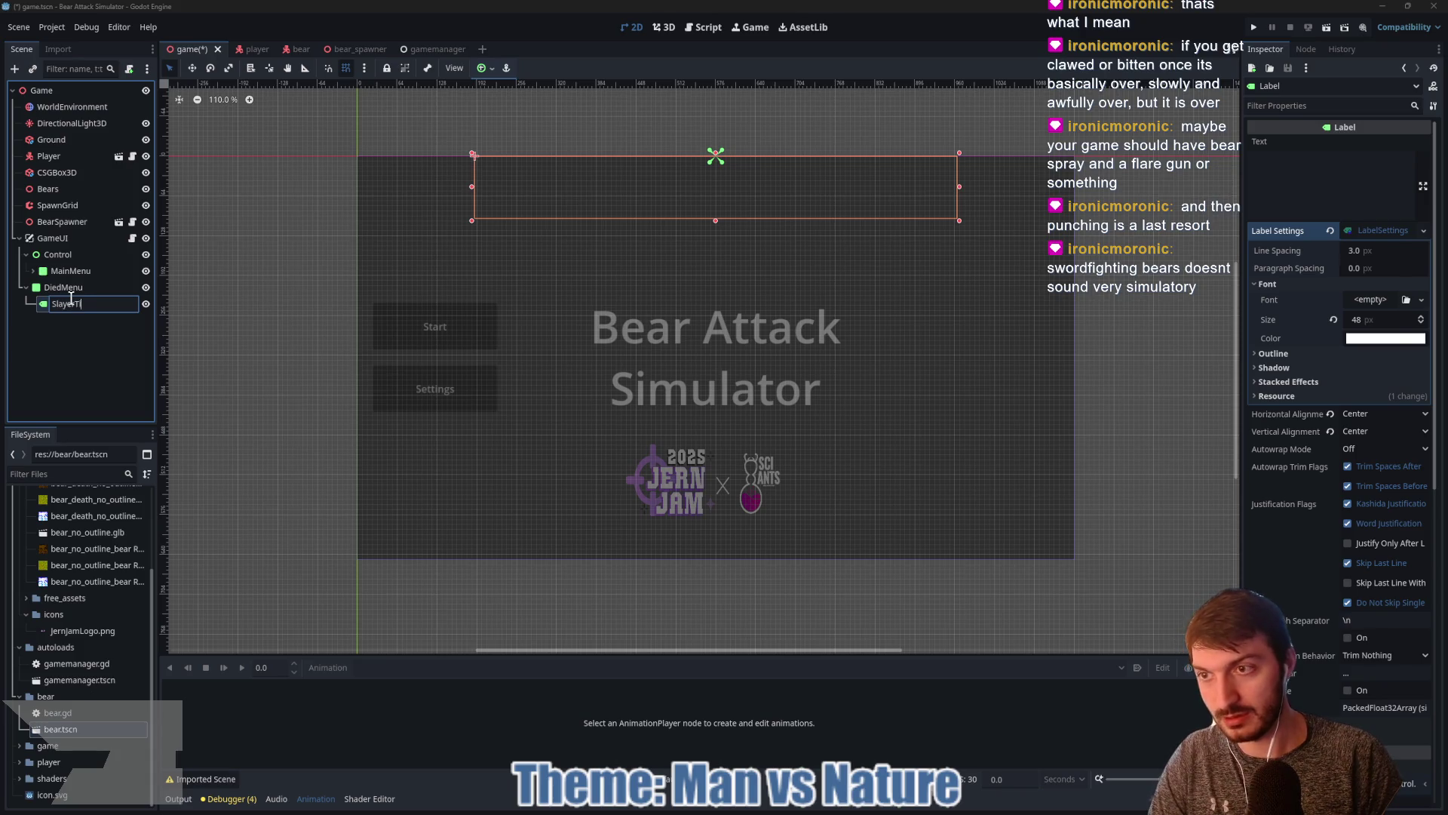
{"action": "key", "text": "BackSpace"}
{"action": "key", "text": "BackSpace"}
{"action": "key", "text": "BackSpace"}
{"action": "type", "text": "PlayerTi"}
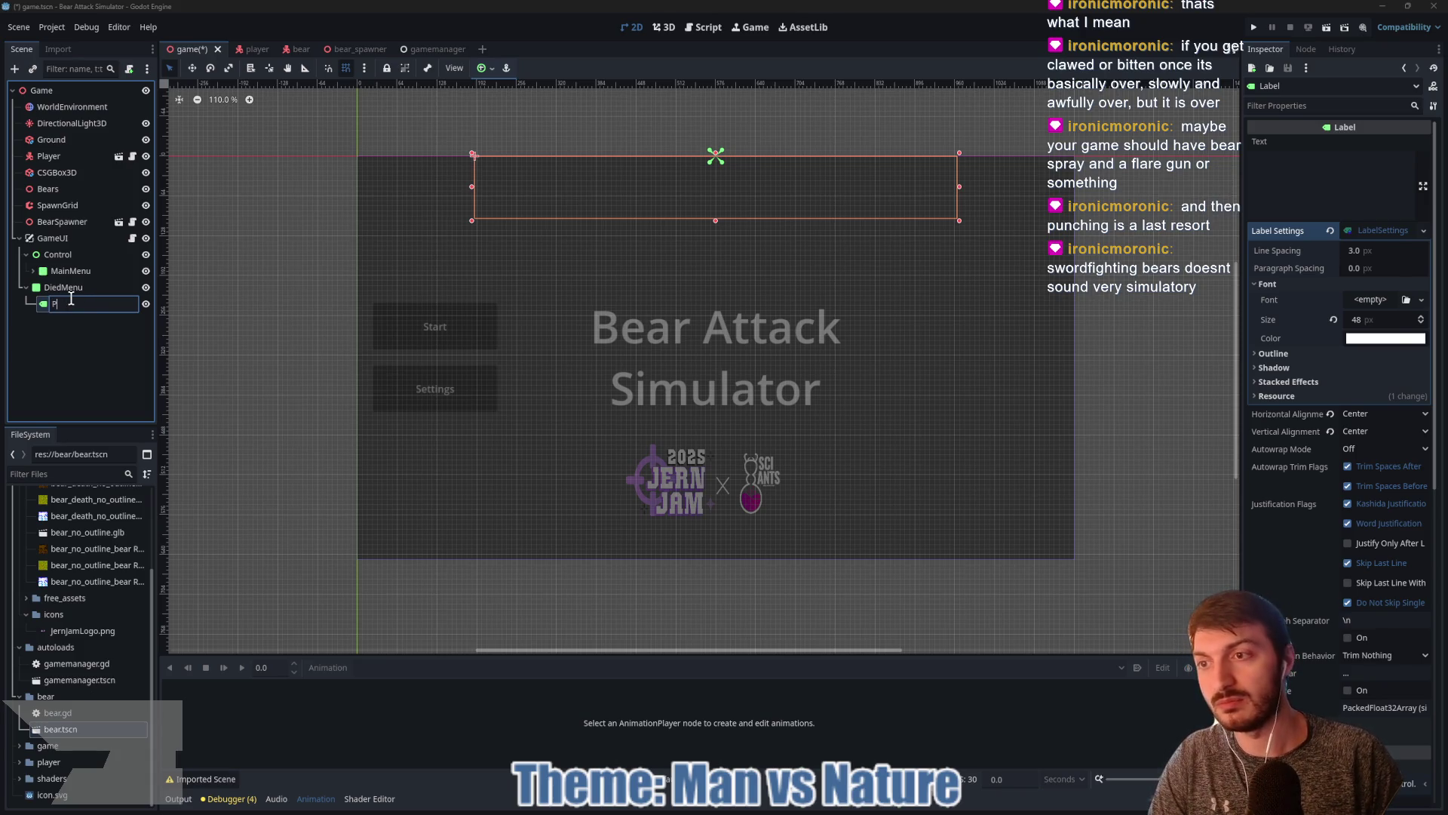
{"action": "type", "text": "tle"}
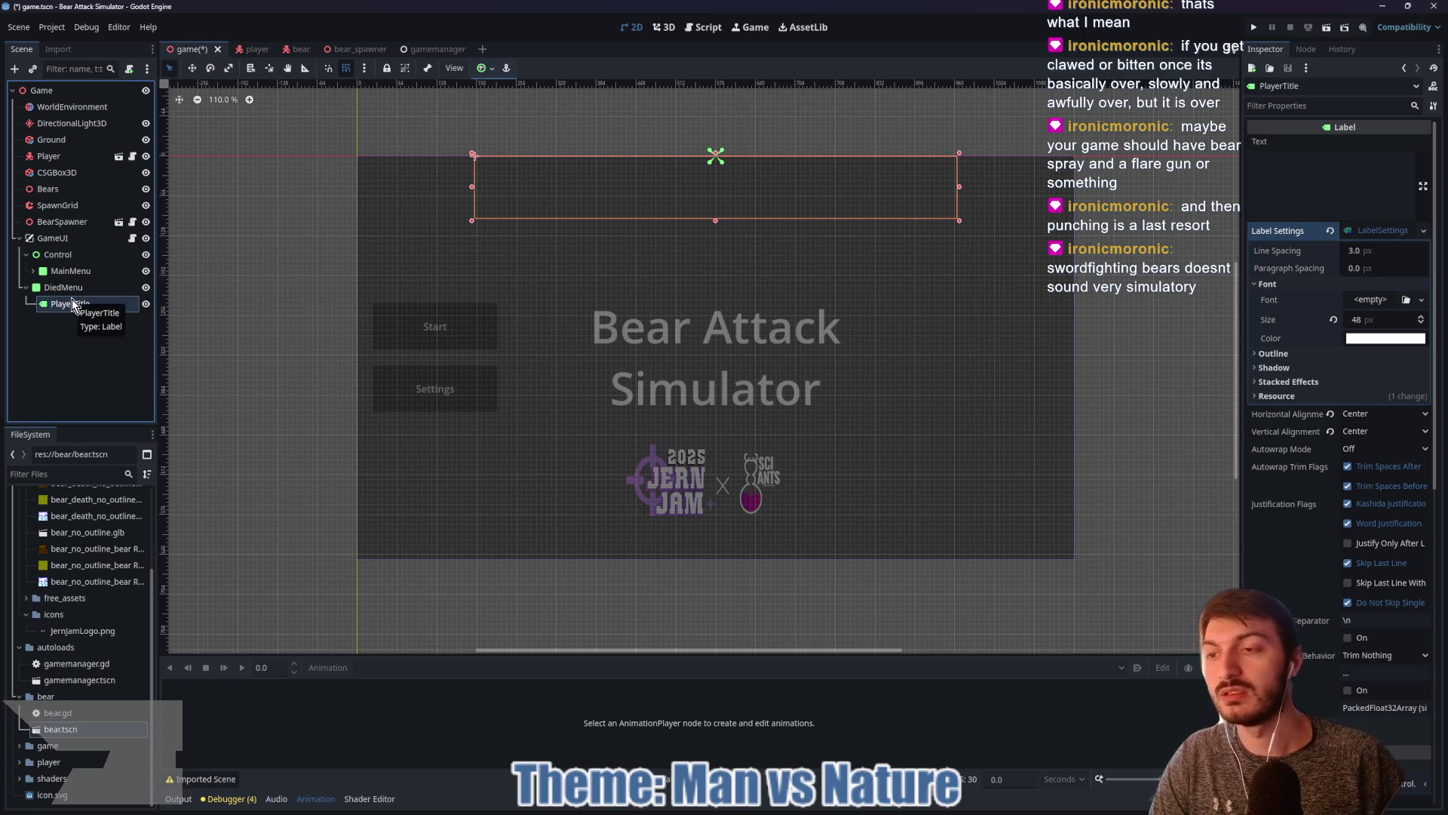
{"action": "key", "text": "Return"}
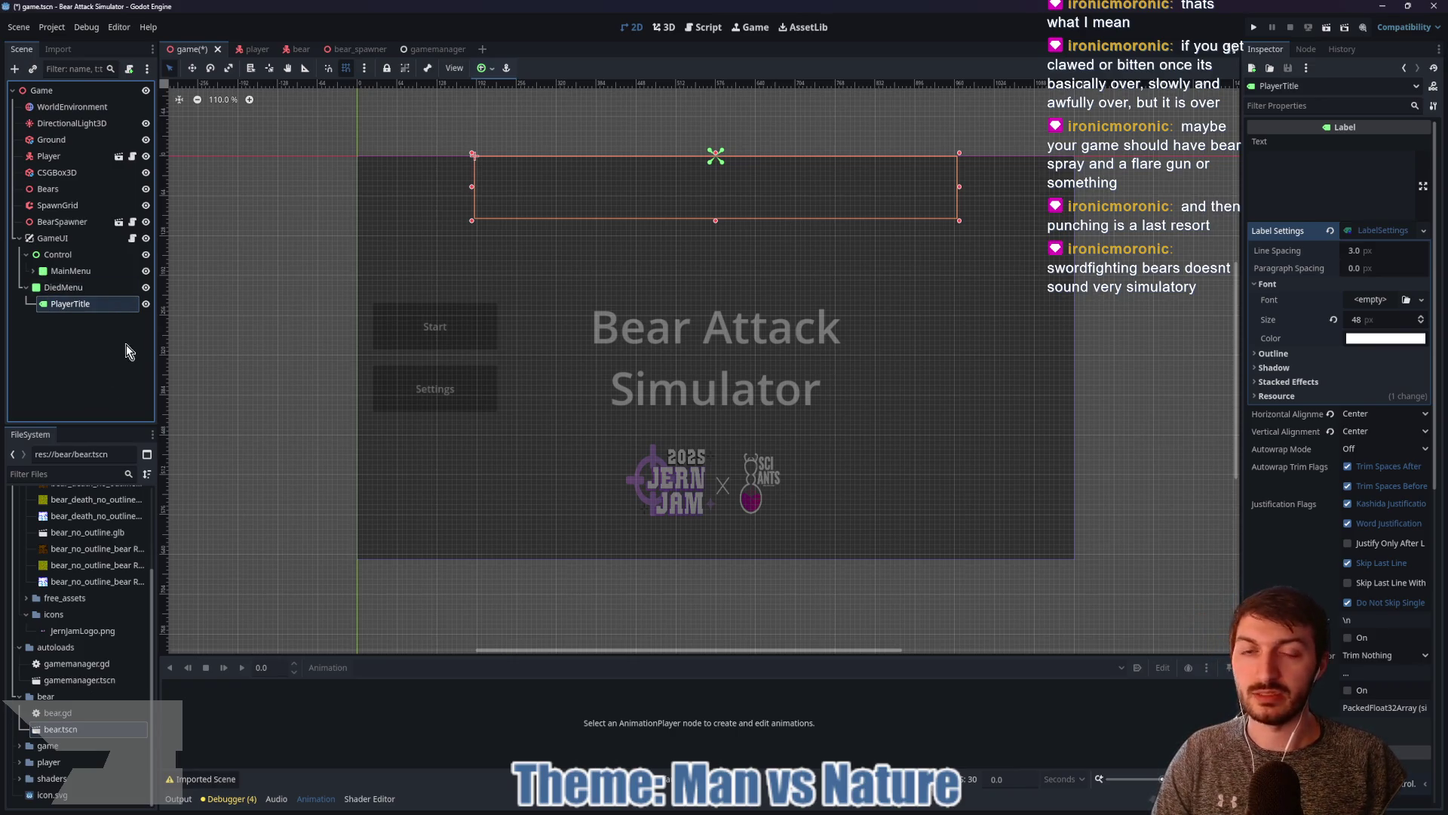
Step: Give PlayerTitle the placeholder text 'BLAH BLAHBLAH BLAH BLAH'
{"action": "left_click", "coordinate": [53, 290]}
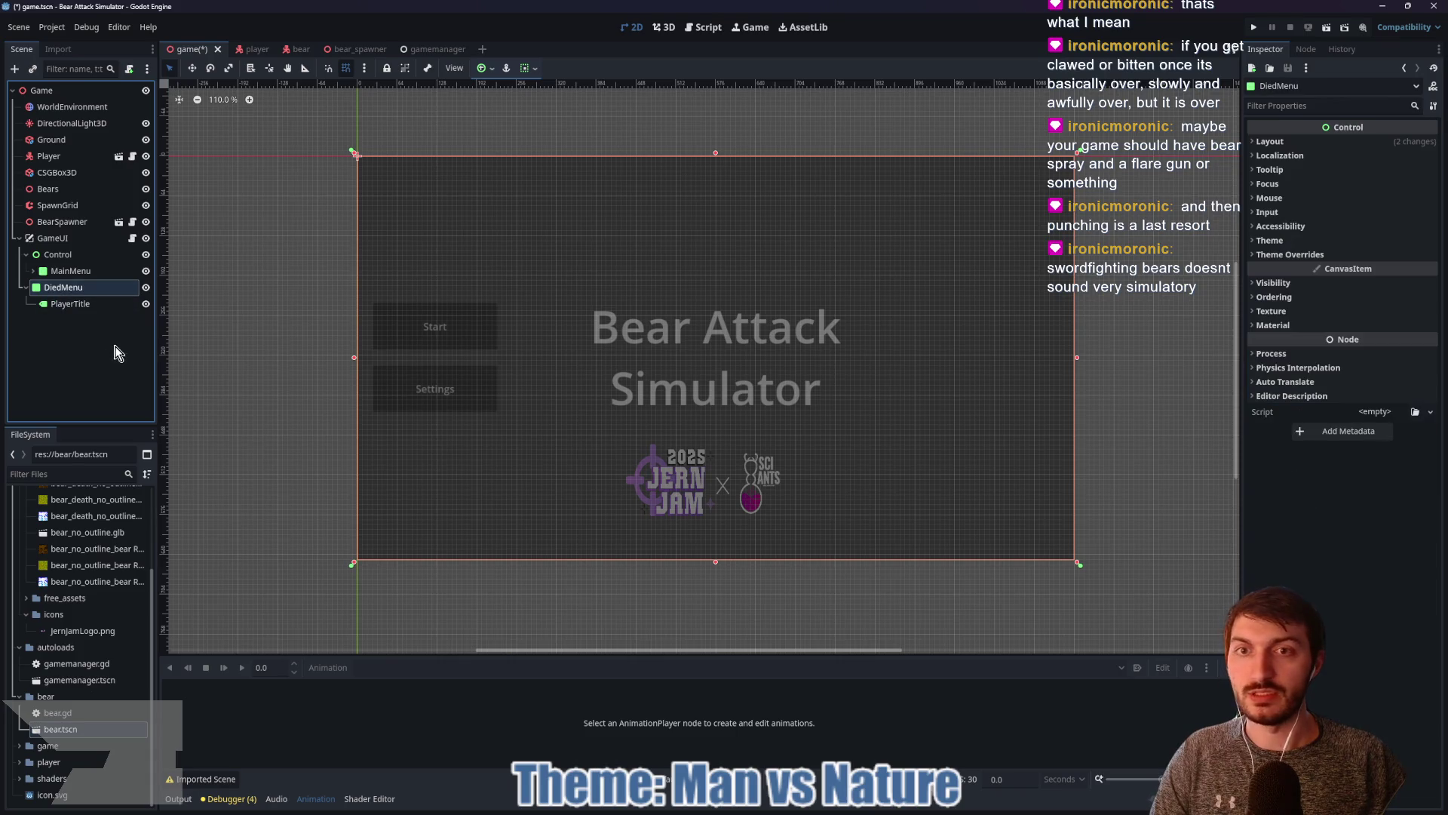
{"action": "left_click", "coordinate": [69, 305]}
{"action": "left_click", "coordinate": [1372, 170]}
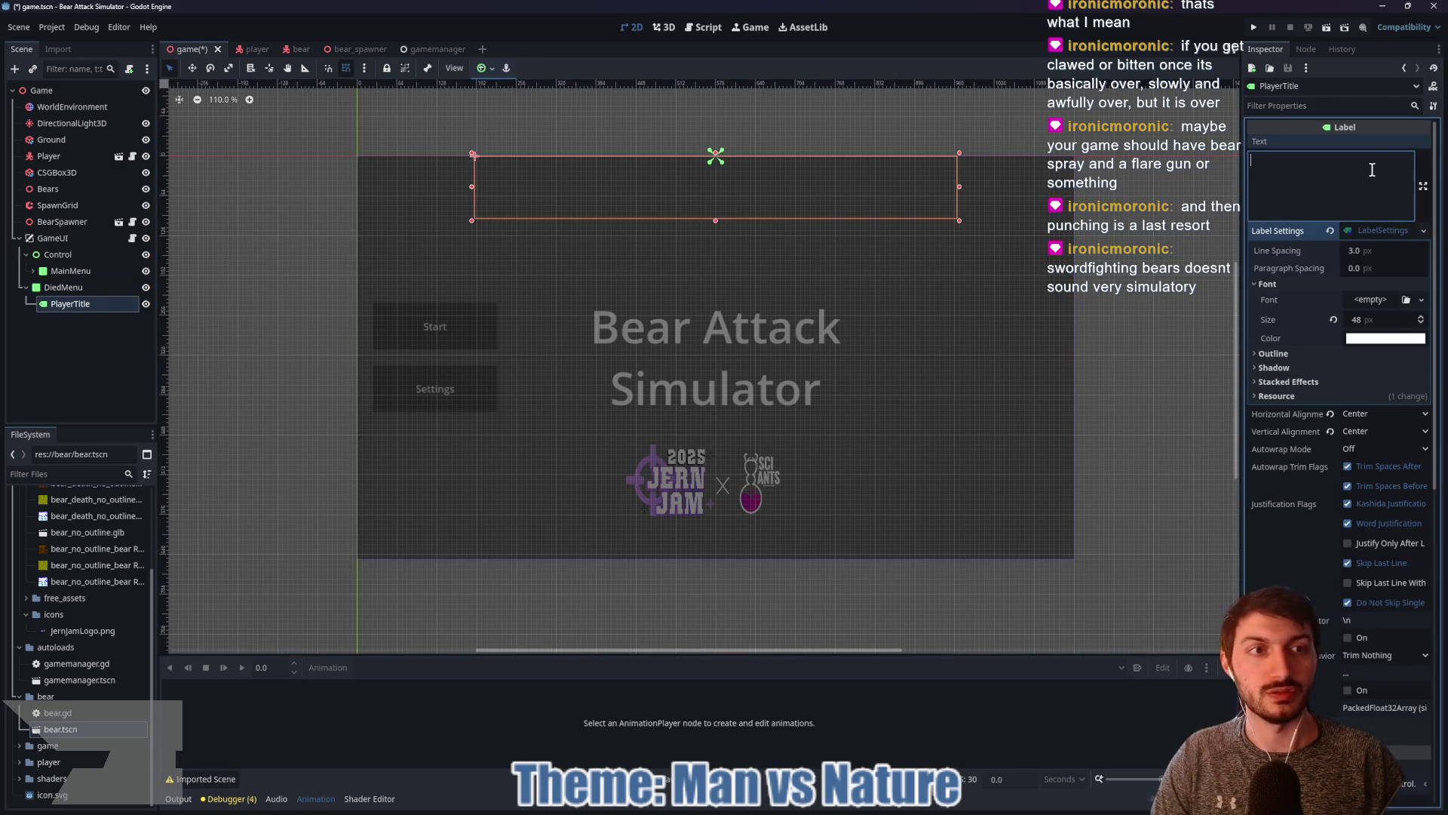
{"action": "type", "text": "BLAH BLAHBLAH "}
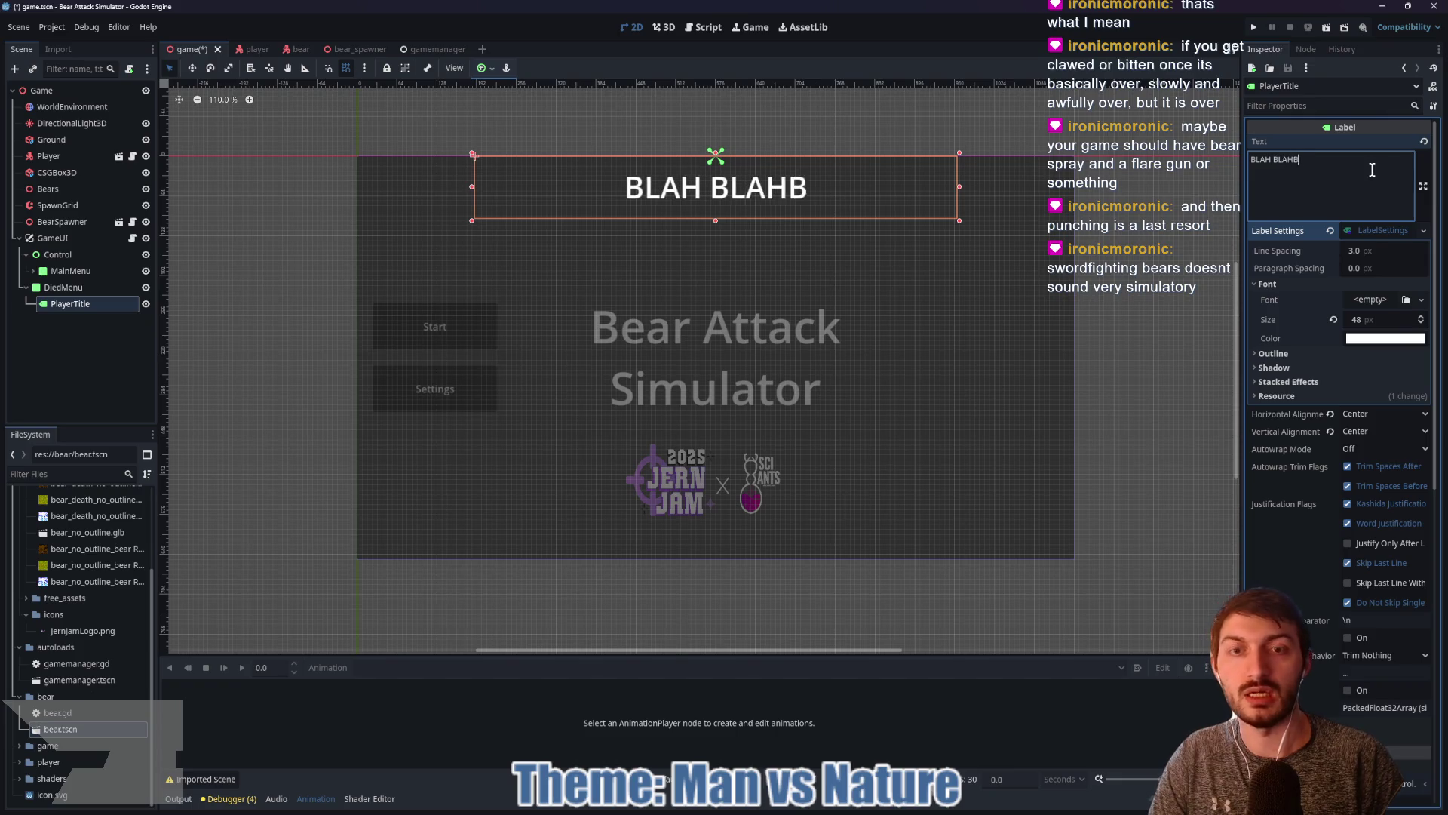
{"action": "type", "text": "BLAH BLAH"}
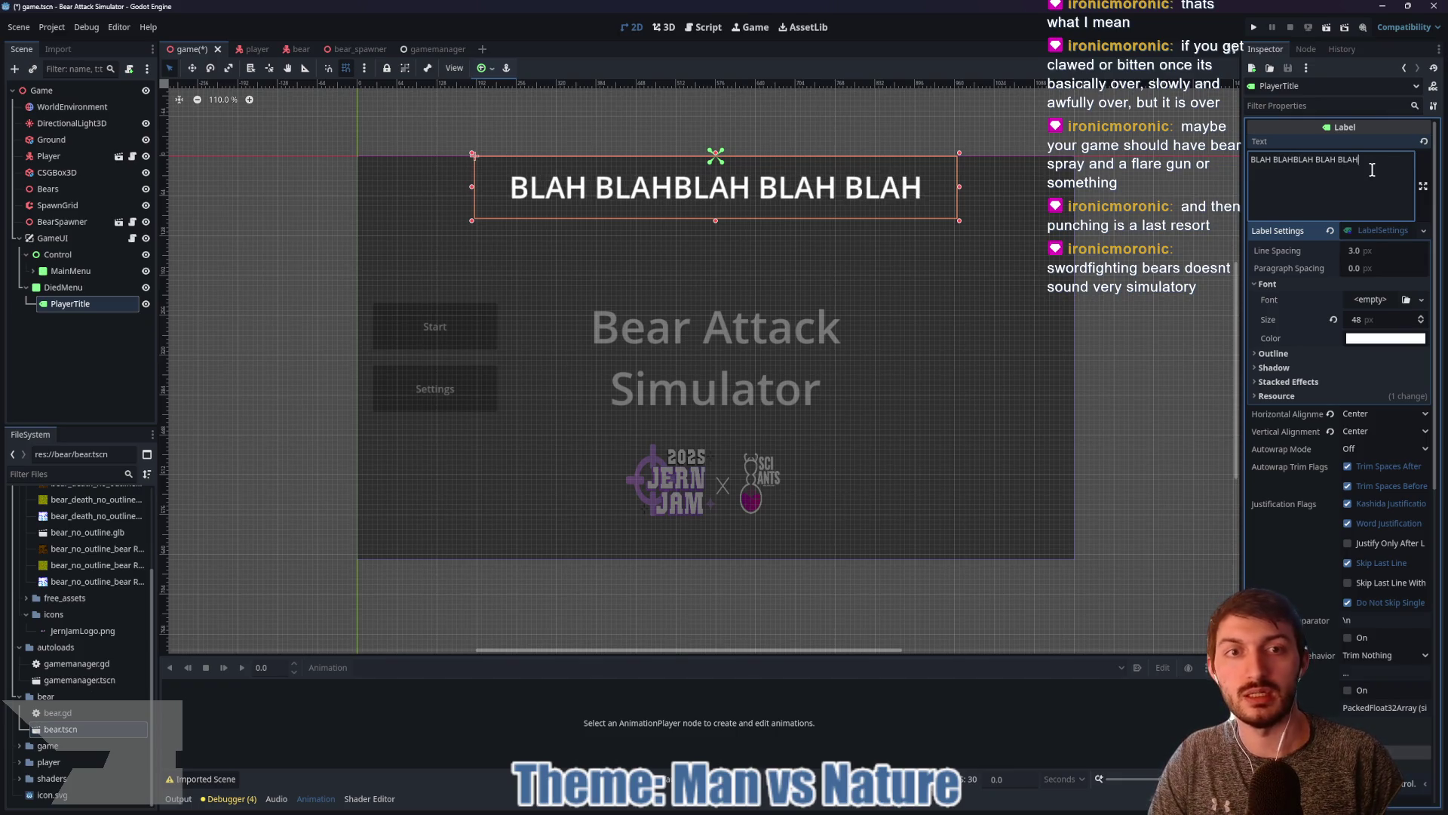
Step: Add a VBoxContainer under DiedMenu and anchor it at the canvas centre
{"action": "left_click", "coordinate": [63, 288]}
{"action": "key", "text": "ctrl+a"}
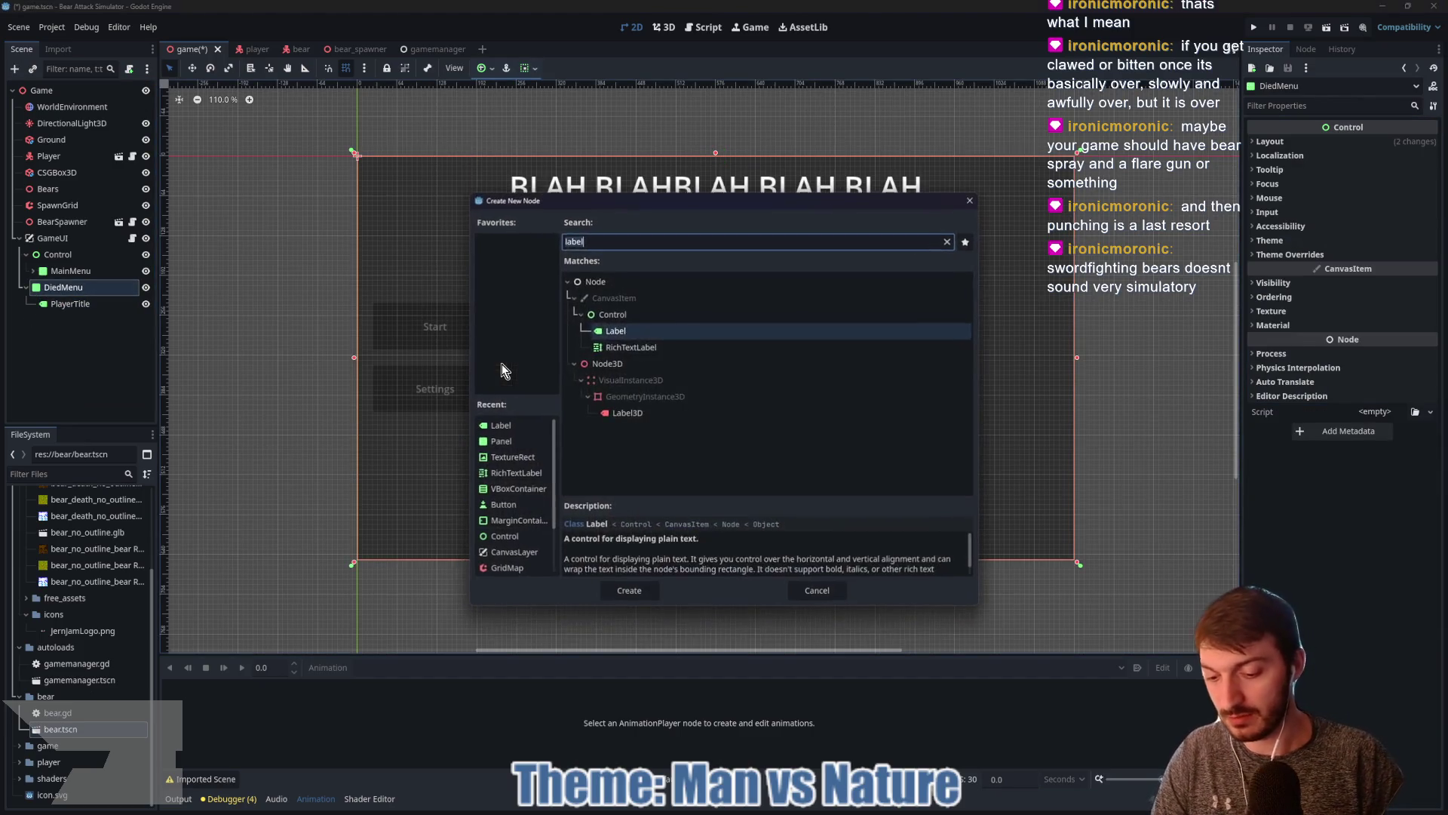
{"action": "type", "text": "vbox"}
{"action": "key", "text": "Return"}
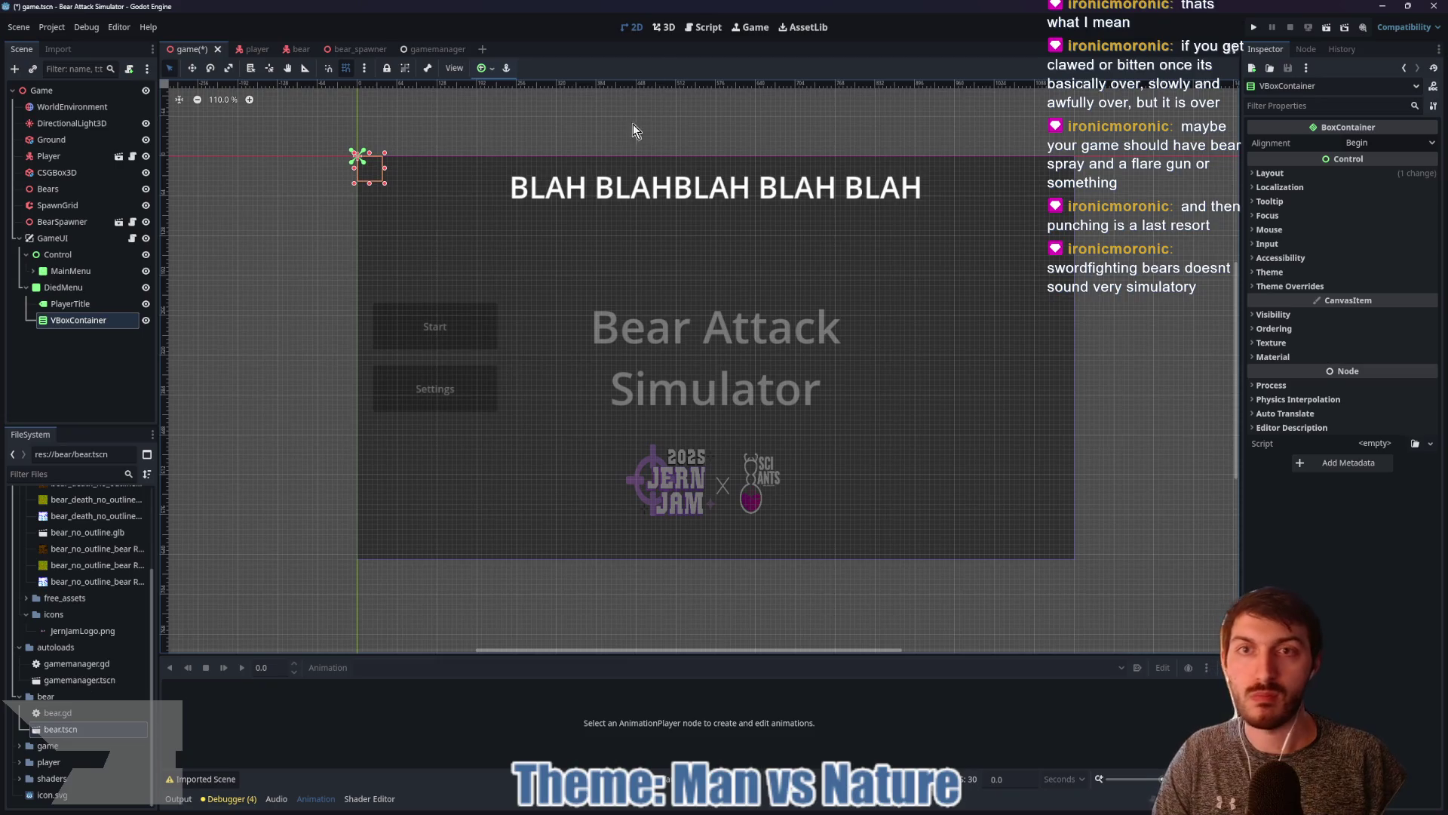
{"action": "left_click", "coordinate": [486, 69]}
{"action": "left_click", "coordinate": [500, 131]}
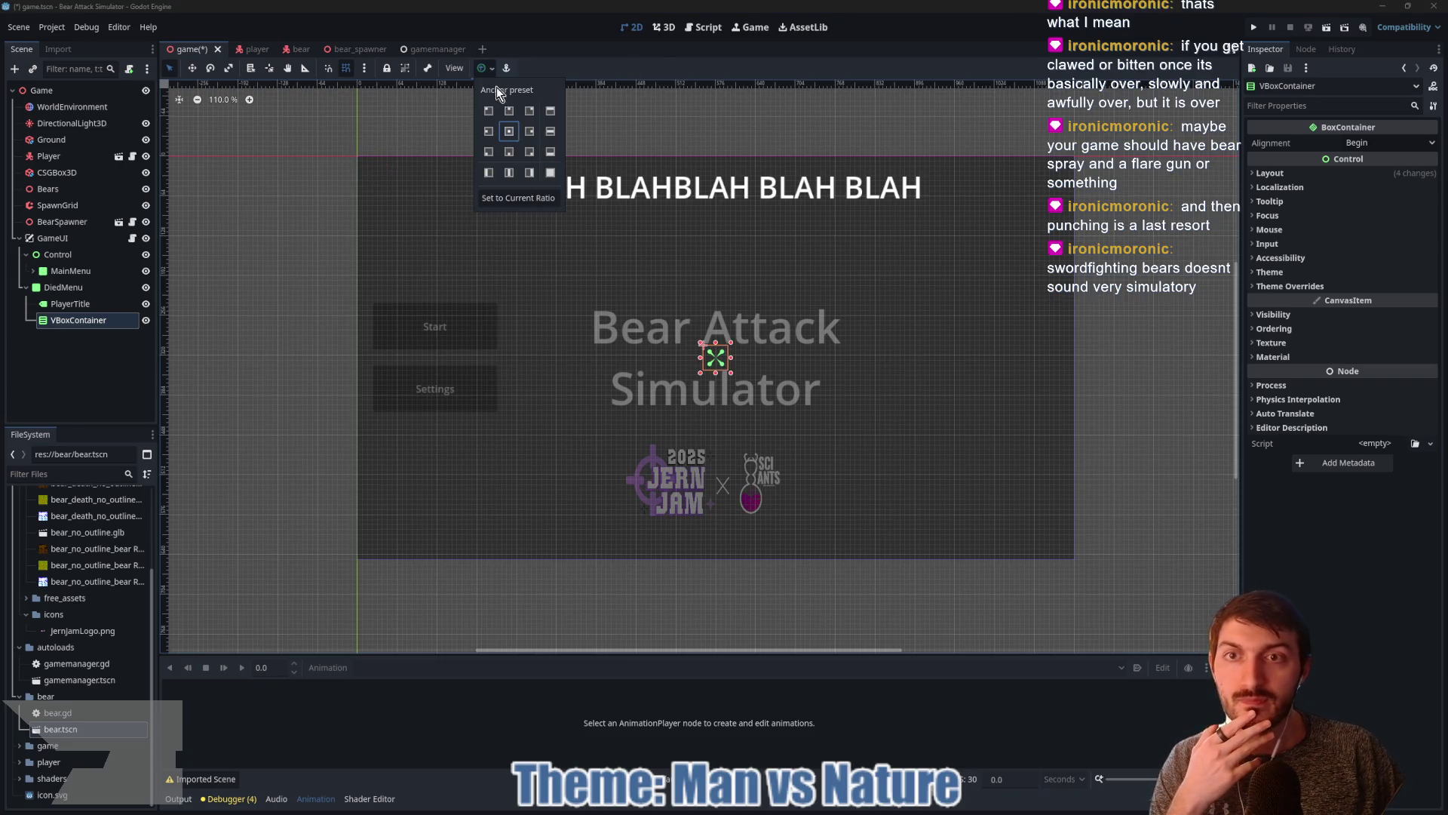
{"action": "left_click", "coordinate": [485, 70]}
Step: Set the VBoxContainer's Custom Minimum Size to 700 × 400
{"action": "left_click", "coordinate": [1316, 173]}
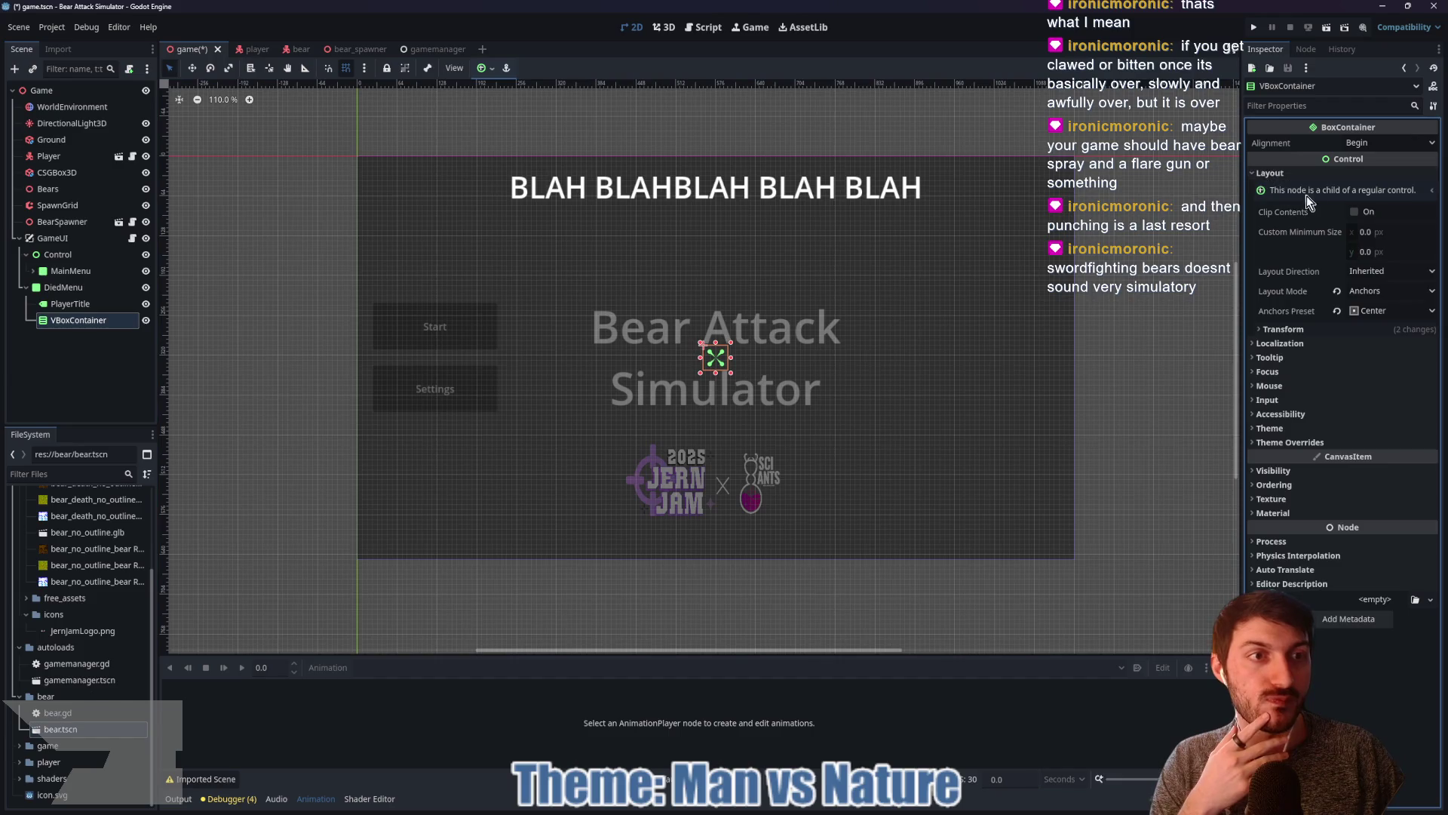
{"action": "left_click", "coordinate": [1382, 234]}
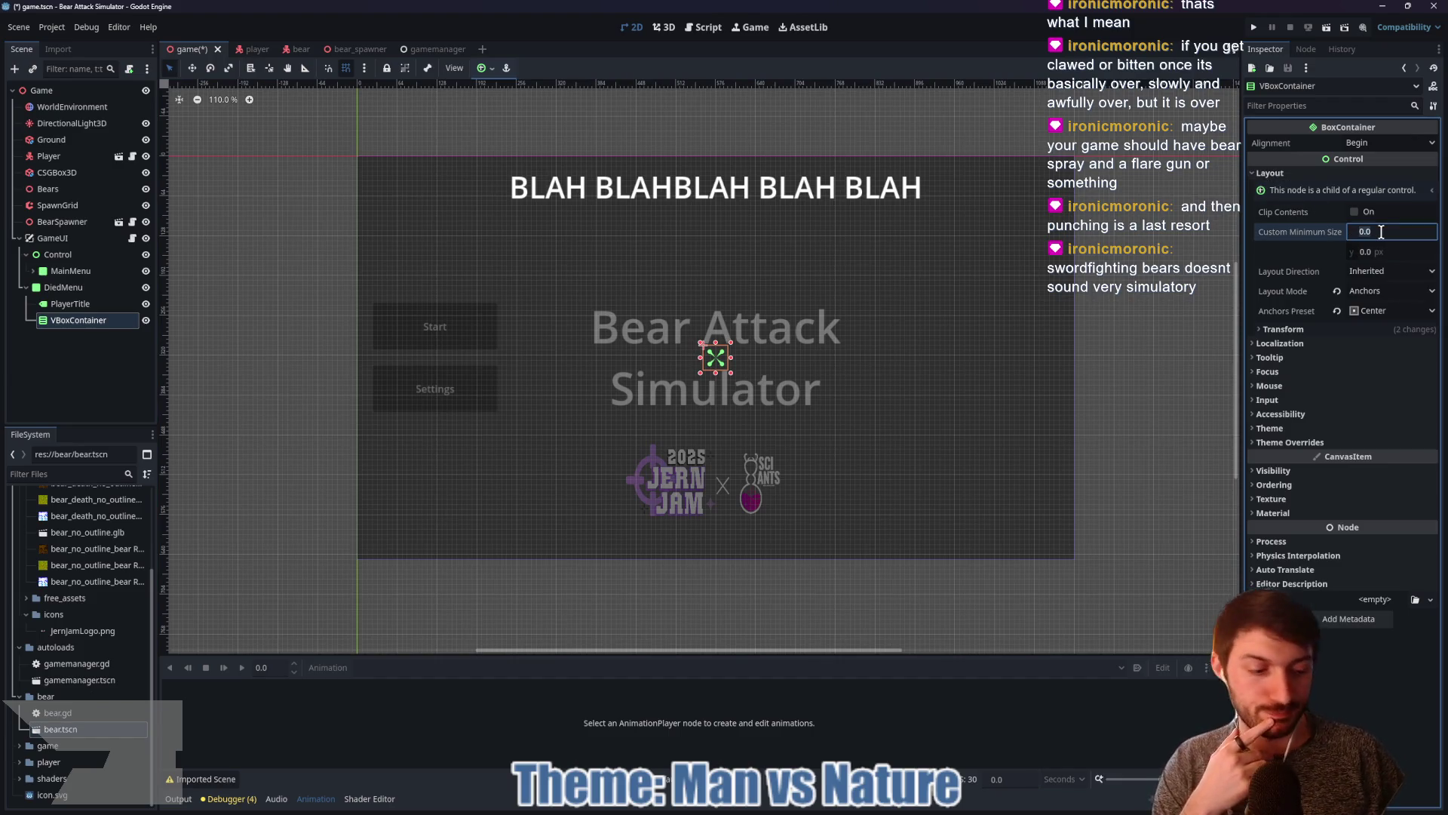
{"action": "type", "text": "600"}
{"action": "key", "text": "Return"}
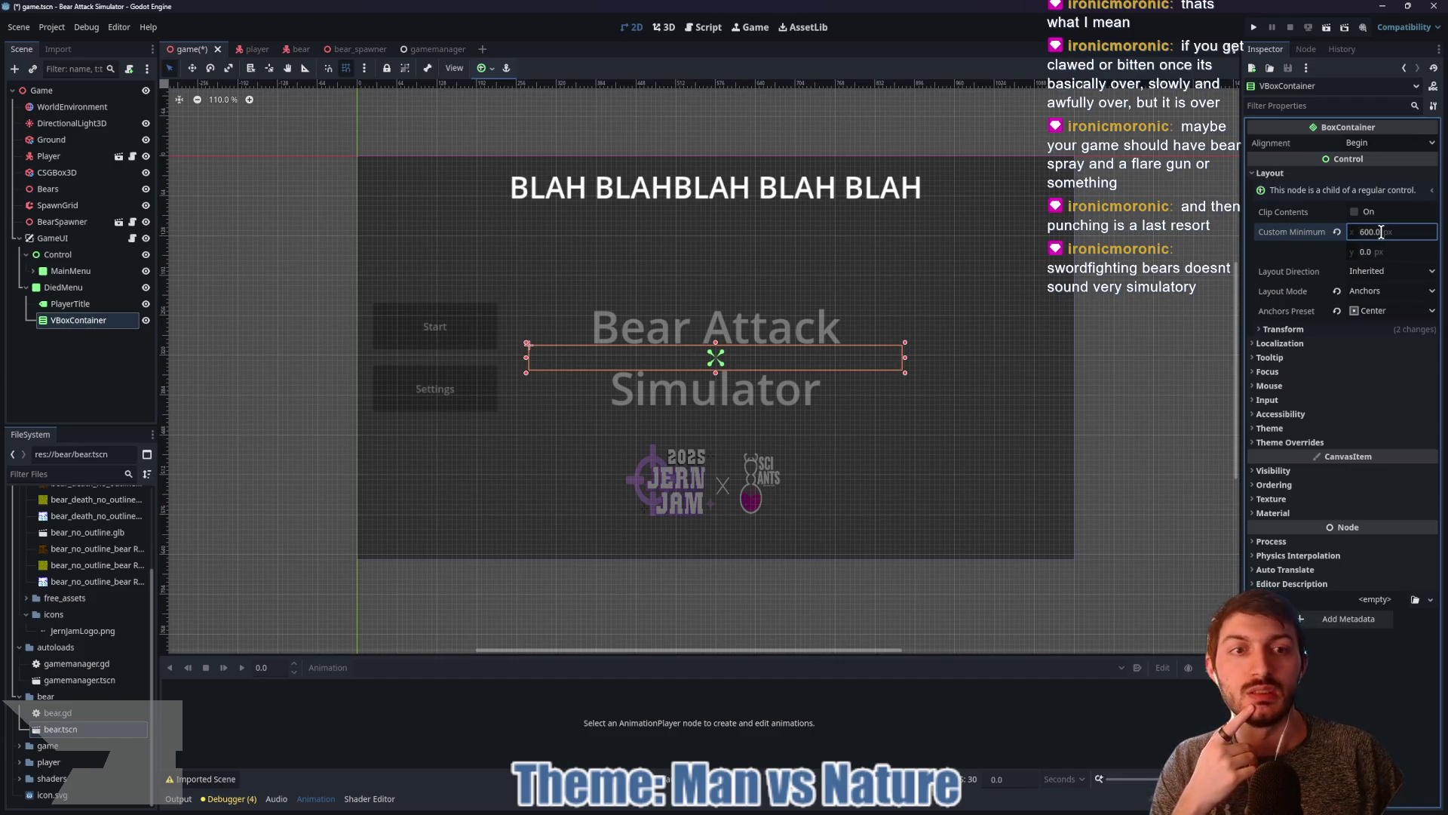
{"action": "left_click", "coordinate": [1382, 232]}
{"action": "type", "text": "7"}
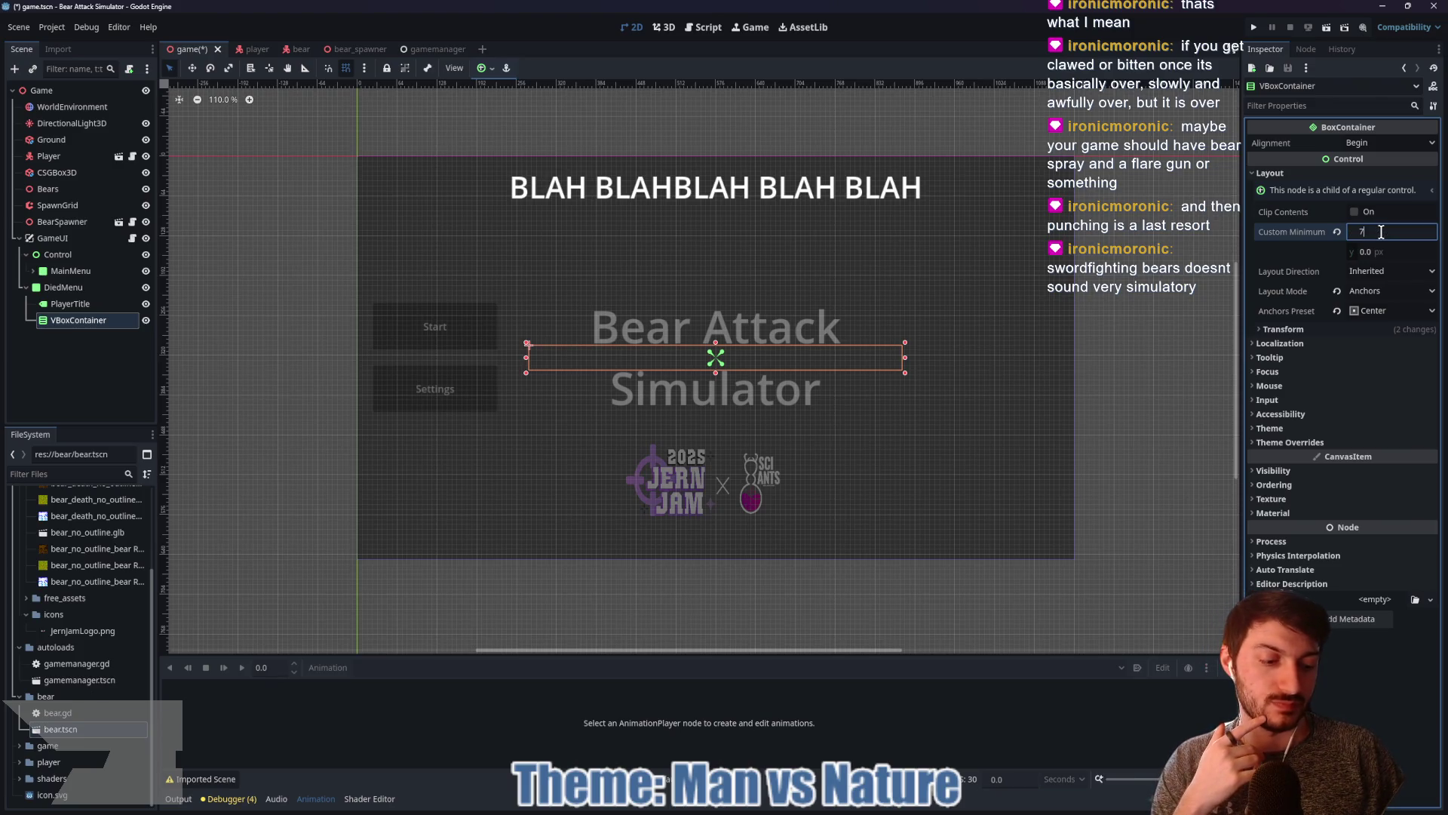
{"action": "type", "text": "00"}
{"action": "key", "text": "Return"}
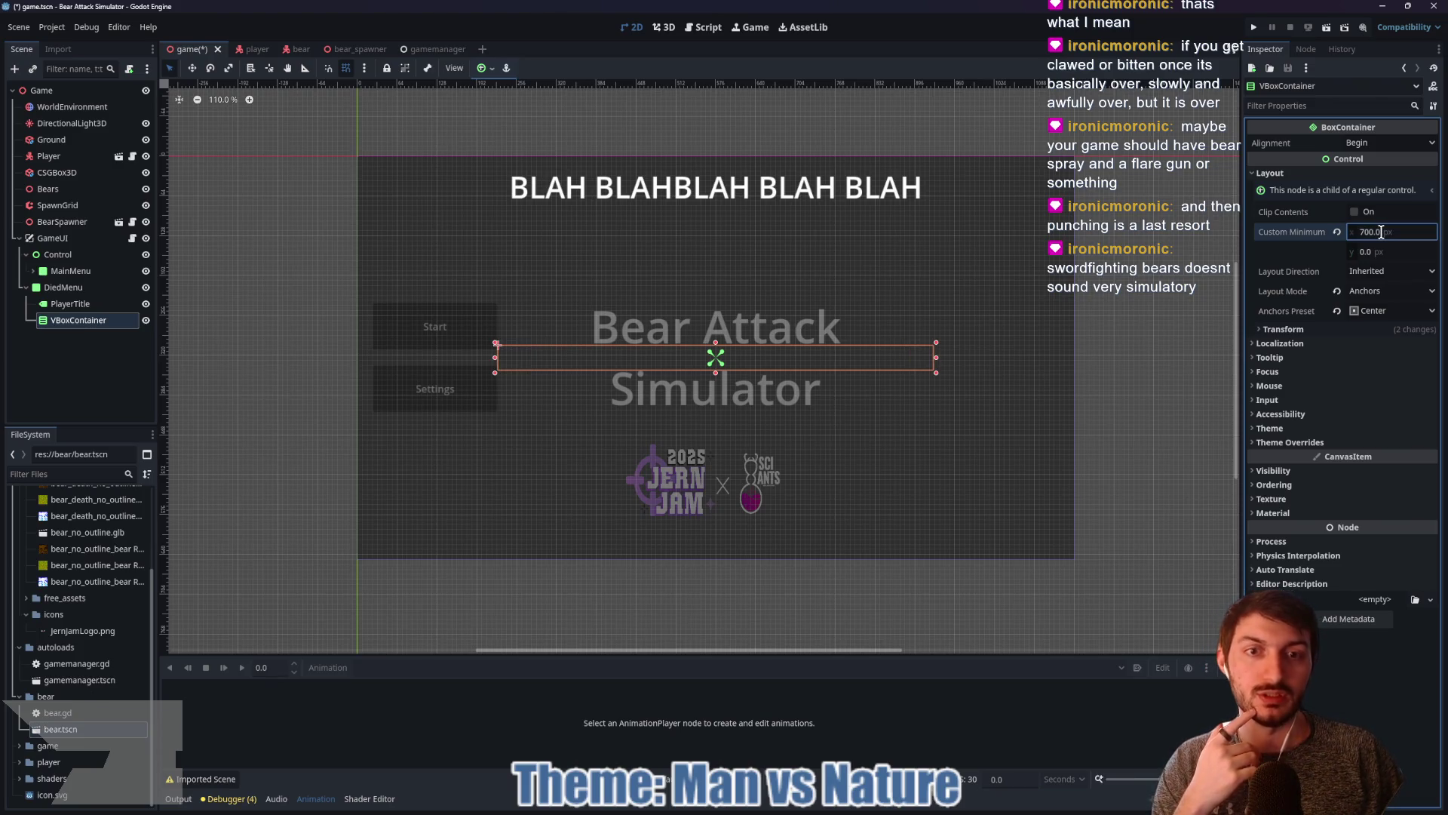
{"action": "left_click", "coordinate": [1391, 249]}
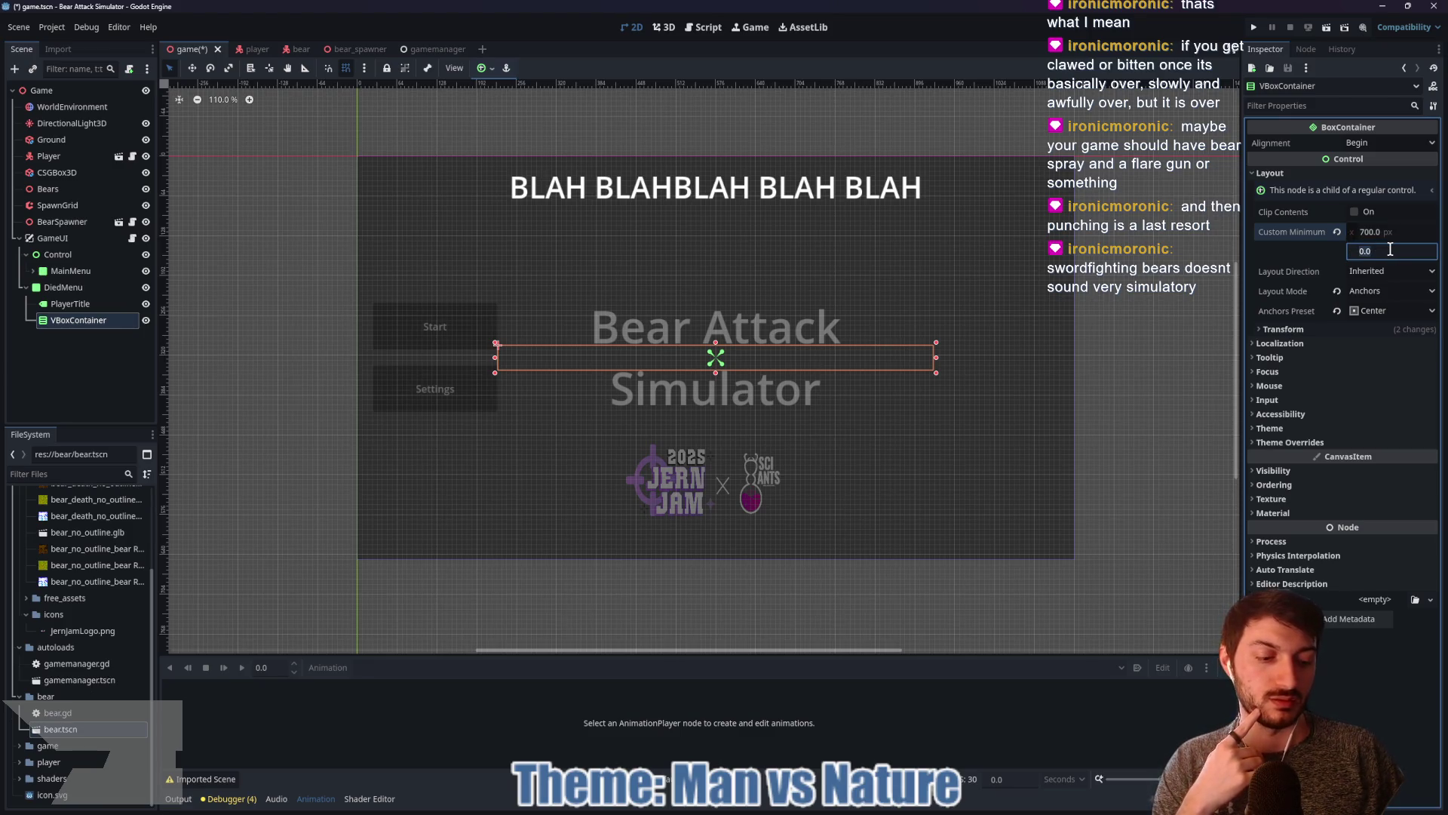
{"action": "type", "text": "500"}
{"action": "key", "text": "Return"}
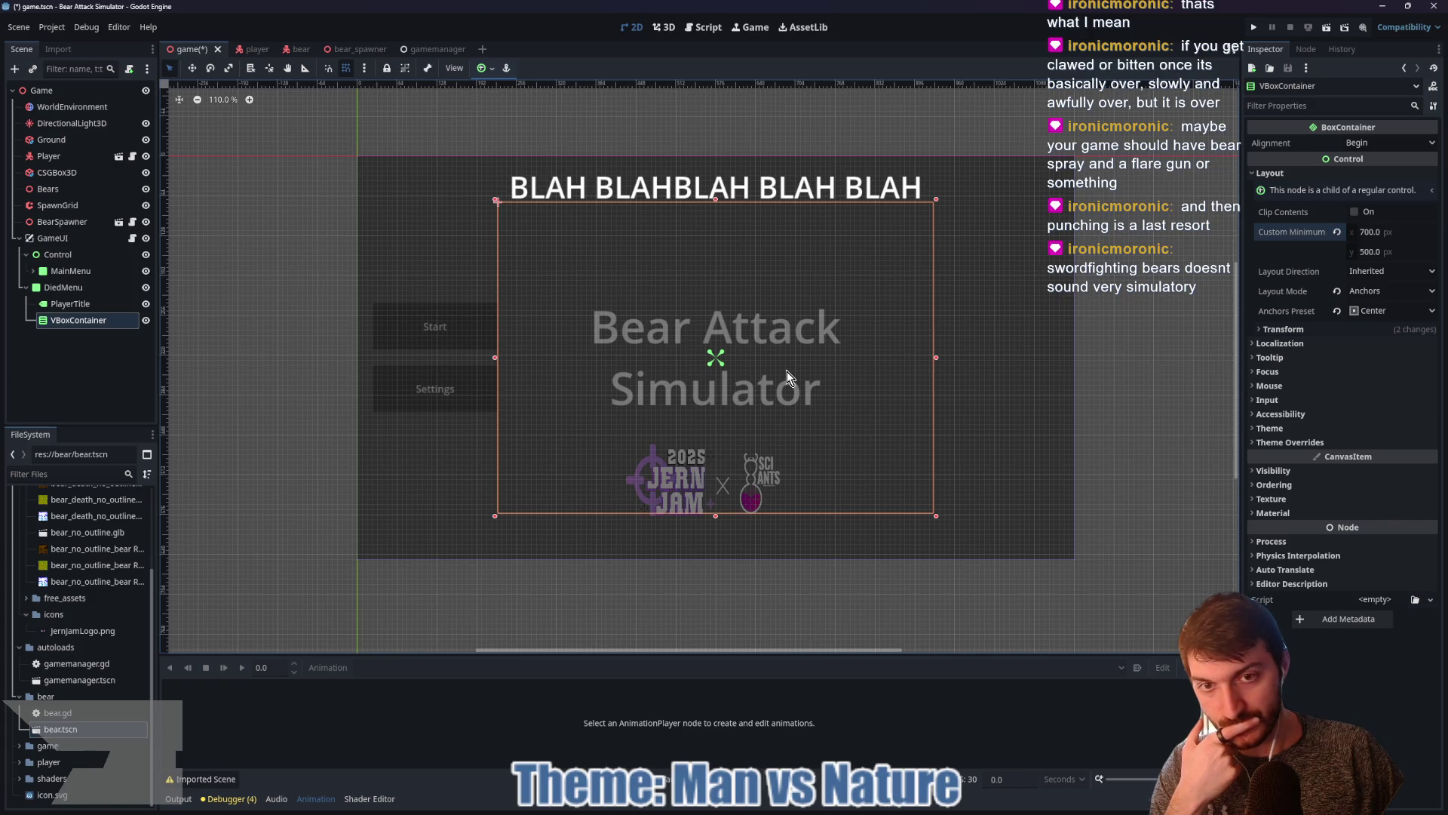
{"action": "left_click", "coordinate": [1397, 248]}
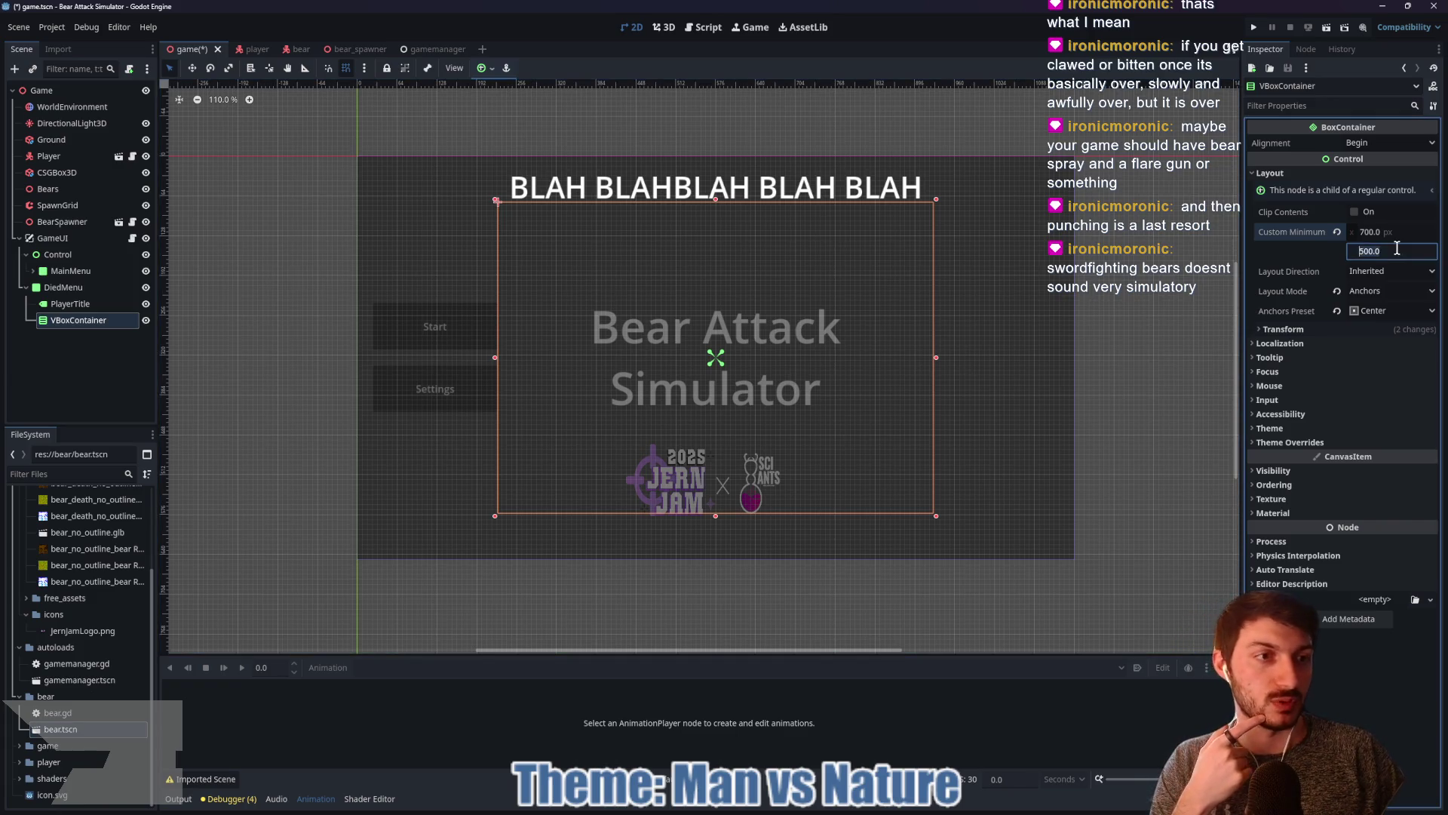
{"action": "type", "text": "400"}
{"action": "key", "text": "Return"}
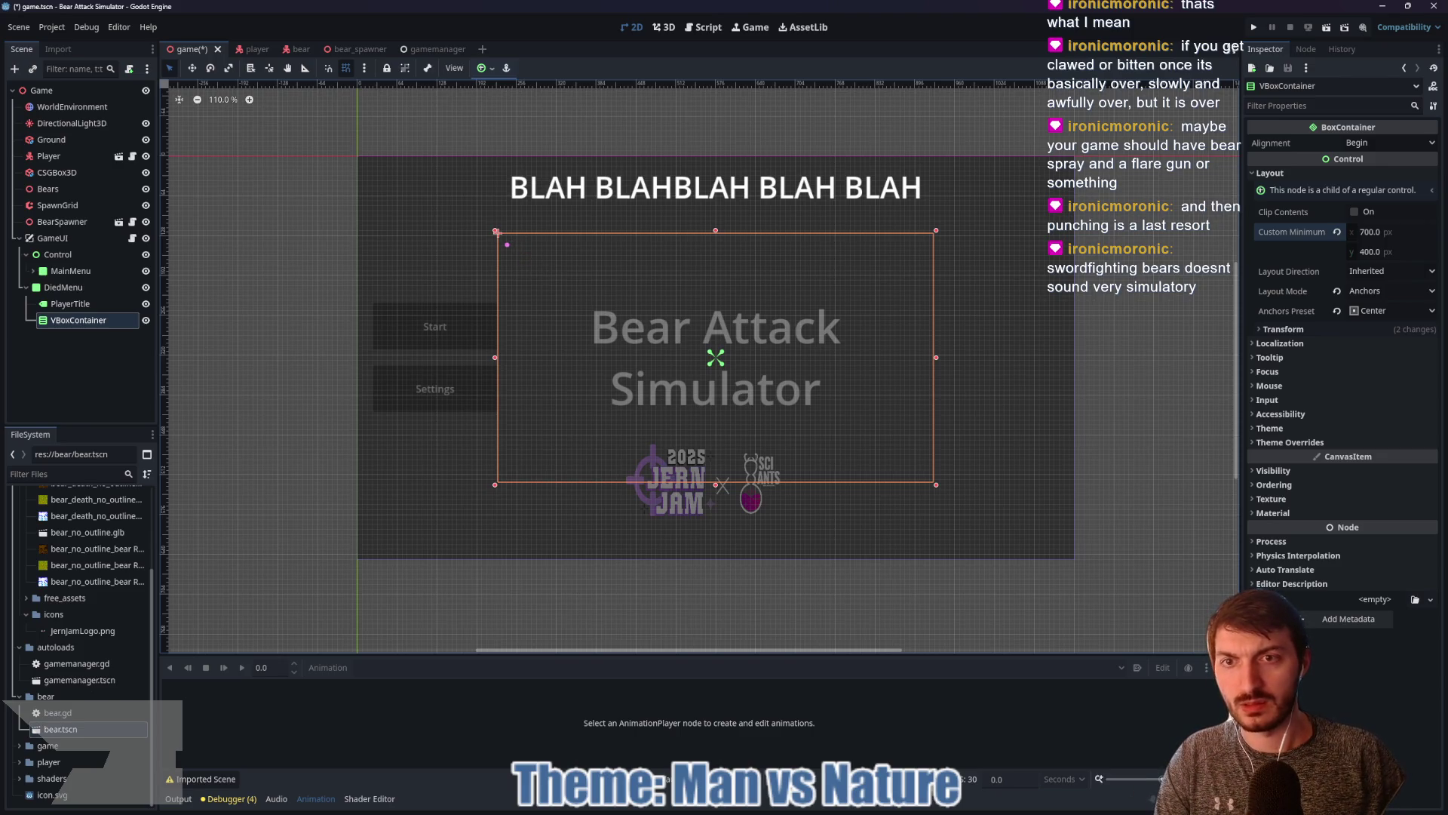
Step: Sketch a button outline in the container and write 'Score:' with a value box below it
{"action": "mouse_move", "coordinate": [507, 244]}
{"action": "left_mouse_down"}
{"action": "mouse_move", "coordinate": [758, 294]}
{"action": "mouse_move", "coordinate": [921, 293]}
{"action": "left_mouse_up"}
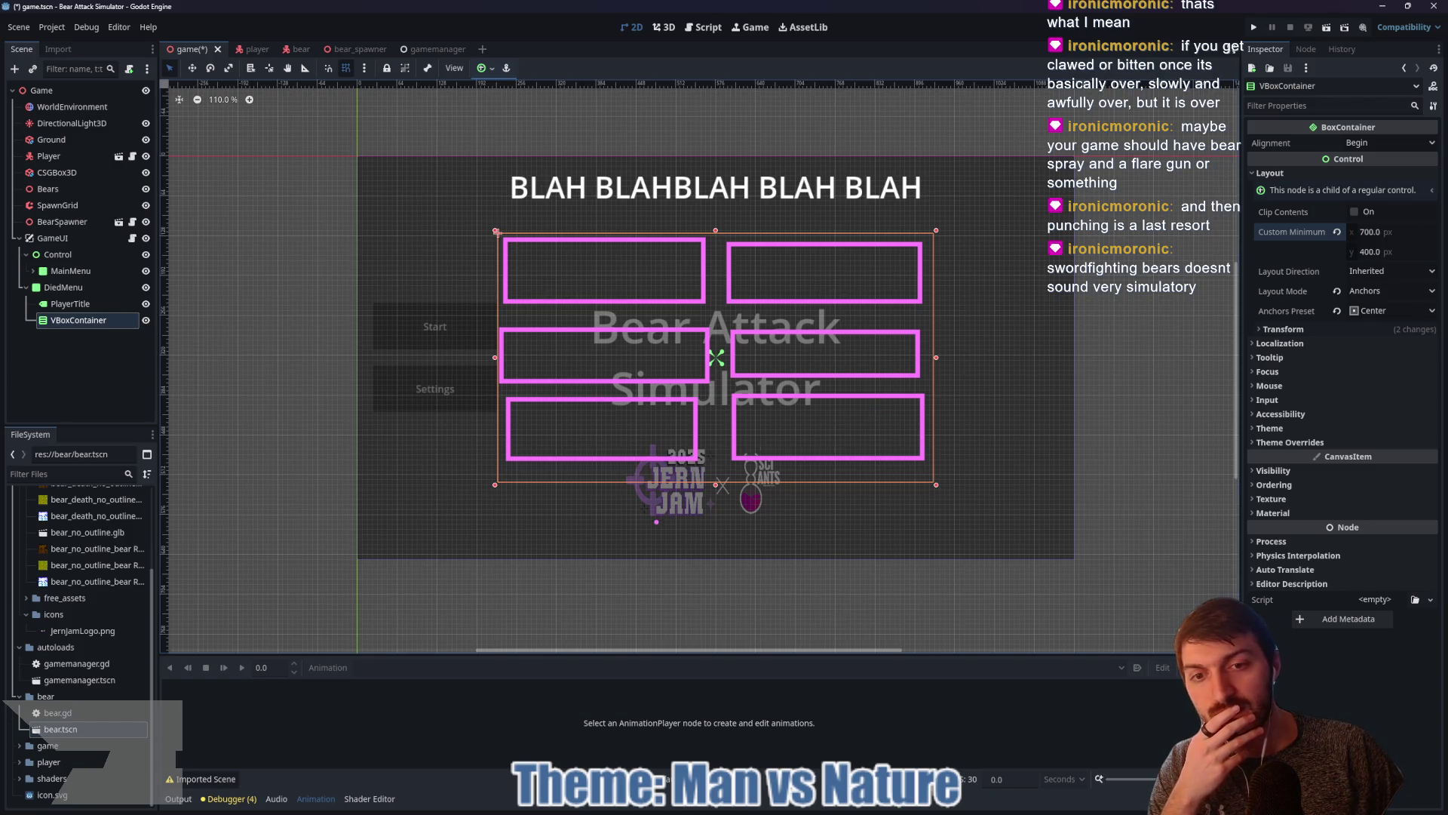
{"action": "mouse_move", "coordinate": [578, 499]}
{"action": "left_mouse_down"}
{"action": "mouse_move", "coordinate": [513, 538]}
{"action": "mouse_move", "coordinate": [664, 528]}
{"action": "mouse_move", "coordinate": [685, 545]}
{"action": "left_mouse_up"}
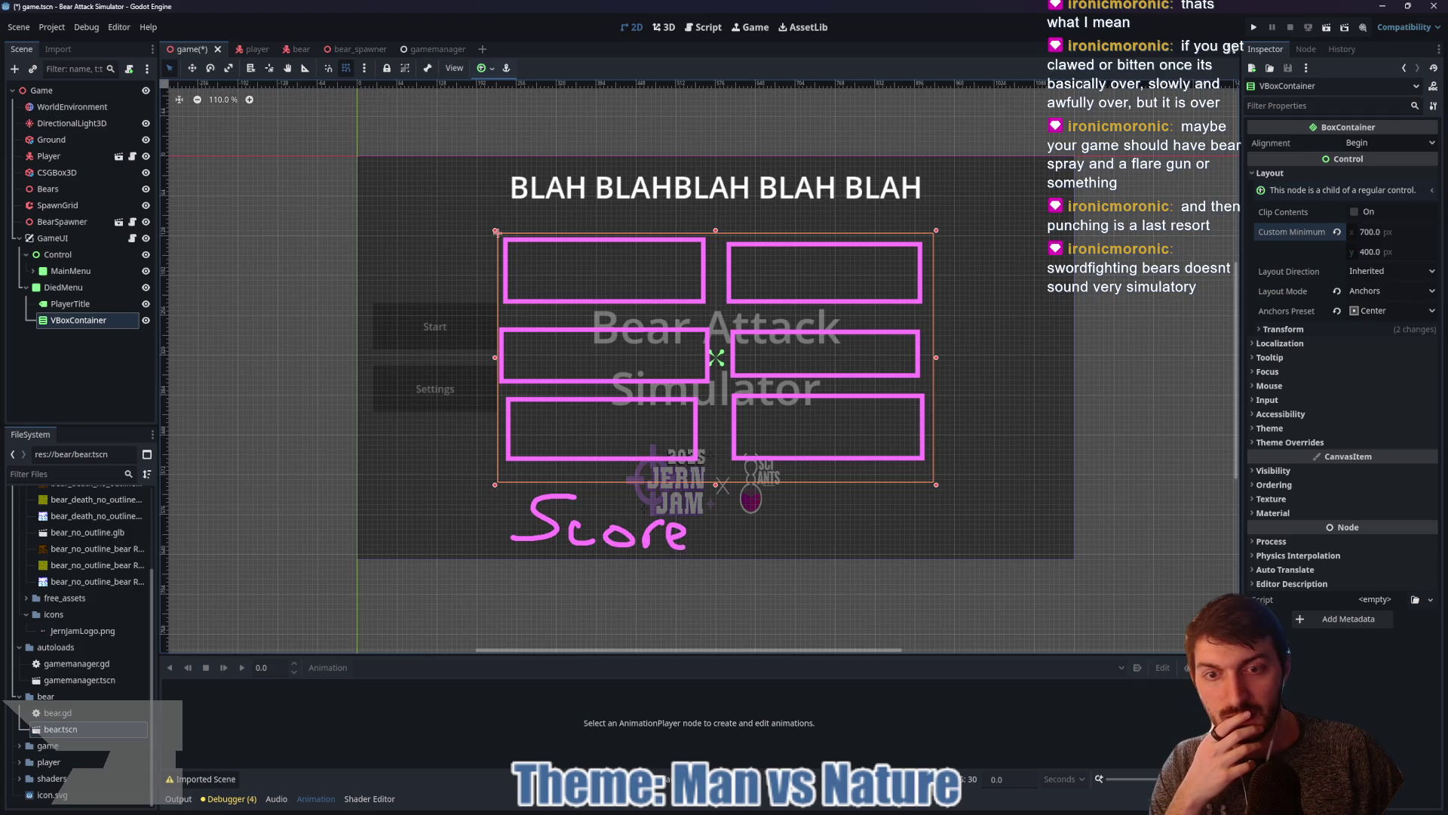
{"action": "left_click", "coordinate": [702, 541]}
{"action": "left_click", "coordinate": [699, 515]}
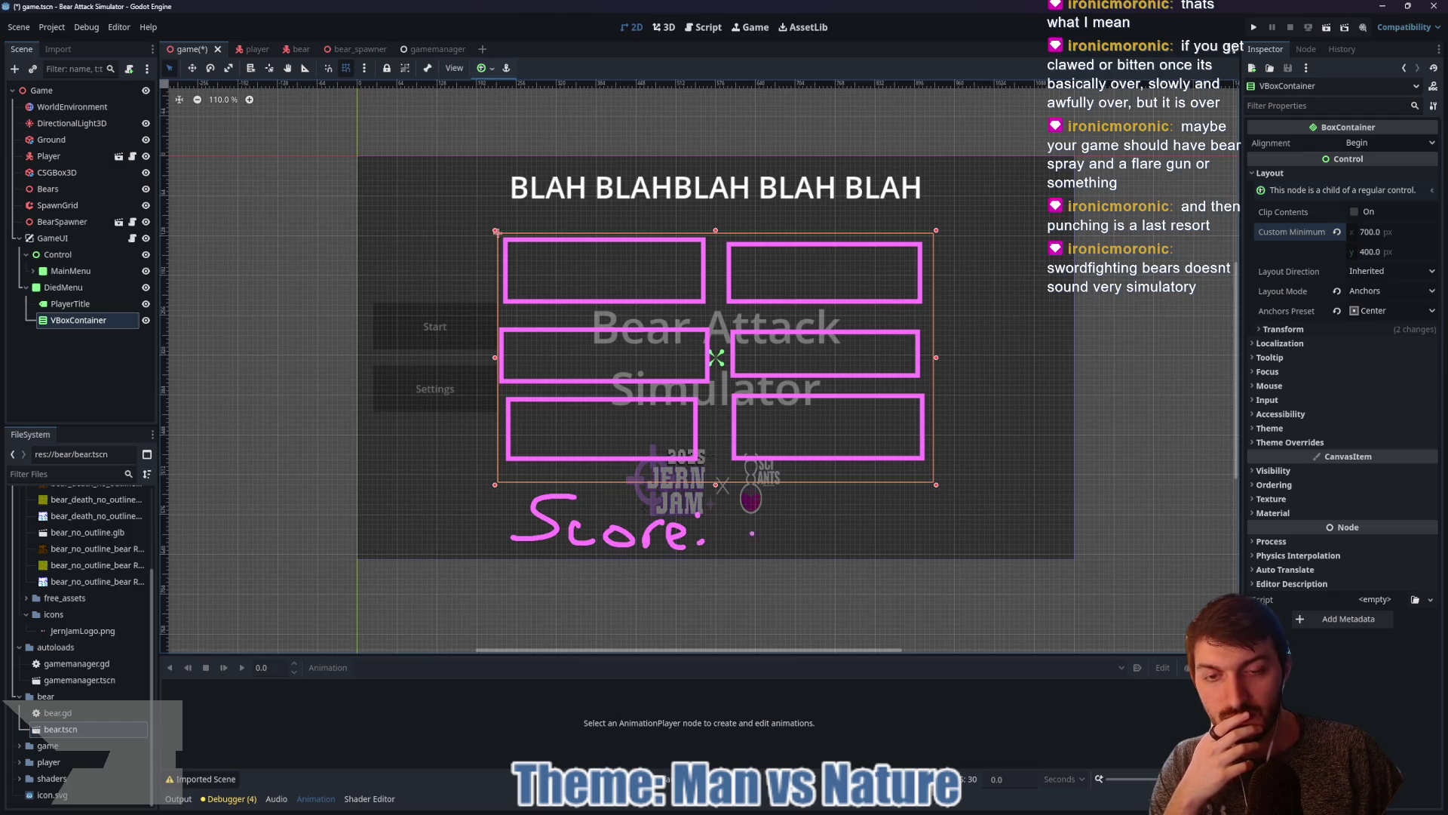
{"action": "mouse_move", "coordinate": [749, 500]}
{"action": "left_mouse_down"}
{"action": "mouse_move", "coordinate": [823, 557]}
{"action": "mouse_move", "coordinate": [747, 500]}
{"action": "left_mouse_up"}
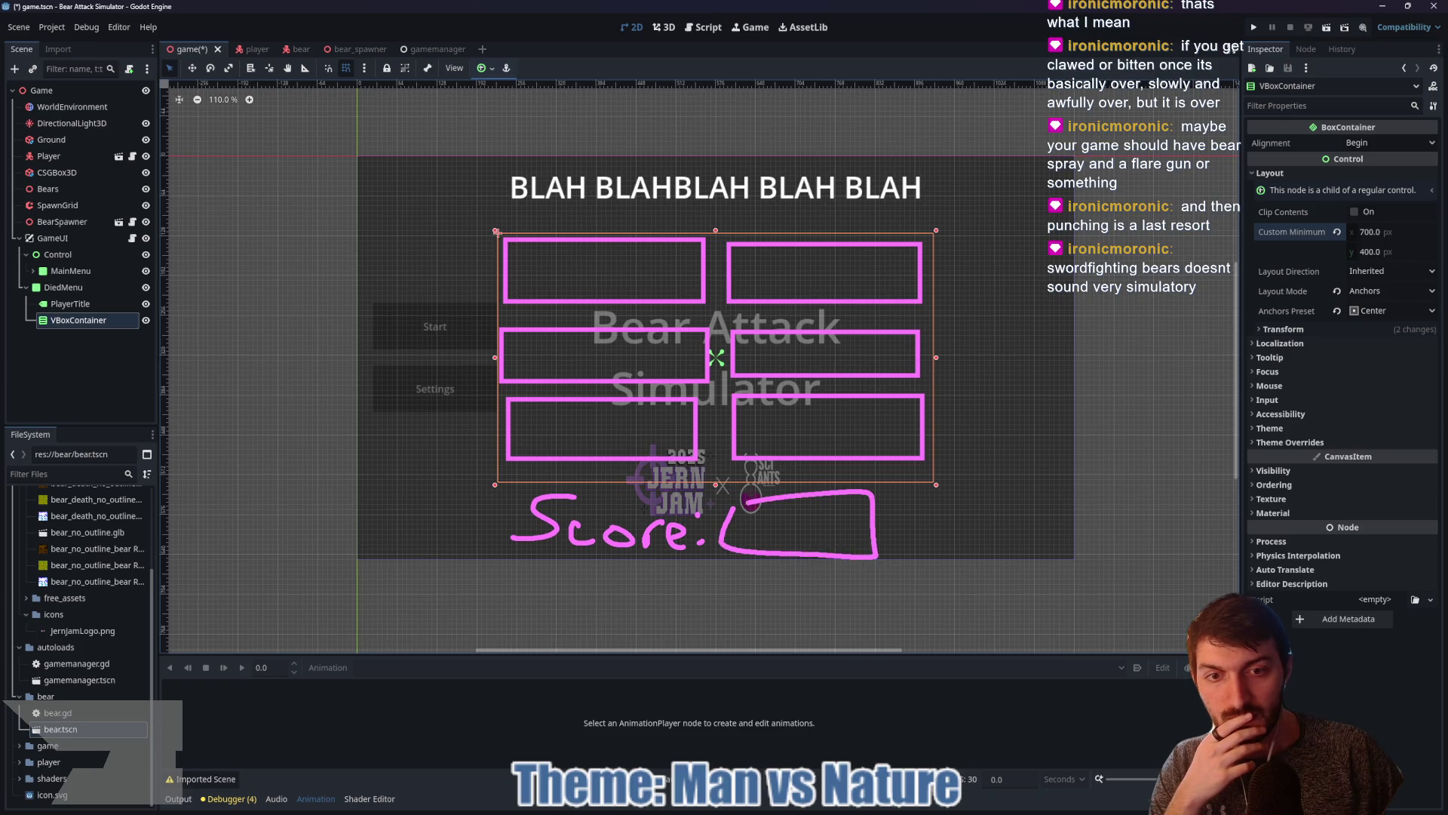
Step: Sketch boxes on the right, including a framed face doodle
{"action": "mouse_move", "coordinate": [987, 509]}
{"action": "left_mouse_down"}
{"action": "mouse_move", "coordinate": [1034, 553]}
{"action": "mouse_move", "coordinate": [989, 506]}
{"action": "left_mouse_up"}
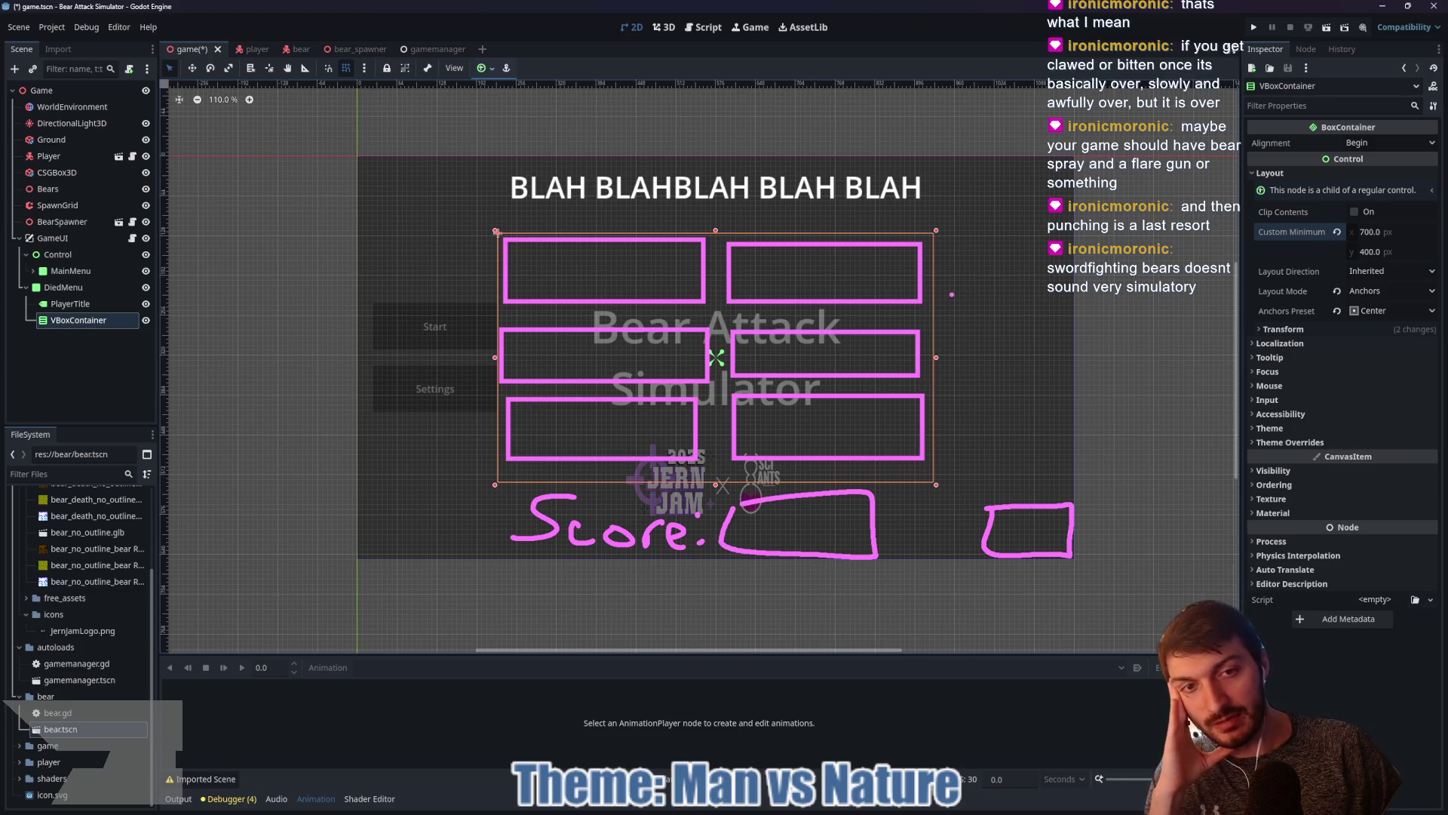
{"action": "mouse_move", "coordinate": [958, 283]}
{"action": "left_mouse_down"}
{"action": "mouse_move", "coordinate": [950, 320]}
{"action": "mouse_move", "coordinate": [980, 265]}
{"action": "left_mouse_up"}
{"action": "mouse_move", "coordinate": [965, 326]}
{"action": "left_mouse_down"}
{"action": "mouse_move", "coordinate": [1028, 294]}
{"action": "mouse_move", "coordinate": [1035, 317]}
{"action": "mouse_move", "coordinate": [1011, 283]}
{"action": "left_mouse_up"}
{"action": "left_click", "coordinate": [989, 291]}
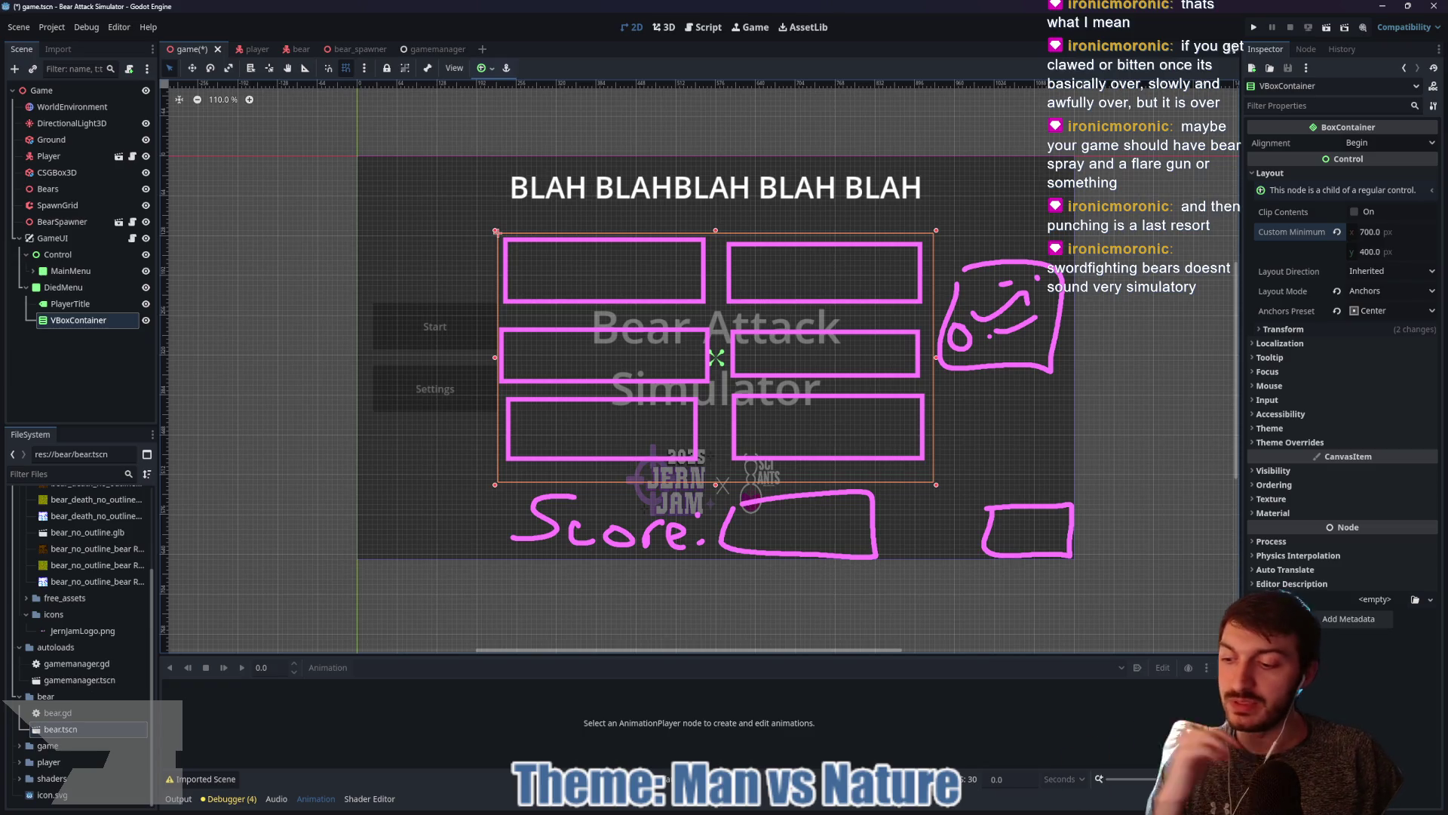
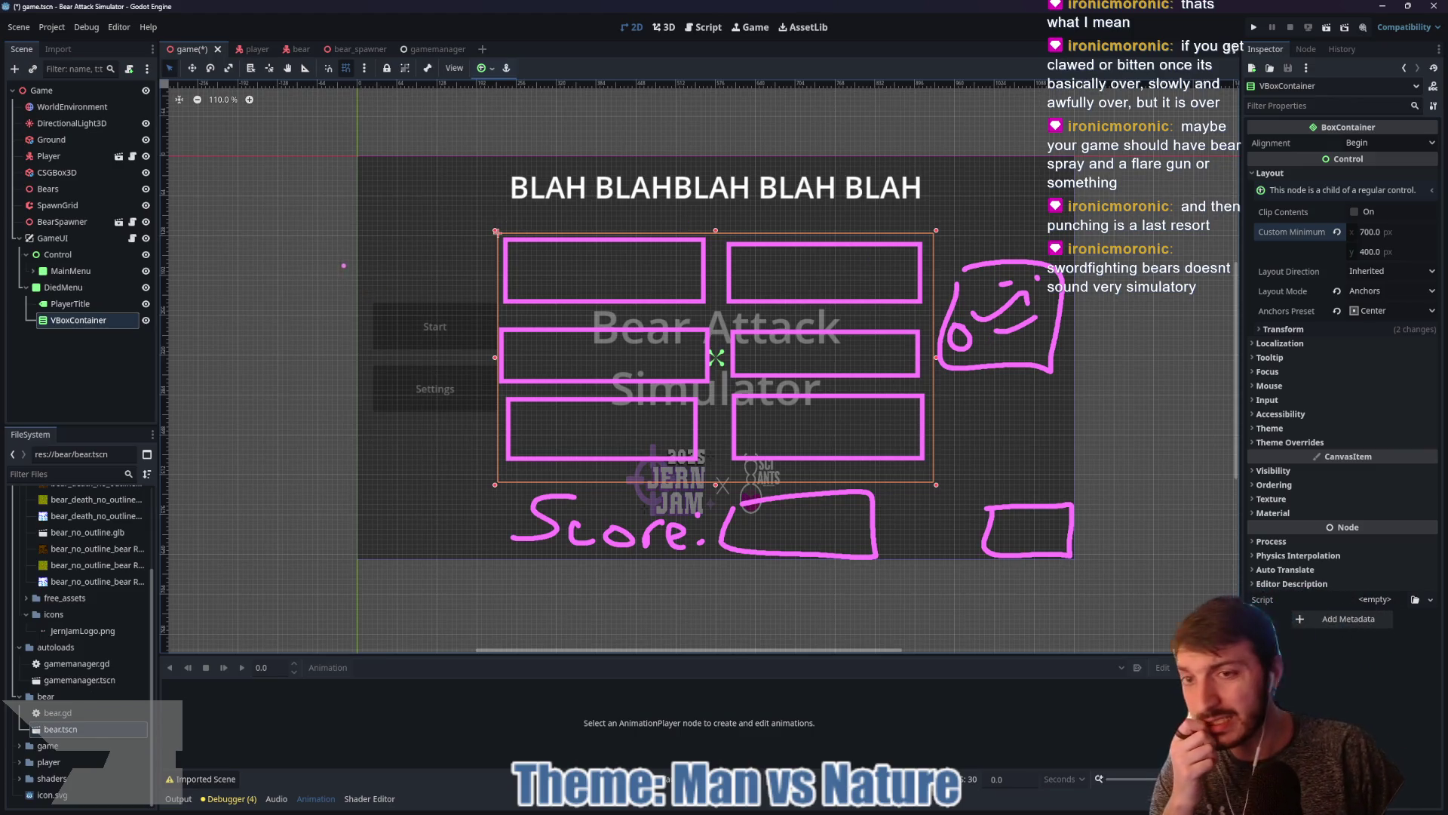
Step: Apply the Center Left anchor preset to the VBoxContainer so it moves to the screen's left side
{"action": "left_click_drag", "start_coordinate": [376, 257], "coordinate": [390, 447]}
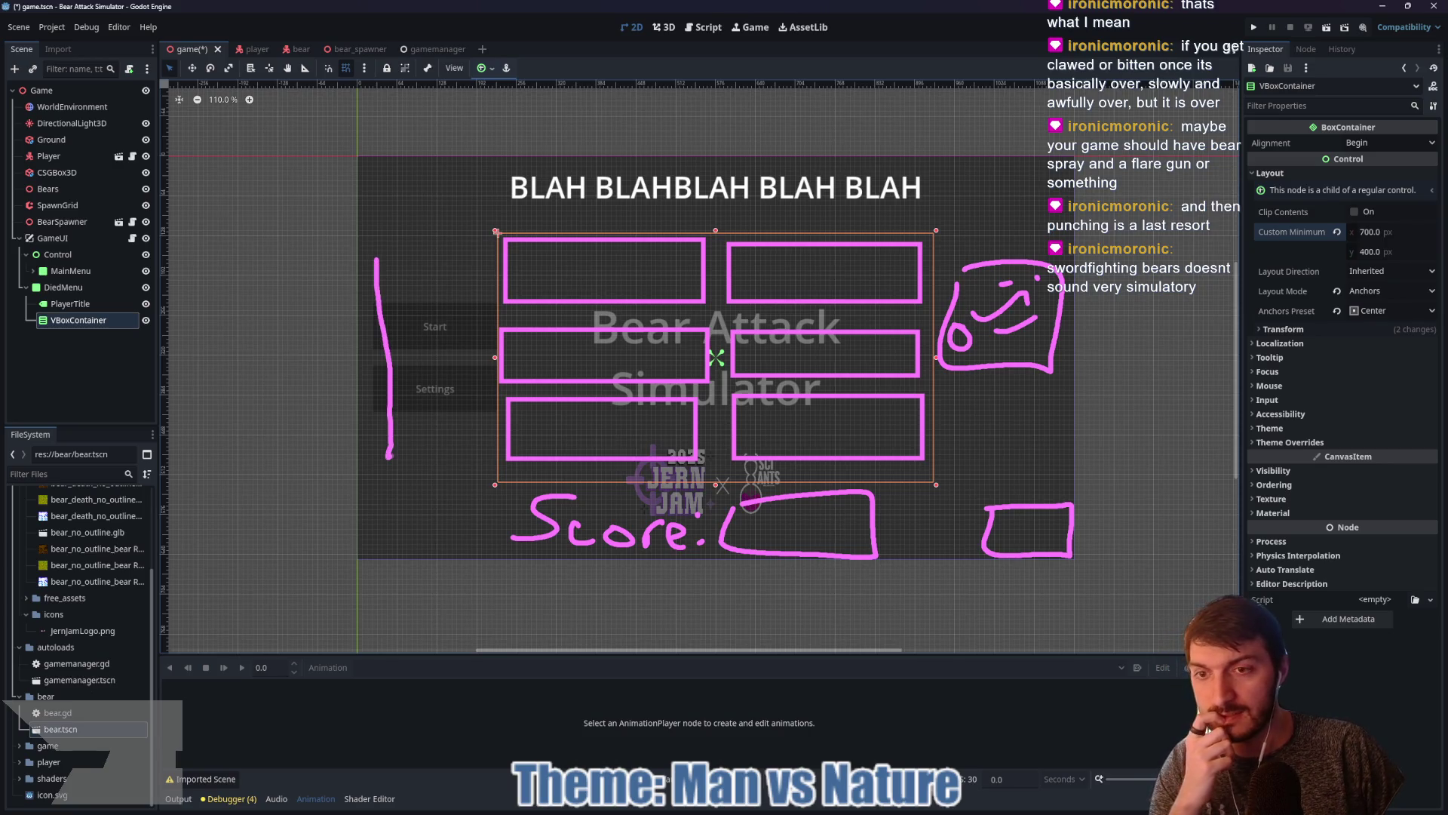
{"action": "key", "text": "Escape"}
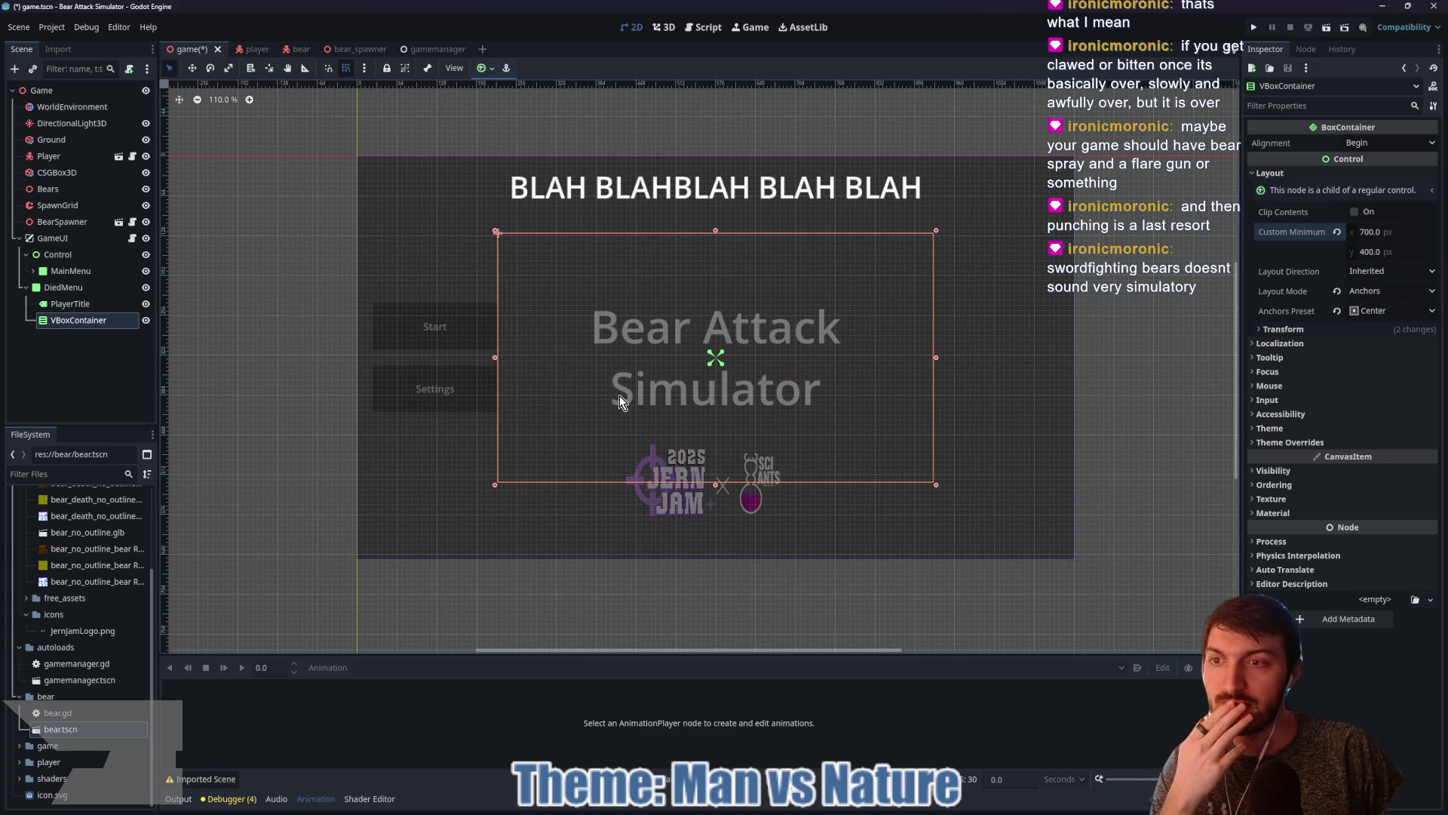
{"action": "left_click", "coordinate": [481, 68]}
{"action": "left_click", "coordinate": [492, 120]}
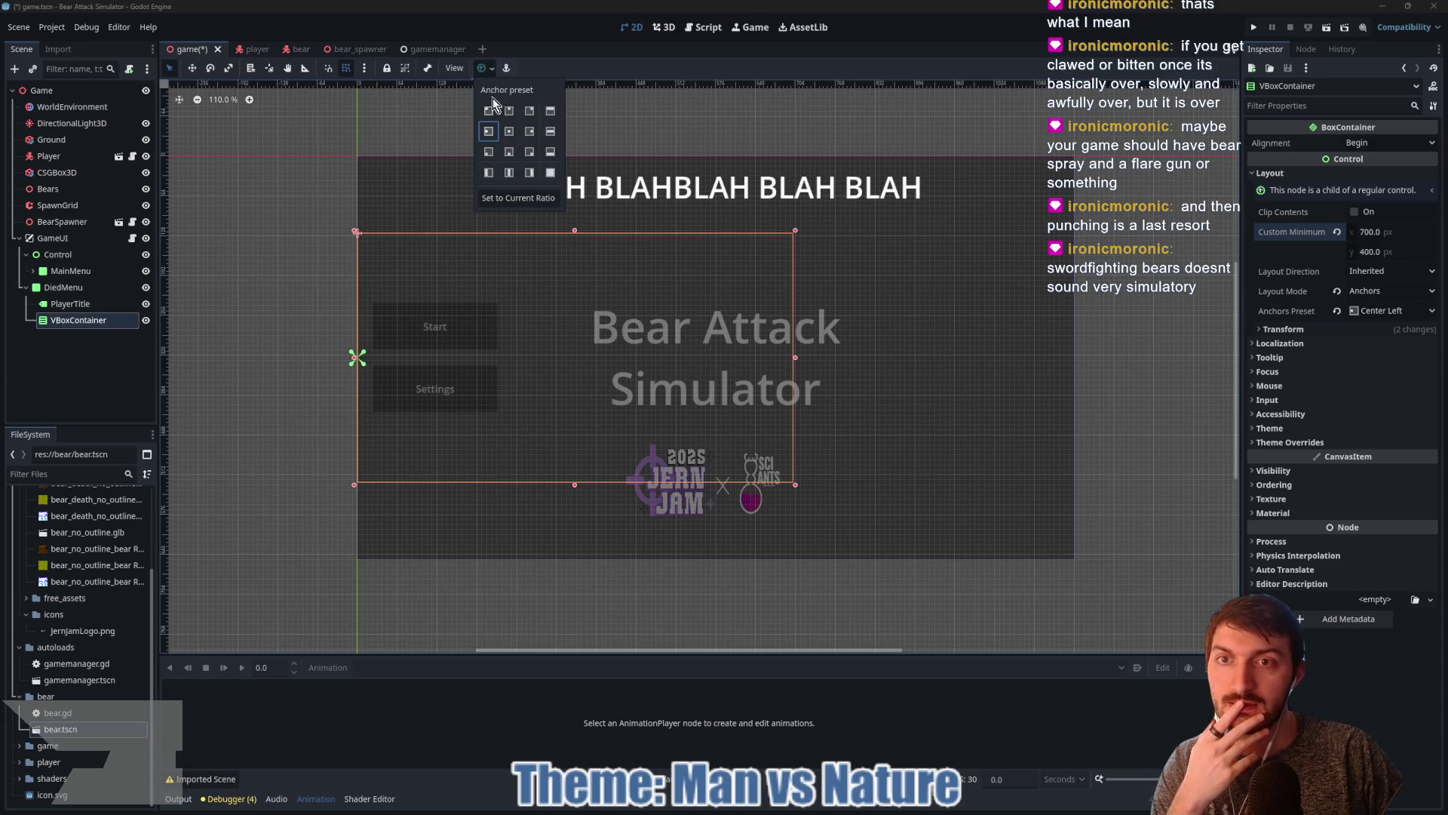
{"action": "left_click", "coordinate": [485, 69]}
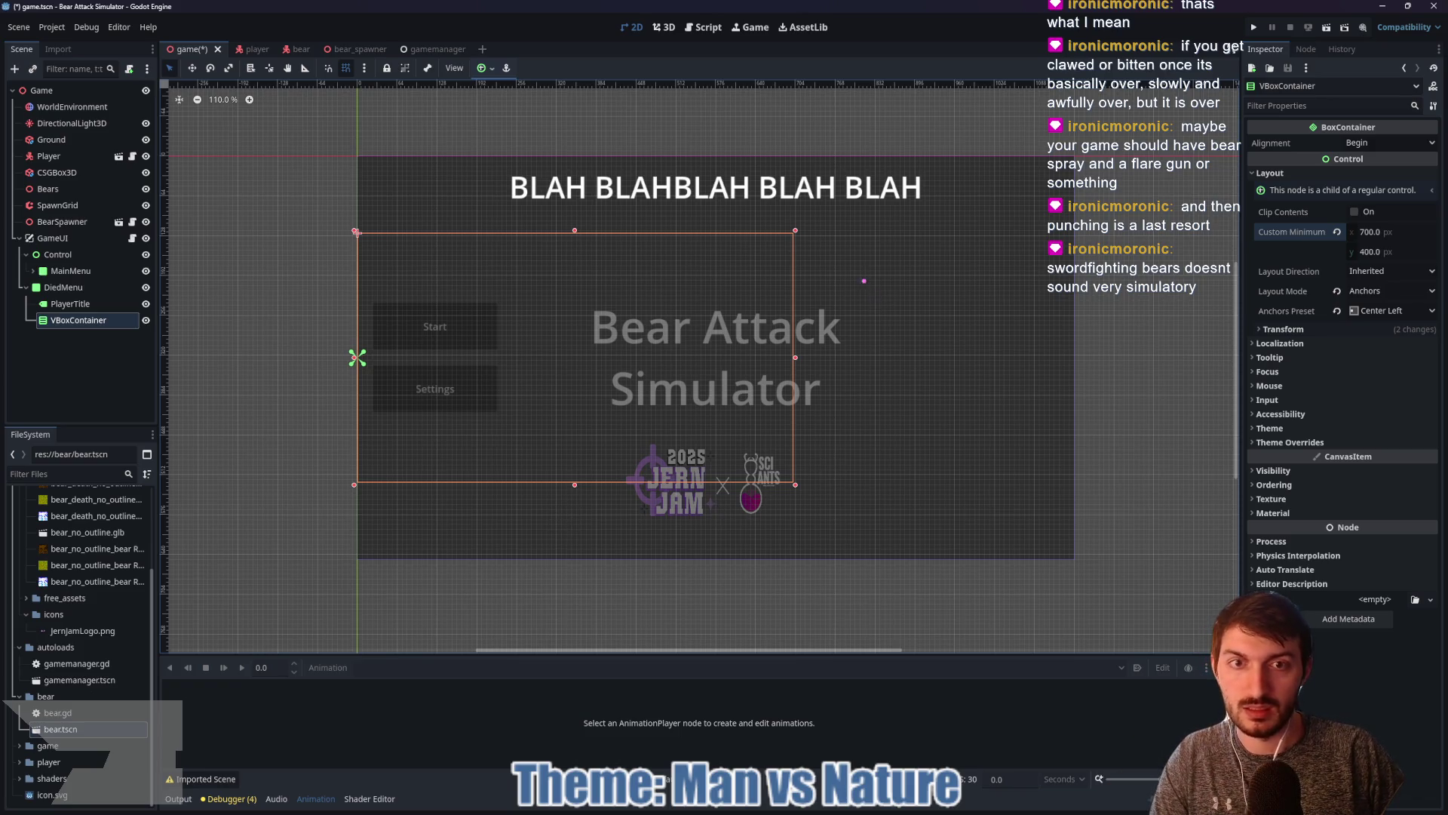
{"action": "left_click_drag", "start_coordinate": [834, 243], "coordinate": [1038, 379]}
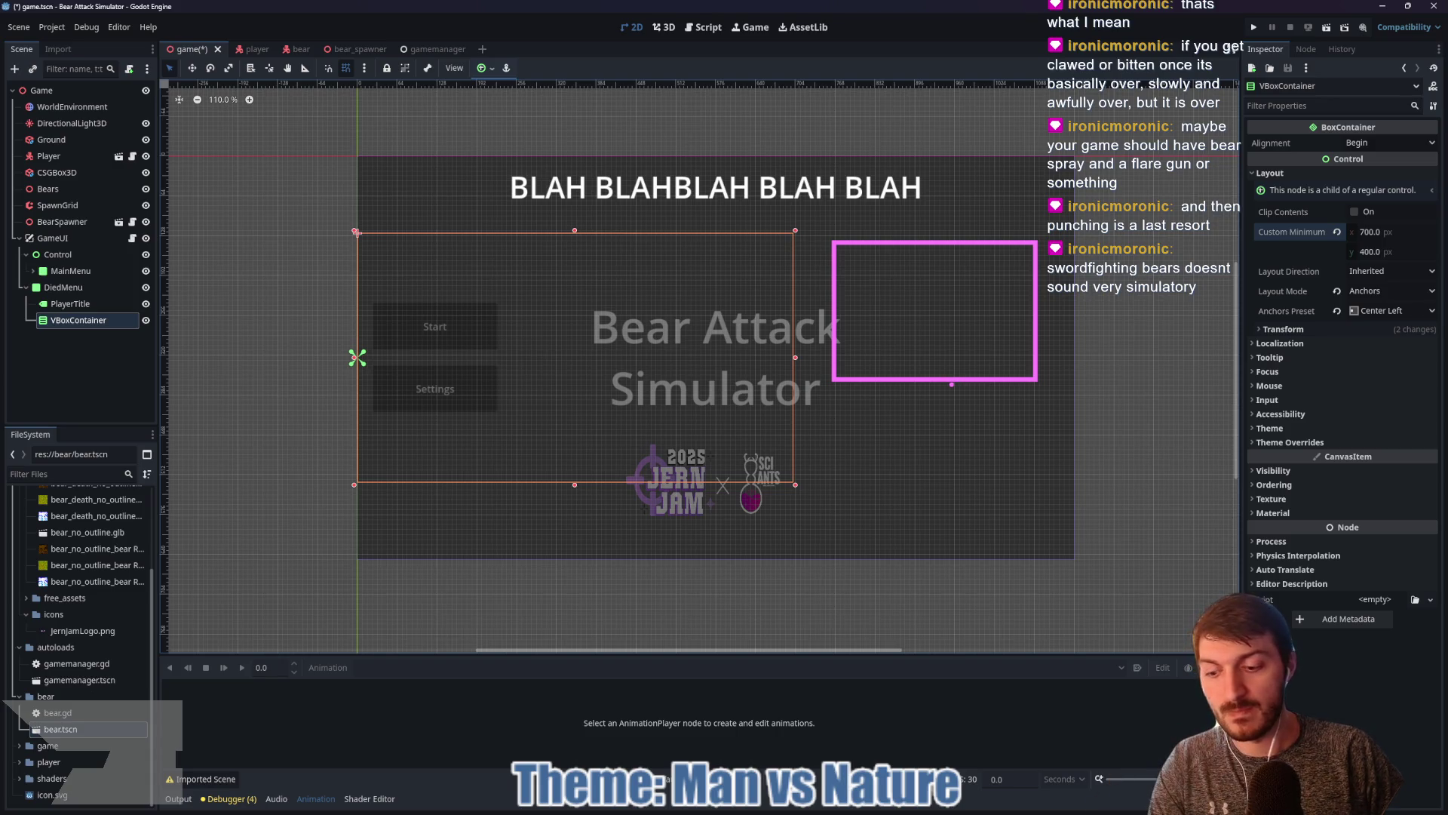
{"action": "key", "text": "Escape"}
{"action": "left_click", "coordinate": [71, 293]}
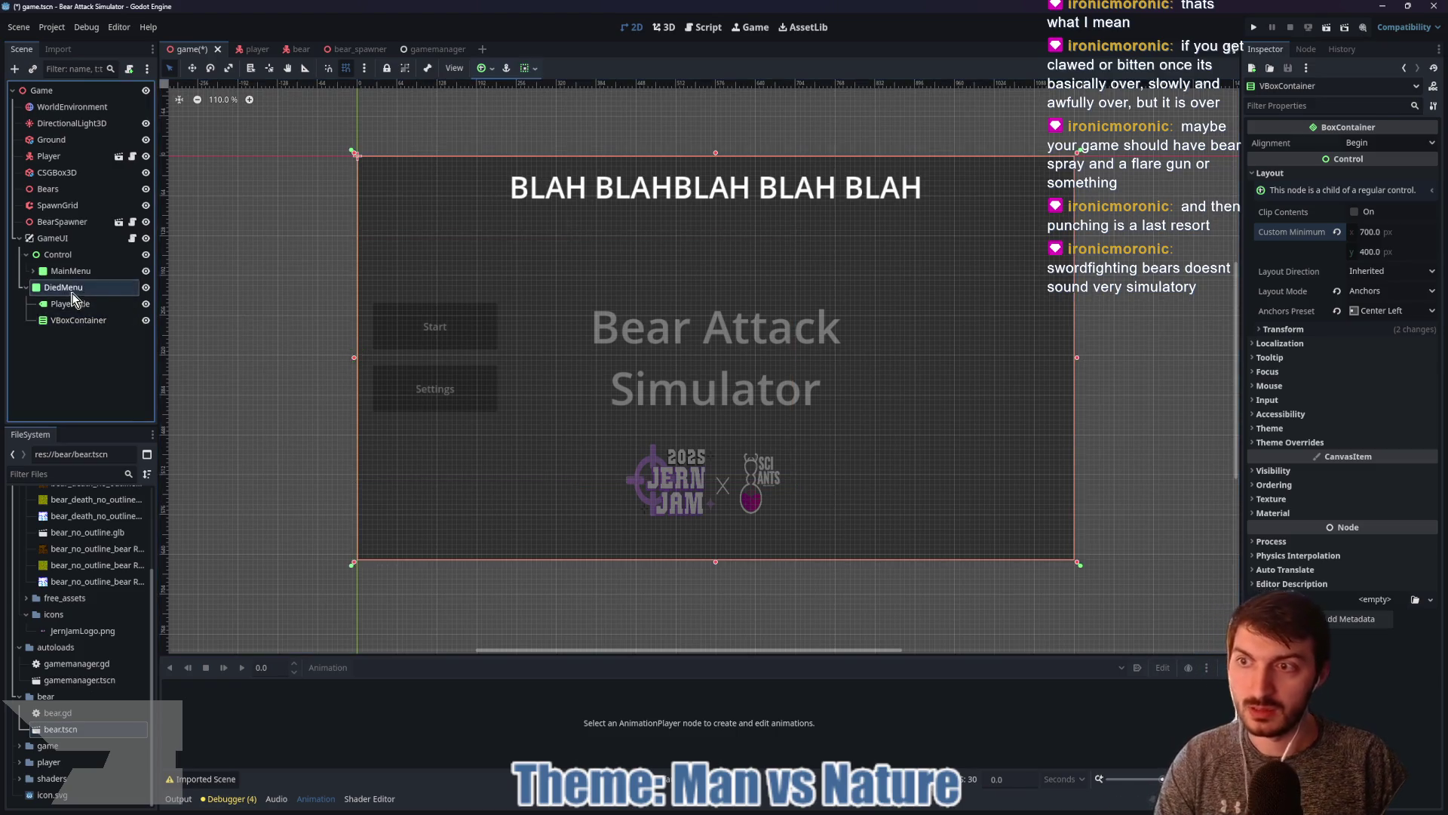
Step: Add an HBoxContainer under DiedMenu
{"action": "key", "text": "ctrl+a"}
{"action": "type", "text": "vbox"}
{"action": "key", "text": "ctrl+a"}
{"action": "type", "text": "hbox"}
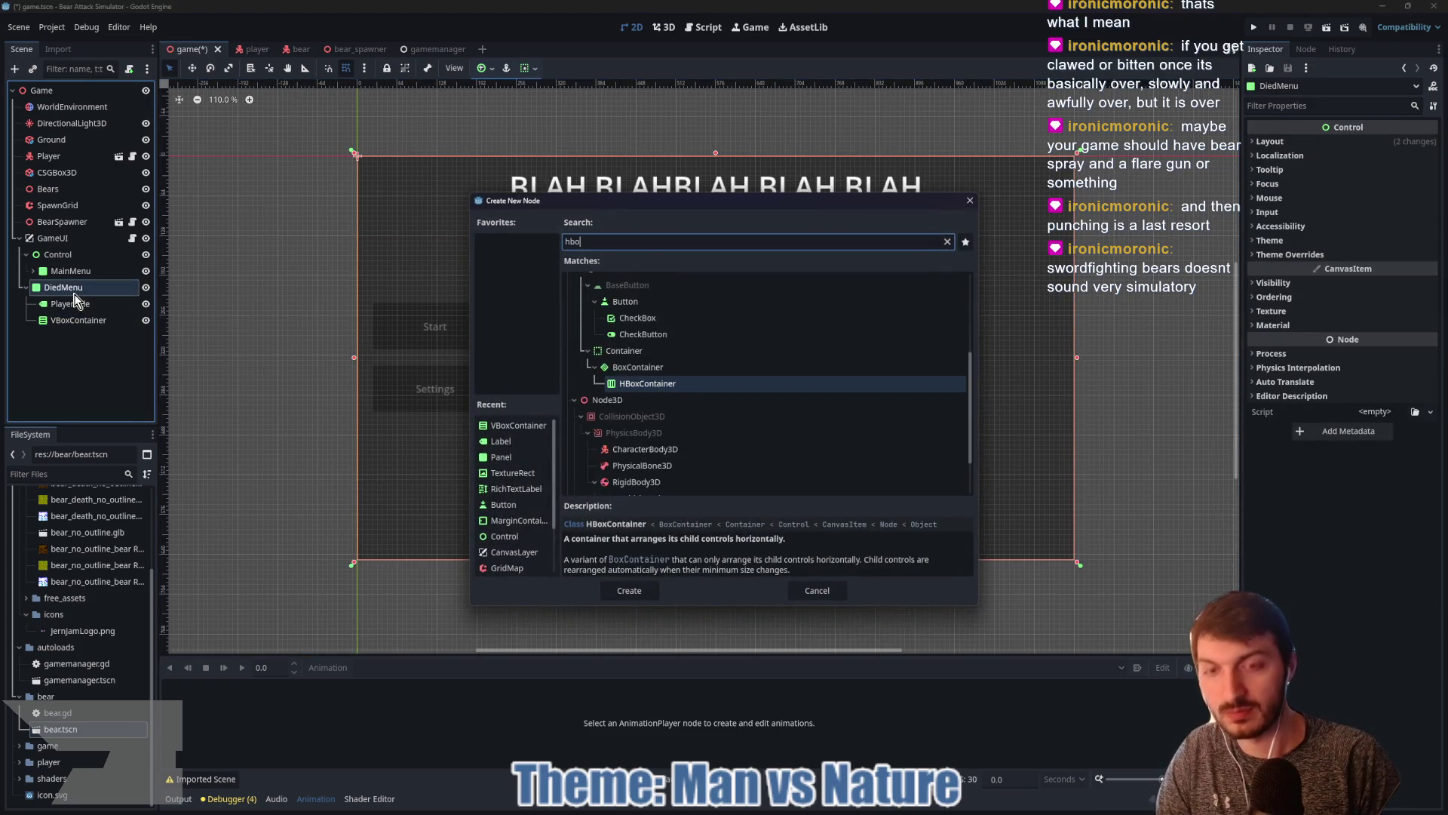
{"action": "key", "text": "Return"}
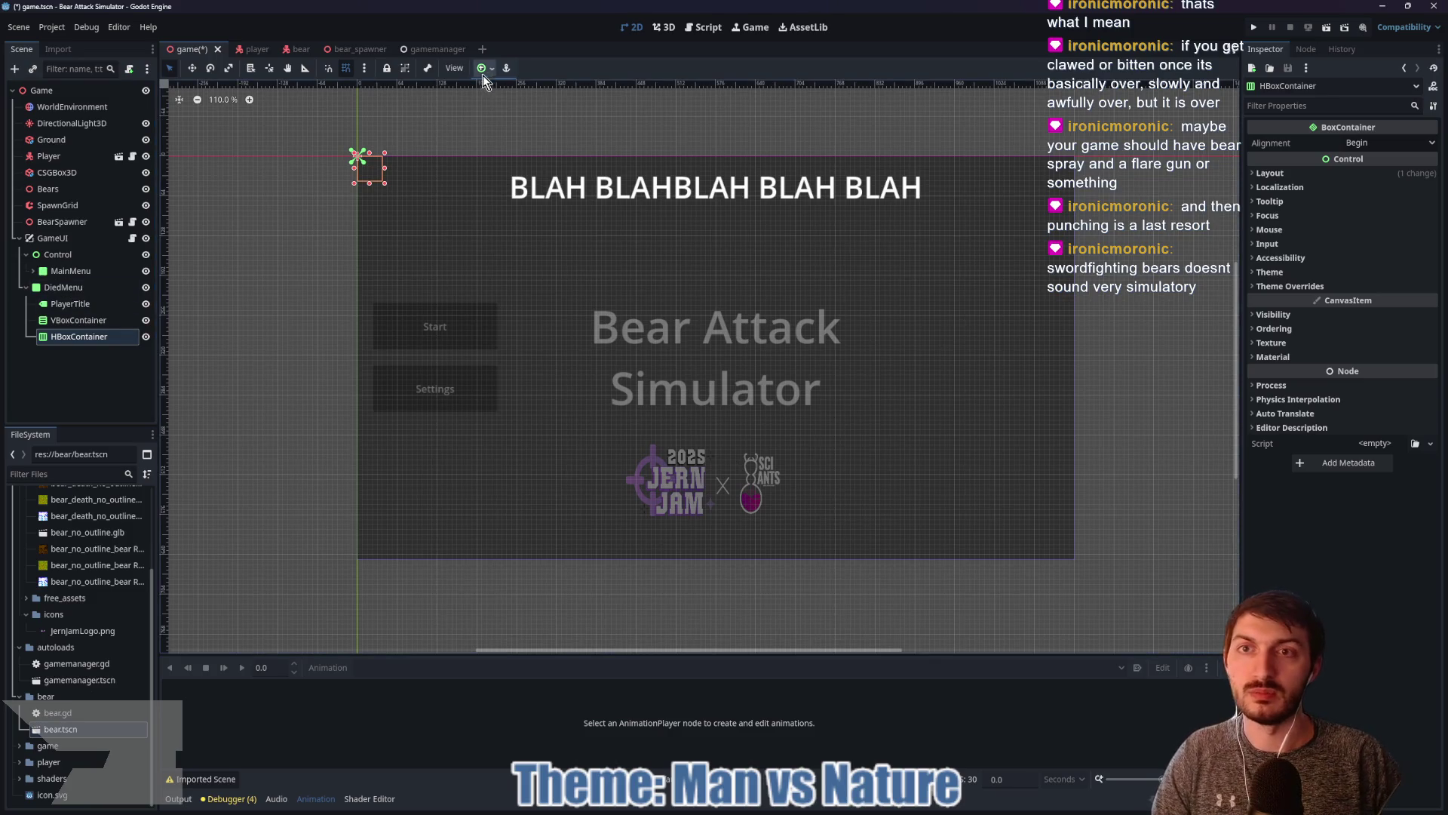
Step: Anchor the HBoxContainer with the HCenter Wide preset so it spans the screen width
{"action": "left_click", "coordinate": [486, 68]}
{"action": "left_click", "coordinate": [509, 131]}
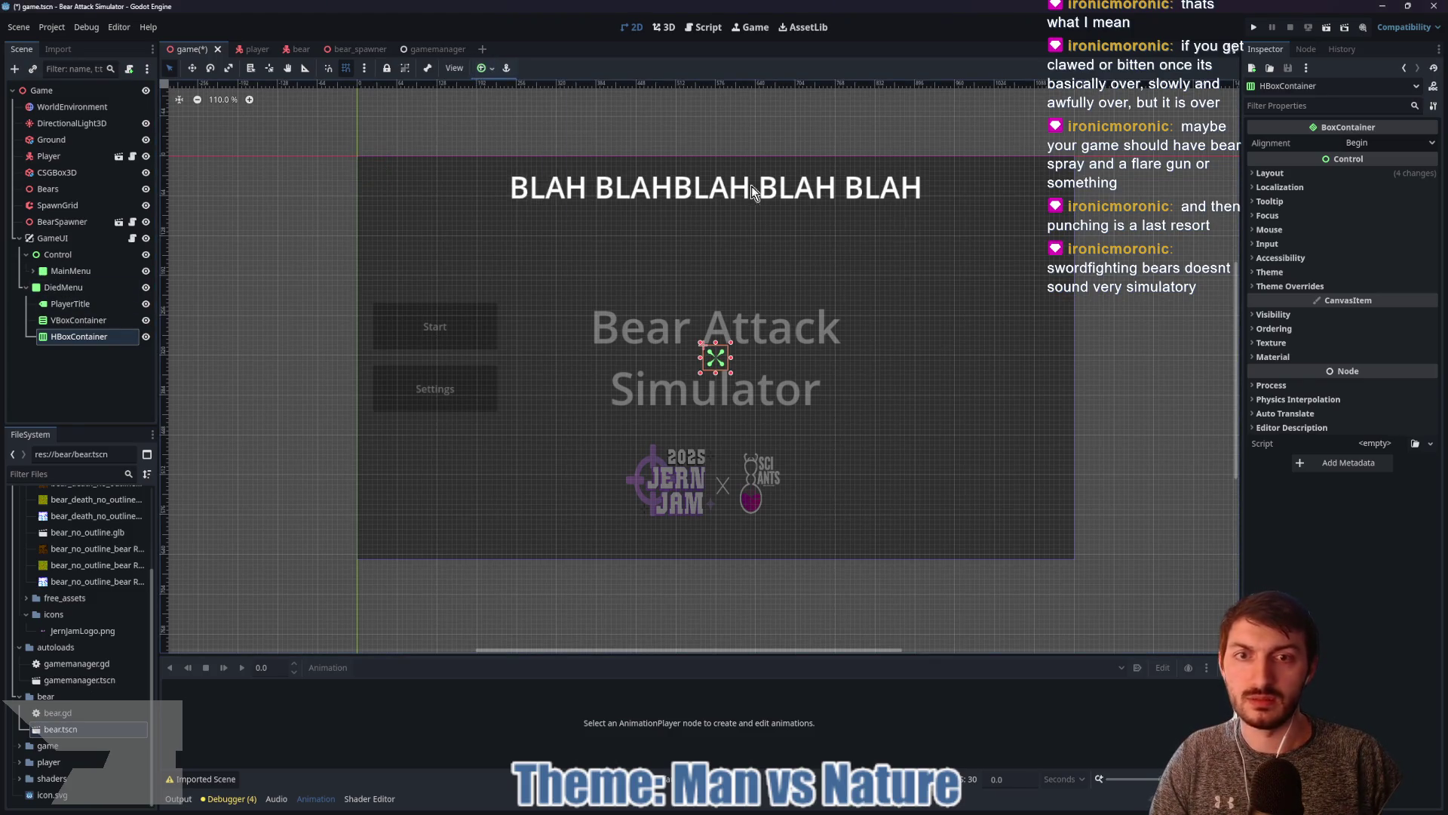
{"action": "left_click", "coordinate": [488, 68]}
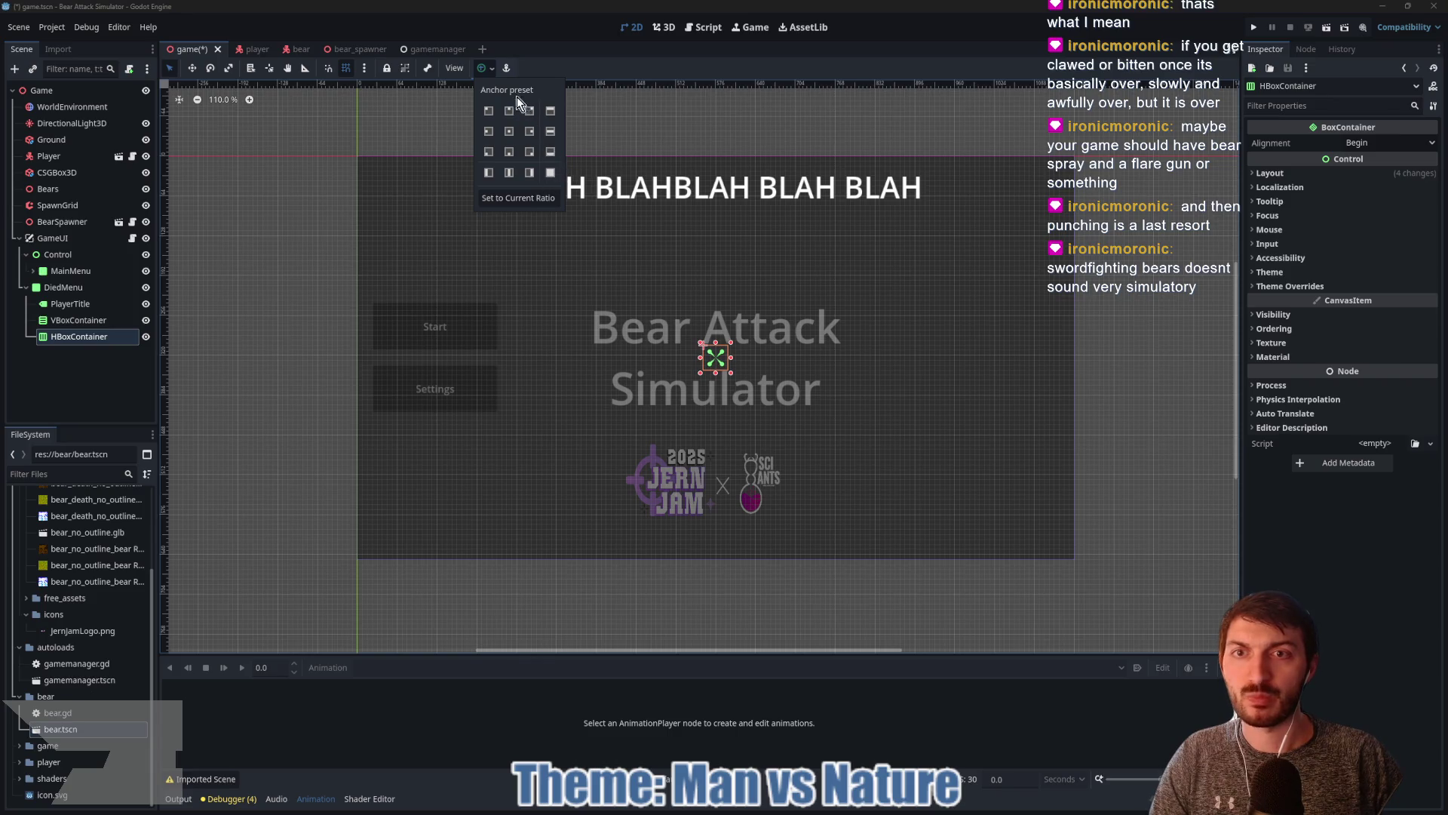
{"action": "left_click", "coordinate": [552, 132]}
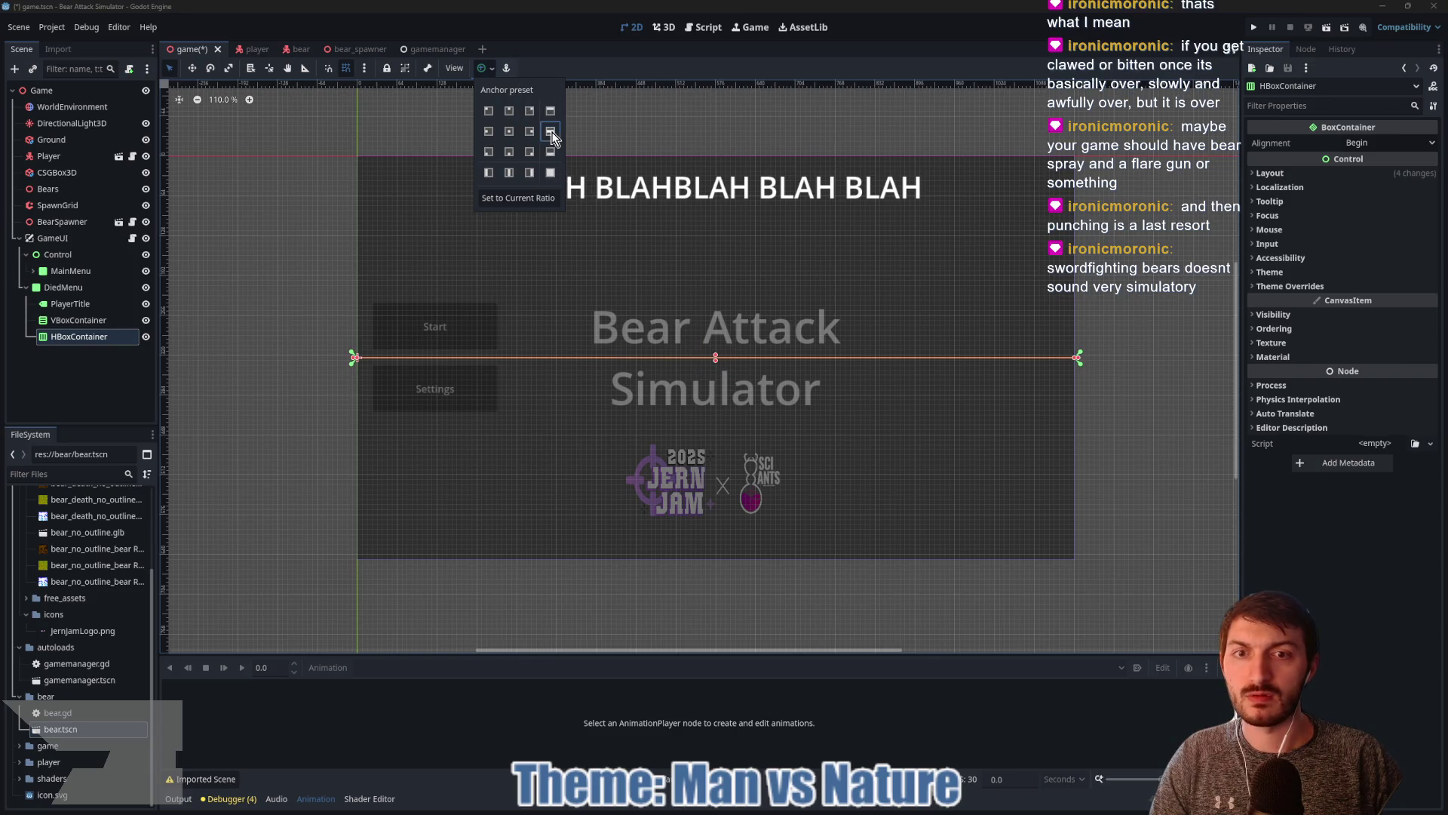
{"action": "left_click", "coordinate": [489, 68]}
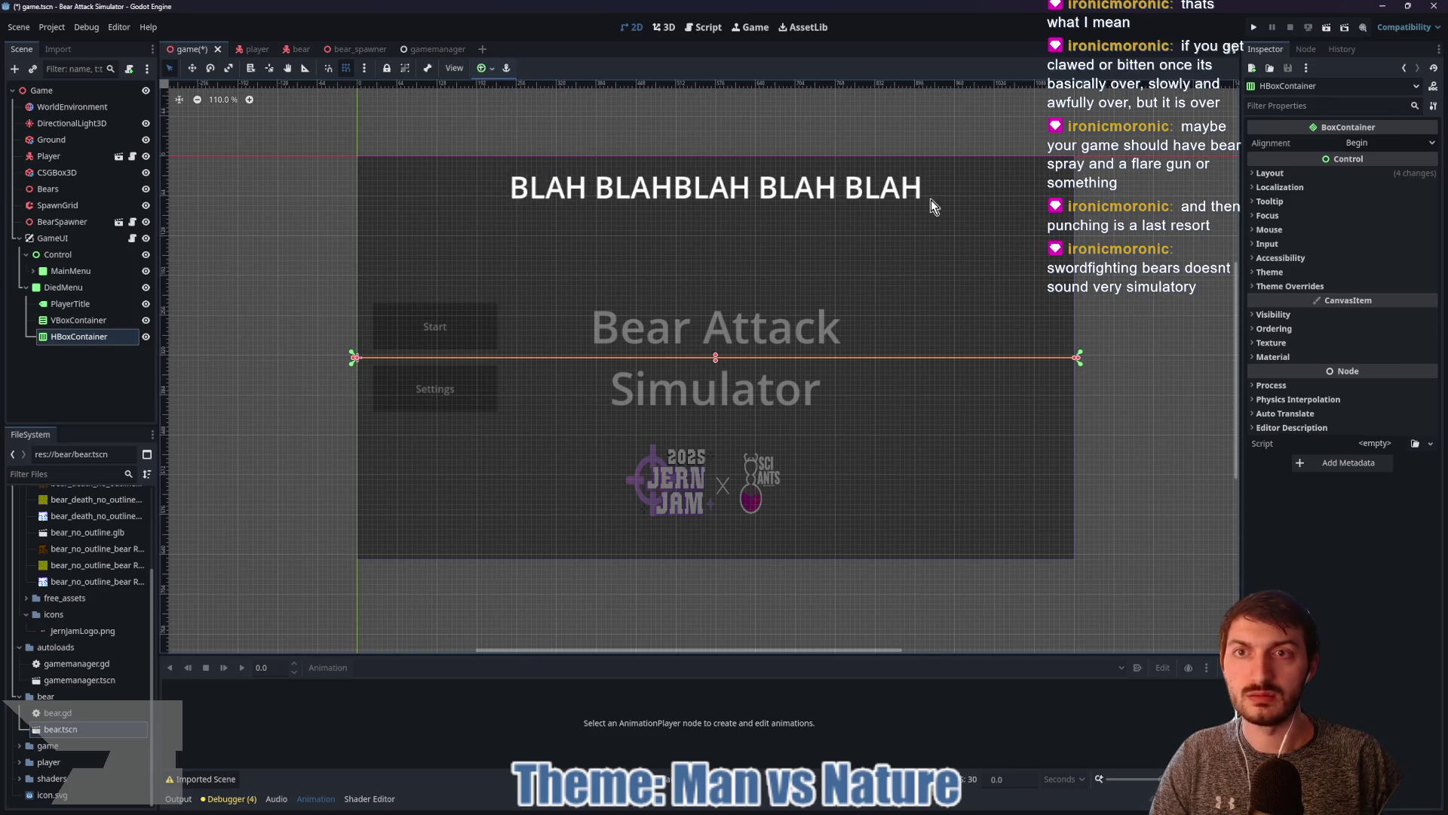
{"action": "left_click", "coordinate": [1286, 175]}
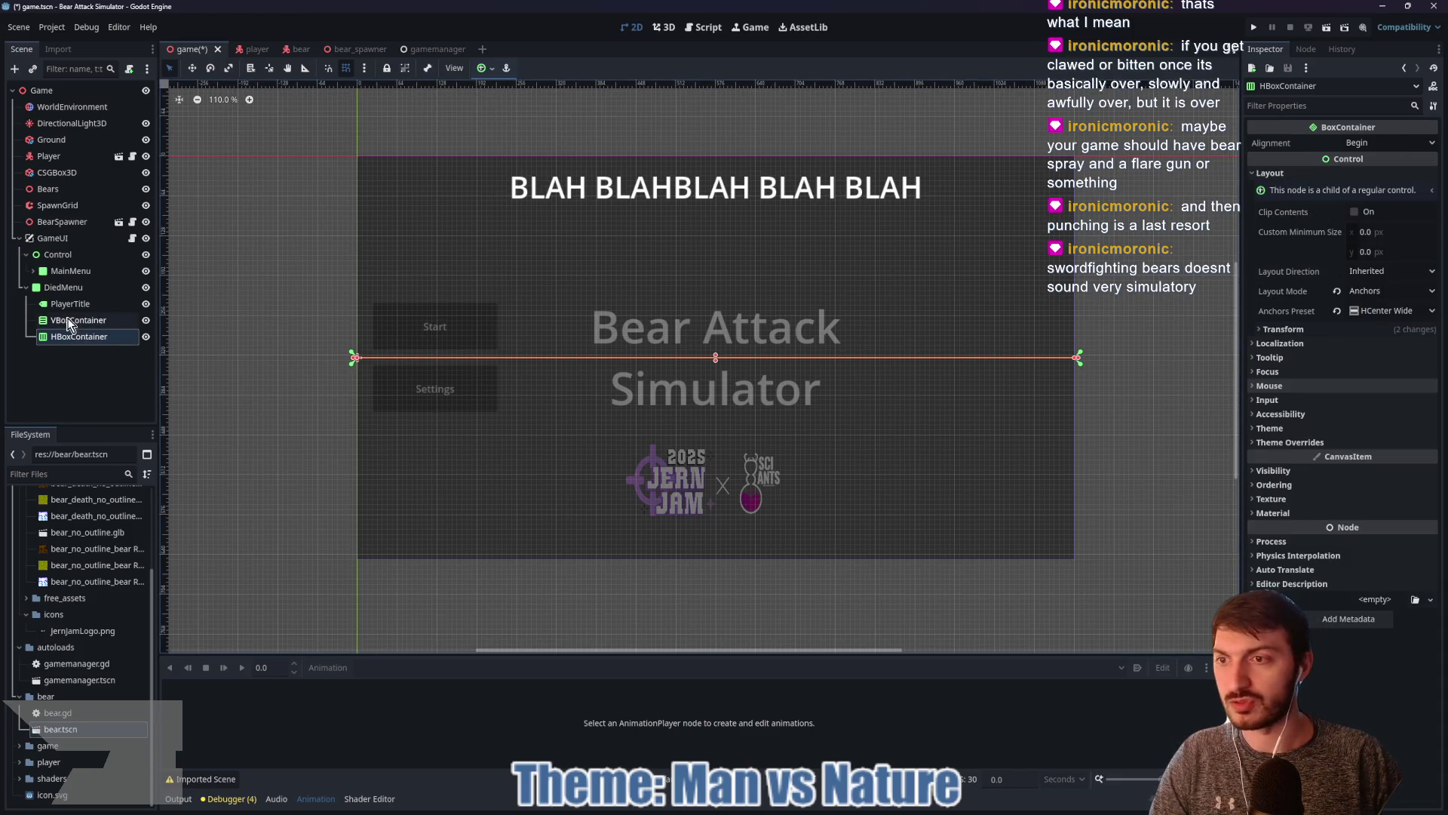
Step: Move the VBoxContainer into the HBoxContainer and give the HBoxContainer a 1152 minimum width
{"action": "left_click_drag", "start_coordinate": [68, 324], "coordinate": [81, 338]}
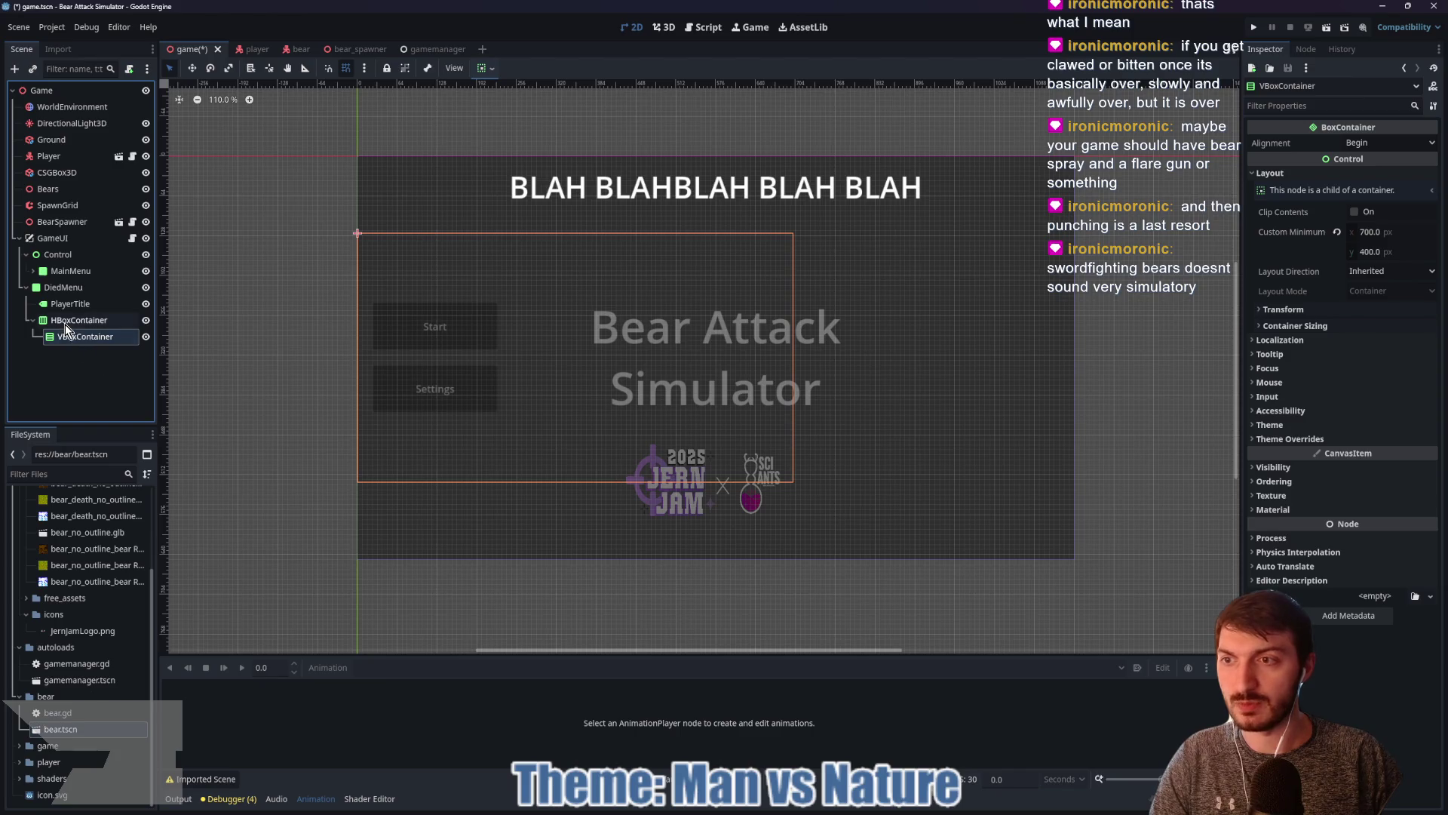
{"action": "left_click", "coordinate": [67, 323]}
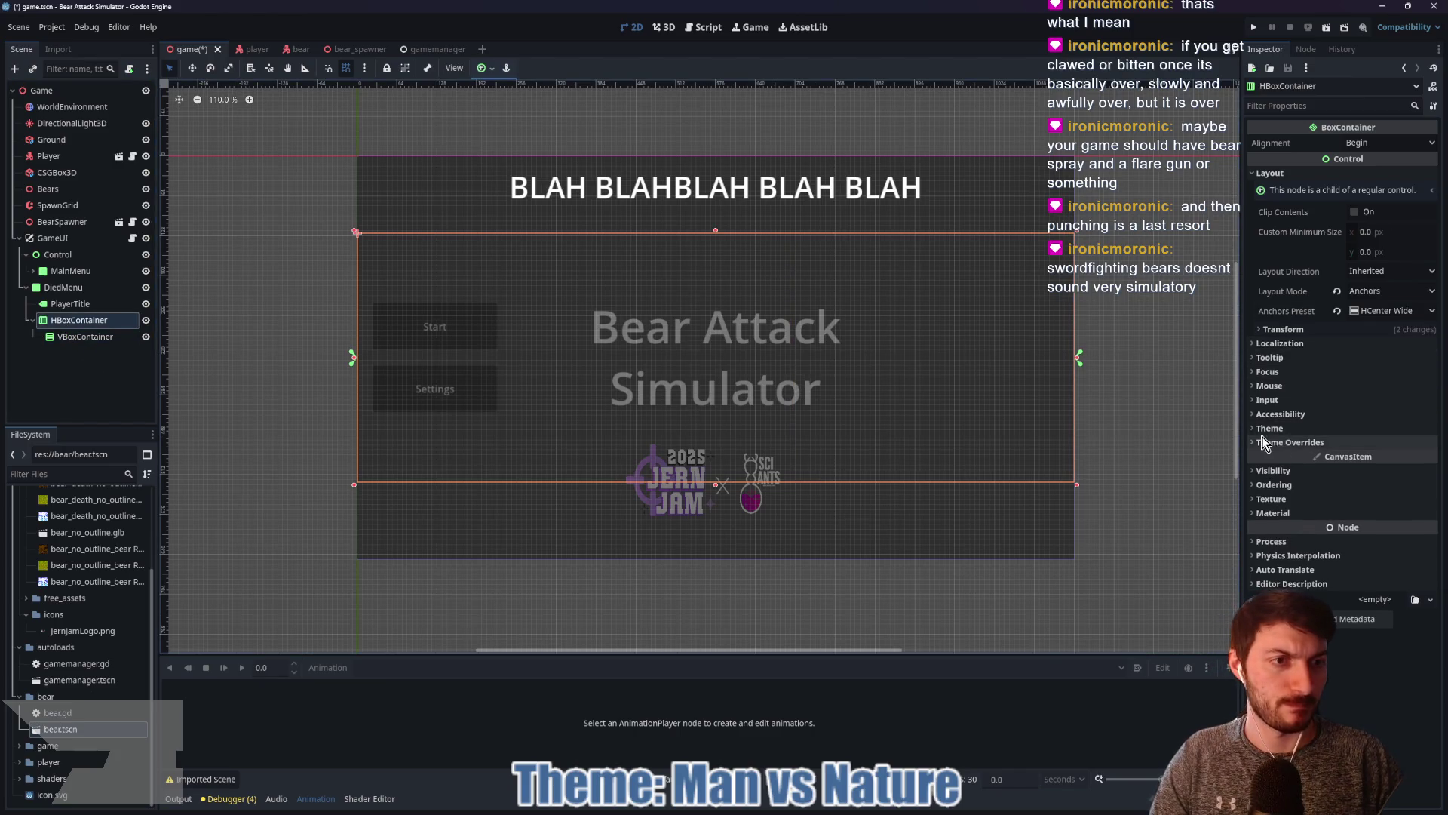
{"action": "left_click", "coordinate": [1282, 330]}
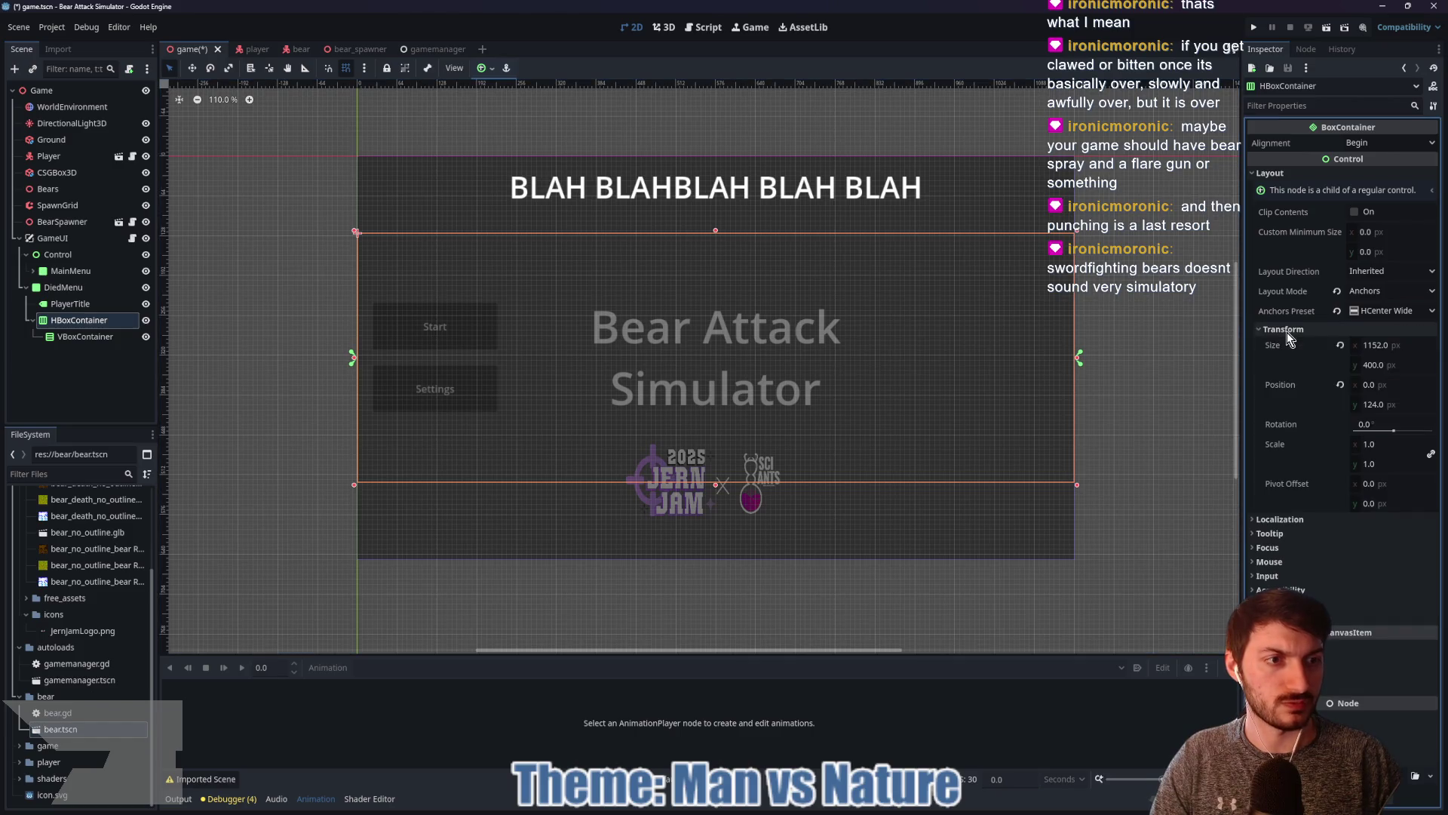
{"action": "left_click", "coordinate": [1386, 232]}
{"action": "type", "text": "2"}
{"action": "key", "text": "Tab"}
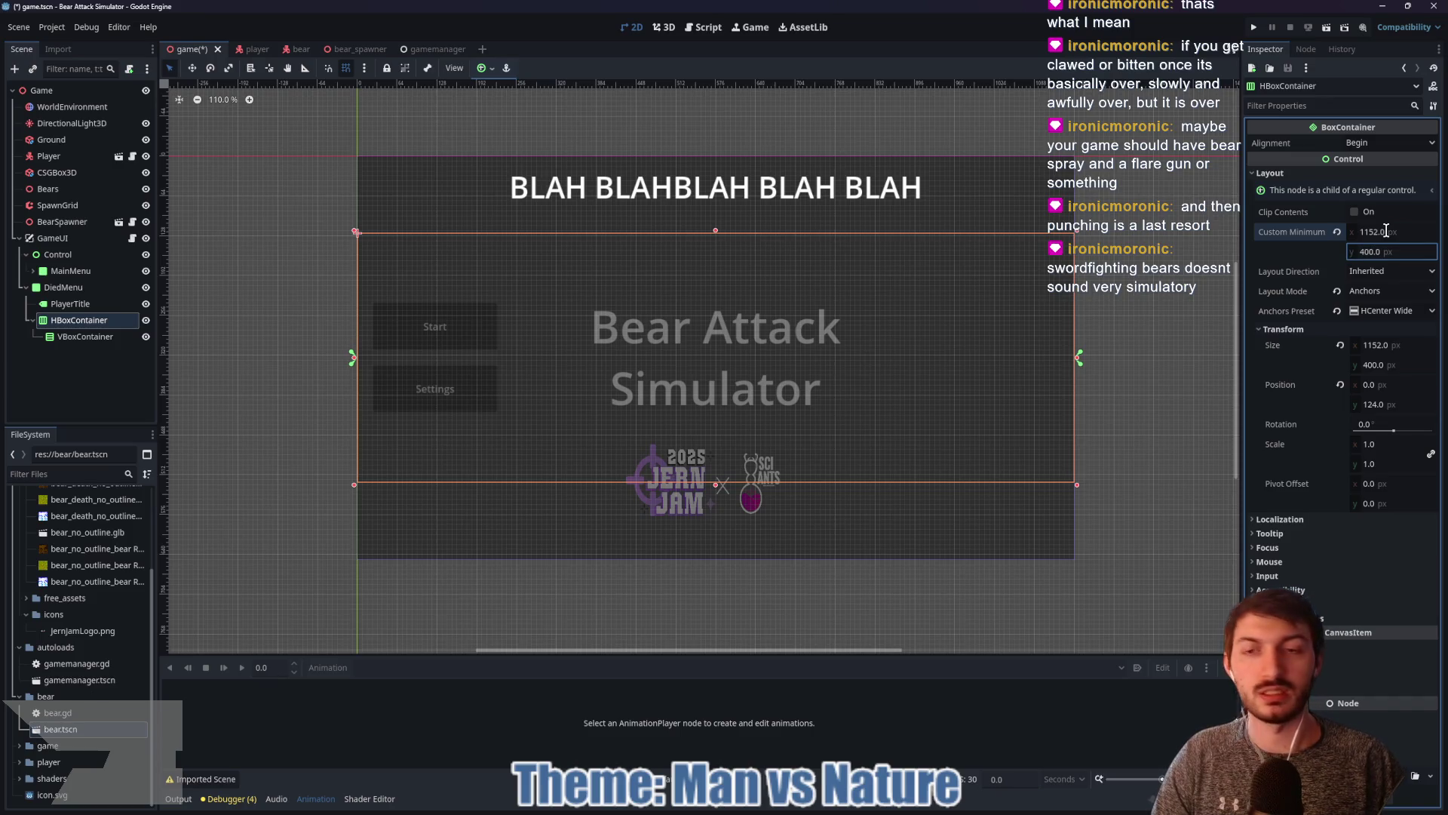
Step: Rename the VBoxContainer to ScoreVBox
{"action": "left_click", "coordinate": [87, 334]}
{"action": "left_click", "coordinate": [87, 334]}
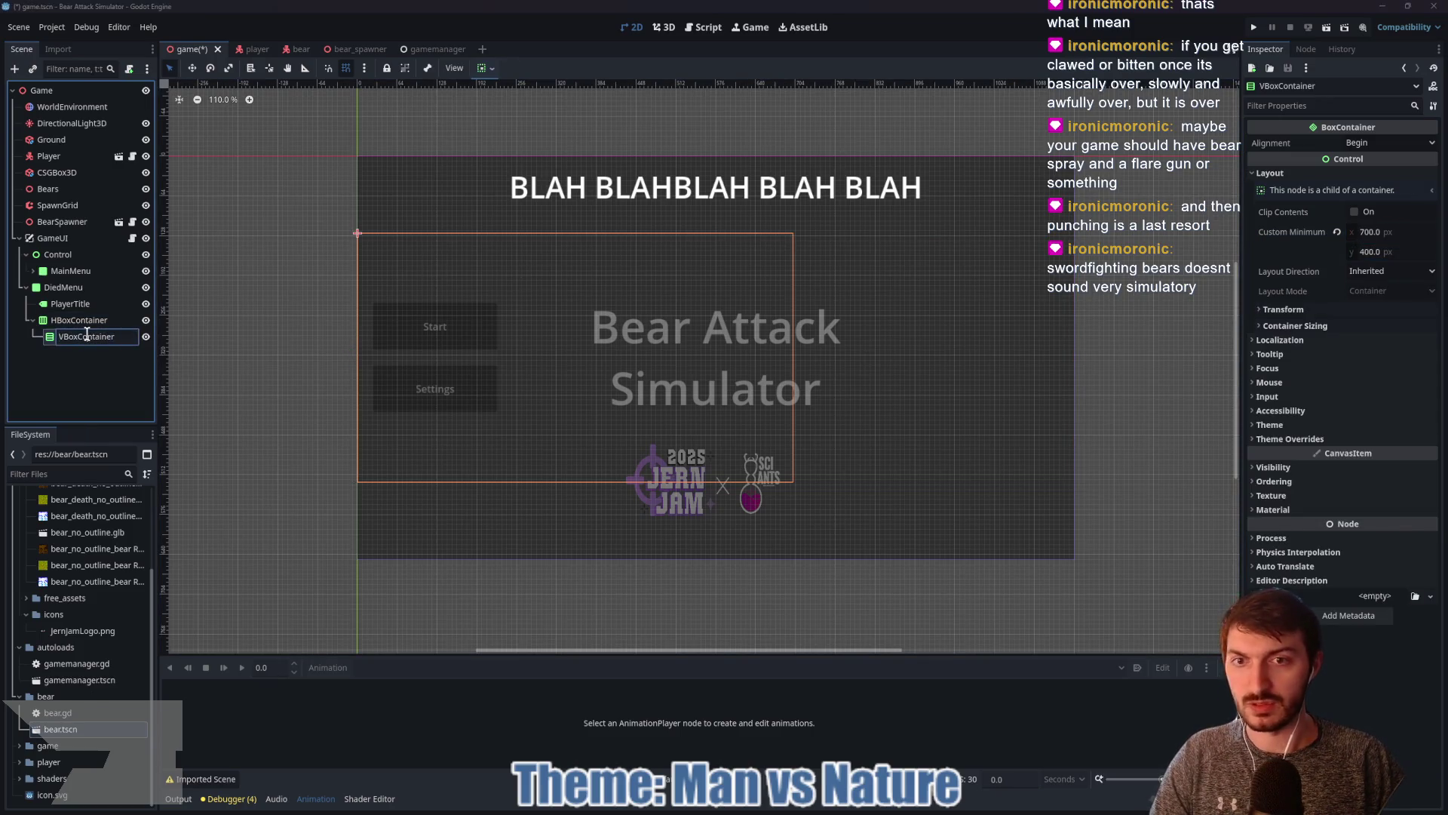
{"action": "type", "text": "ScoreVBox"}
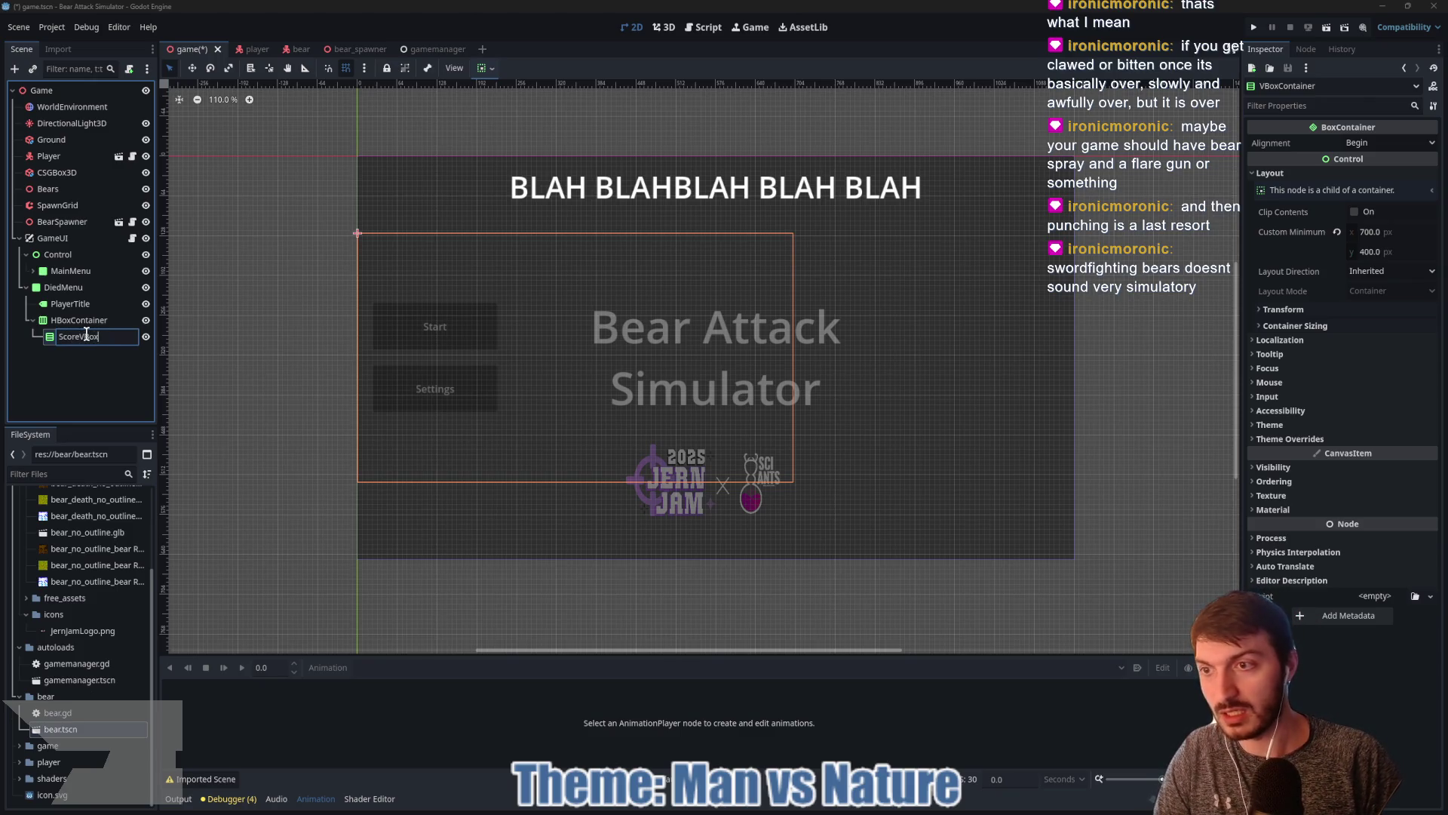
{"action": "key", "text": "Return"}
{"action": "key", "text": "Up"}
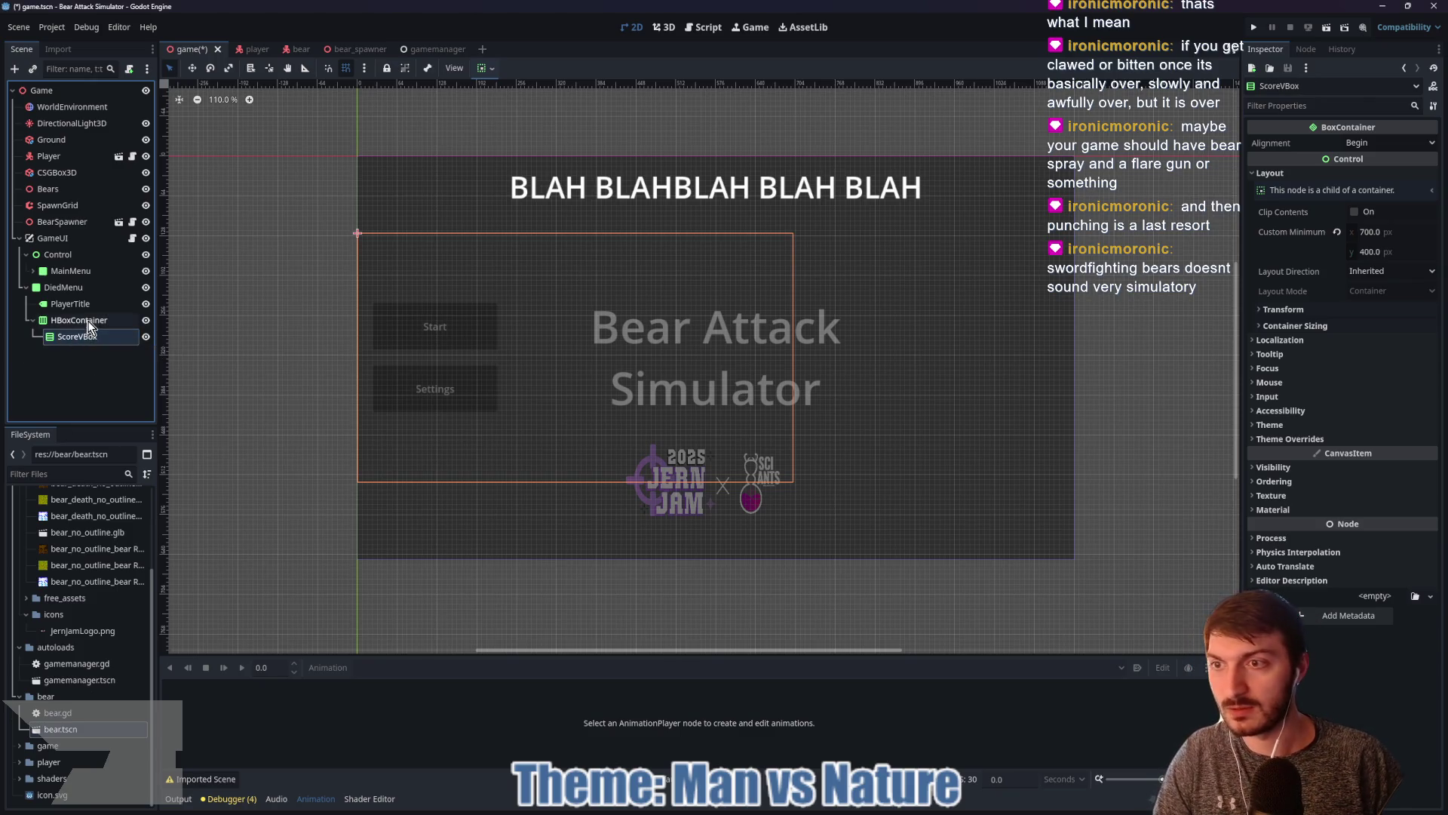
{"action": "key", "text": "ctrl+a"}
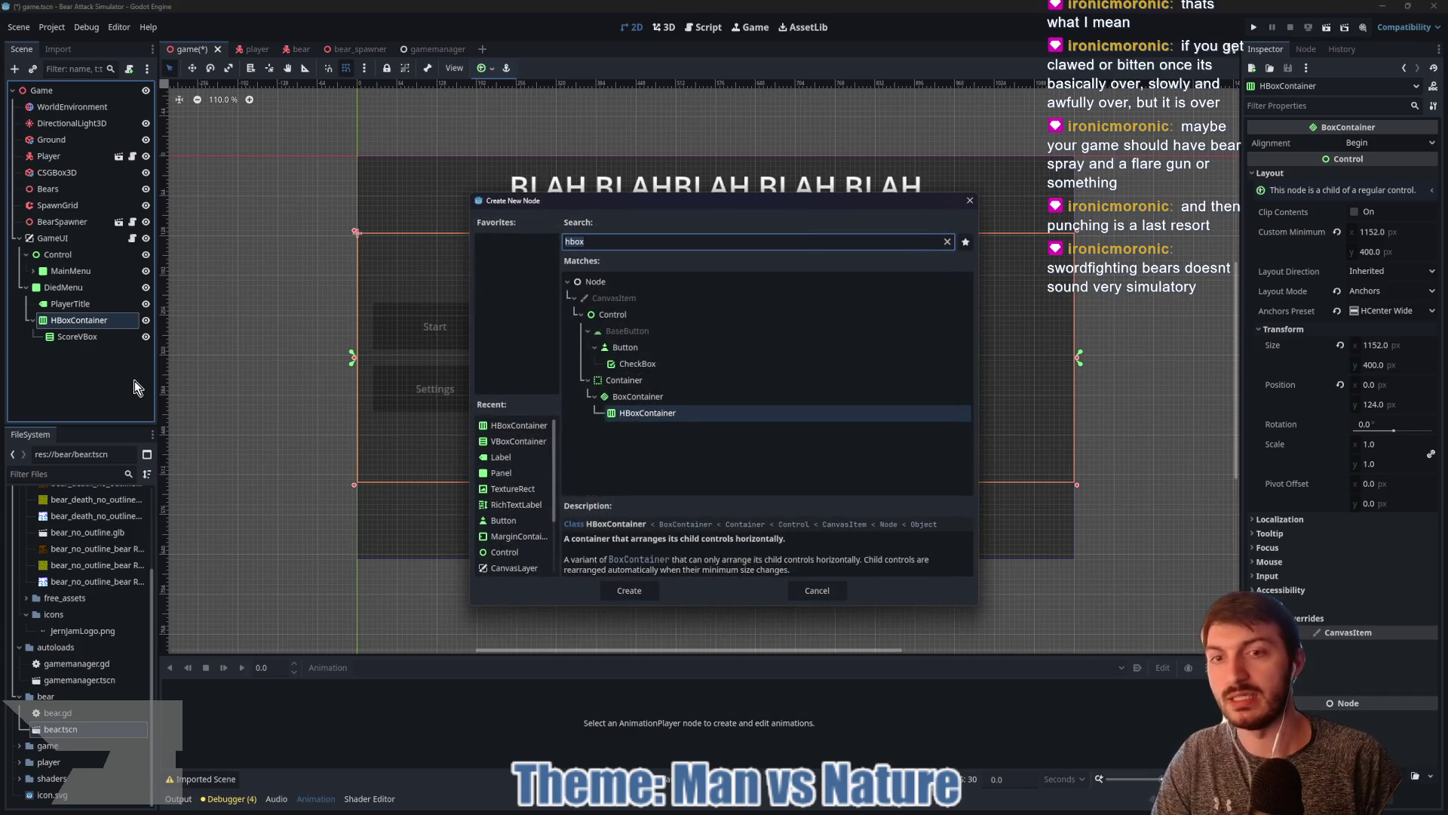
Step: Add a horizontally expanding Panel to the HBoxContainer and name it BearFactPanel
{"action": "type", "text": "panel"}
{"action": "key", "text": "Return"}
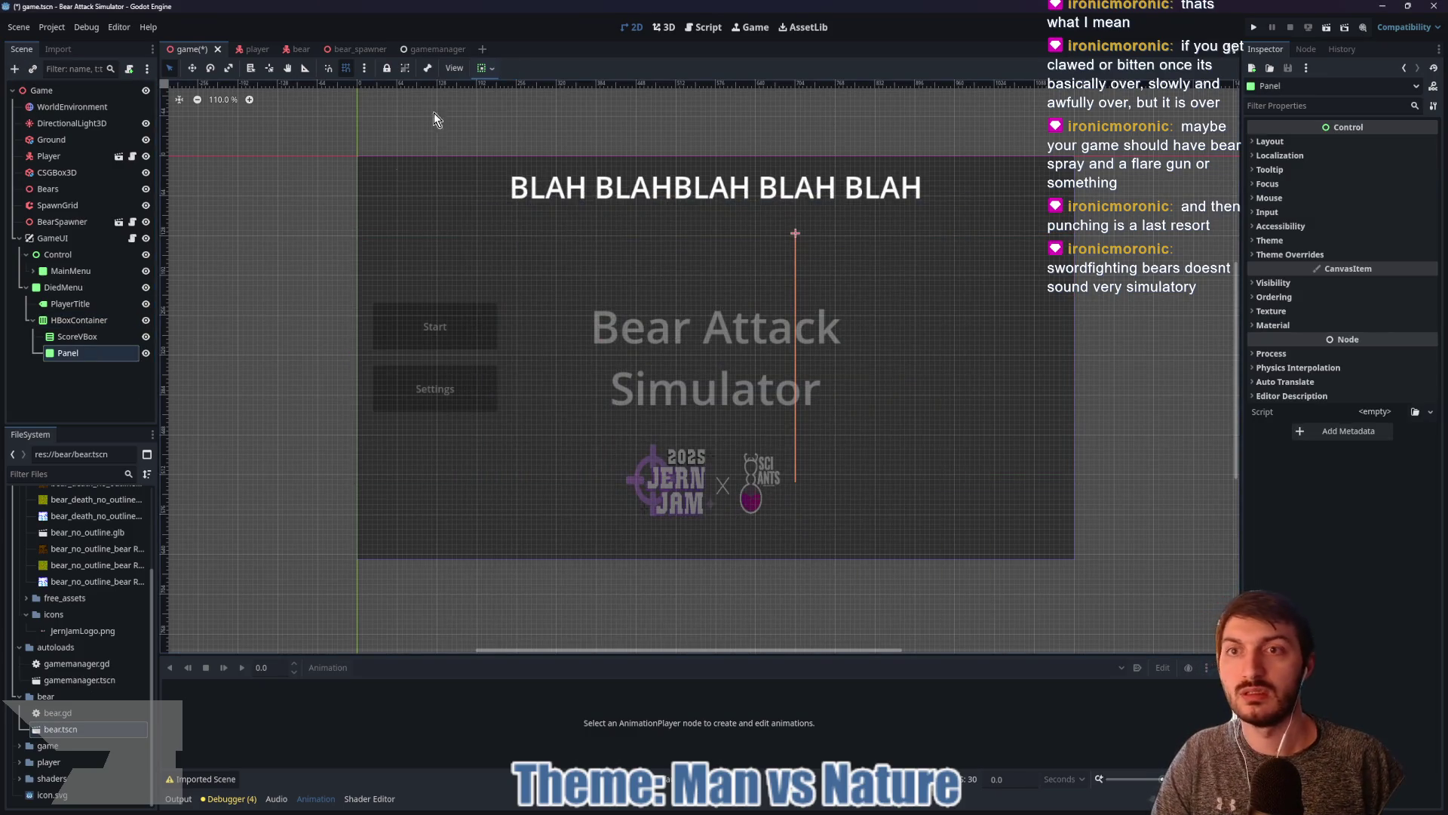
{"action": "left_click", "coordinate": [489, 70]}
{"action": "left_click", "coordinate": [547, 131]}
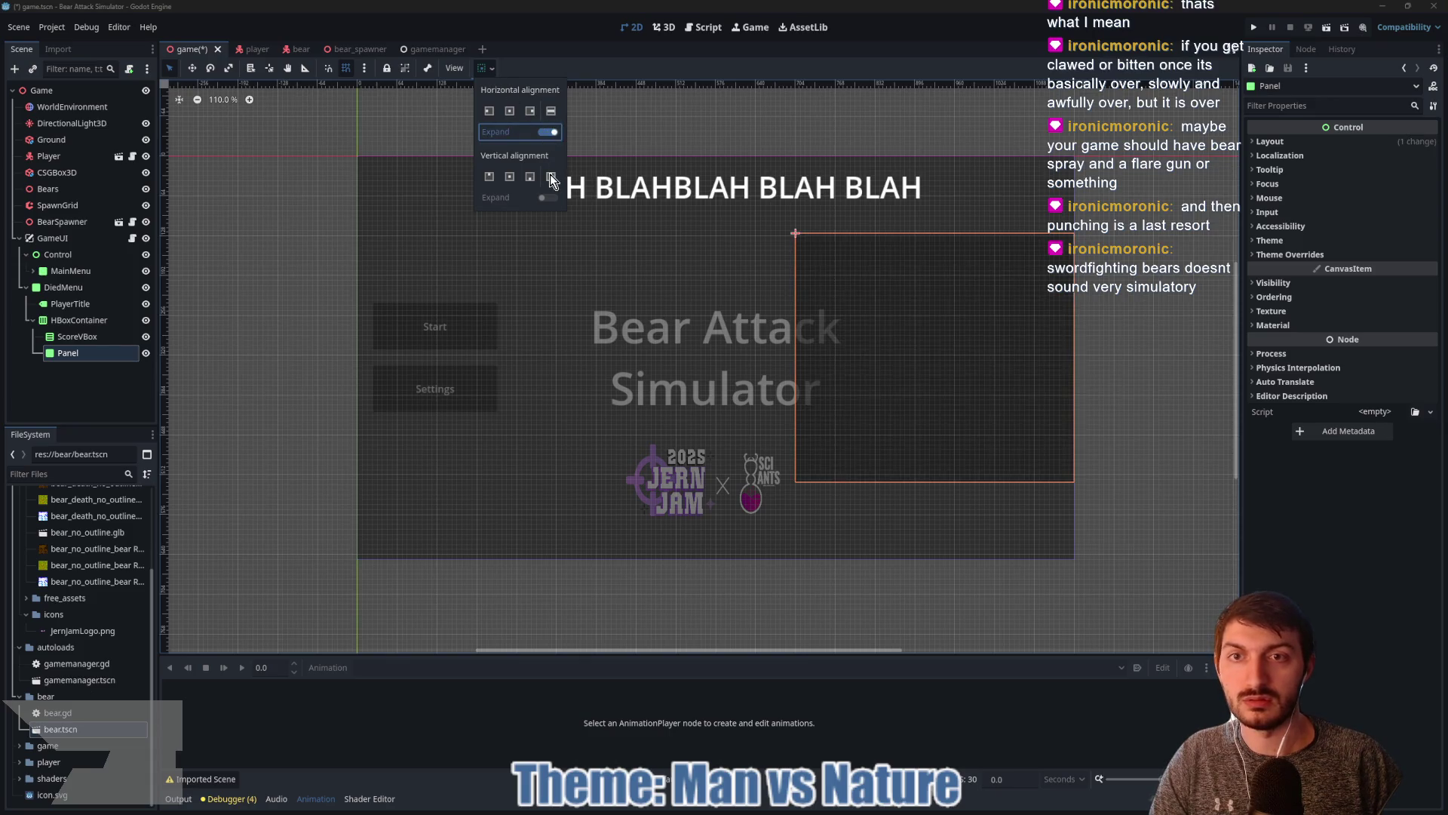
{"action": "left_click", "coordinate": [489, 69]}
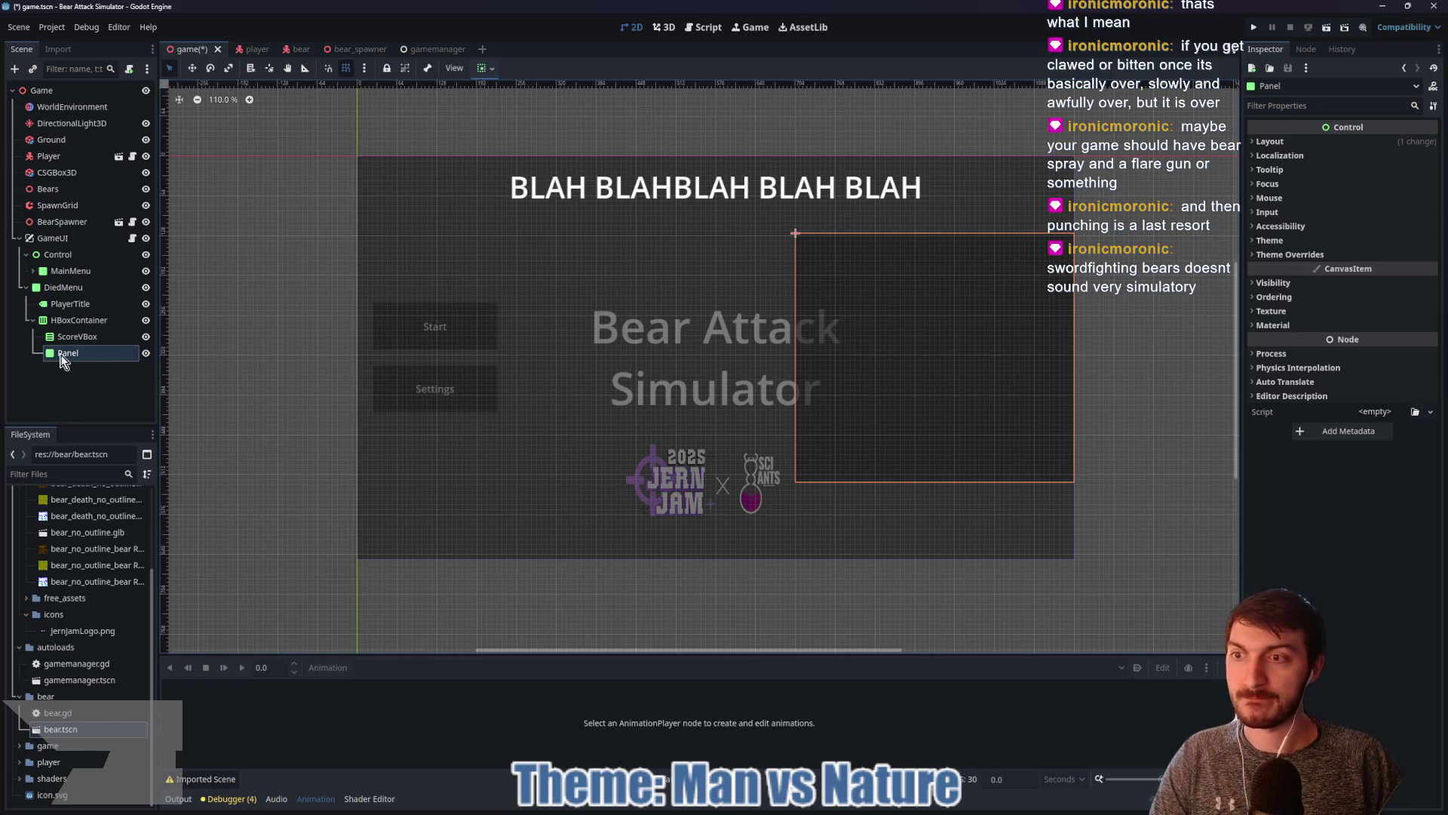
{"action": "left_click", "coordinate": [87, 354]}
{"action": "left_click", "coordinate": [83, 350]}
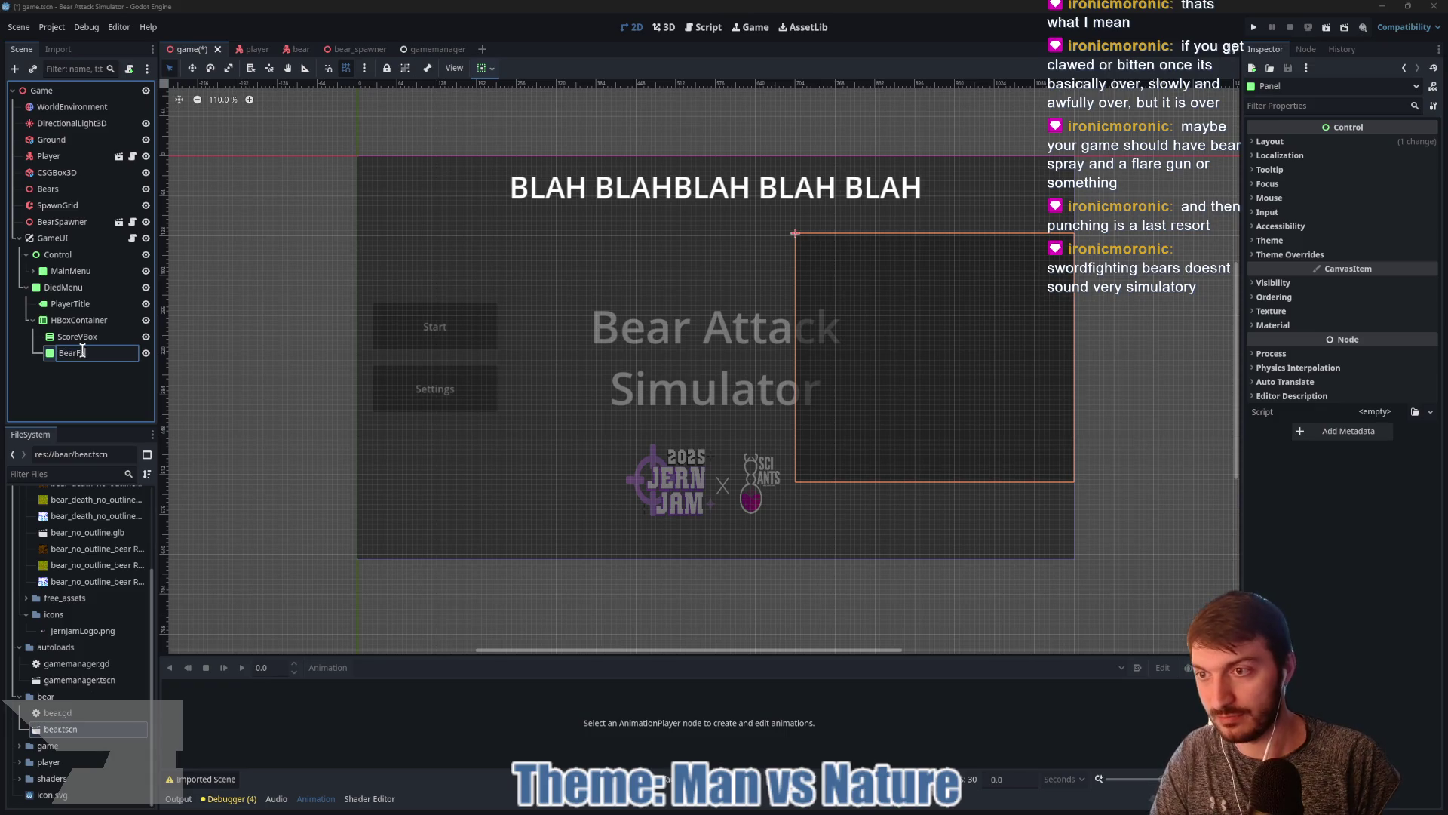
{"action": "key", "text": "Return"}
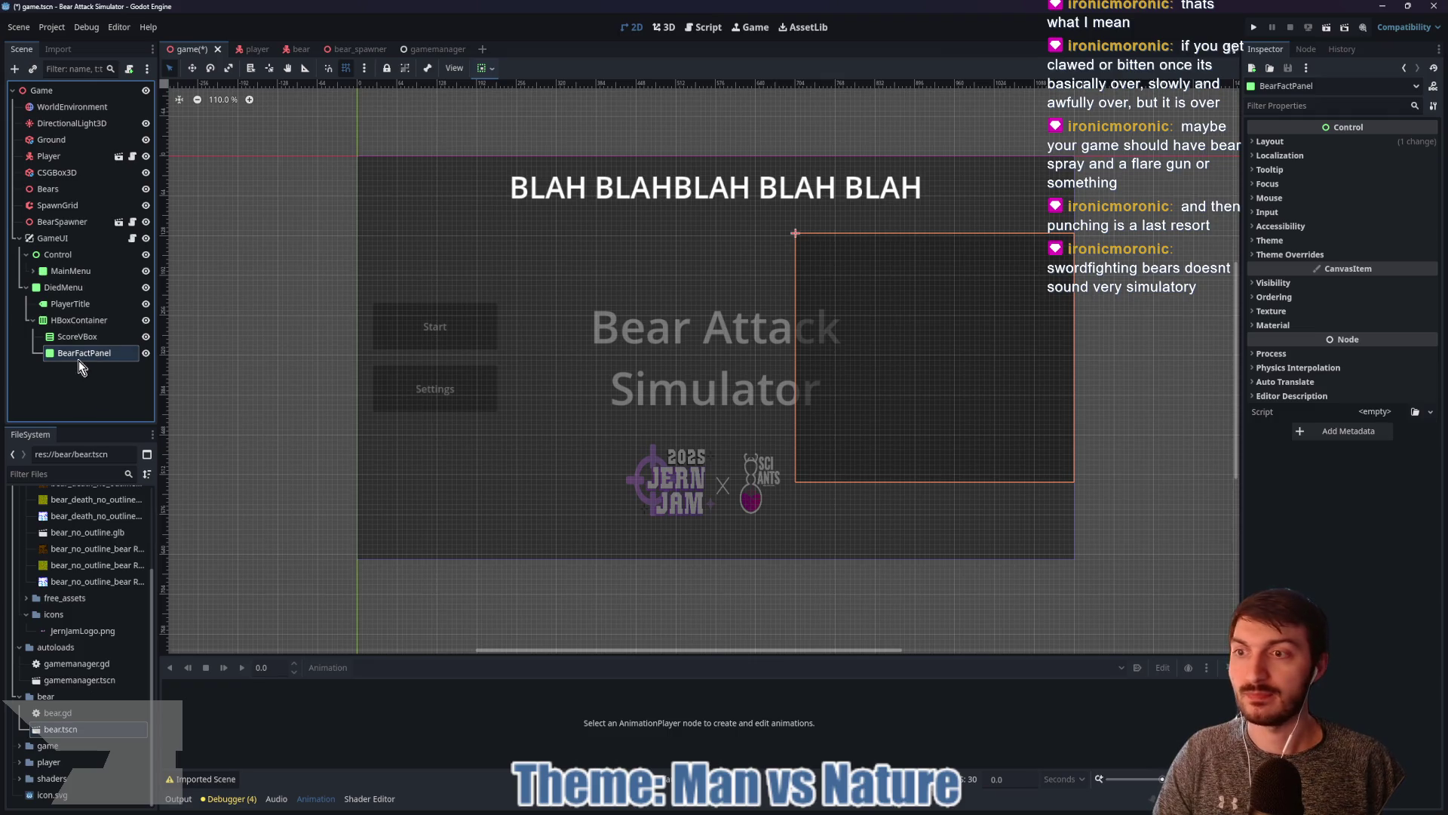
Step: Add a Label inside BearFactPanel
{"action": "key", "text": "ctrl+a"}
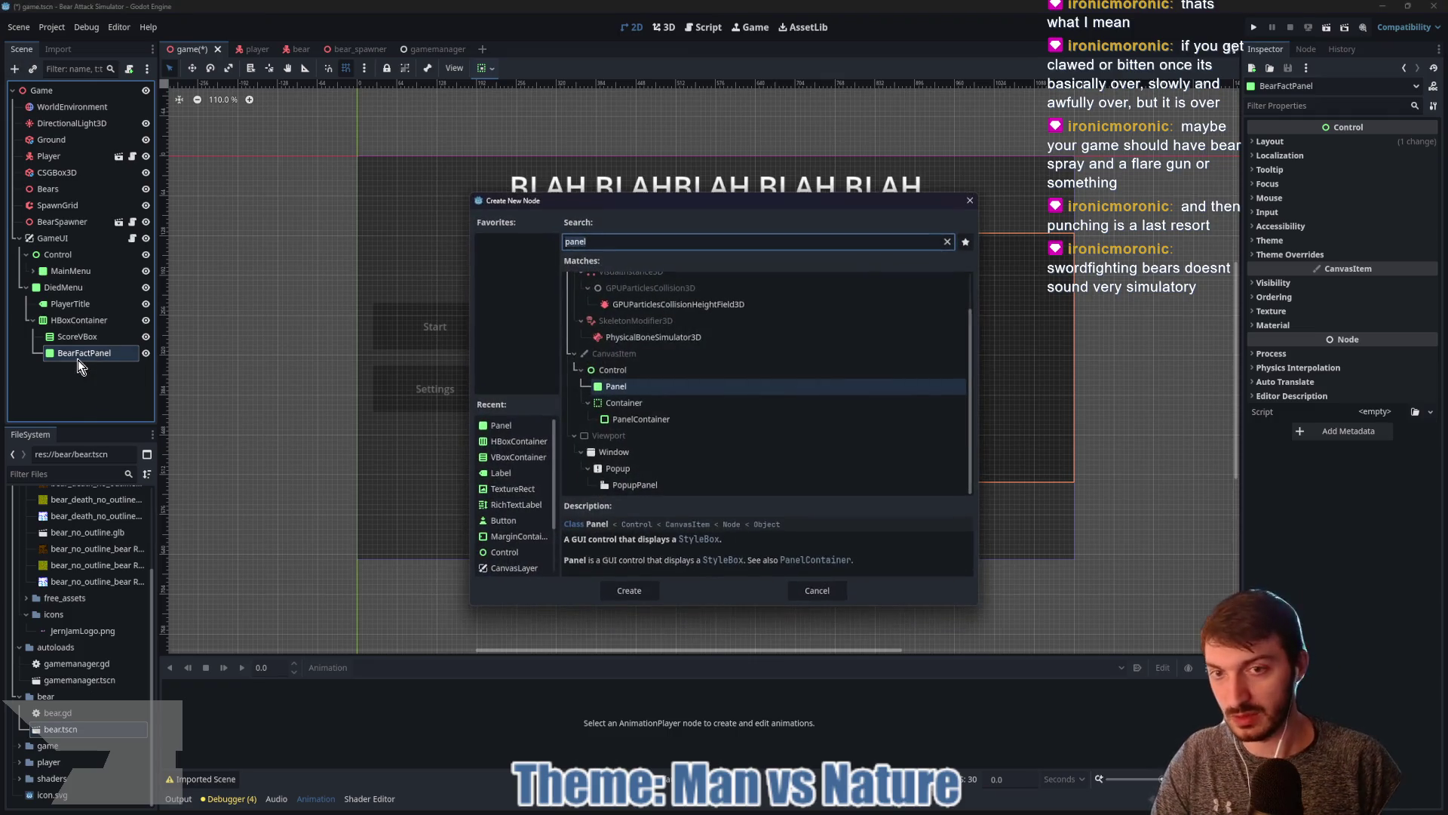
{"action": "type", "text": "label"}
{"action": "key", "text": "Return"}
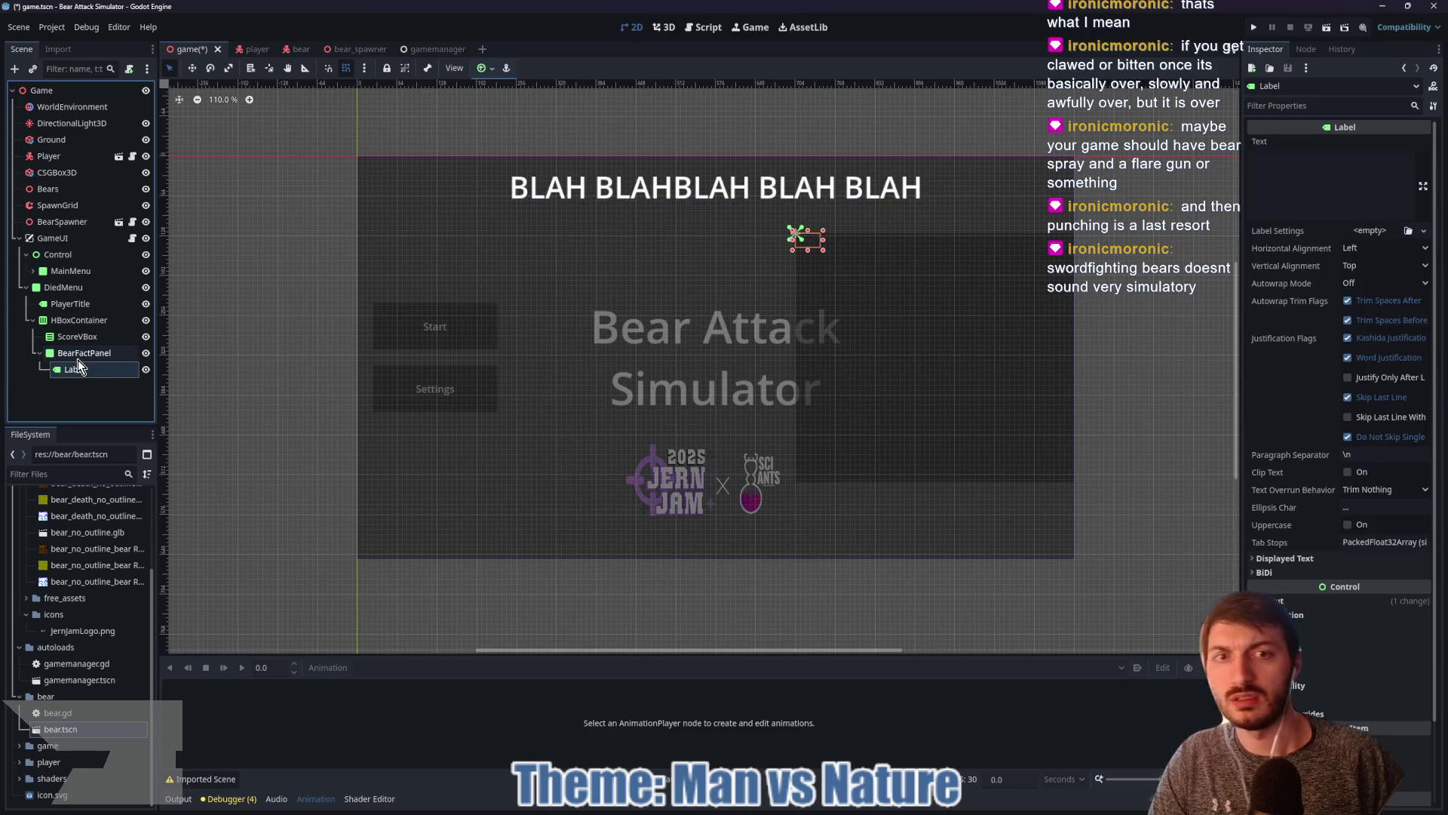
Step: Anchor the Label top wide and set its text to 'Only you can prevent forest fires'
{"action": "left_click", "coordinate": [485, 68]}
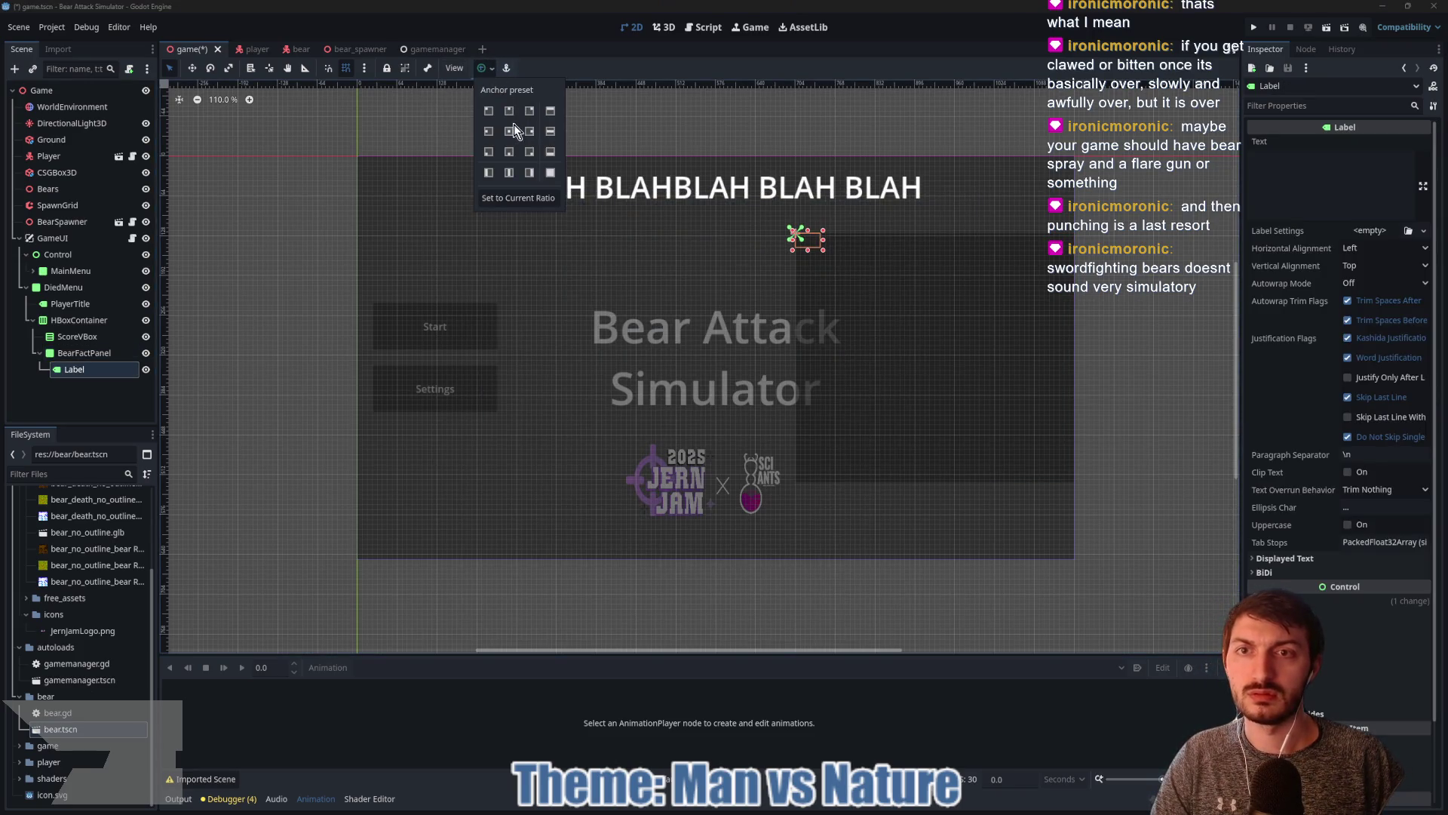
{"action": "left_click", "coordinate": [509, 111]}
{"action": "left_click", "coordinate": [552, 111]}
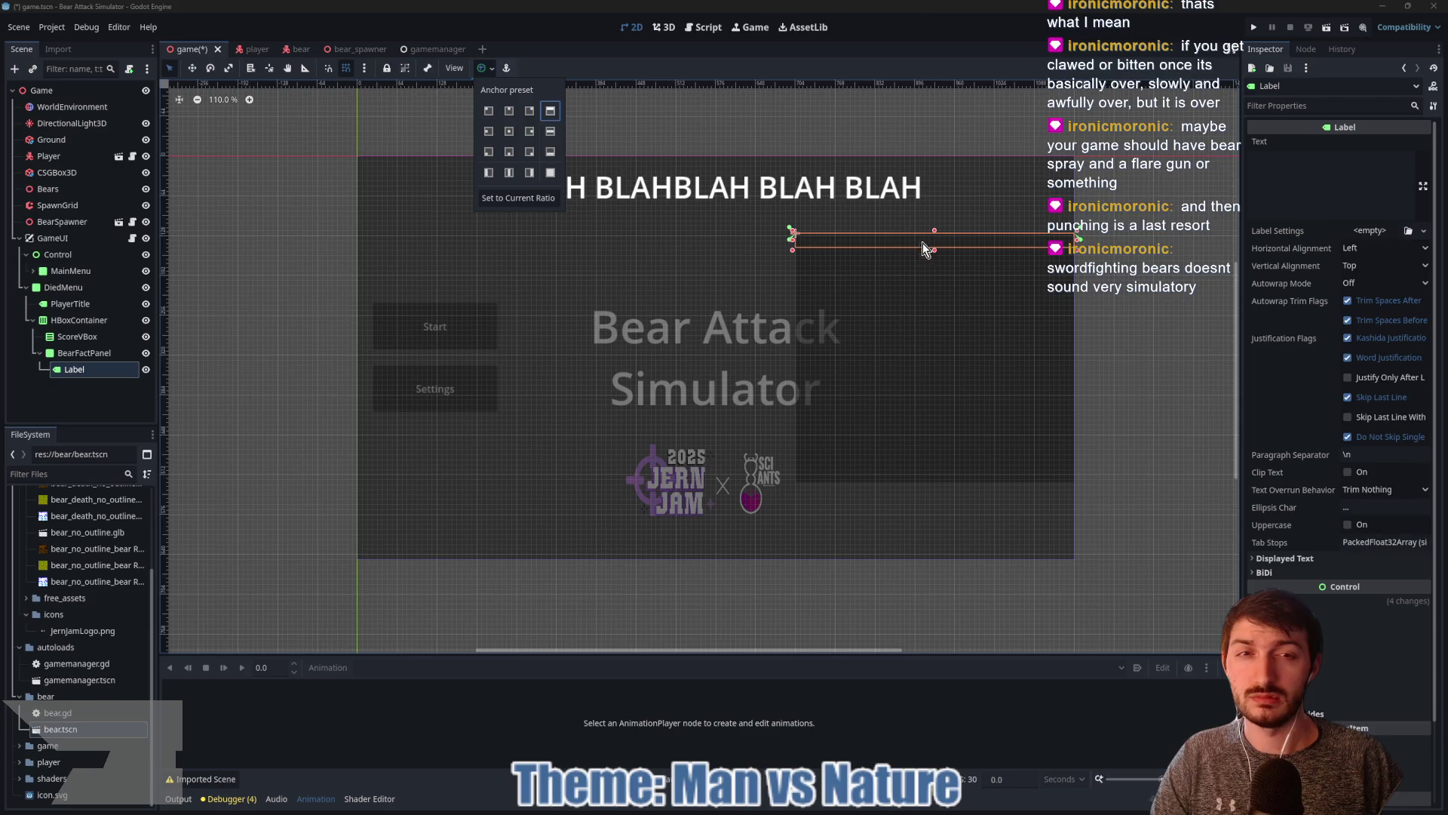
{"action": "left_click", "coordinate": [1299, 177]}
{"action": "left_click", "coordinate": [1300, 178]}
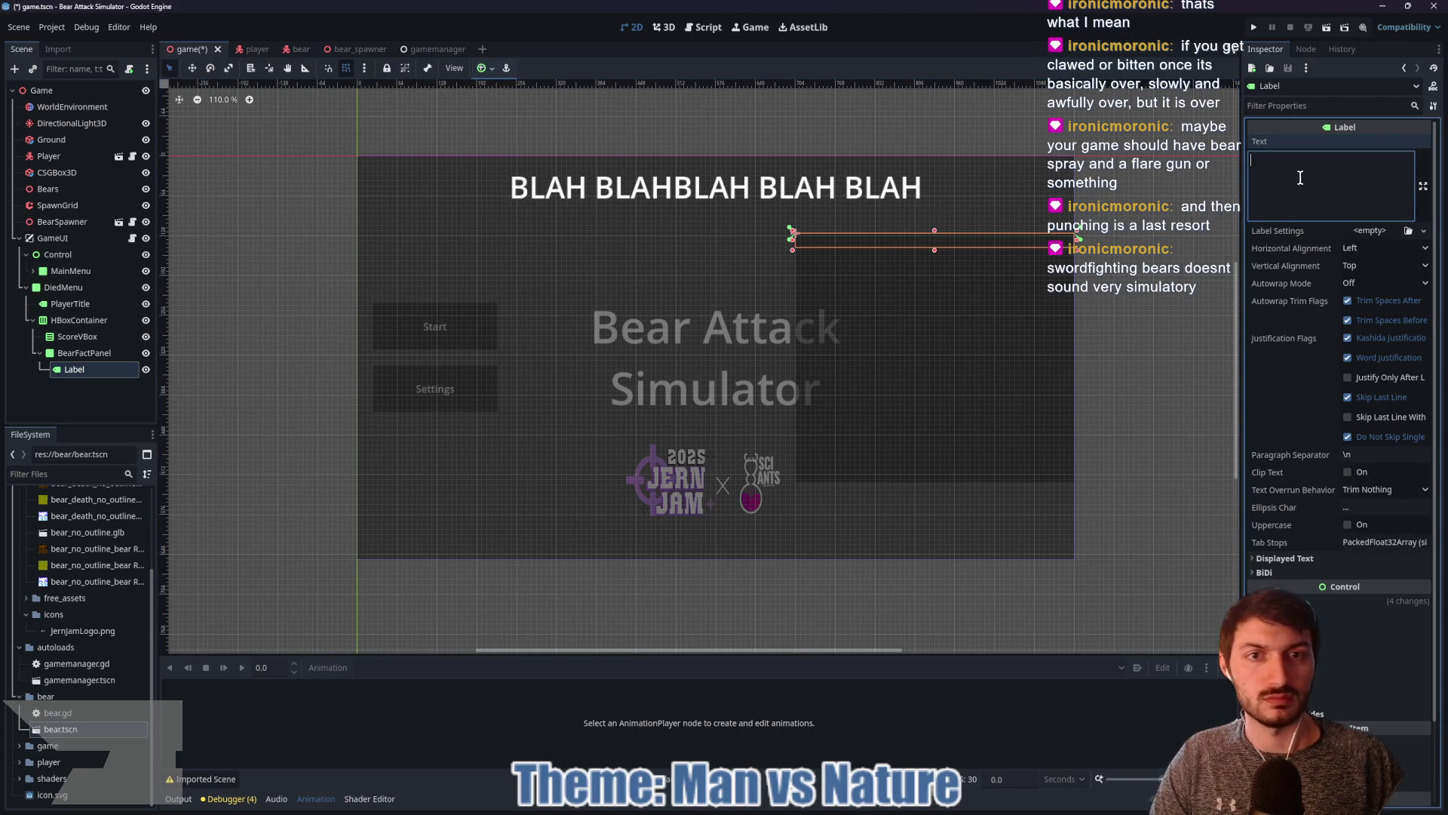
{"action": "type", "text": "Only you c"}
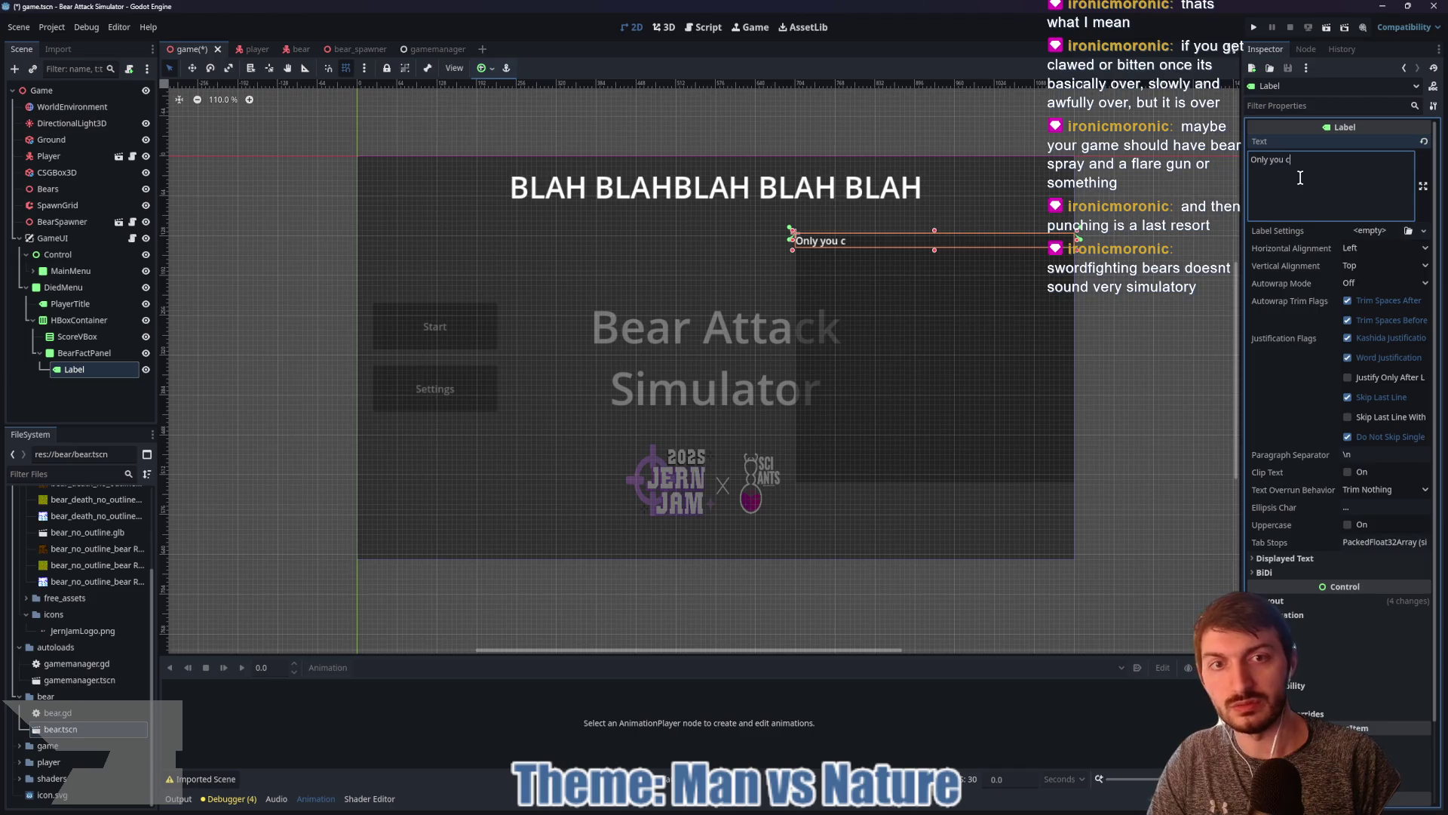
{"action": "type", "text": "an prevent fo"}
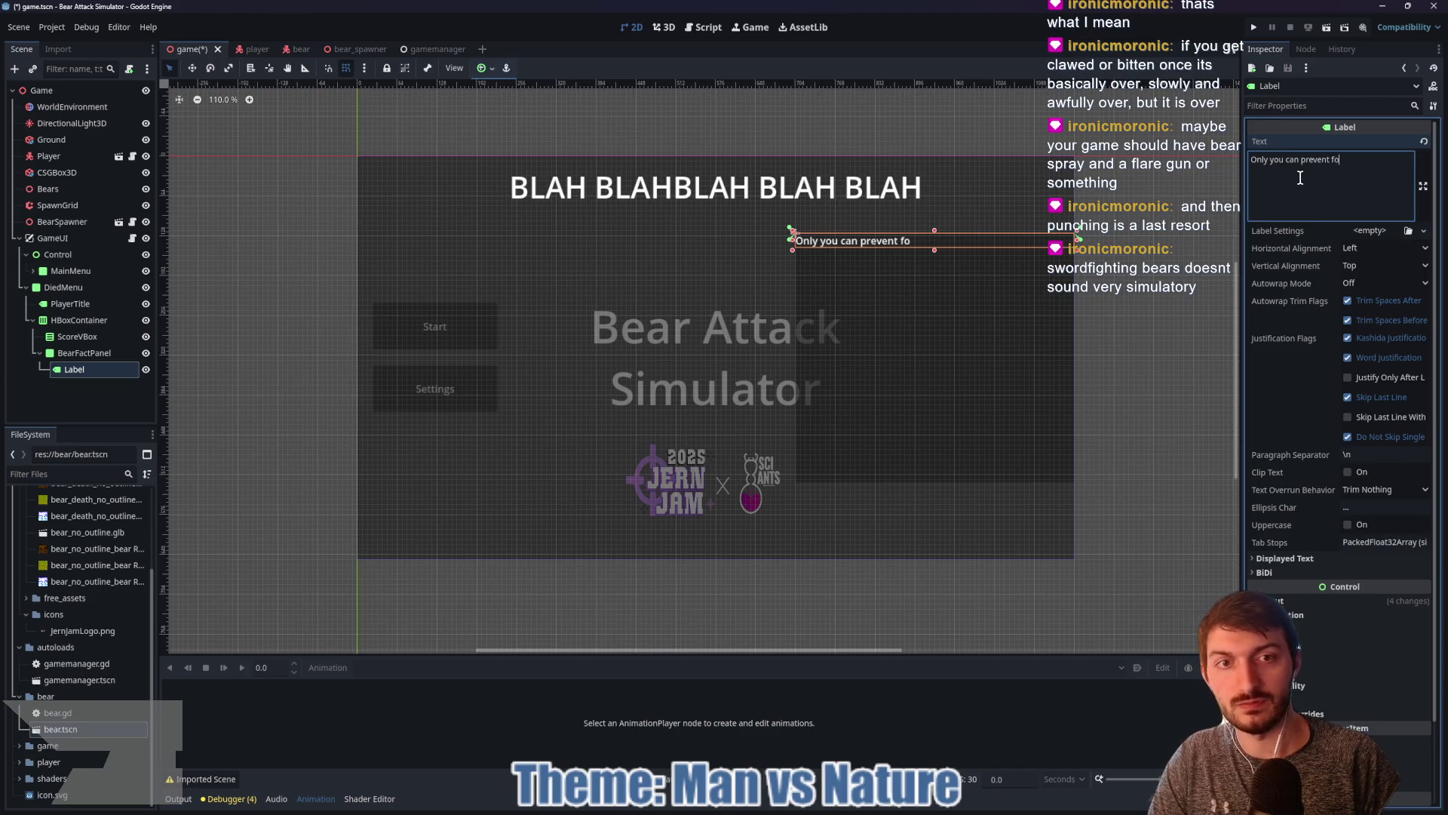
{"action": "type", "text": "rest fires"}
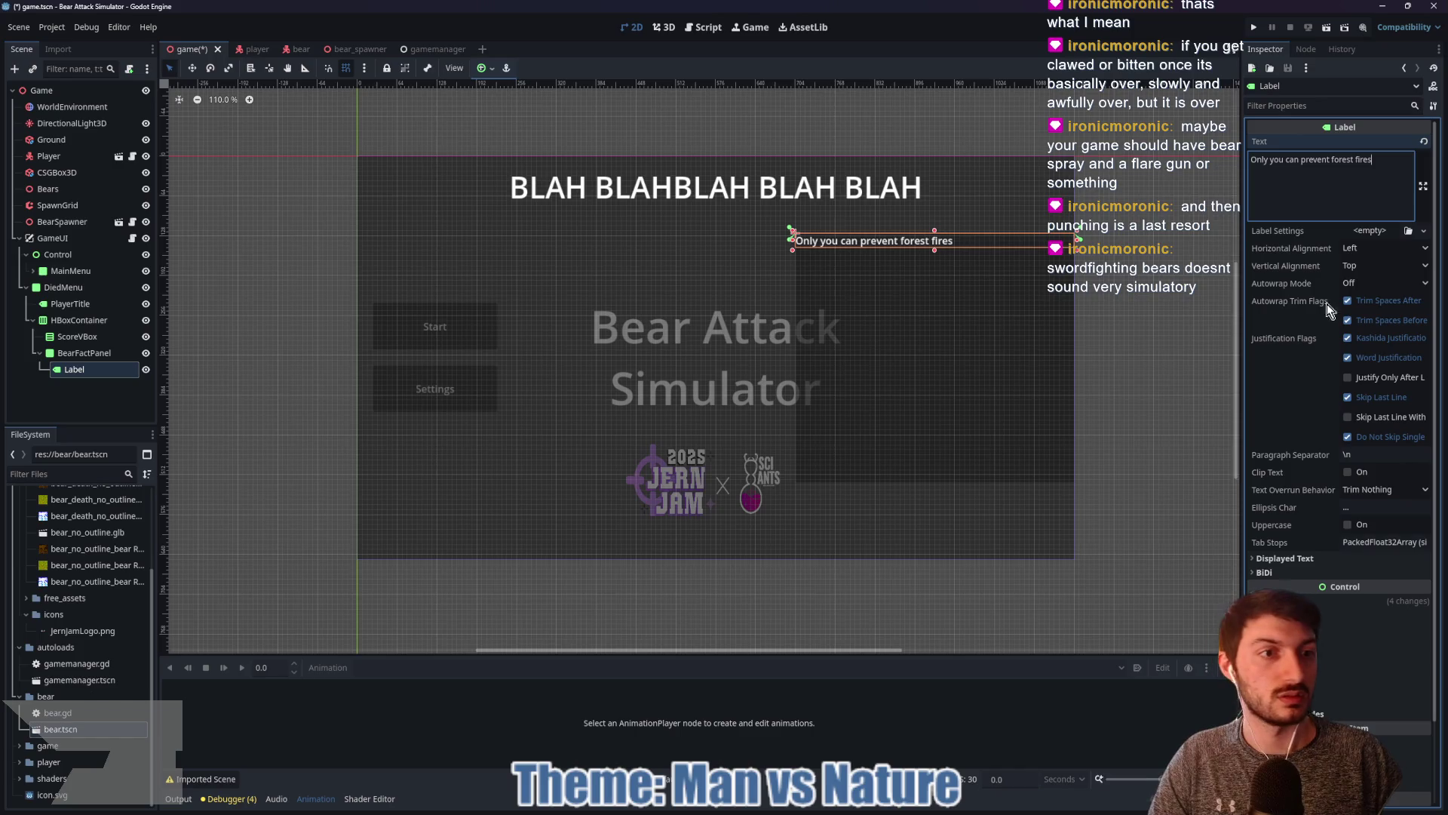
Step: Try Center horizontal alignment on the label, then set it back to Left
{"action": "left_click", "coordinate": [1364, 248]}
{"action": "left_click", "coordinate": [1382, 274]}
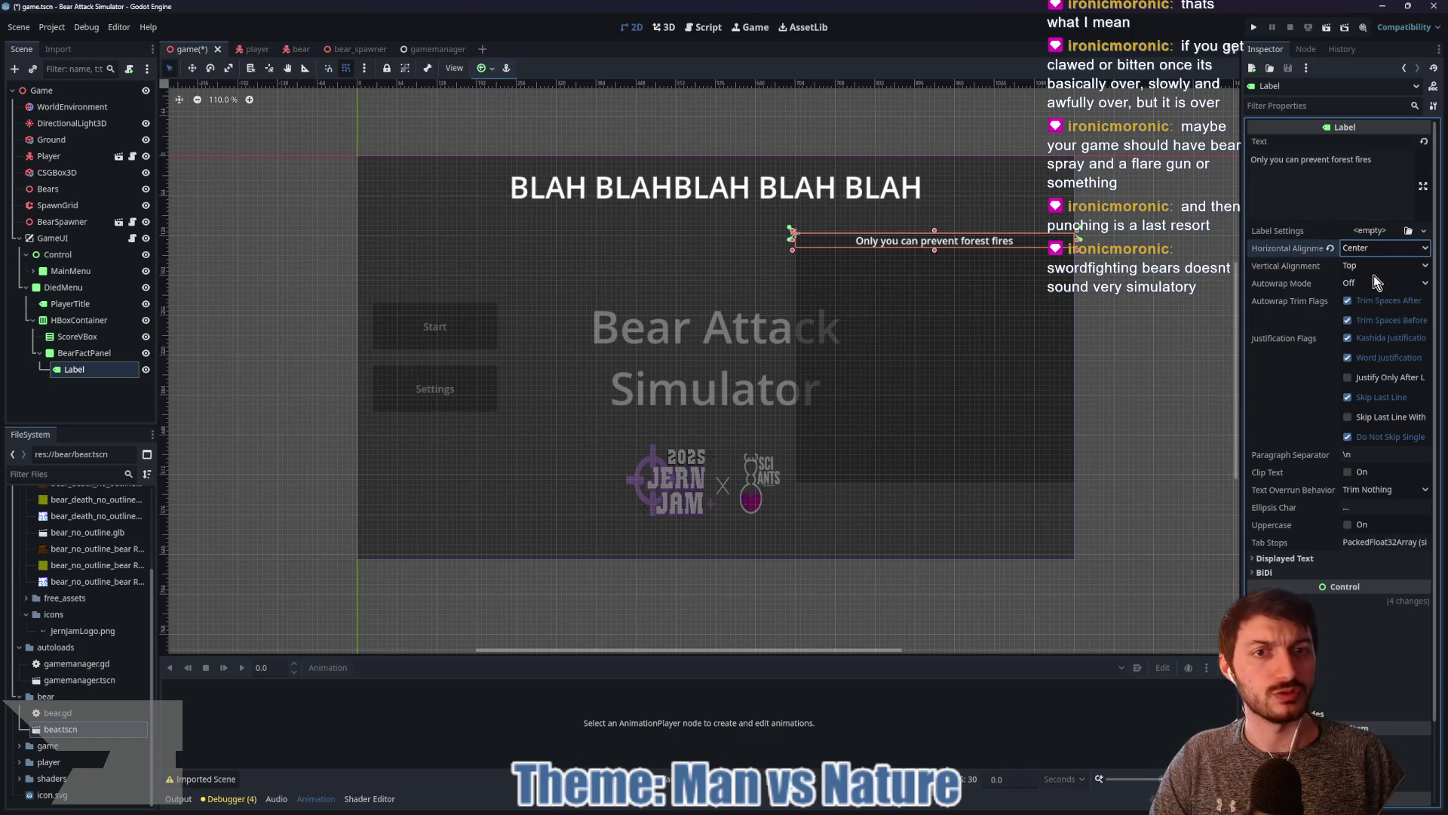
{"action": "left_click", "coordinate": [1367, 246]}
{"action": "left_click", "coordinate": [1369, 261]}
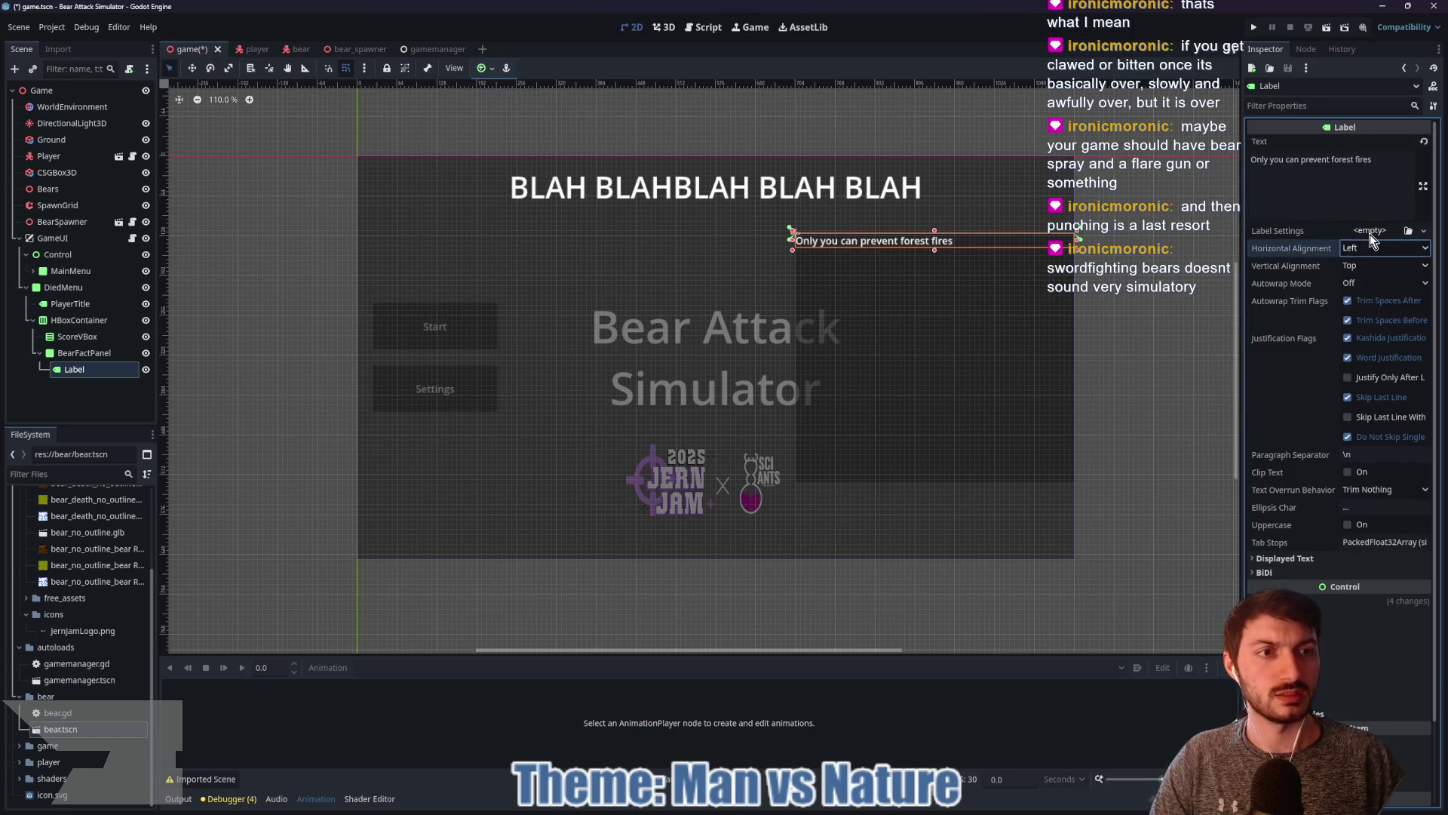
{"action": "left_click", "coordinate": [1370, 234]}
{"action": "left_click", "coordinate": [1342, 227]}
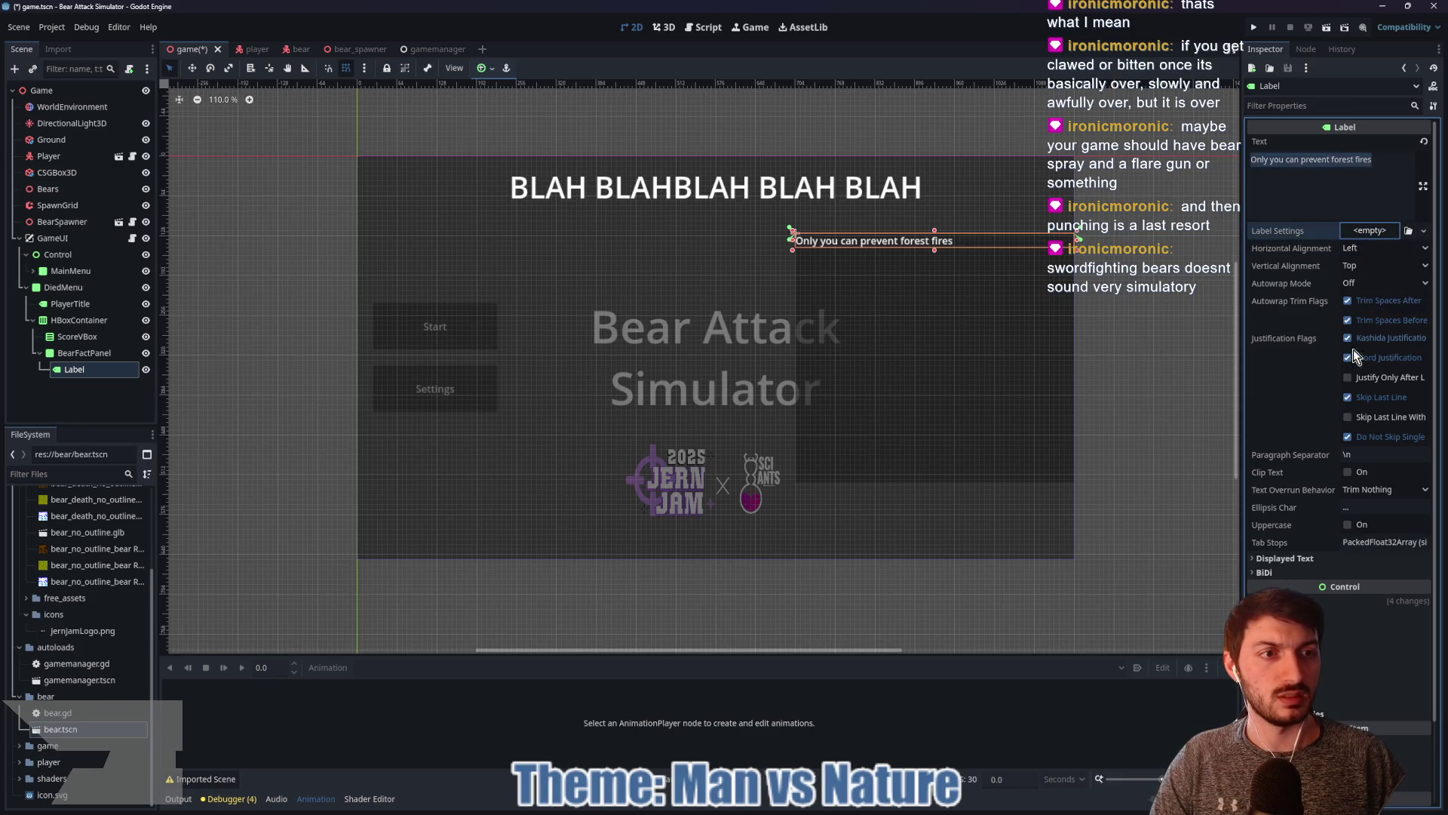
Step: Set the label's Custom Minimum Size height to 100 px
{"action": "left_click", "coordinate": [1366, 601]}
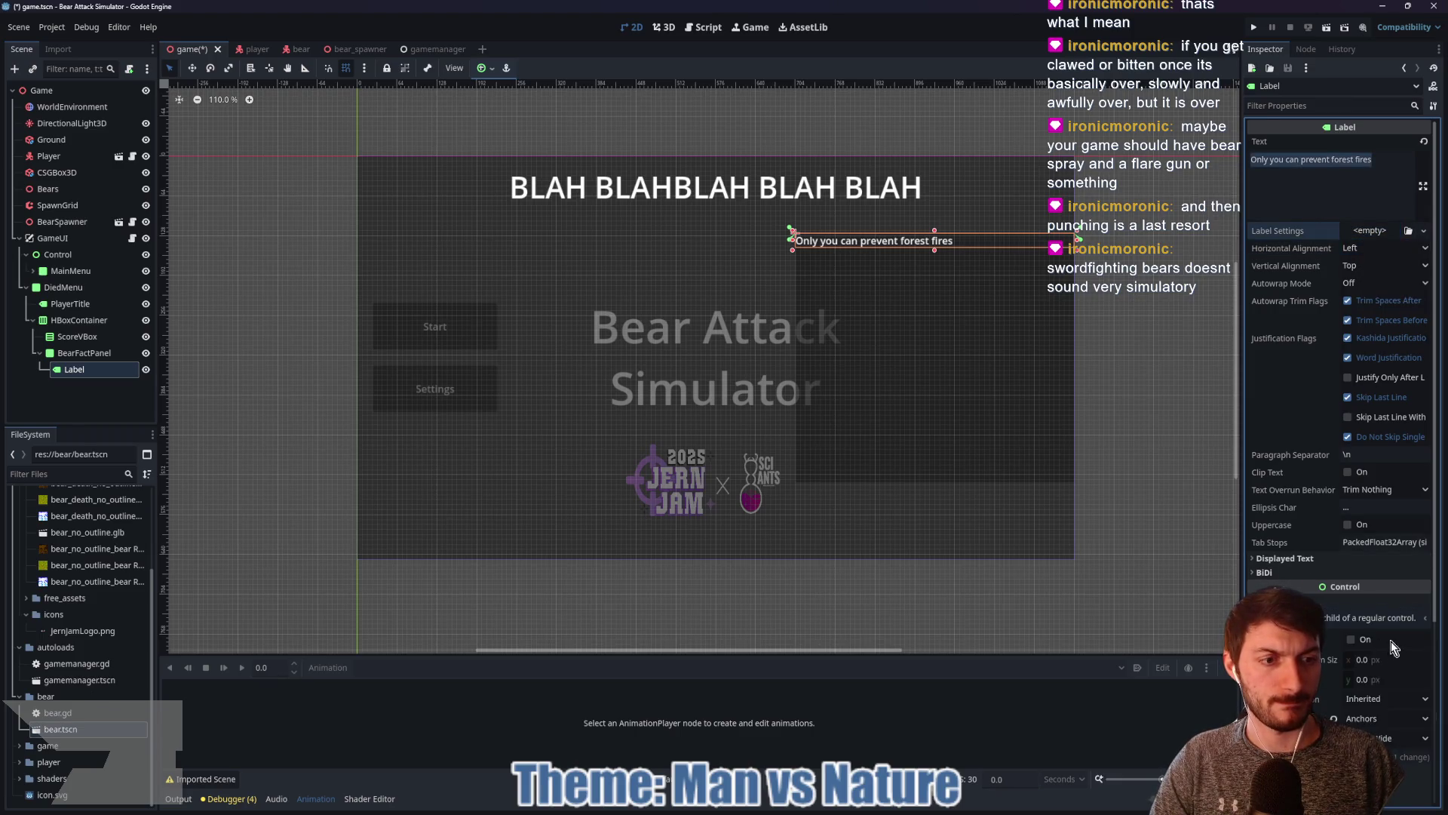
{"action": "scroll", "coordinate": [1393, 647], "scroll_direction": "down", "scroll_amount": 4}
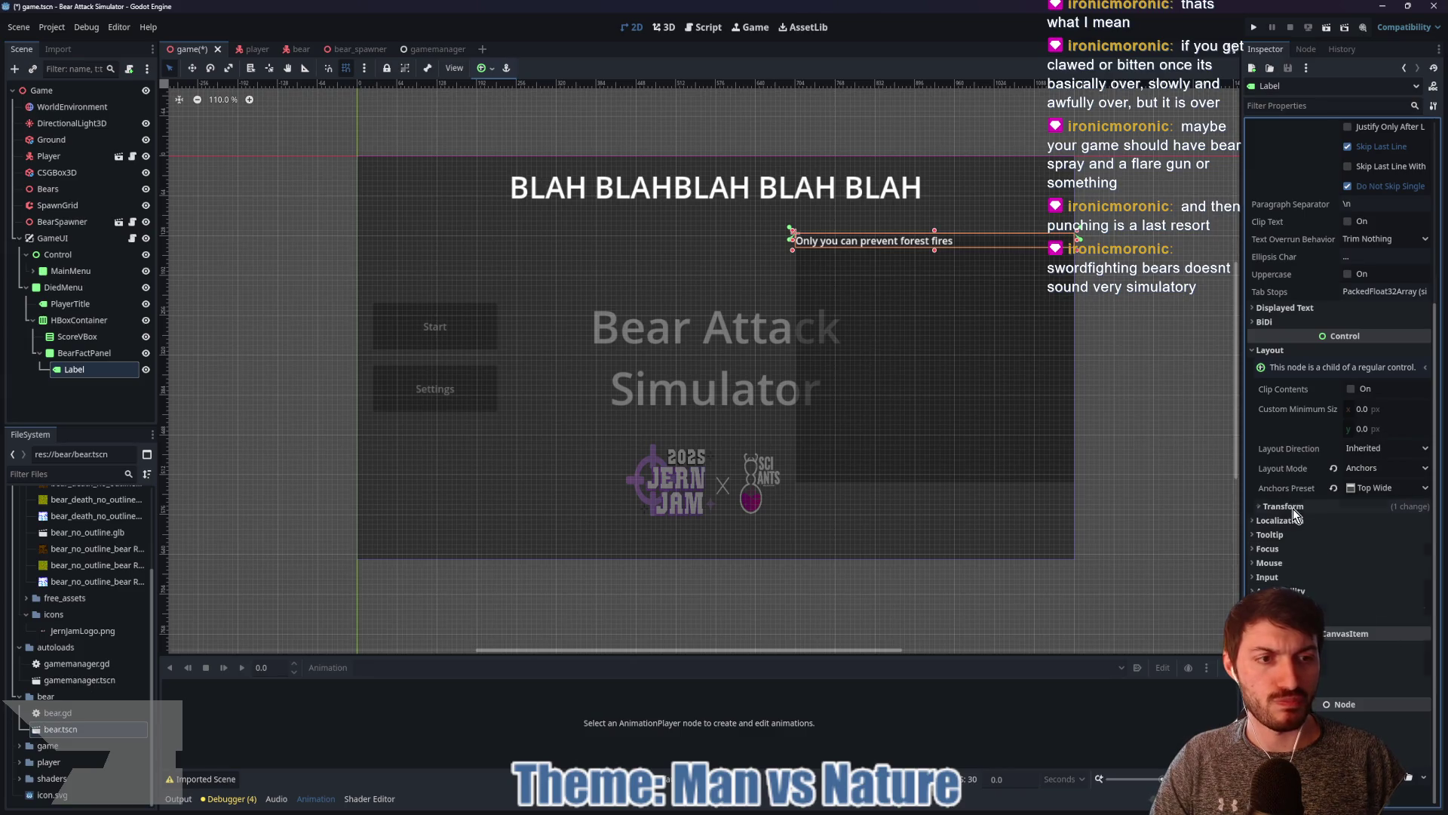
{"action": "left_click", "coordinate": [1293, 507]}
{"action": "left_click", "coordinate": [1367, 429]}
{"action": "type", "text": "50"}
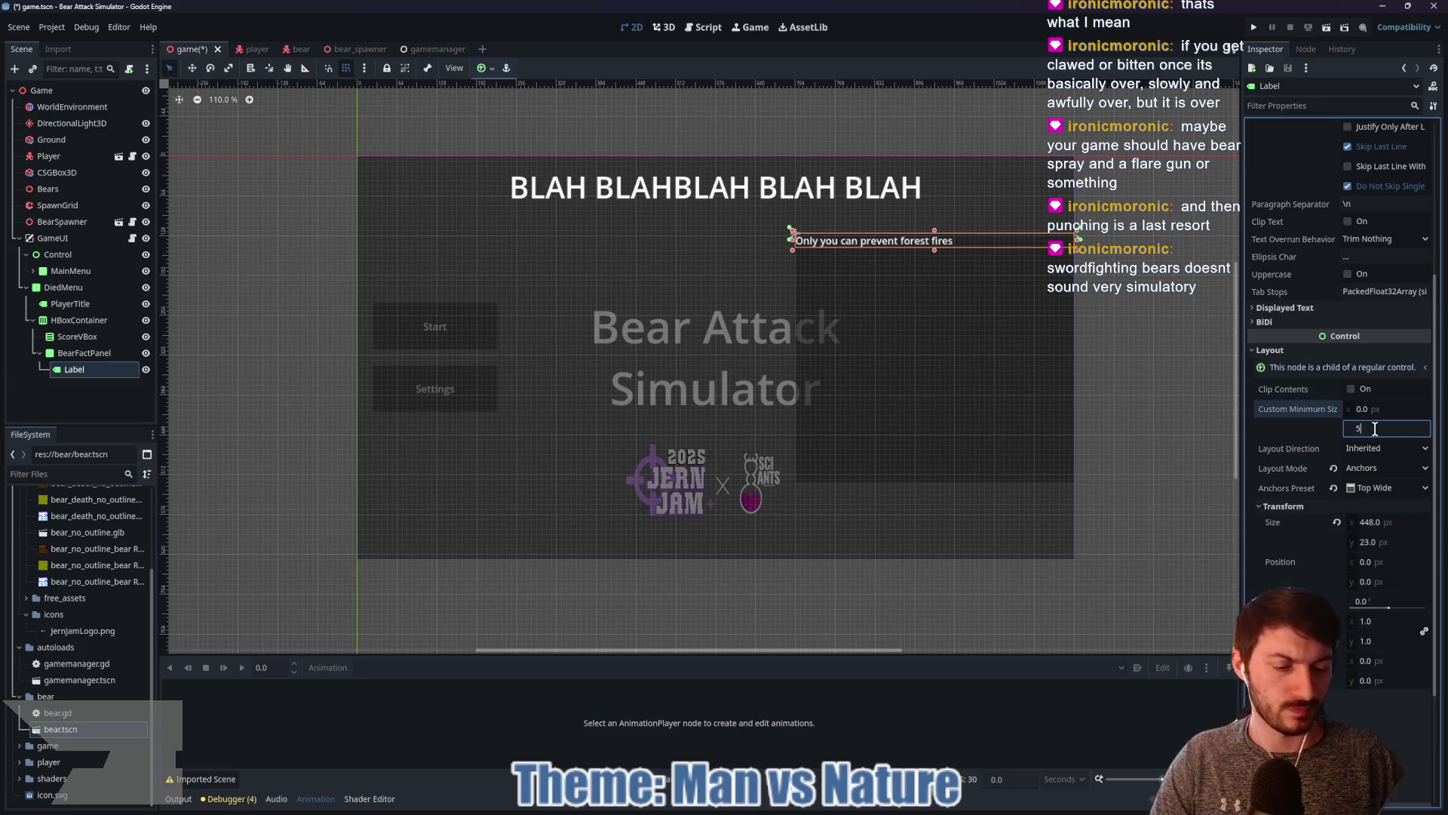
{"action": "key", "text": "Return"}
{"action": "type", "text": "100"}
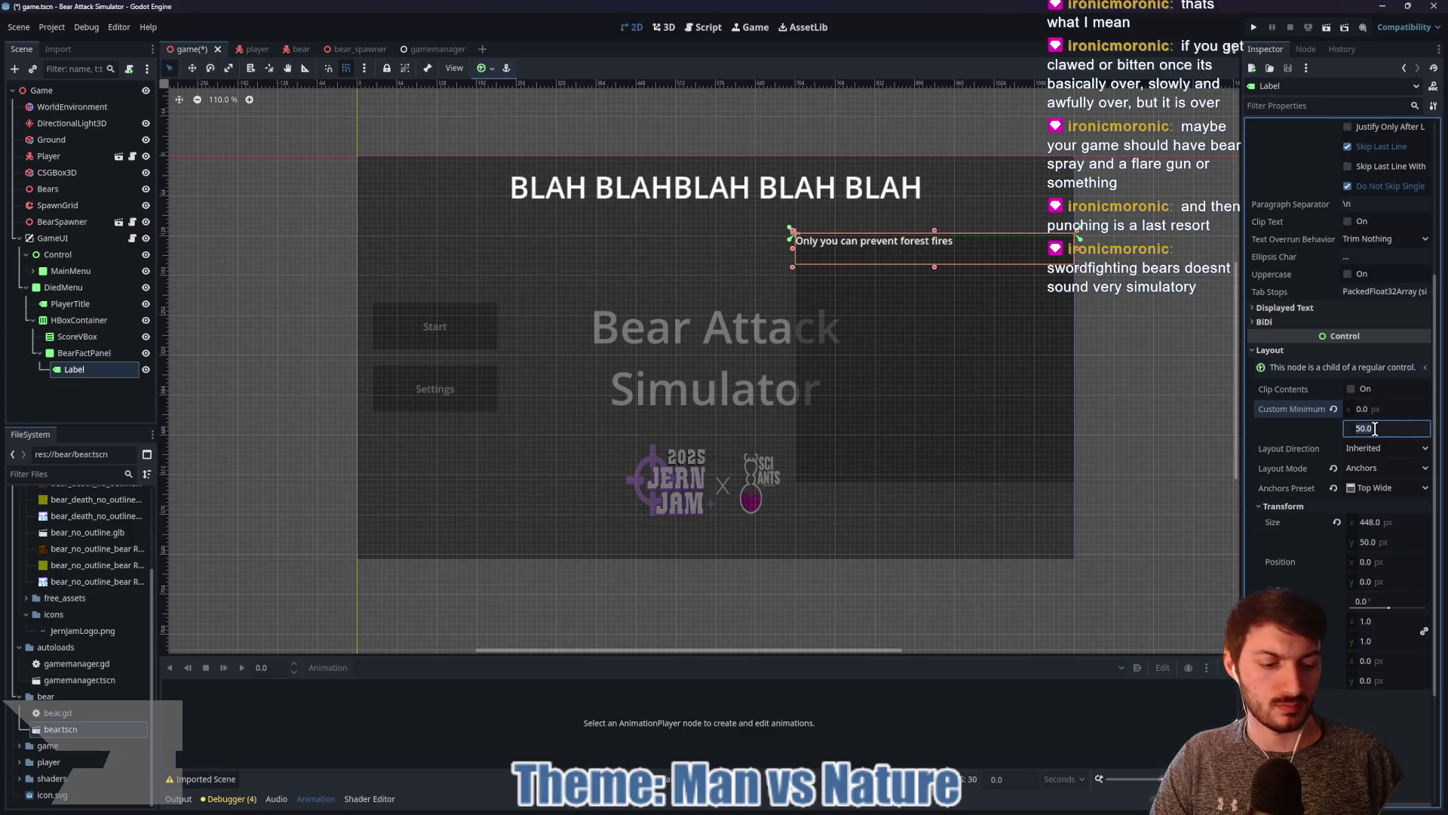
{"action": "key", "text": "Return"}
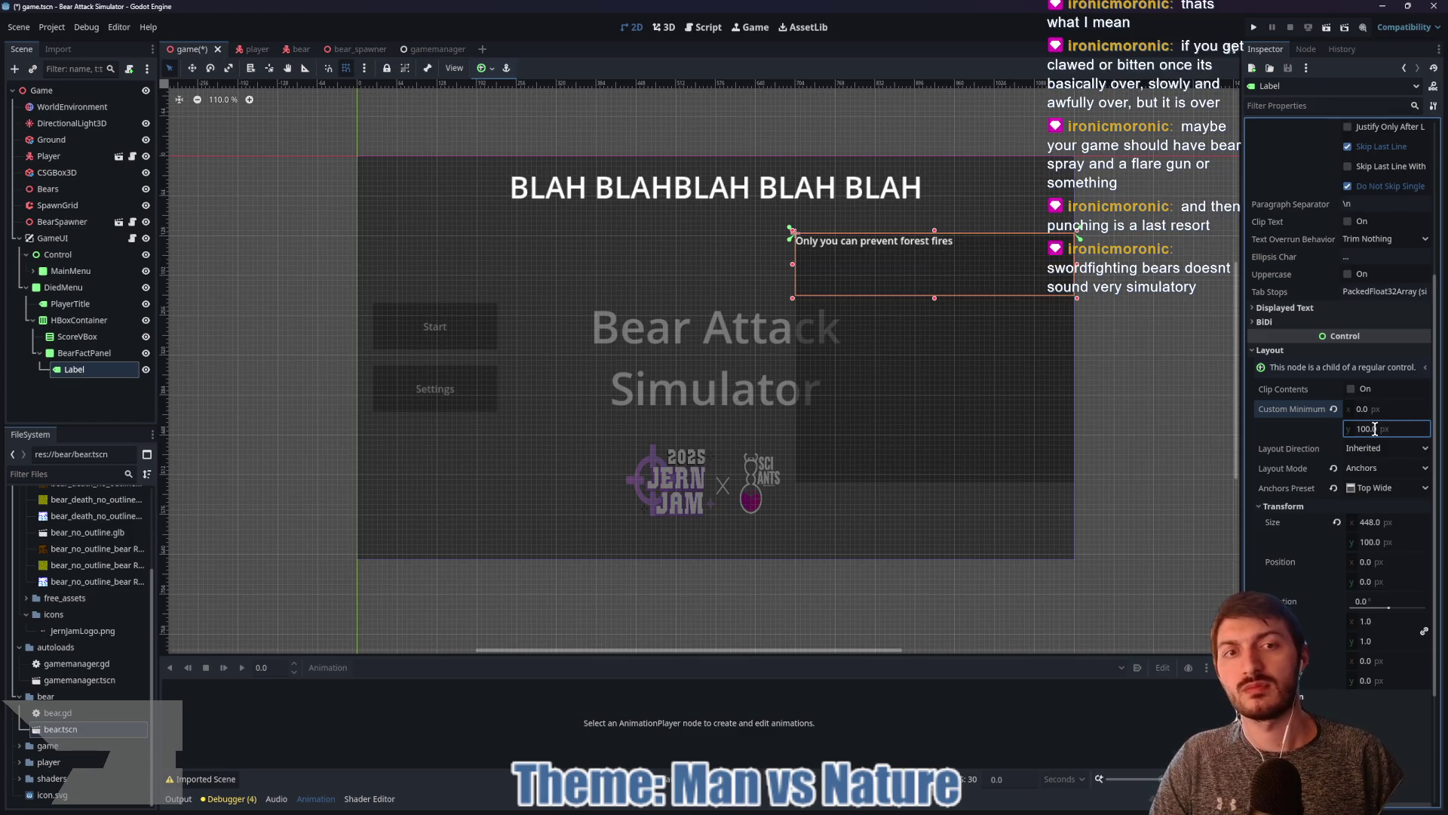
{"action": "scroll", "coordinate": [1365, 253], "scroll_direction": "up", "scroll_amount": 5}
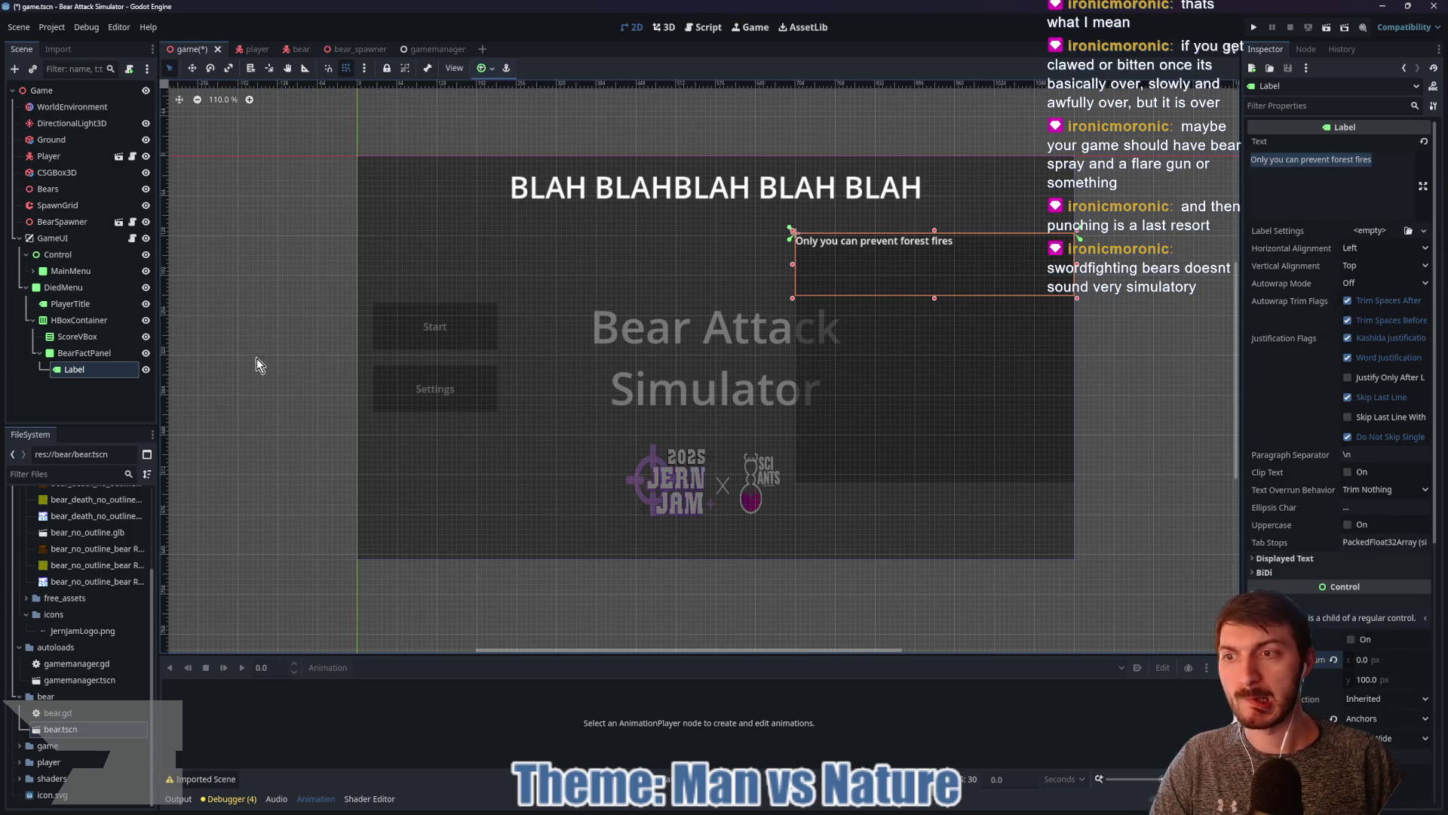
{"action": "left_click", "coordinate": [82, 353]}
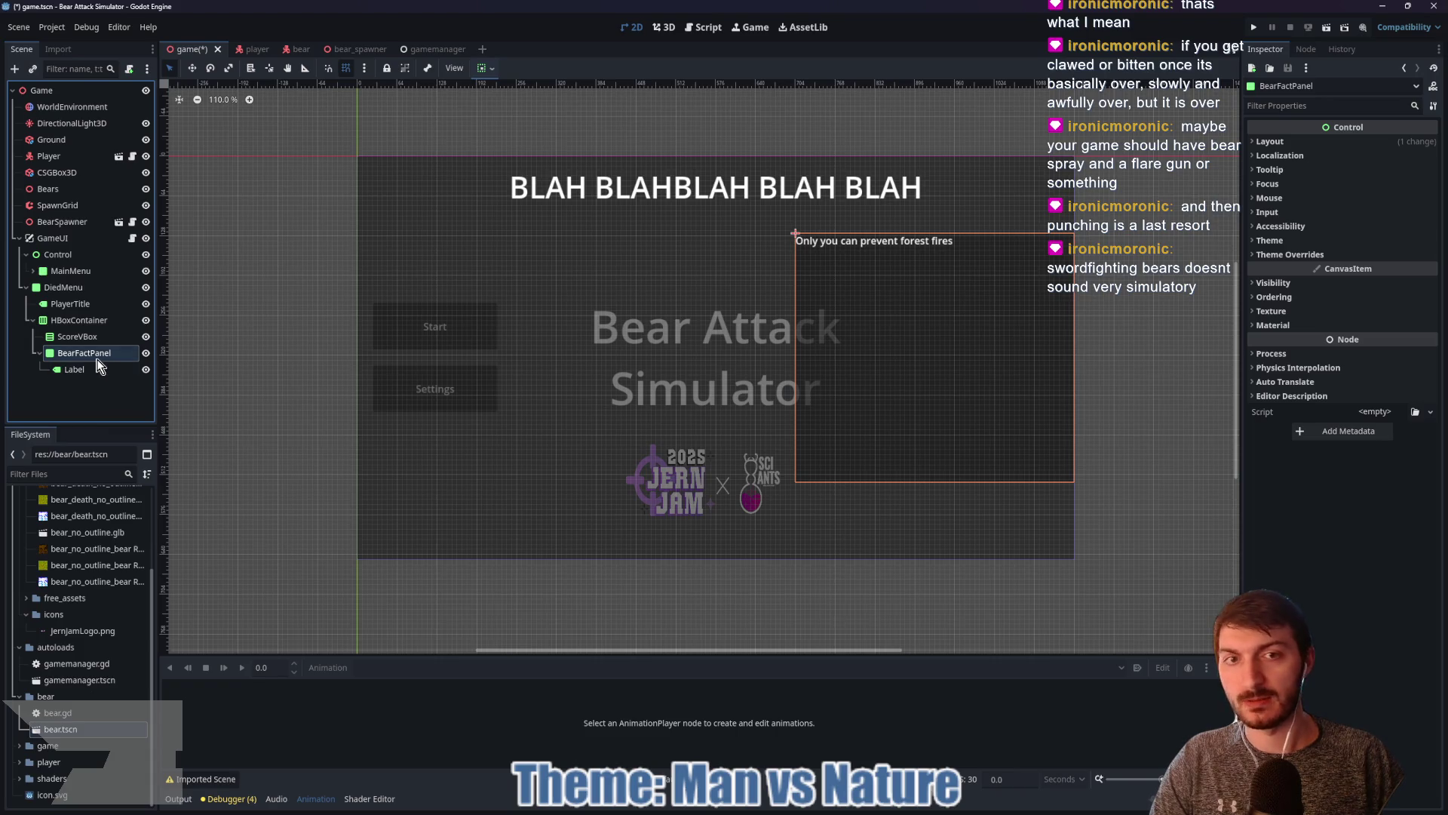
Step: Add a MarginContainer under BearFactPanel anchored Full Rect
{"action": "key", "text": "ctrl+a"}
{"action": "type", "text": "margin"}
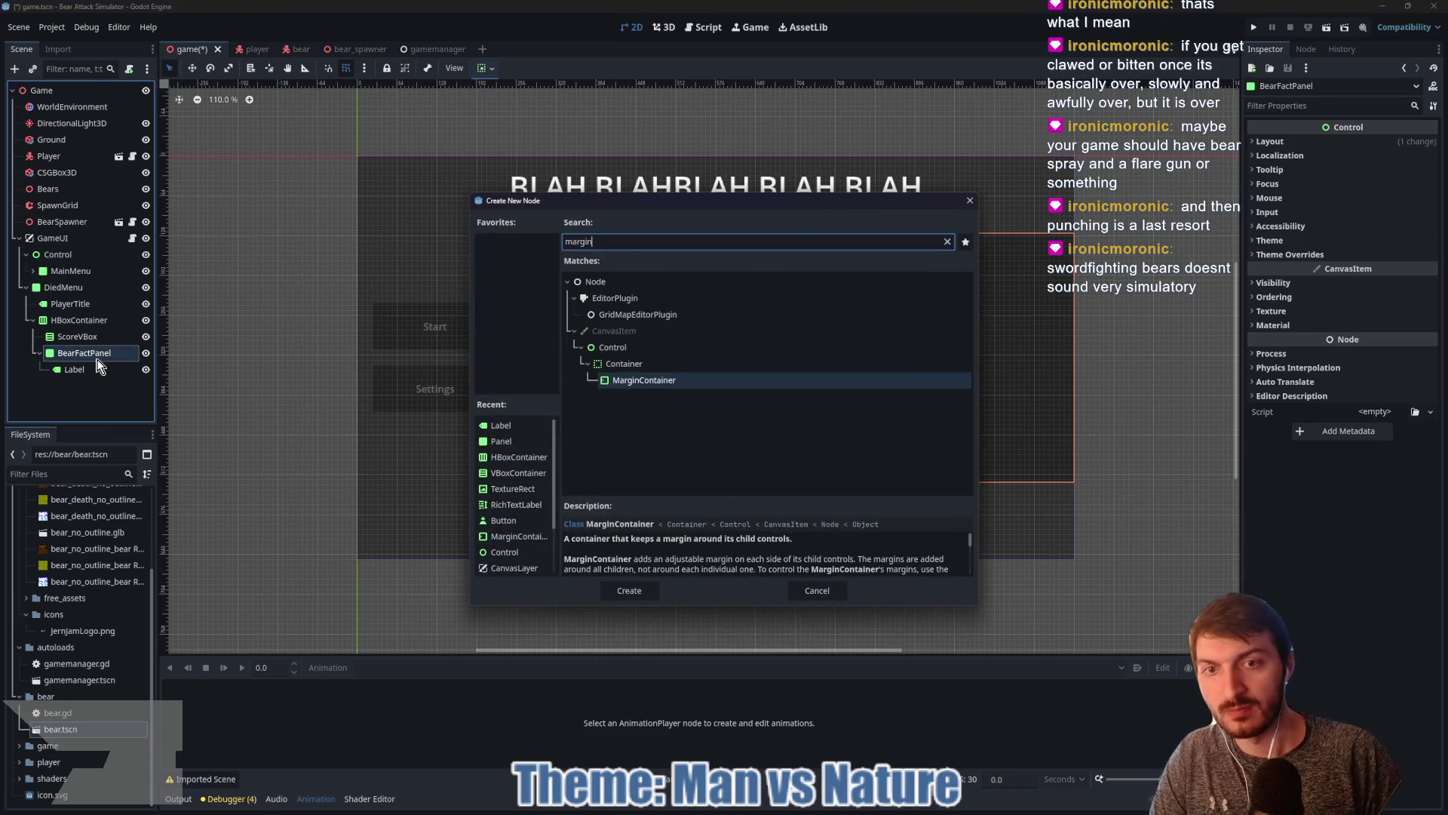
{"action": "key", "text": "Return"}
{"action": "left_click", "coordinate": [491, 69]}
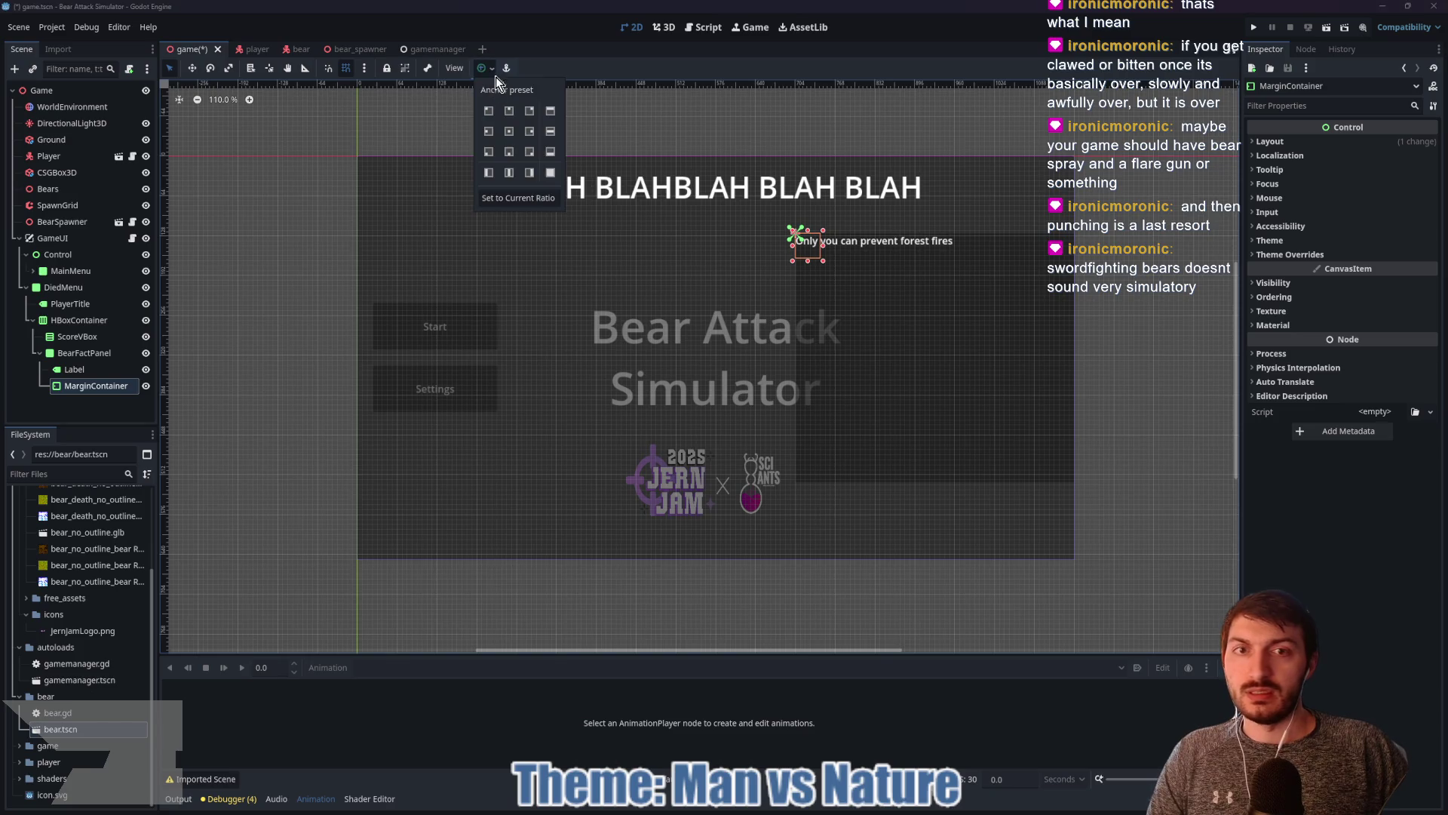
{"action": "left_click", "coordinate": [550, 172]}
Step: Move the Label into the MarginContainer and rename it BearFactLabel
{"action": "left_click_drag", "start_coordinate": [74, 369], "coordinate": [74, 386]}
{"action": "double_click", "coordinate": [78, 386]}
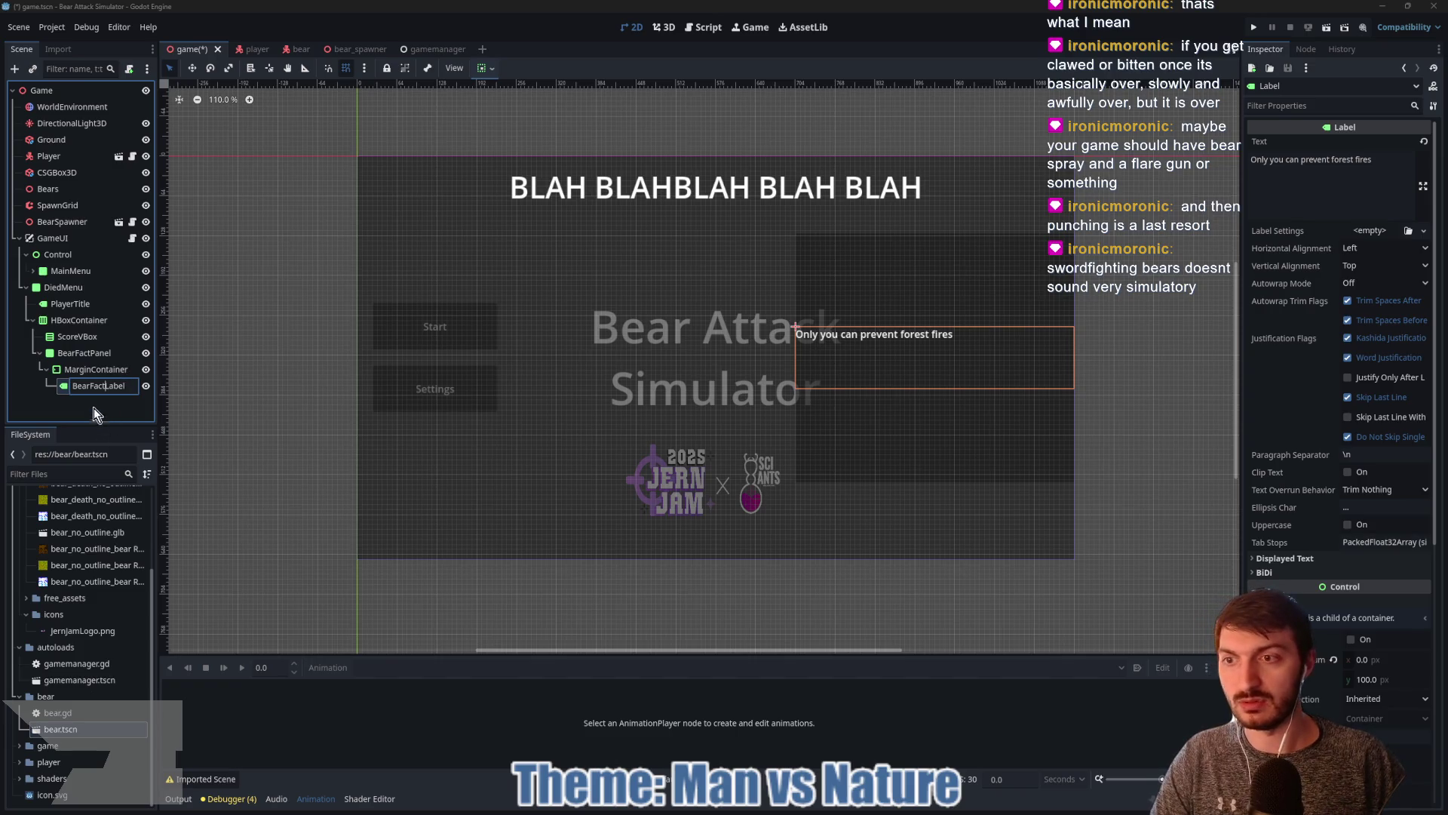
{"action": "key", "text": "Return"}
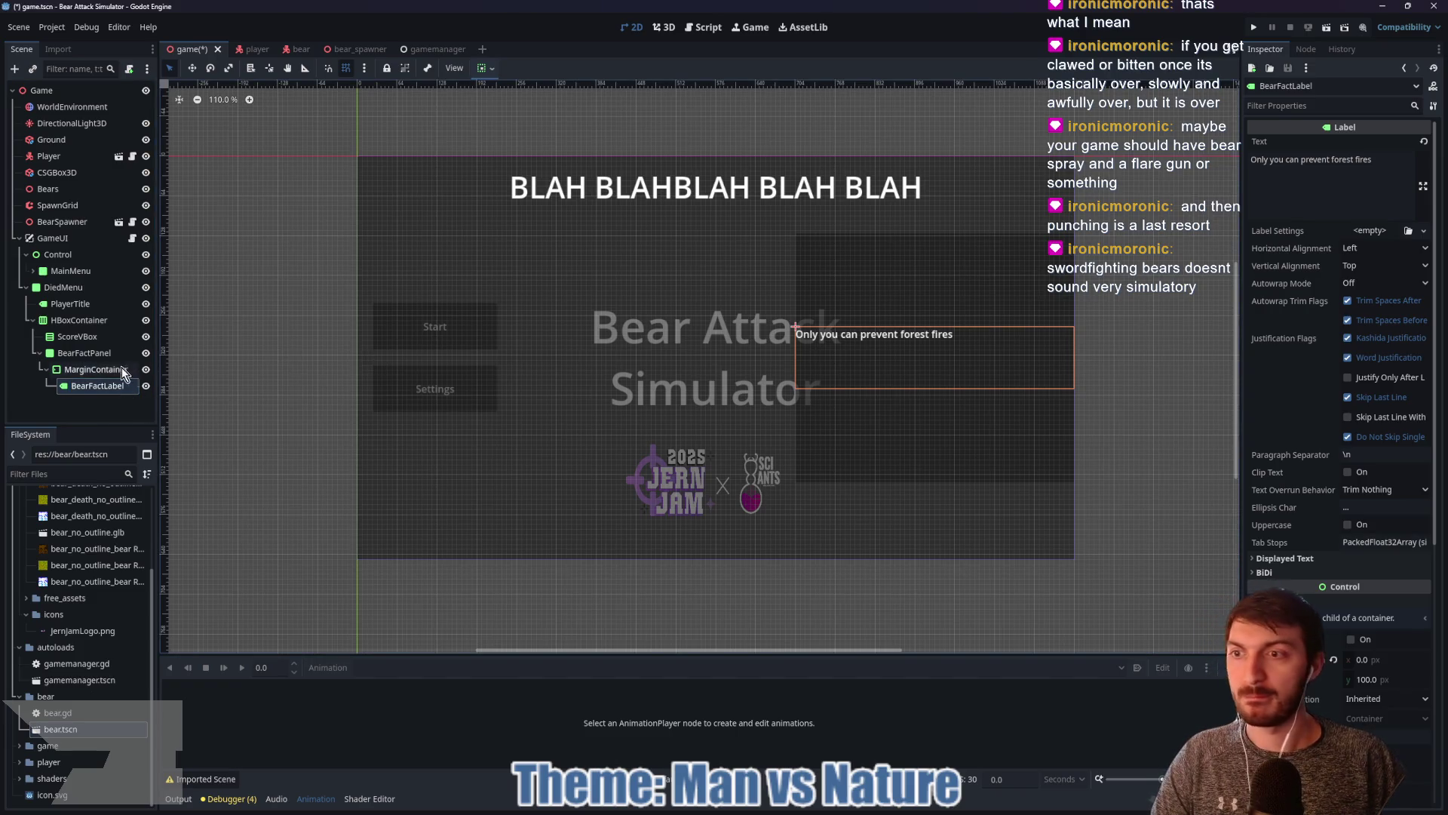
{"action": "left_click", "coordinate": [83, 352]}
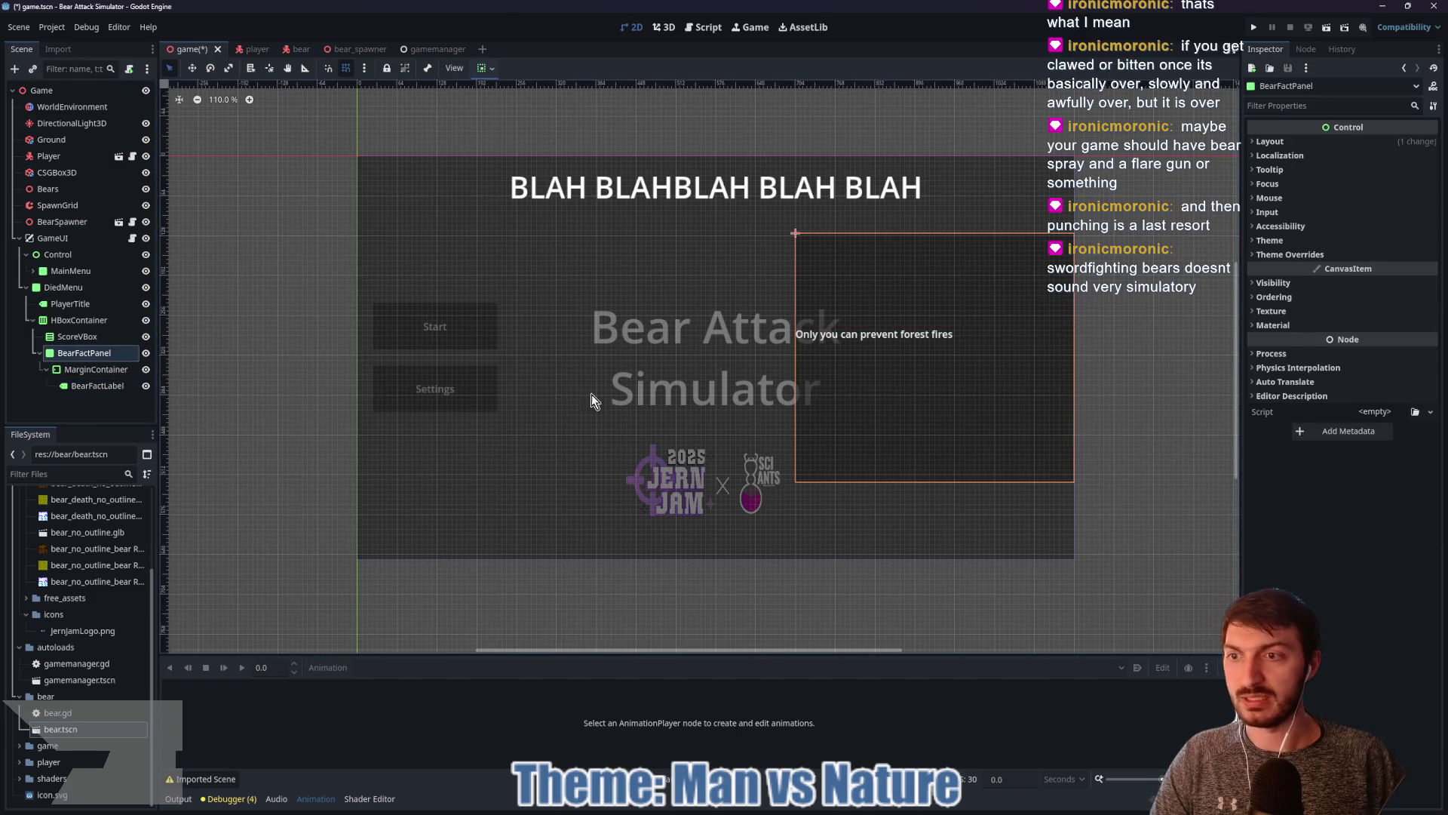
{"action": "left_click", "coordinate": [1282, 141]}
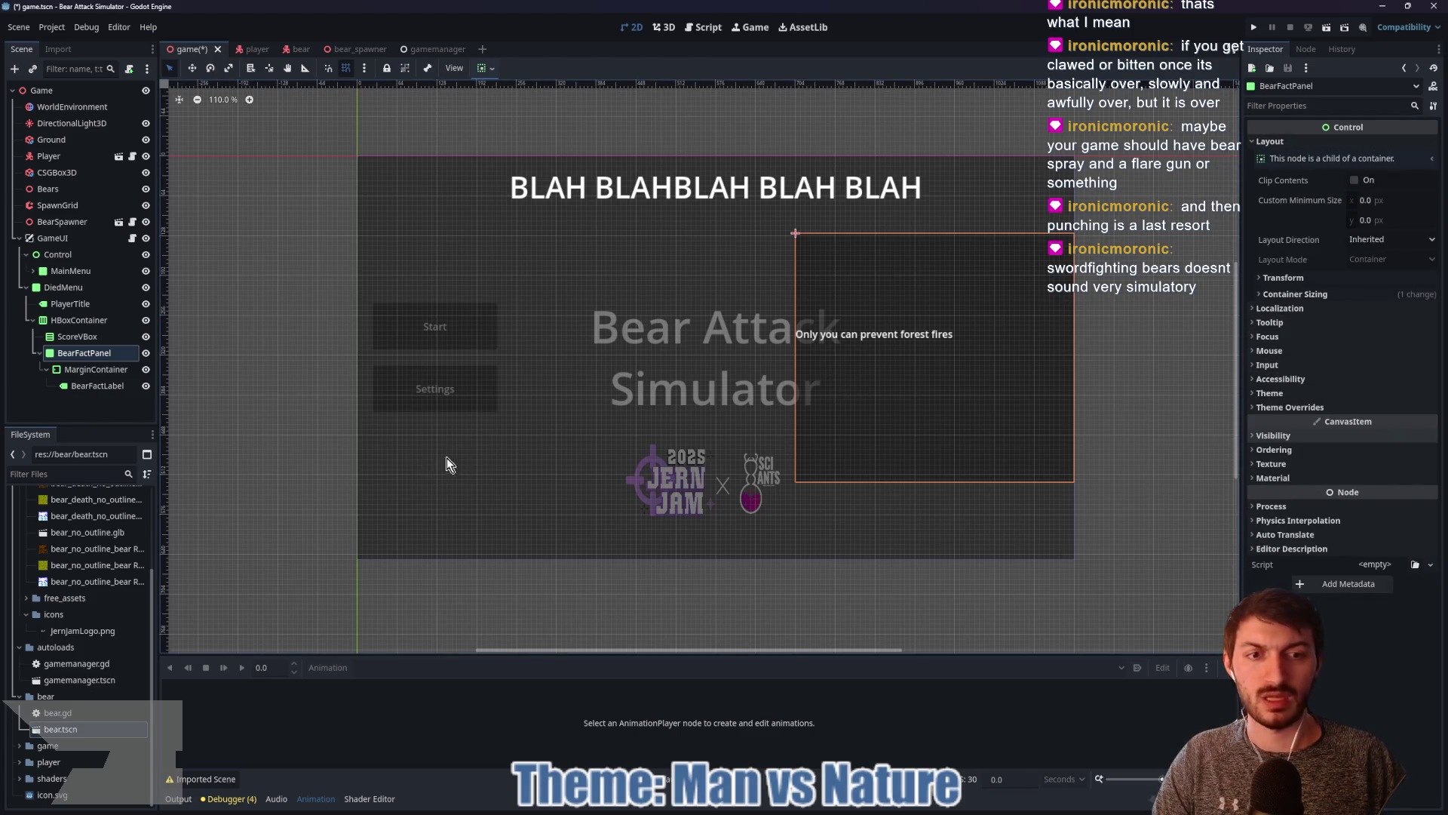
{"action": "left_click", "coordinate": [39, 352]}
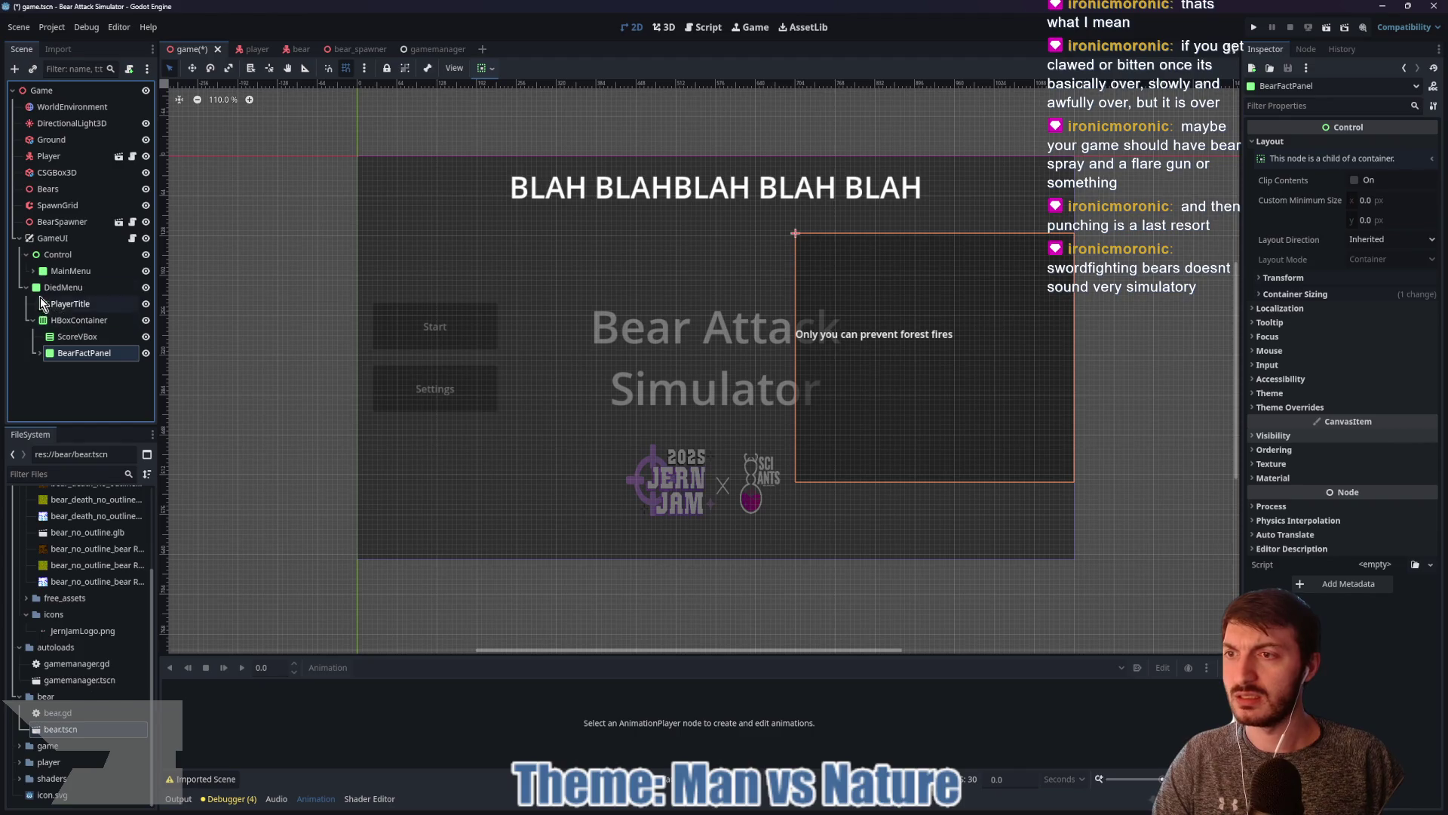
Step: Add a Button under DiedMenu anchored to the Bottom Right preset
{"action": "left_click", "coordinate": [62, 287]}
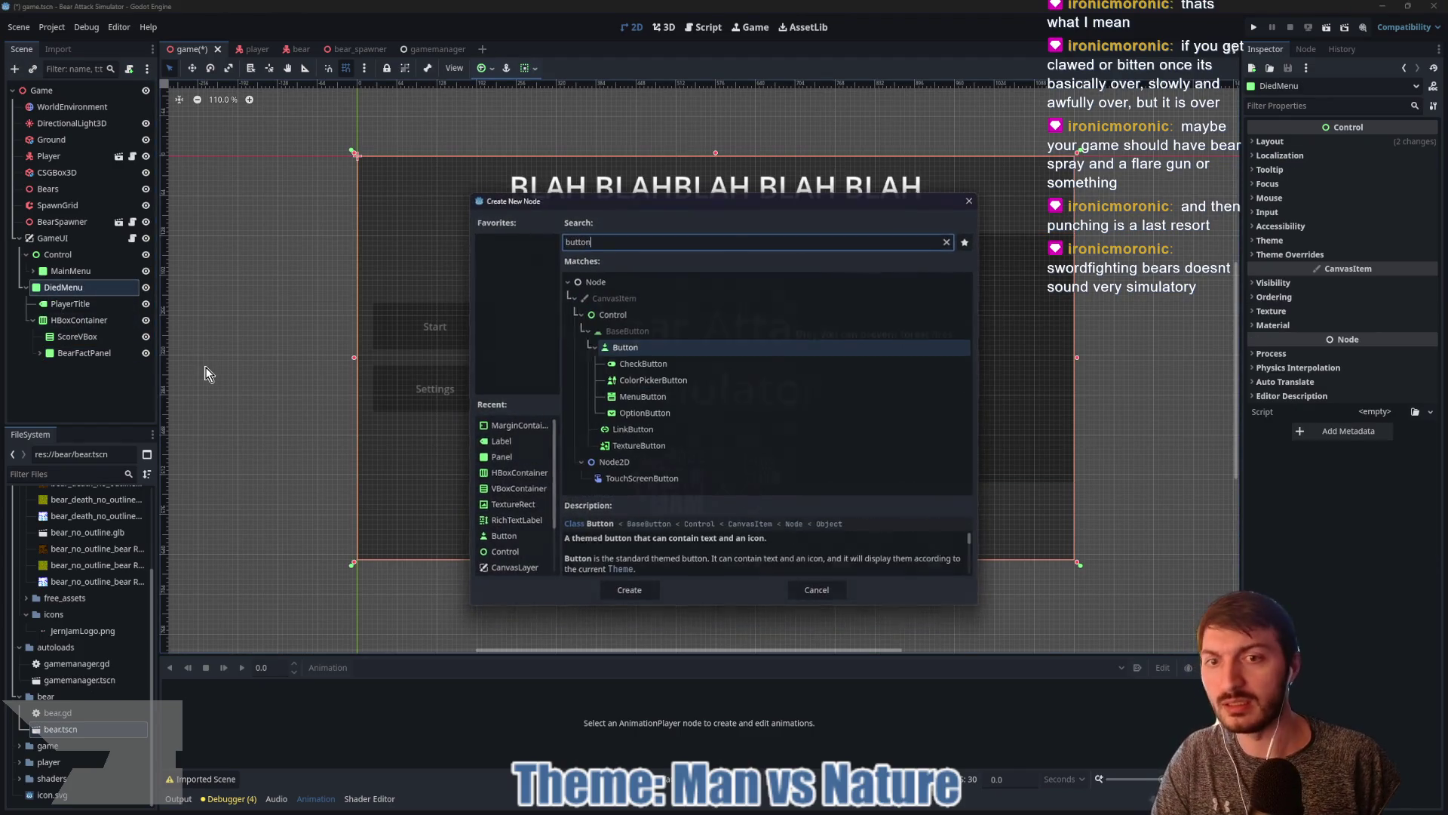
{"action": "key", "text": "Return"}
{"action": "left_click", "coordinate": [485, 73]}
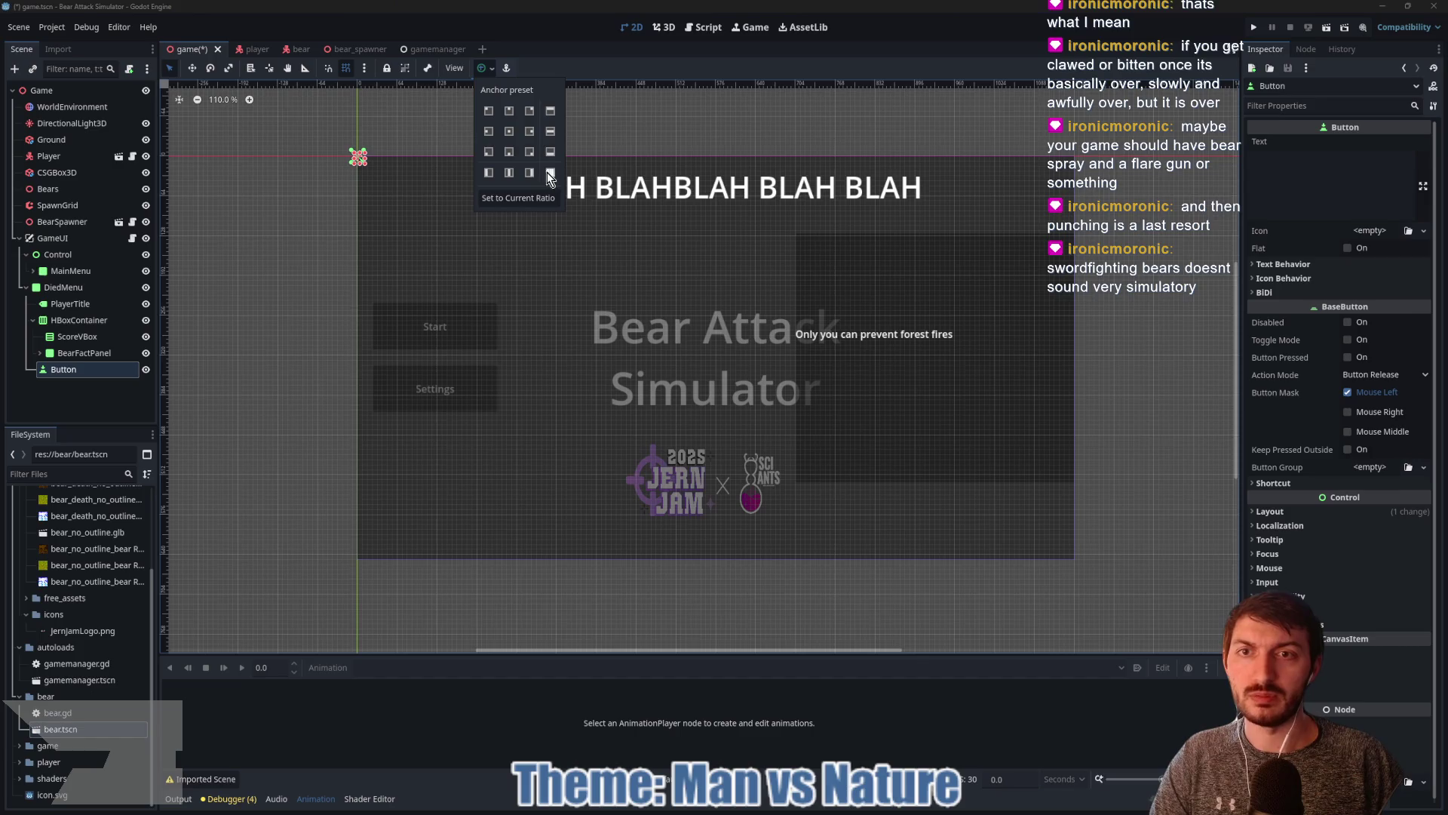
{"action": "left_click", "coordinate": [519, 130]}
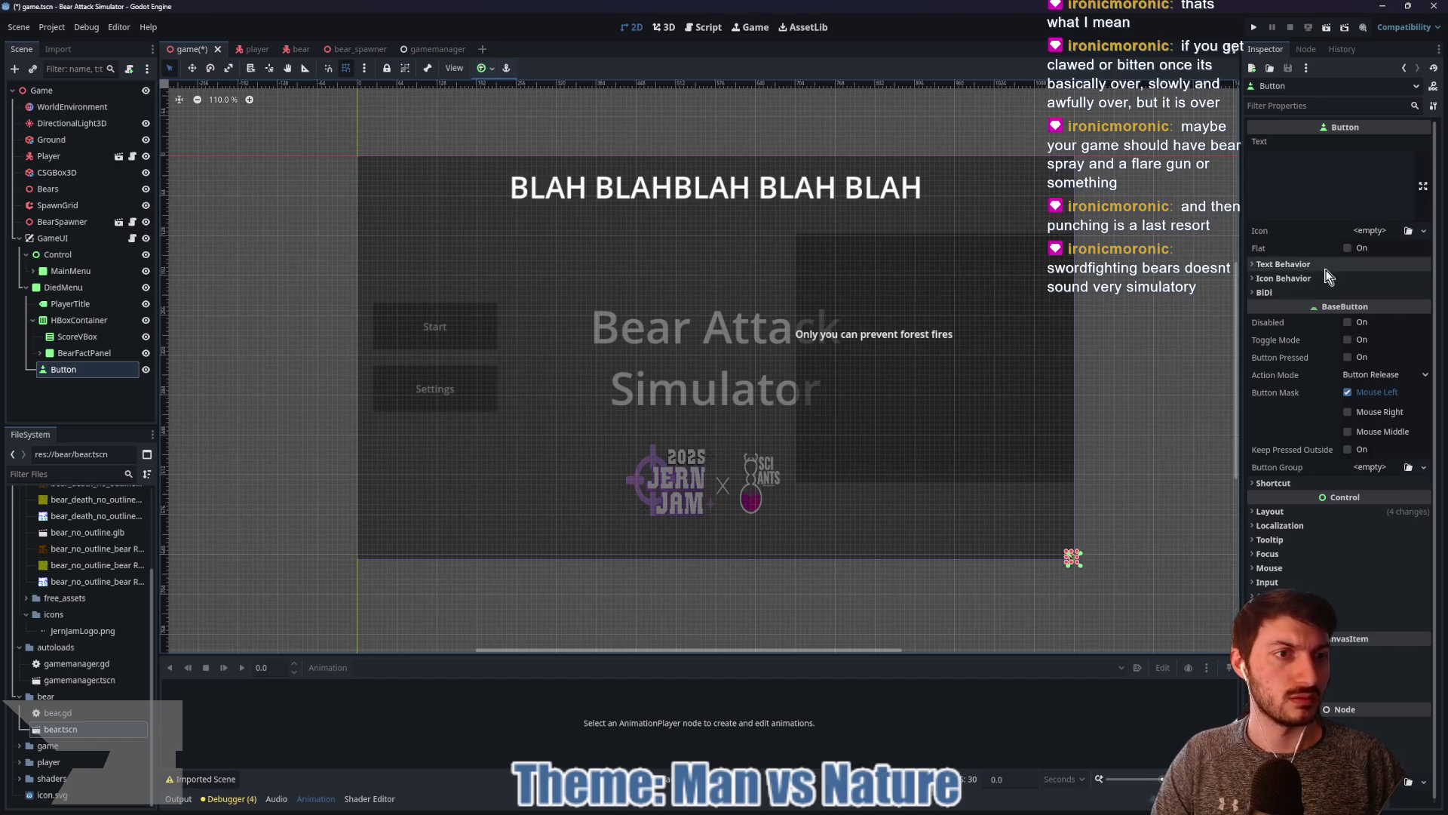
Step: Give the button a 150 × 50 minimum size and nudge it up-left from the corner
{"action": "left_click", "coordinate": [1292, 515]}
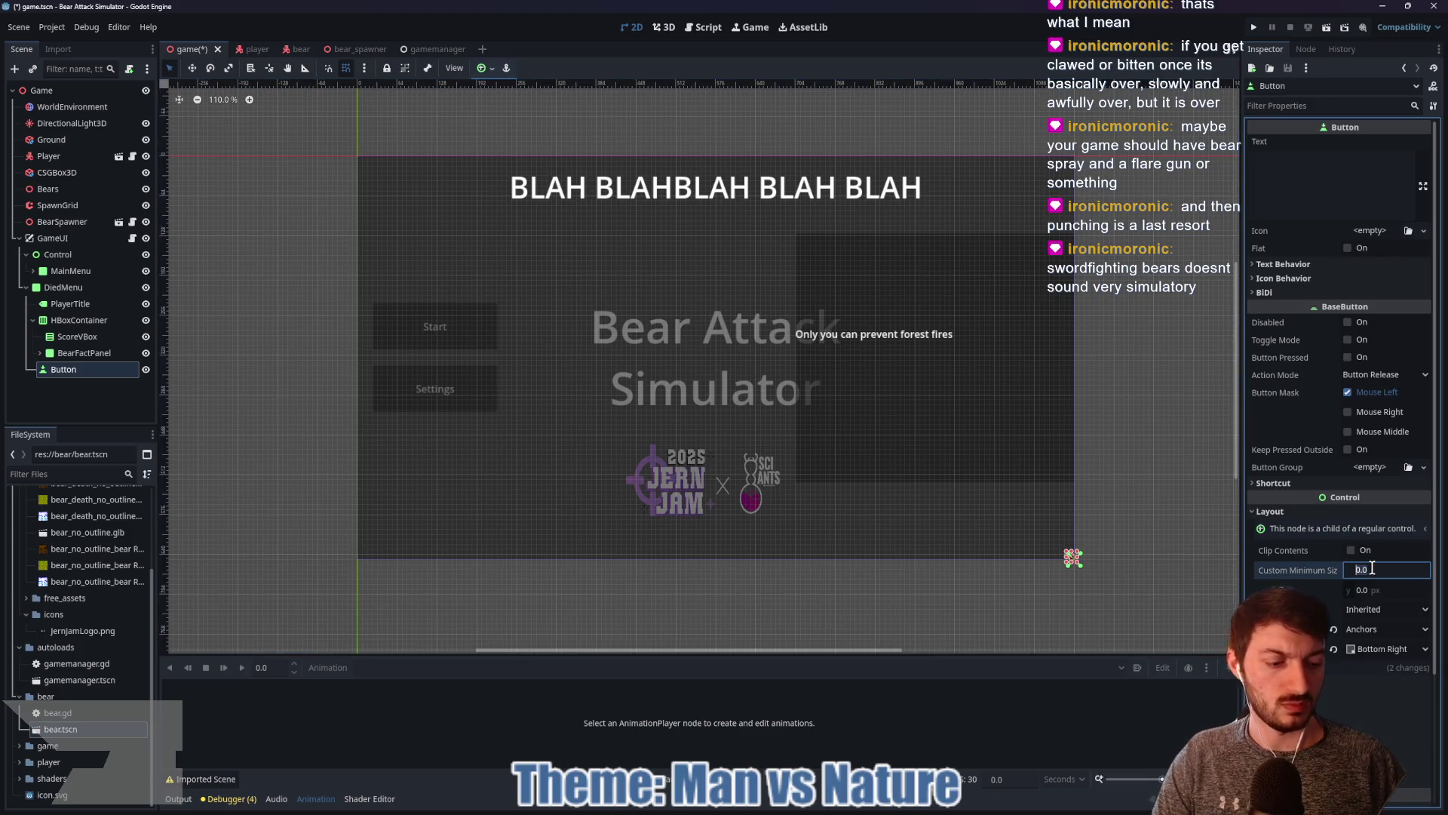
{"action": "type", "text": "100"}
{"action": "key", "text": "Return"}
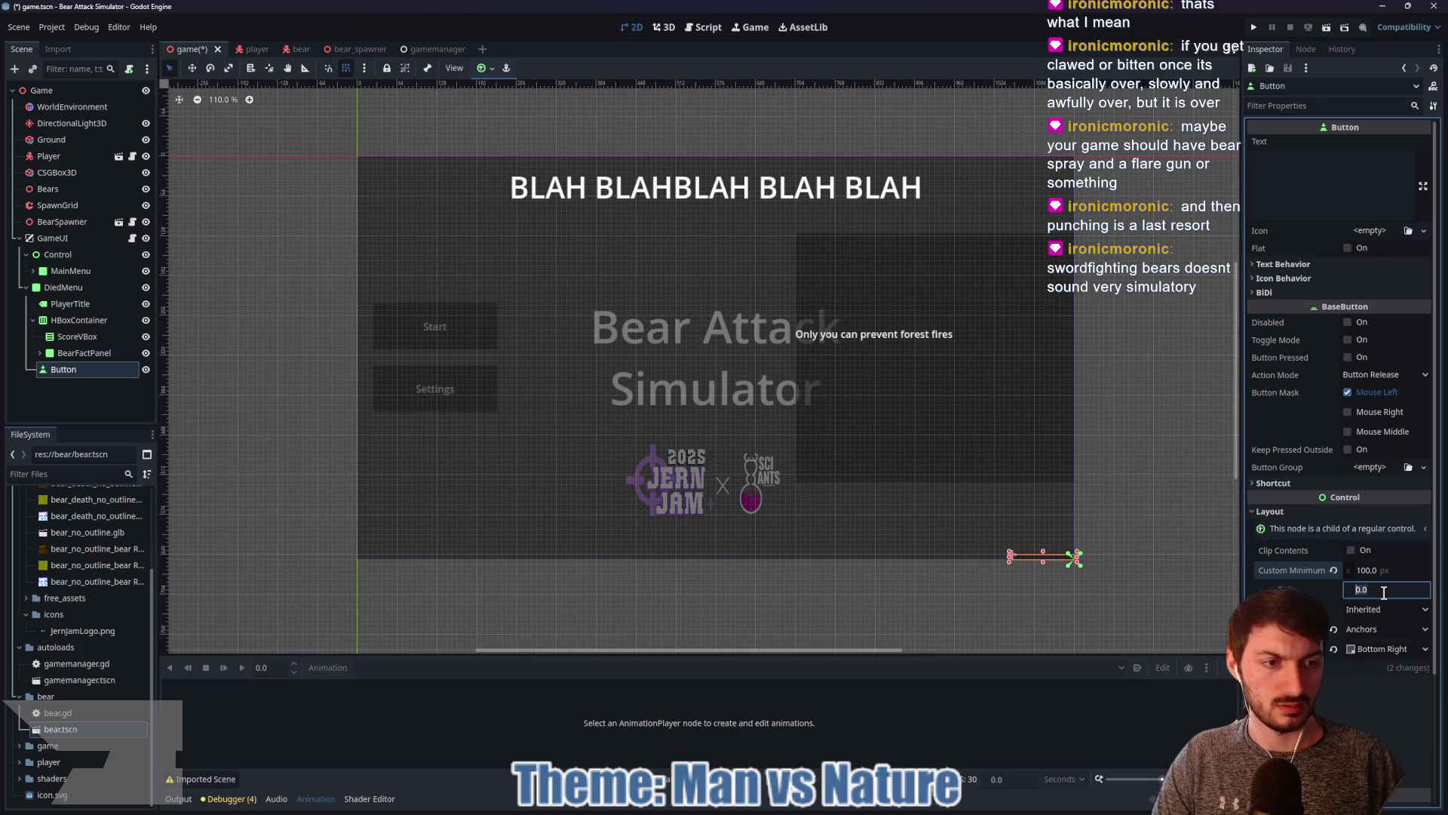
{"action": "type", "text": "50"}
{"action": "key", "text": "Return"}
{"action": "left_click", "coordinate": [1388, 570]}
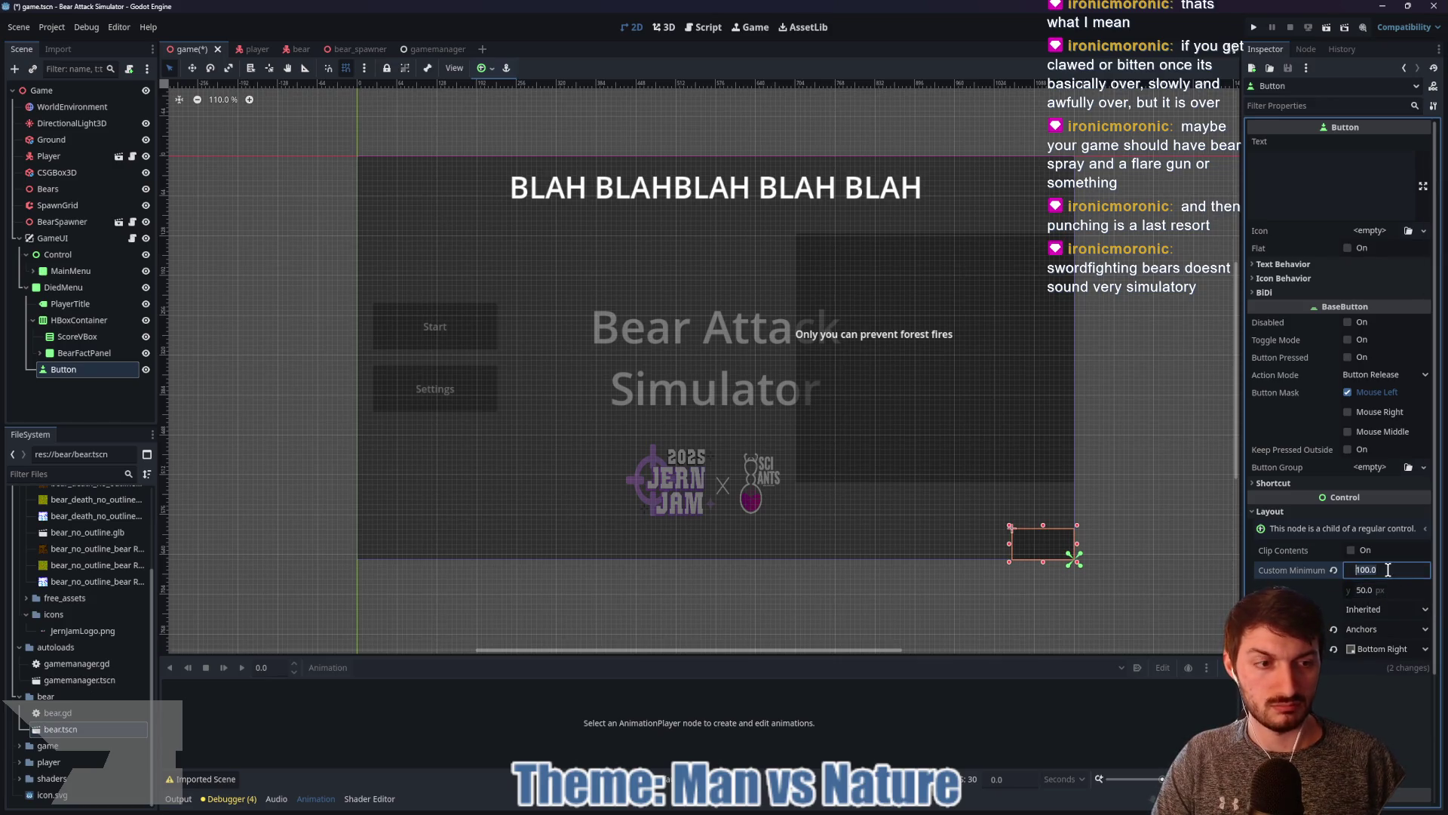
{"action": "type", "text": "150"}
{"action": "key", "text": "Return"}
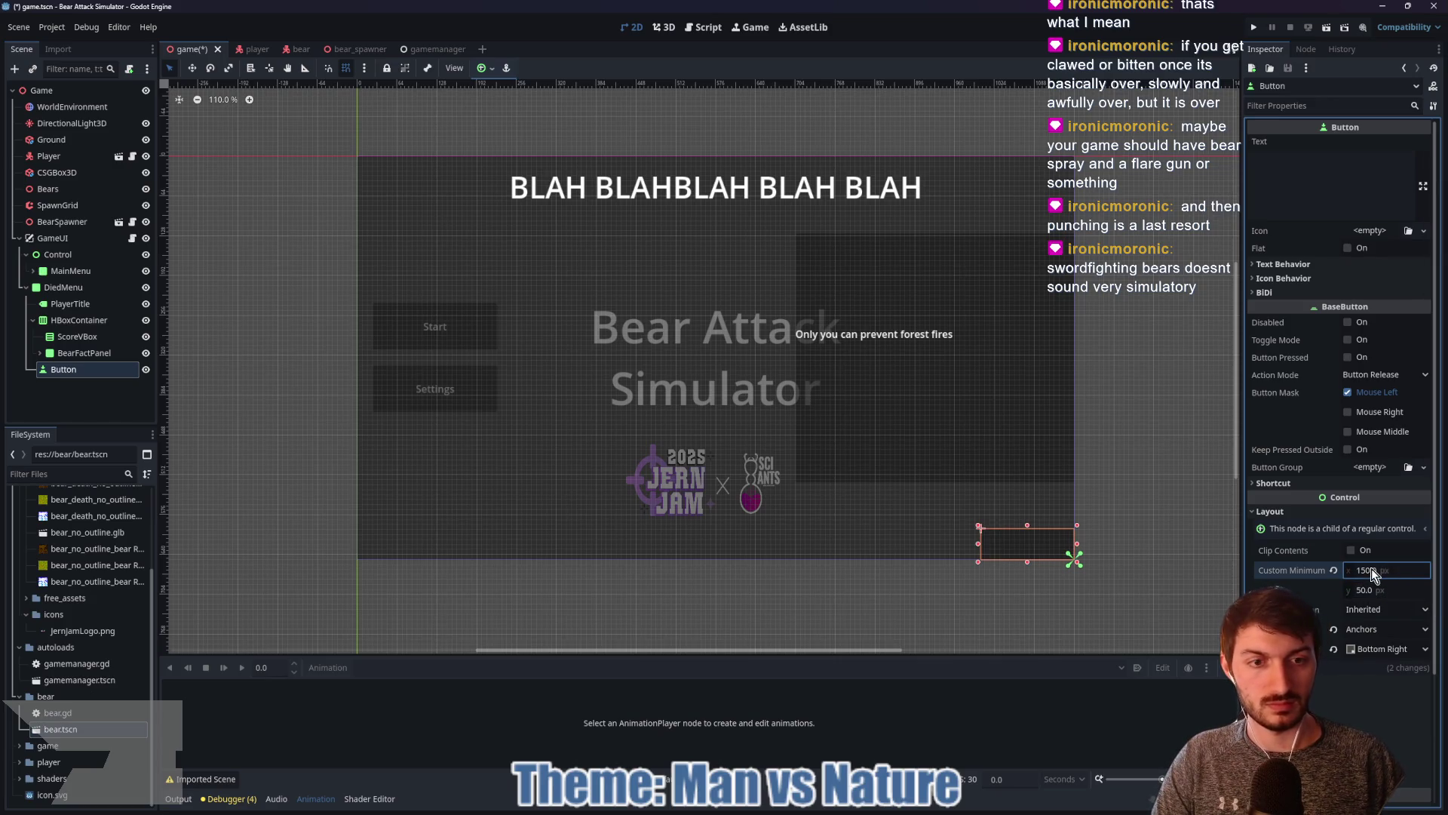
{"action": "scroll", "coordinate": [1034, 551], "scroll_direction": "up", "scroll_amount": 7}
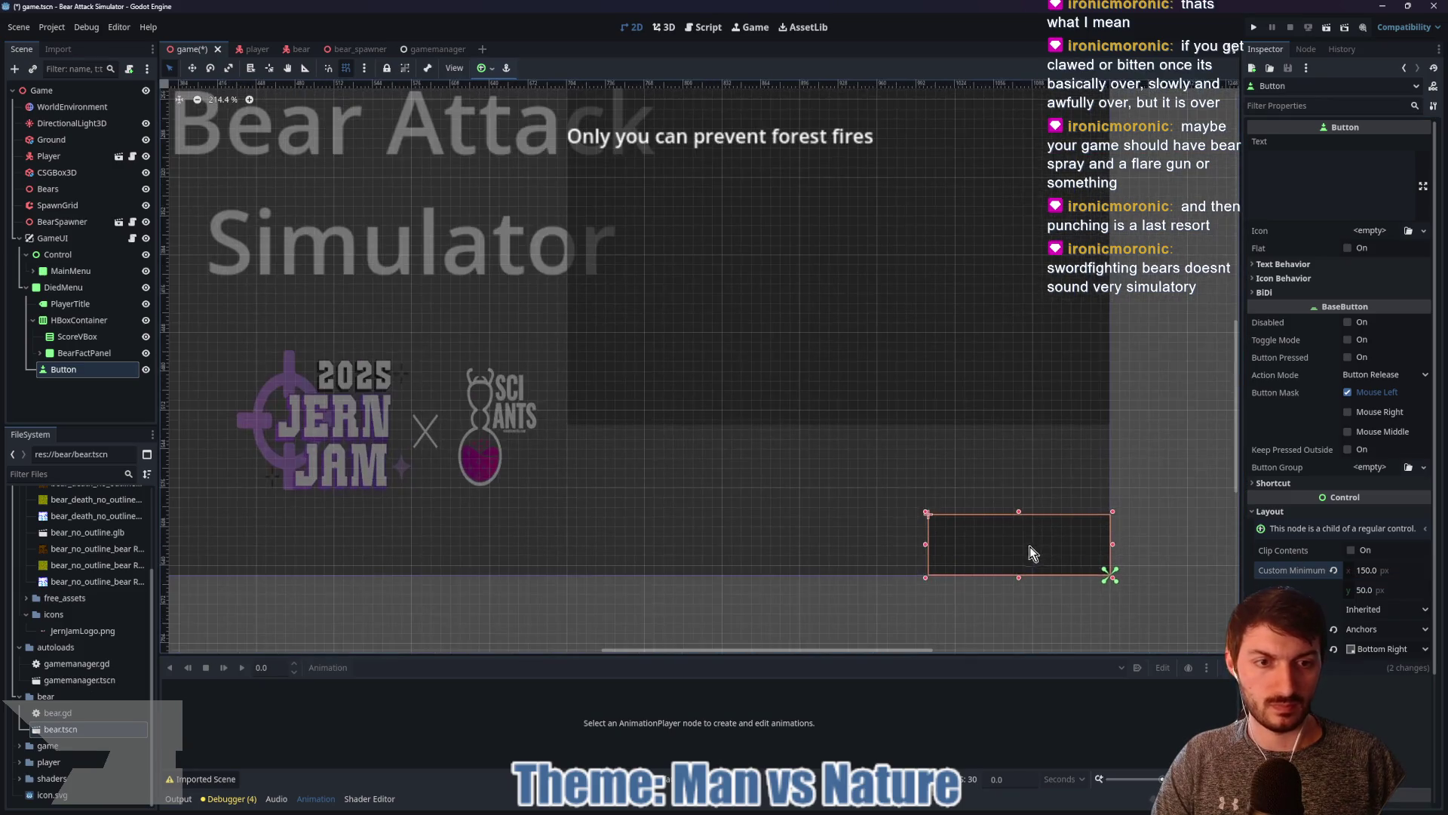
{"action": "key", "text": "w"}
{"action": "left_click_drag", "start_coordinate": [1021, 546], "coordinate": [998, 522]}
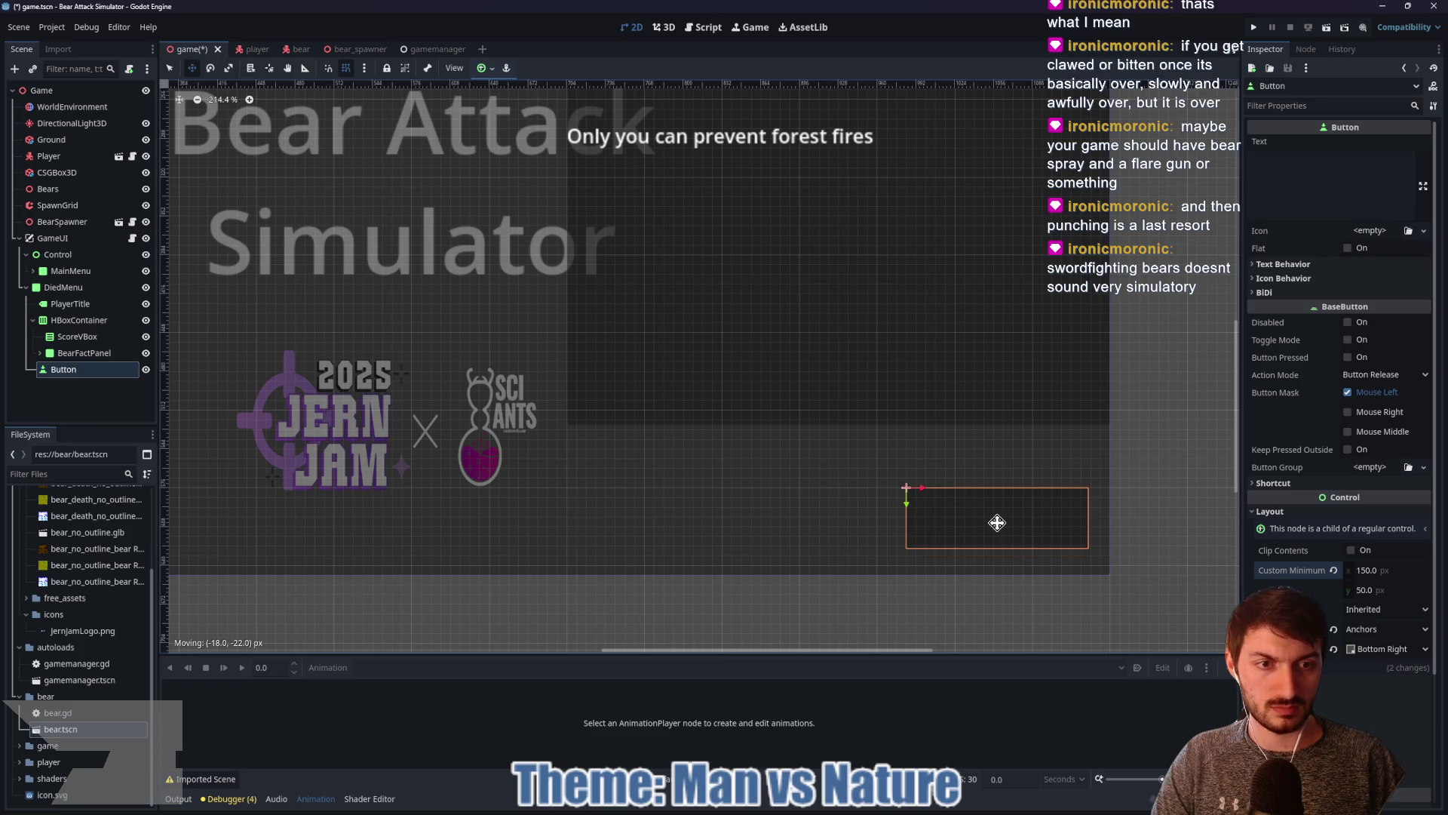
Step: Try button labels such as Next, Main Menu and Return while viewing the whole menu
{"action": "key", "text": "q"}
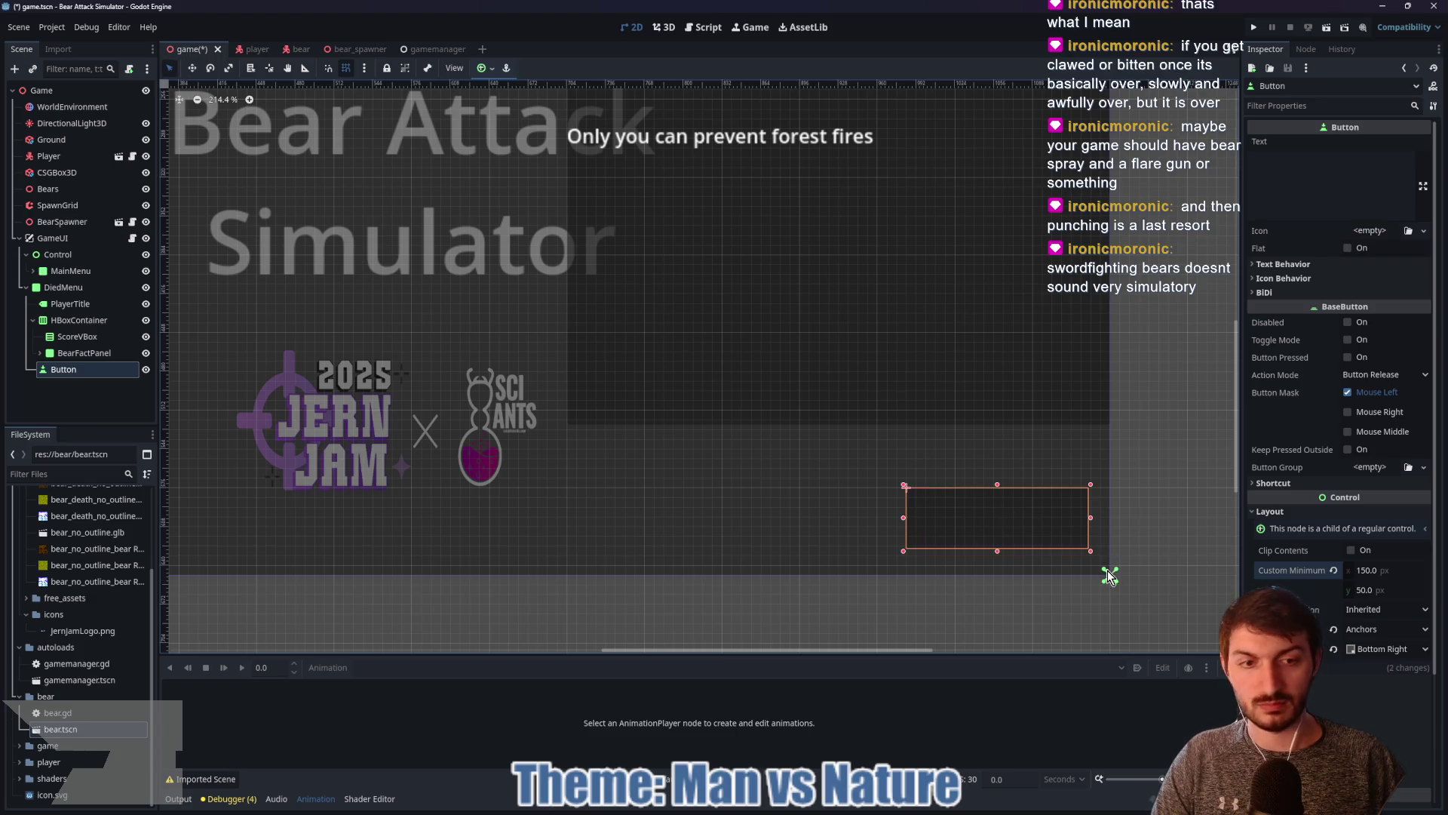
{"action": "left_click", "coordinate": [1296, 160]}
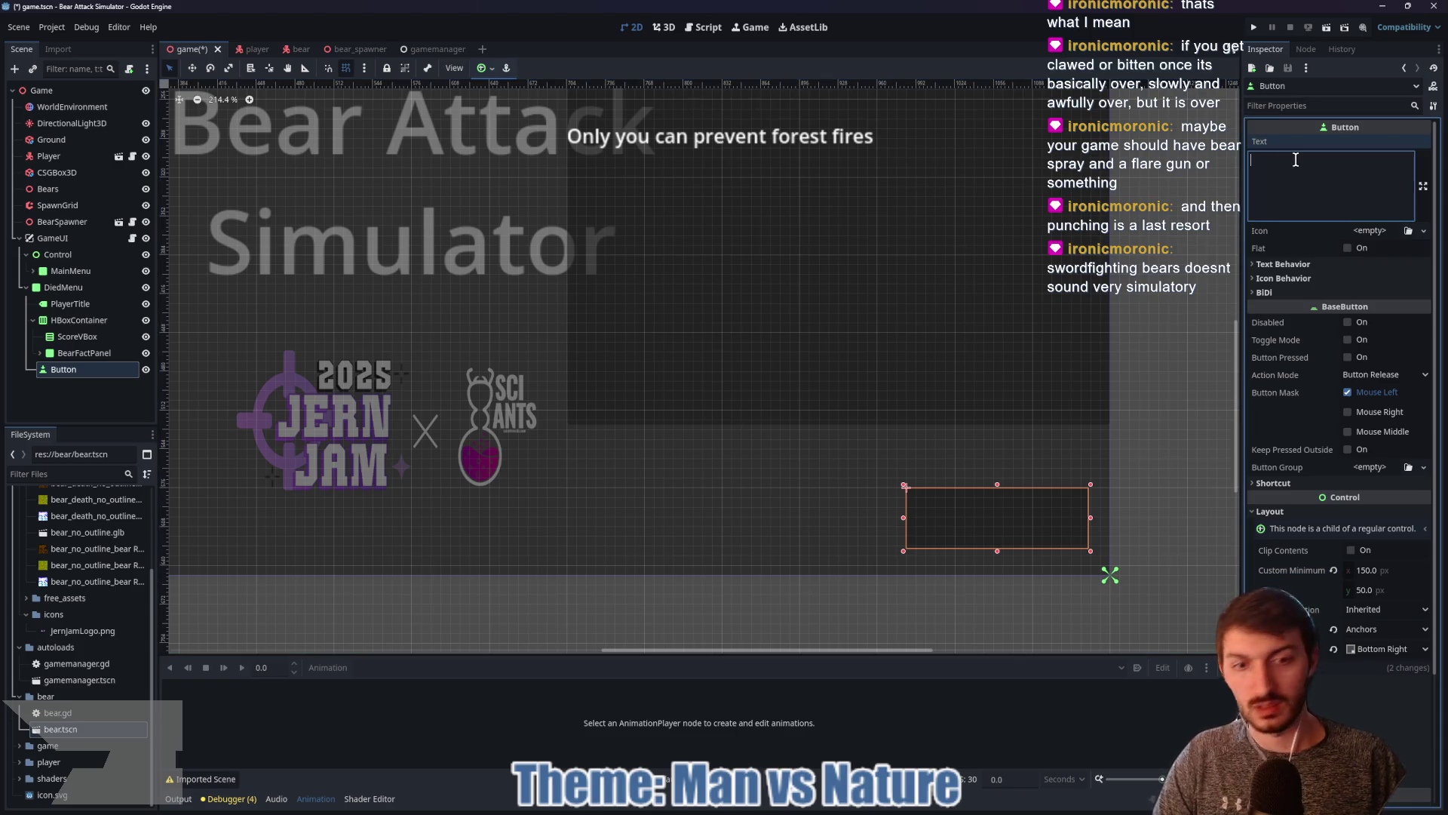
{"action": "type", "text": "Next"}
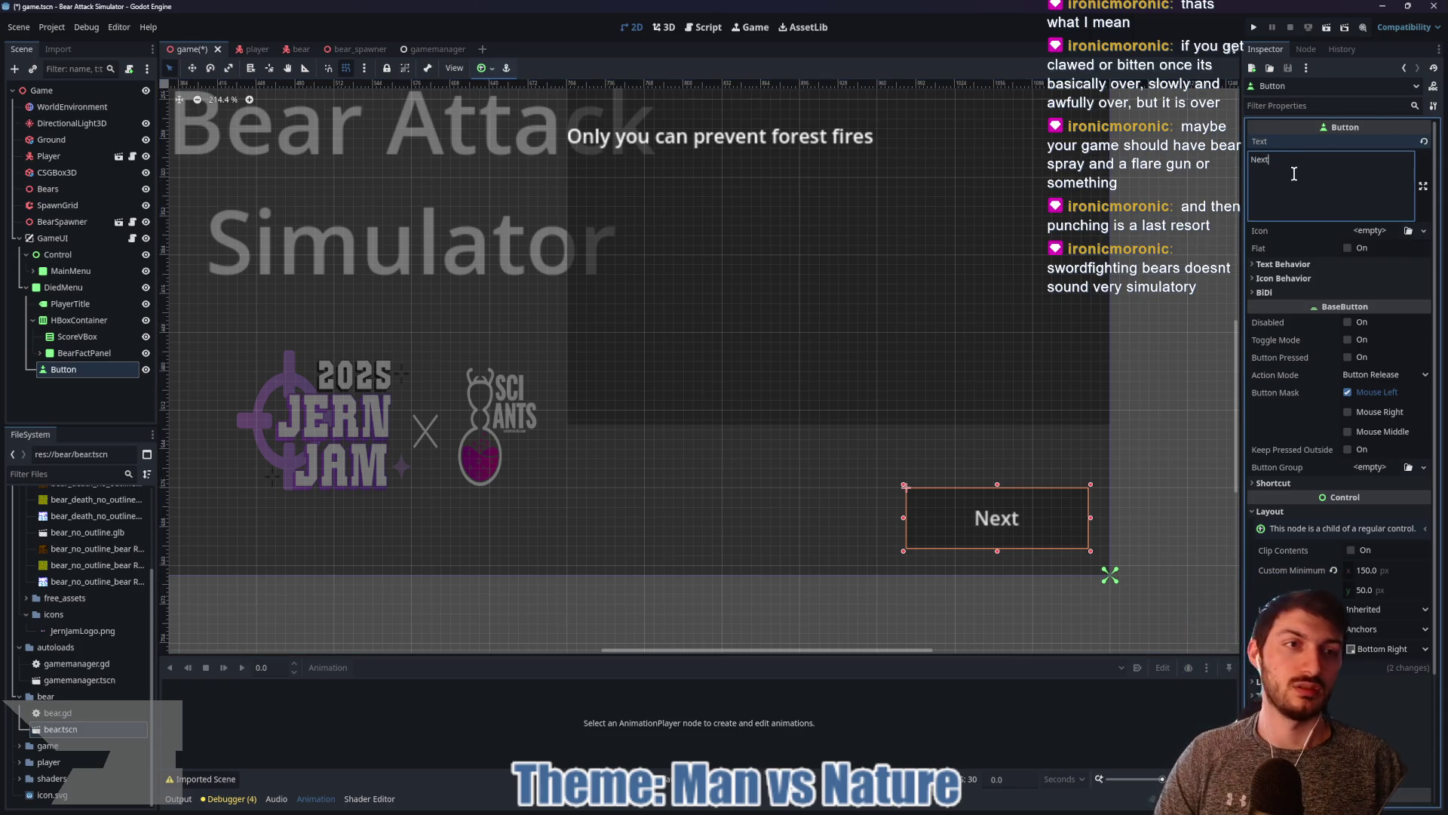
{"action": "key", "text": "BackSpace"}
{"action": "key", "text": "BackSpace"}
{"action": "key", "text": "BackSpace"}
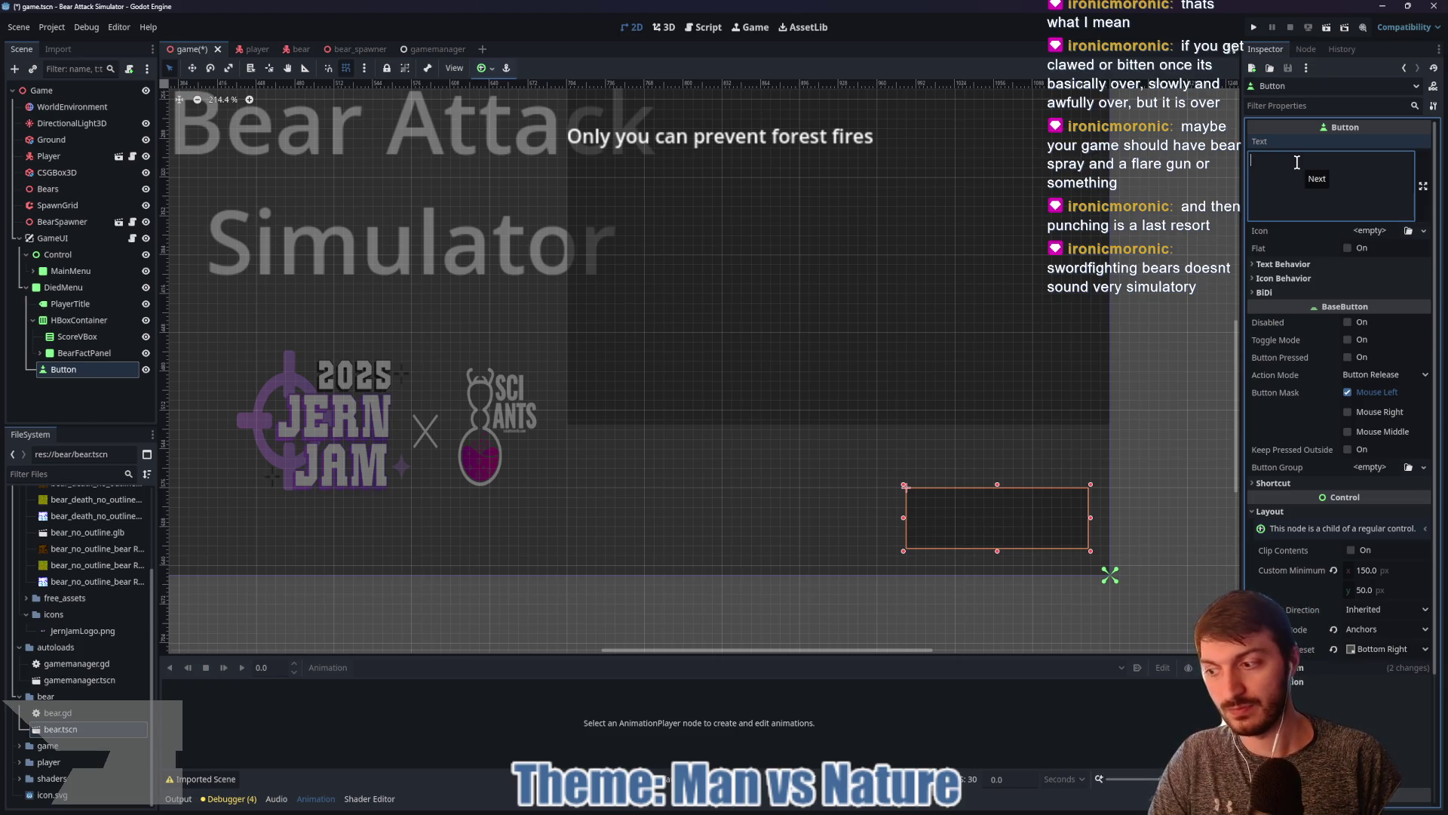
{"action": "type", "text": "Main Menu"}
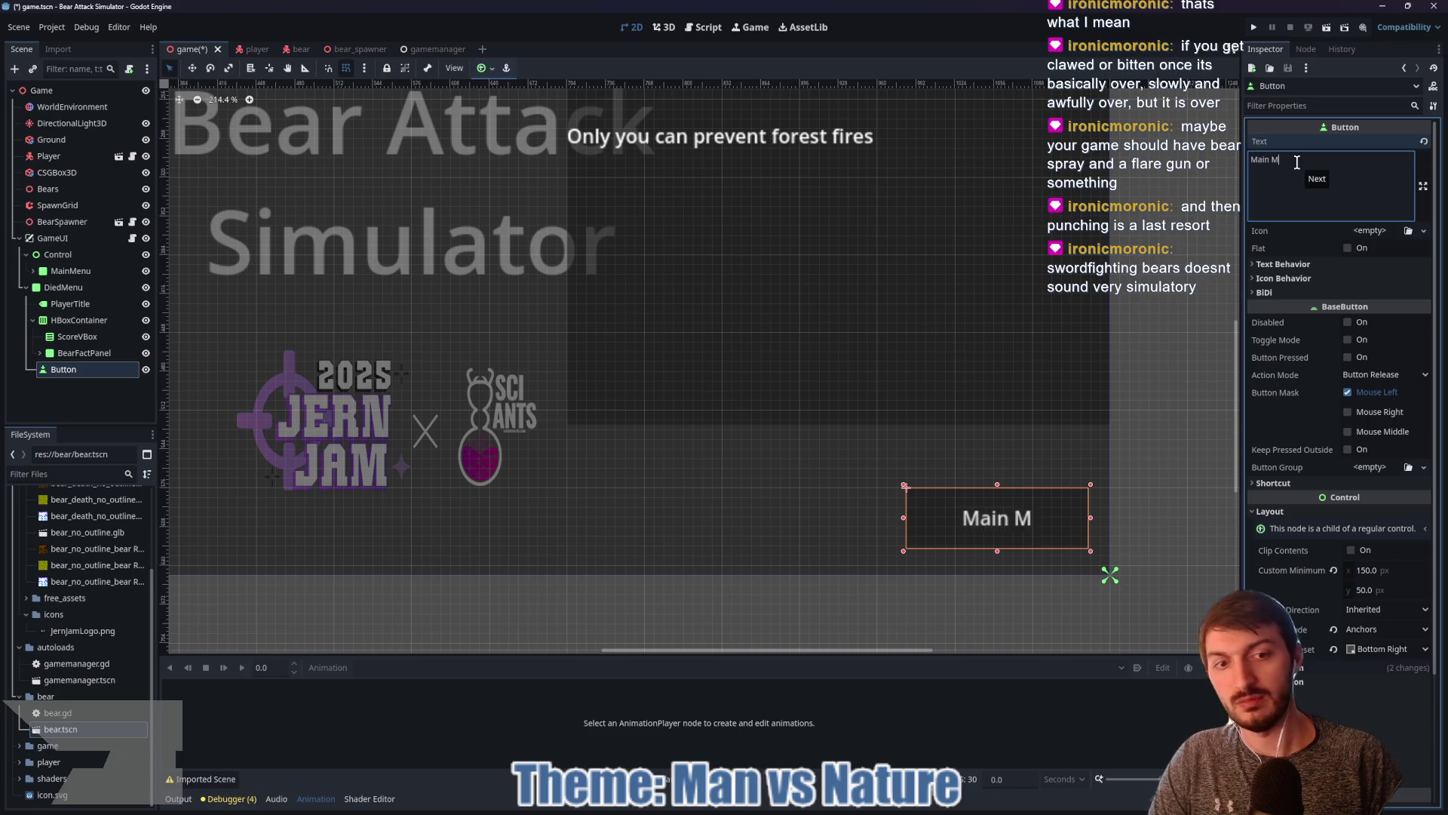
{"action": "key", "text": "BackSpace"}
{"action": "key", "text": "BackSpace"}
{"action": "key", "text": "BackSpace"}
{"action": "key", "text": "BackSpace"}
{"action": "key", "text": "BackSpace"}
{"action": "key", "text": "BackSpace"}
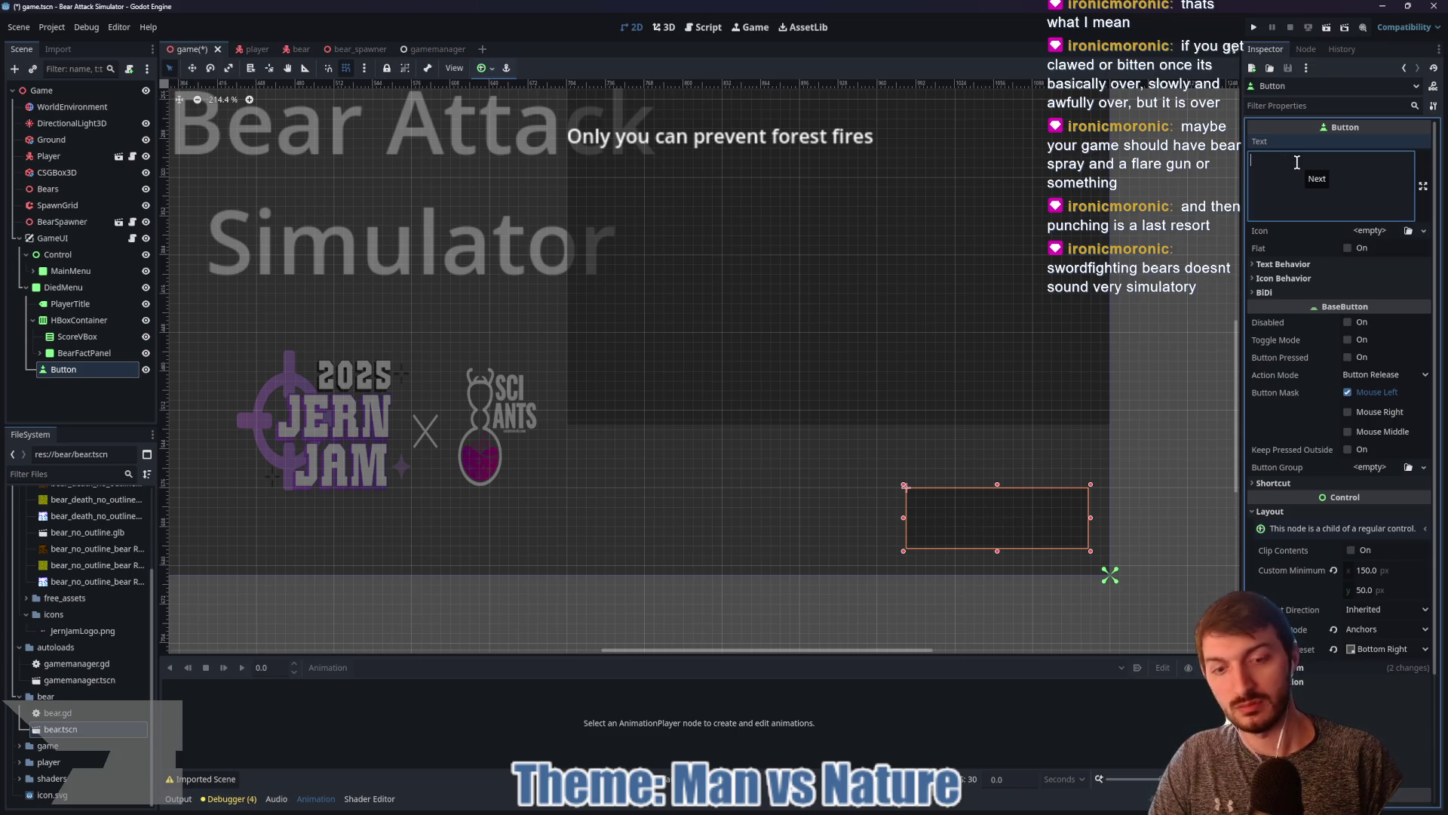
{"action": "type", "text": "Return"}
{"action": "key", "text": "BackSpace"}
{"action": "key", "text": "BackSpace"}
{"action": "key", "text": "BackSpace"}
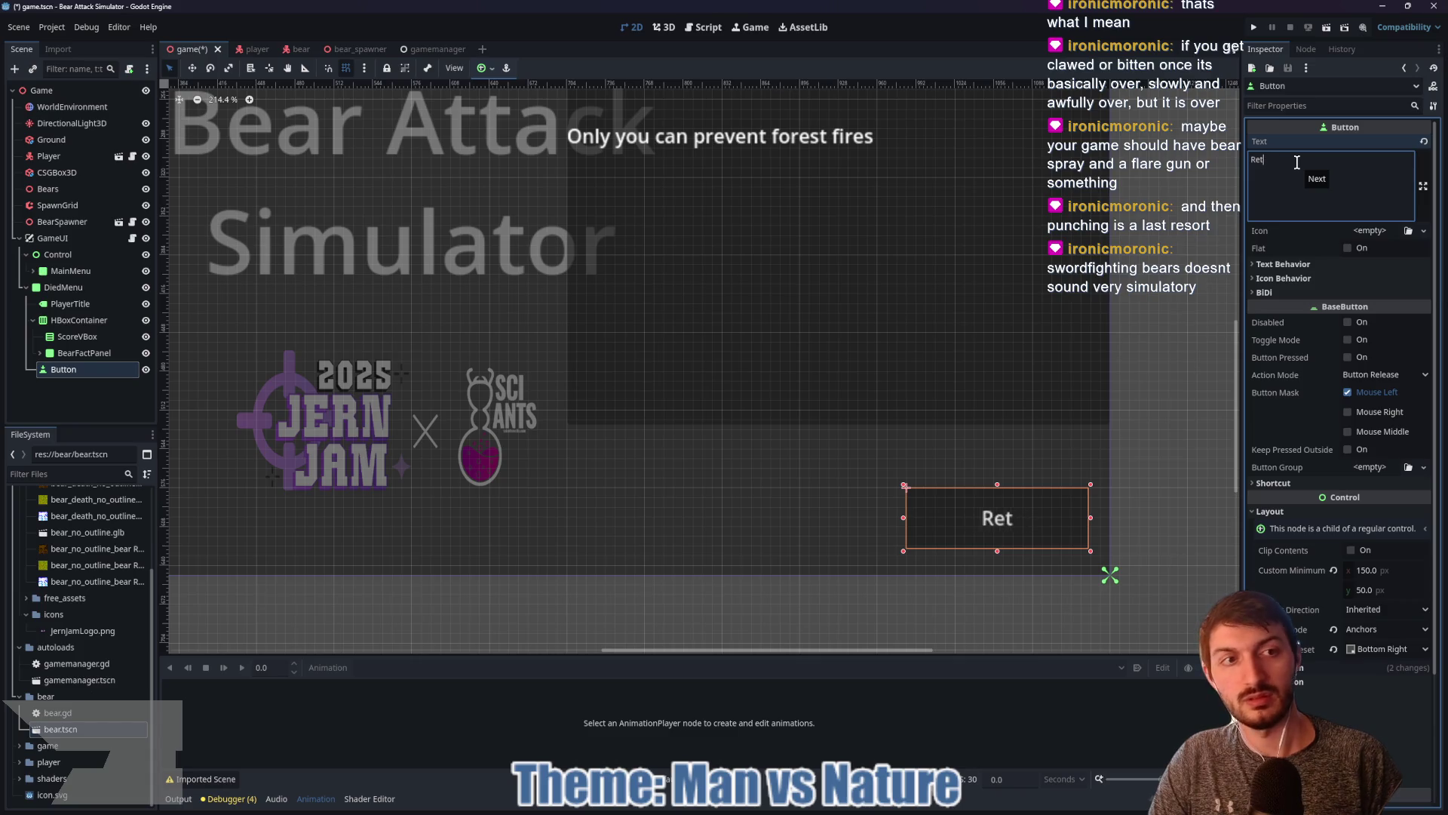
{"action": "type", "text": "Next"}
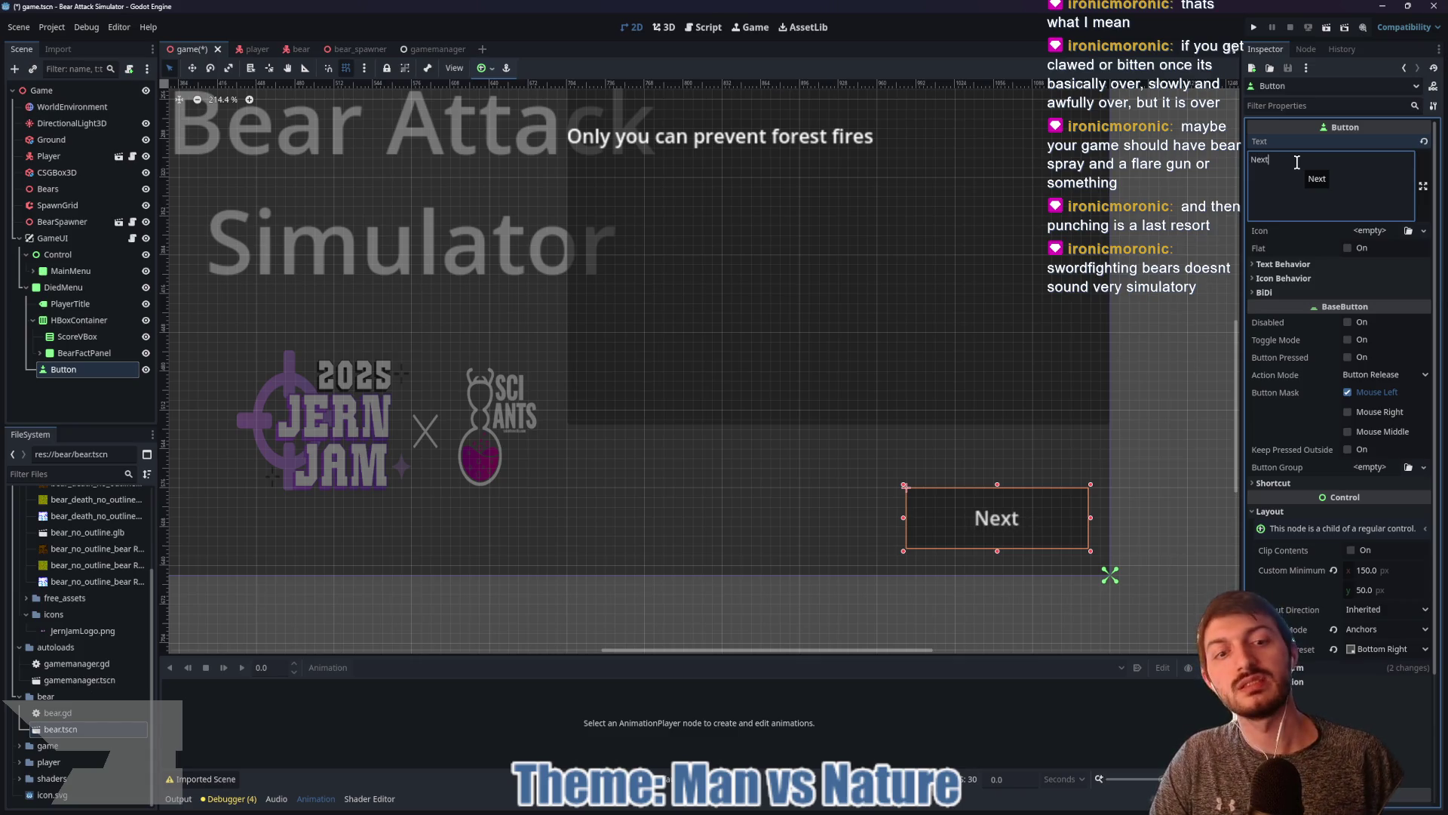
{"action": "scroll", "coordinate": [1139, 273], "scroll_direction": "down", "scroll_amount": 3}
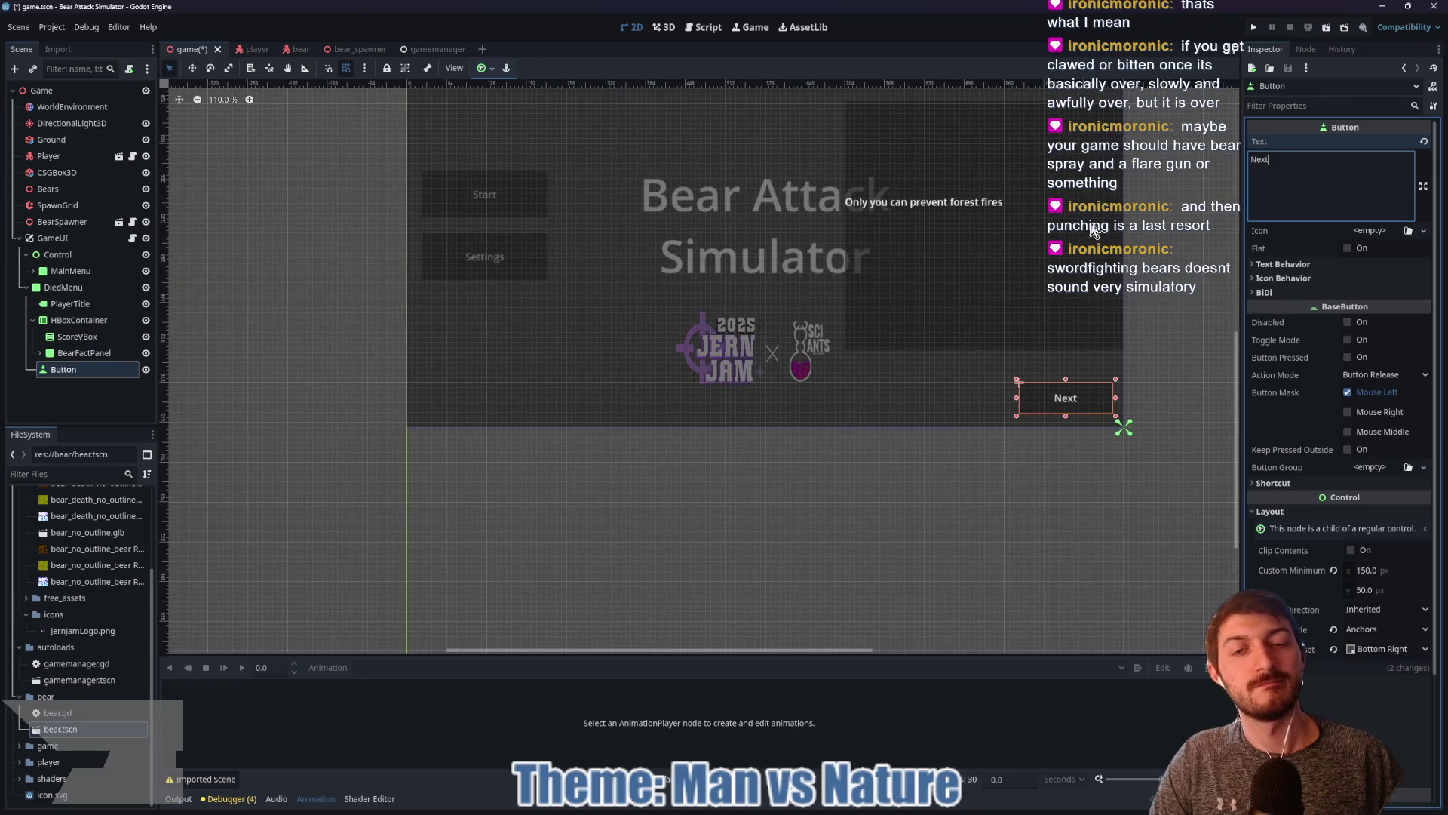
{"action": "mouse_move", "coordinate": [1094, 230]}
{"action": "left_mouse_down"}
{"action": "mouse_move", "coordinate": [1072, 282]}
{"action": "mouse_move", "coordinate": [1031, 320]}
{"action": "mouse_move", "coordinate": [980, 307]}
{"action": "left_mouse_up"}
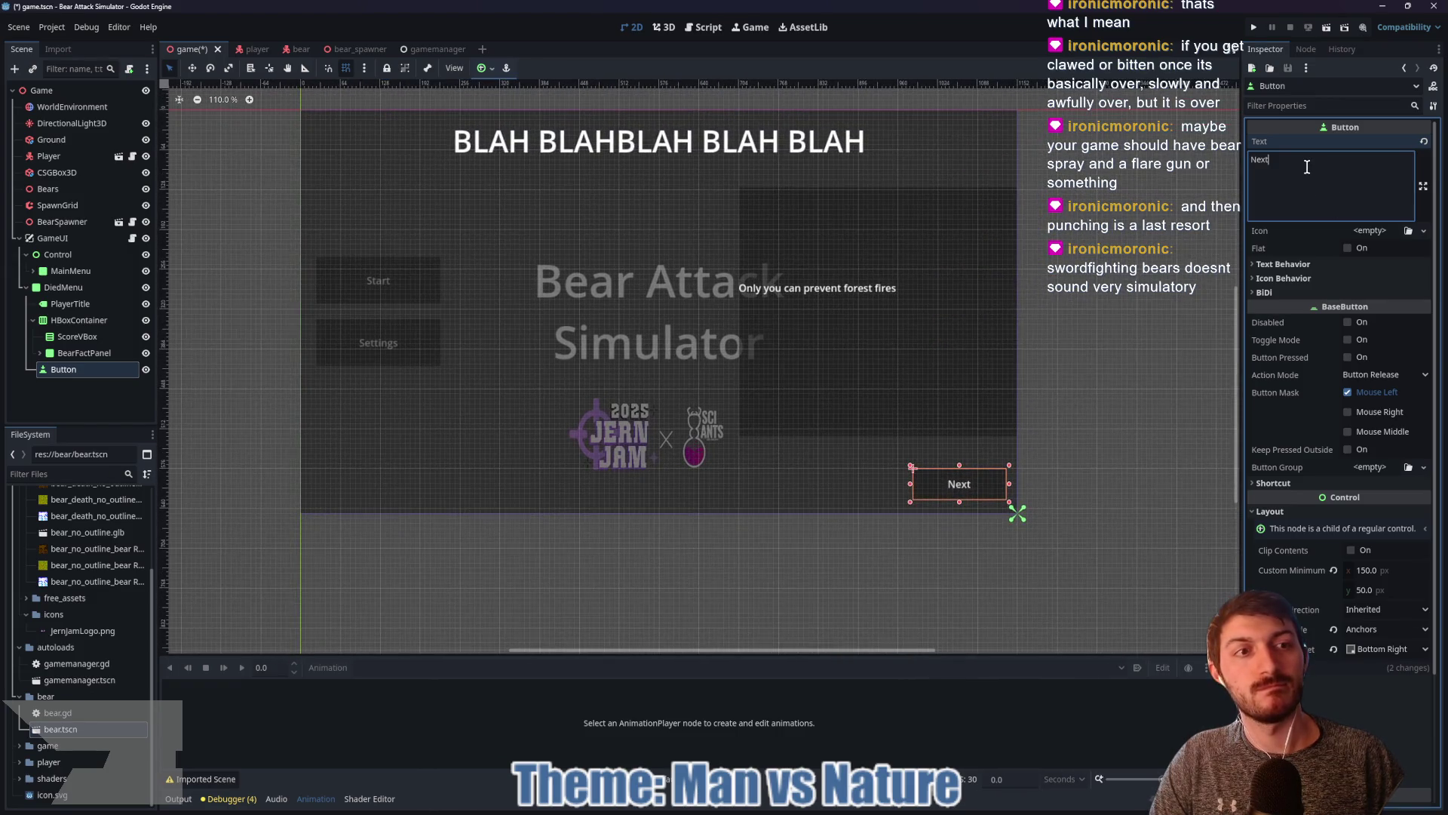
Step: Change the button text from End Simulation to 'Return to Menu'
{"action": "key", "text": "BackSpace"}
{"action": "key", "text": "BackSpace"}
{"action": "key", "text": "BackSpace"}
{"action": "type", "text": "End S"}
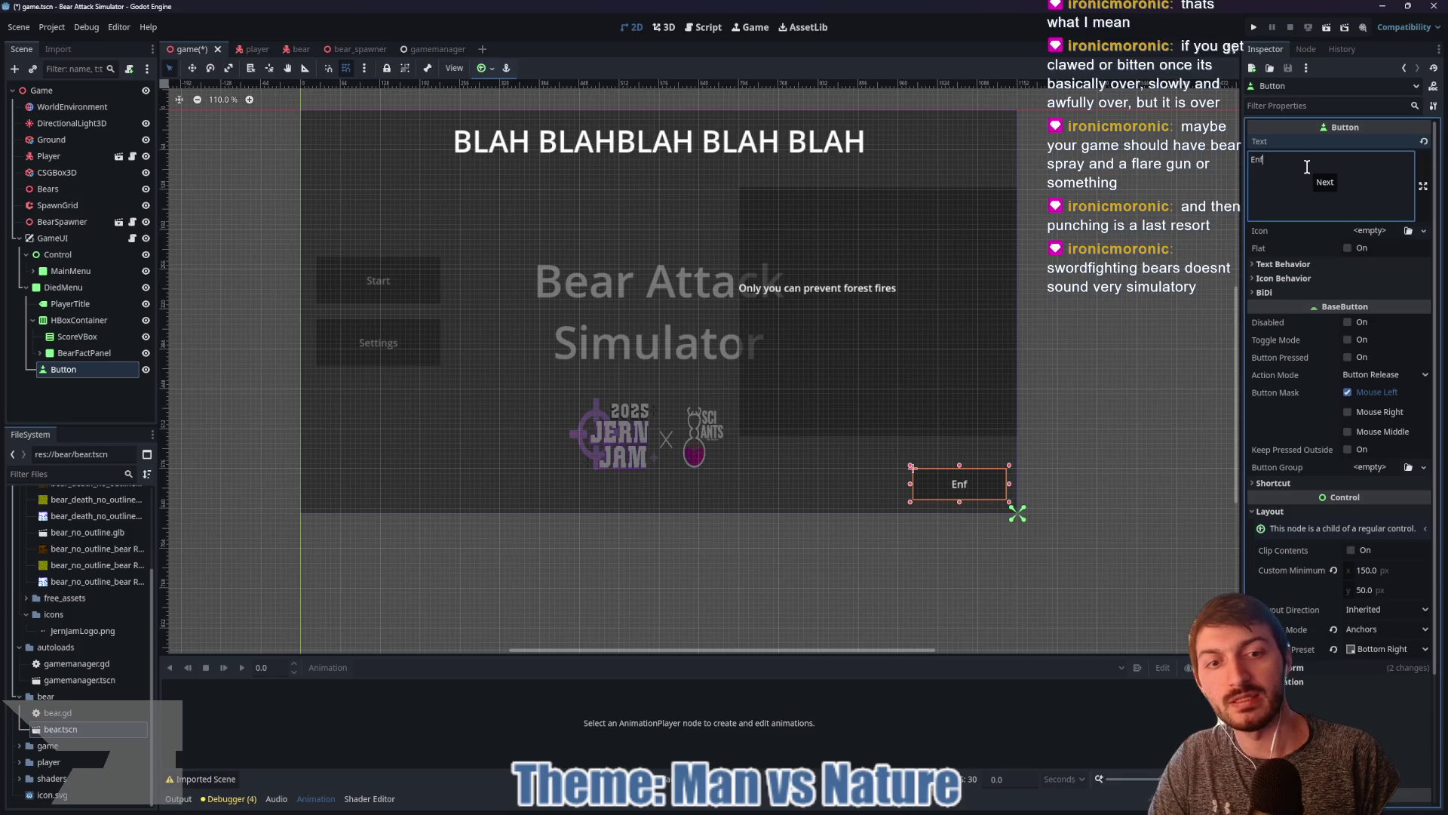
{"action": "type", "text": "imulation"}
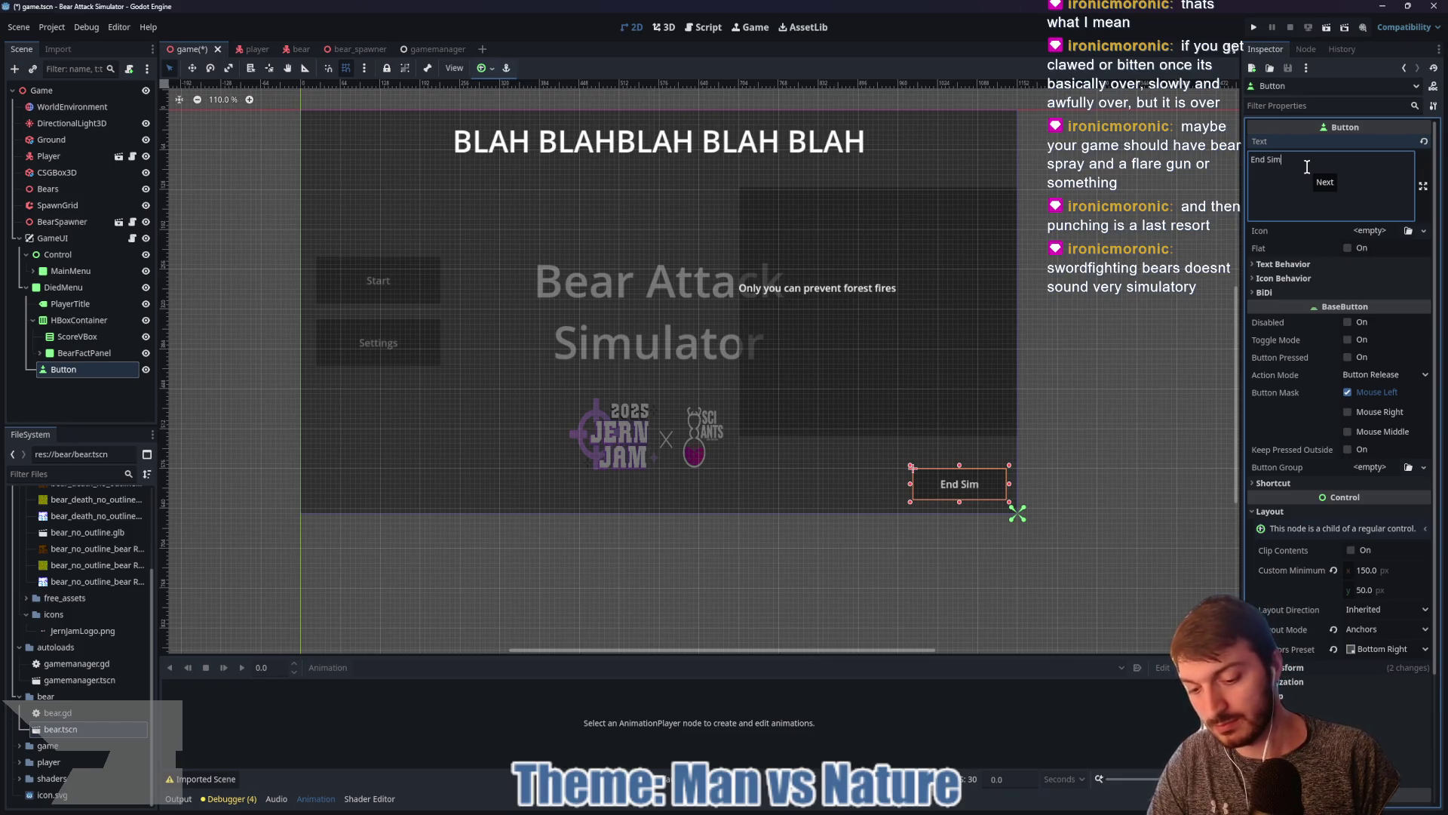
{"action": "key", "text": "BackSpace"}
{"action": "key", "text": "BackSpace"}
{"action": "key", "text": "BackSpace"}
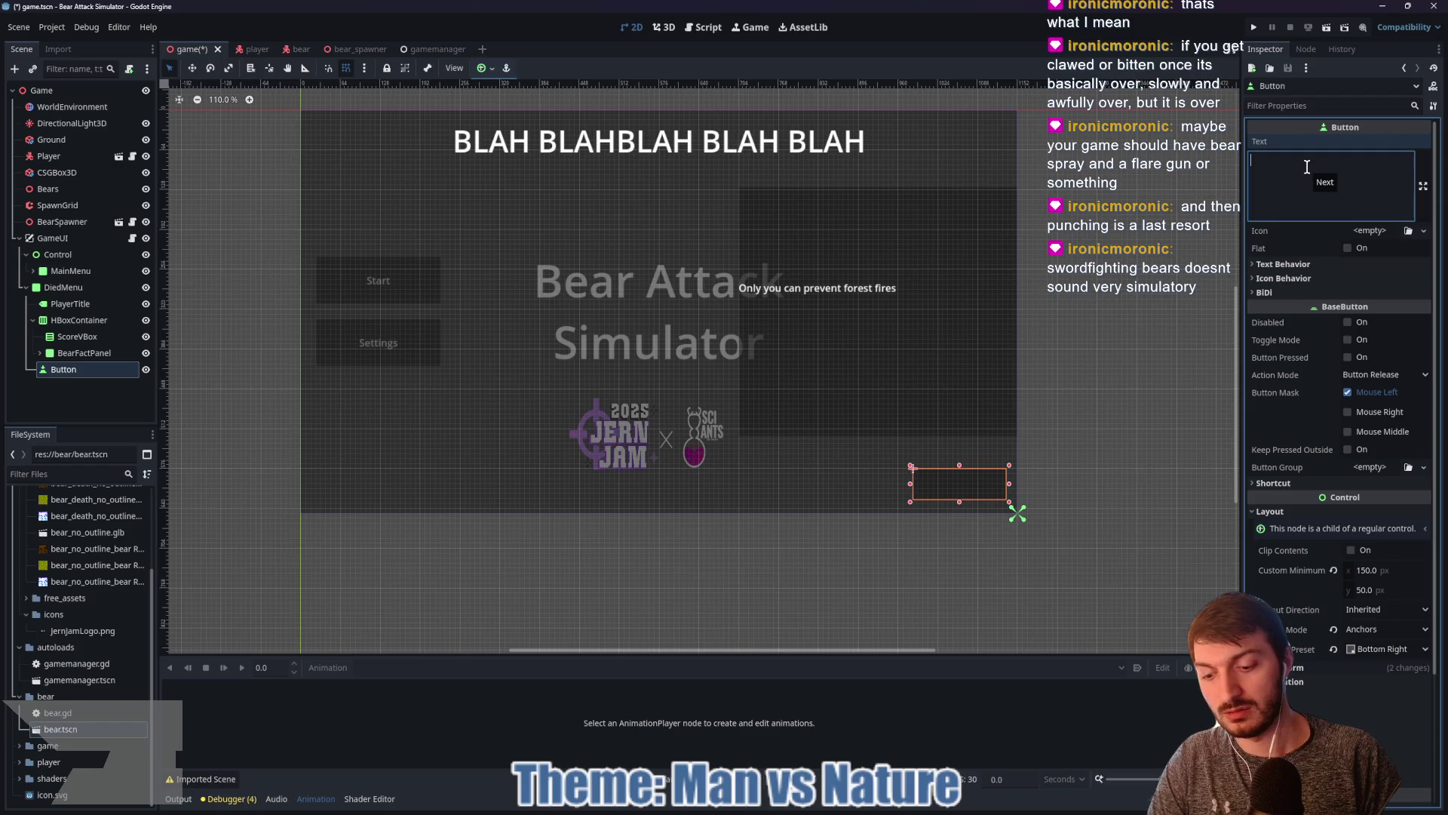
{"action": "type", "text": "eturn to Menu"}
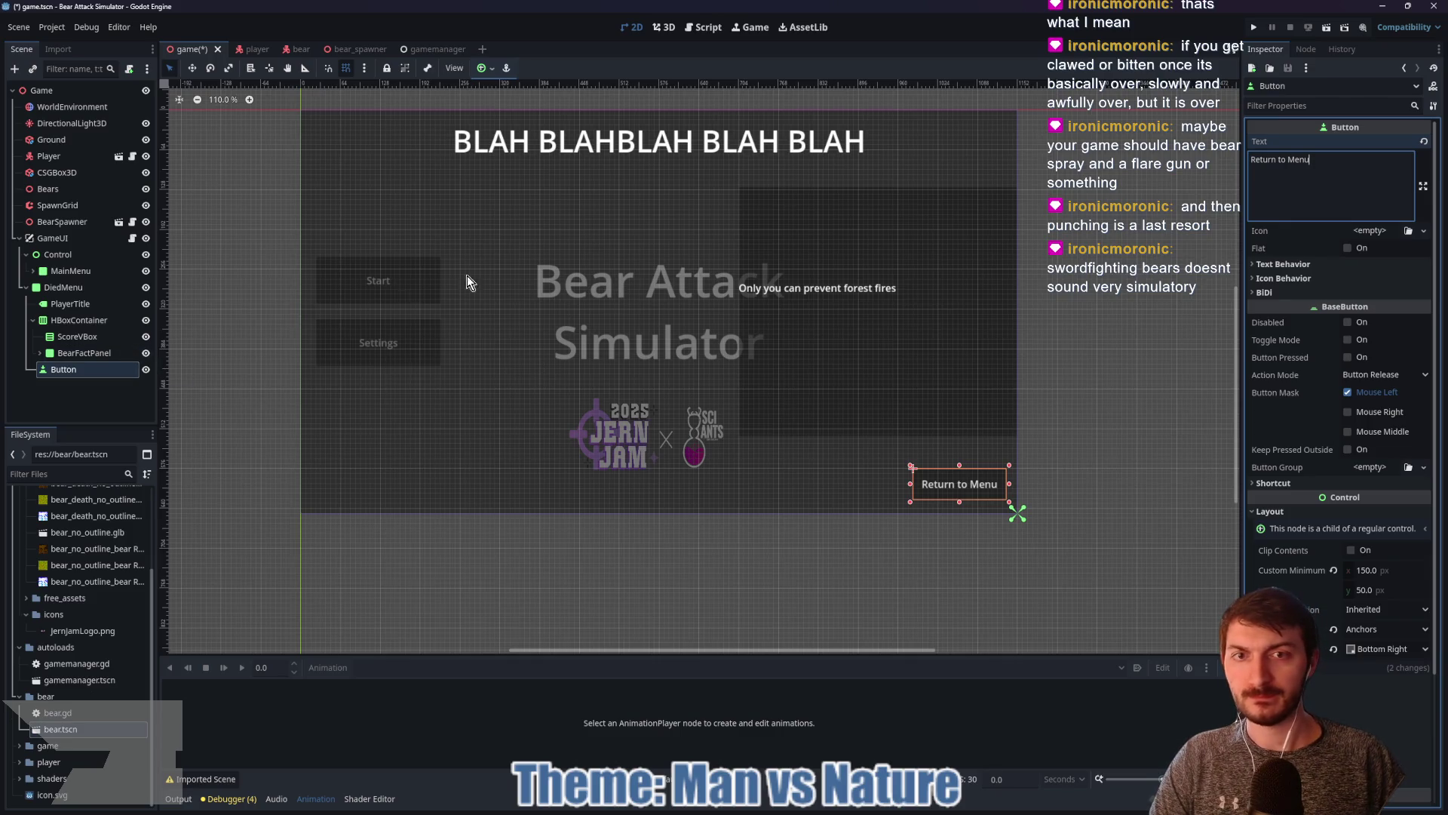
Step: Set BearFactLabel to Center horizontal and Top vertical alignment, then open game_ui.gd
{"action": "double_click", "coordinate": [88, 351]}
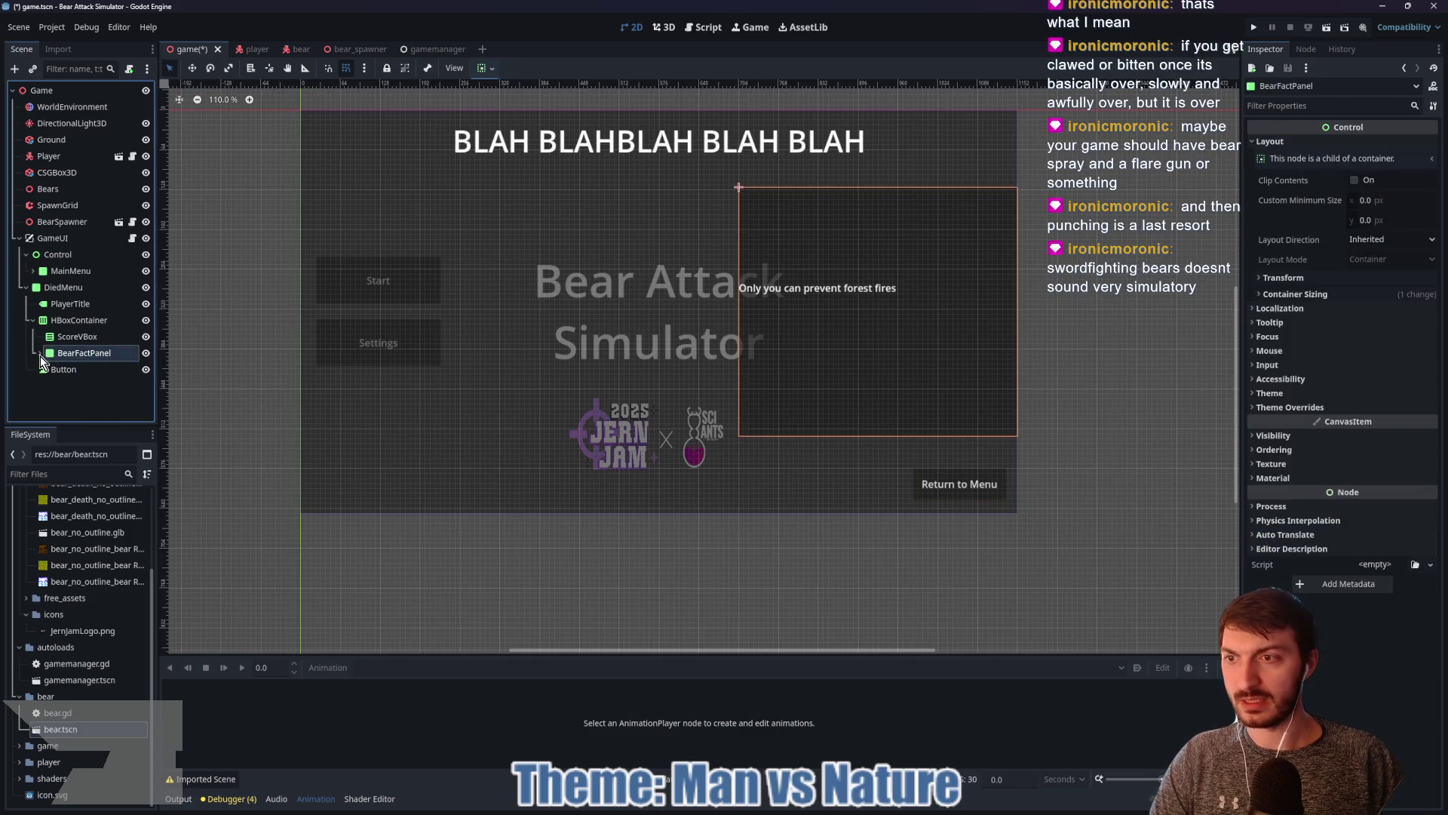
{"action": "left_click", "coordinate": [92, 385]}
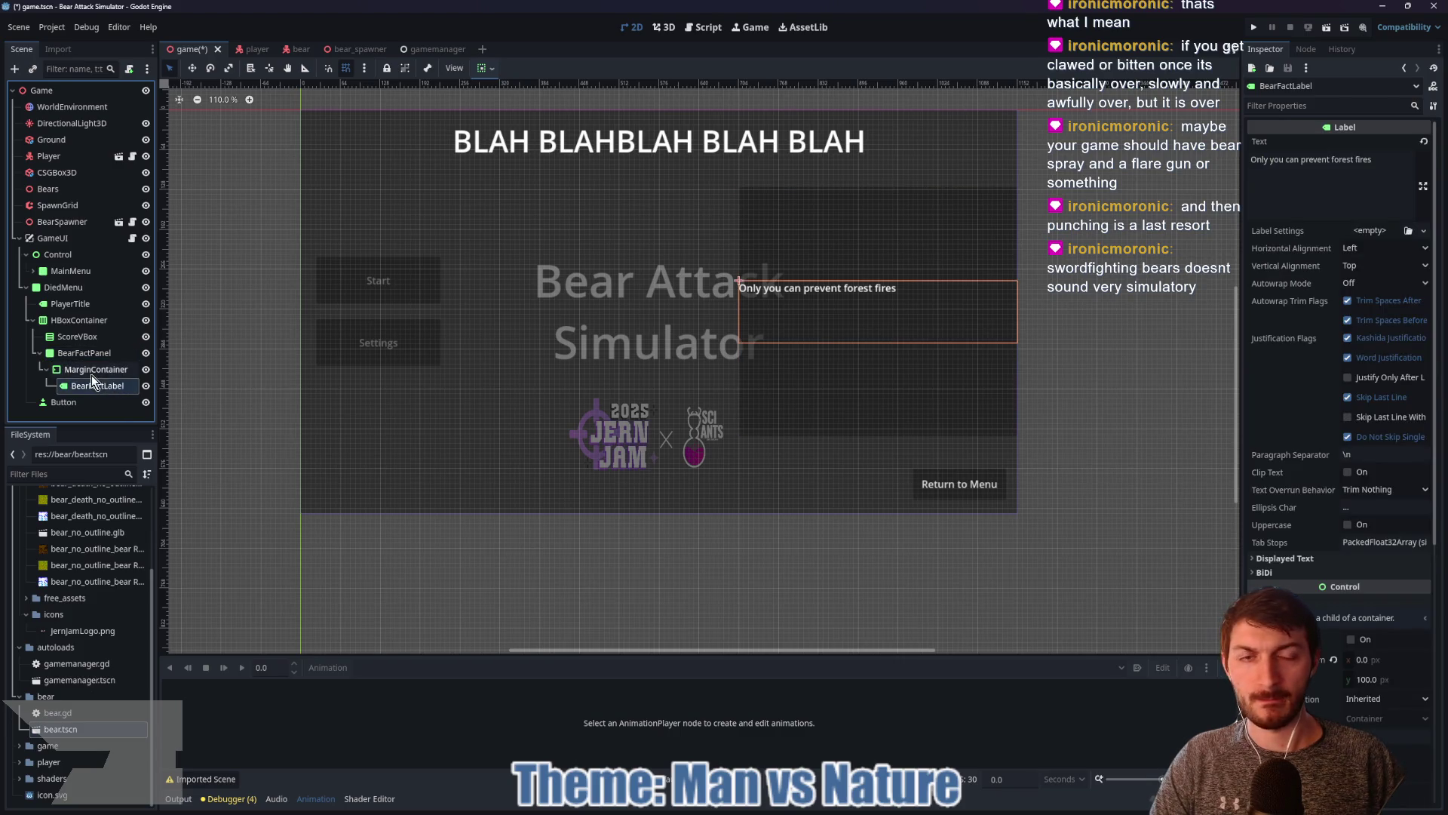
{"action": "left_click", "coordinate": [1383, 249]}
{"action": "left_click", "coordinate": [1380, 281]}
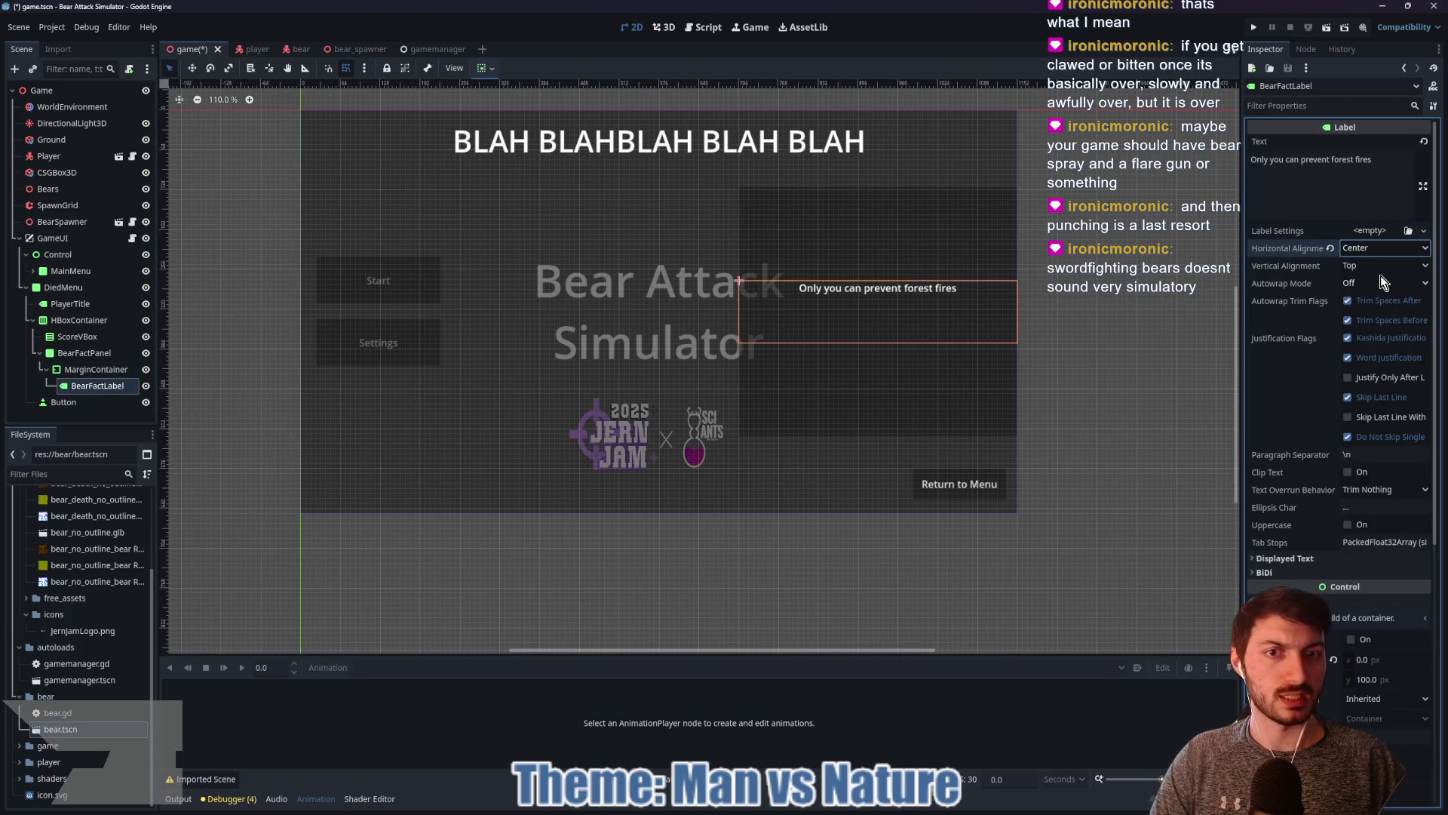
{"action": "left_click", "coordinate": [1373, 266]}
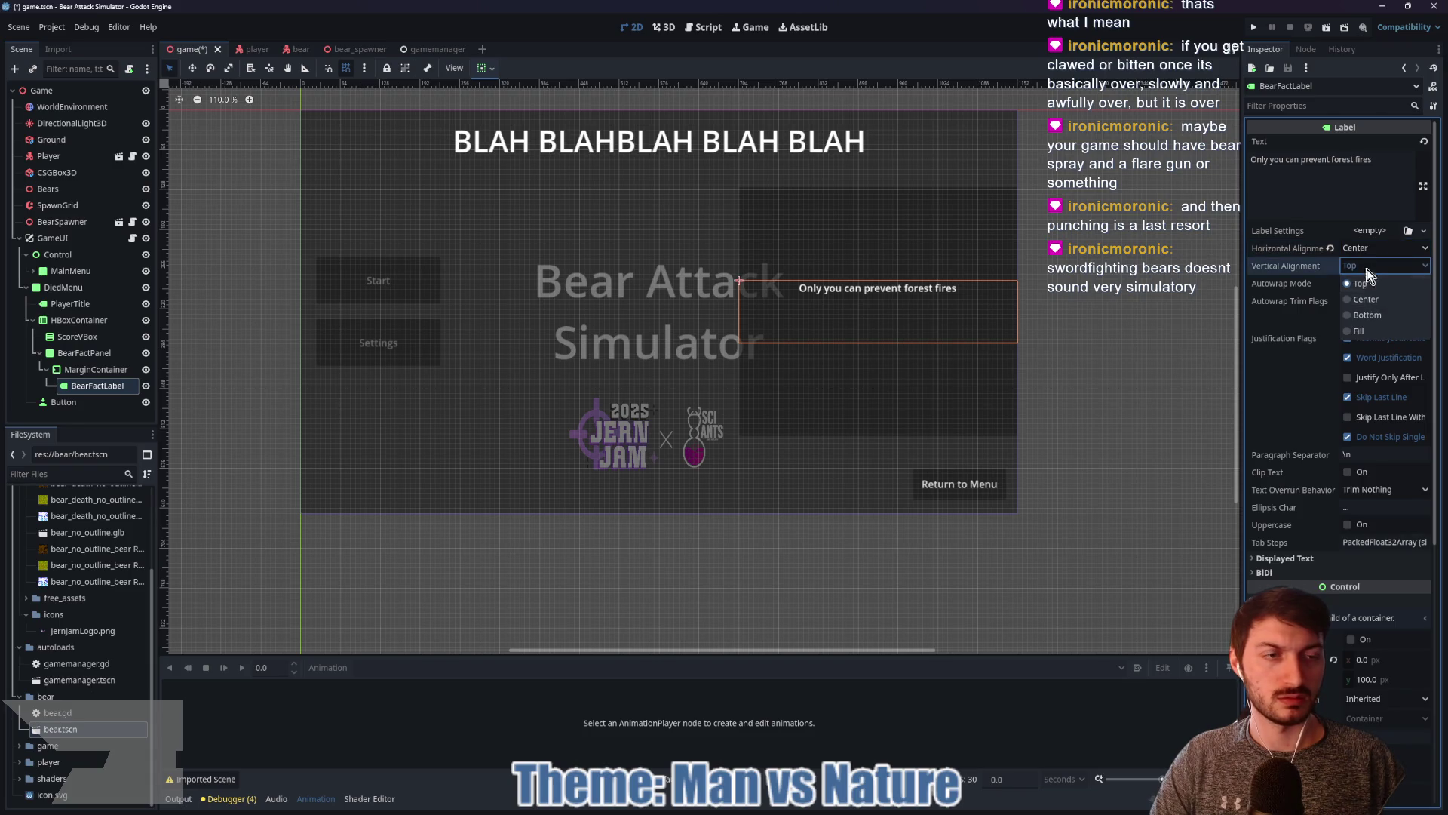
{"action": "left_click", "coordinate": [1370, 282]}
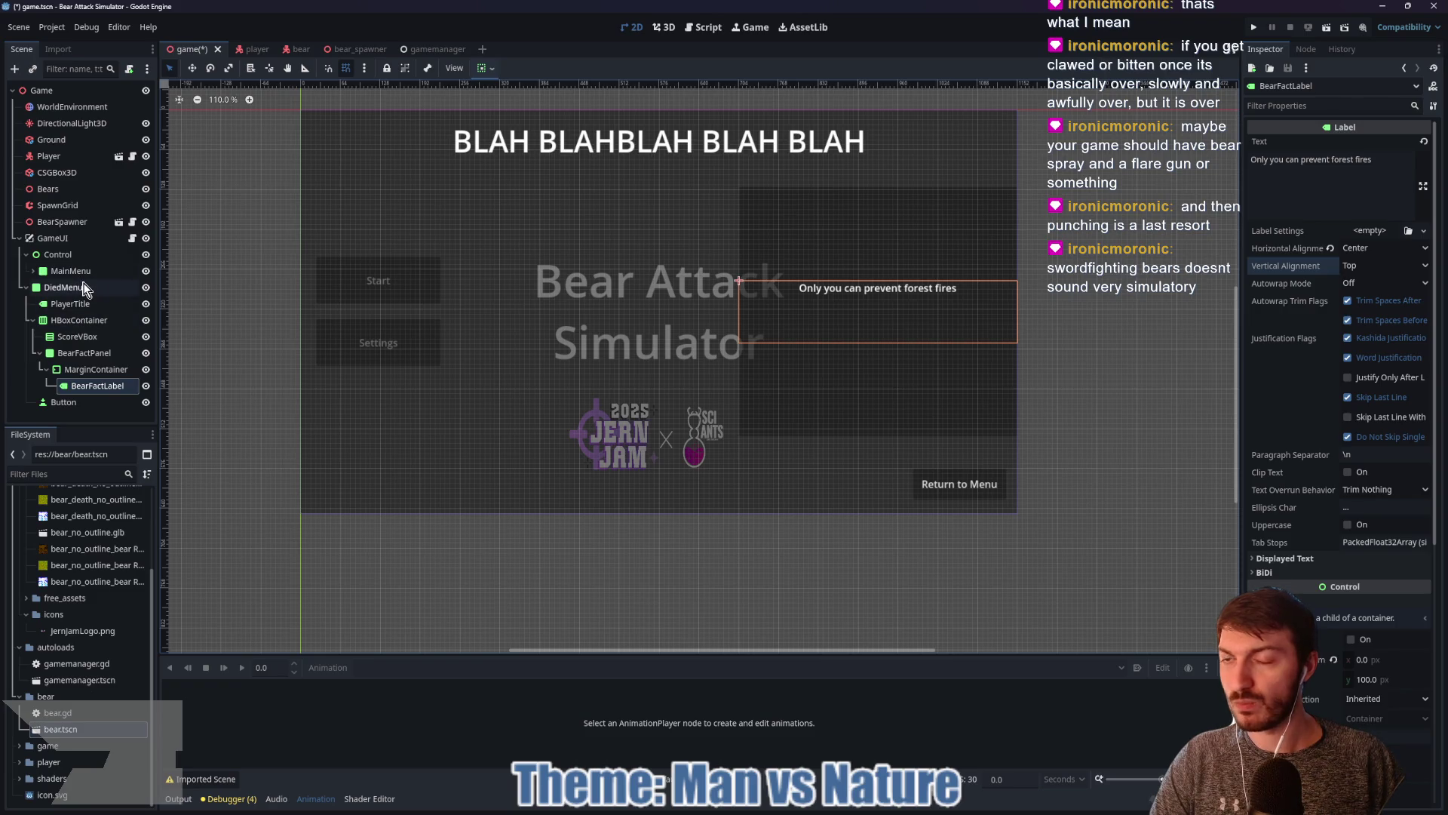
{"action": "left_click", "coordinate": [132, 238]}
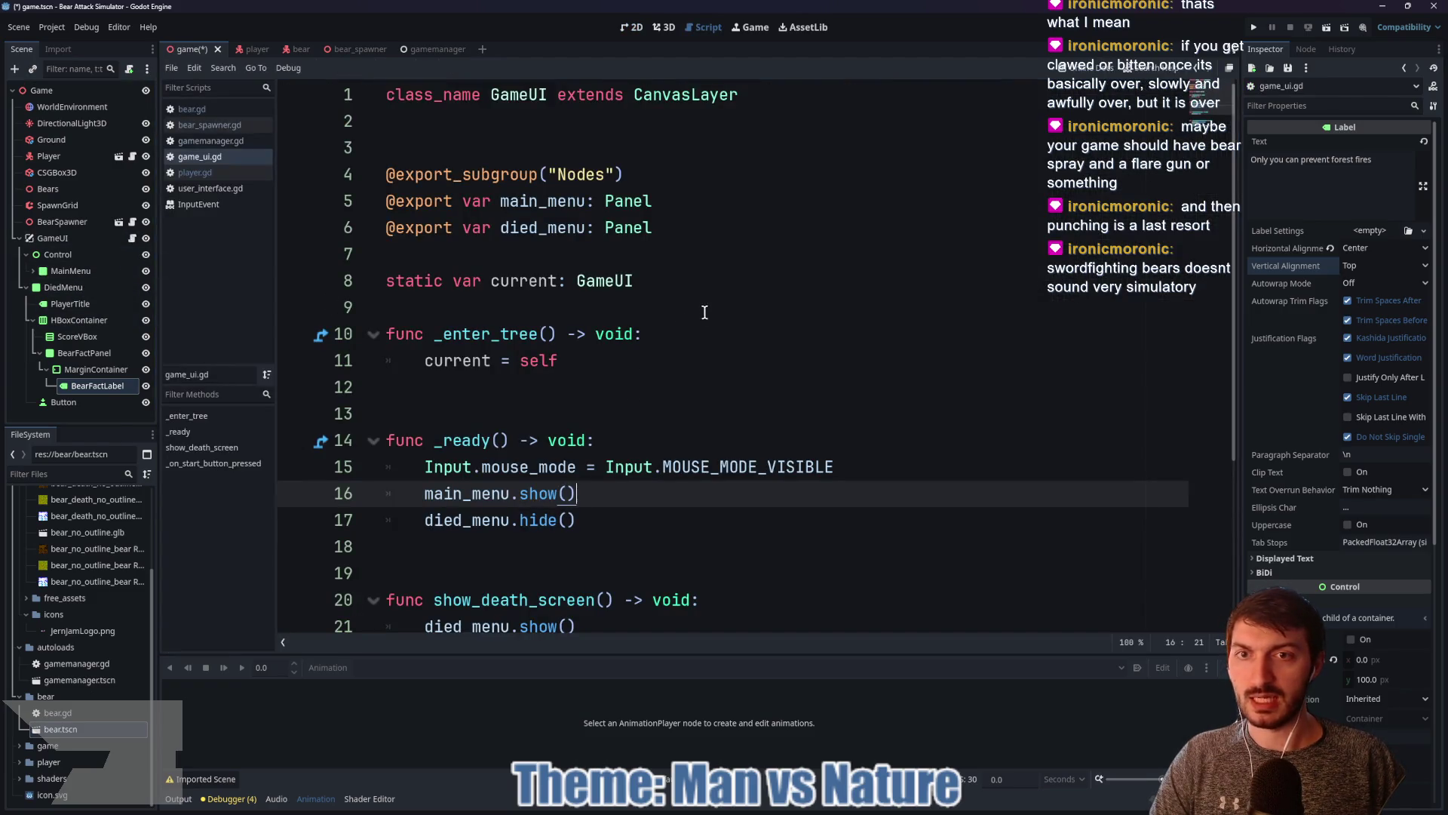
{"action": "left_click", "coordinate": [685, 223]}
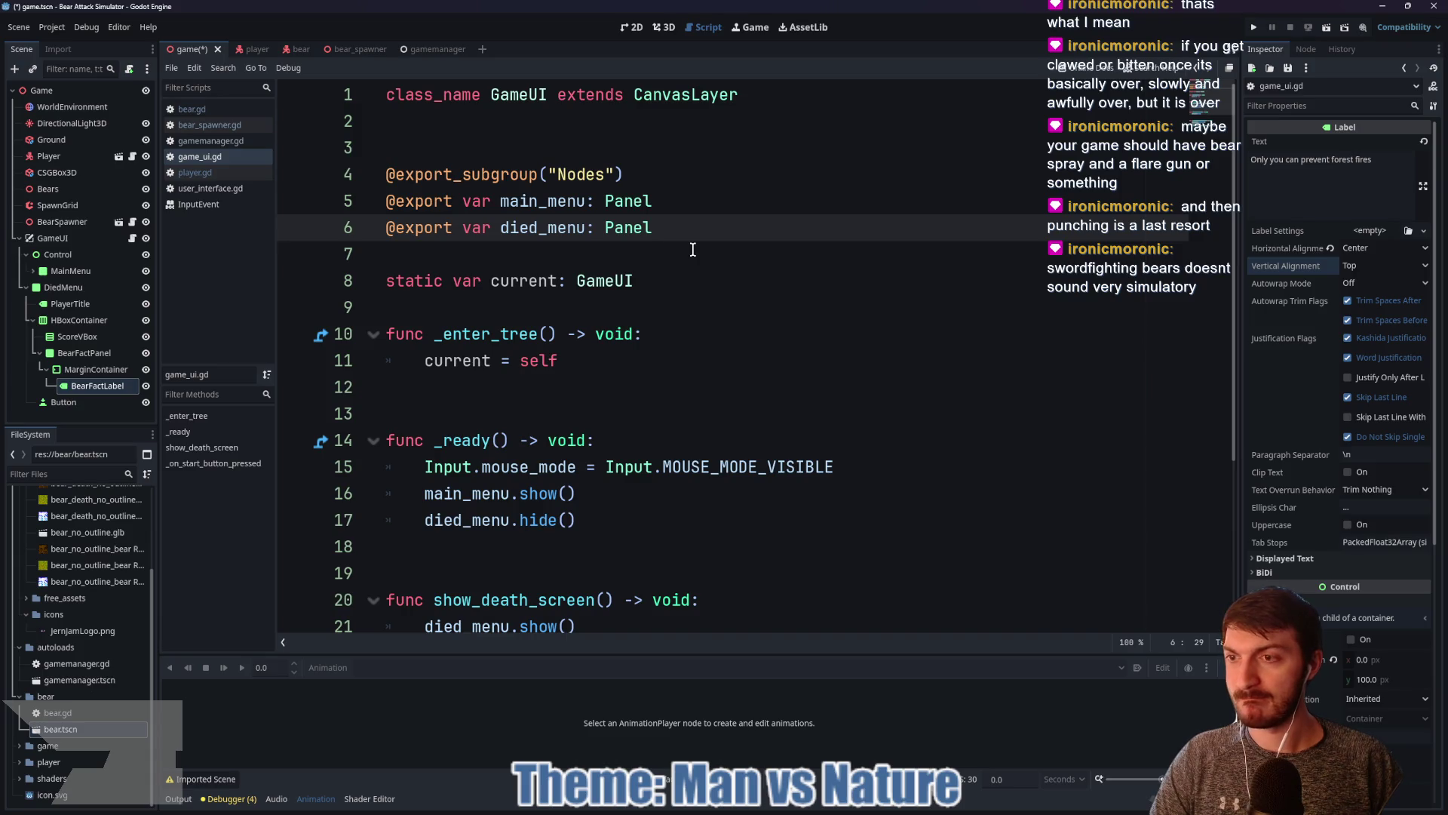
{"action": "key", "text": "Return"}
{"action": "type", "text": "@expor"}
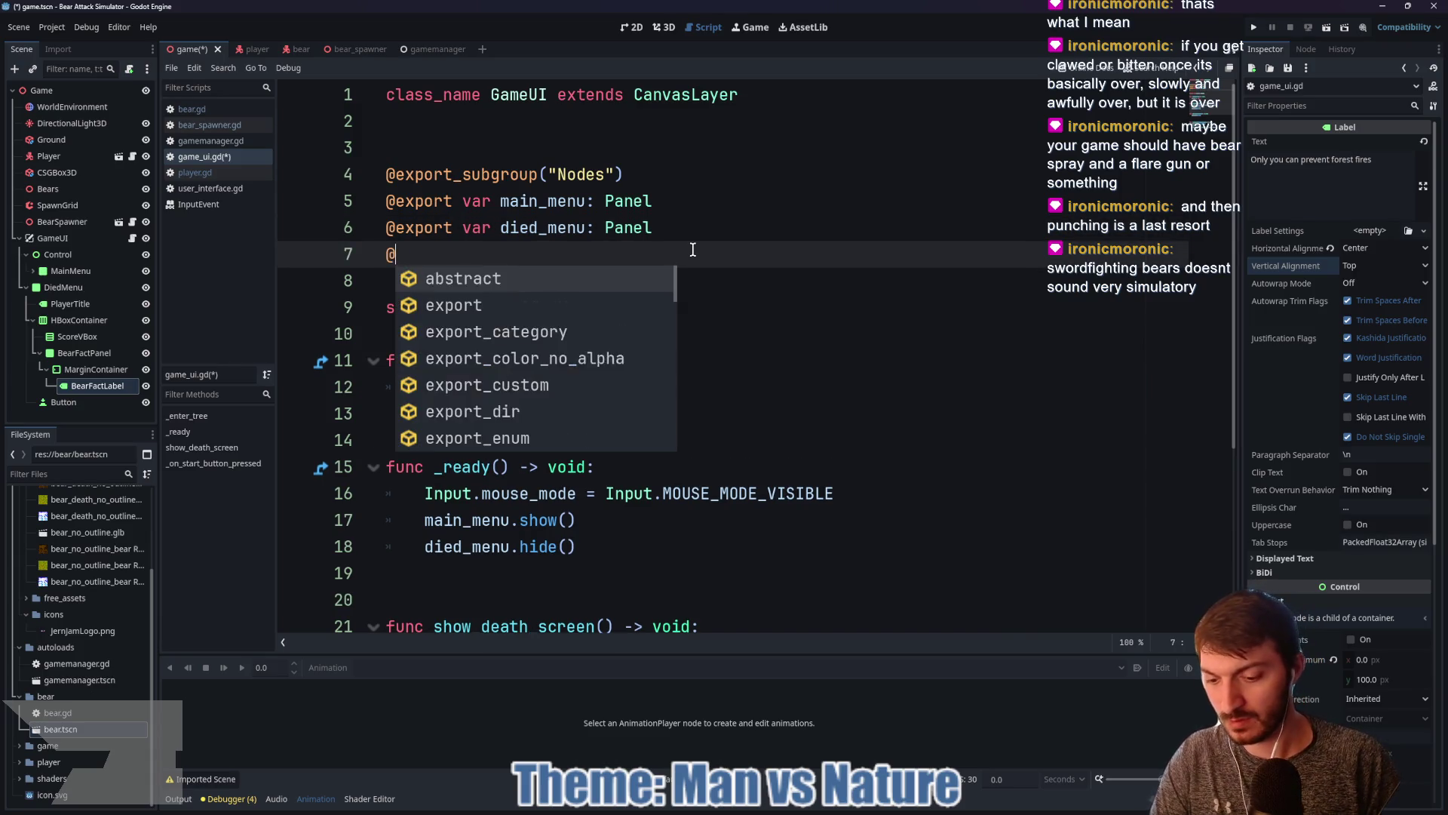
{"action": "type", "text": "t var "}
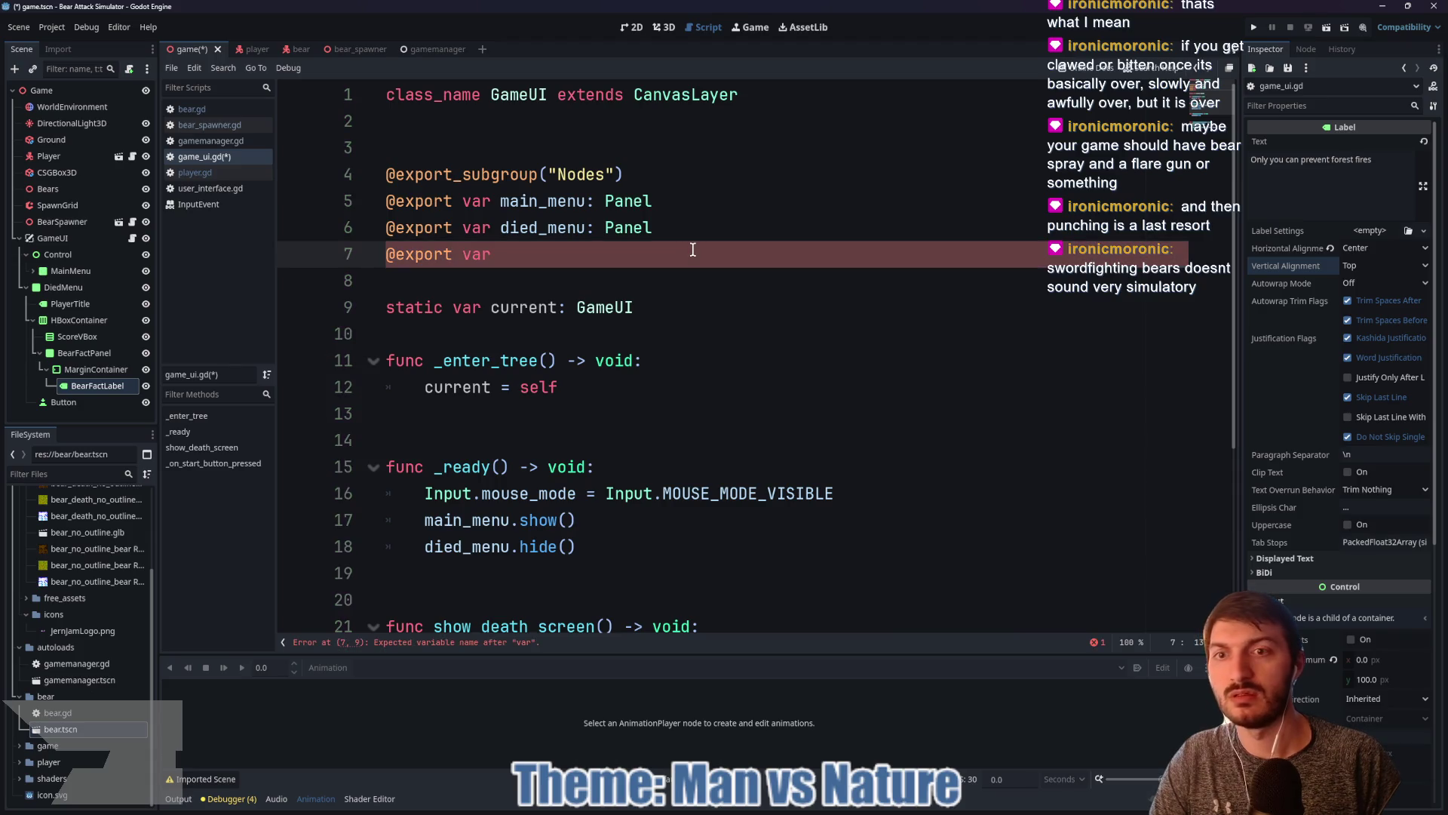
{"action": "type", "text": "bear_fact"}
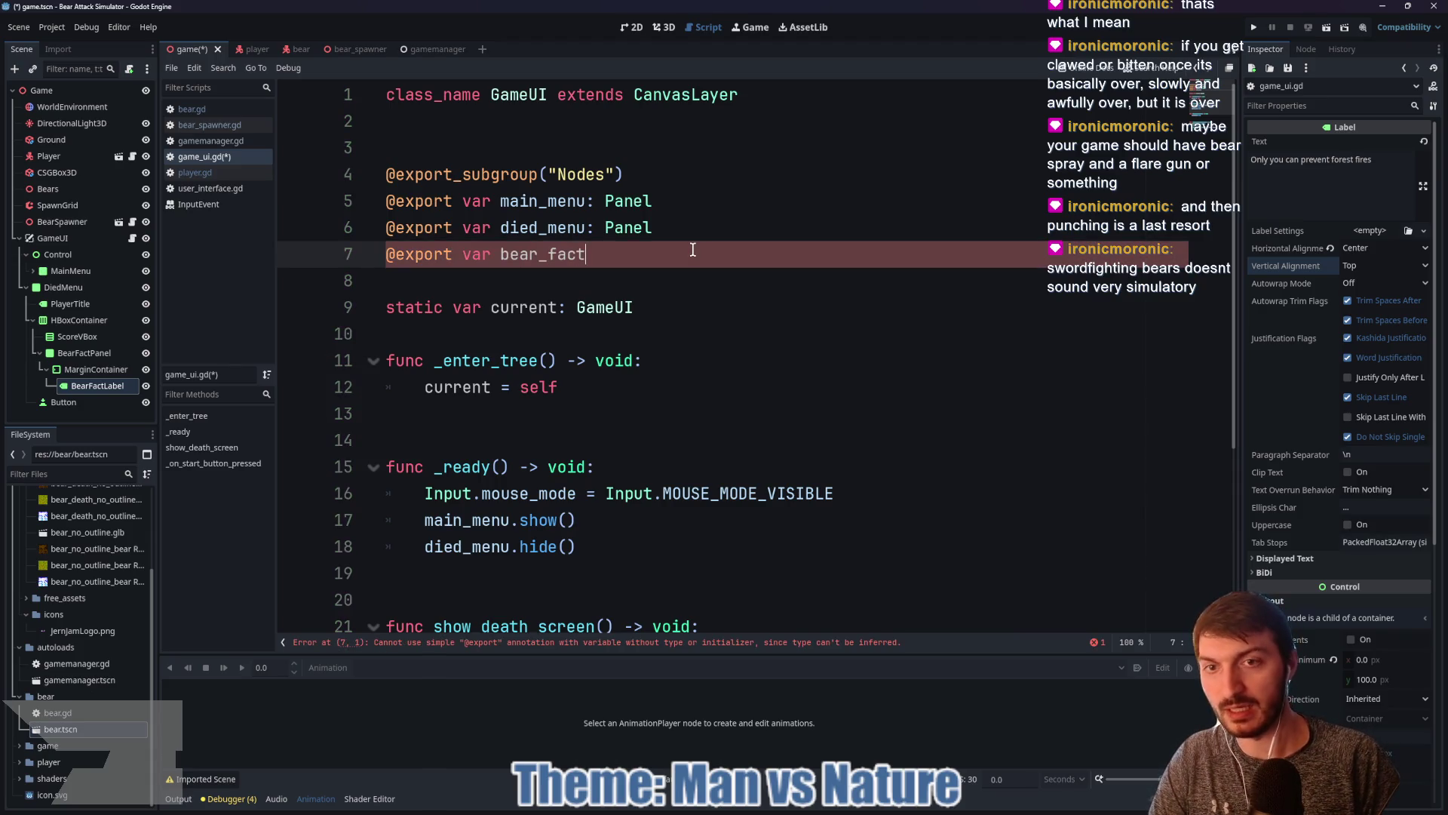
{"action": "key", "text": "BackSpace"}
{"action": "key", "text": "BackSpace"}
{"action": "key", "text": "BackSpace"}
{"action": "type", "text": "fact)"}
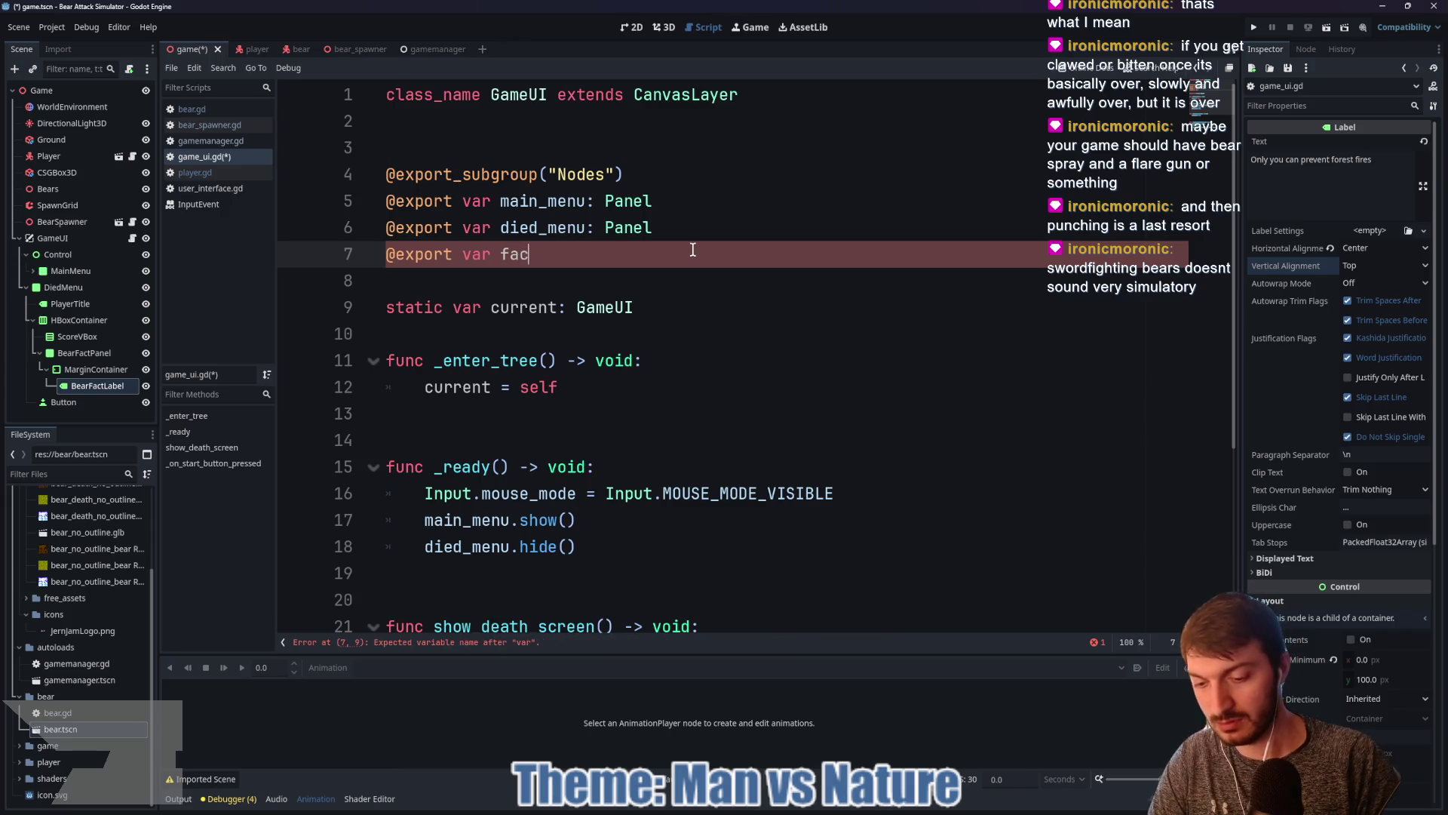
{"action": "type", "text": "abel:"}
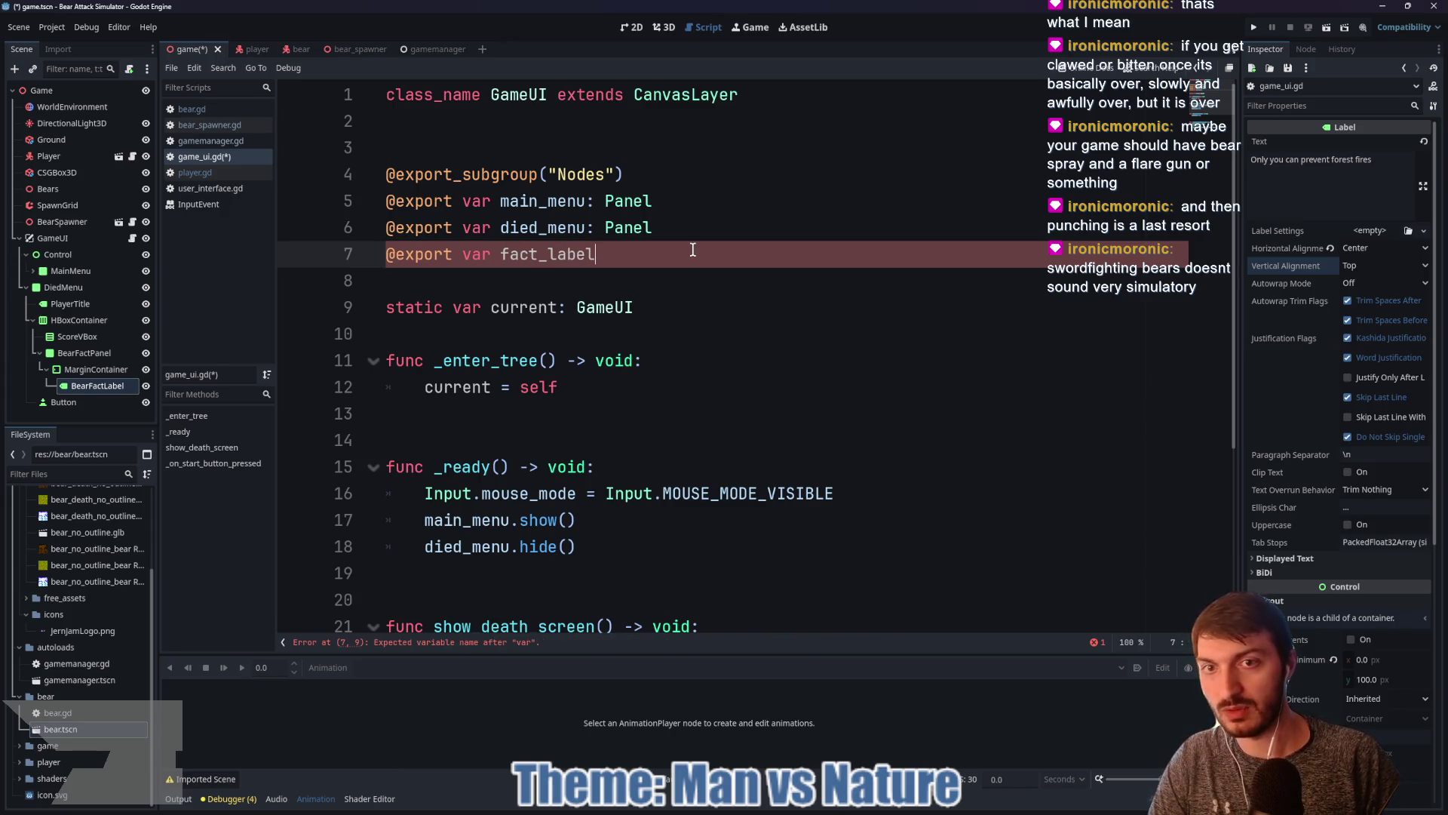
{"action": "type", "text": "Label"}
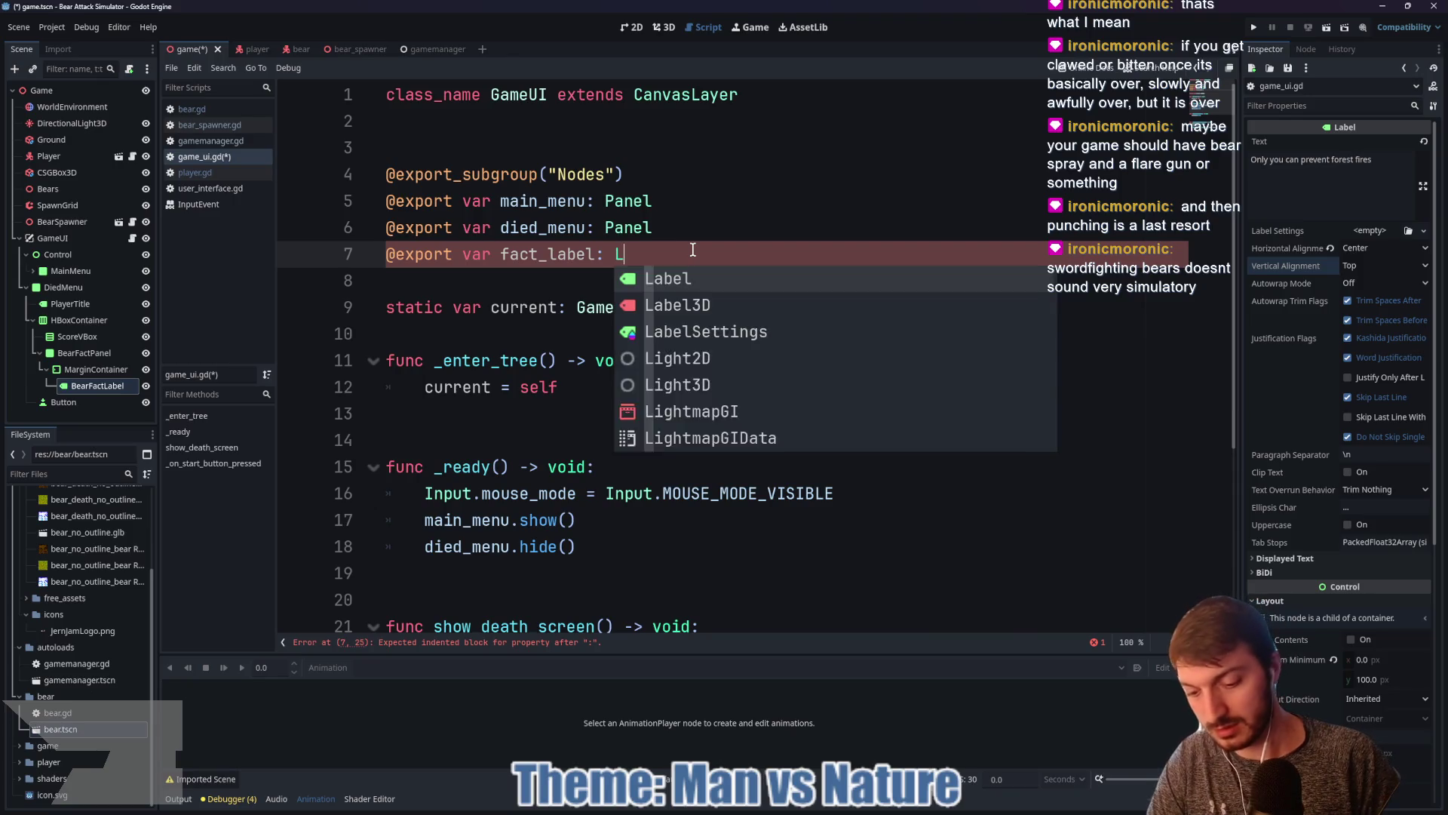
{"action": "key", "text": "Return"}
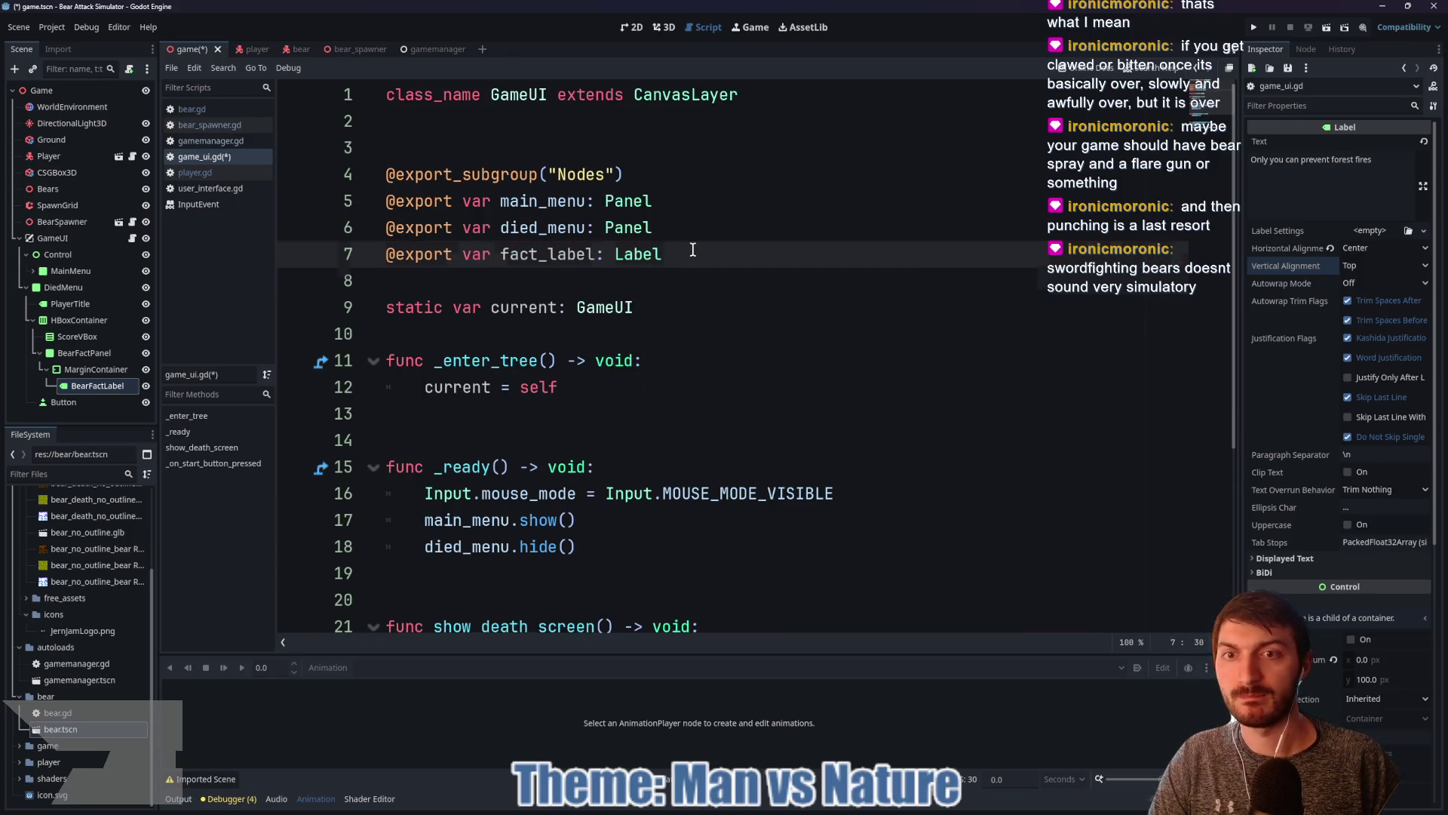
{"action": "key", "text": "Return"}
{"action": "type", "text": "@export var "}
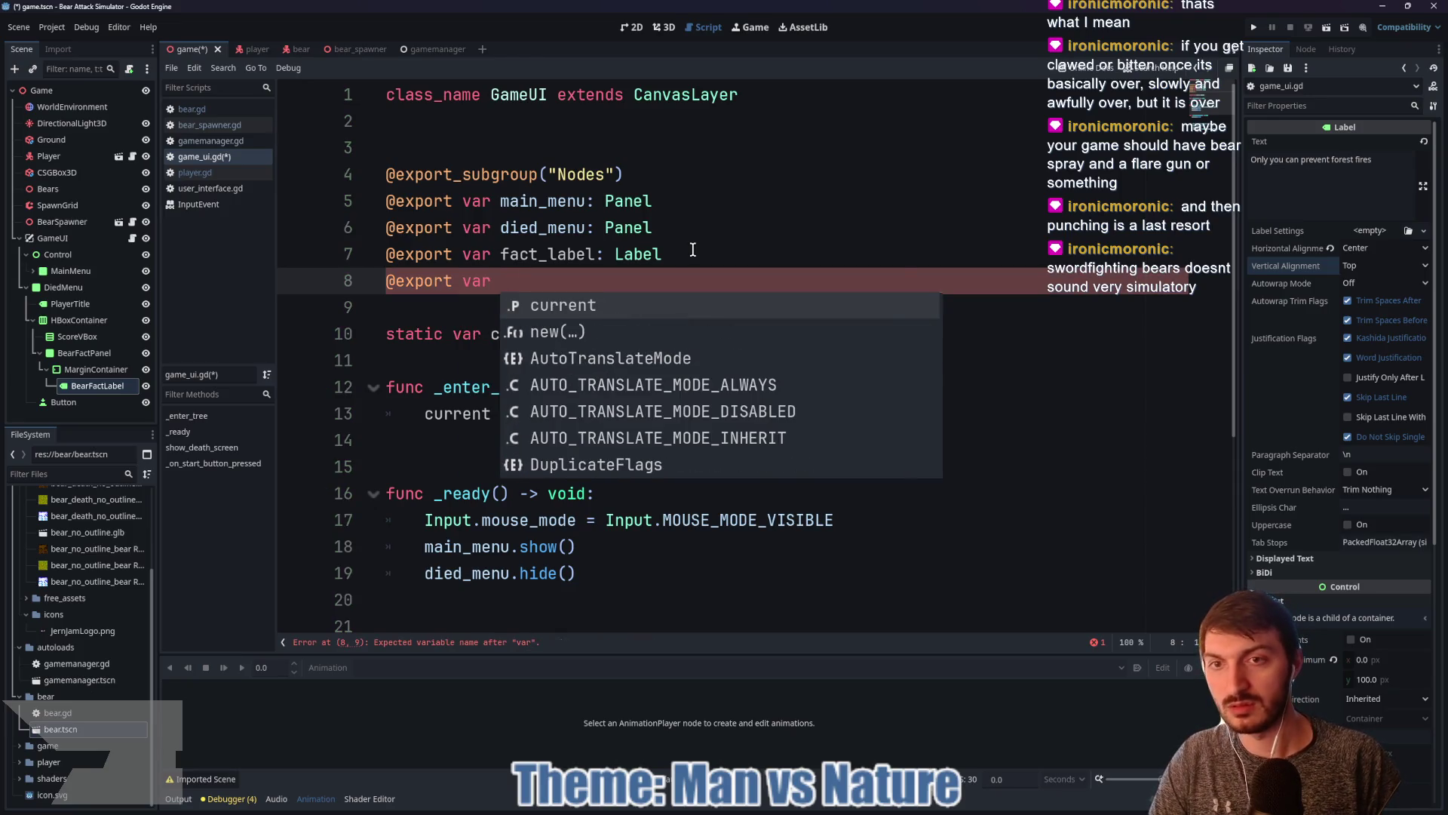
{"action": "type", "text": "score_box: VBox"}
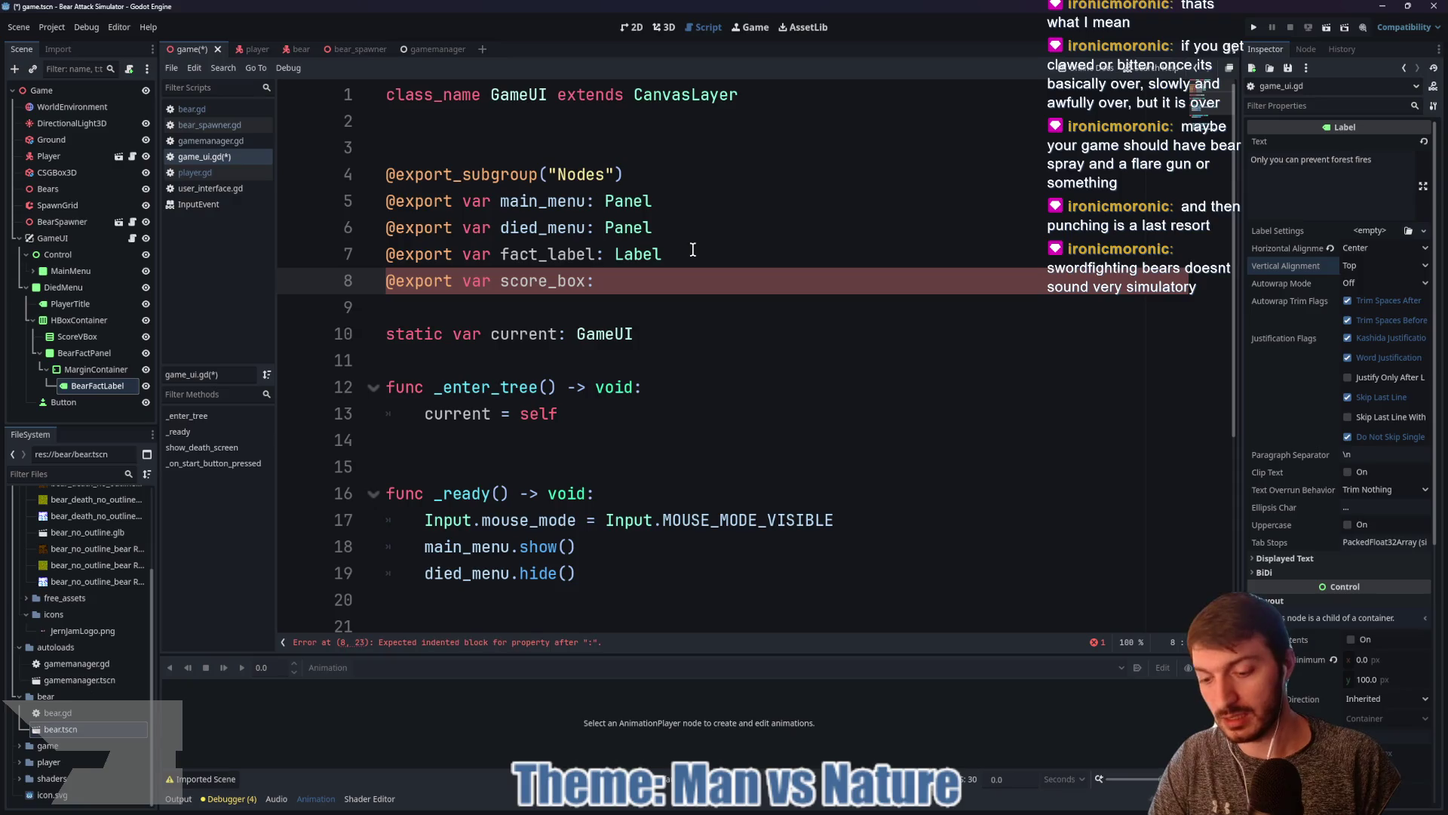
{"action": "key", "text": "Return"}
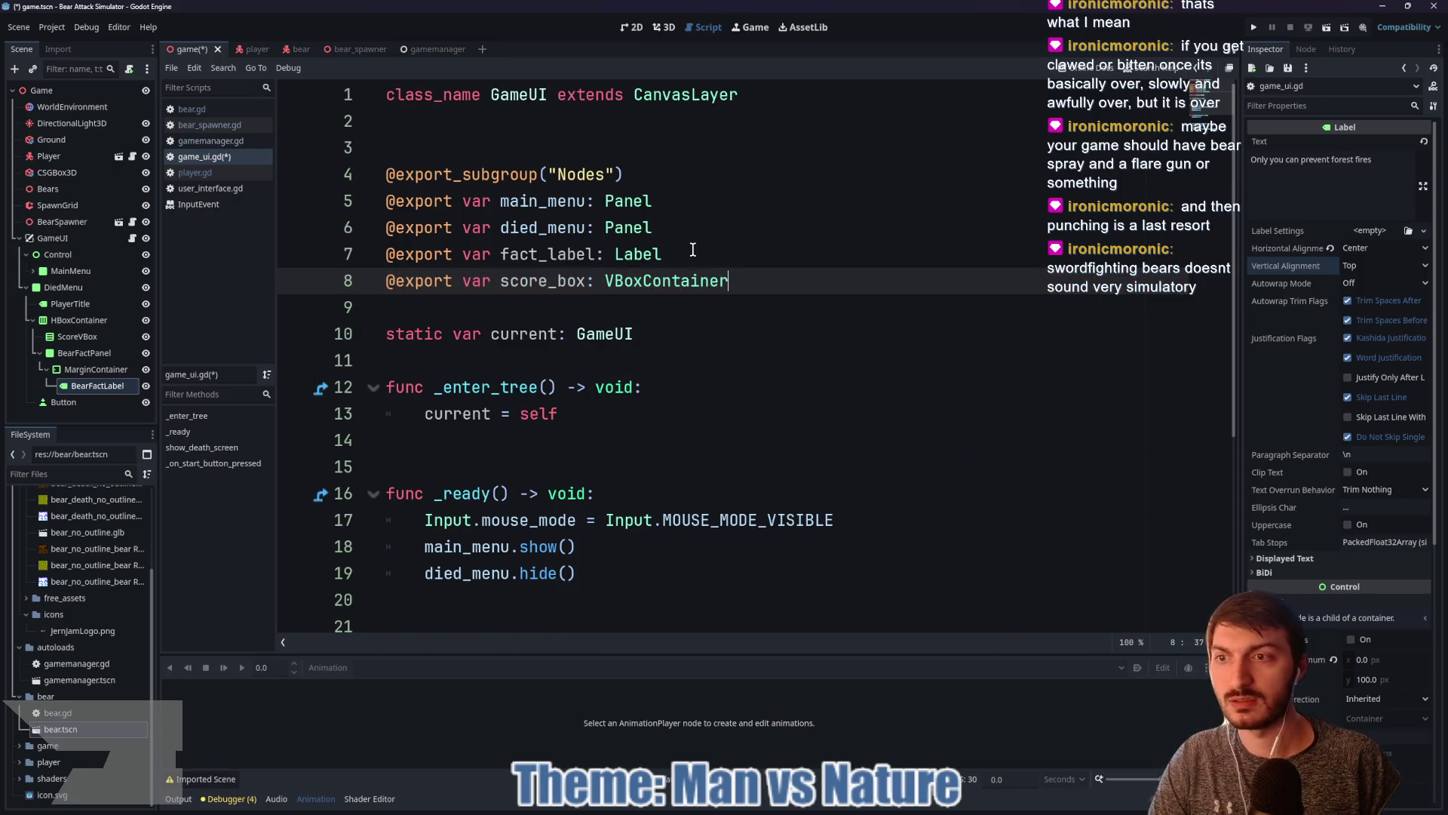
{"action": "key", "text": "ctrl+s"}
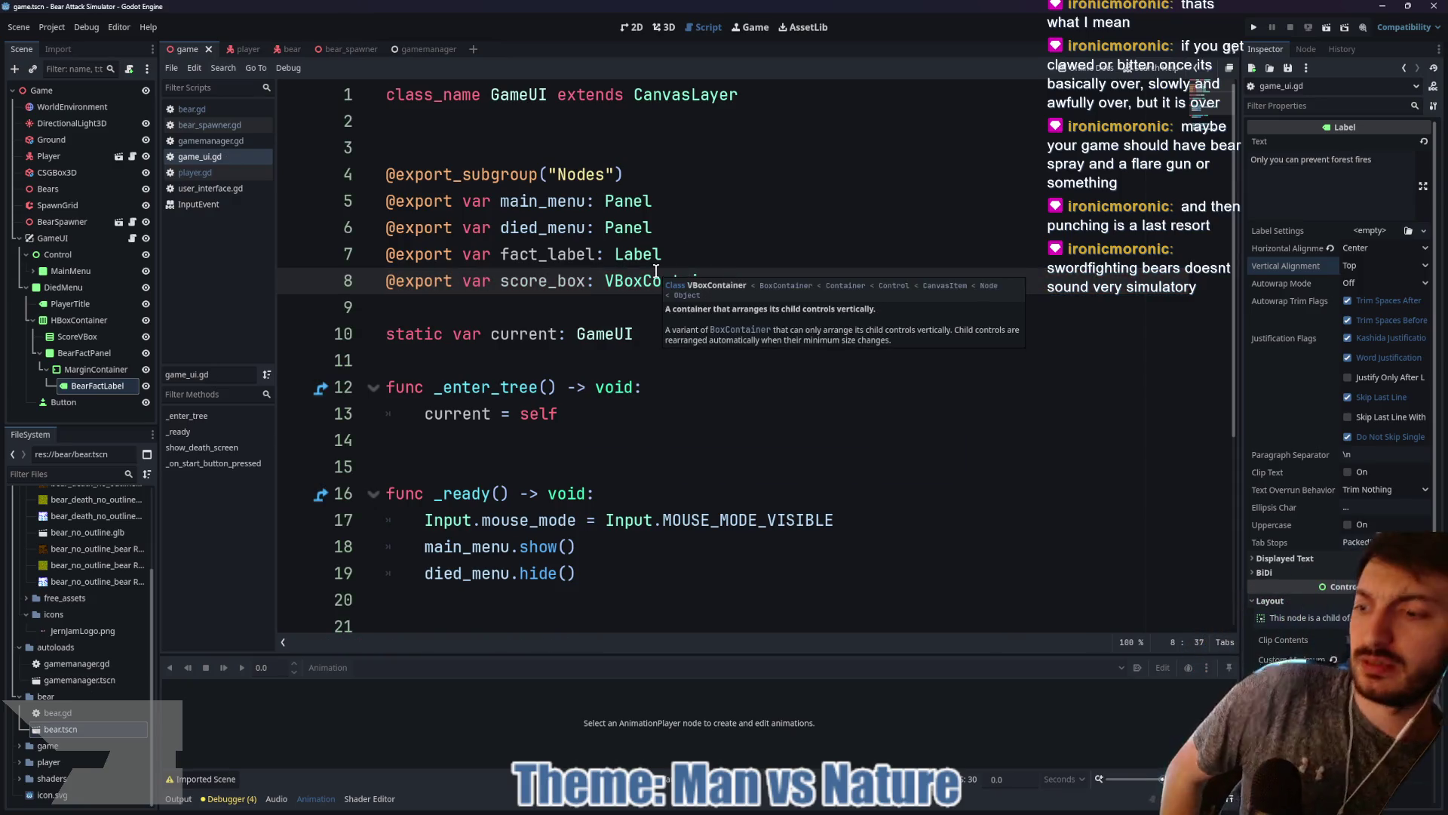
{"action": "scroll", "coordinate": [743, 351], "scroll_direction": "down", "scroll_amount": 3}
{"action": "scroll", "coordinate": [742, 342], "scroll_direction": "down", "scroll_amount": 1}
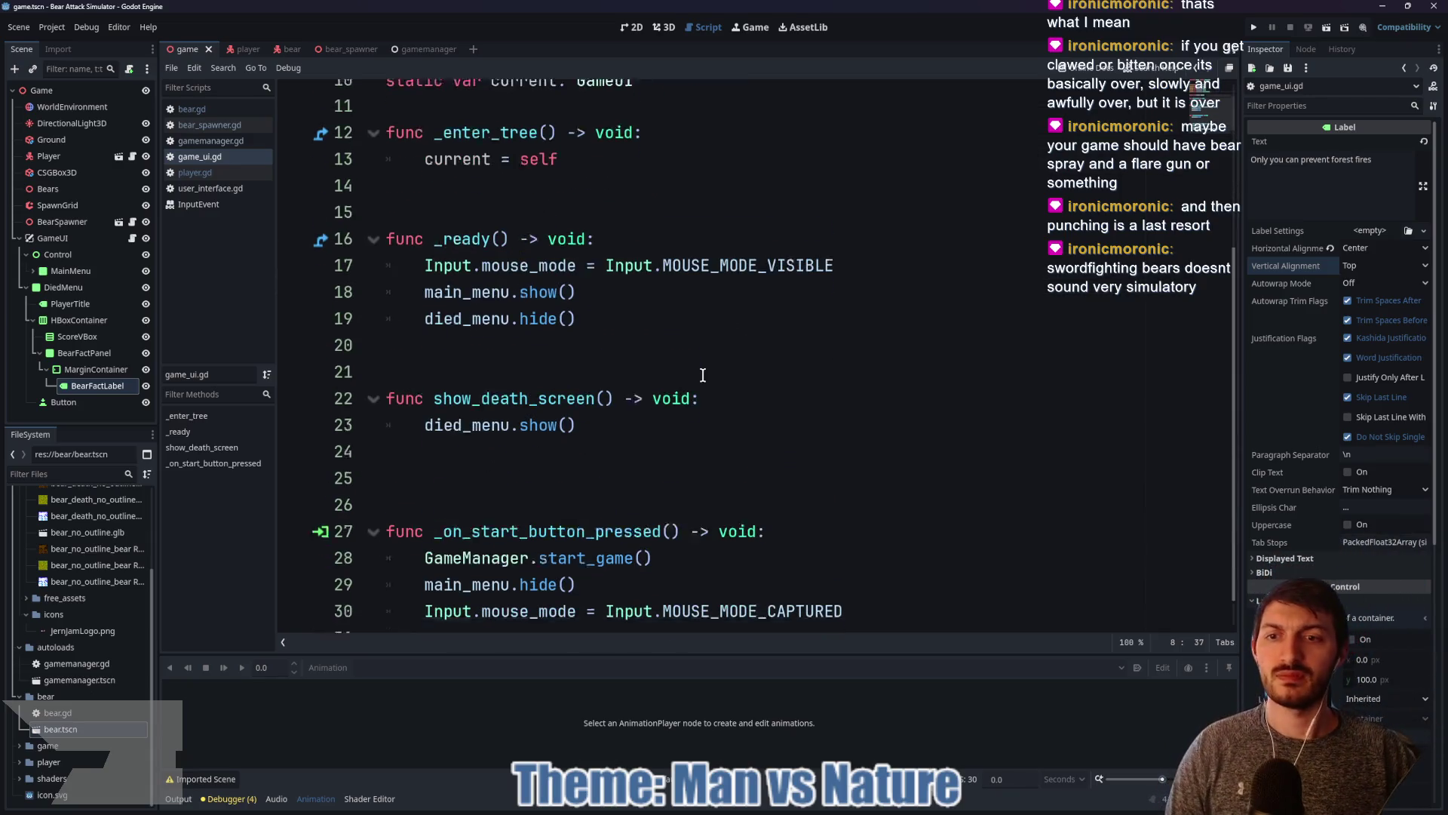
{"action": "left_click", "coordinate": [585, 438]}
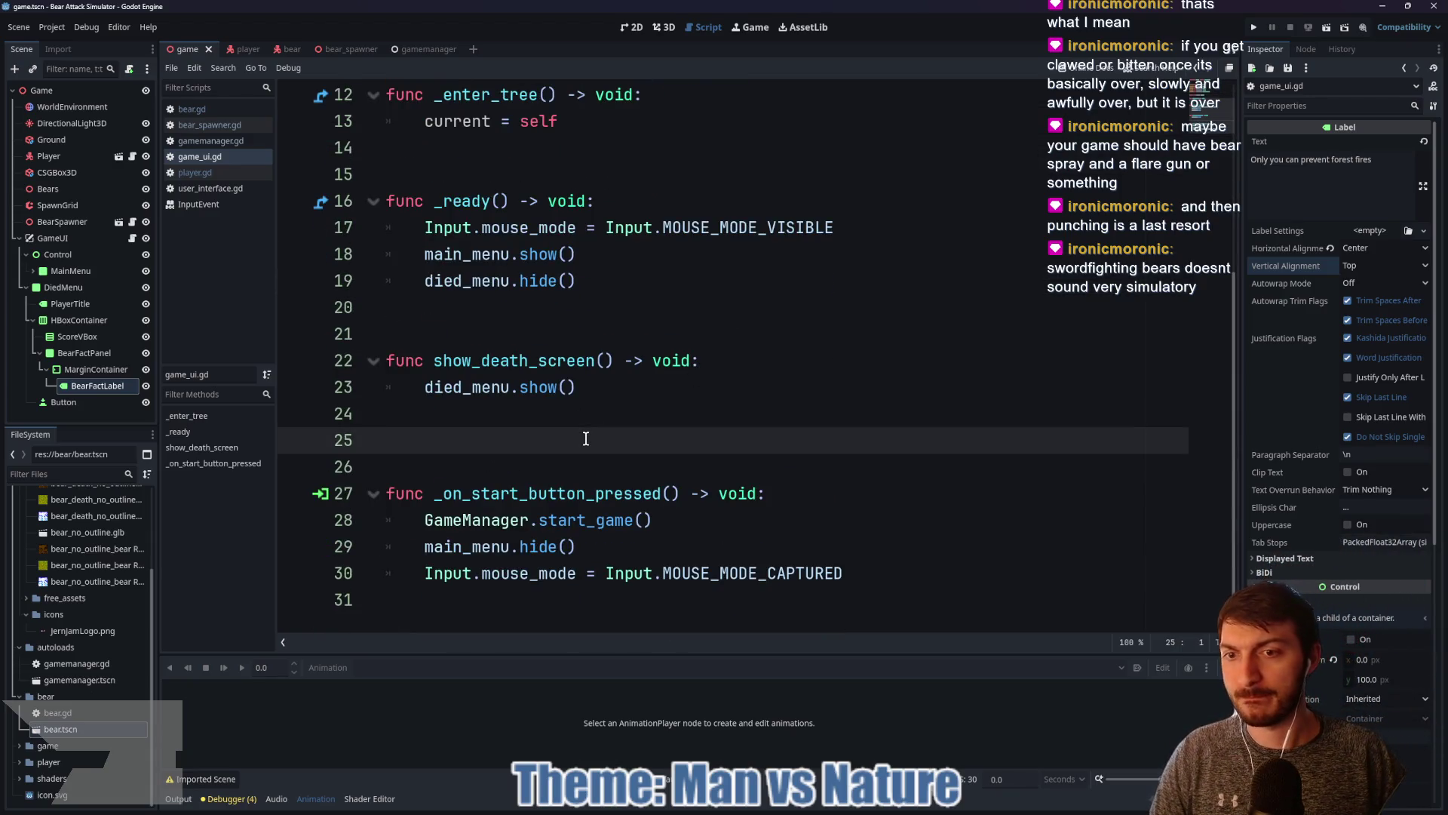
Step: Rename the Button to ReturnButton and review the Mouse settings of the death-menu nodes
{"action": "double_click", "coordinate": [70, 403]}
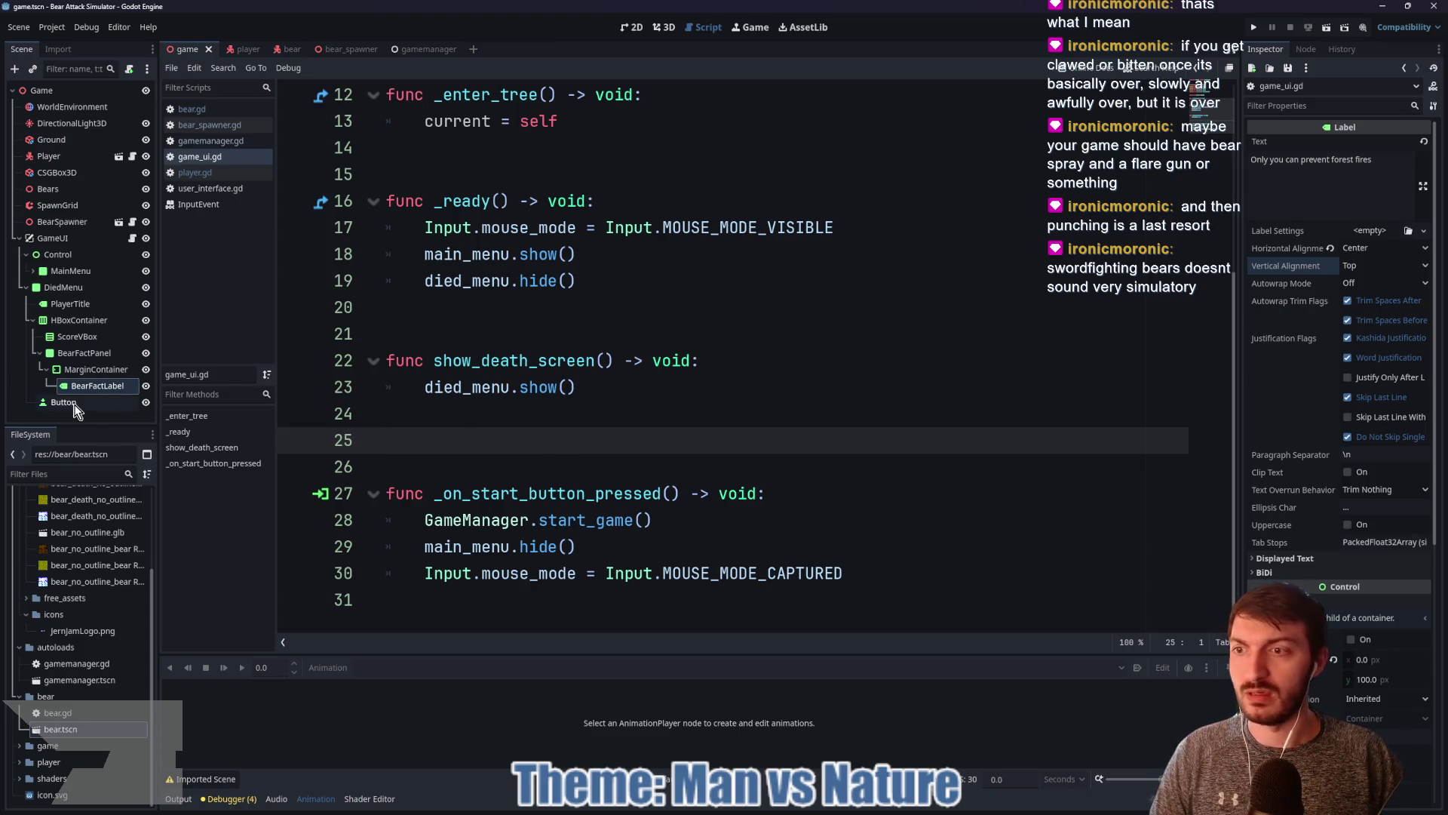
{"action": "type", "text": "ReturnButton"}
{"action": "key", "text": "Return"}
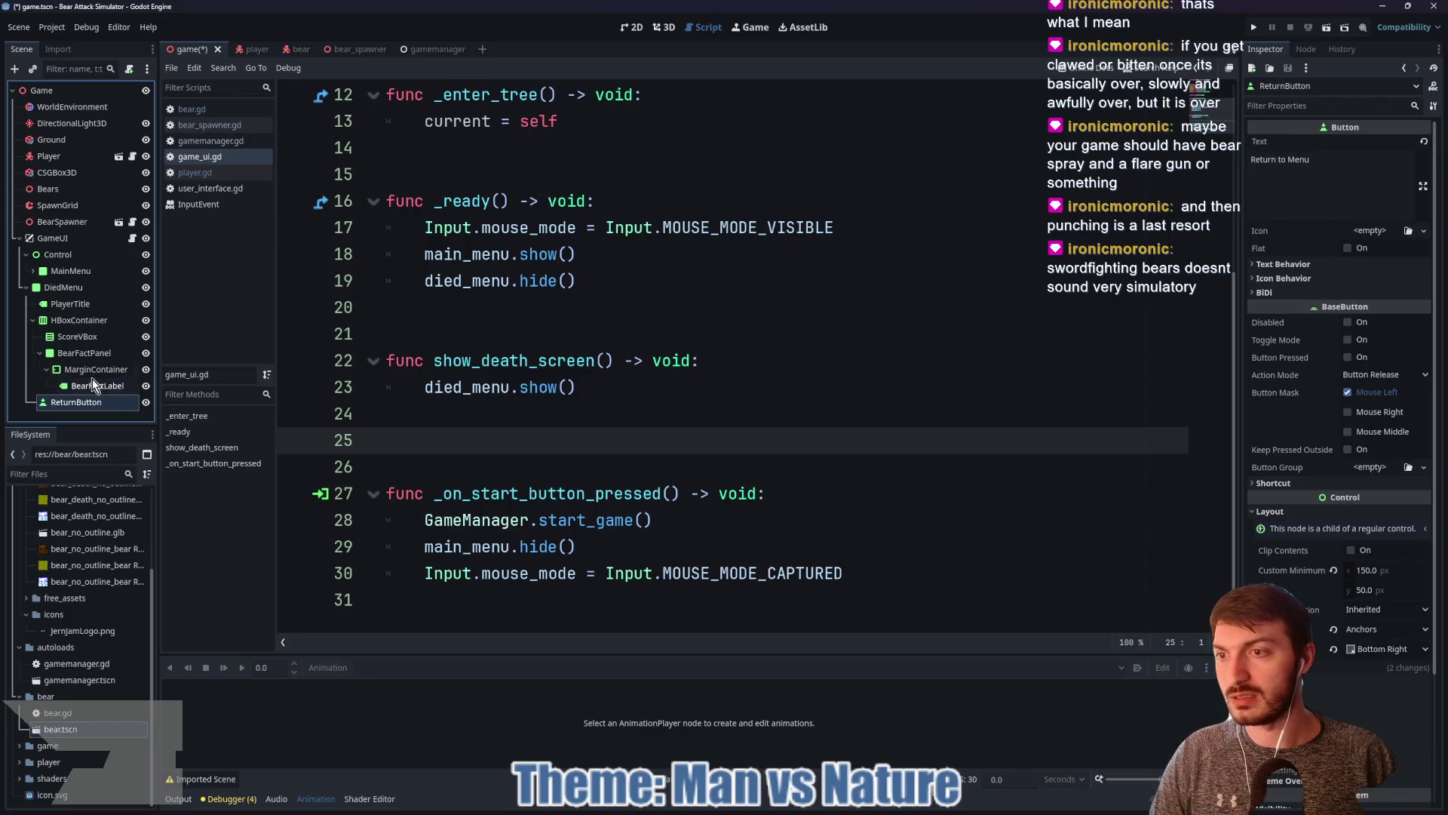
{"action": "left_click", "coordinate": [85, 386]}
{"action": "left_click", "coordinate": [69, 285], "text": "shift"}
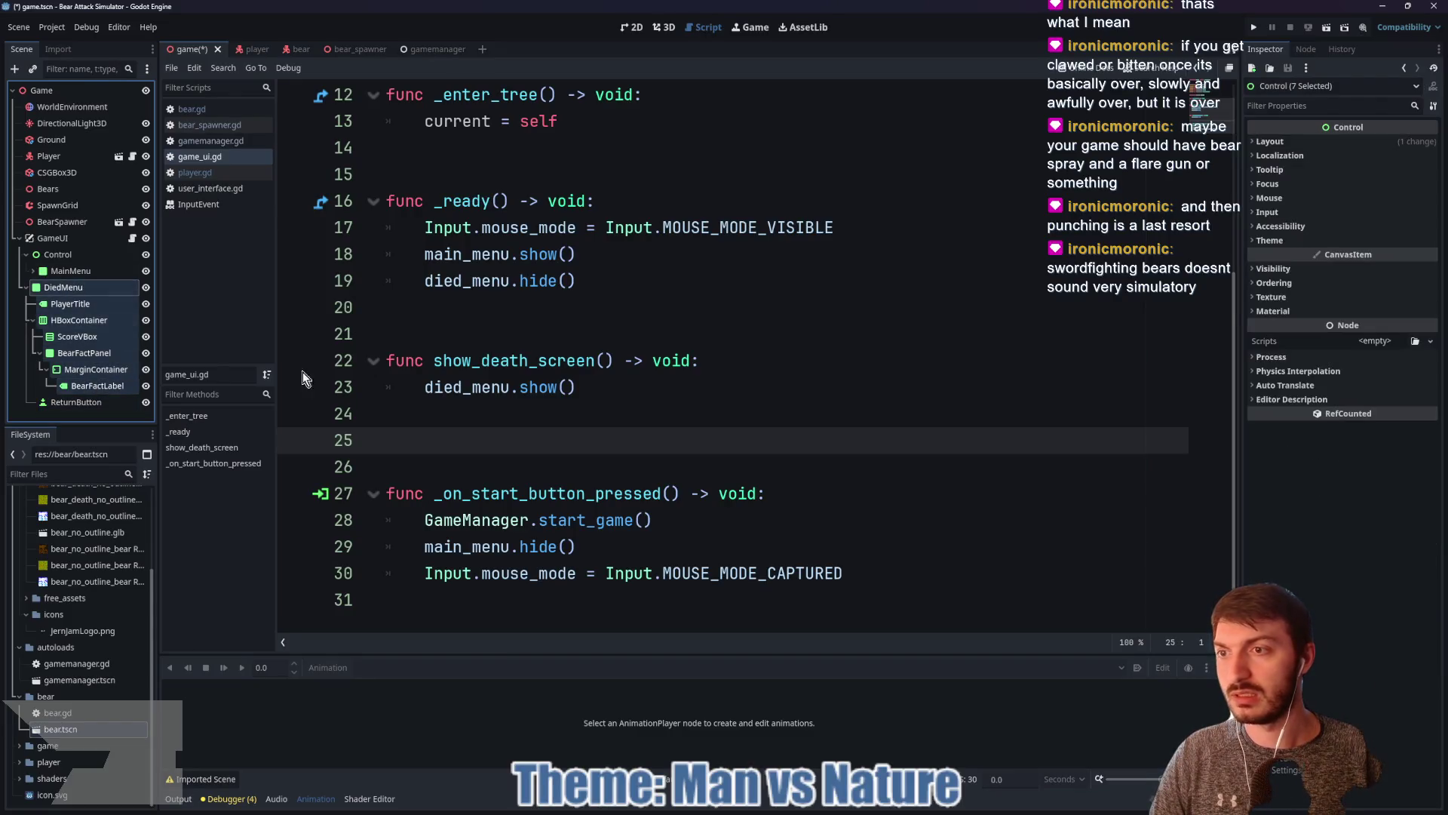
{"action": "left_click", "coordinate": [1269, 198]}
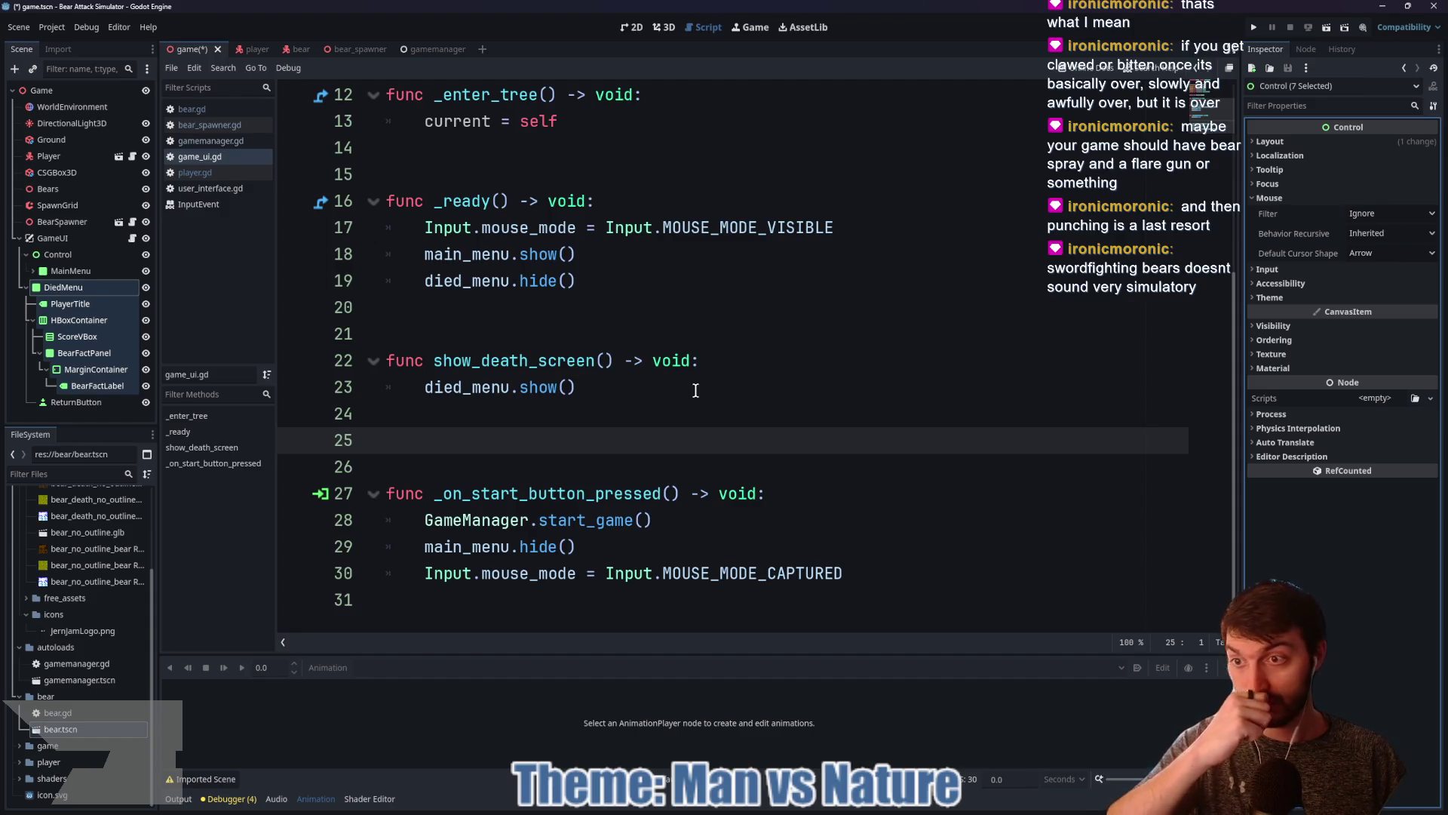
{"action": "left_click", "coordinate": [128, 403]}
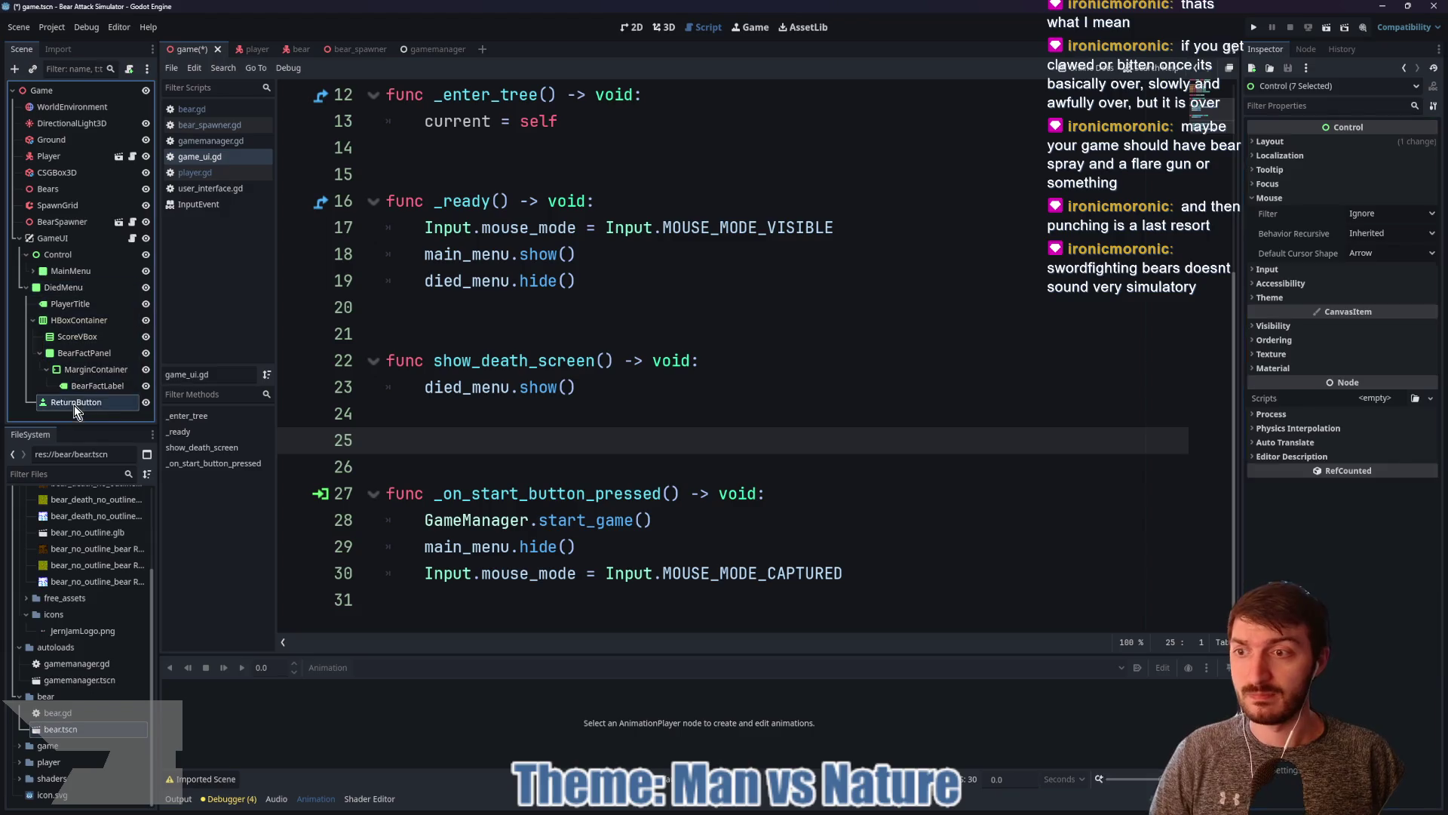
Step: Connect ReturnButton's pressed signal to GameUI, creating _on_return_button_pressed, and select its pass line
{"action": "left_click", "coordinate": [1306, 48]}
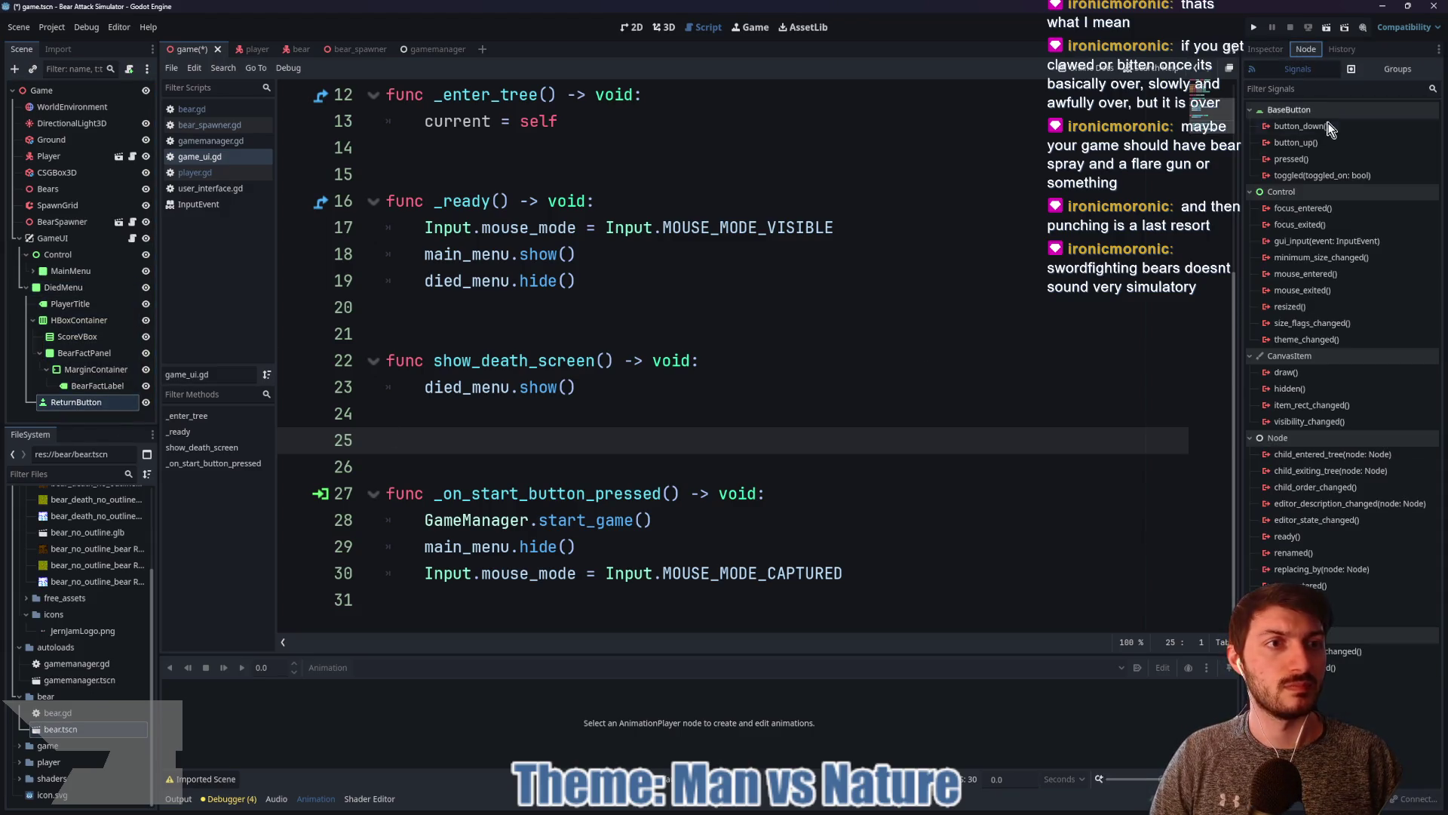
{"action": "double_click", "coordinate": [1292, 159]}
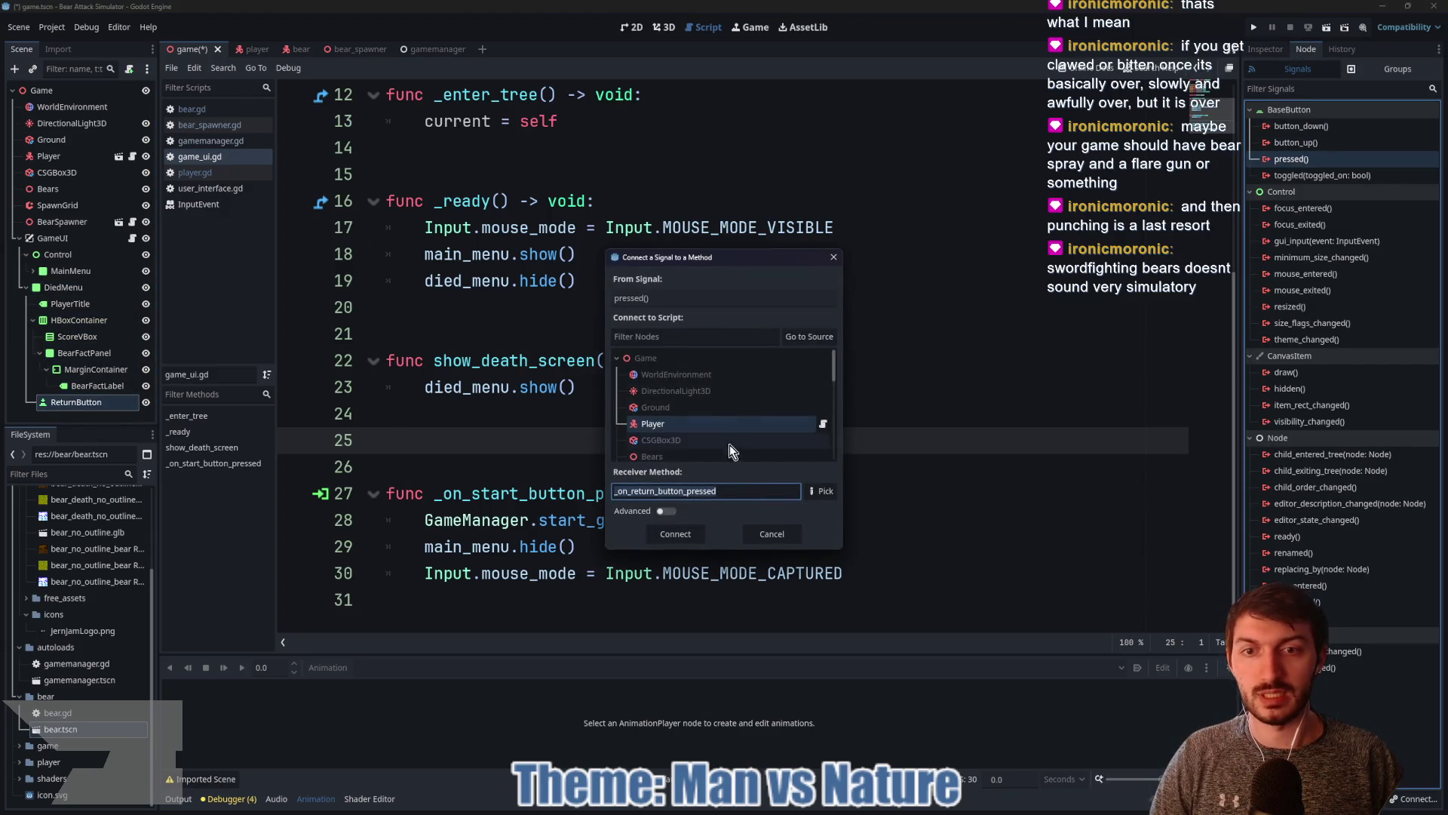
{"action": "scroll", "coordinate": [730, 445], "scroll_direction": "down", "scroll_amount": 3}
{"action": "left_click", "coordinate": [689, 421]}
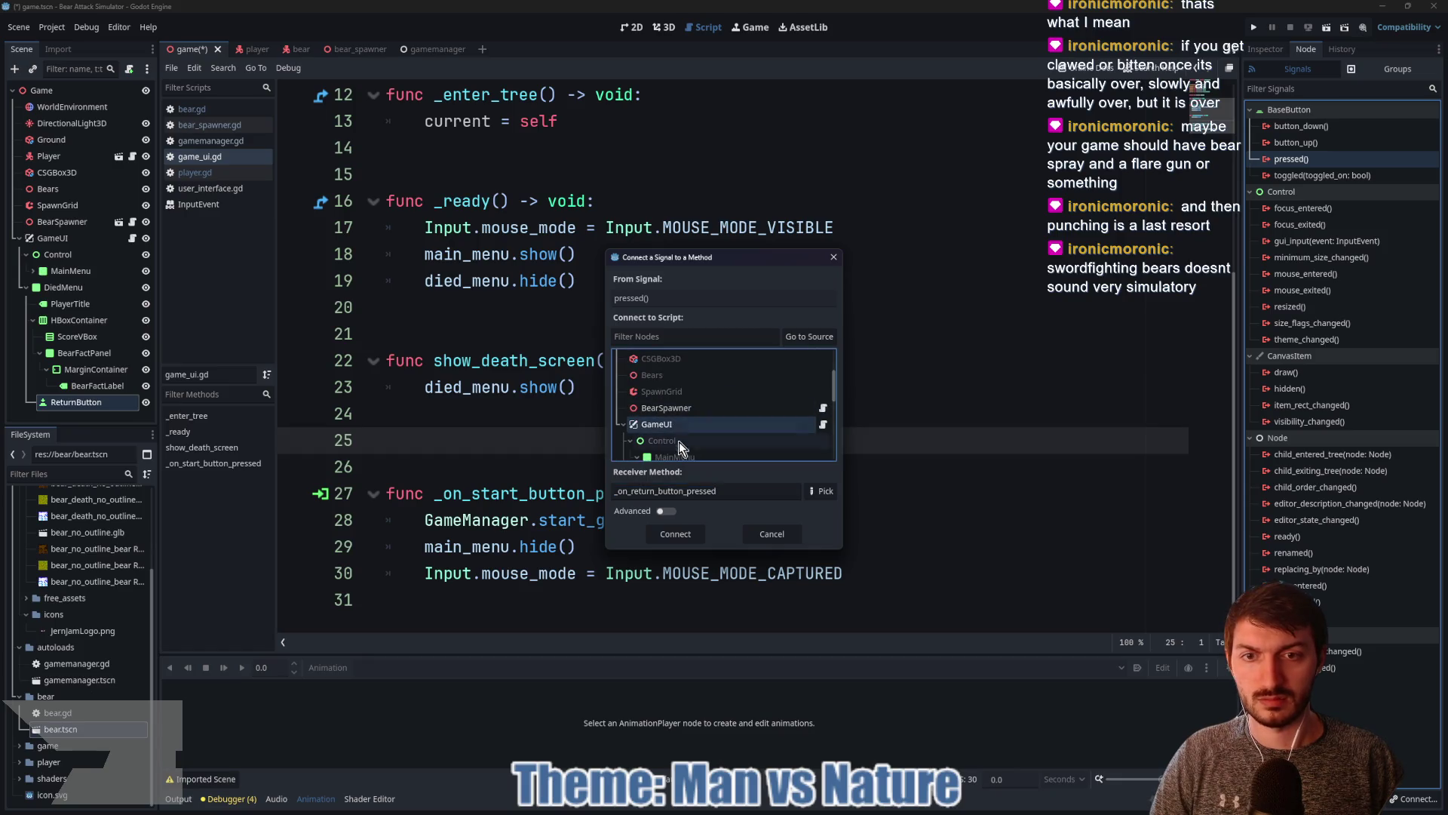
{"action": "left_click", "coordinate": [675, 533]}
{"action": "left_click", "coordinate": [756, 573]}
{"action": "left_click_drag", "start_coordinate": [756, 573], "coordinate": [424, 574]}
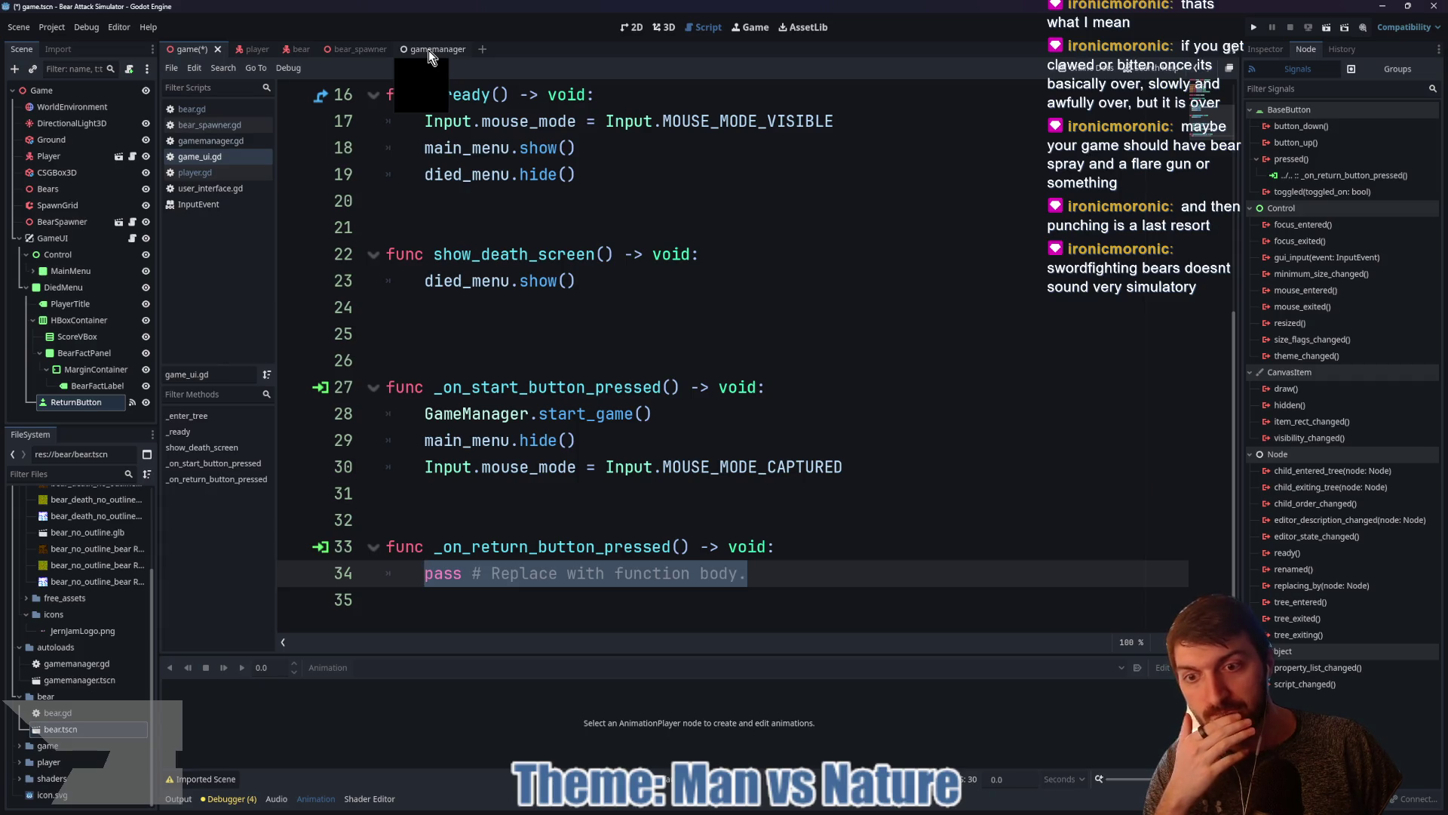
Step: Write 'func reset_game() -> void:' below start_game in gamemanager.gd
{"action": "left_click", "coordinate": [428, 50]}
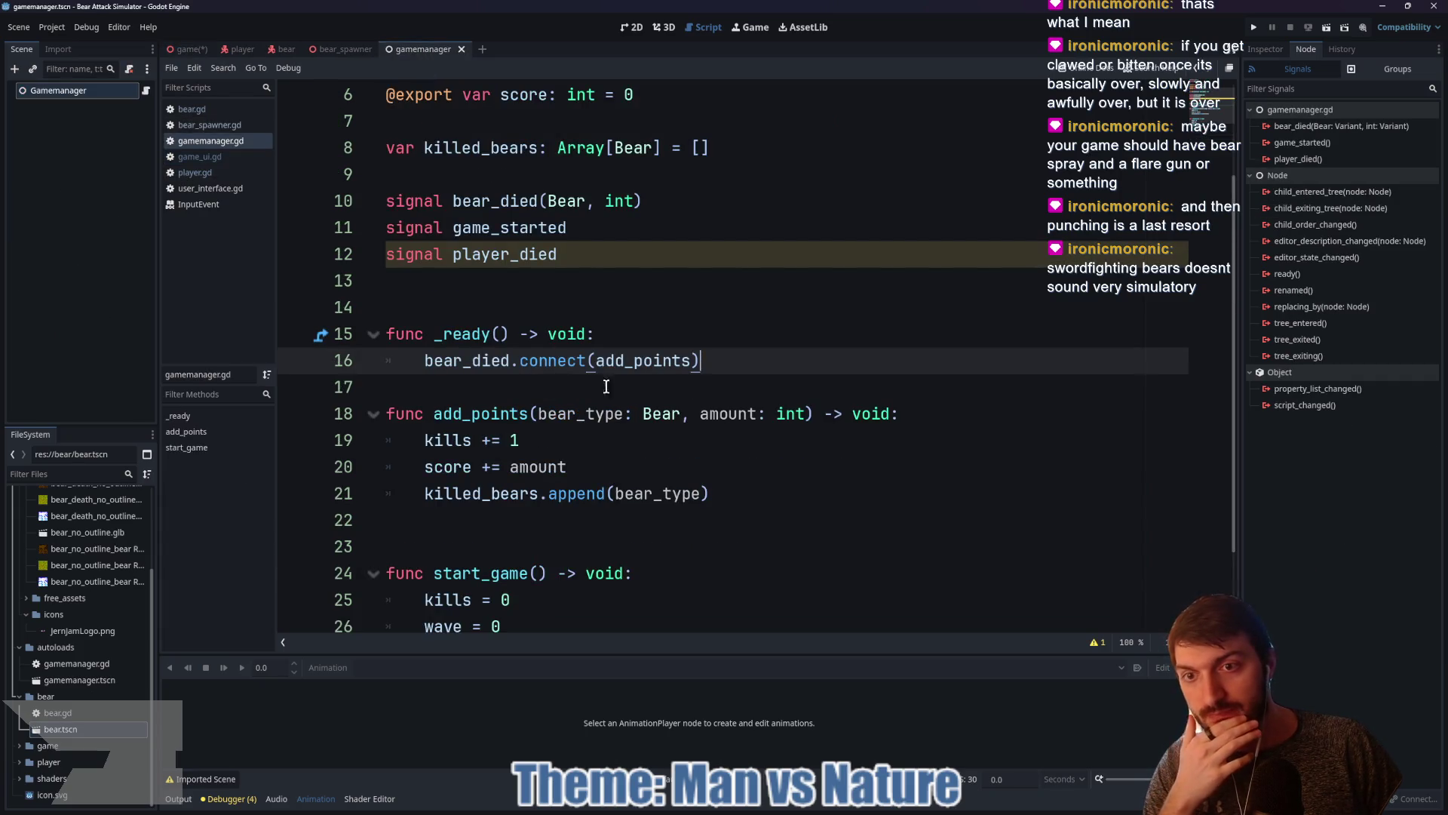
{"action": "scroll", "coordinate": [641, 412], "scroll_direction": "down", "scroll_amount": 2}
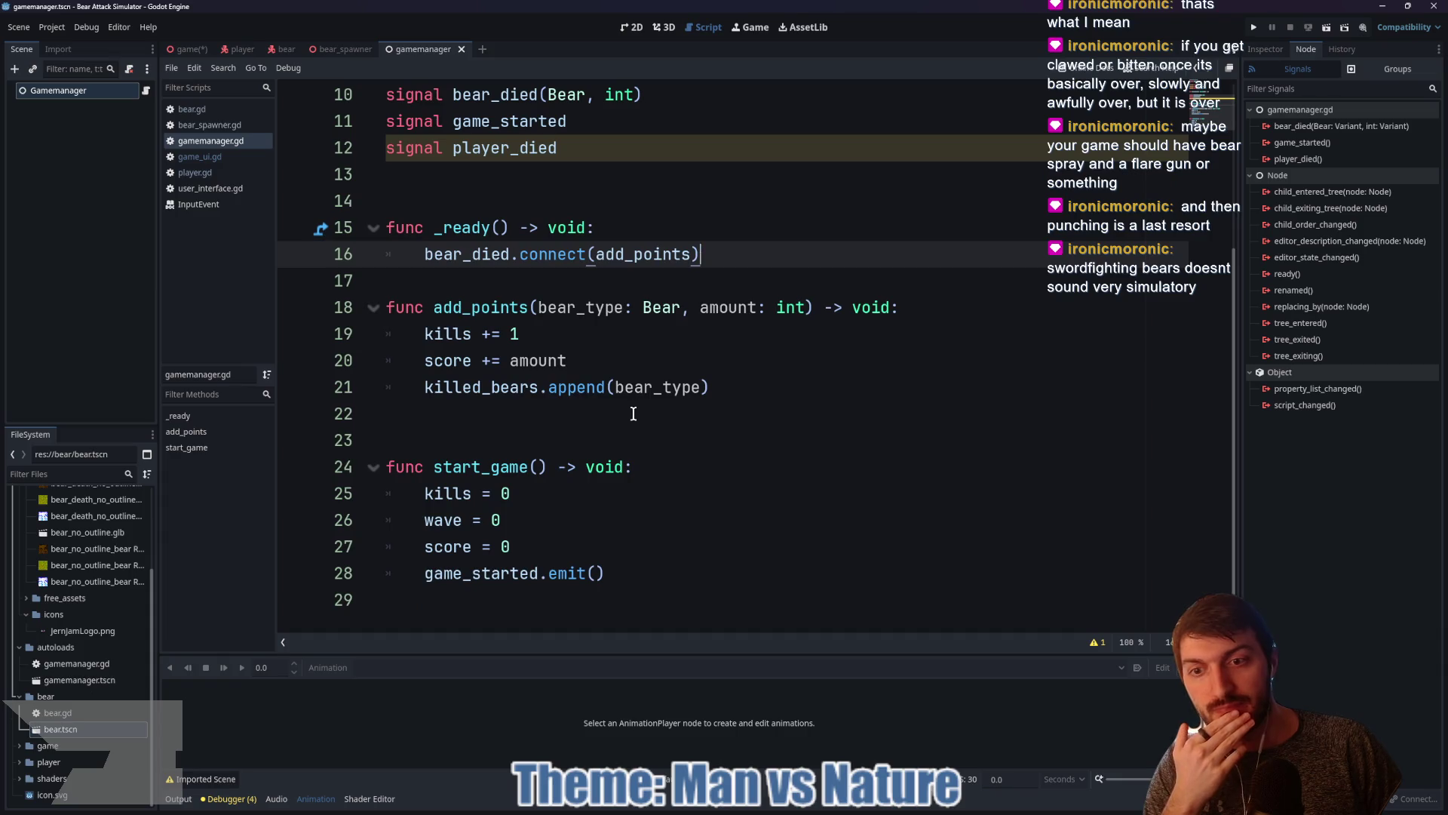
{"action": "left_click", "coordinate": [485, 600]}
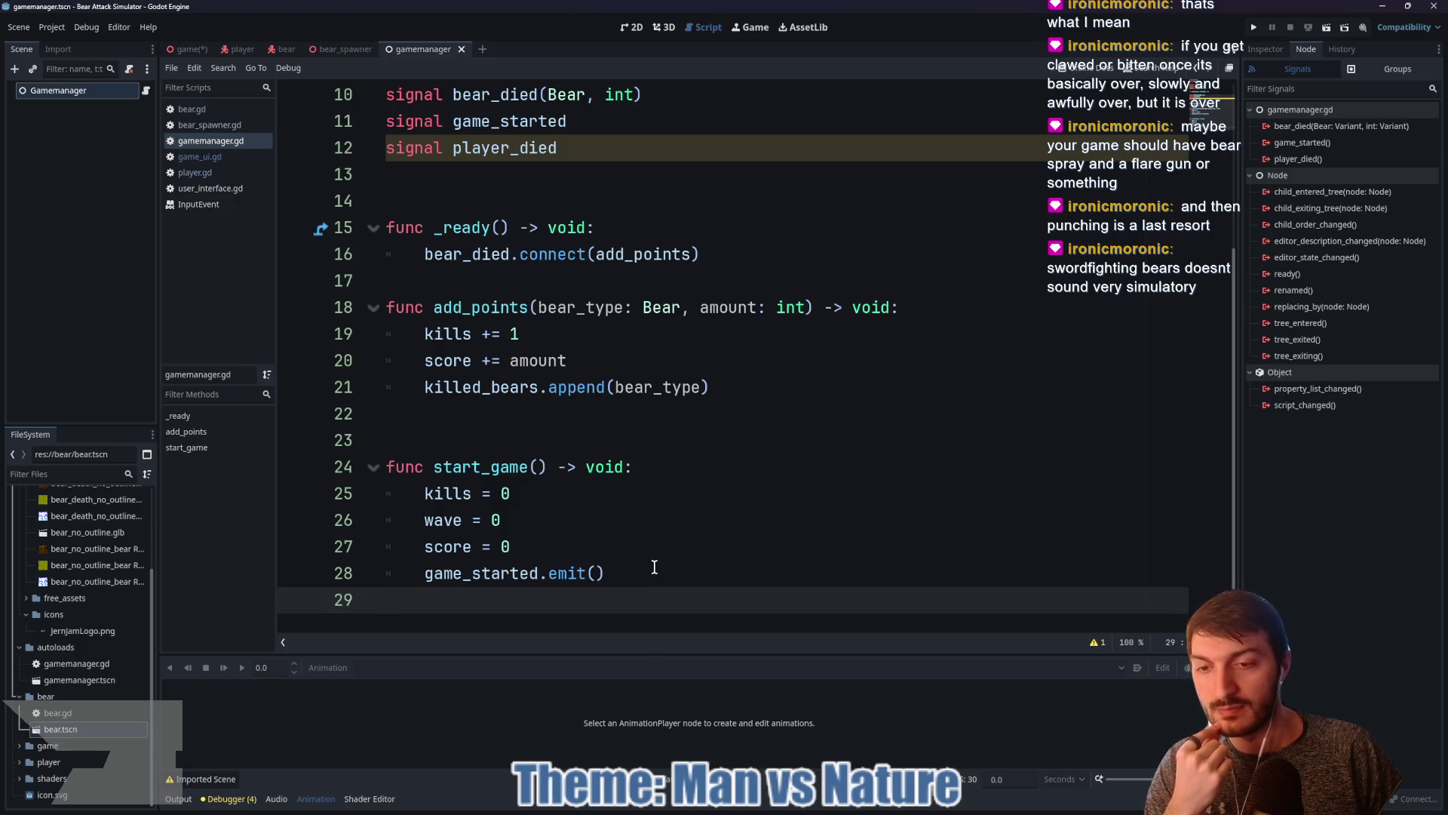
{"action": "key", "text": "Return"}
{"action": "key", "text": "Return"}
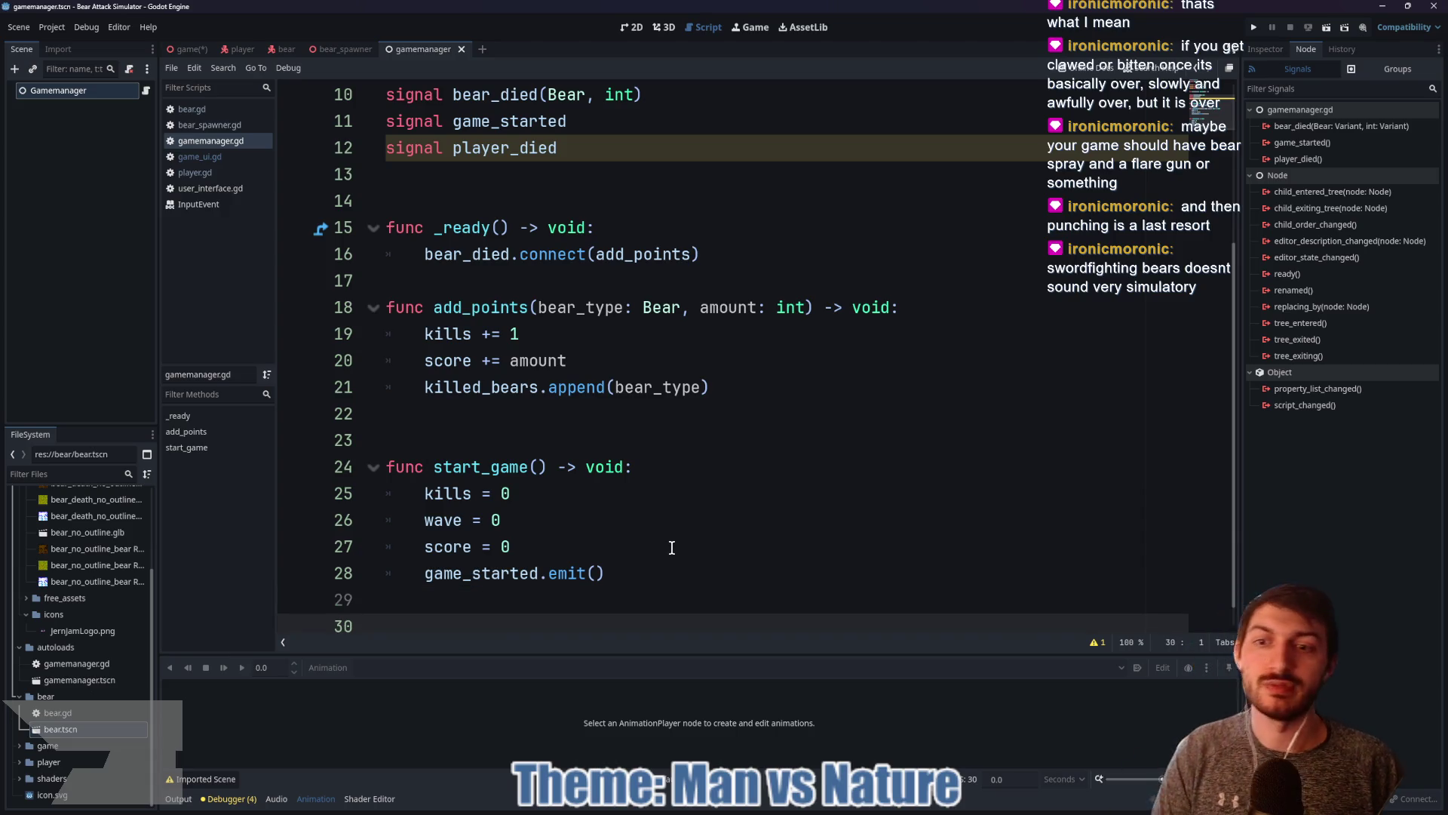
{"action": "type", "text": "func rest_game"}
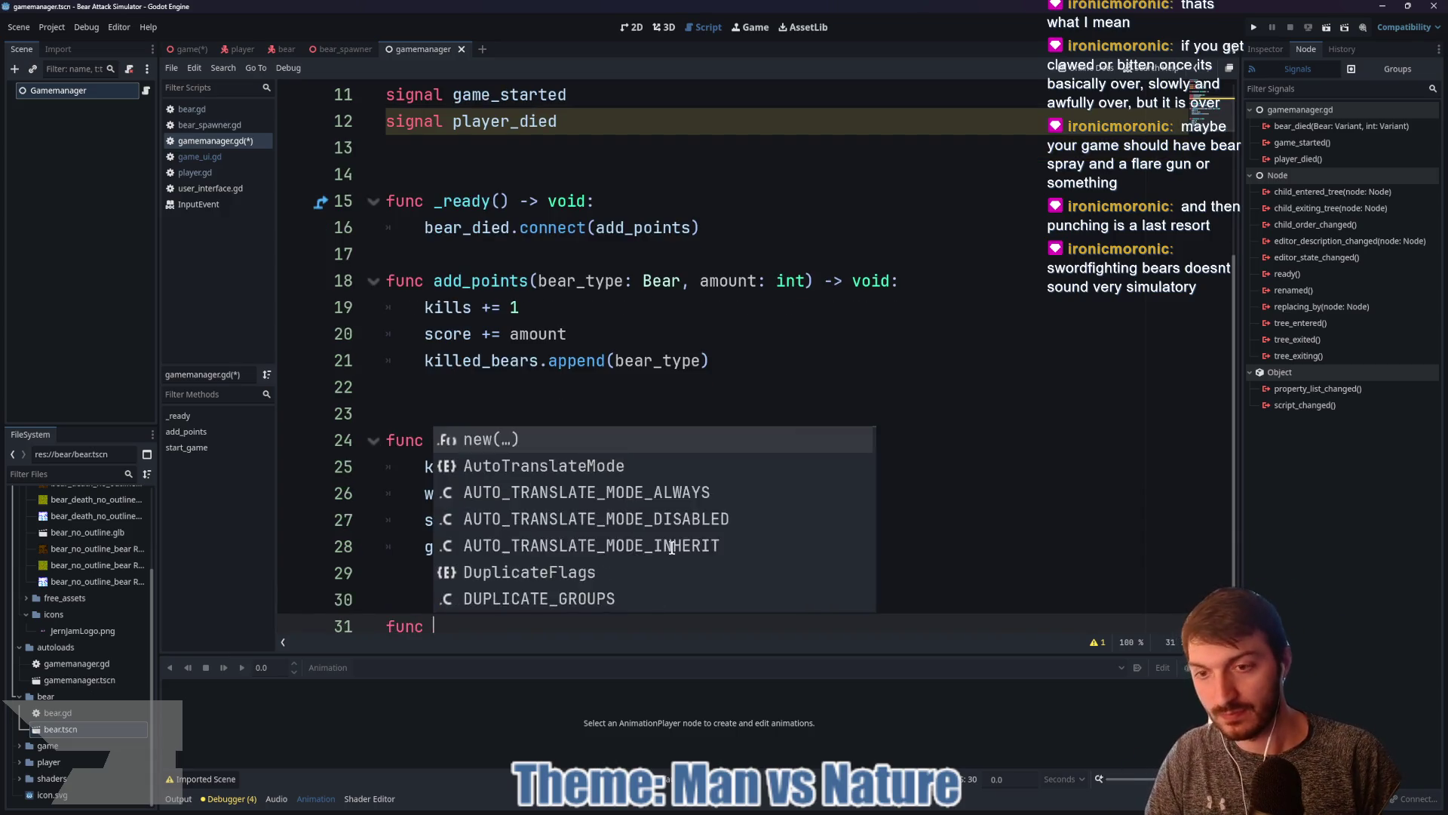
{"action": "key", "text": "BackSpace"}
{"action": "key", "text": "BackSpace"}
{"action": "key", "text": "BackSpace"}
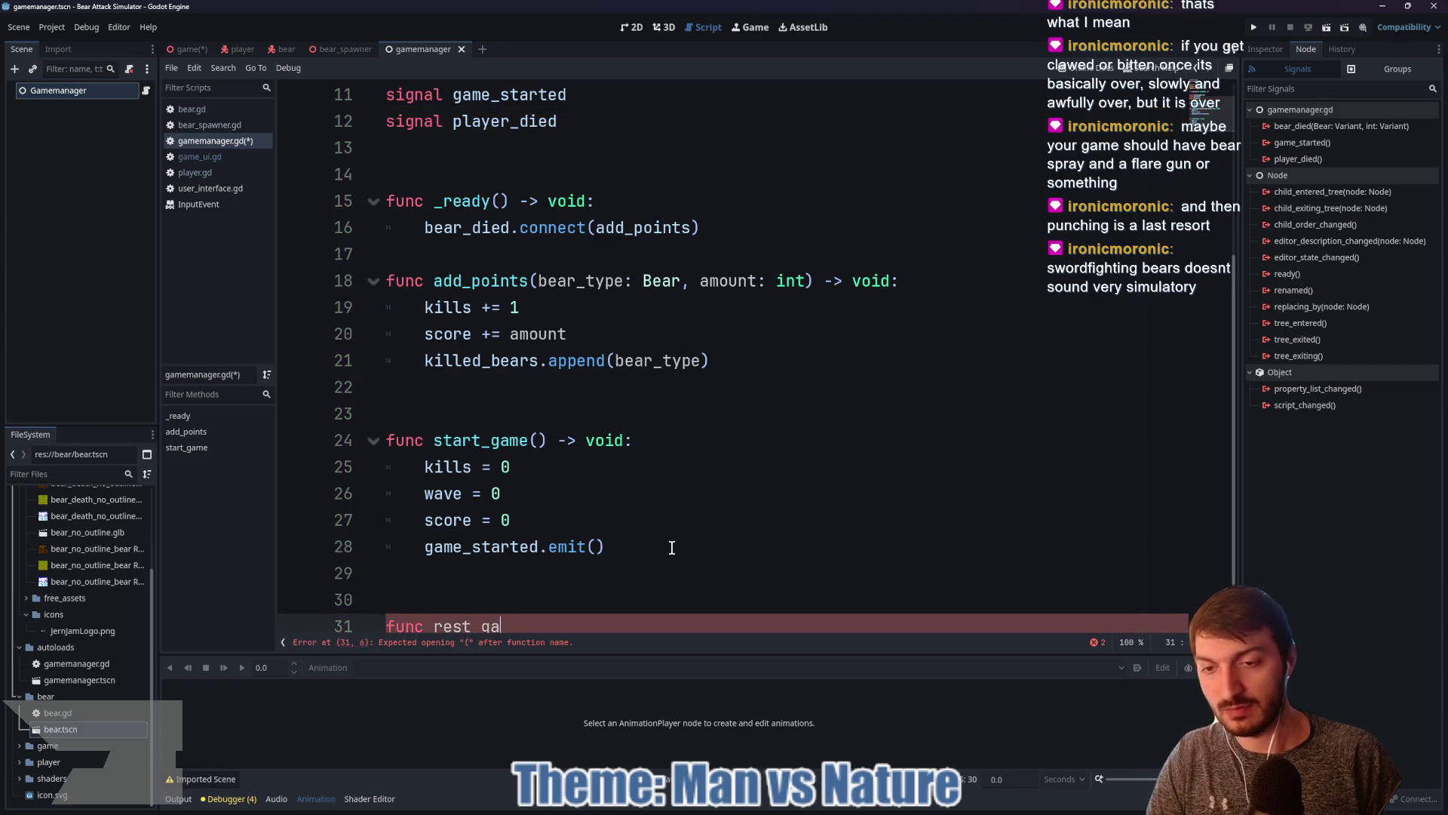
{"action": "type", "text": "set_game"}
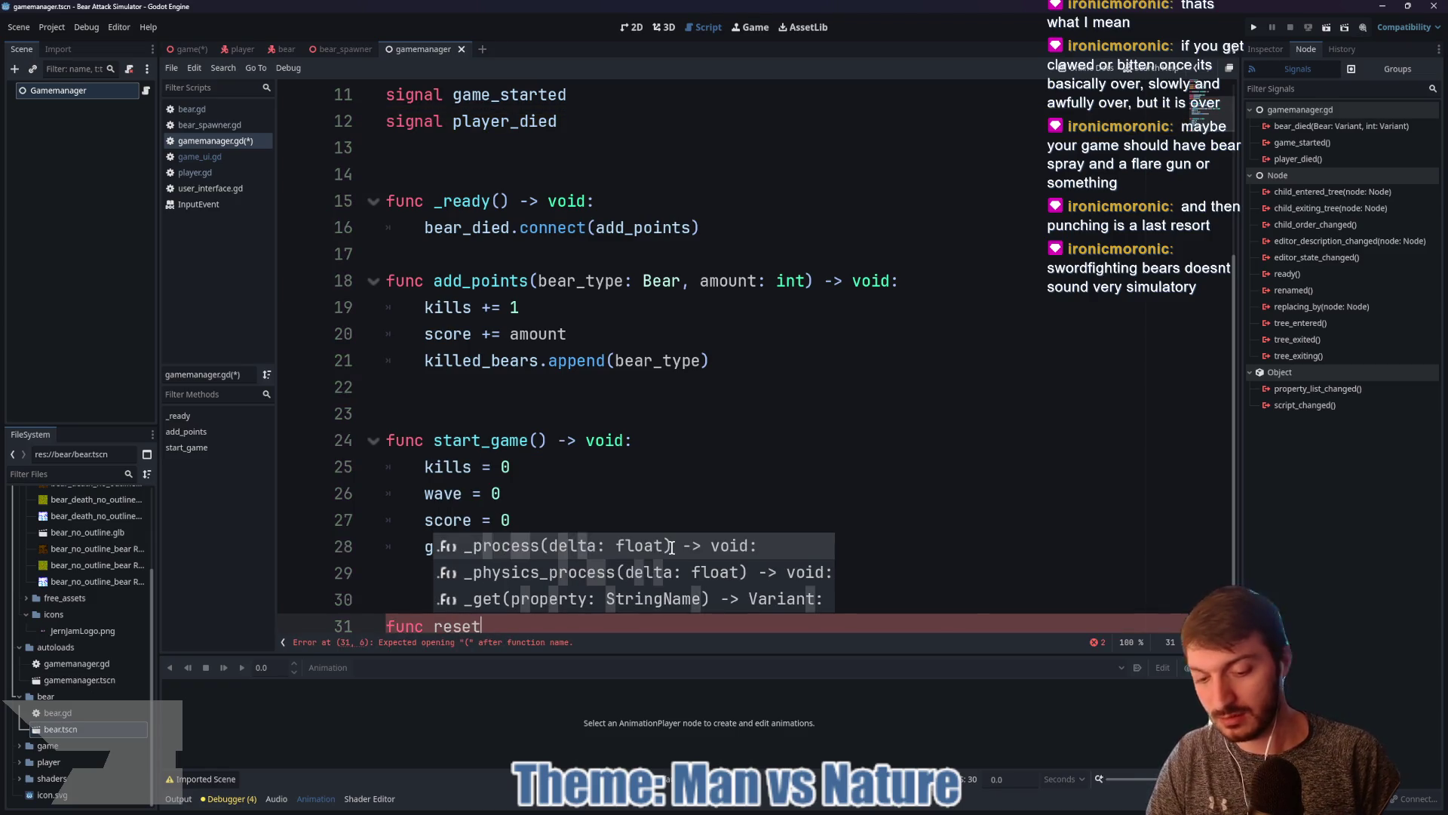
{"action": "type", "text": "() -> "}
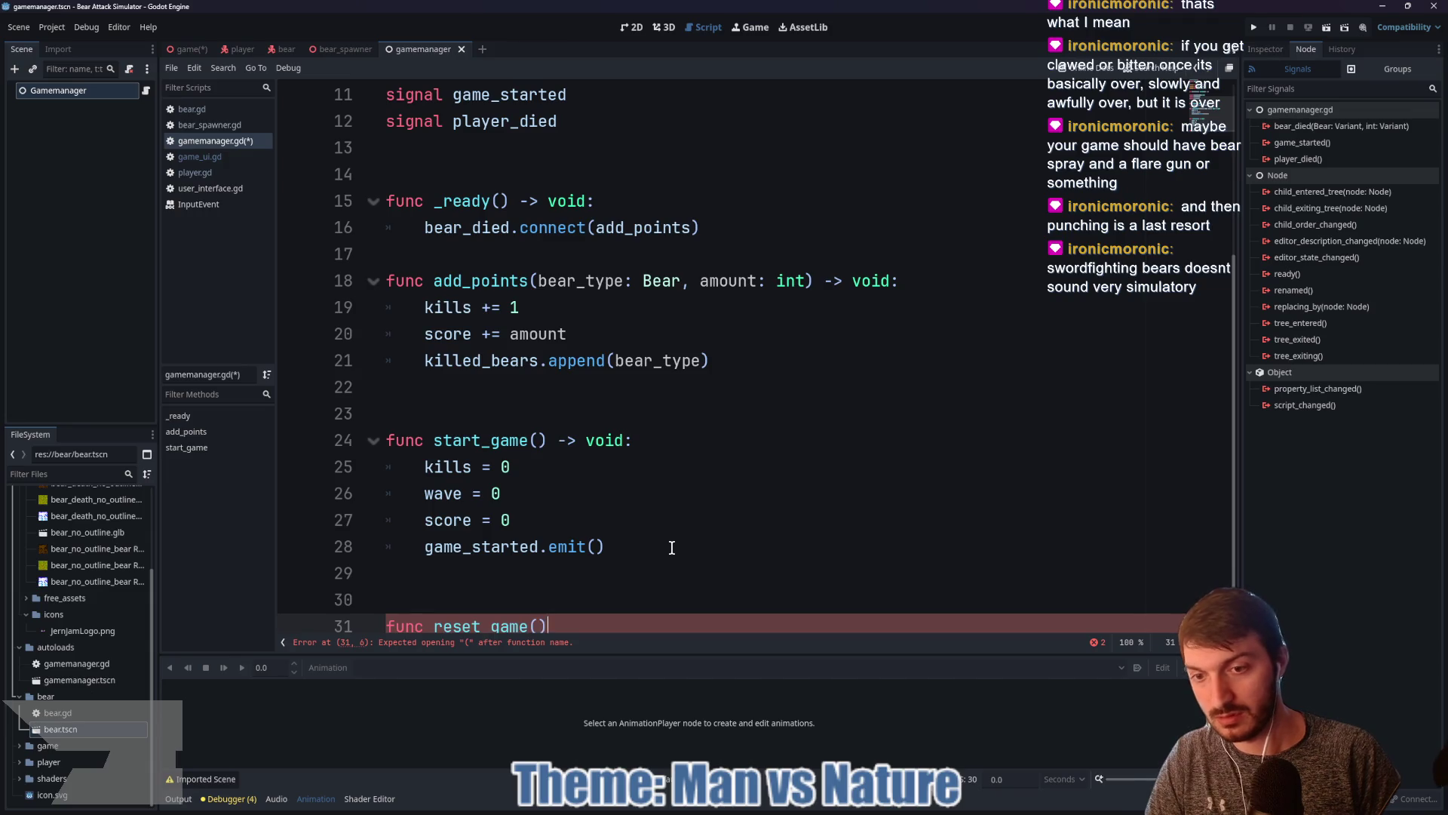
{"action": "type", "text": "void:"}
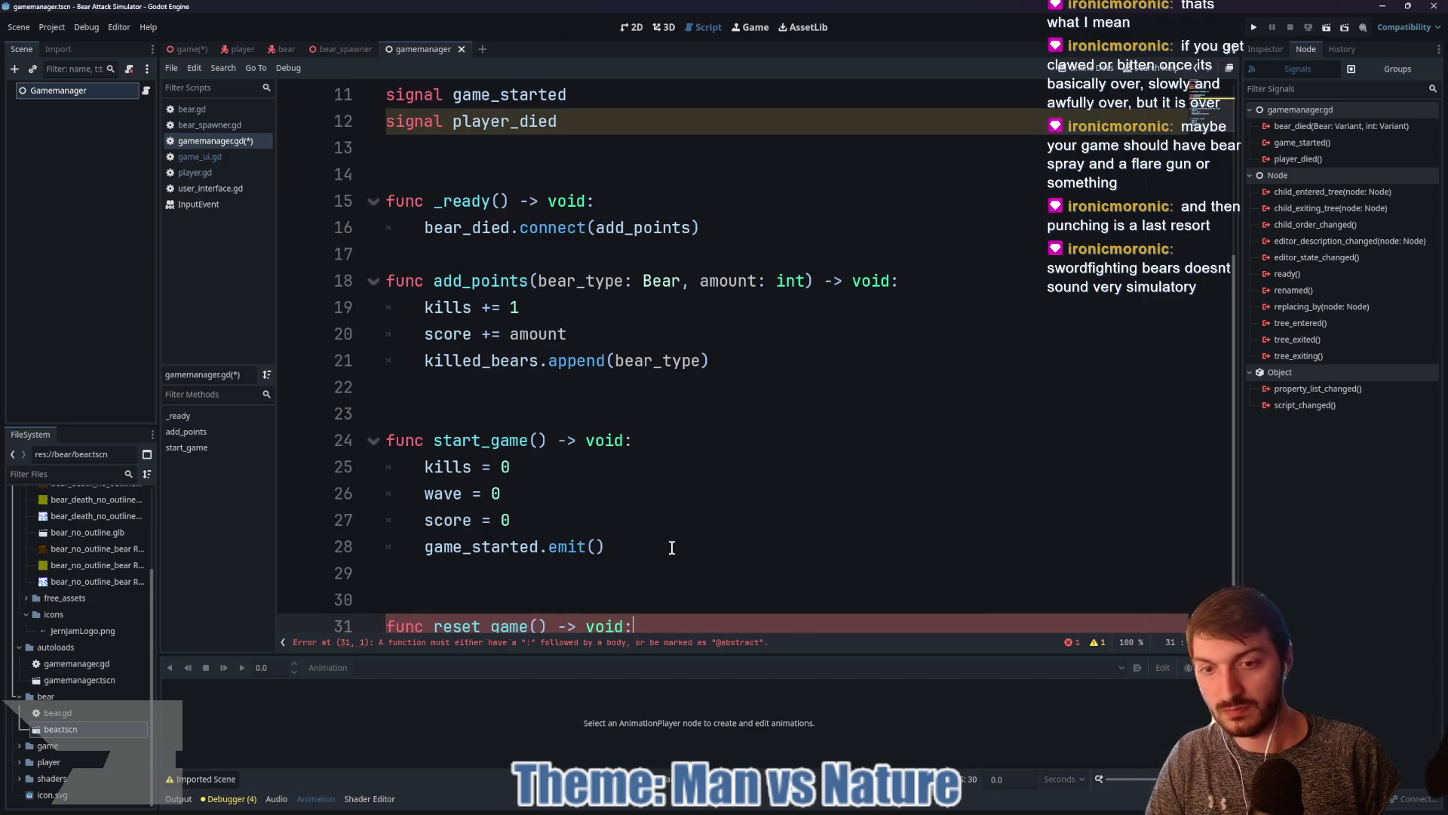
{"action": "key", "text": "Return"}
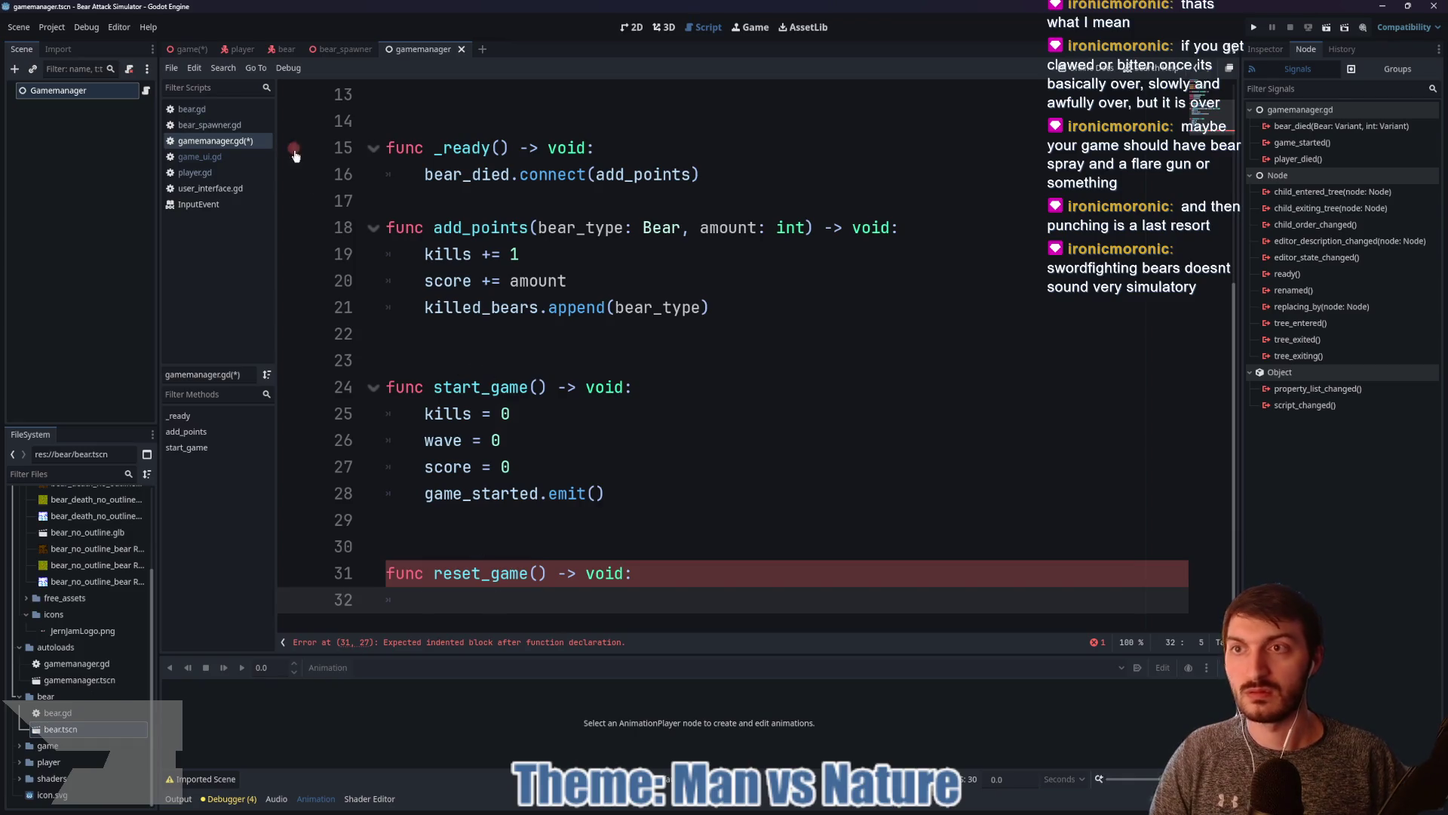
{"action": "left_click", "coordinate": [198, 52]}
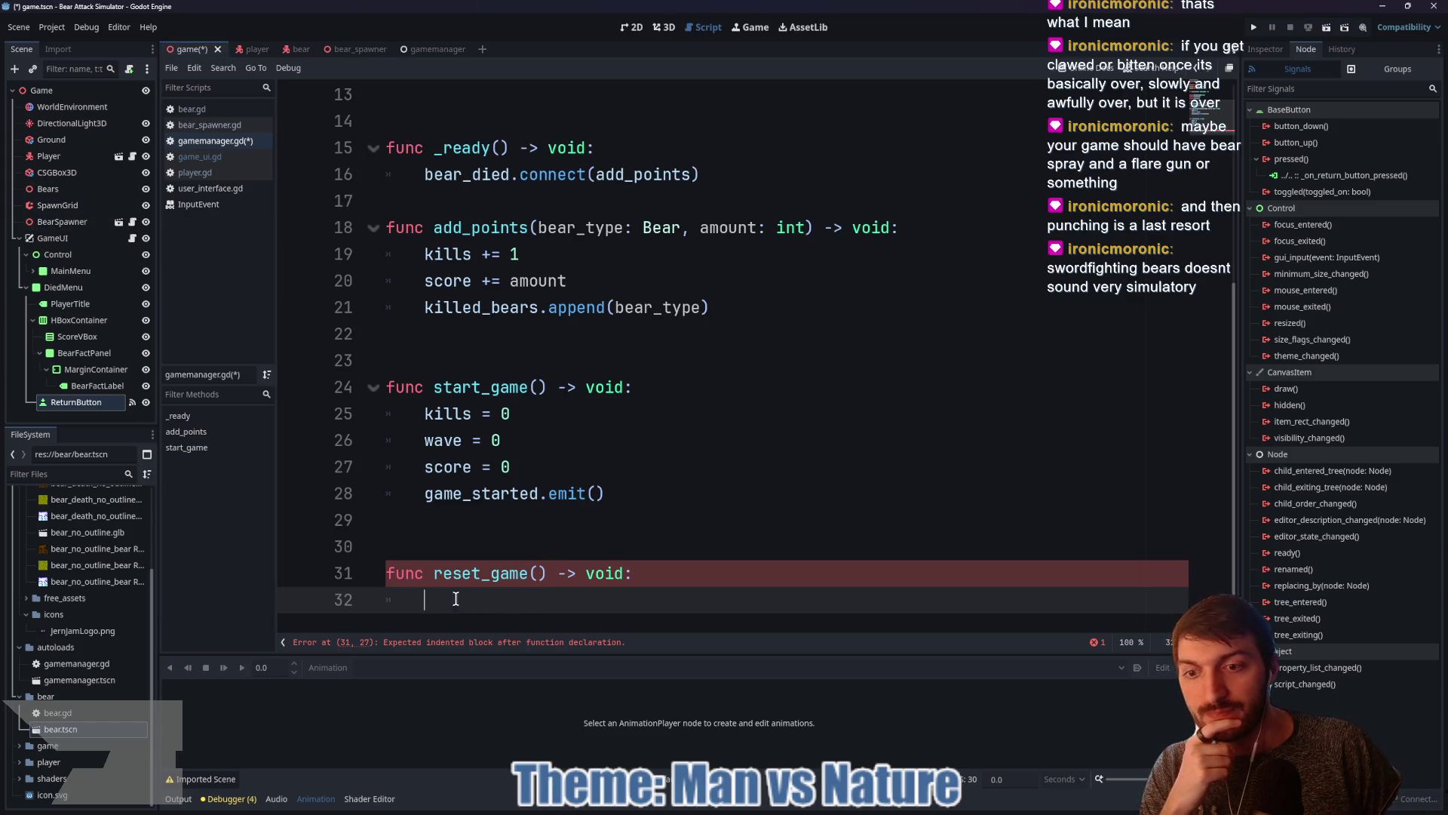
Step: Delete the unfinished reset_game() declaration from gamemanager.gd and check the player_died signal
{"action": "left_click_drag", "start_coordinate": [456, 599], "coordinate": [463, 559]}
{"action": "key", "text": "BackSpace"}
{"action": "key", "text": "BackSpace"}
{"action": "key", "text": "BackSpace"}
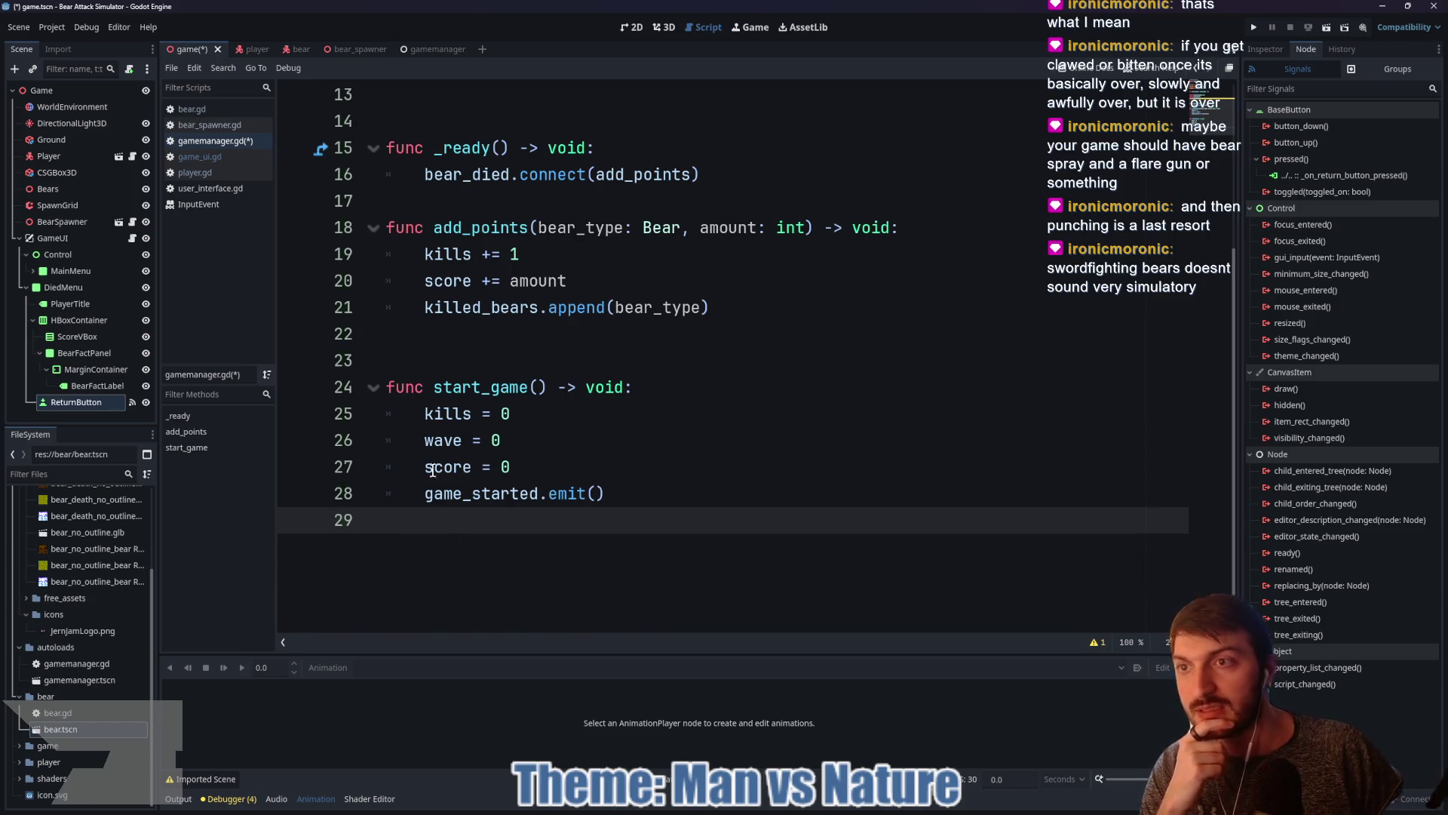
{"action": "left_click", "coordinate": [51, 90]}
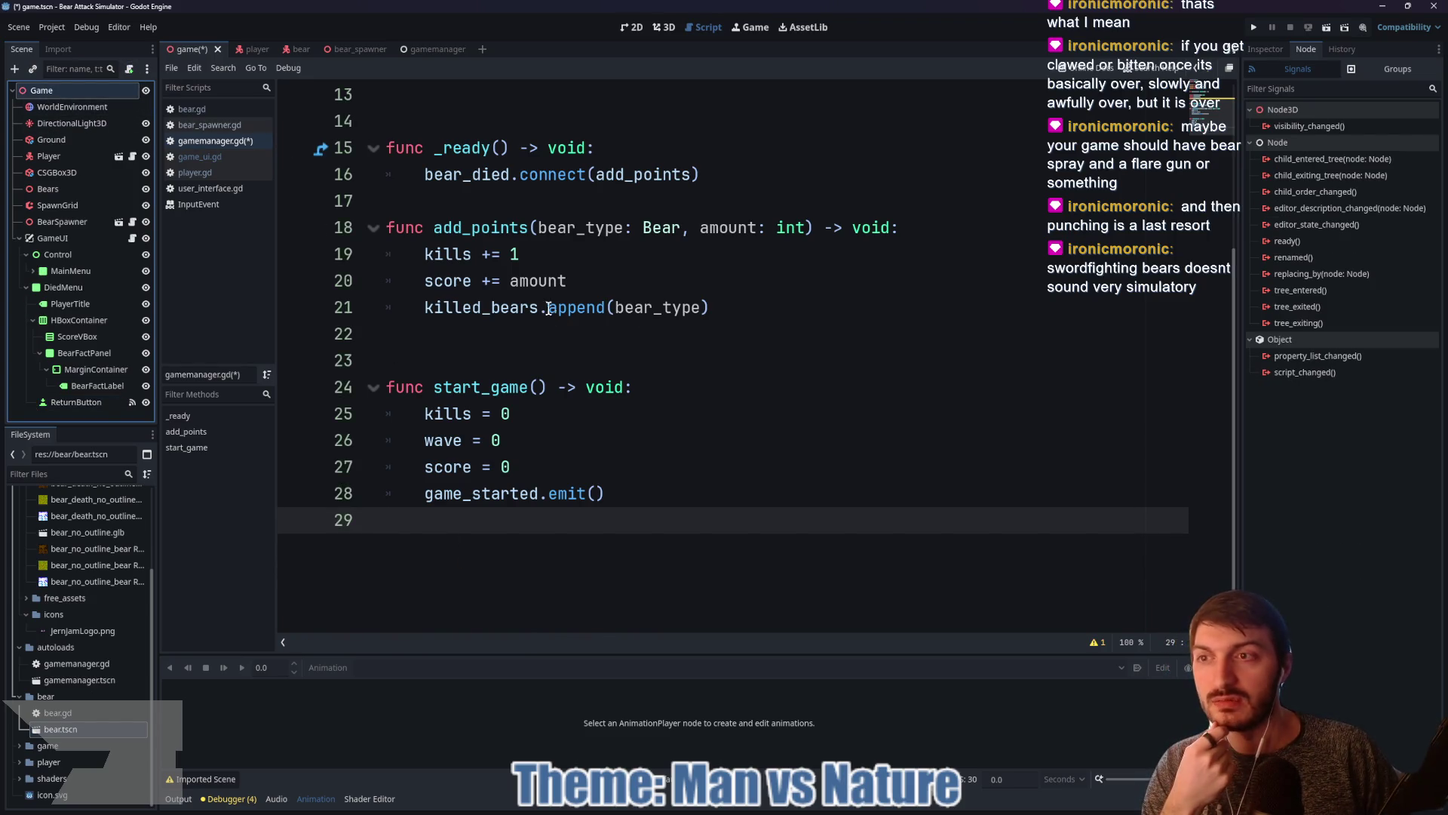
{"action": "scroll", "coordinate": [505, 370], "scroll_direction": "up", "scroll_amount": 4}
{"action": "left_click", "coordinate": [521, 389]}
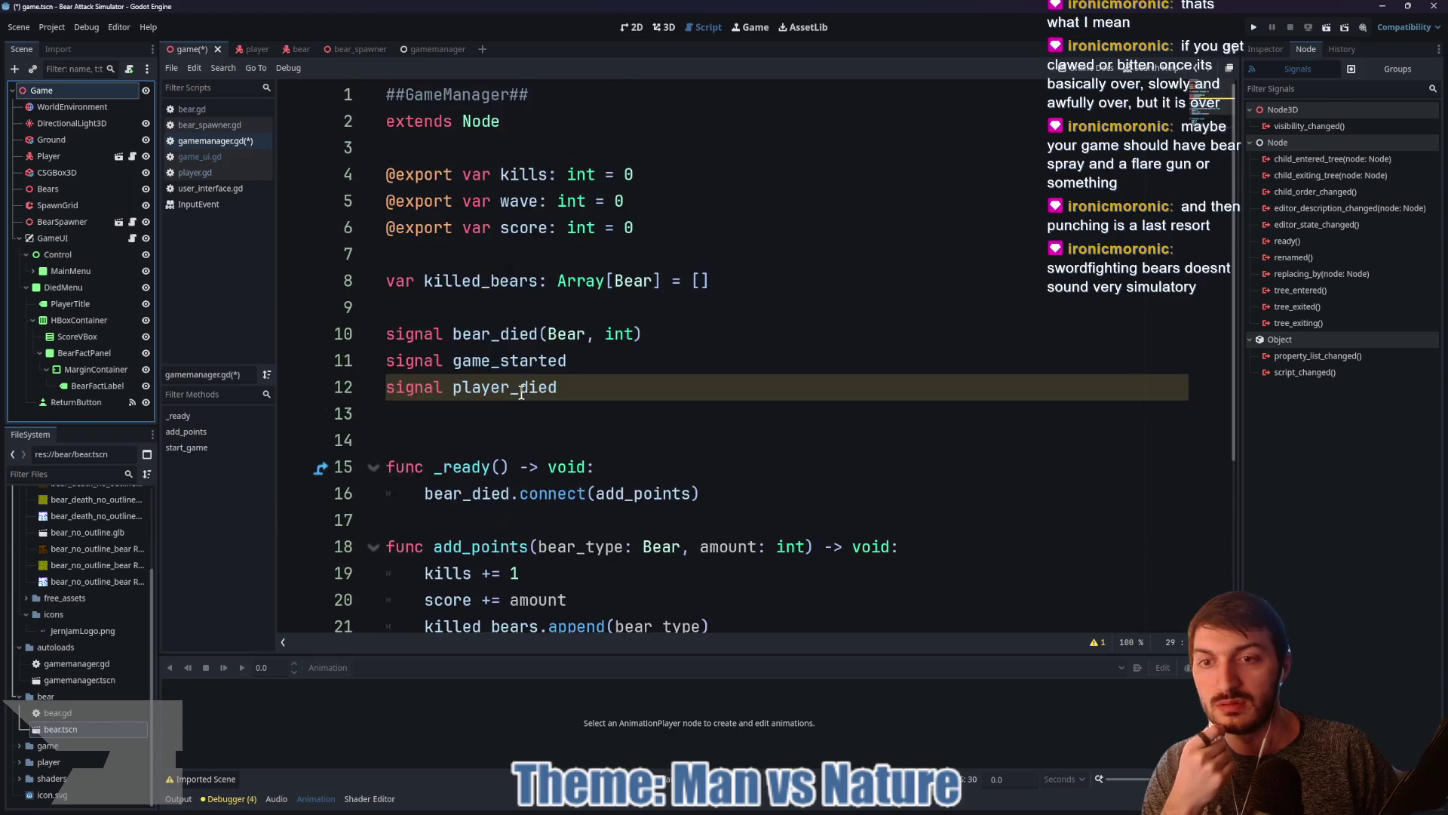
{"action": "scroll", "coordinate": [573, 404], "scroll_direction": "down", "scroll_amount": 3}
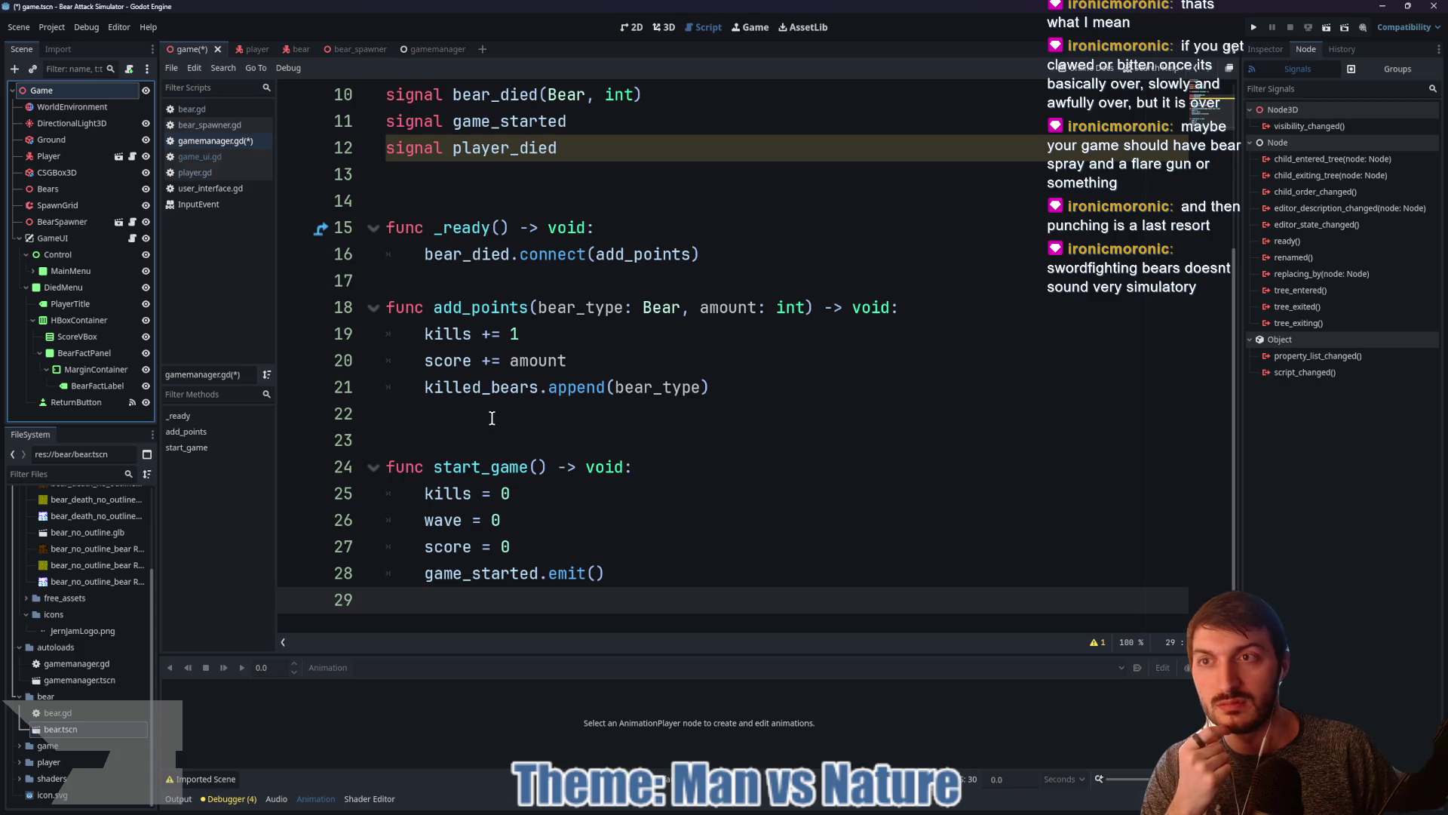
Step: Save the game scene, then review the ReturnButton and Bears nodes in the Scene tree
{"action": "scroll", "coordinate": [491, 418], "scroll_direction": "up", "scroll_amount": 3}
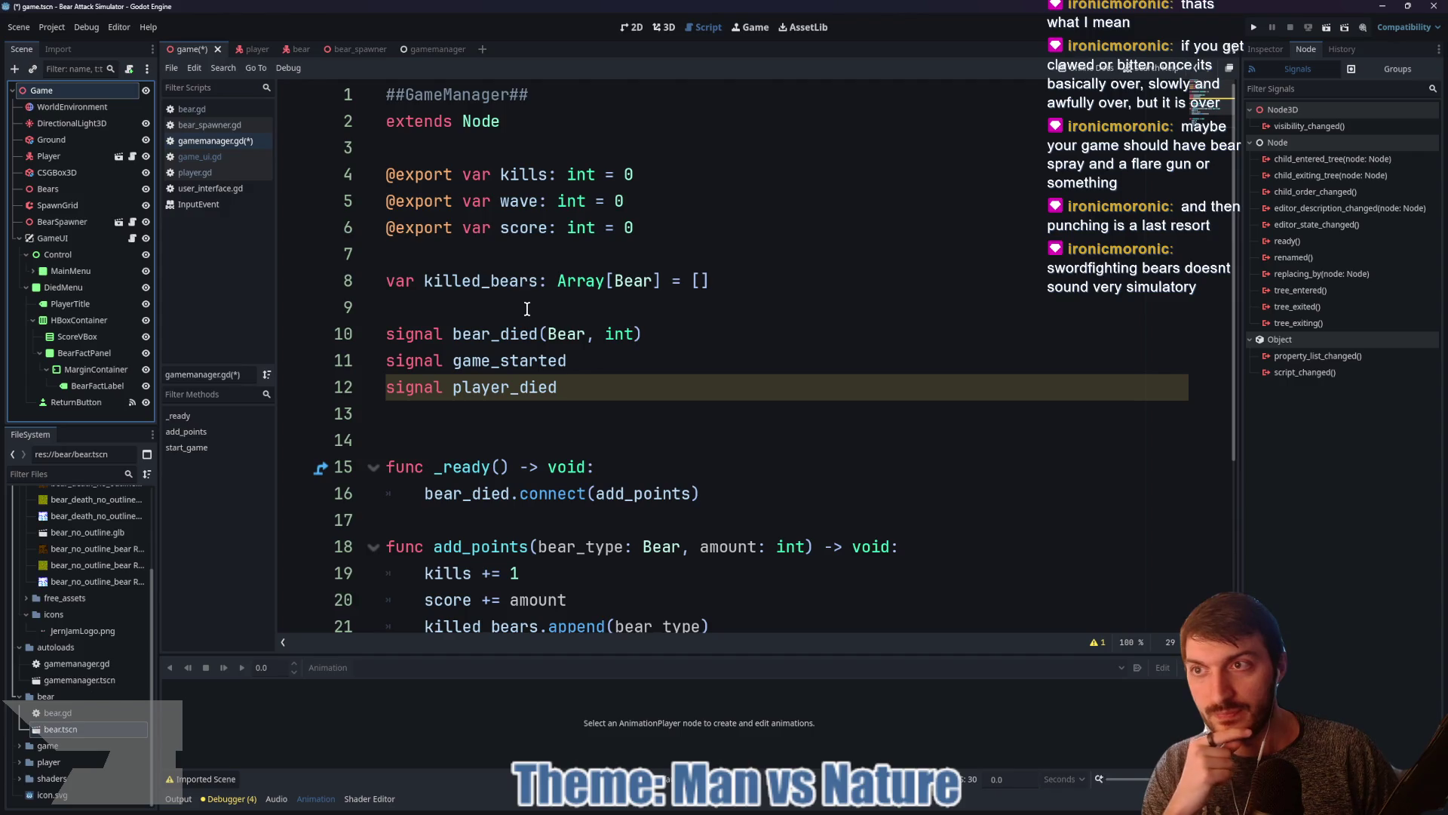
{"action": "scroll", "coordinate": [529, 317], "scroll_direction": "down", "scroll_amount": 3}
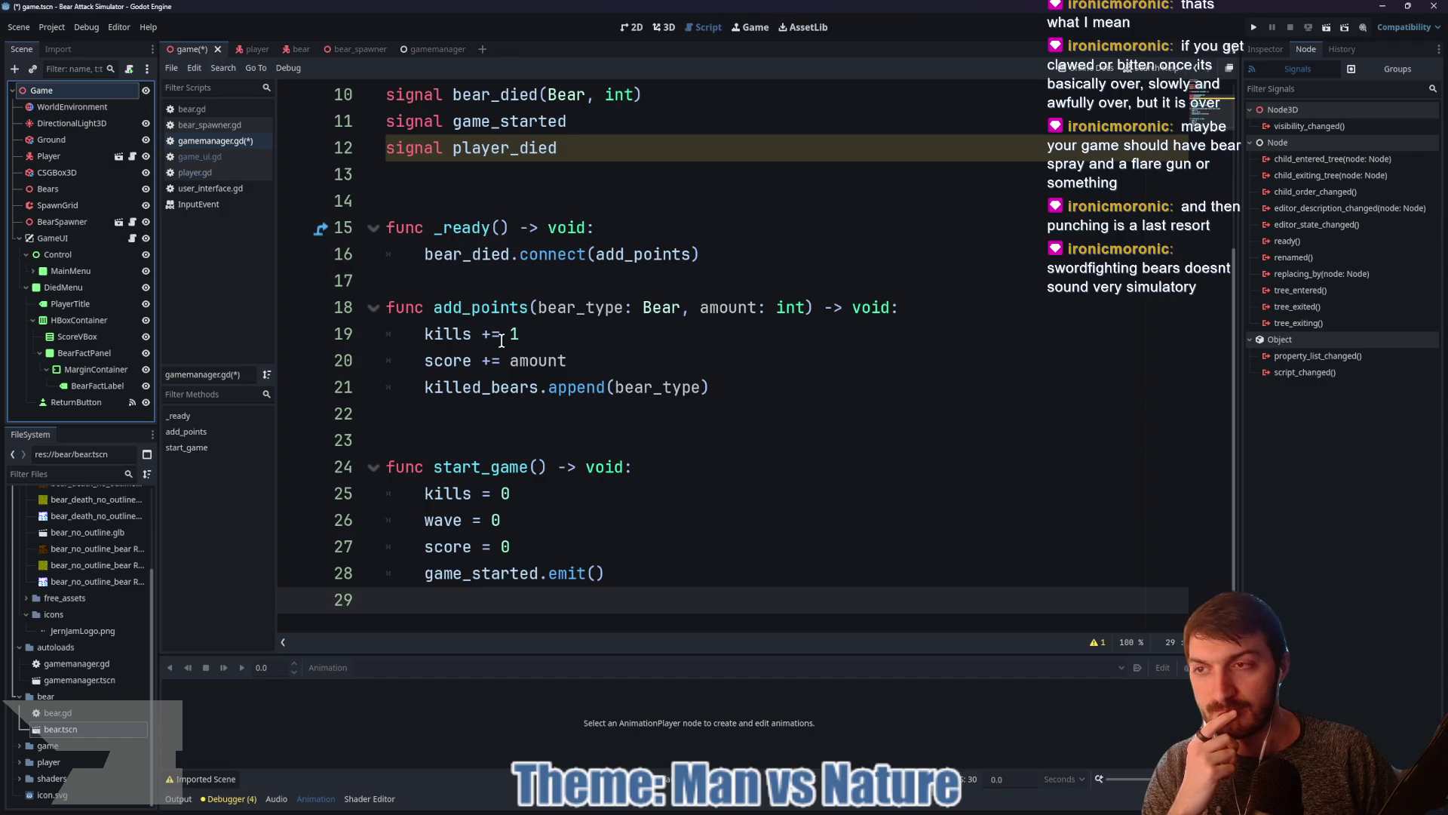
{"action": "left_click", "coordinate": [505, 412]}
{"action": "key", "text": "ctrl+s"}
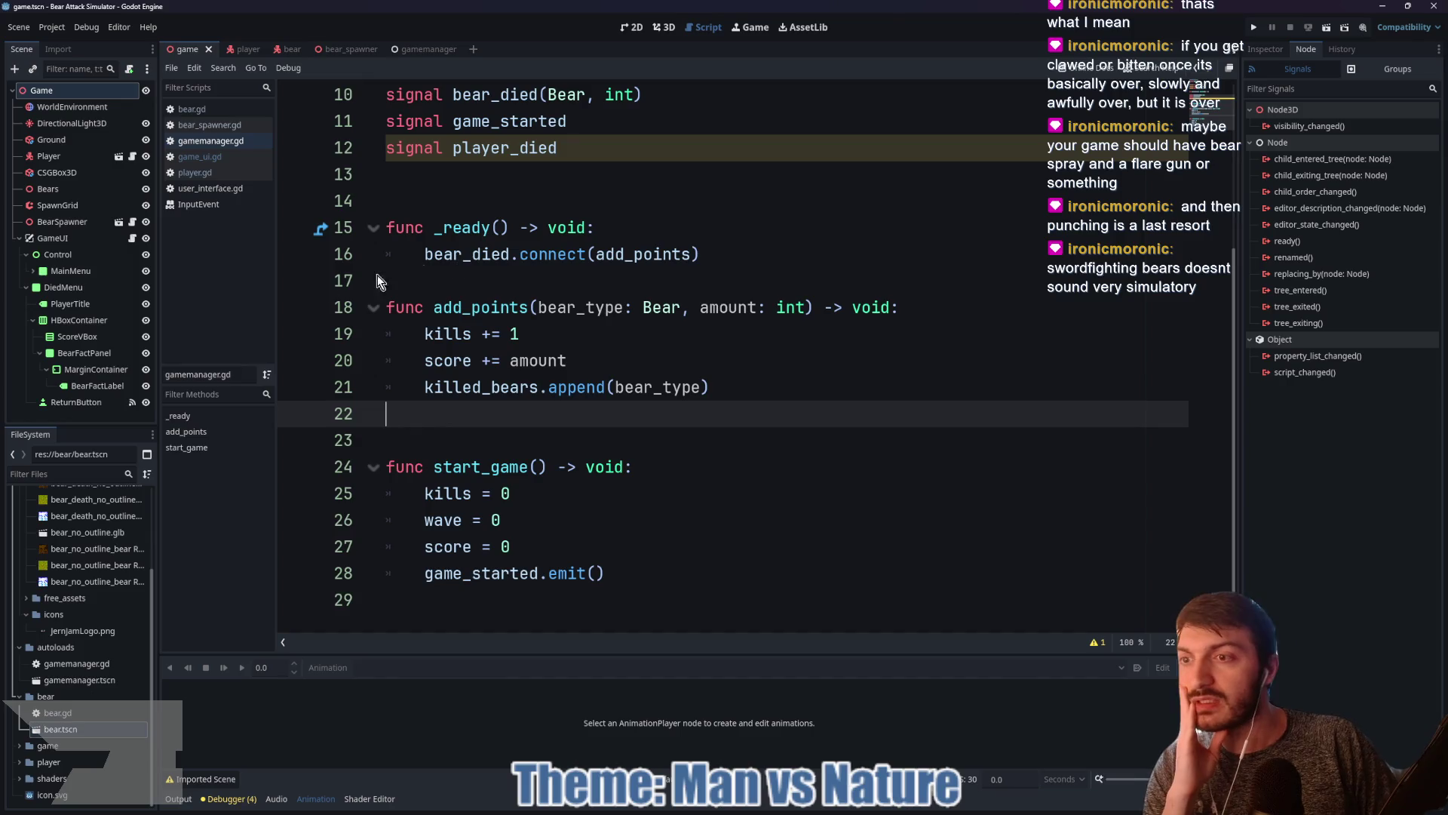
{"action": "left_click", "coordinate": [85, 402]}
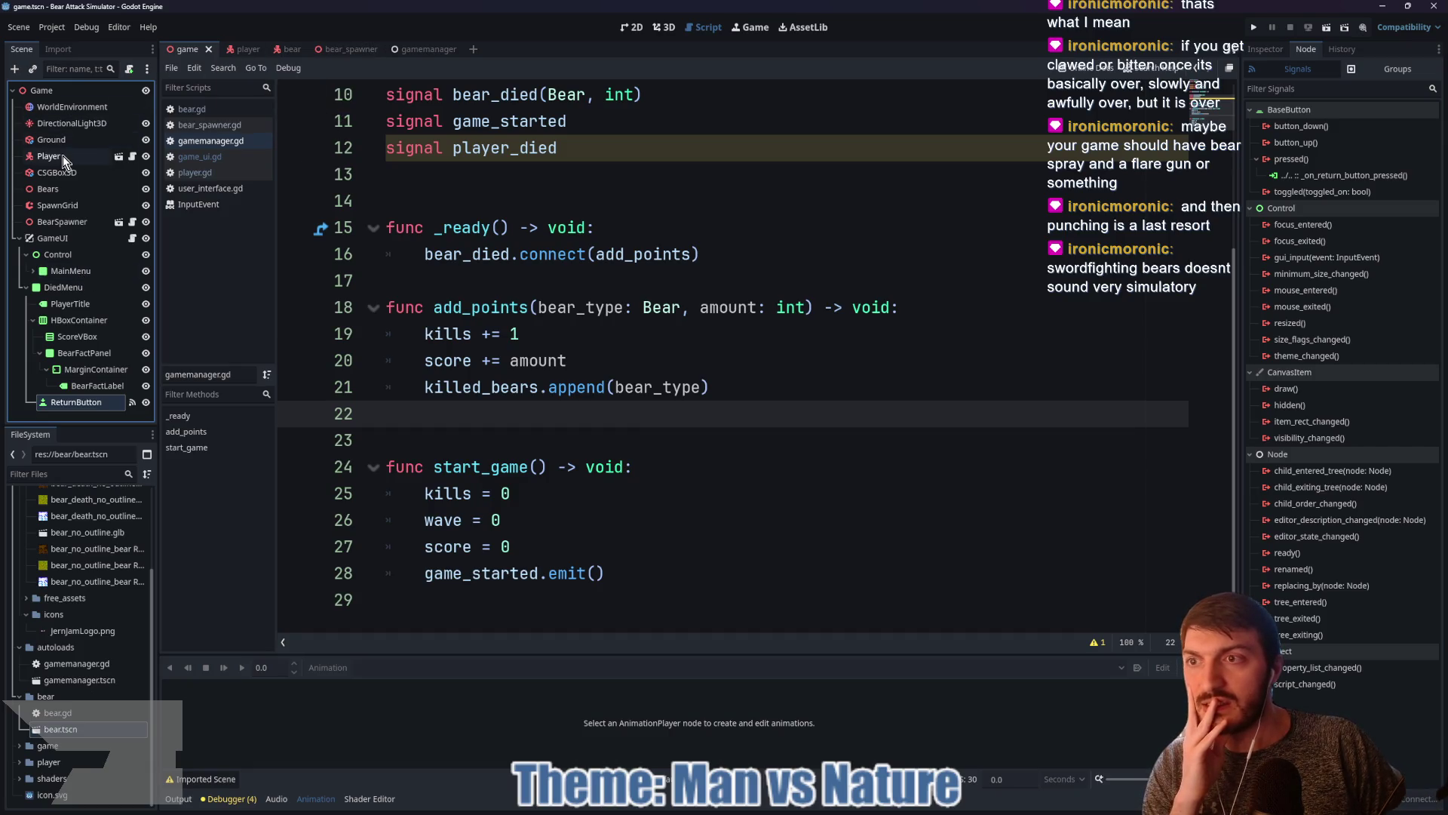
{"action": "left_click", "coordinate": [60, 190]}
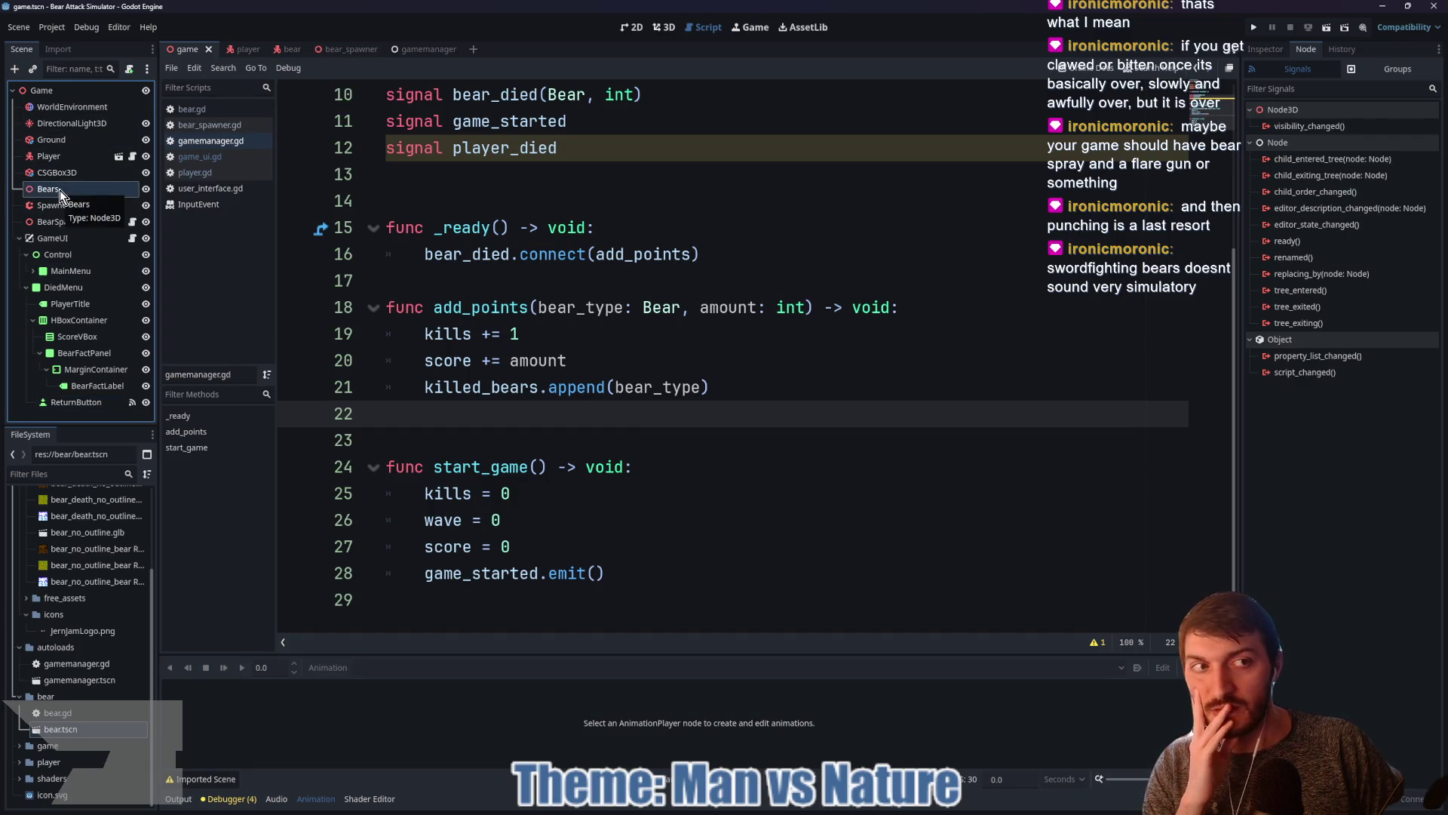
Step: Attach a new game.gd script to the root Game node and declare class_name Game
{"action": "left_click", "coordinate": [1266, 50]}
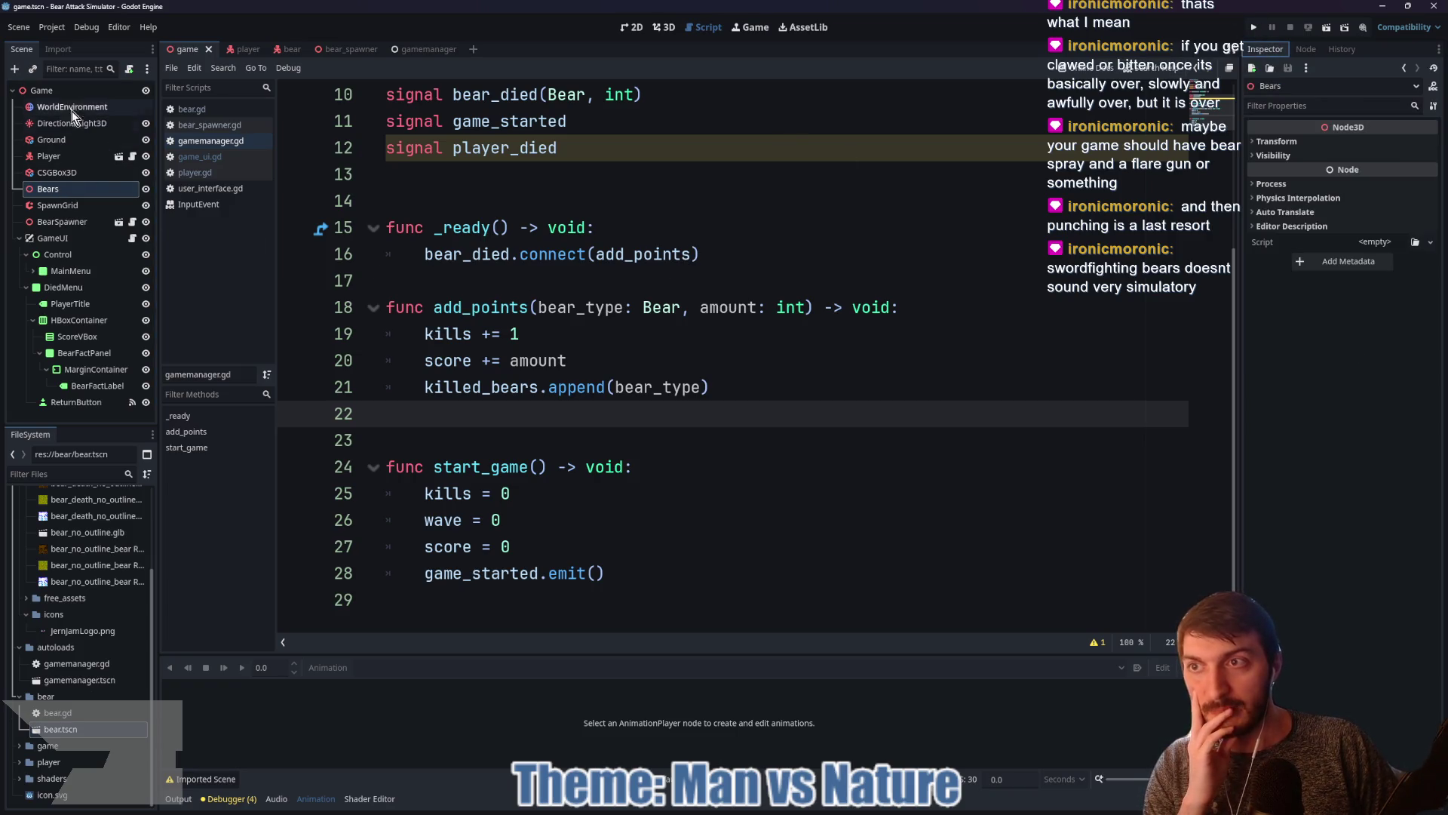
{"action": "left_click", "coordinate": [73, 90]}
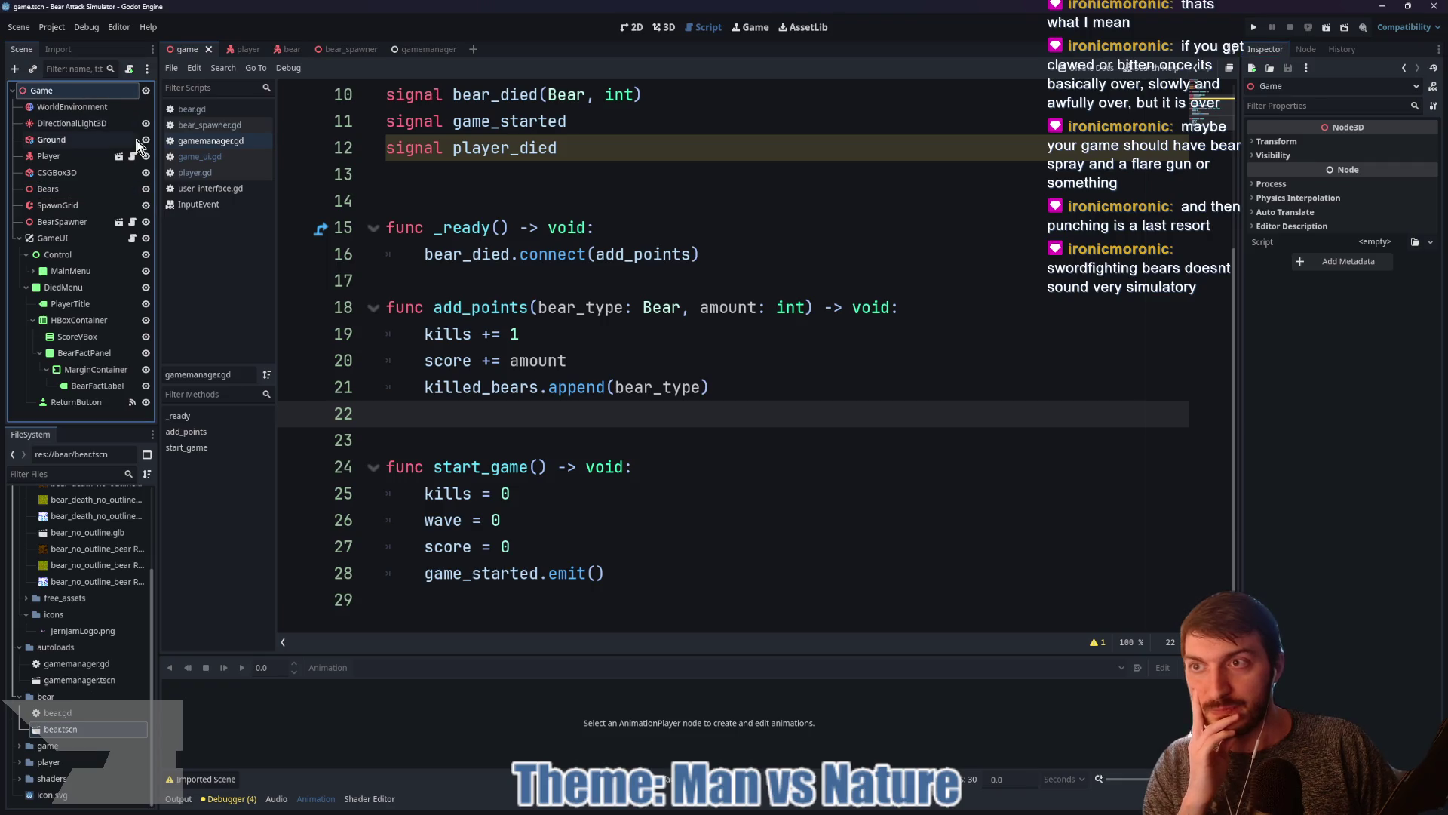
{"action": "left_click", "coordinate": [129, 69]}
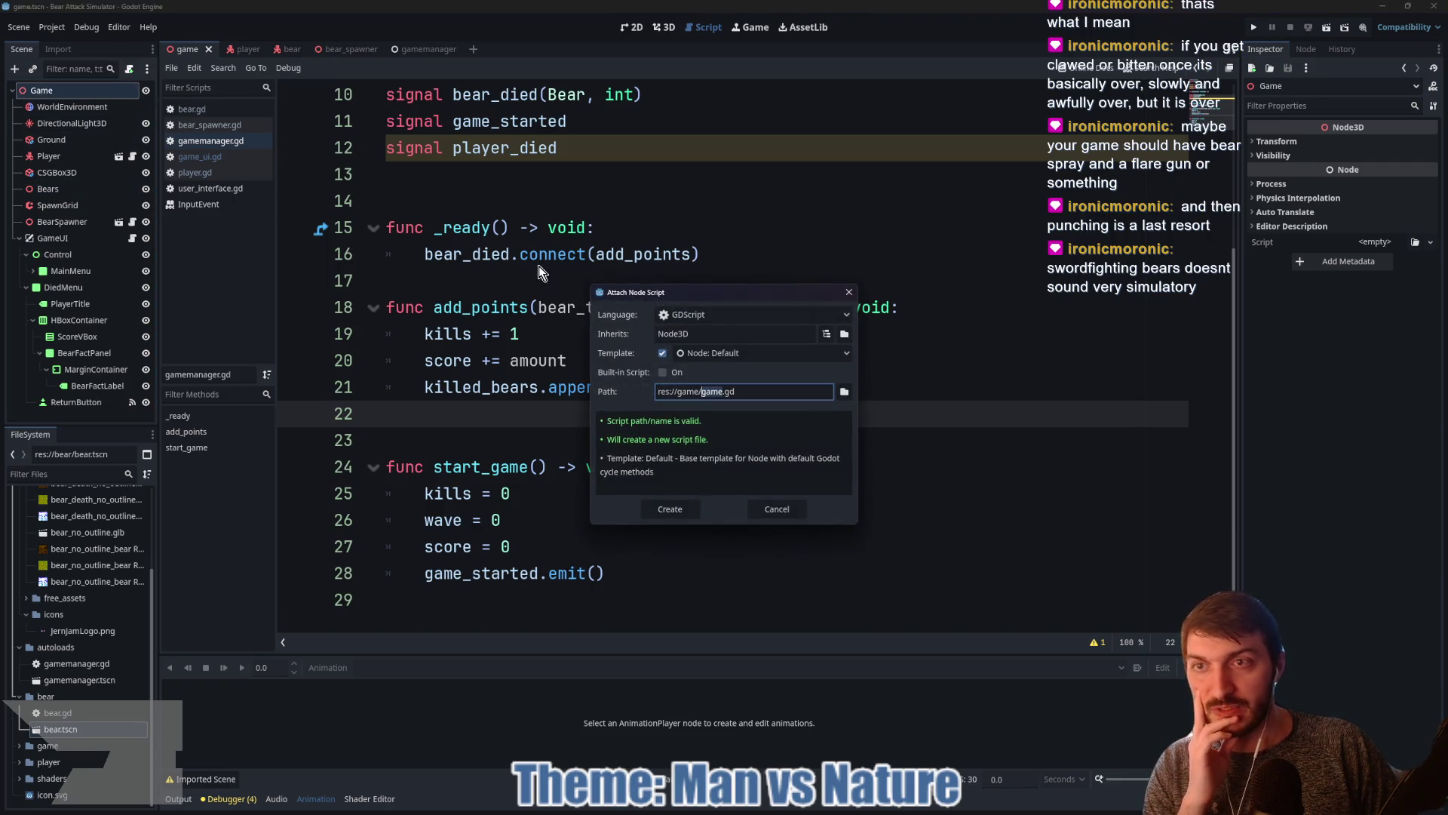
{"action": "left_click", "coordinate": [673, 509]}
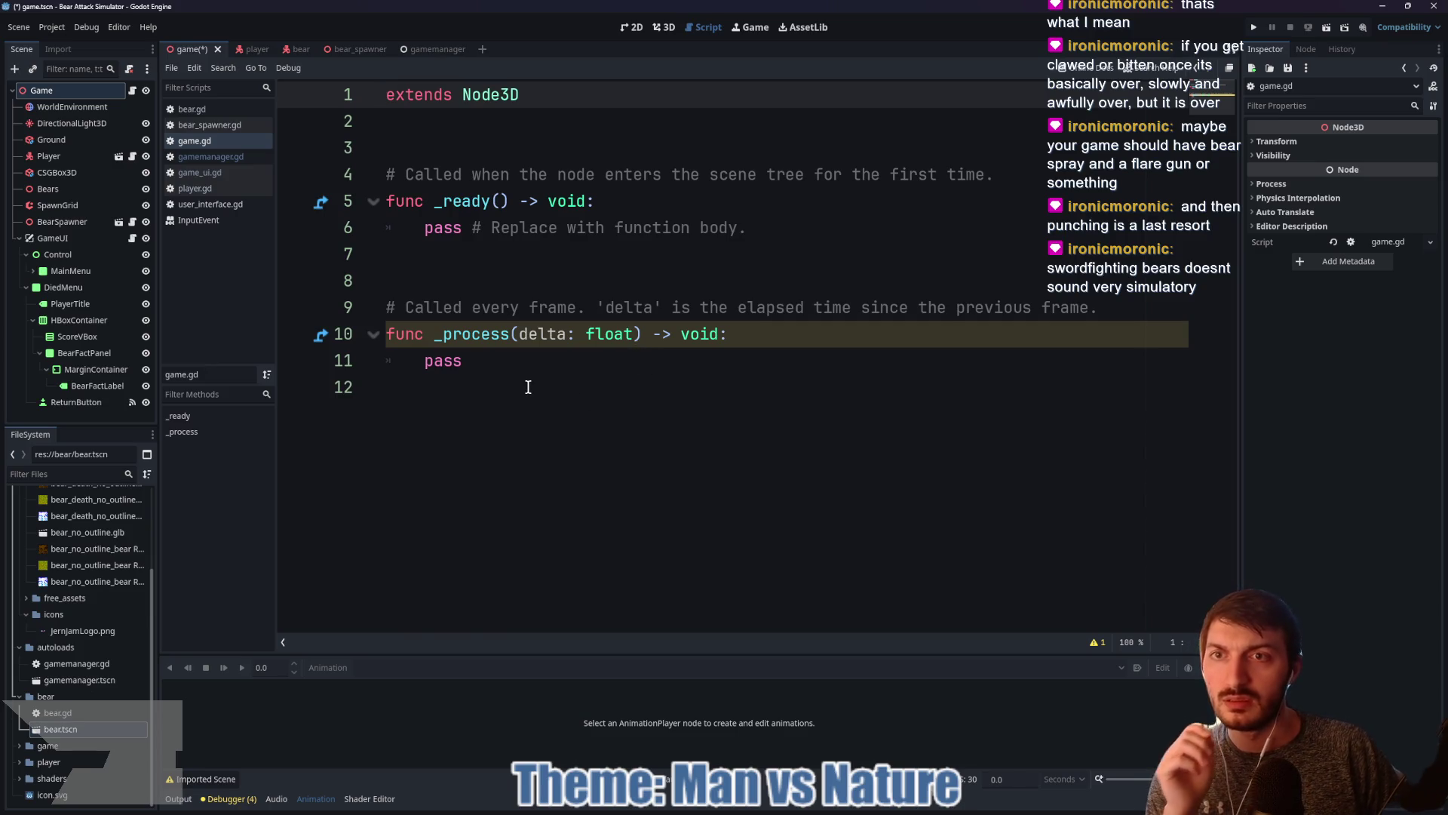
{"action": "type", "text": "class_name Be"}
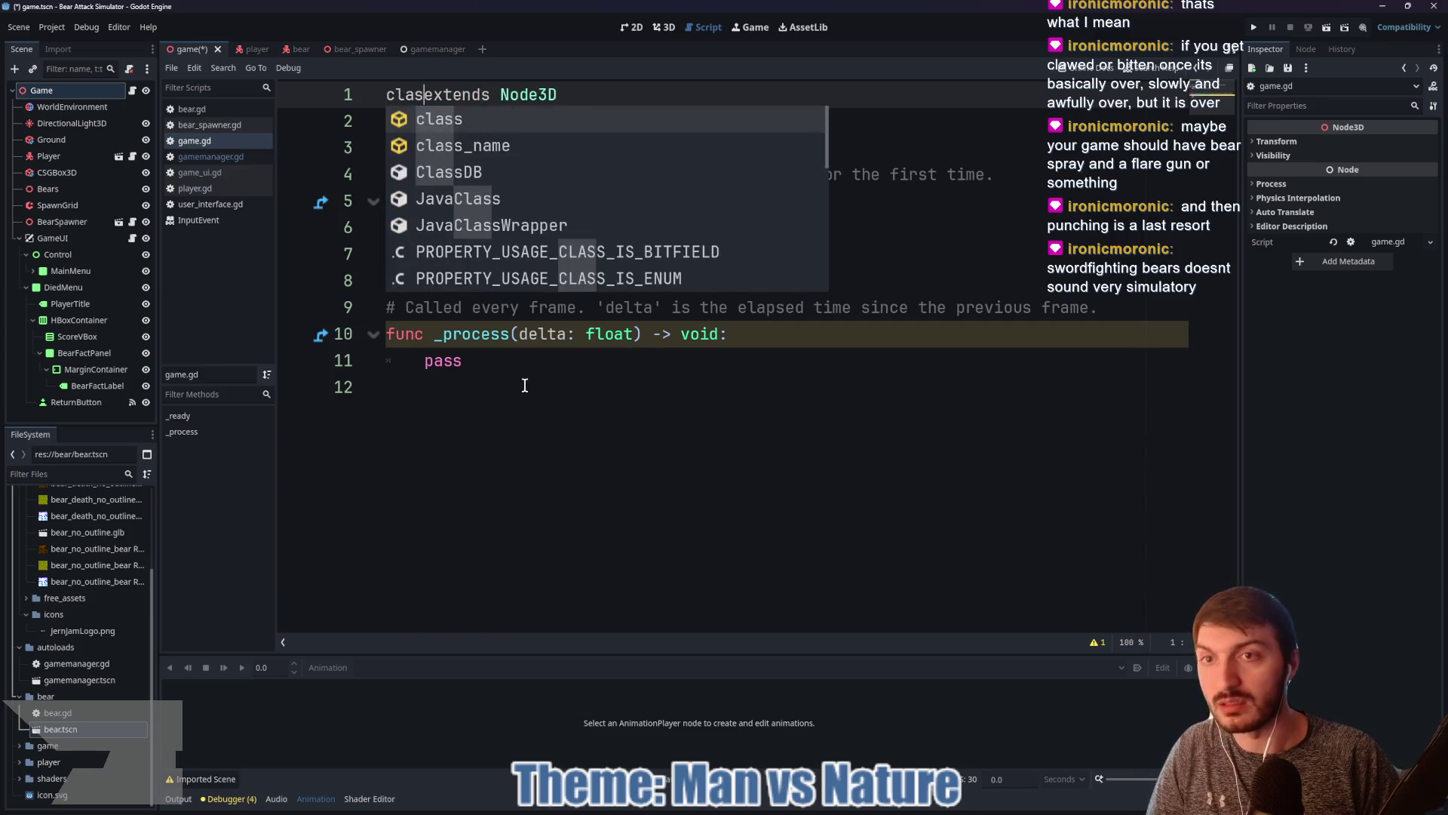
{"action": "type", "text": "ar"}
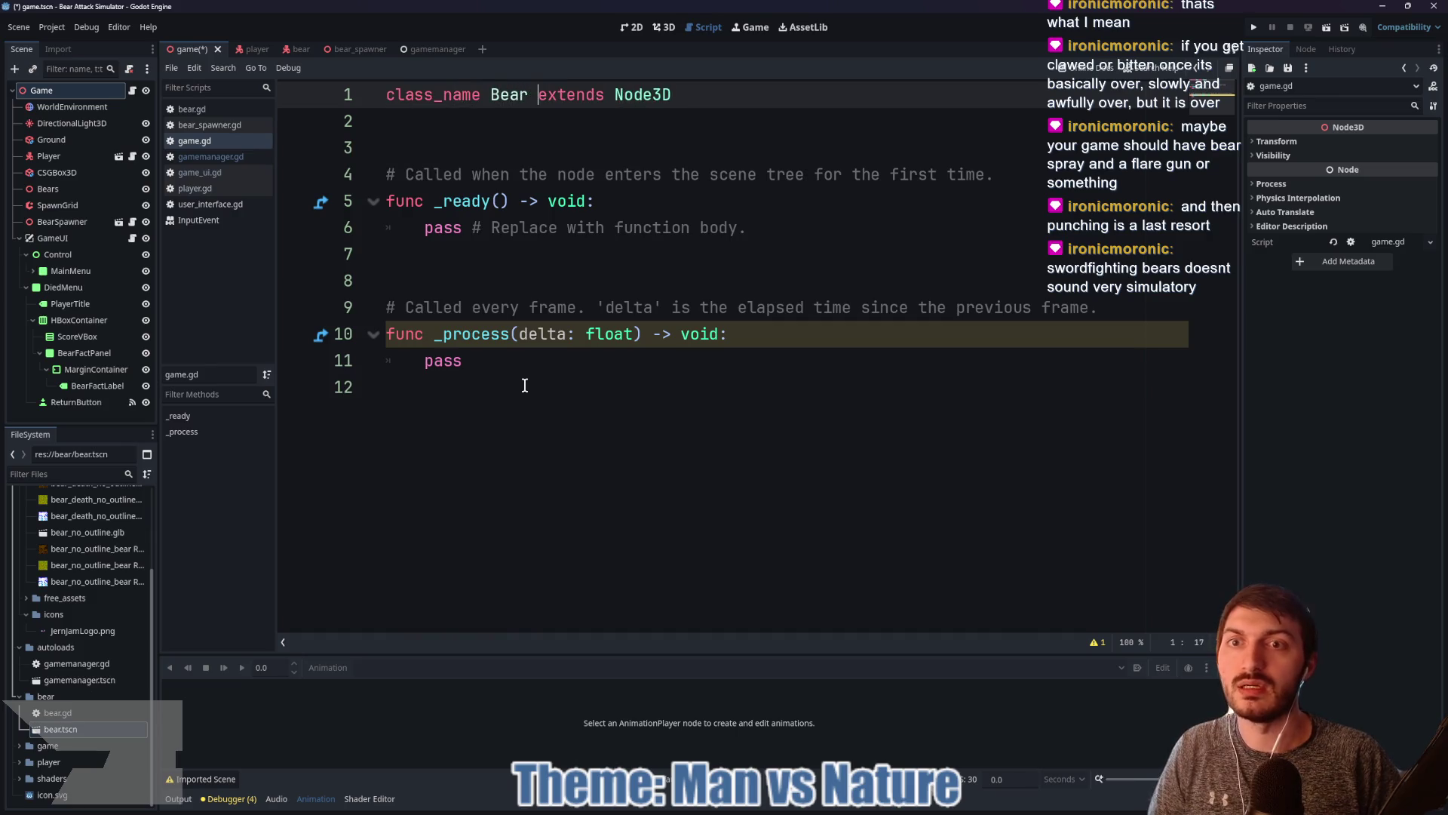
{"action": "key", "text": "BackSpace"}
{"action": "key", "text": "BackSpace"}
{"action": "key", "text": "BackSpace"}
{"action": "type", "text": "Game"}
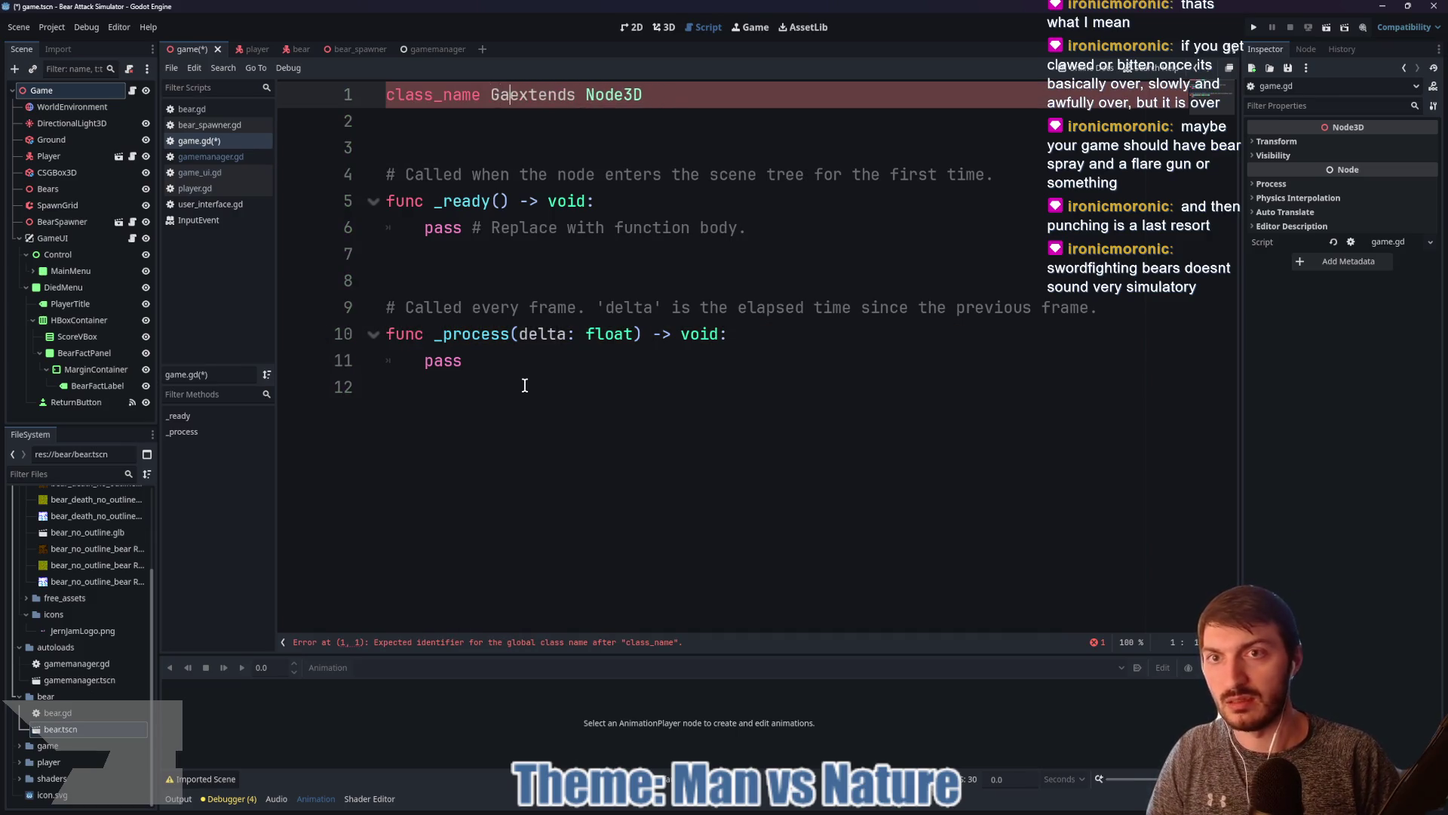
Step: Replace the template code with a "Nodes" export subgroup holding an exported bears_node: Node3D
{"action": "left_click_drag", "start_coordinate": [525, 386], "coordinate": [364, 172]}
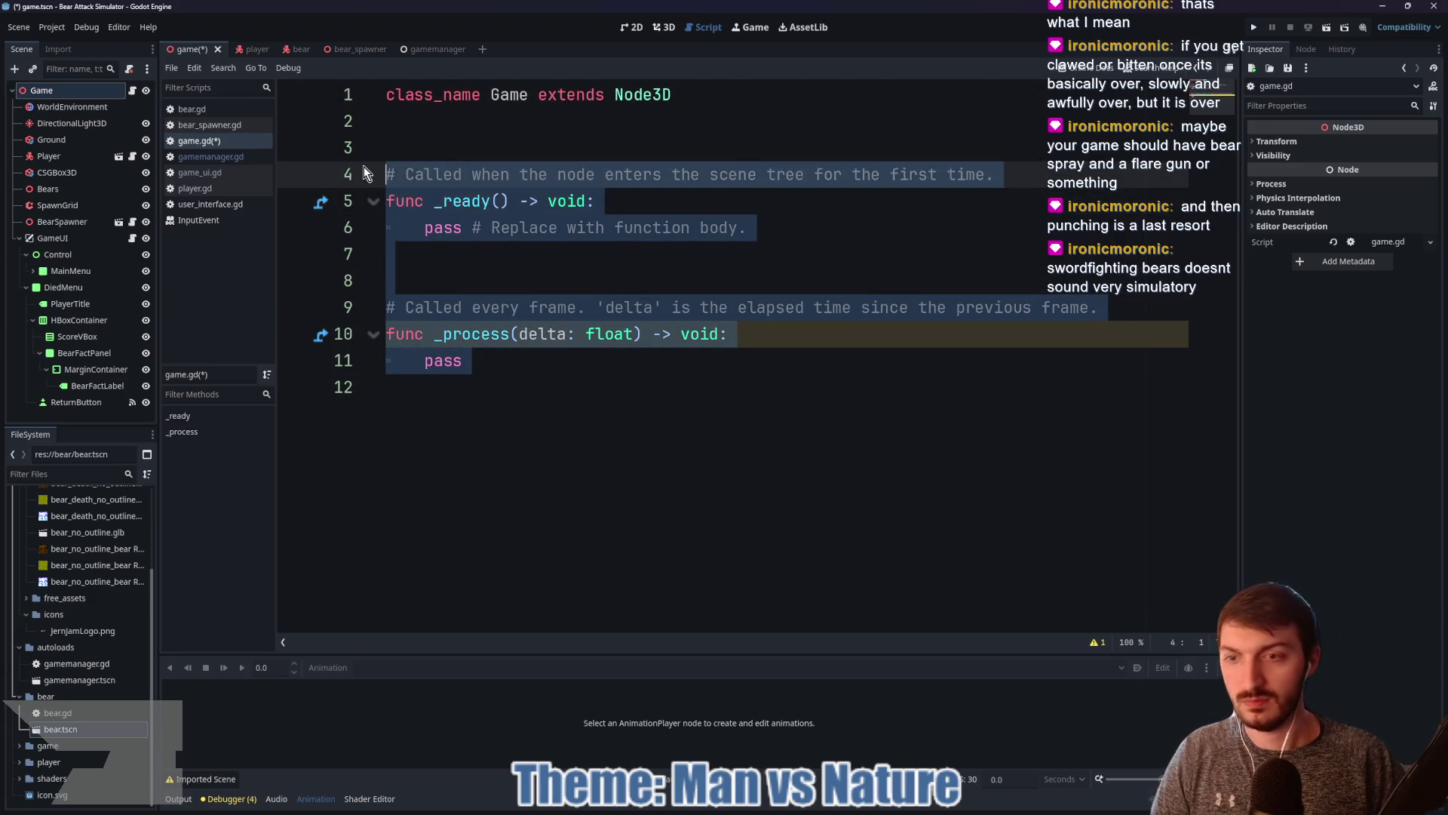
{"action": "type", "text": "@export_subgroup("}
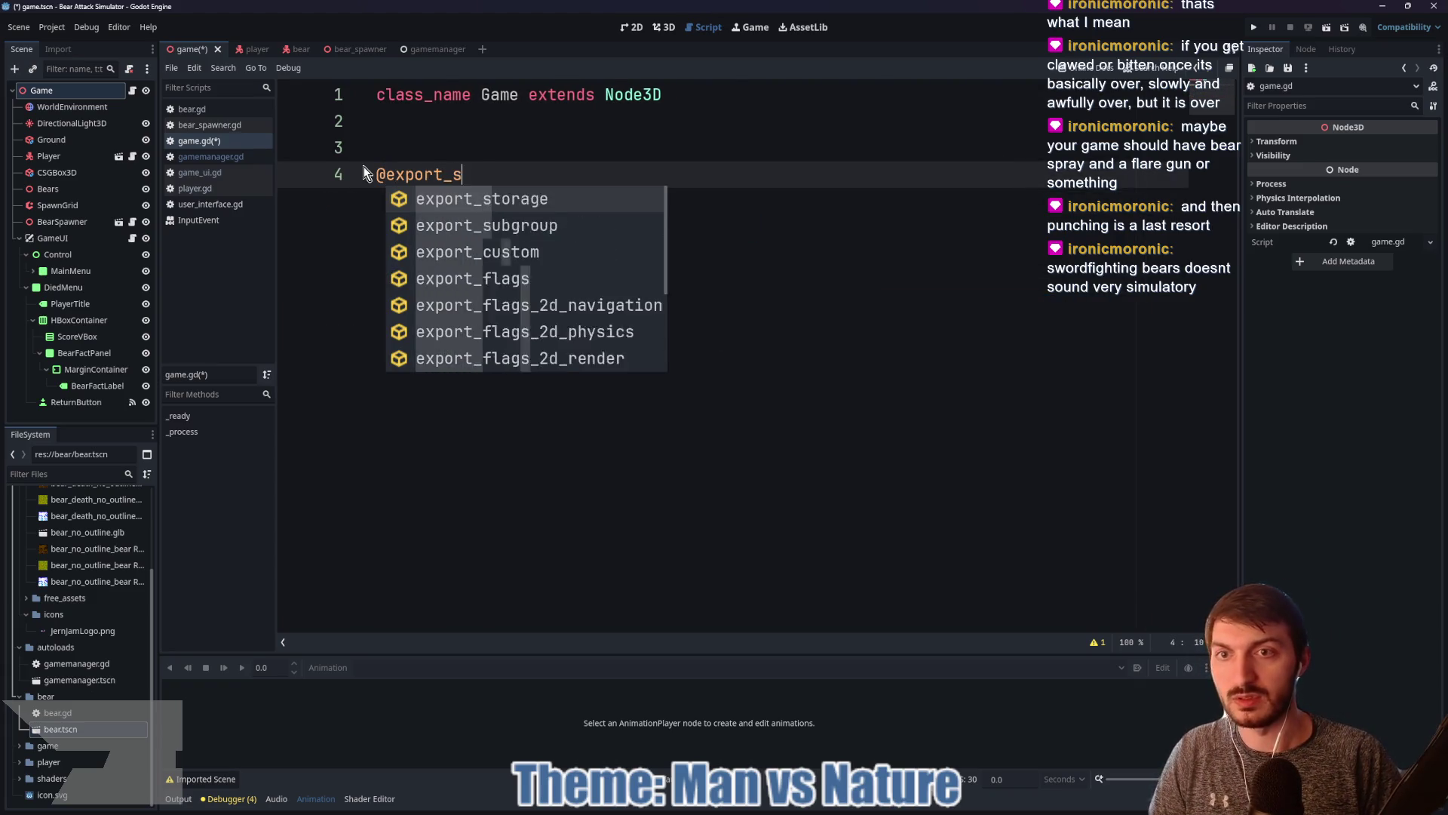
{"action": "type", "text": "\"Nodes\")"}
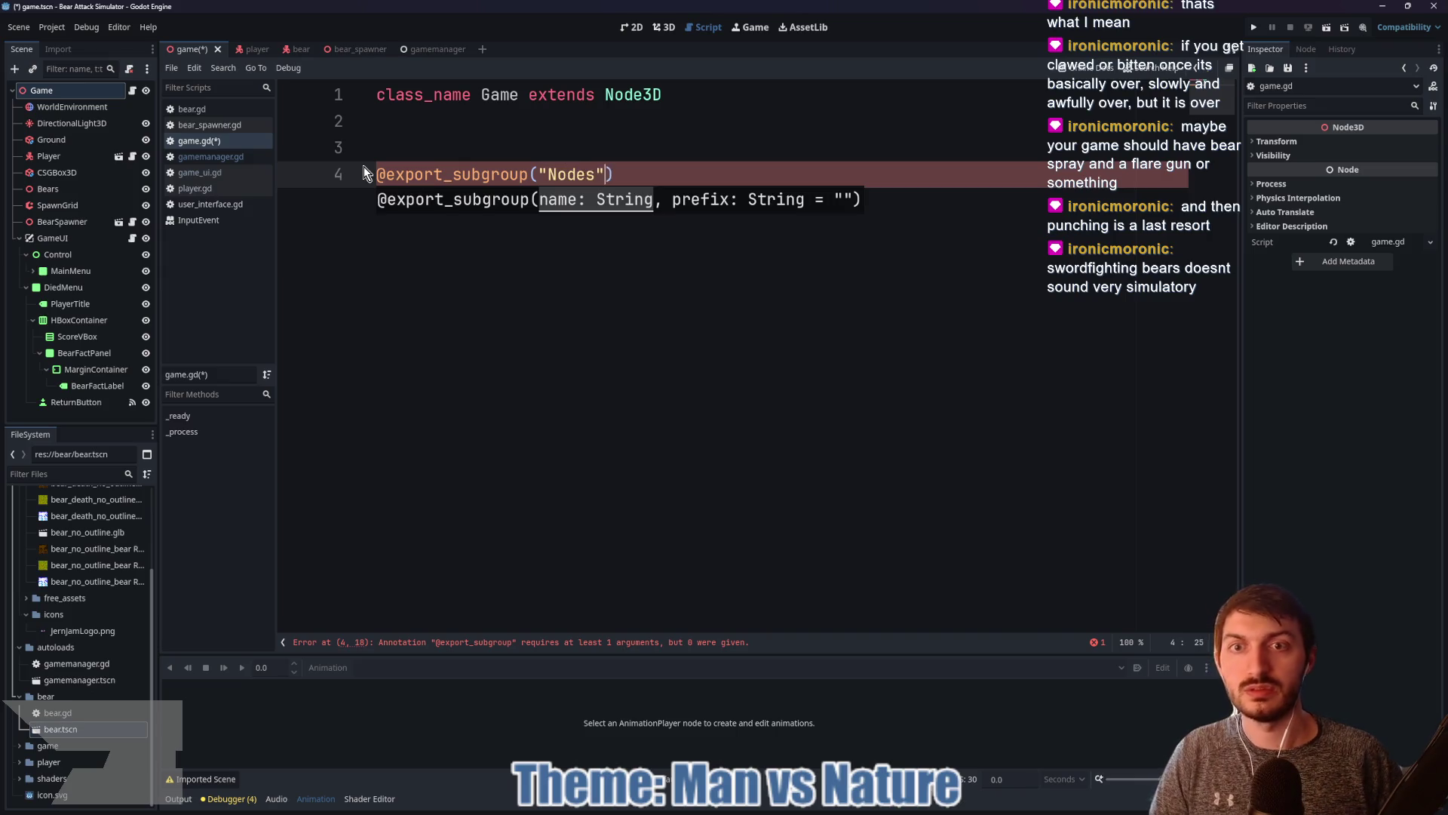
{"action": "key", "text": "Return"}
{"action": "type", "text": "@export var"}
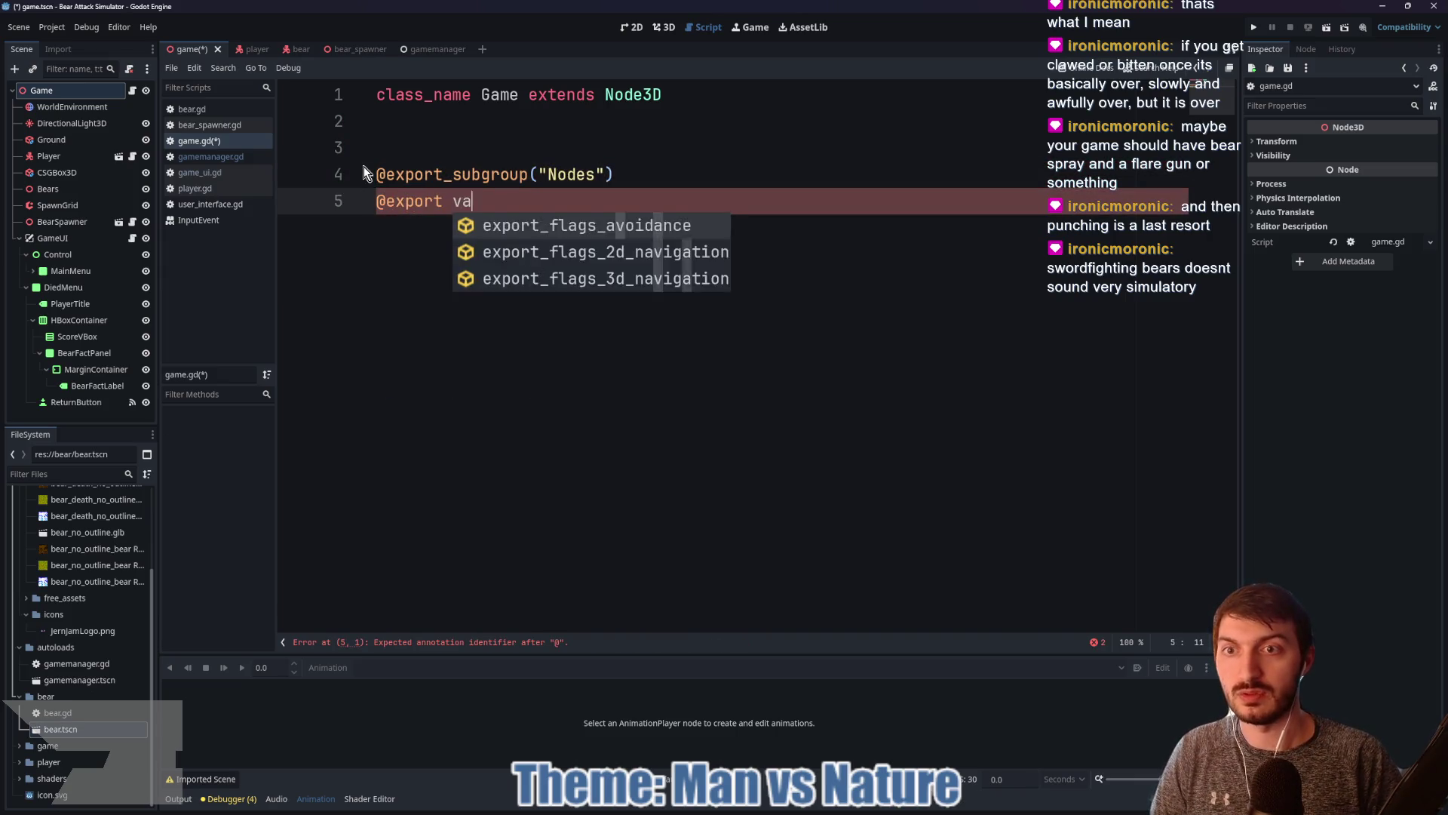
{"action": "type", "text": " Bear"}
{"action": "key", "text": "BackSpace"}
{"action": "key", "text": "BackSpace"}
{"action": "key", "text": "BackSpace"}
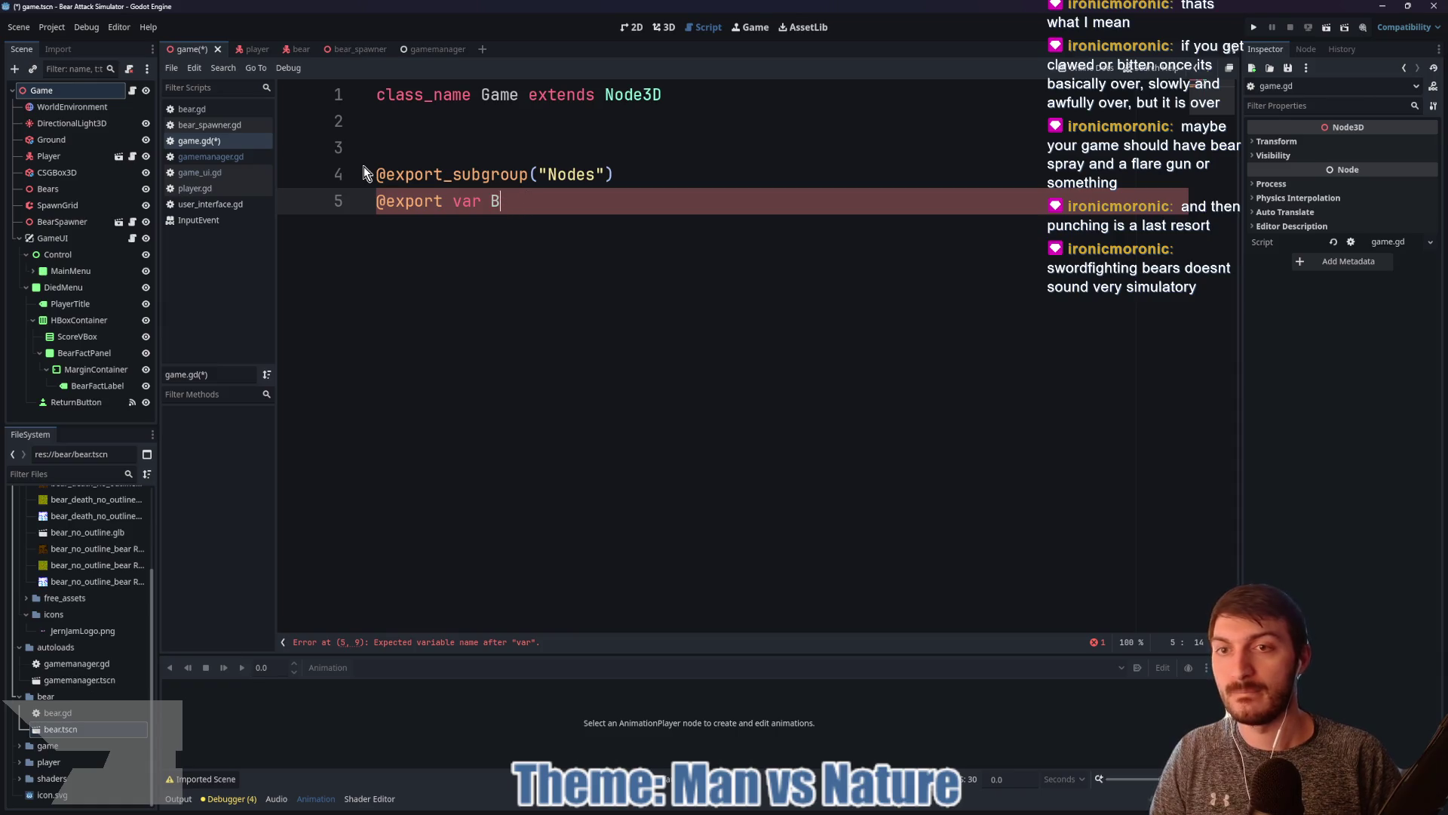
{"action": "type", "text": "bears_n"}
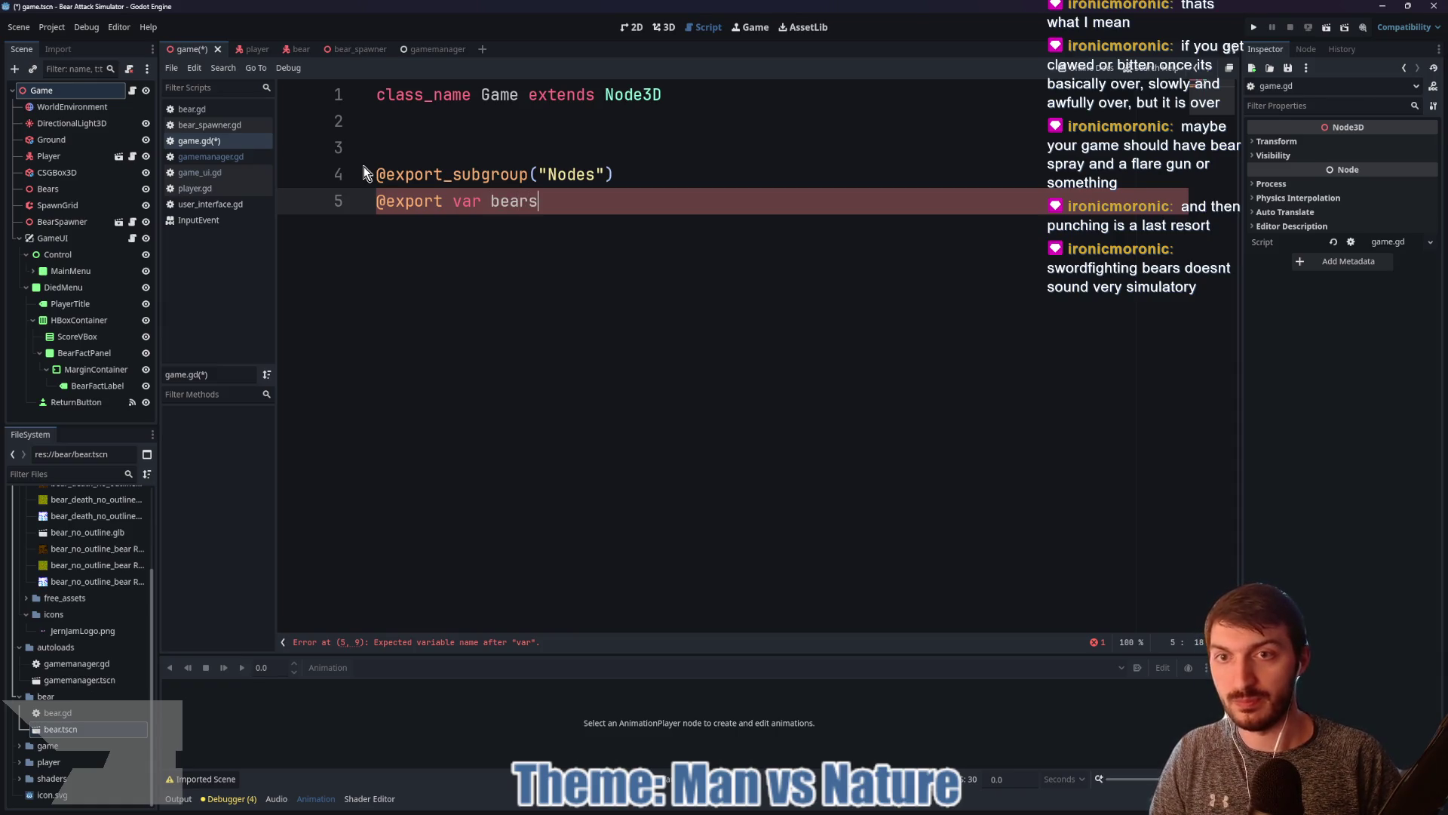
{"action": "type", "text": "ode: Node3D"}
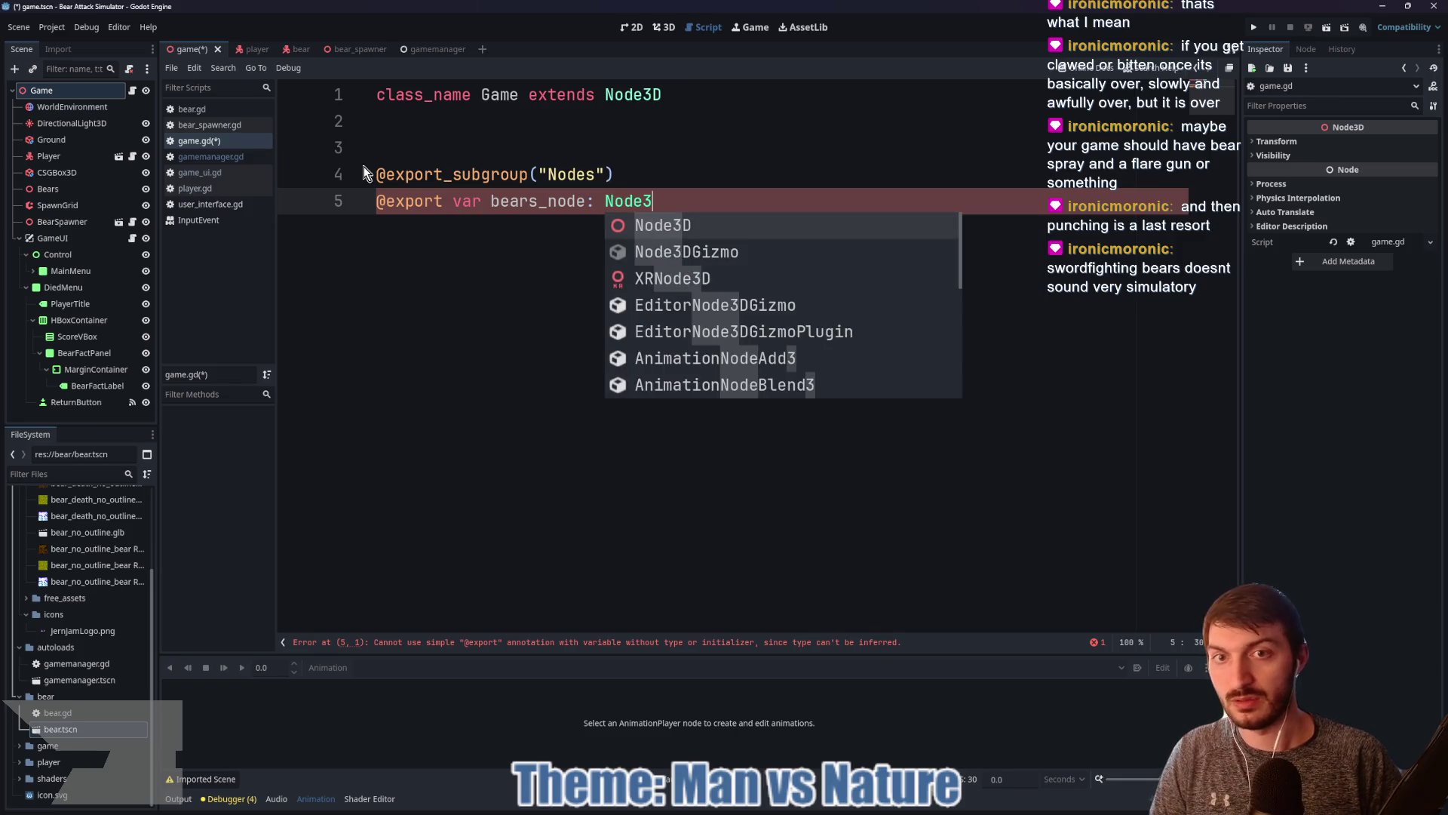
{"action": "key", "text": "Escape"}
{"action": "key", "text": "Return"}
{"action": "key", "text": "Return"}
{"action": "key", "text": "Return"}
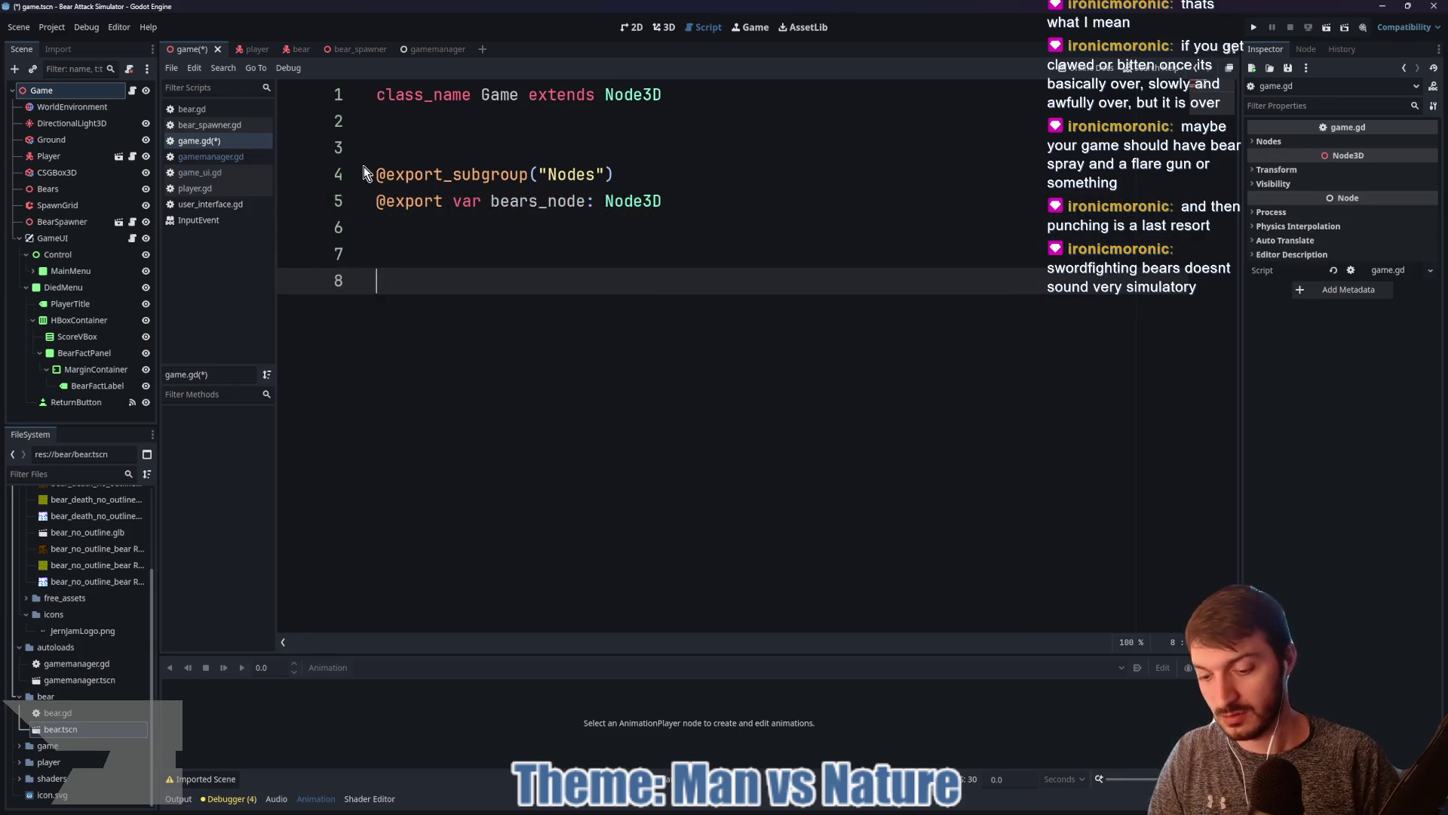
Step: Add reset_game() to game.gd, returning early when bears_node.get_children() is empty
{"action": "type", "text": "func rese"}
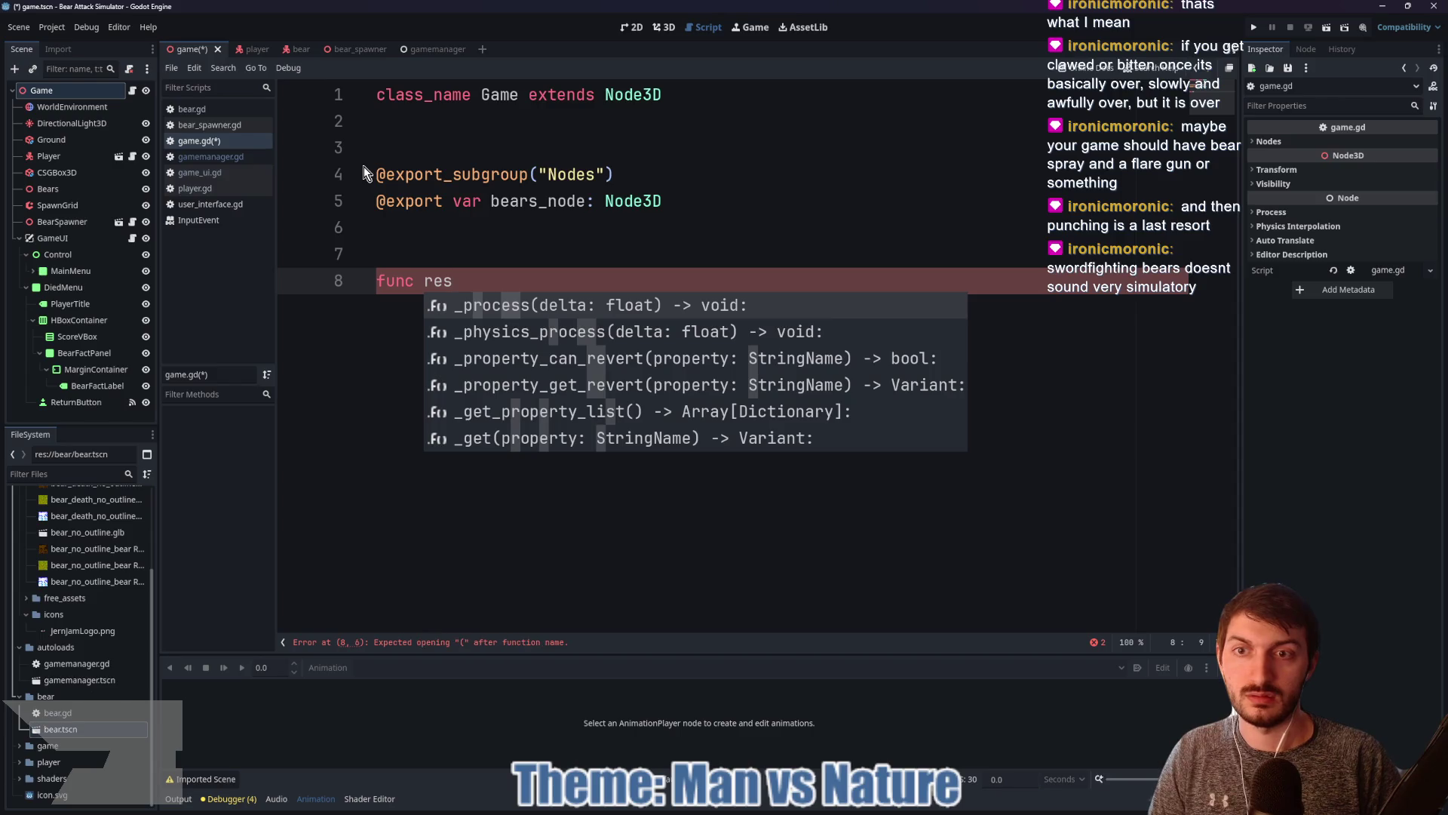
{"action": "type", "text": "t_game() "}
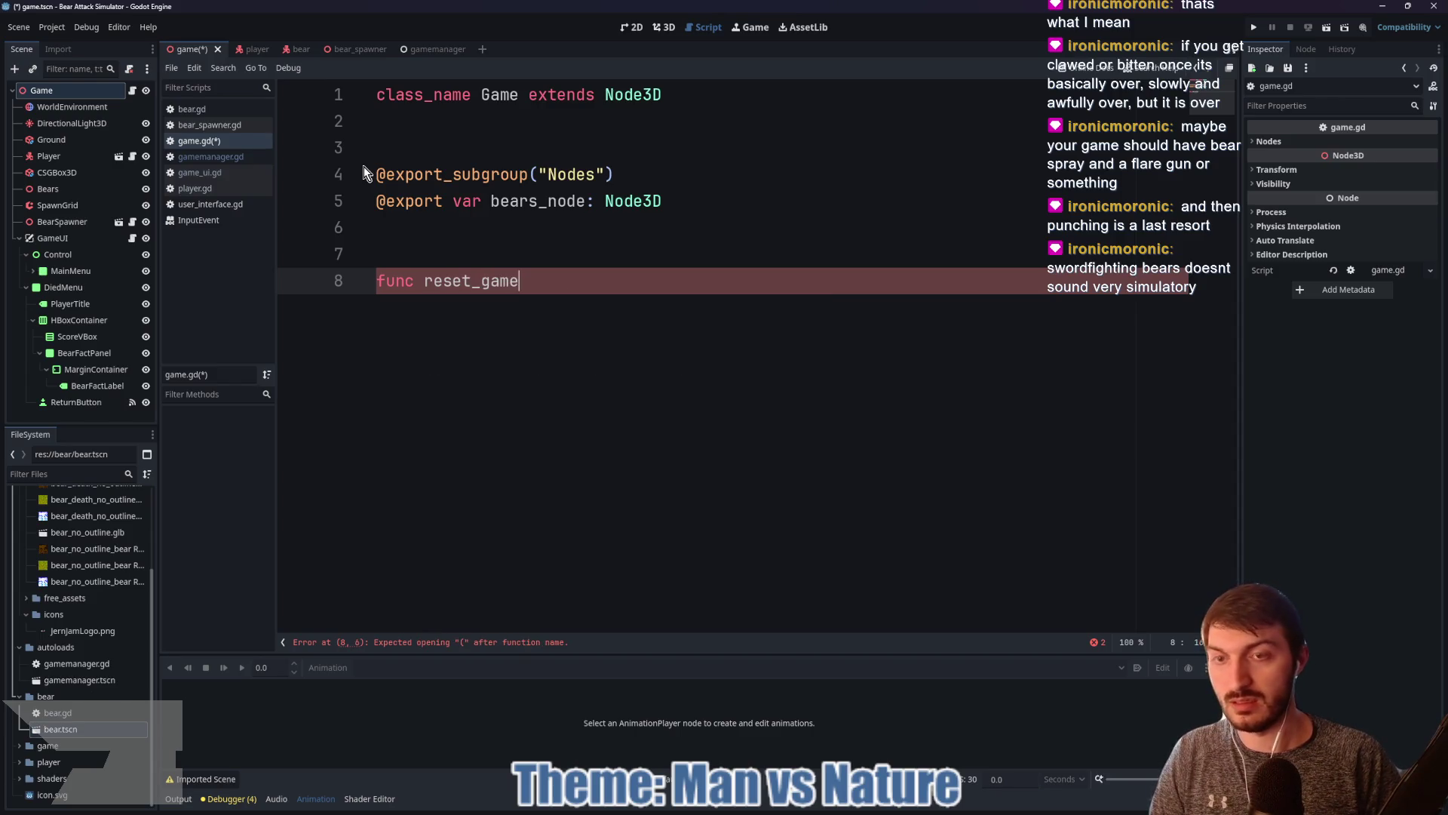
{"action": "type", "text": "-> void:"}
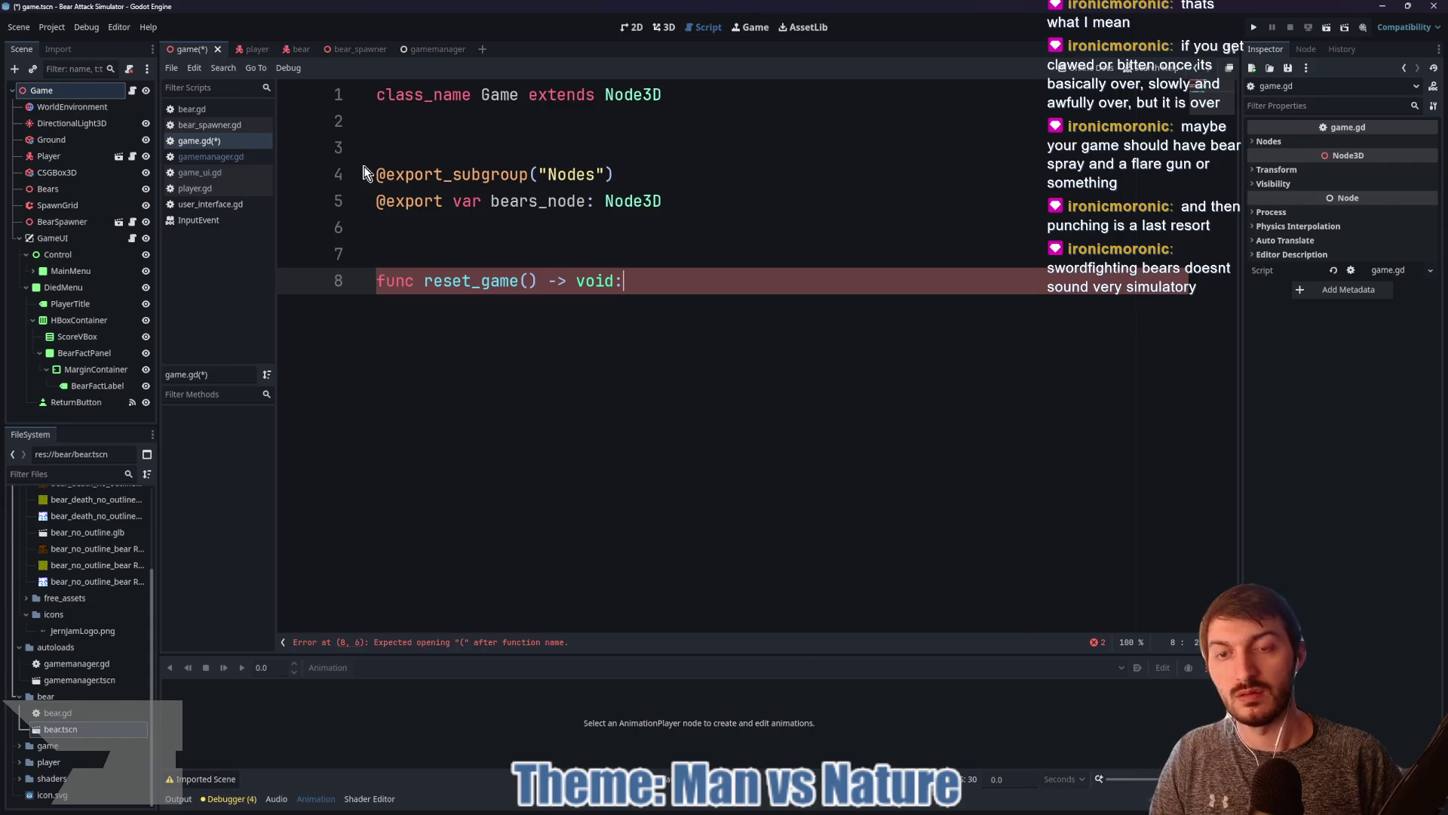
{"action": "key", "text": "Return"}
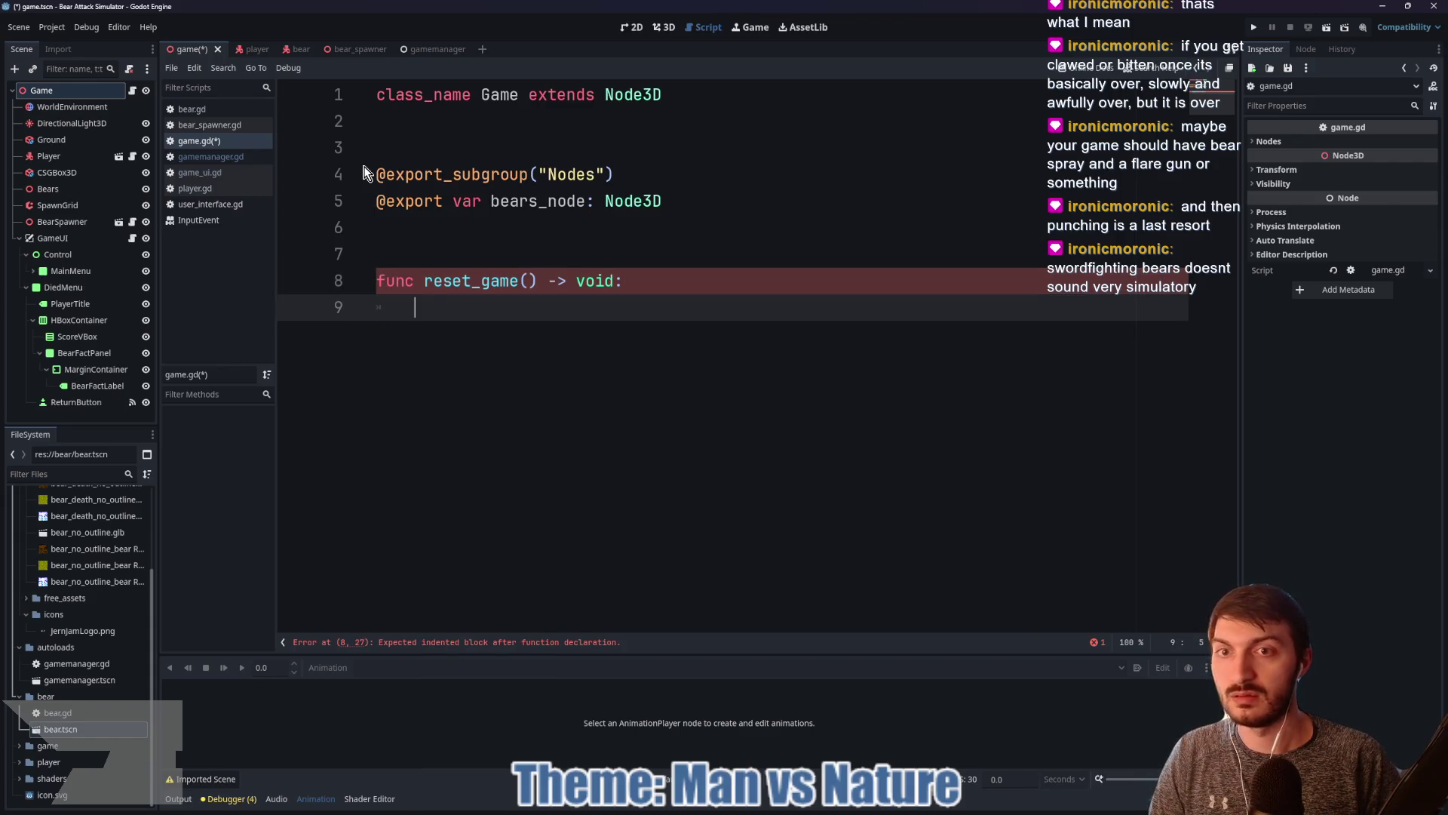
{"action": "type", "text": "bears"}
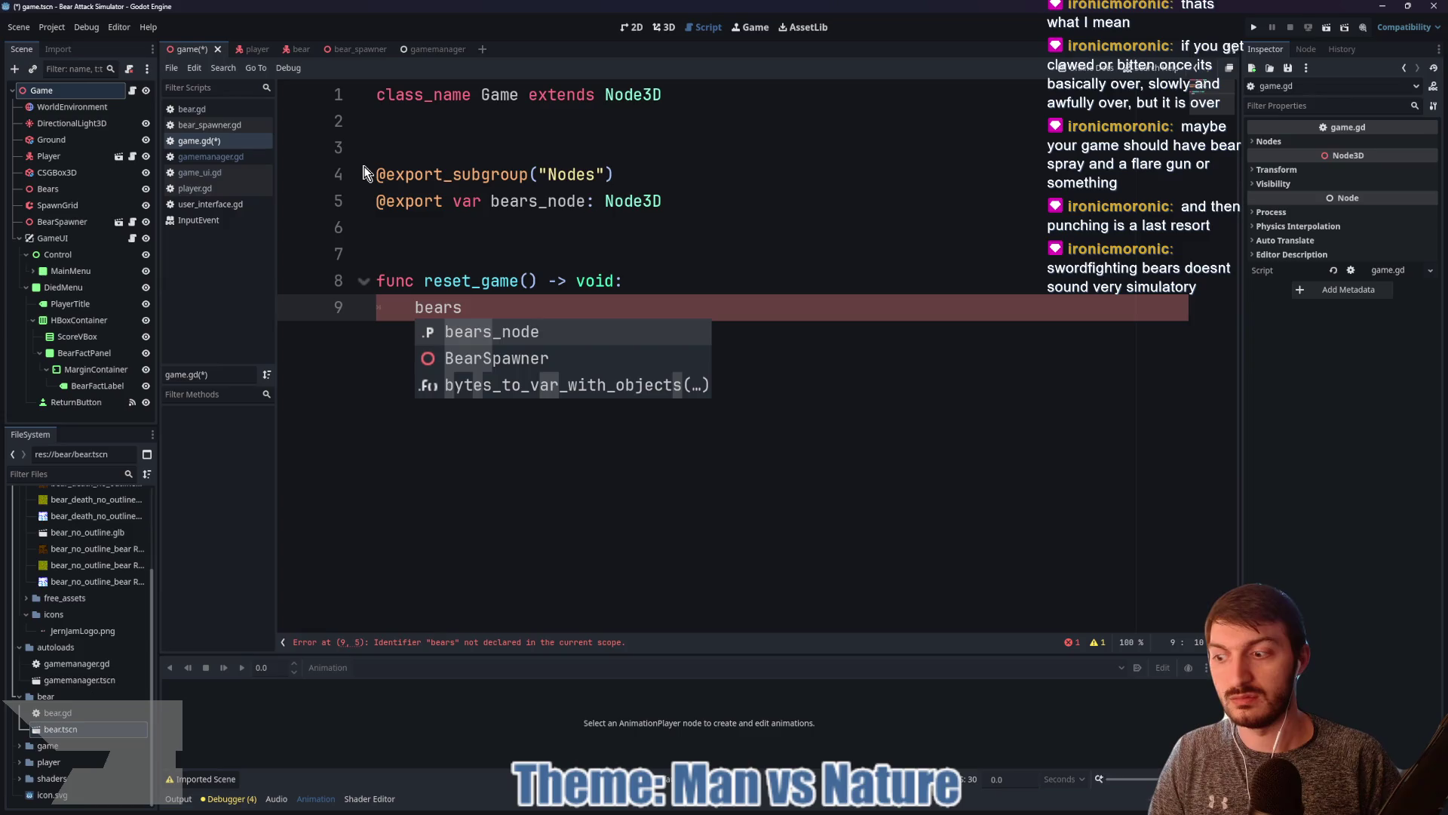
{"action": "key", "text": "Return"}
{"action": "type", "text": ".get_chi"}
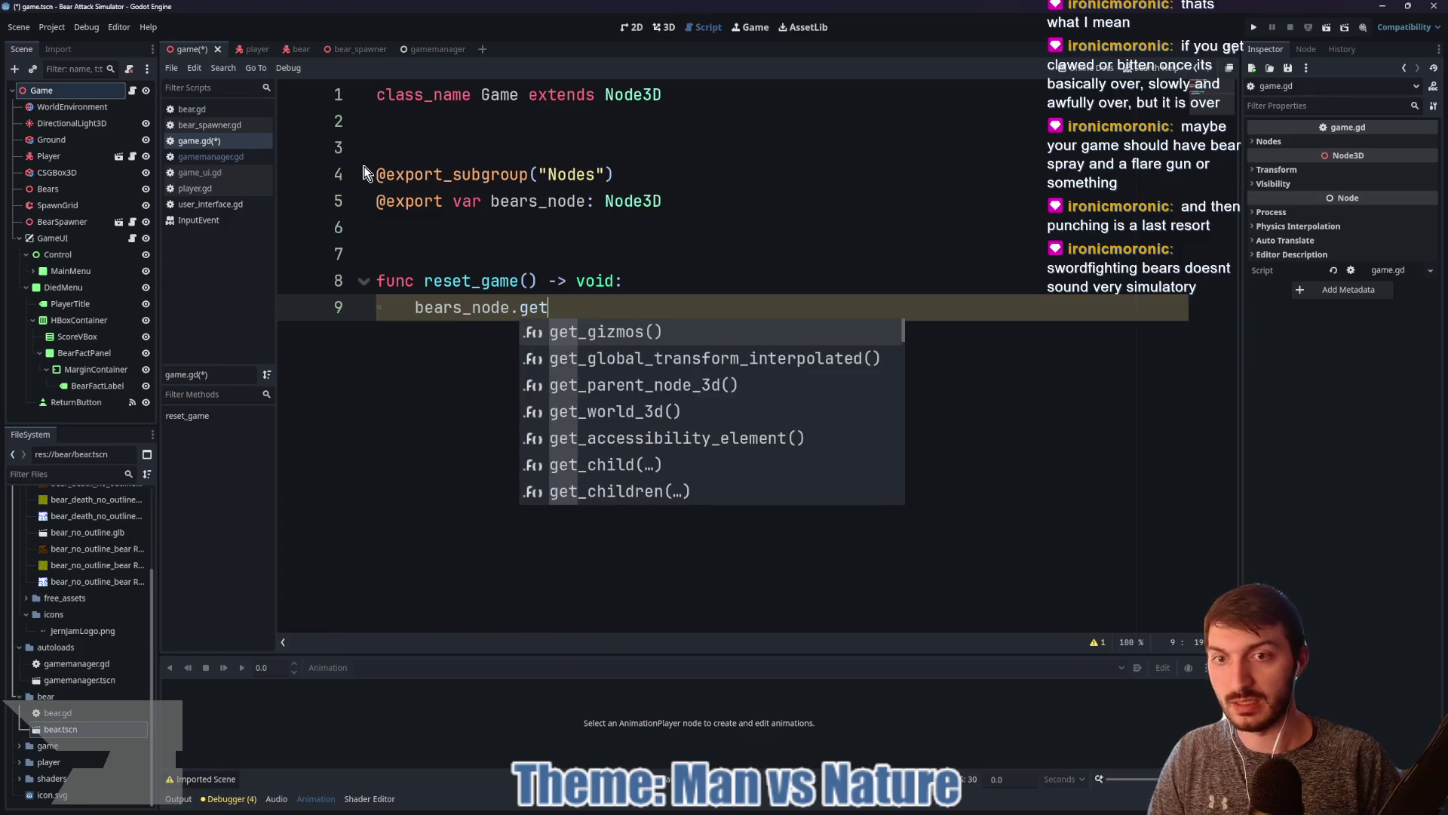
{"action": "type", "text": "ldre"}
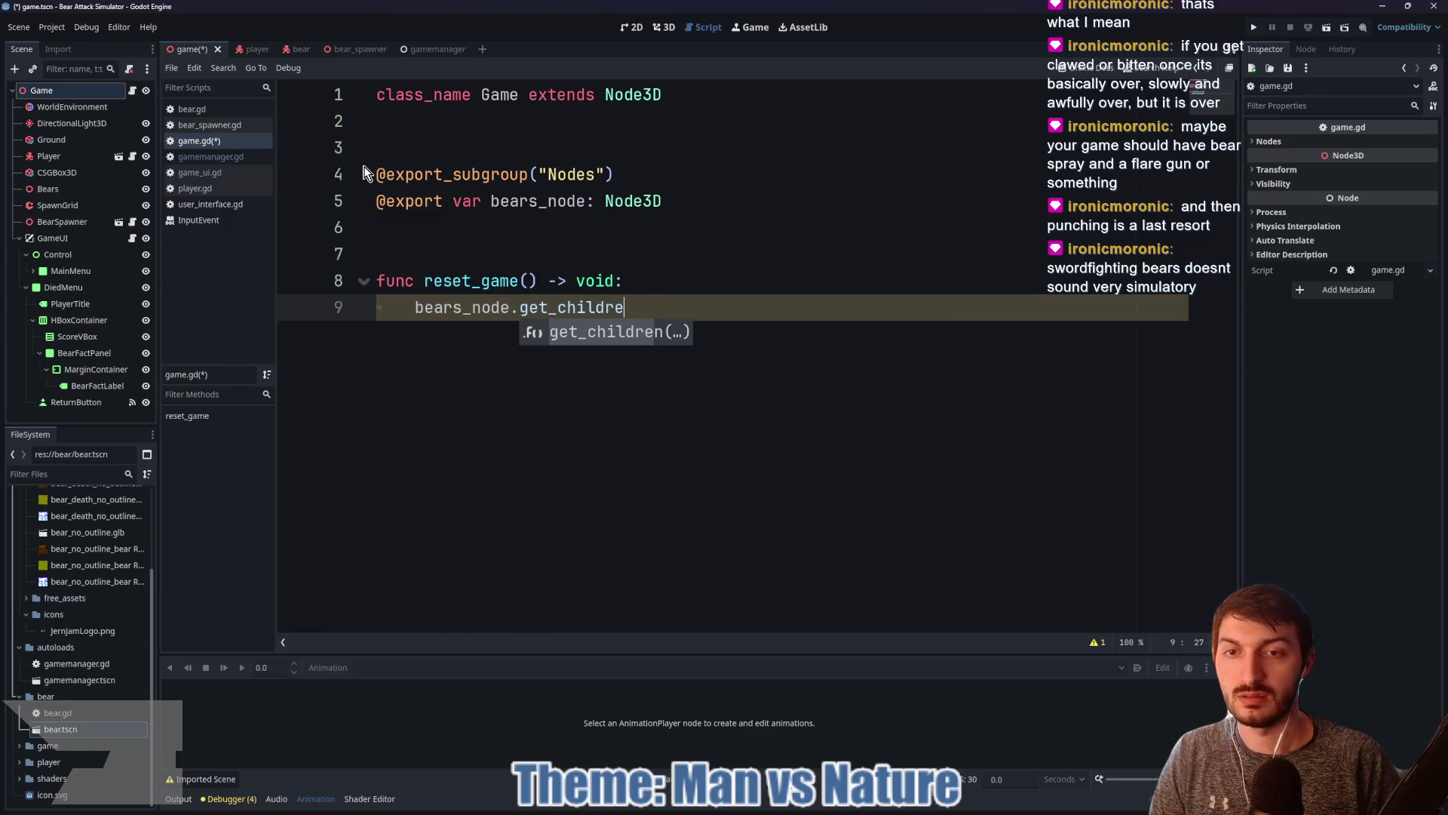
{"action": "key", "text": "Return"}
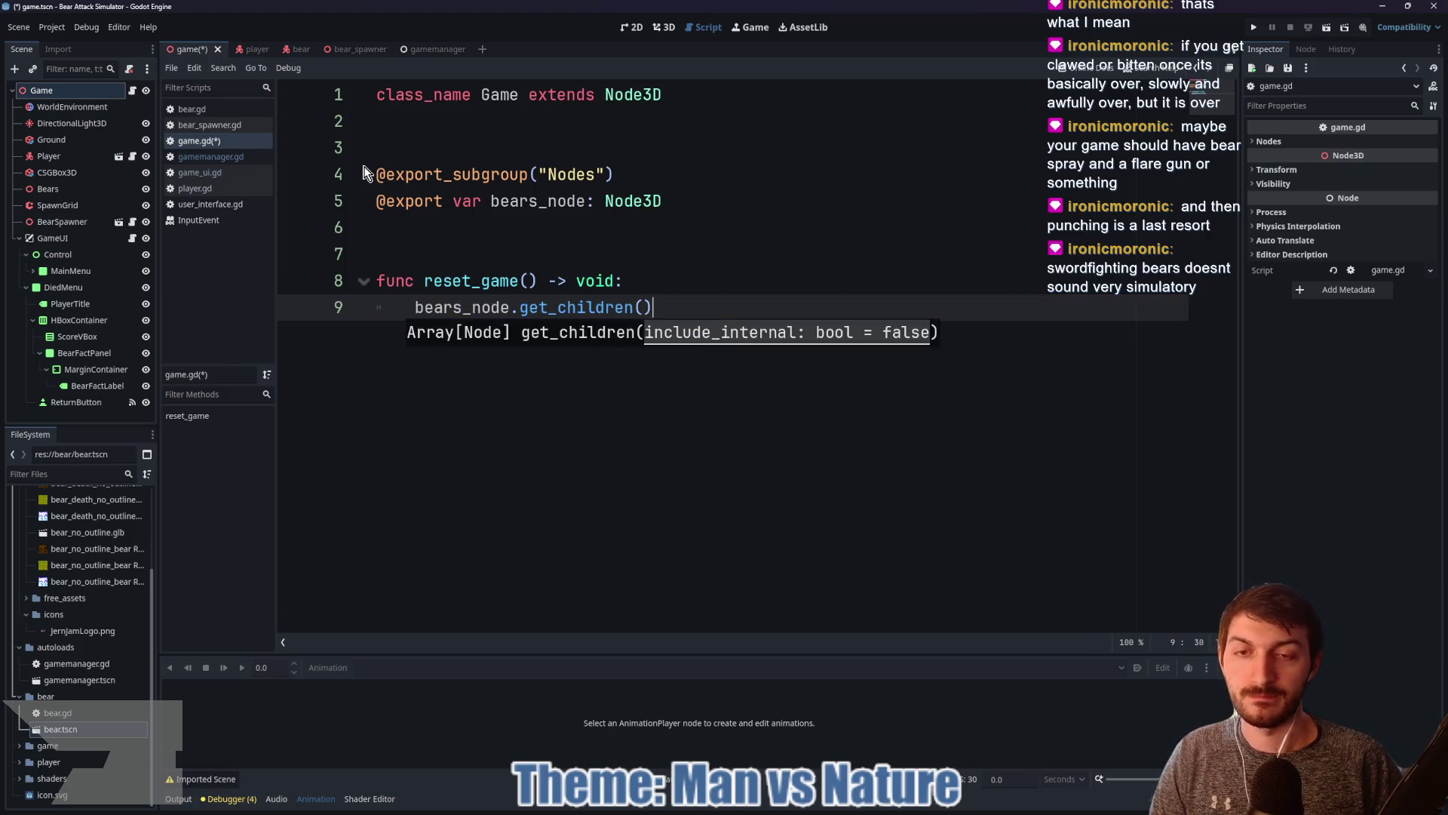
{"action": "left_click", "coordinate": [404, 307]}
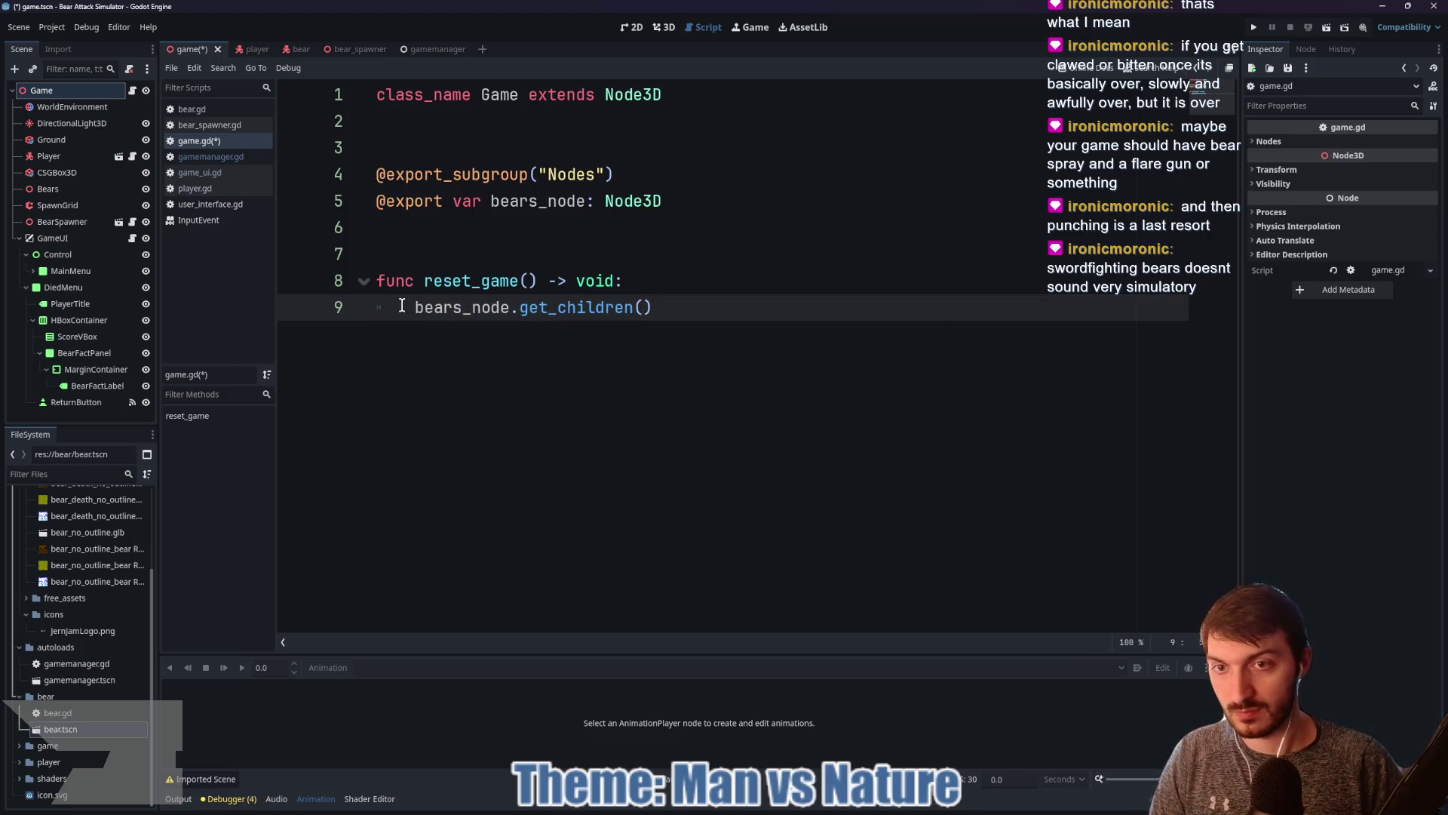
{"action": "type", "text": "if "}
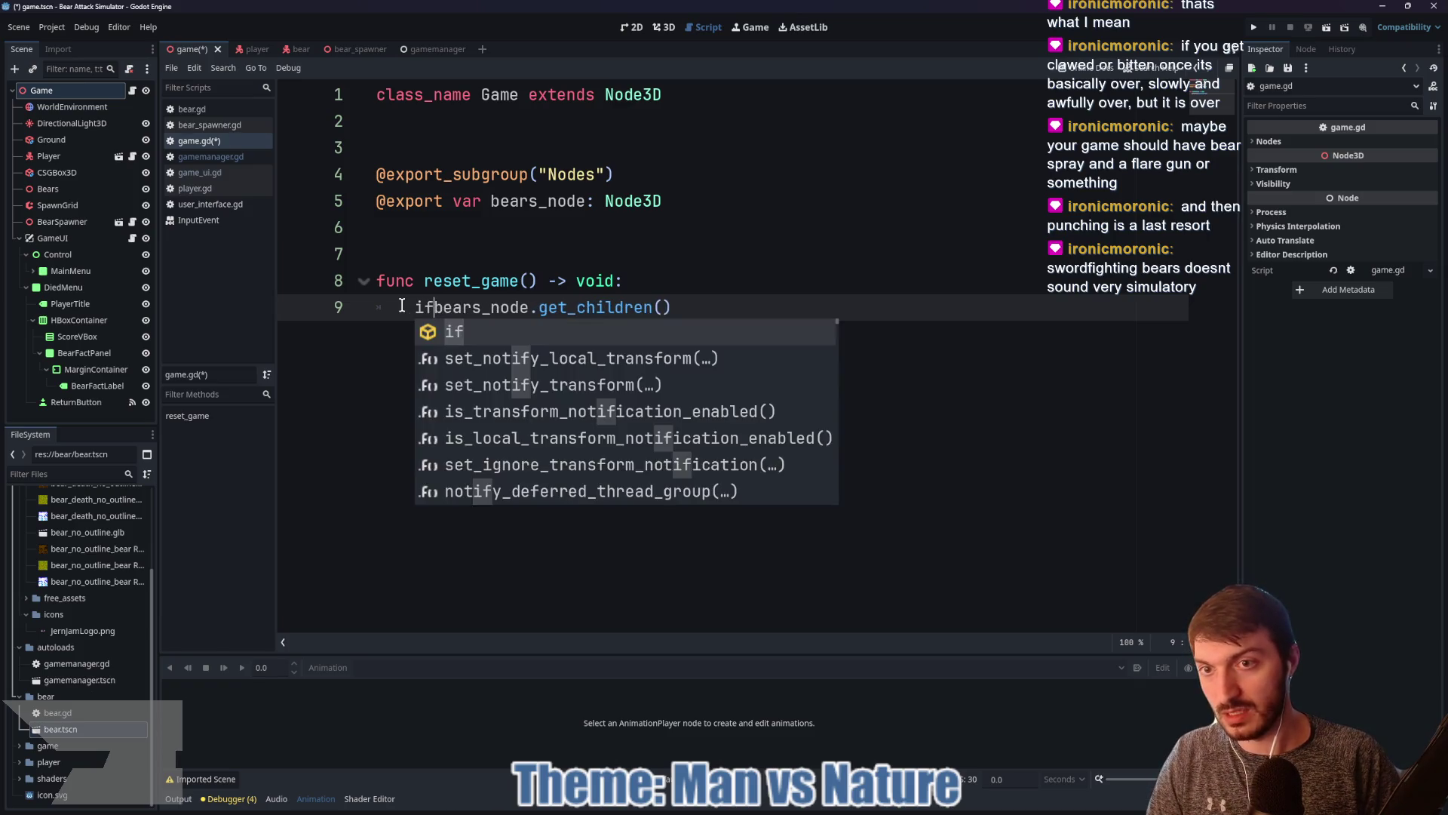
{"action": "type", "text": "!"}
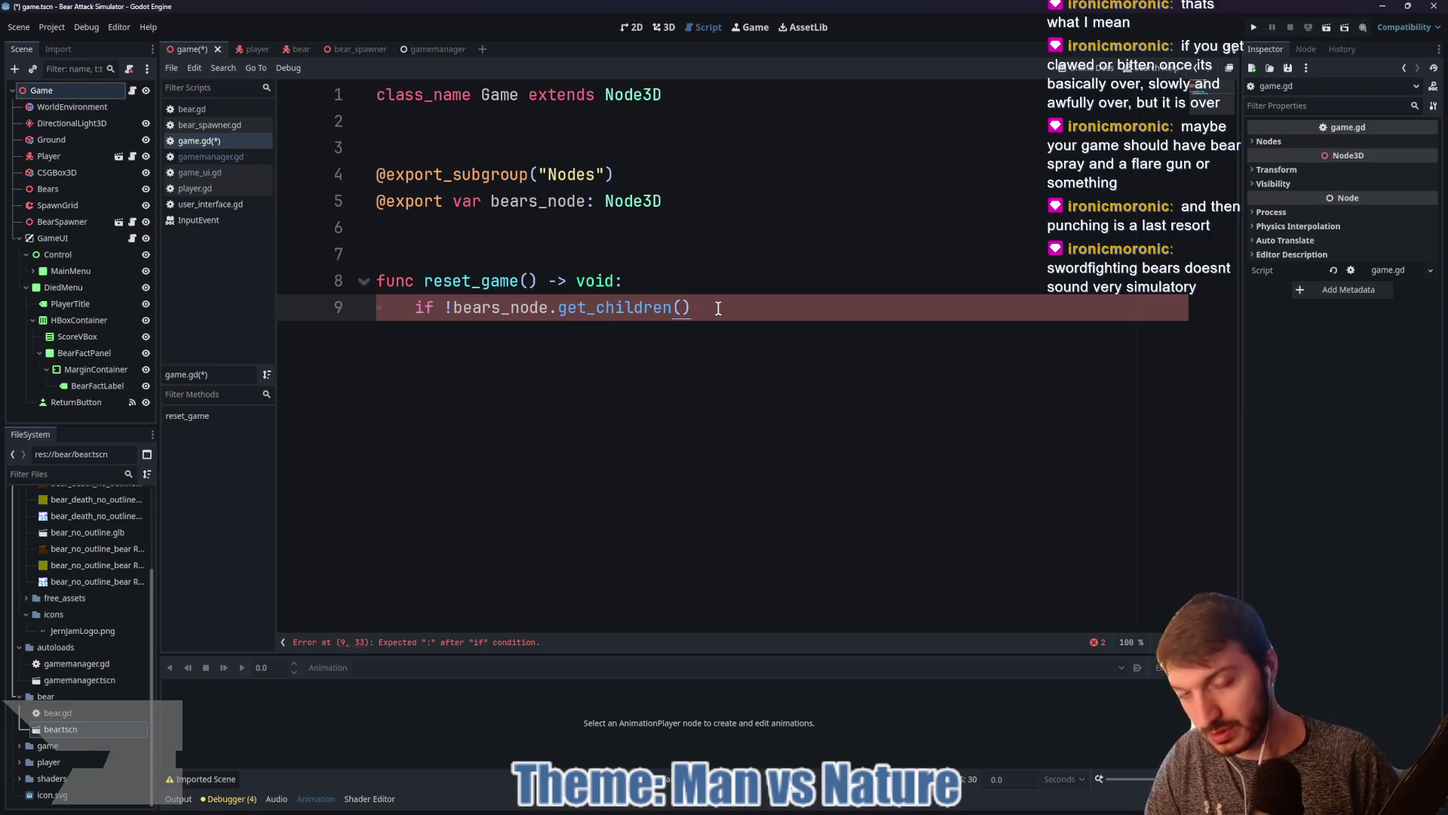
{"action": "type", "text": "."}
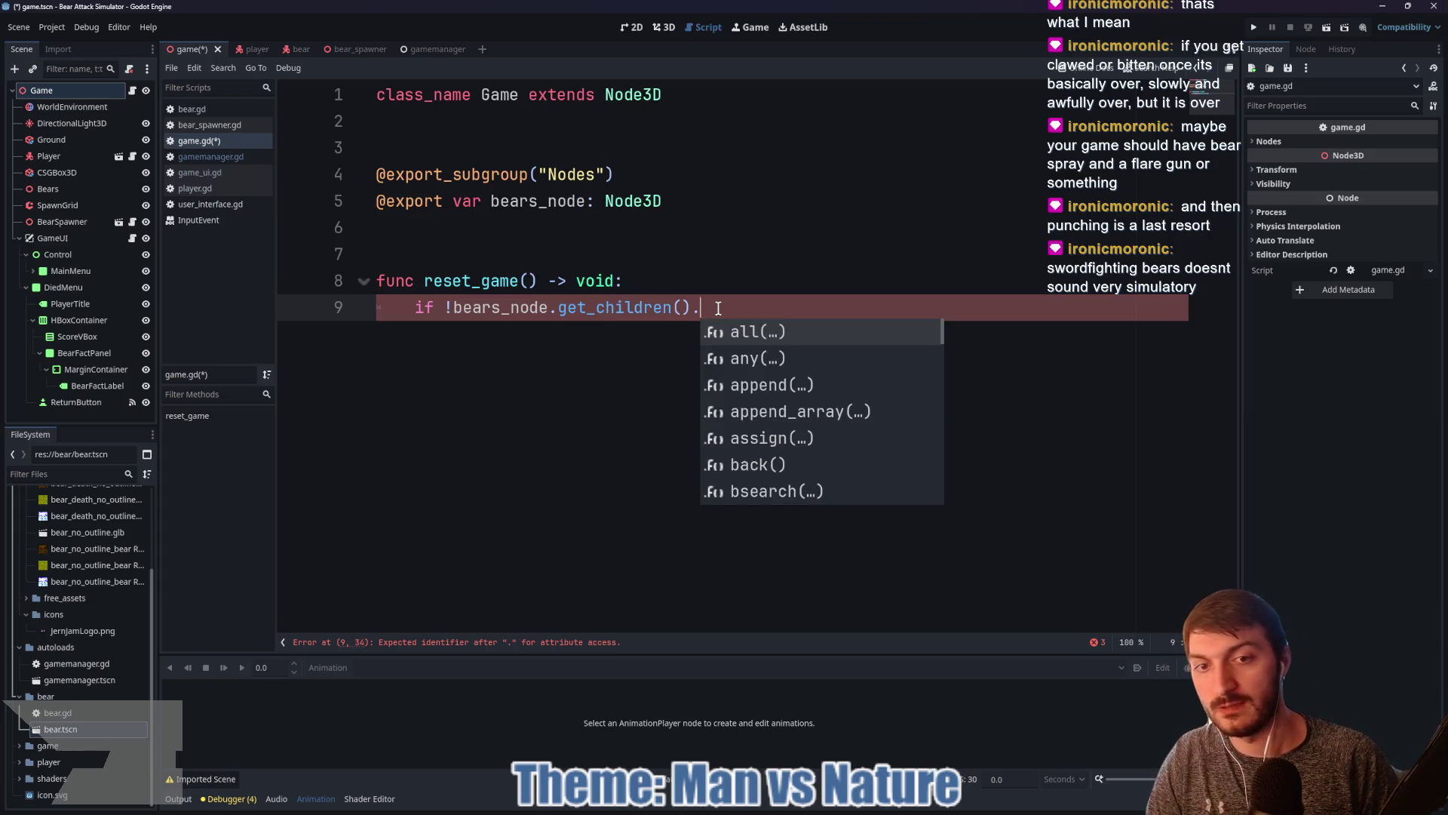
{"action": "type", "text": "is_"}
{"action": "key", "text": "Return"}
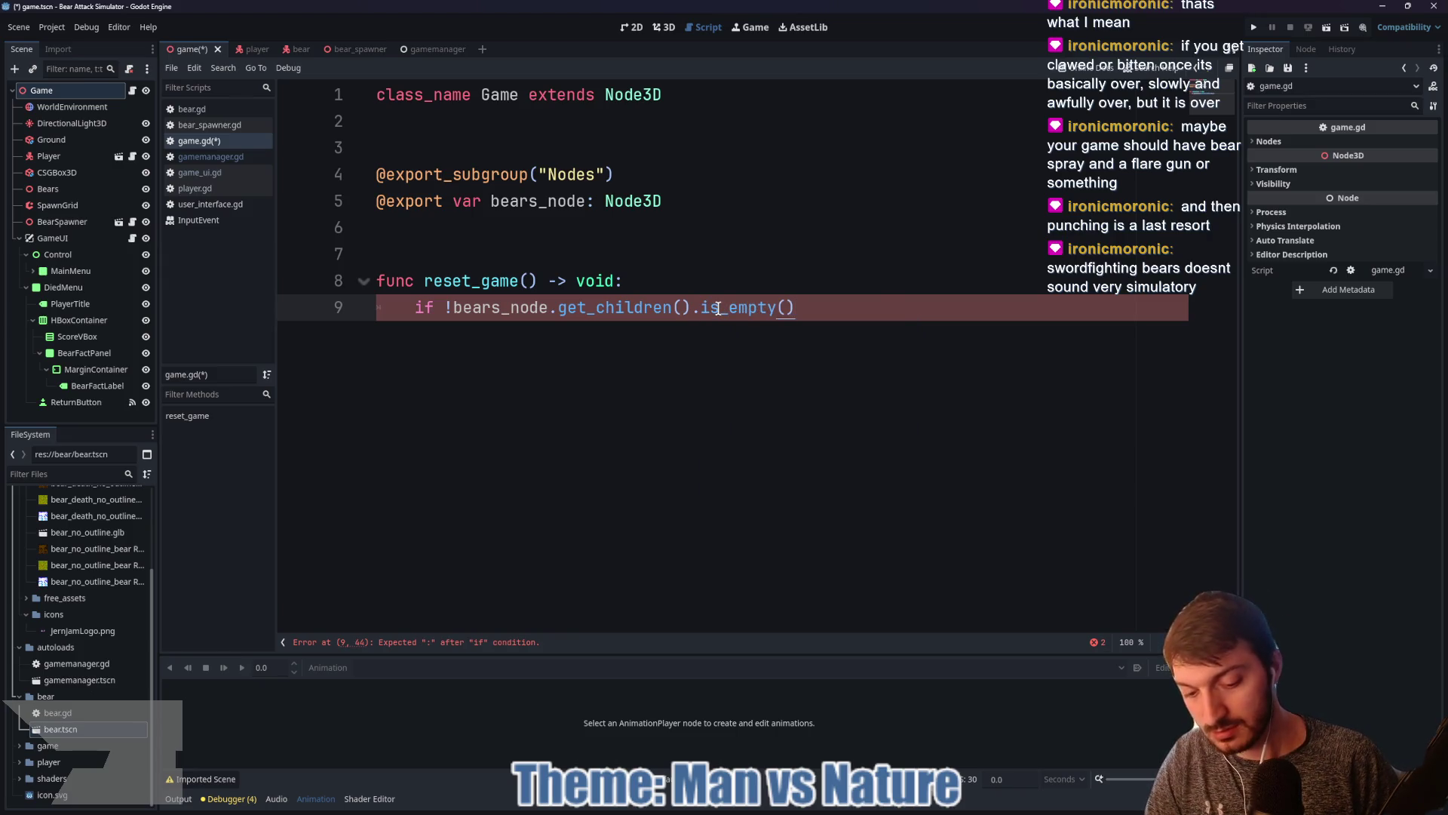
{"action": "type", "text": ":"}
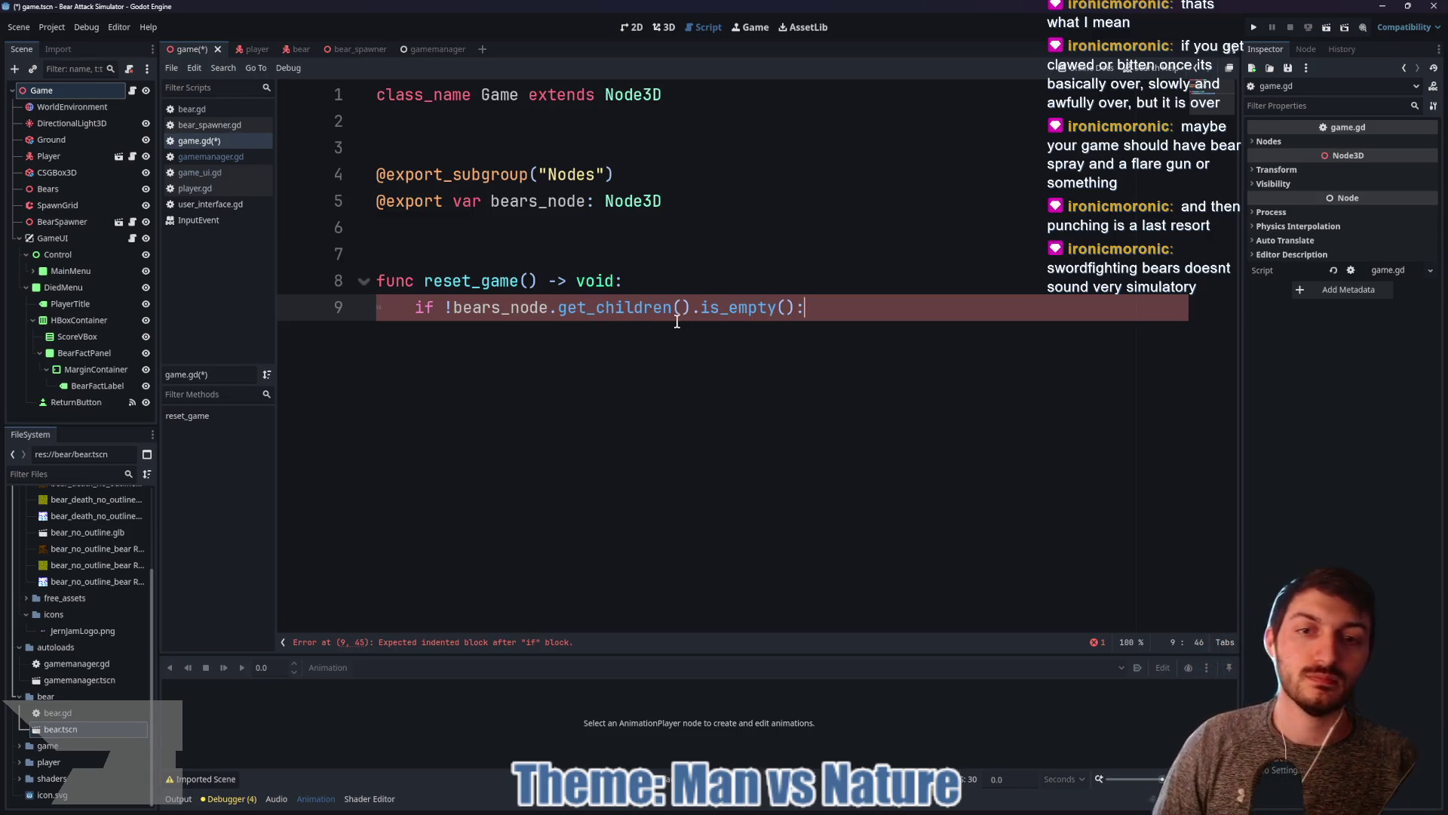
{"action": "left_click", "coordinate": [451, 309]}
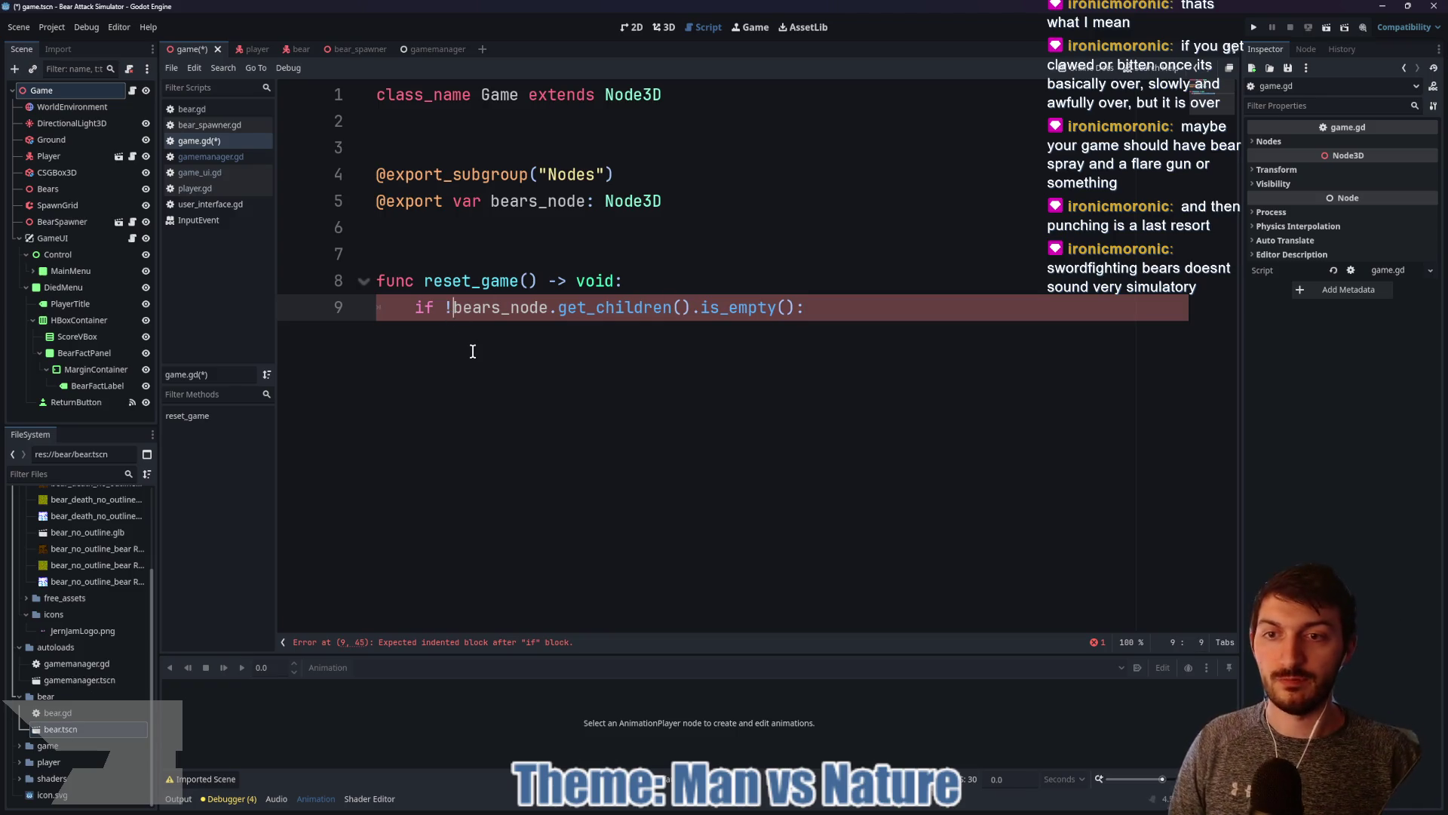
{"action": "key", "text": "BackSpace"}
{"action": "left_click", "coordinate": [837, 314]}
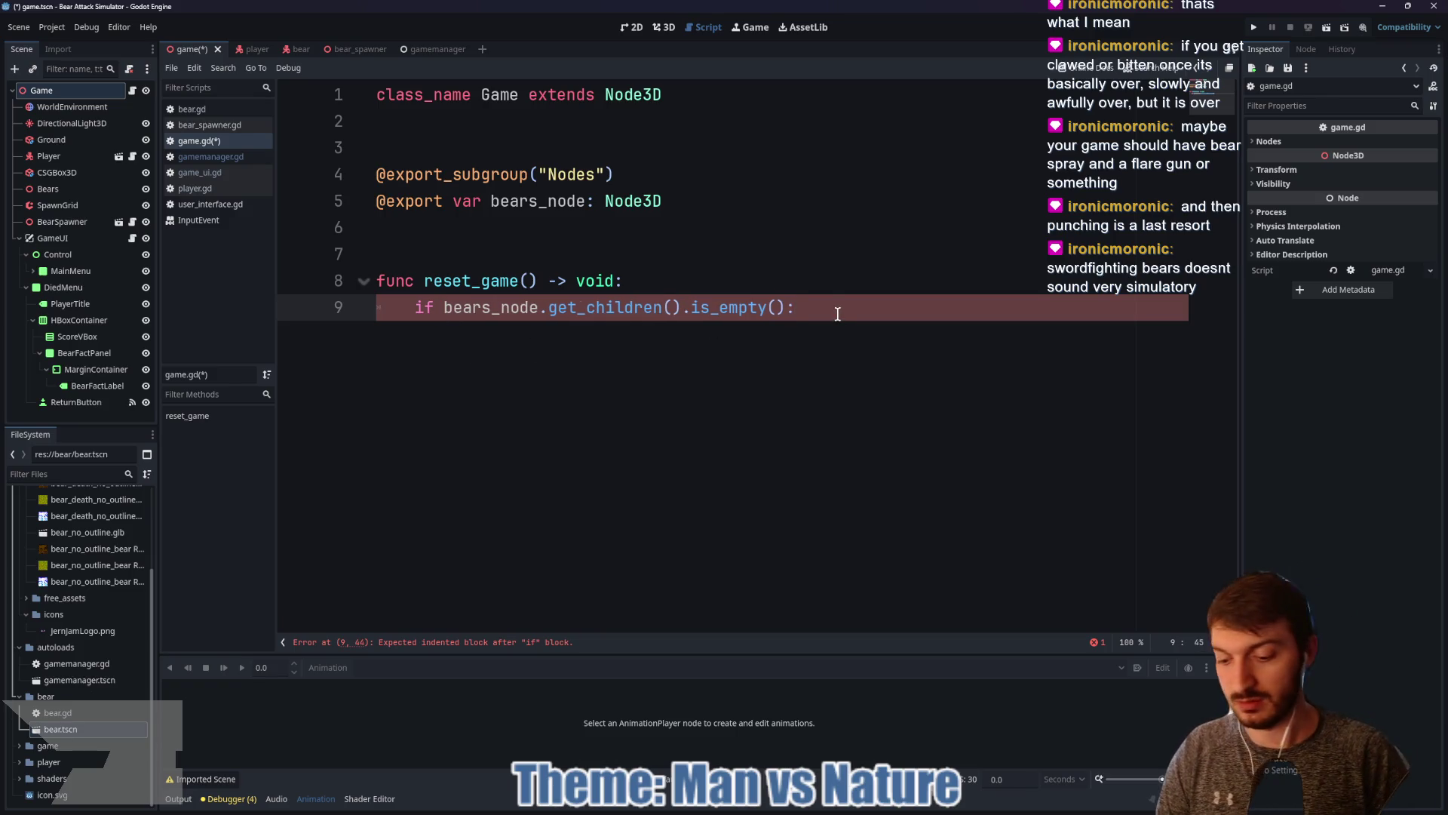
{"action": "type", "text": "return"}
{"action": "key", "text": "Return"}
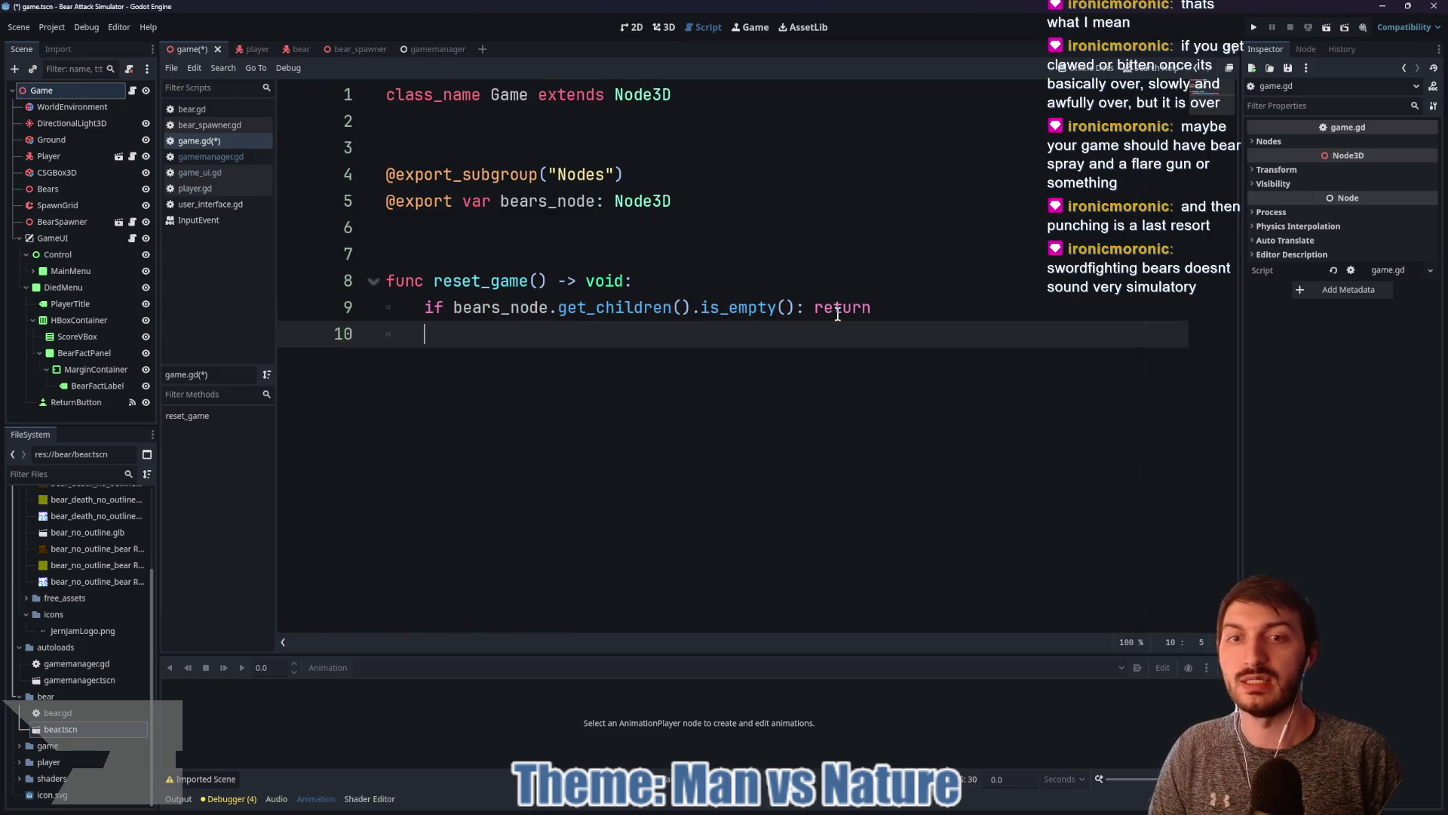
Step: Loop over bears_node's children calling queue_free() on each bear, and save game.gd
{"action": "type", "text": "or bear in "}
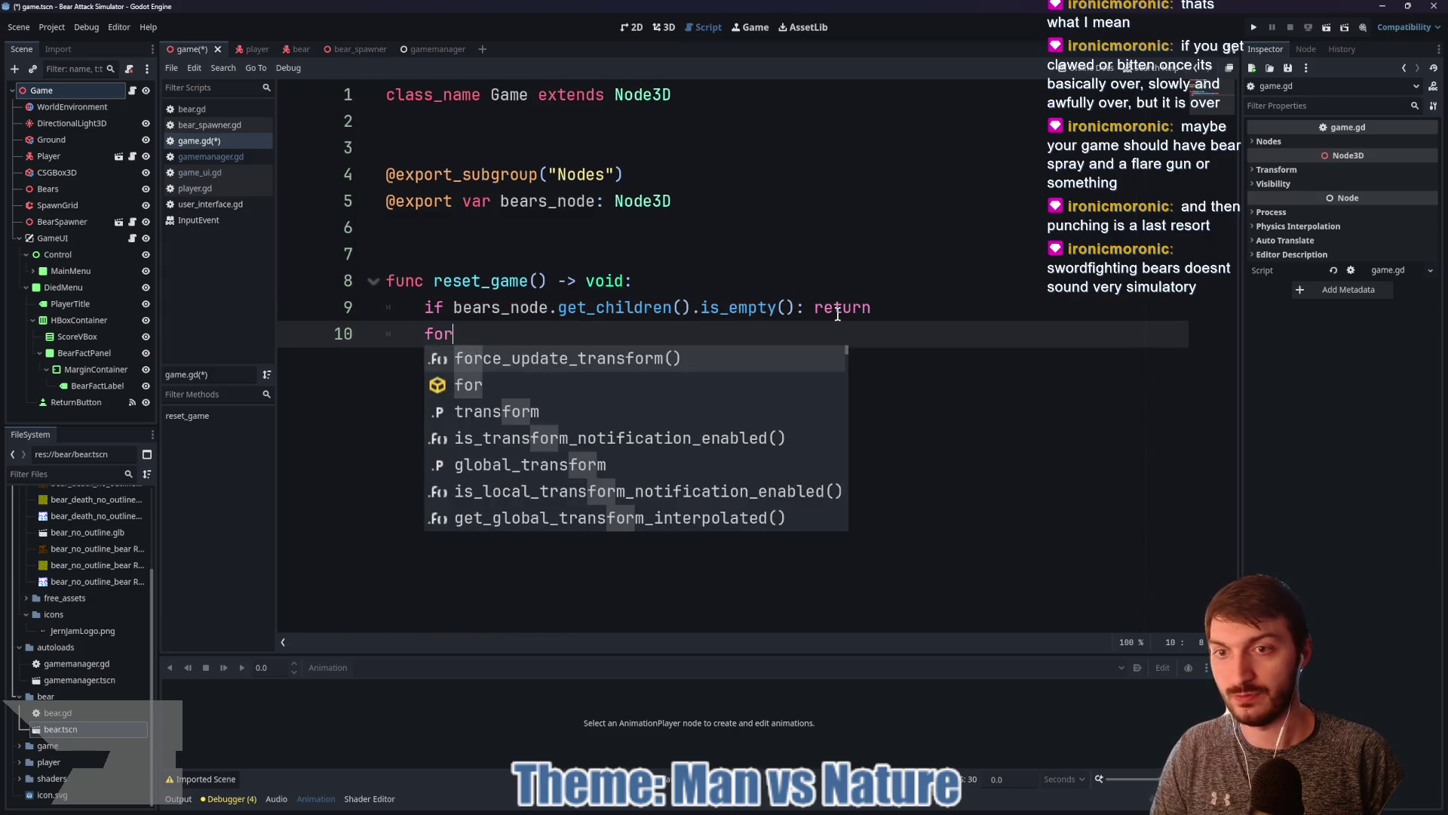
{"action": "type", "text": "bear"}
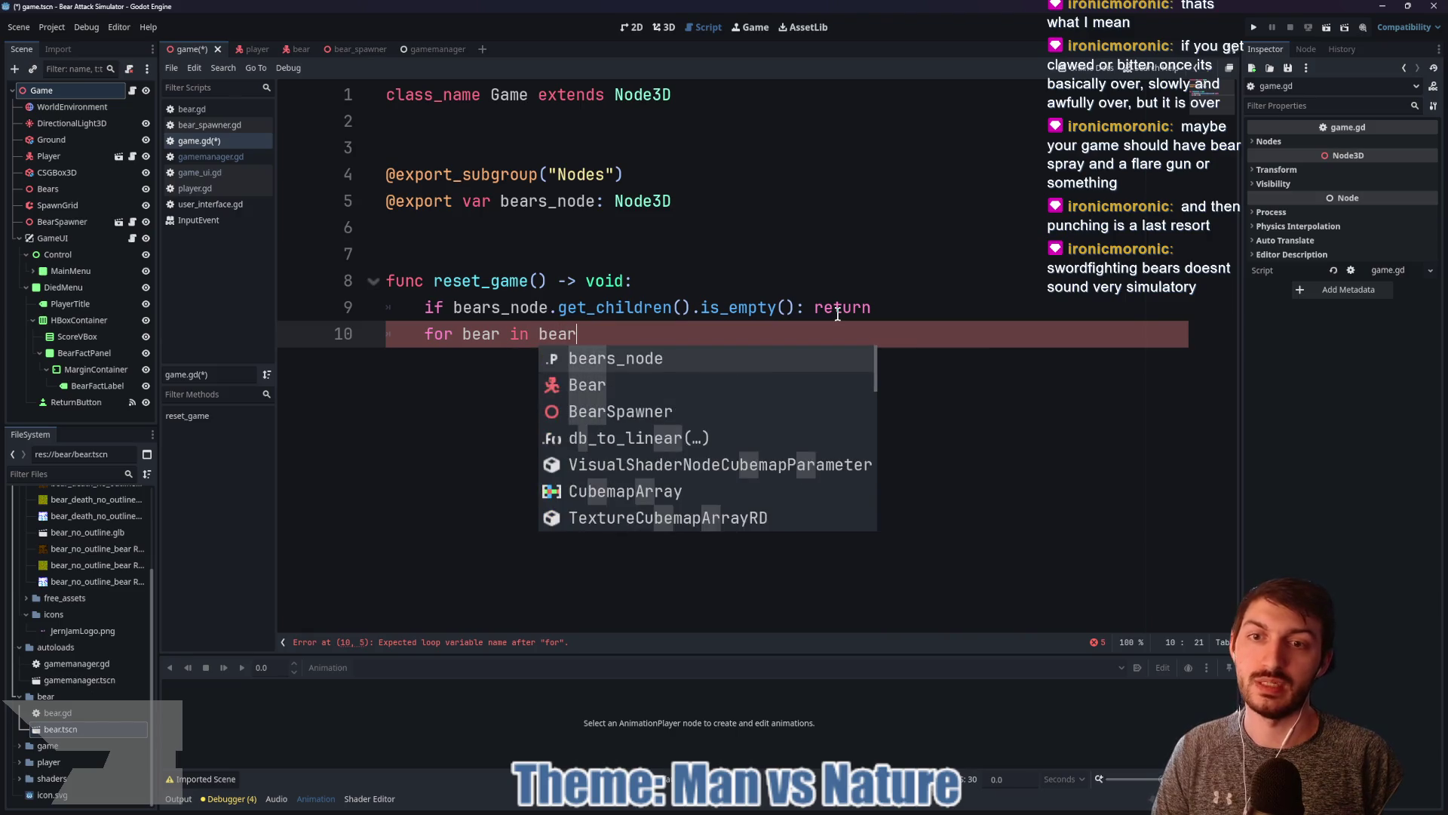
{"action": "key", "text": "Return"}
{"action": "type", "text": ".get_childre"}
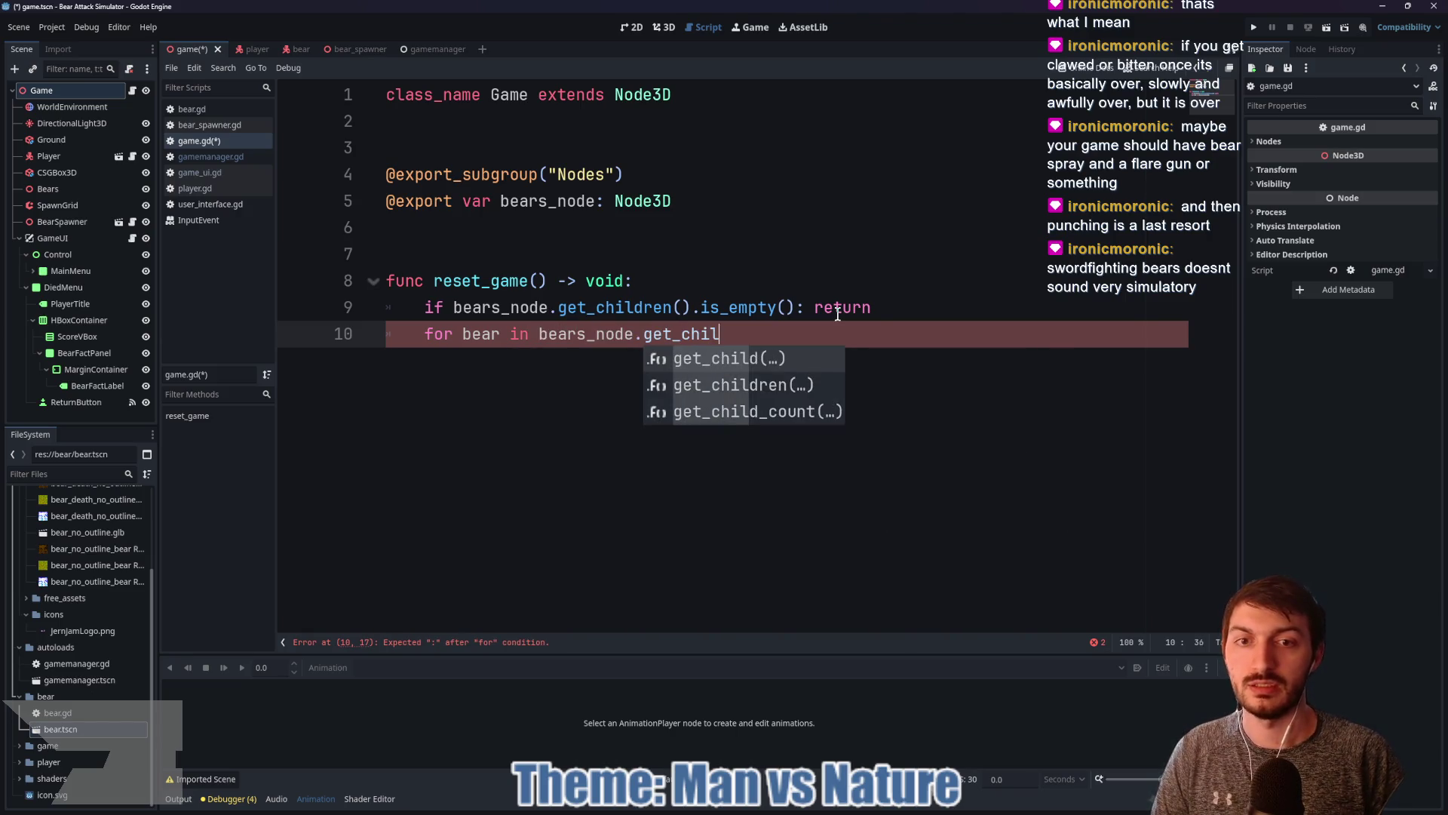
{"action": "key", "text": "Return"}
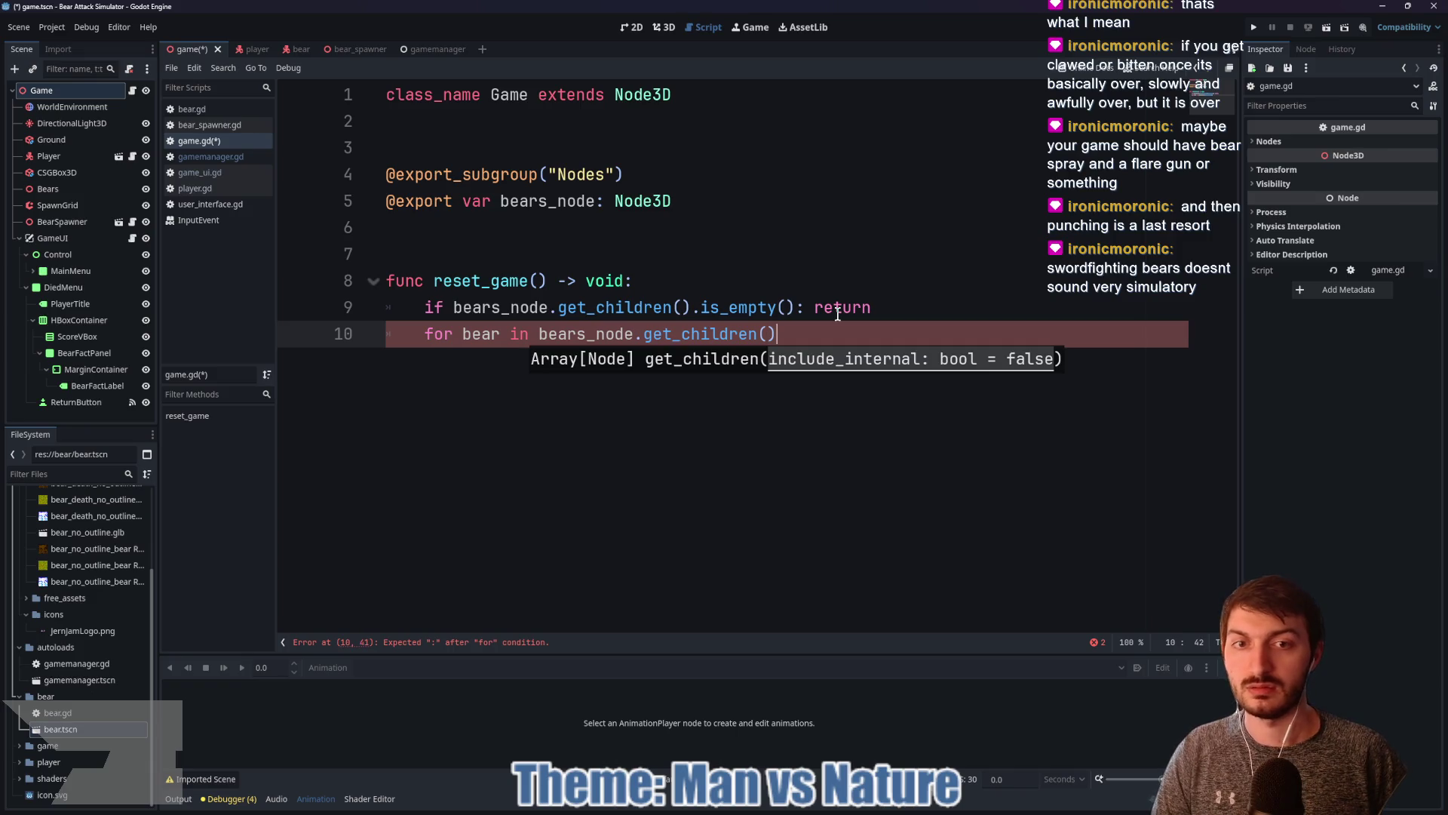
{"action": "key", "text": "Return"}
{"action": "type", "text": "bear."}
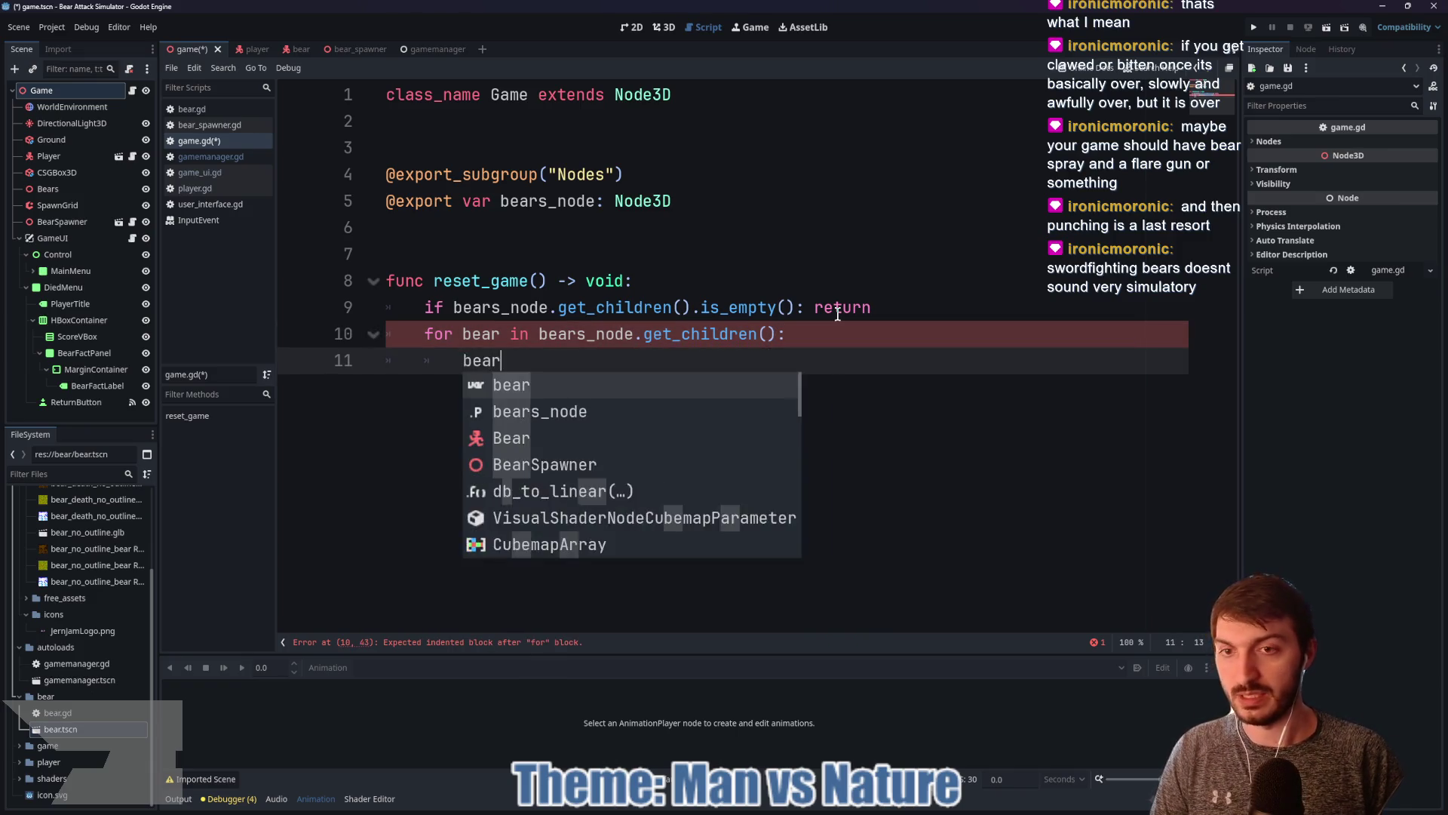
{"action": "type", "text": "queue"}
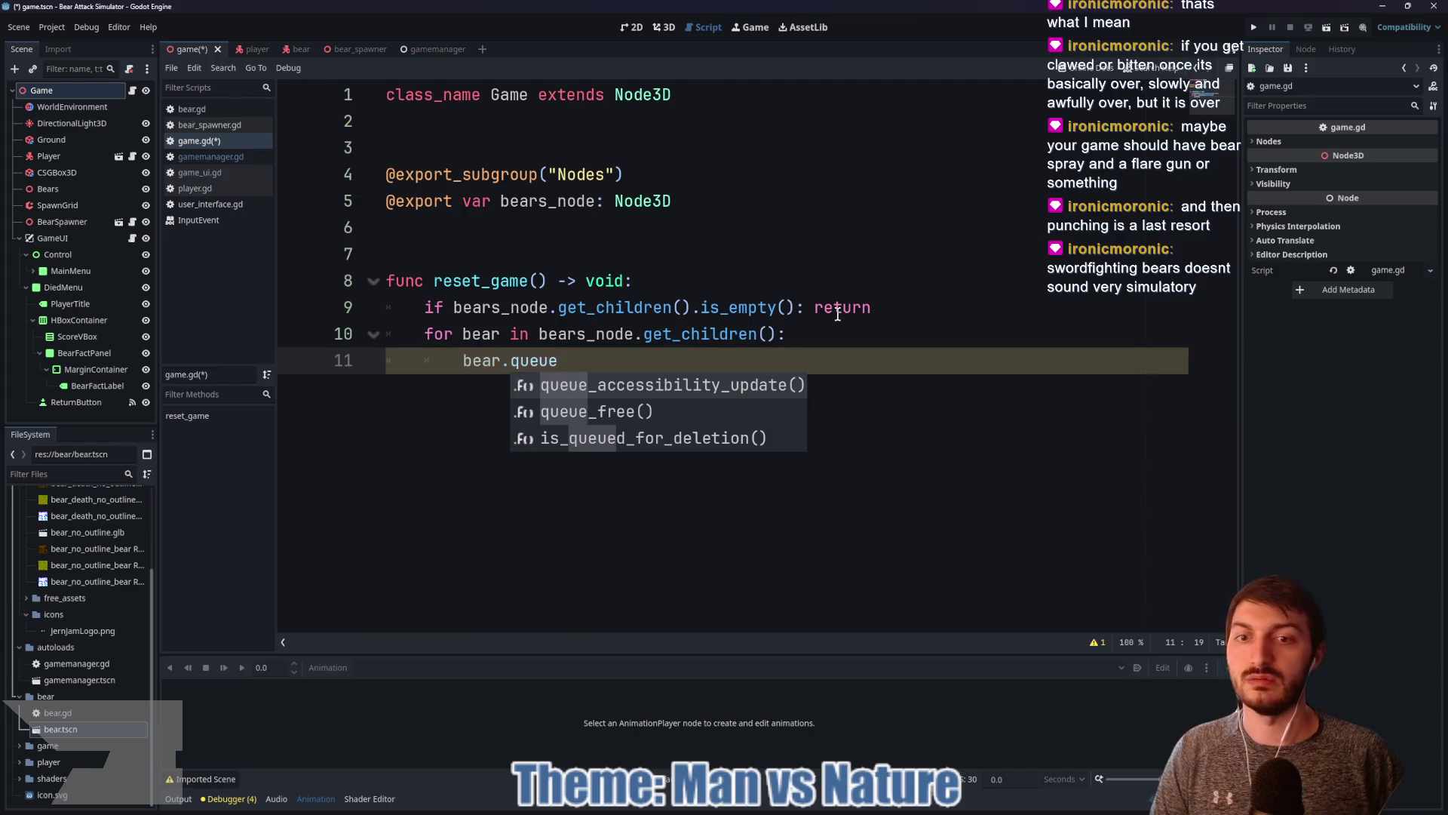
{"action": "key", "text": "Down"}
{"action": "key", "text": "Return"}
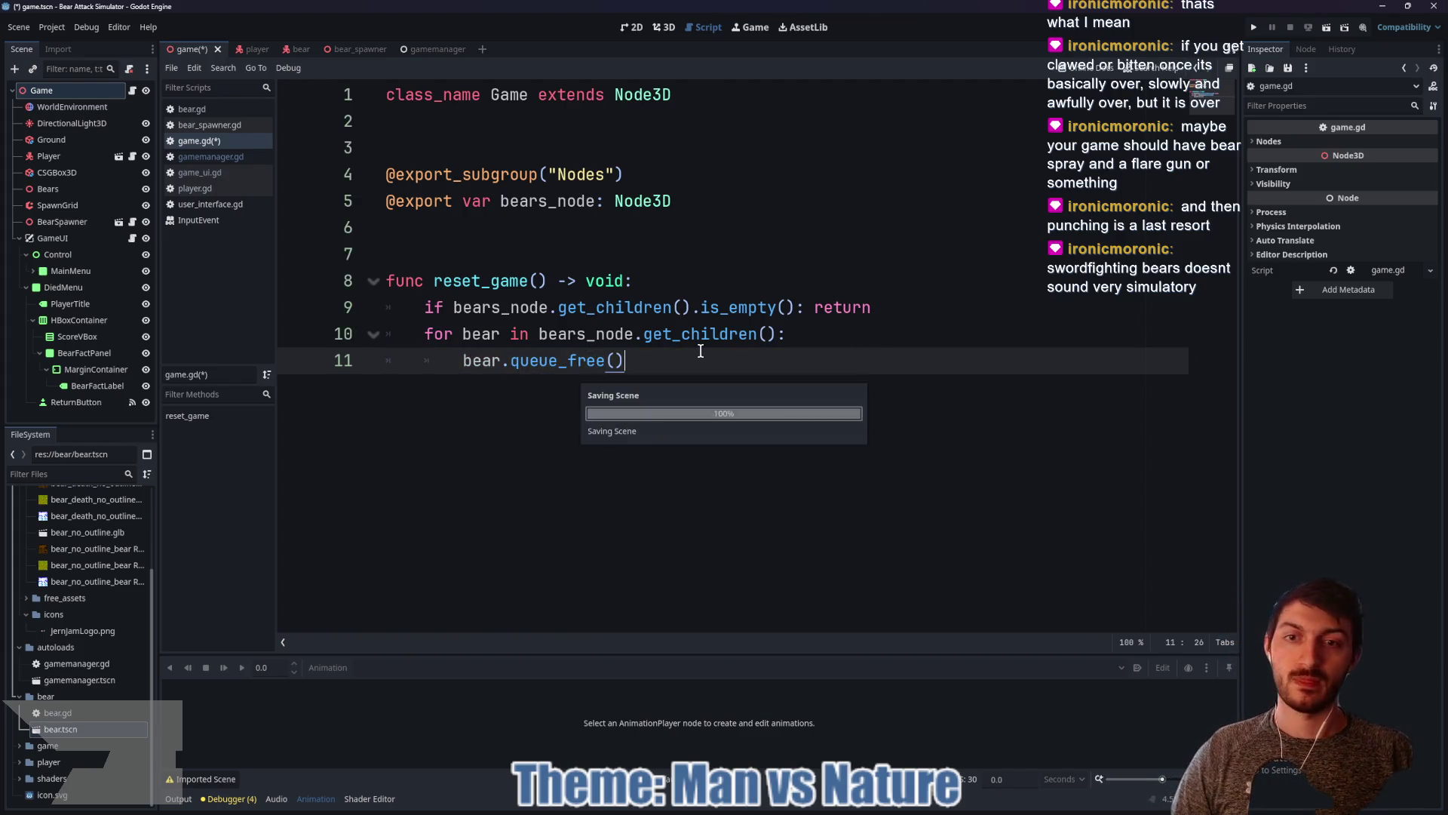
{"action": "key", "text": "ctrl+s"}
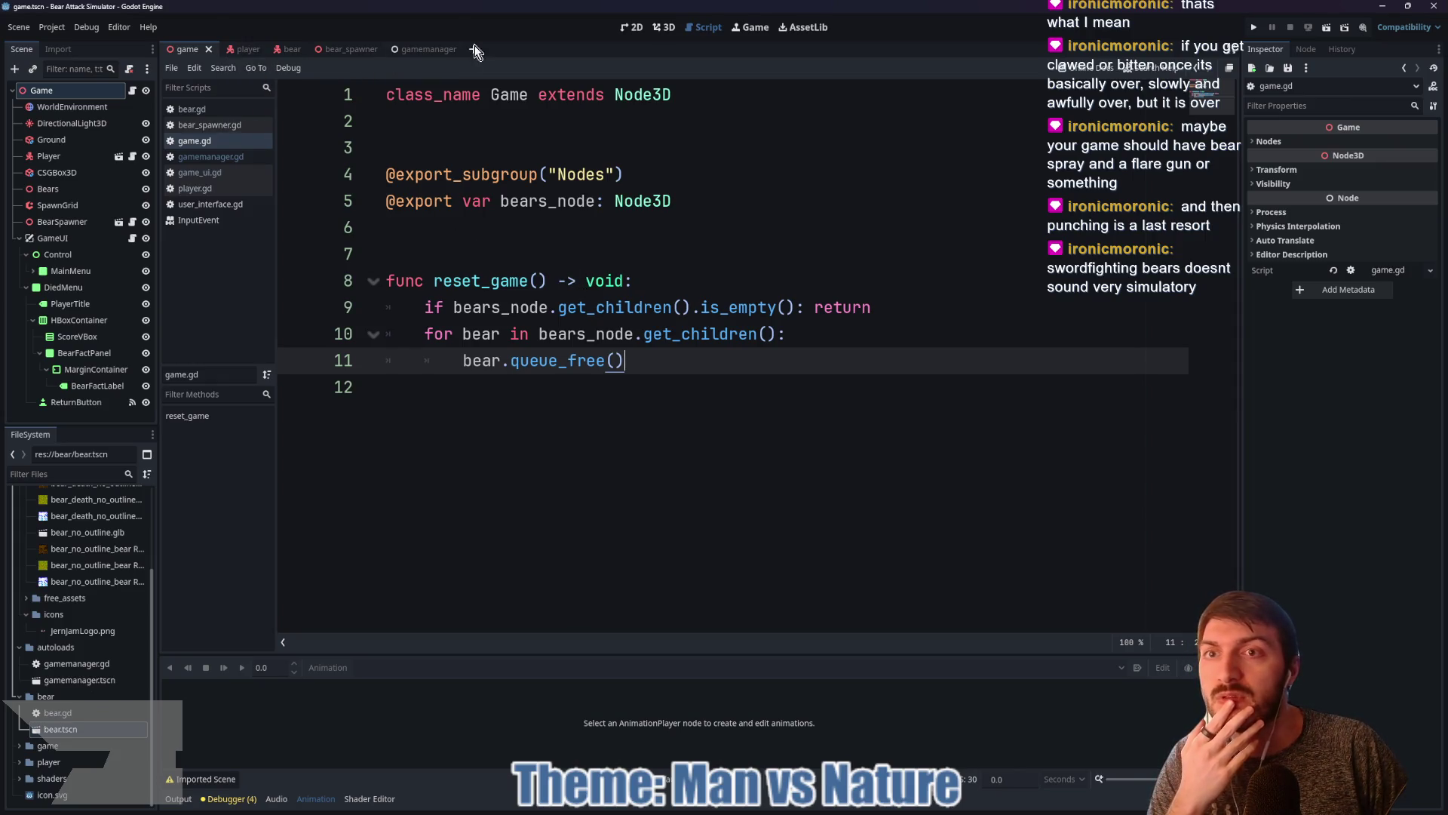
{"action": "left_click", "coordinate": [424, 50]}
Step: Append reset_game() to gamemanager.gd calling get_node("Game").reset_game(), and save
{"action": "left_click", "coordinate": [486, 626]}
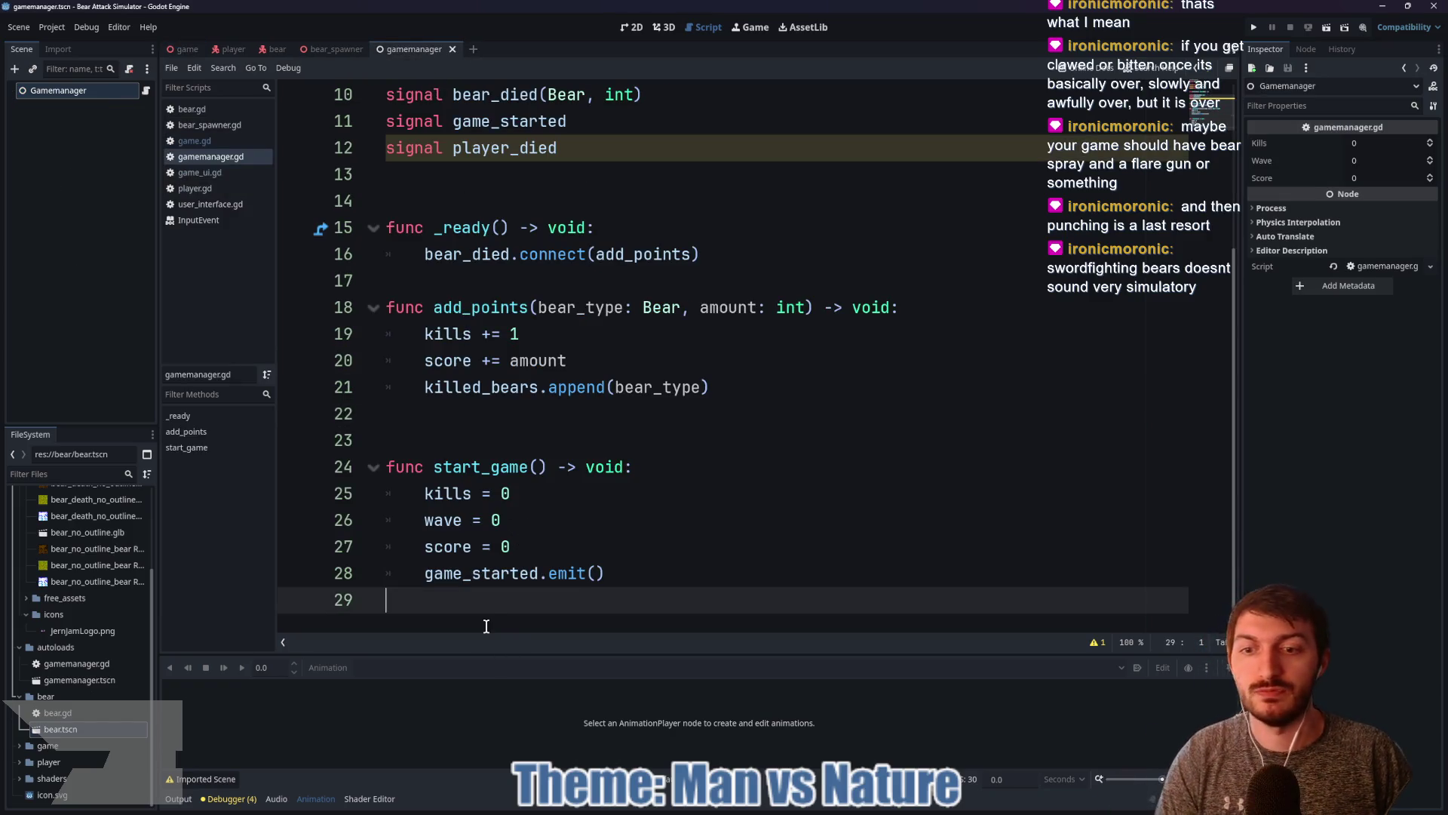
{"action": "key", "text": "Return"}
{"action": "key", "text": "Return"}
{"action": "key", "text": "Return"}
{"action": "key", "text": "Up"}
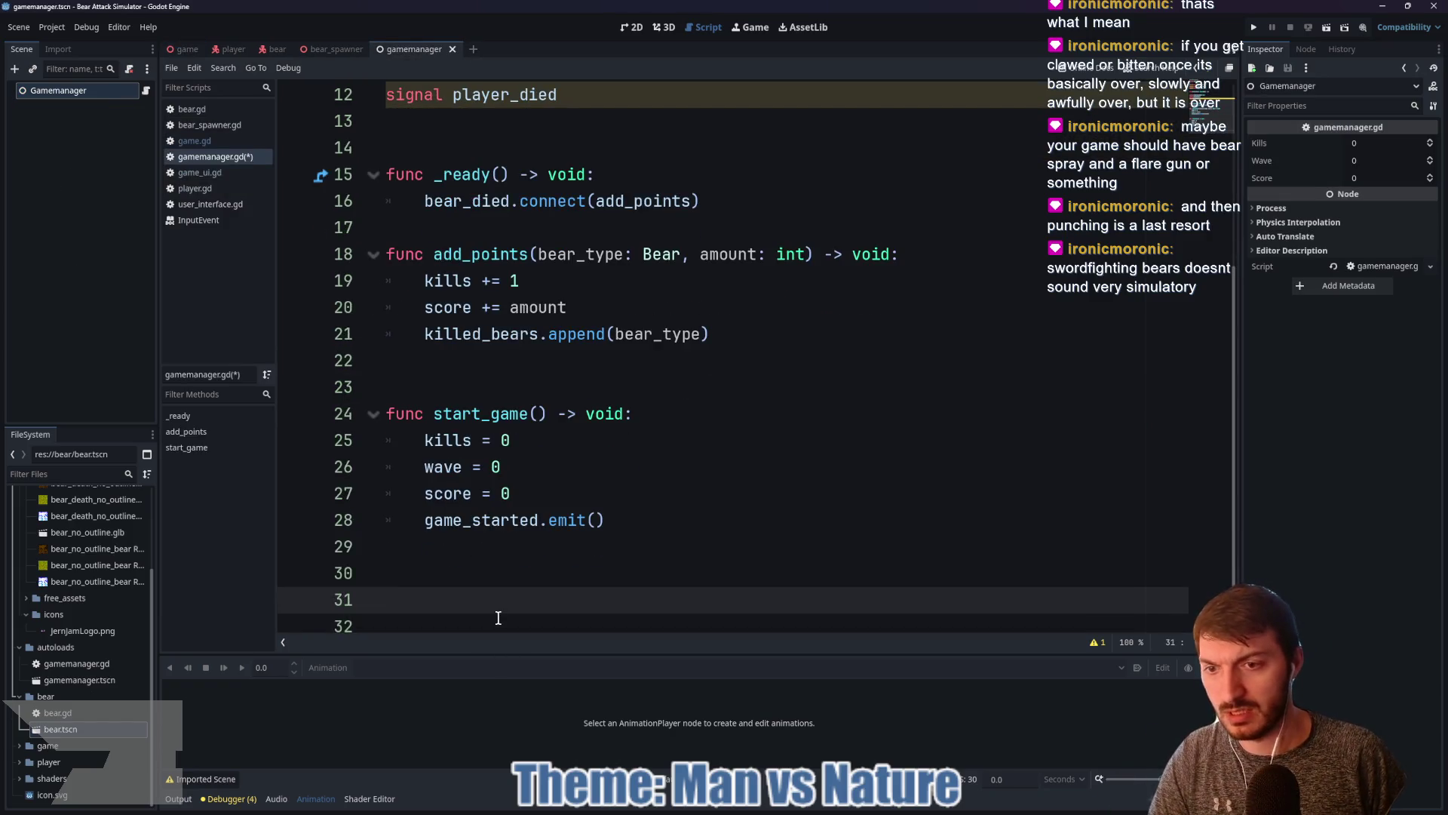
{"action": "type", "text": "func reset_"}
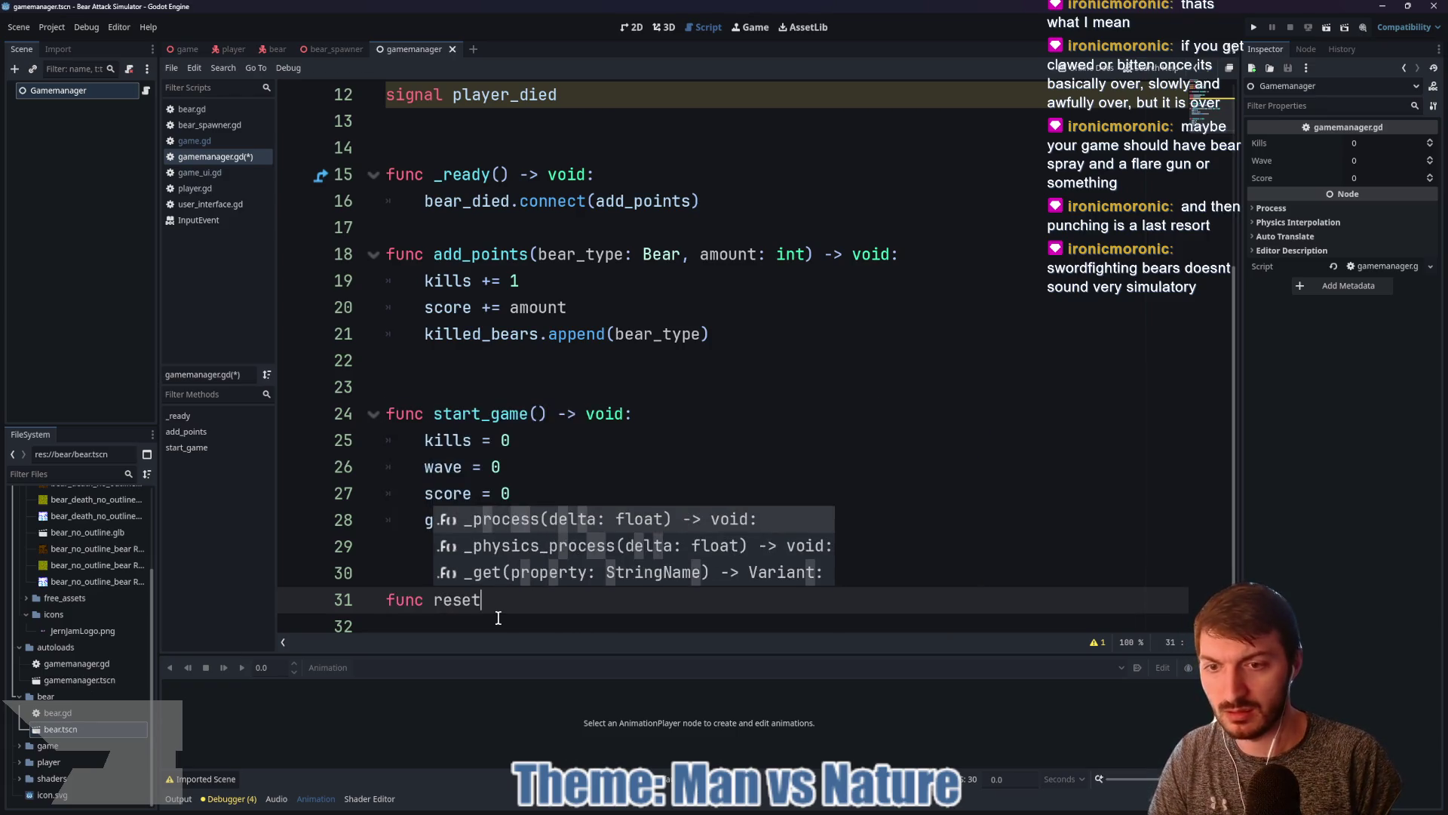
{"action": "type", "text": "game() -> void"}
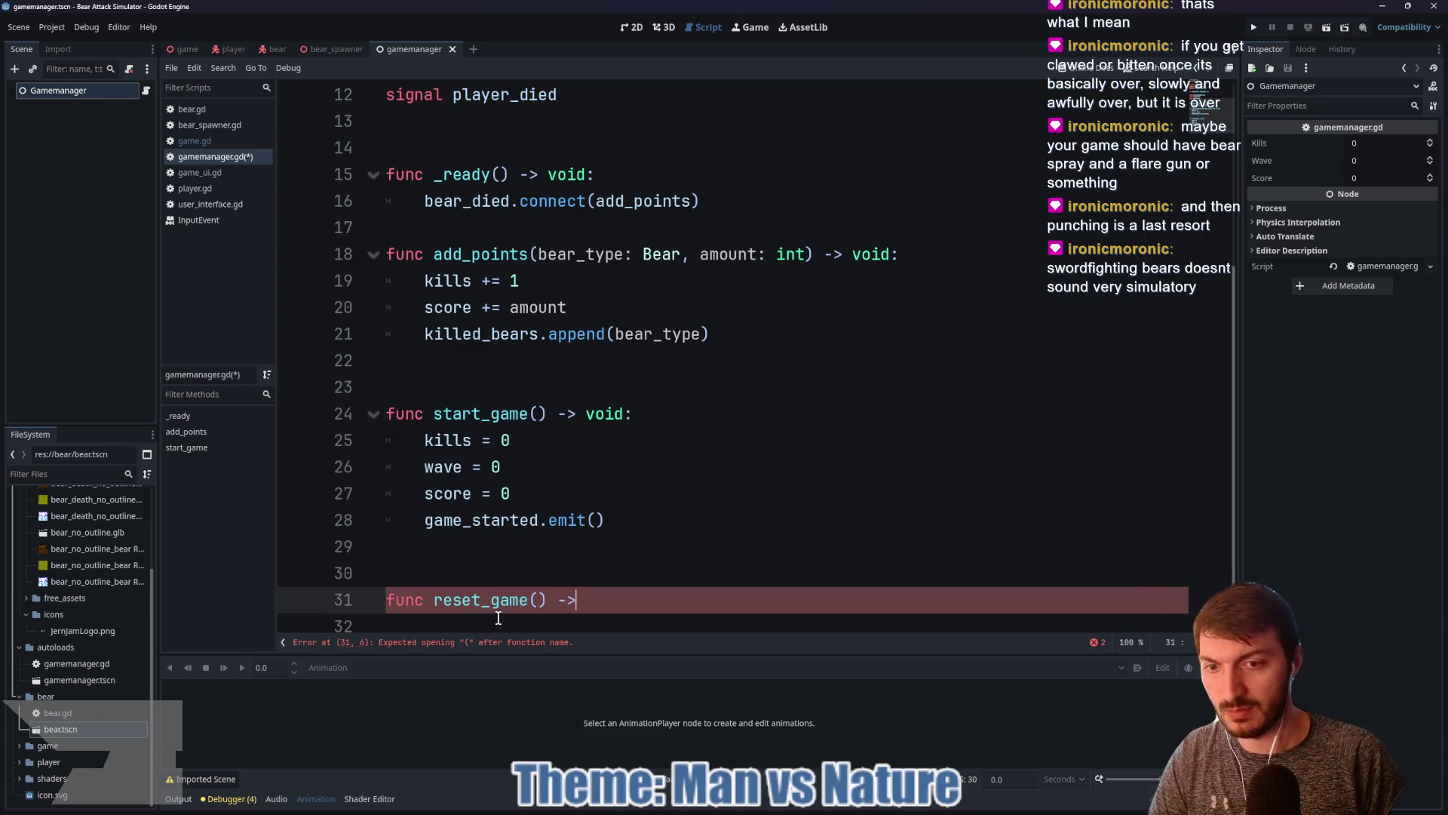
{"action": "type", "text": ":"}
{"action": "key", "text": "Return"}
{"action": "type", "text": "get"}
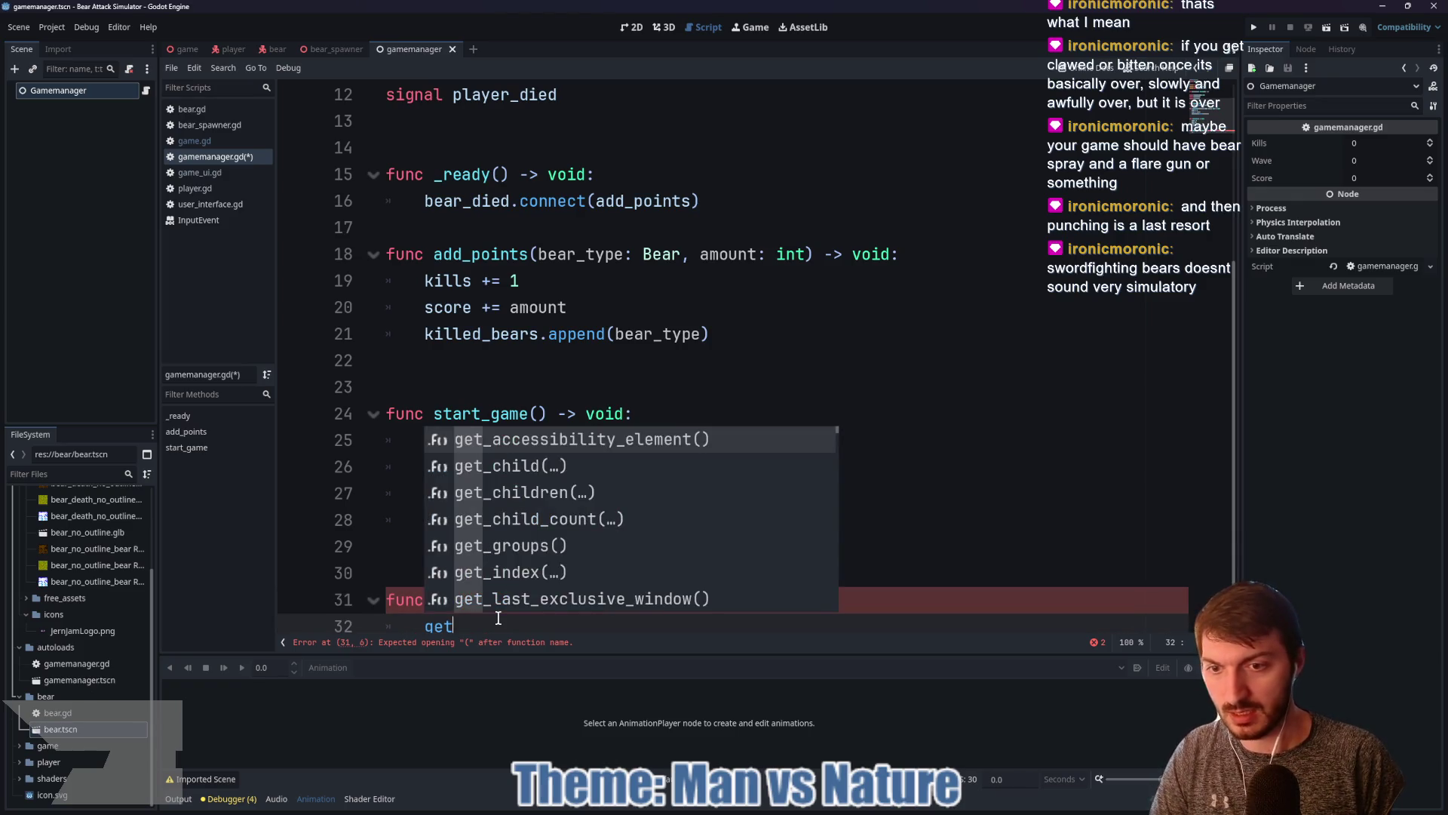
{"action": "type", "text": "_node("}
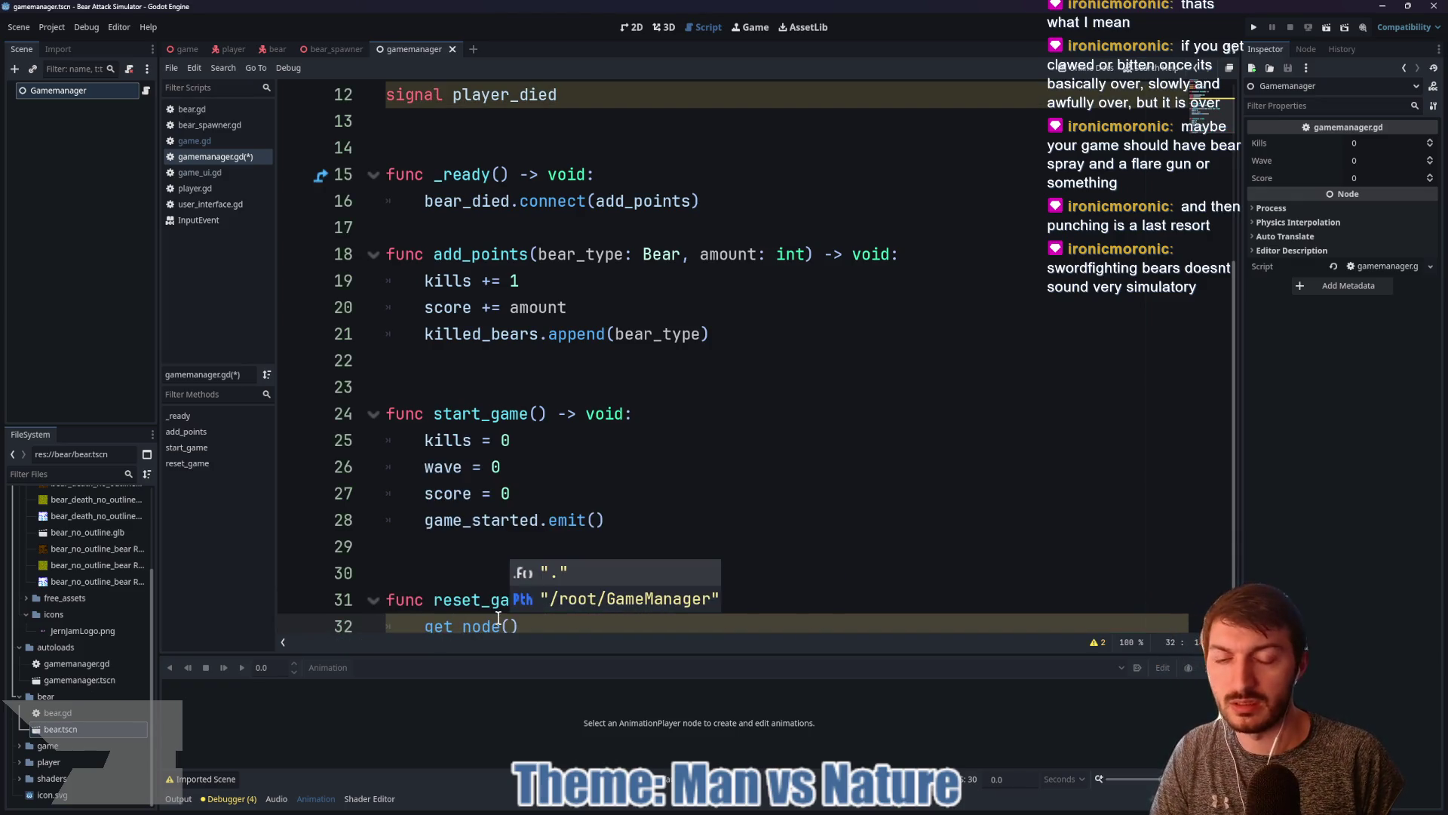
{"action": "type", "text": "\"Game"}
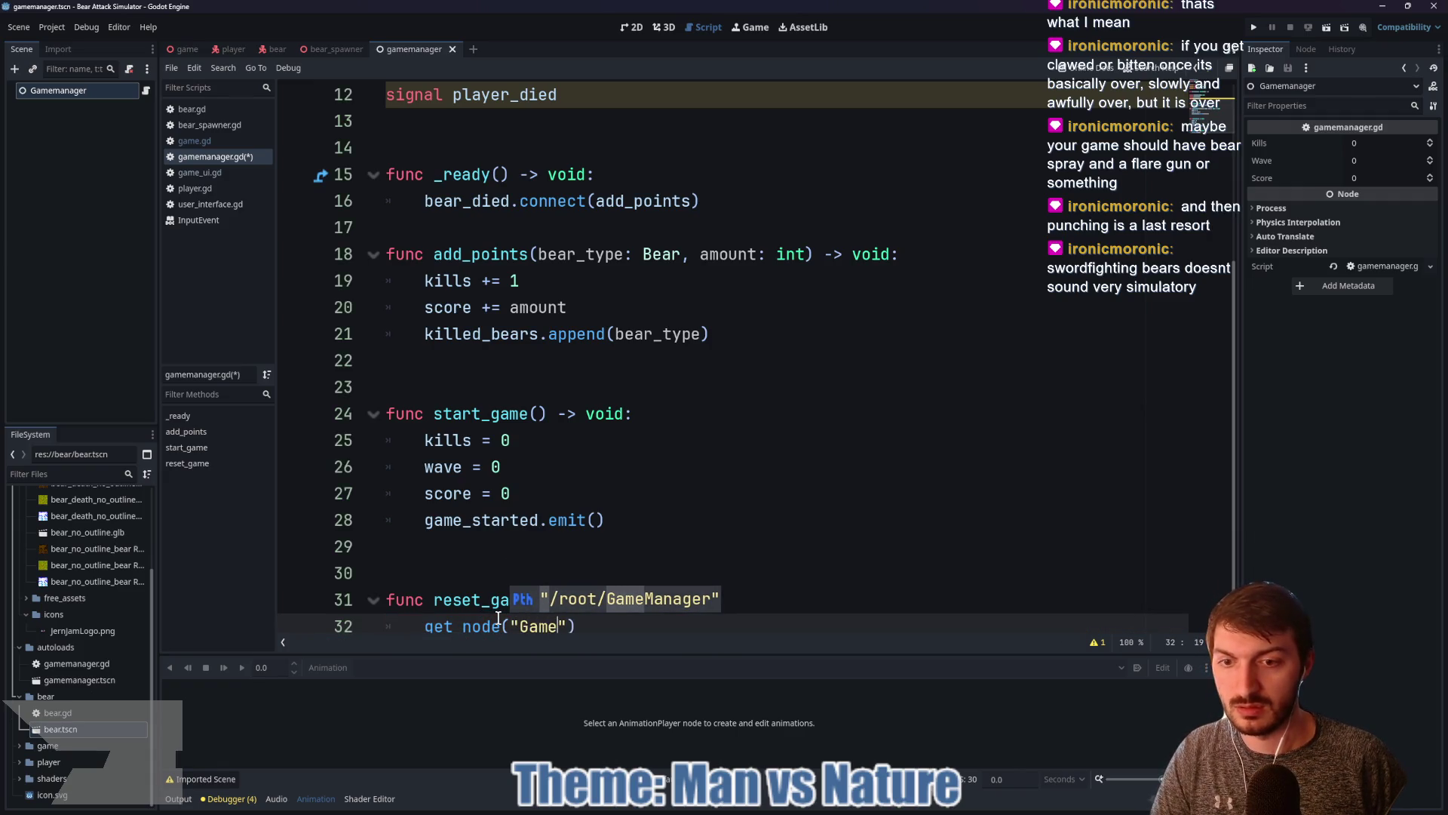
{"action": "type", "text": "\")."}
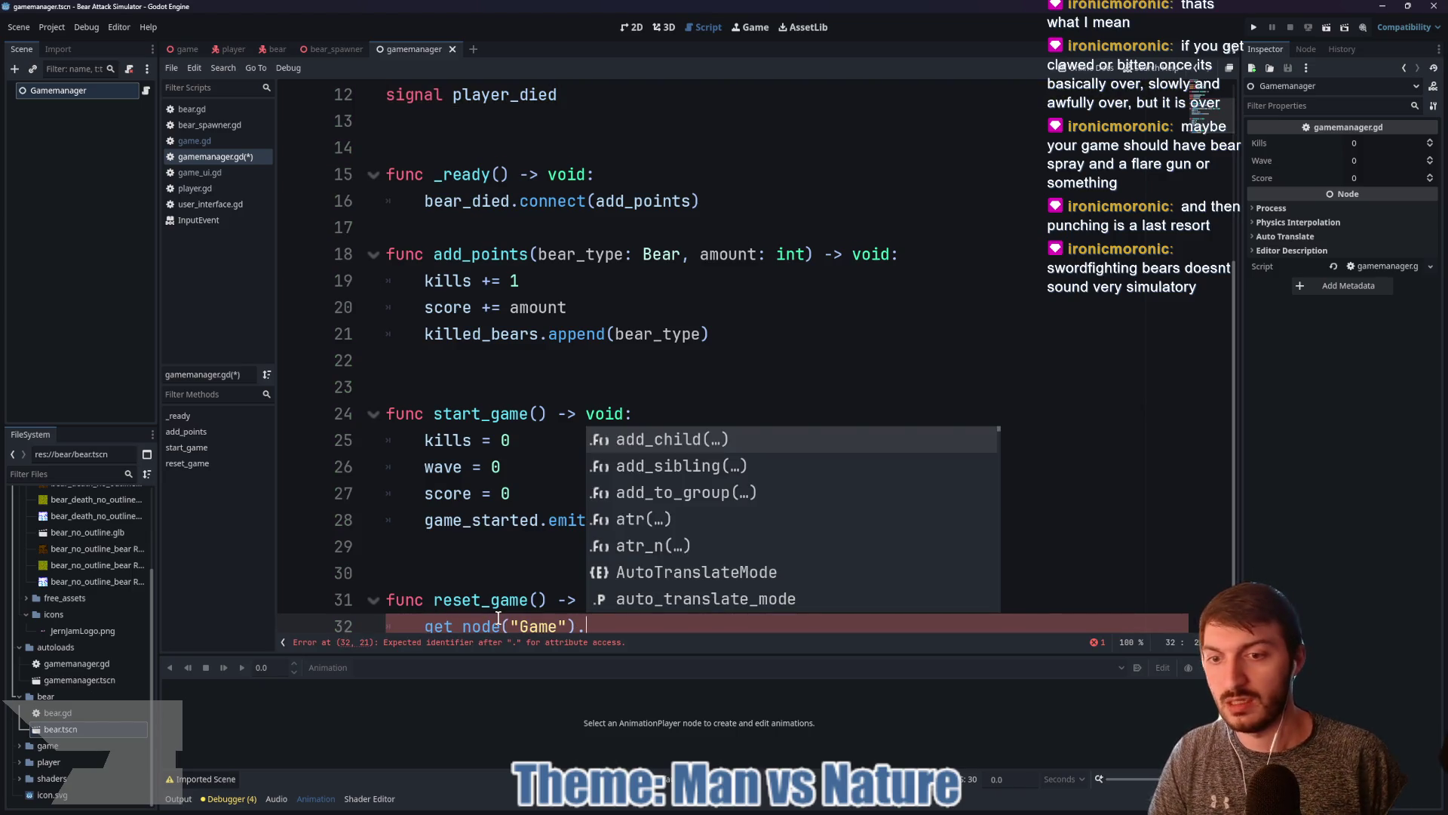
{"action": "scroll", "coordinate": [637, 586], "scroll_direction": "down", "scroll_amount": 1}
{"action": "type", "text": "reset"}
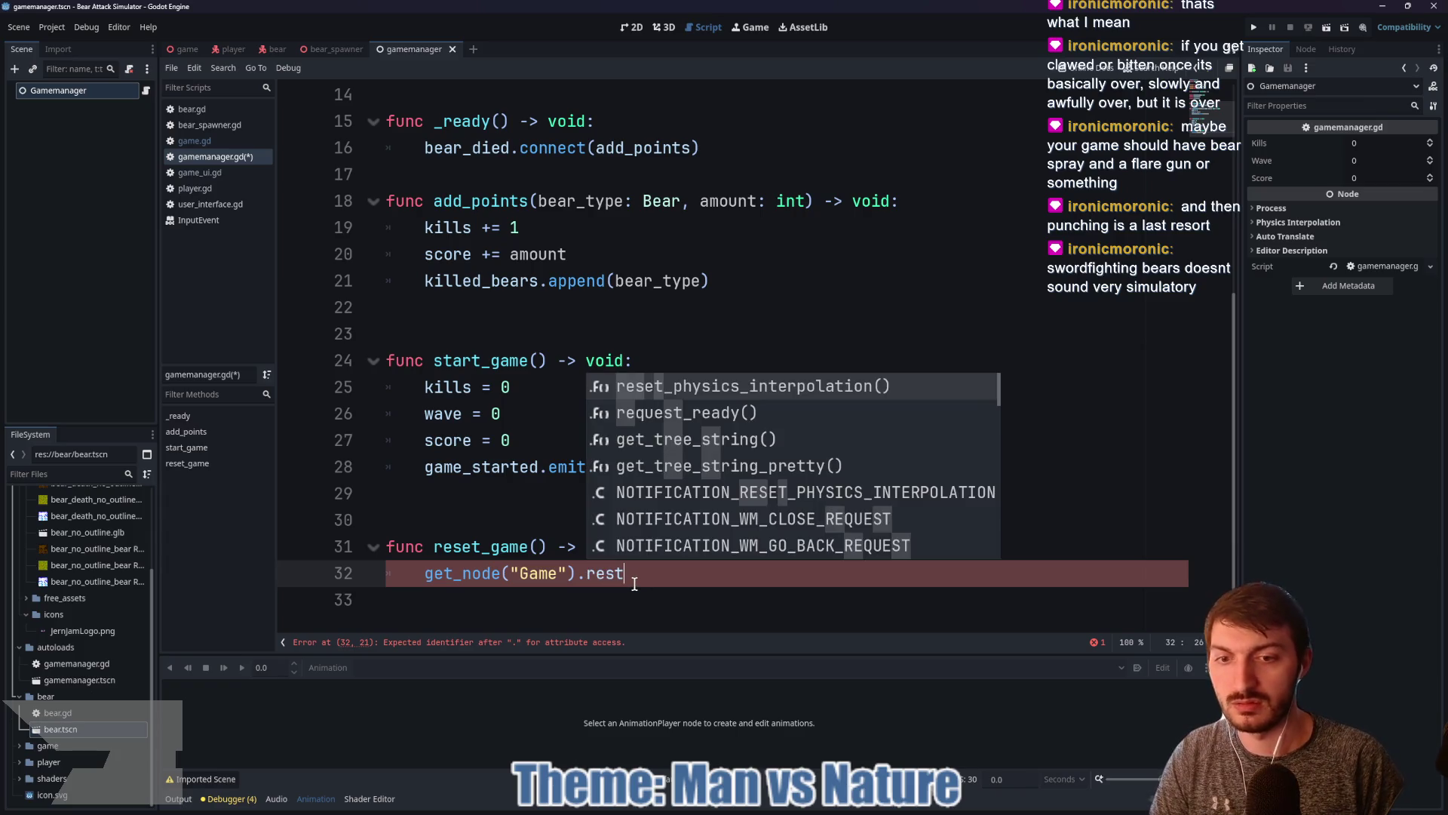
{"action": "type", "text": "_game()"}
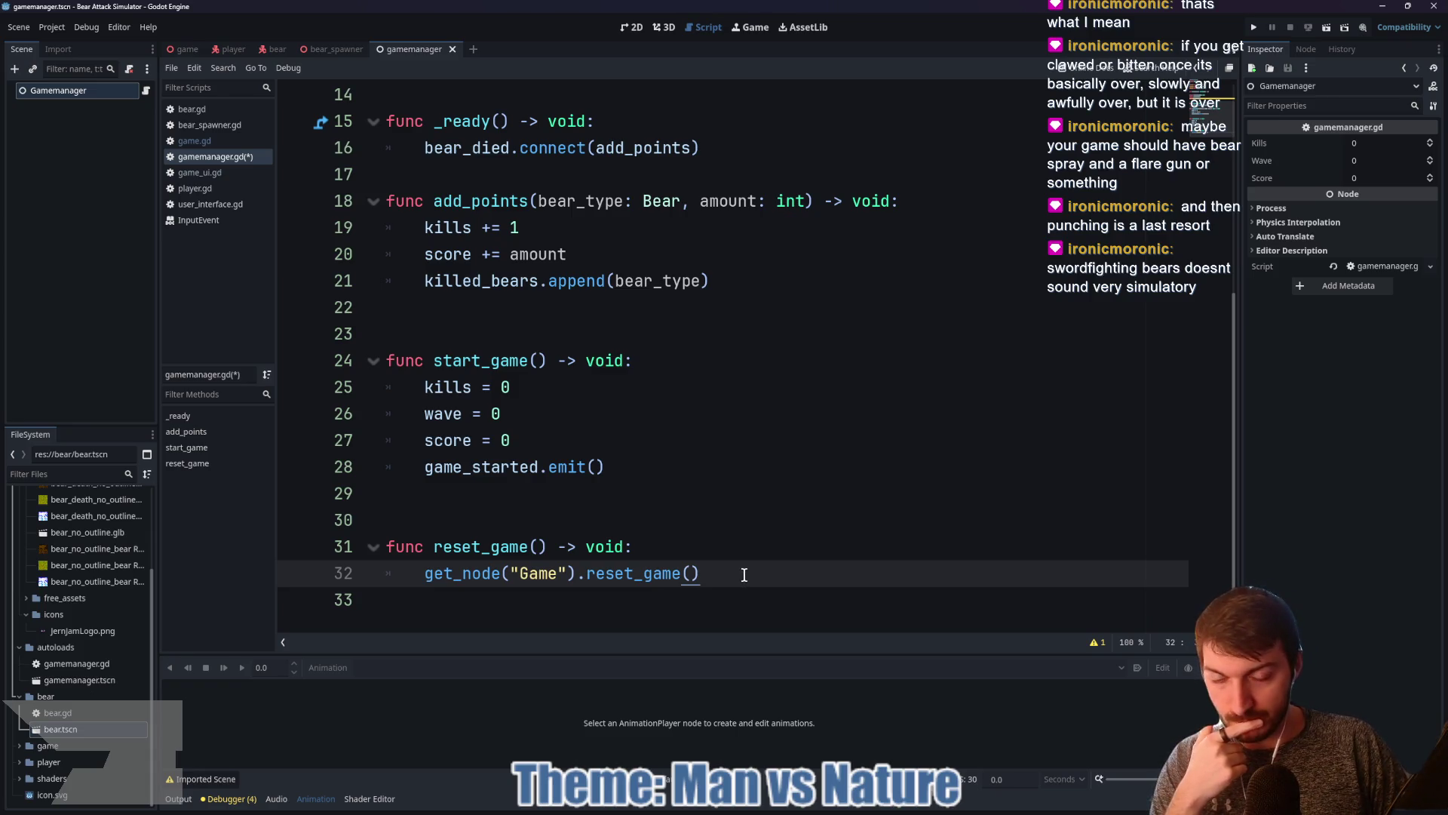
{"action": "key", "text": "ctrl+s"}
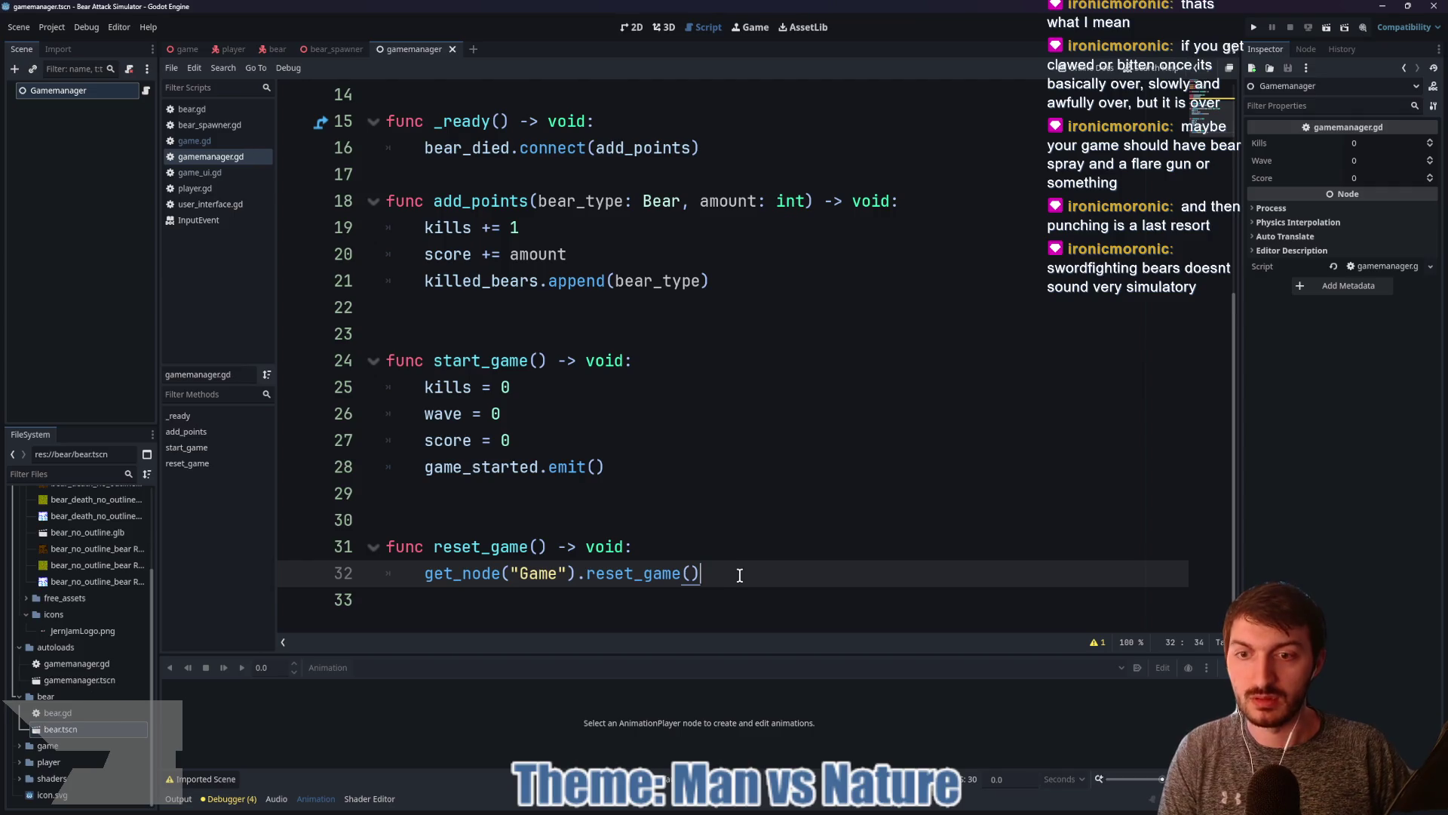
Step: In GameUI's game_ui.gd, replace the return handler's pass with GameManager.reset_game()
{"action": "left_click", "coordinate": [196, 50]}
{"action": "left_click", "coordinate": [132, 238]}
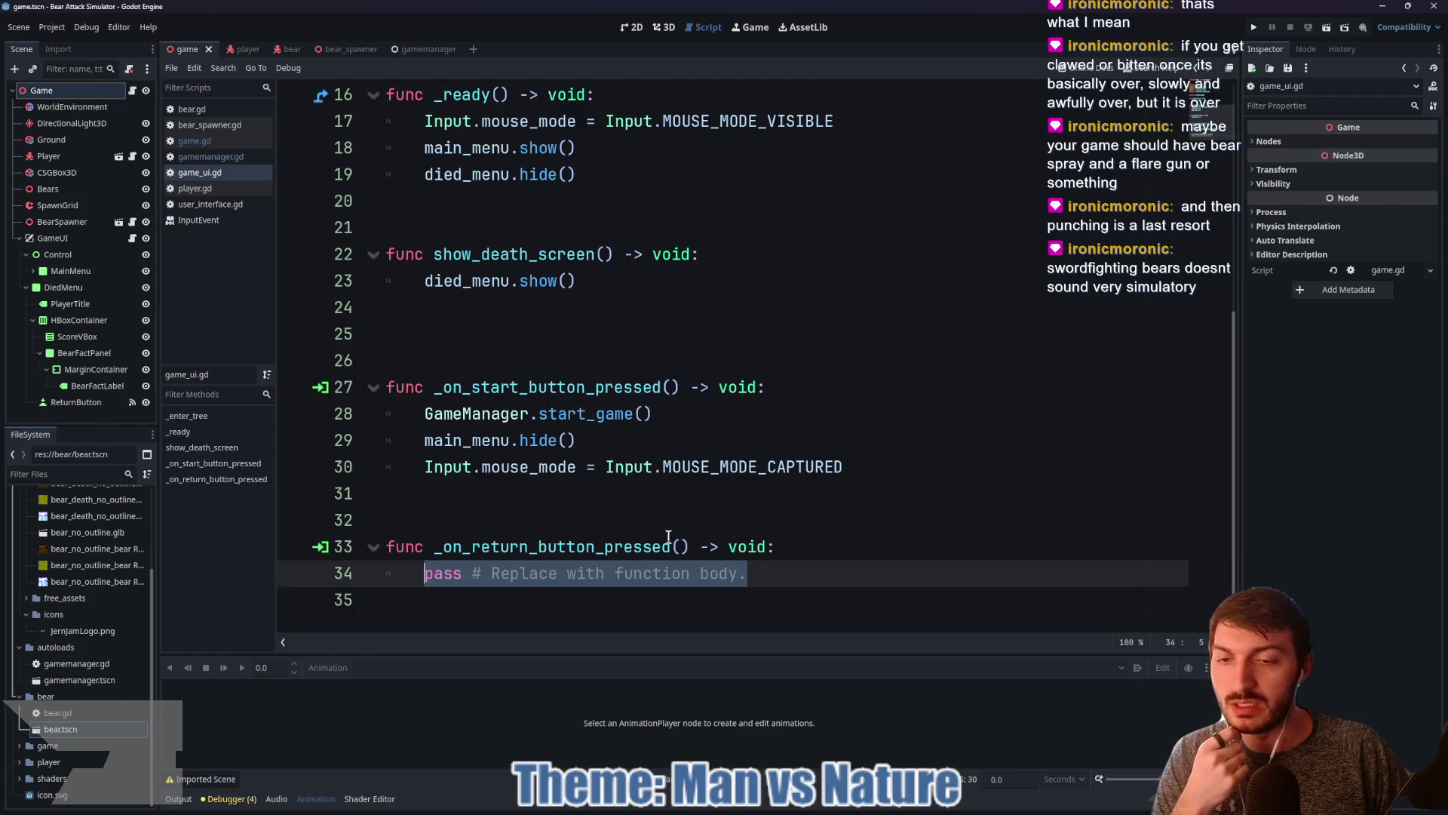
{"action": "left_click_drag", "start_coordinate": [770, 573], "coordinate": [615, 573]}
{"action": "key", "text": "shift+Home"}
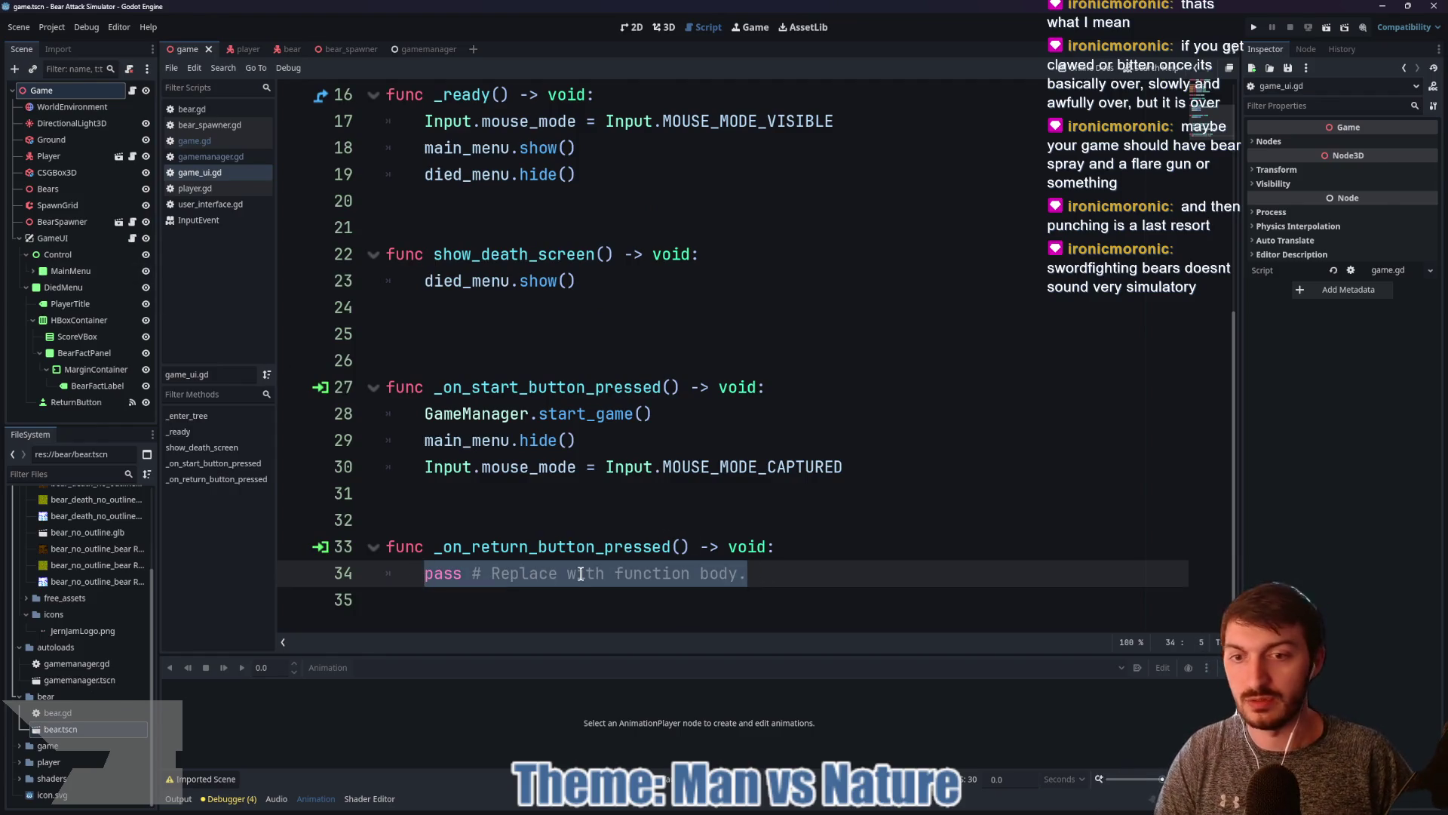
{"action": "type", "text": "GameManager."}
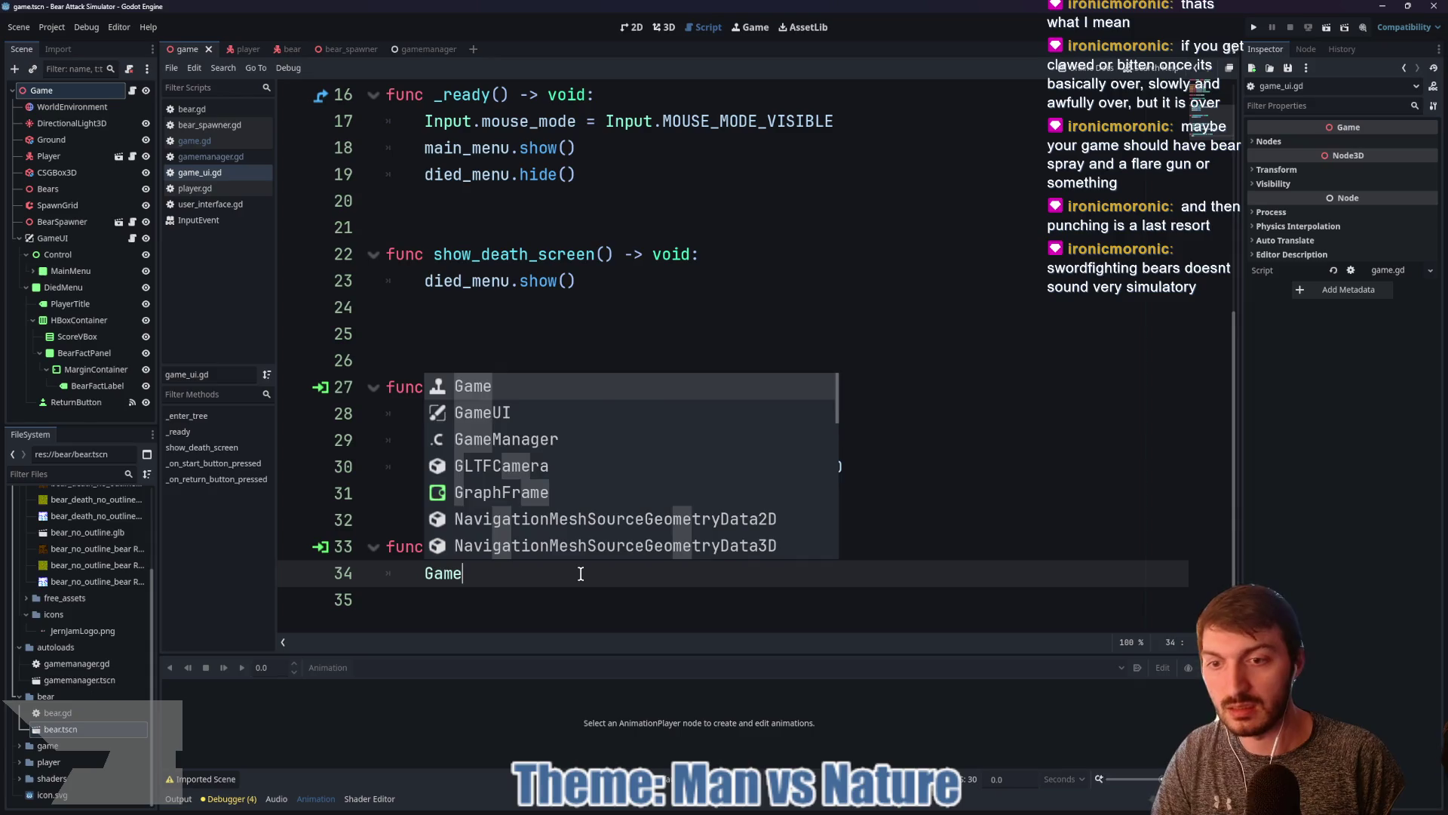
{"action": "type", "text": "res"}
{"action": "key", "text": "Return"}
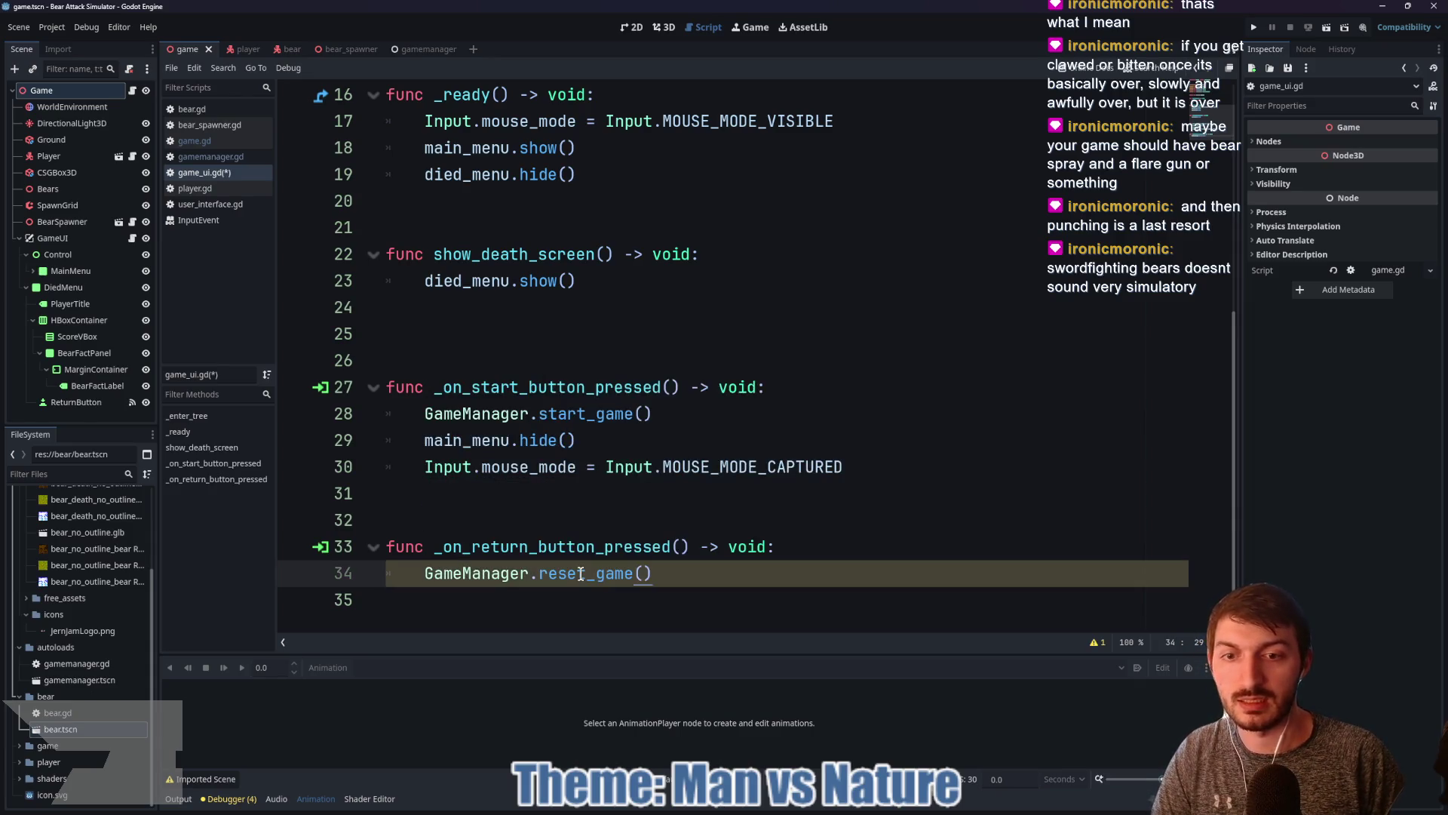
{"action": "key", "text": "ctrl+s"}
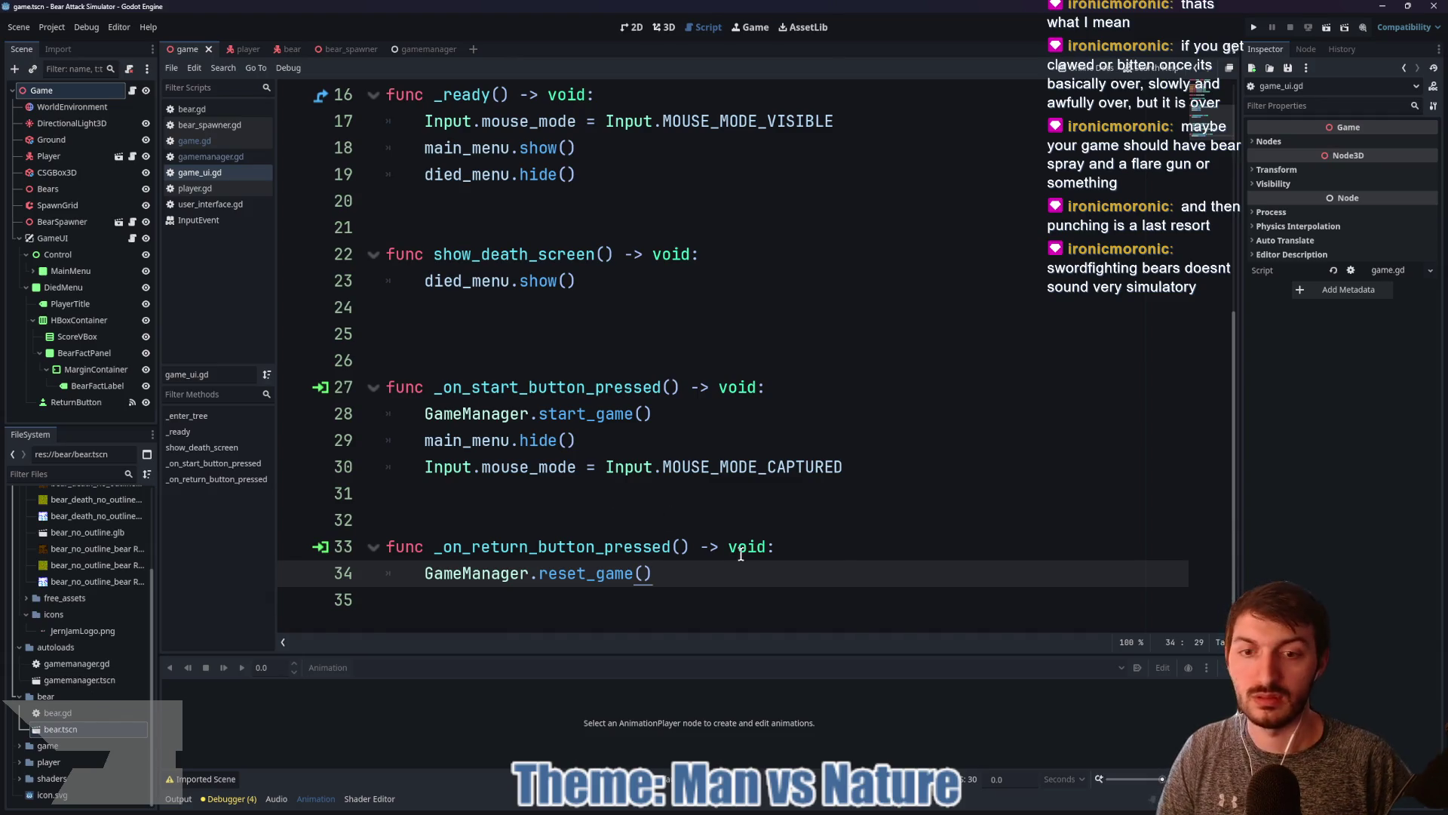
Step: Add died_menu.hide() and main_menu.show() to the return handler and save
{"action": "key", "text": "Return"}
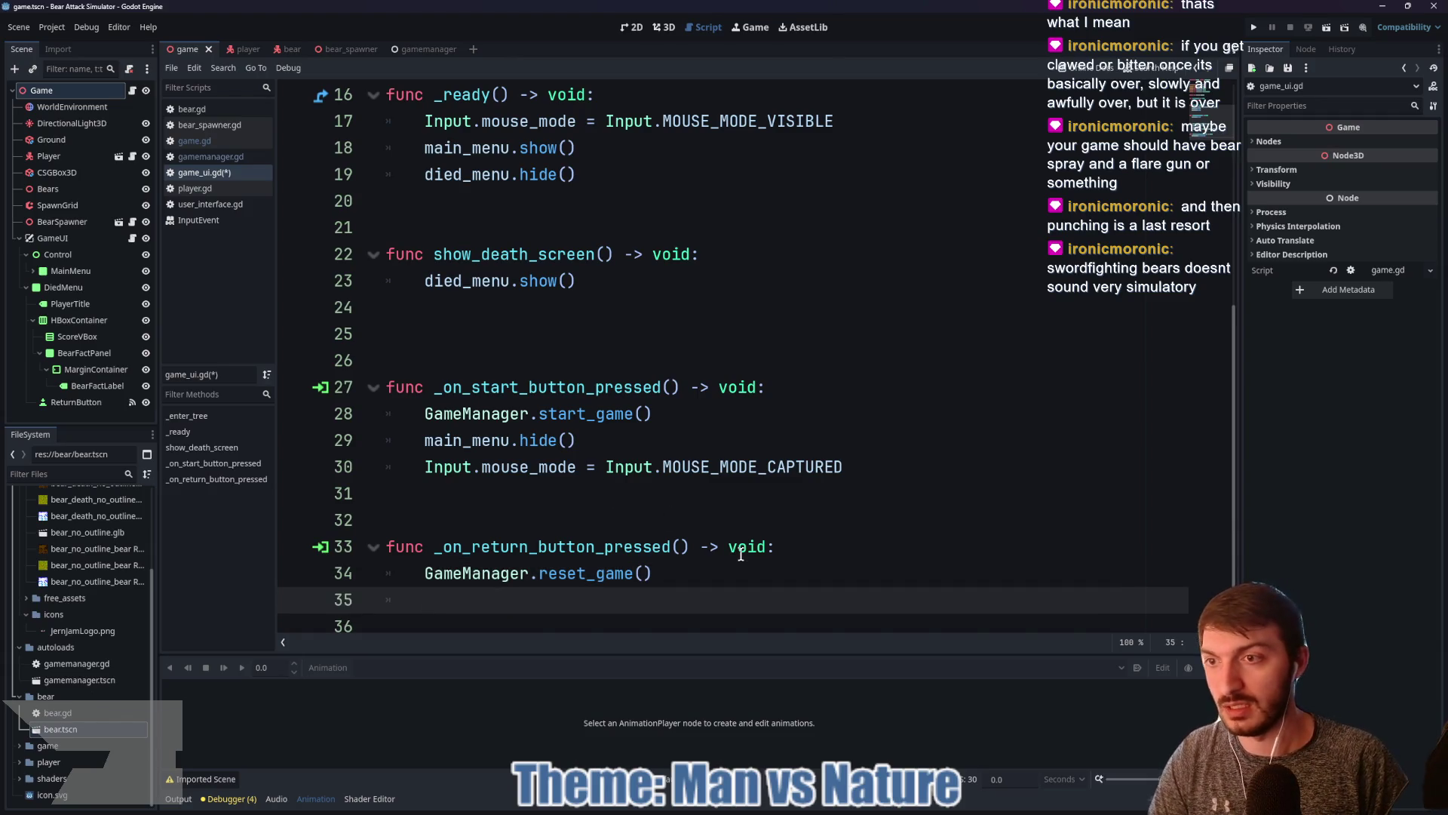
{"action": "type", "text": "died_menu.h"}
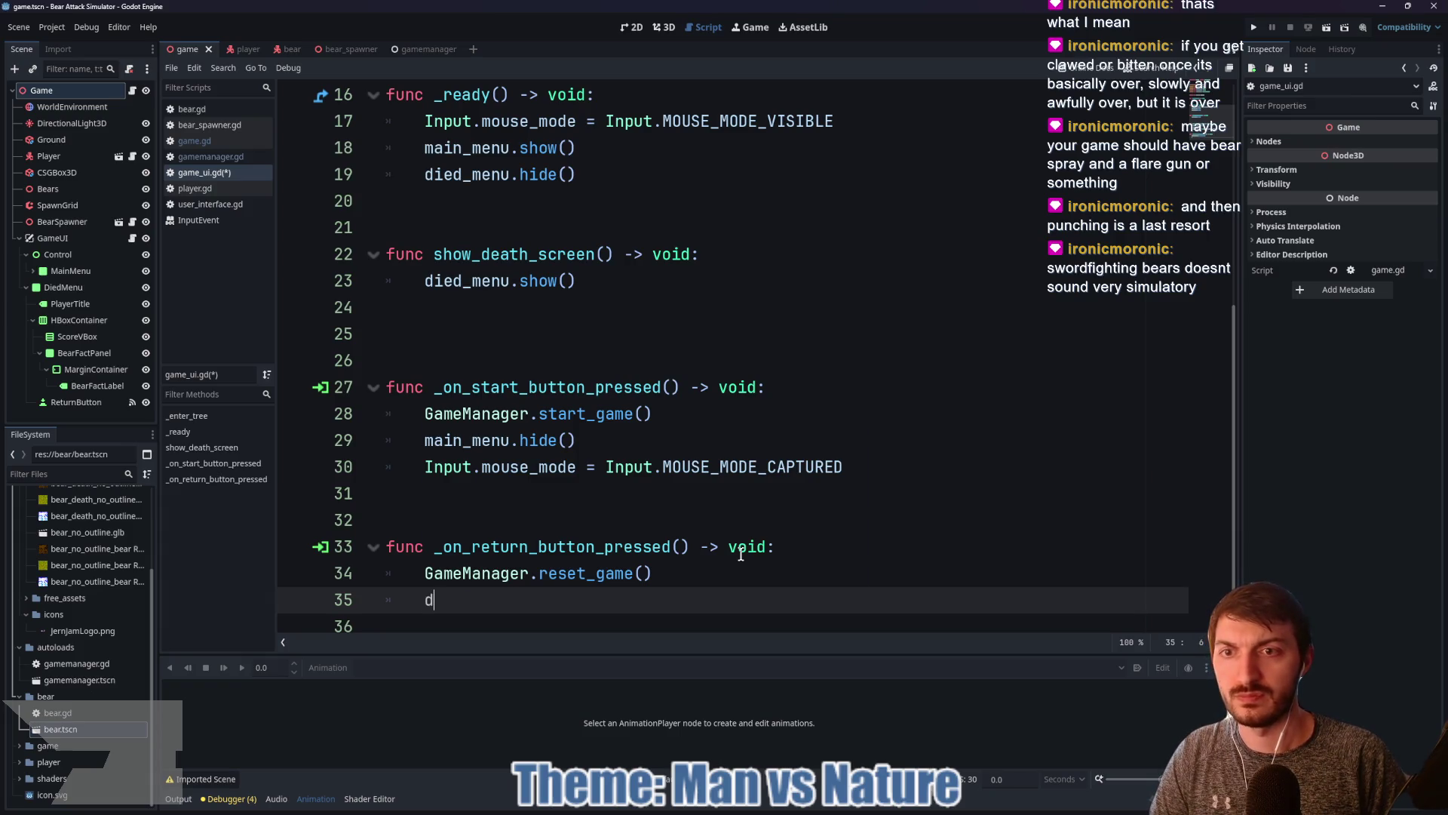
{"action": "type", "text": "ide"}
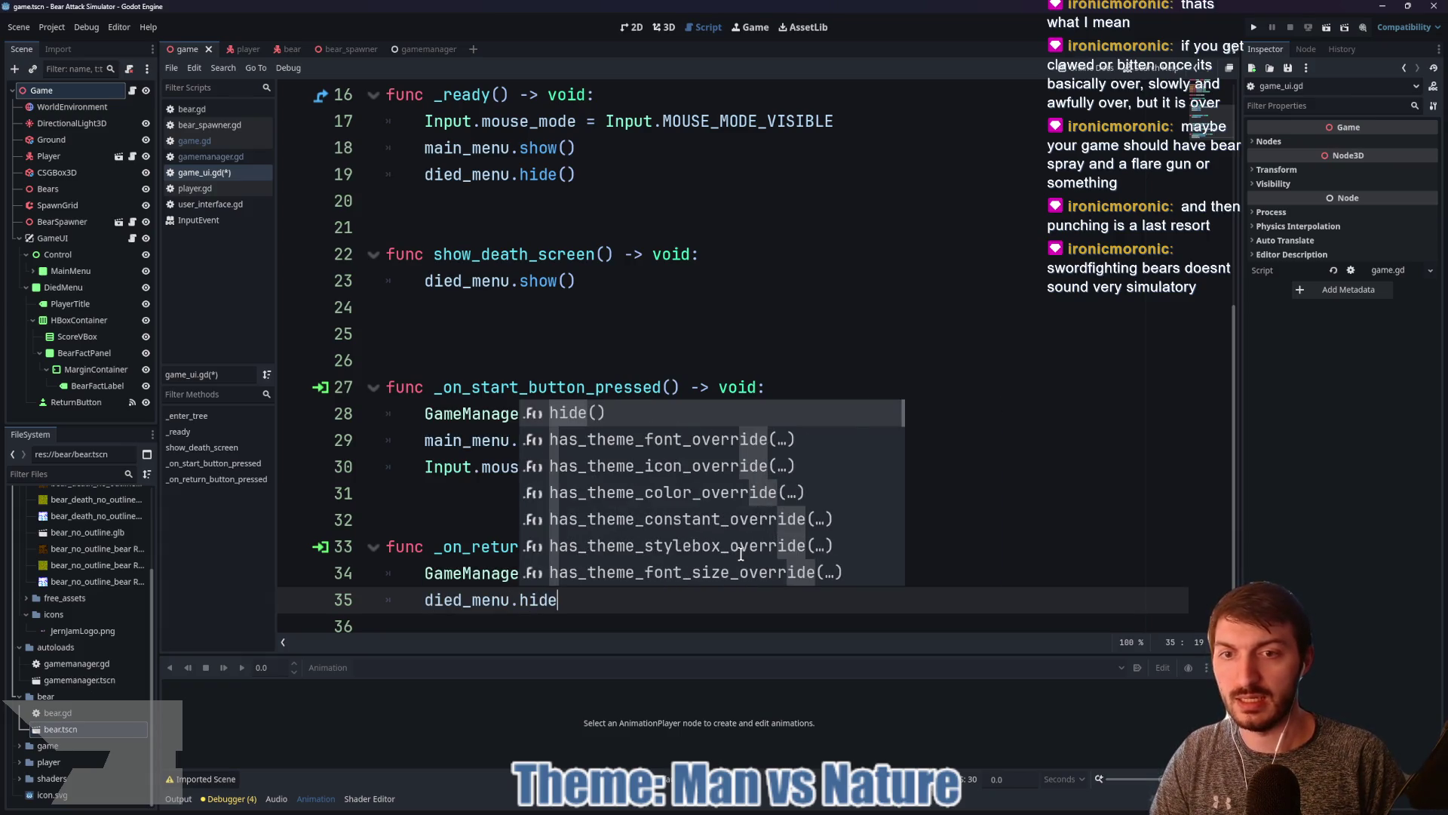
{"action": "key", "text": "Return"}
{"action": "key", "text": "Return"}
{"action": "type", "text": "main_menu.show"}
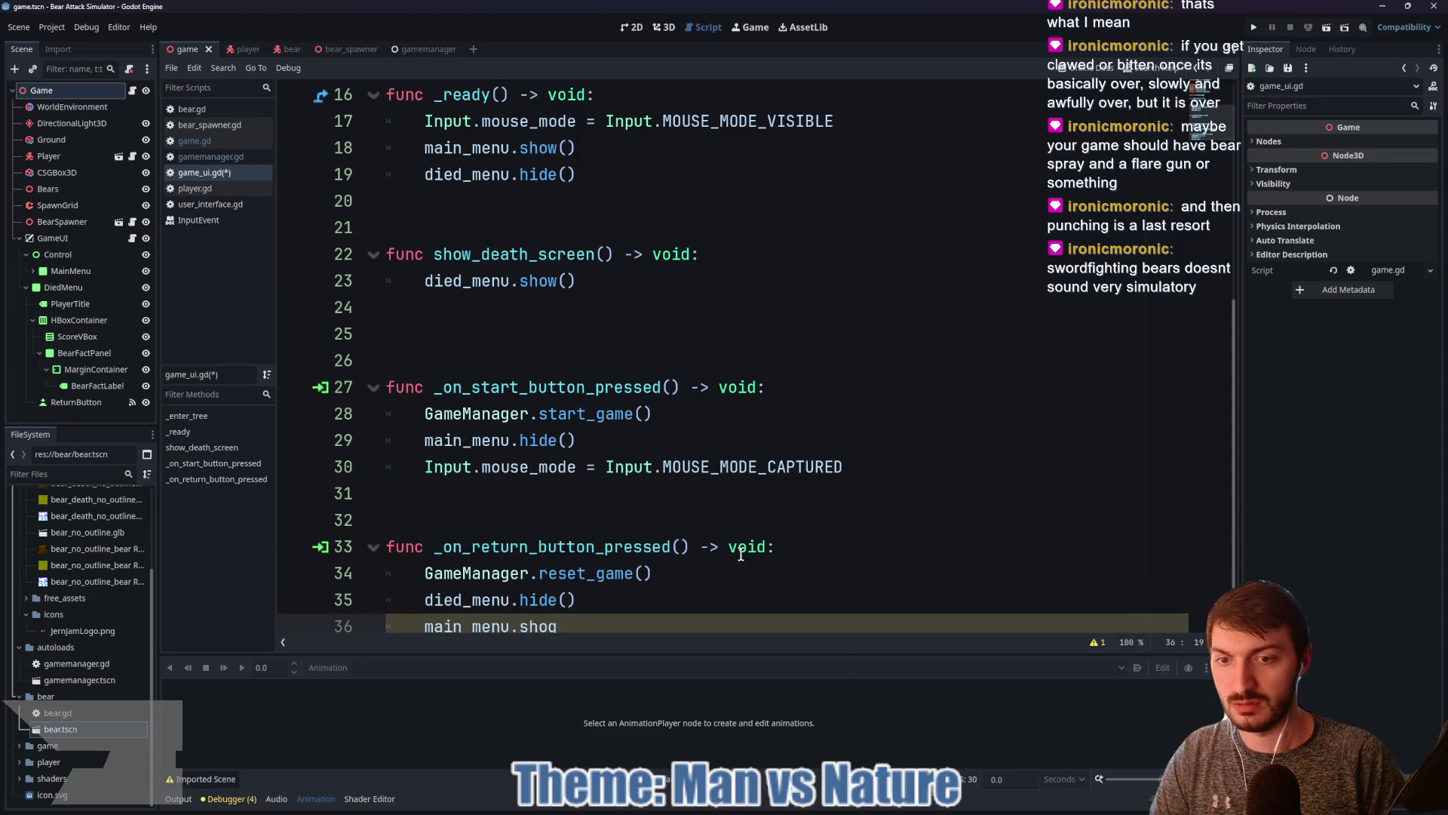
{"action": "key", "text": "Return"}
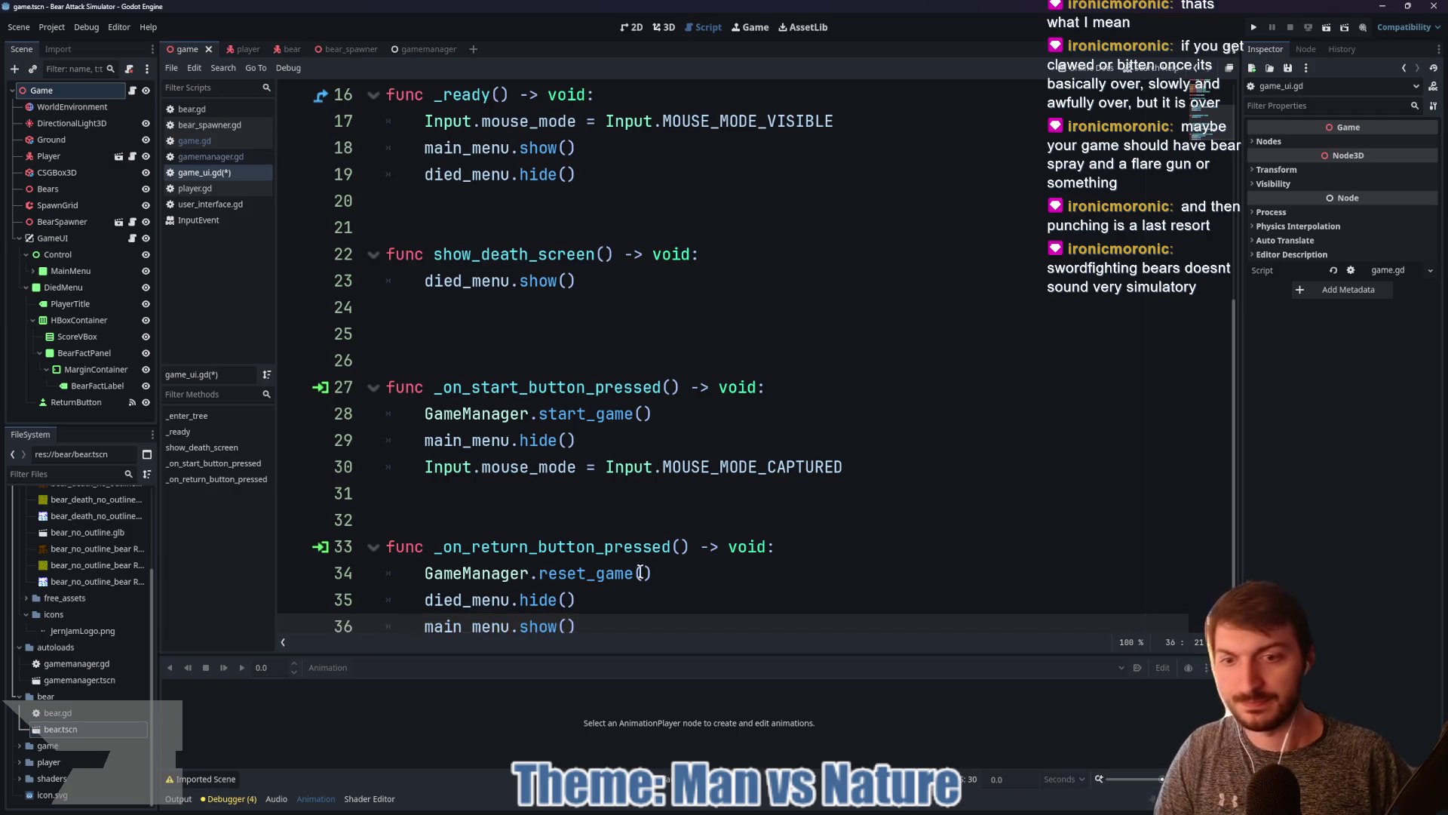
{"action": "key", "text": "ctrl+s"}
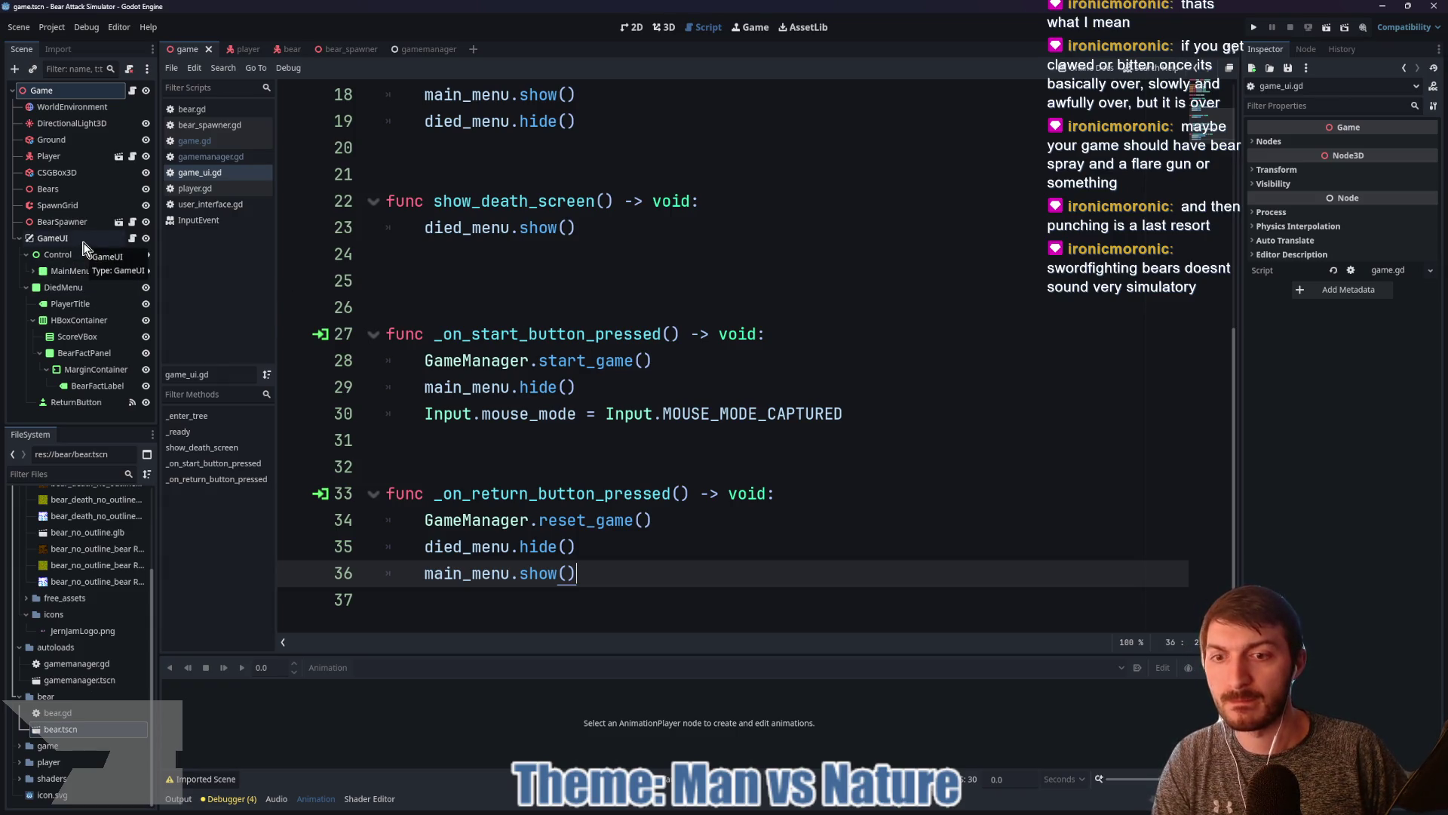
{"action": "scroll", "coordinate": [518, 377], "scroll_direction": "up", "scroll_amount": 6}
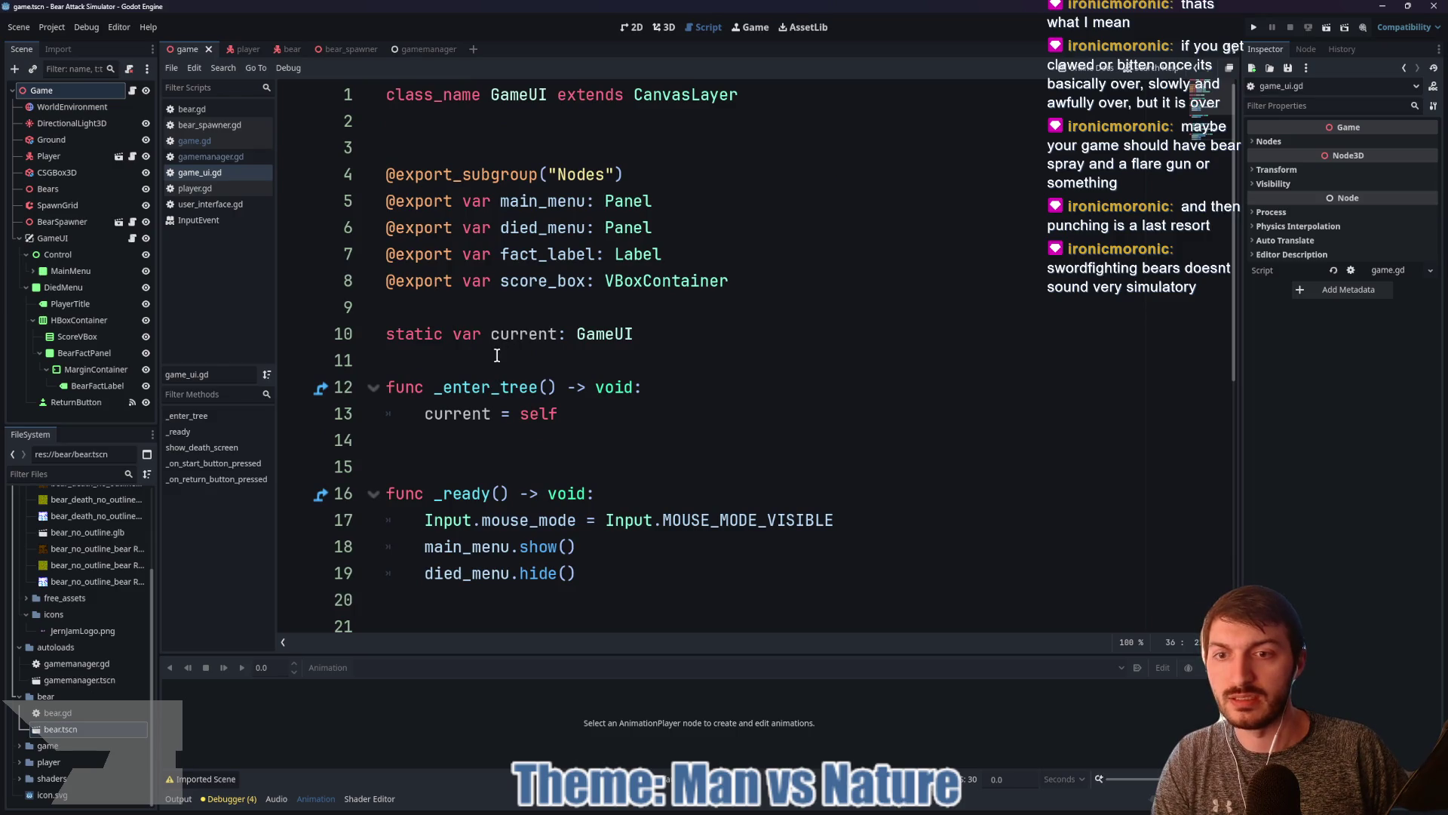
{"action": "left_click", "coordinate": [417, 52]}
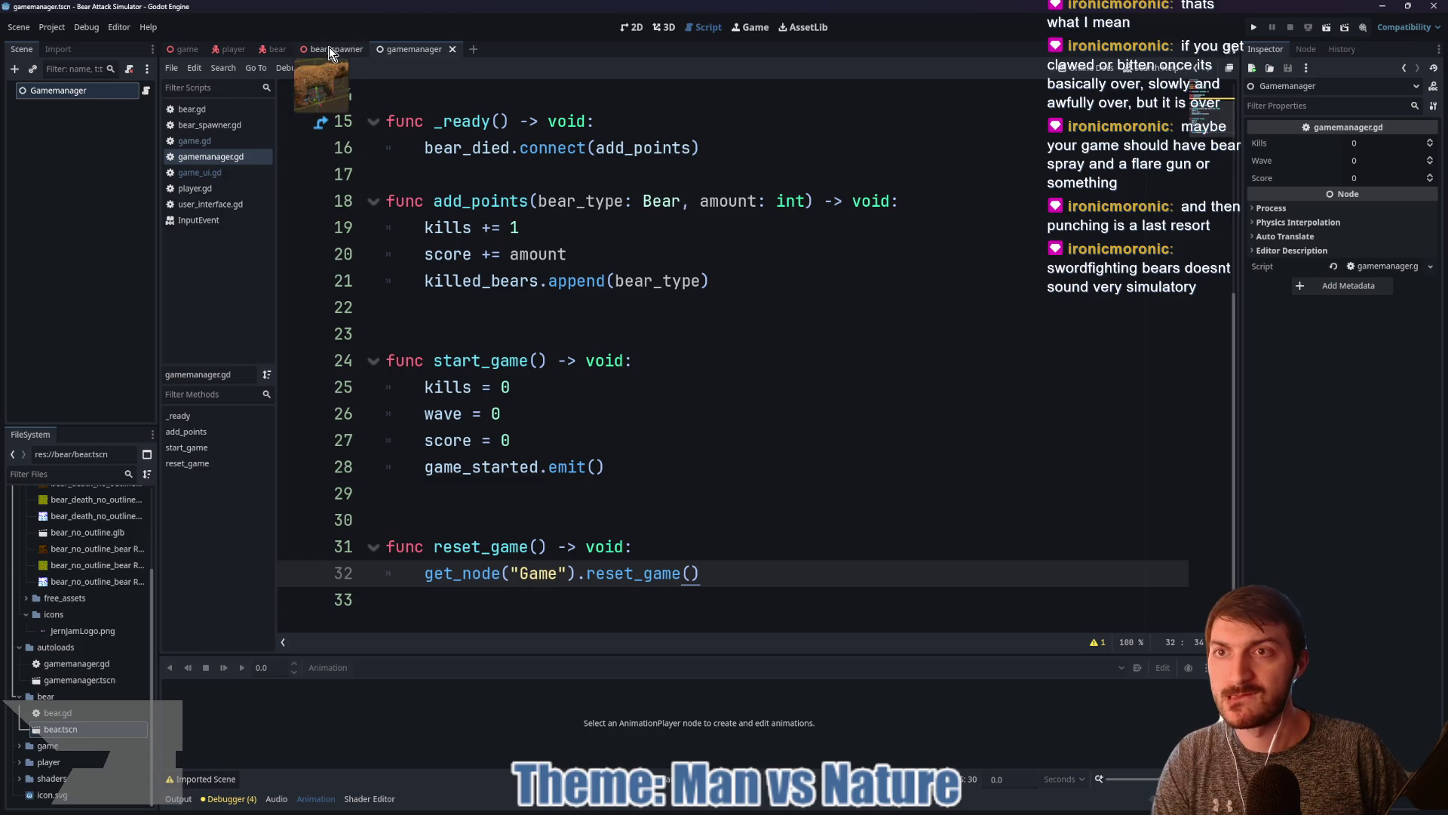
{"action": "left_click", "coordinate": [219, 49]}
{"action": "scroll", "coordinate": [546, 375], "scroll_direction": "down", "scroll_amount": 4}
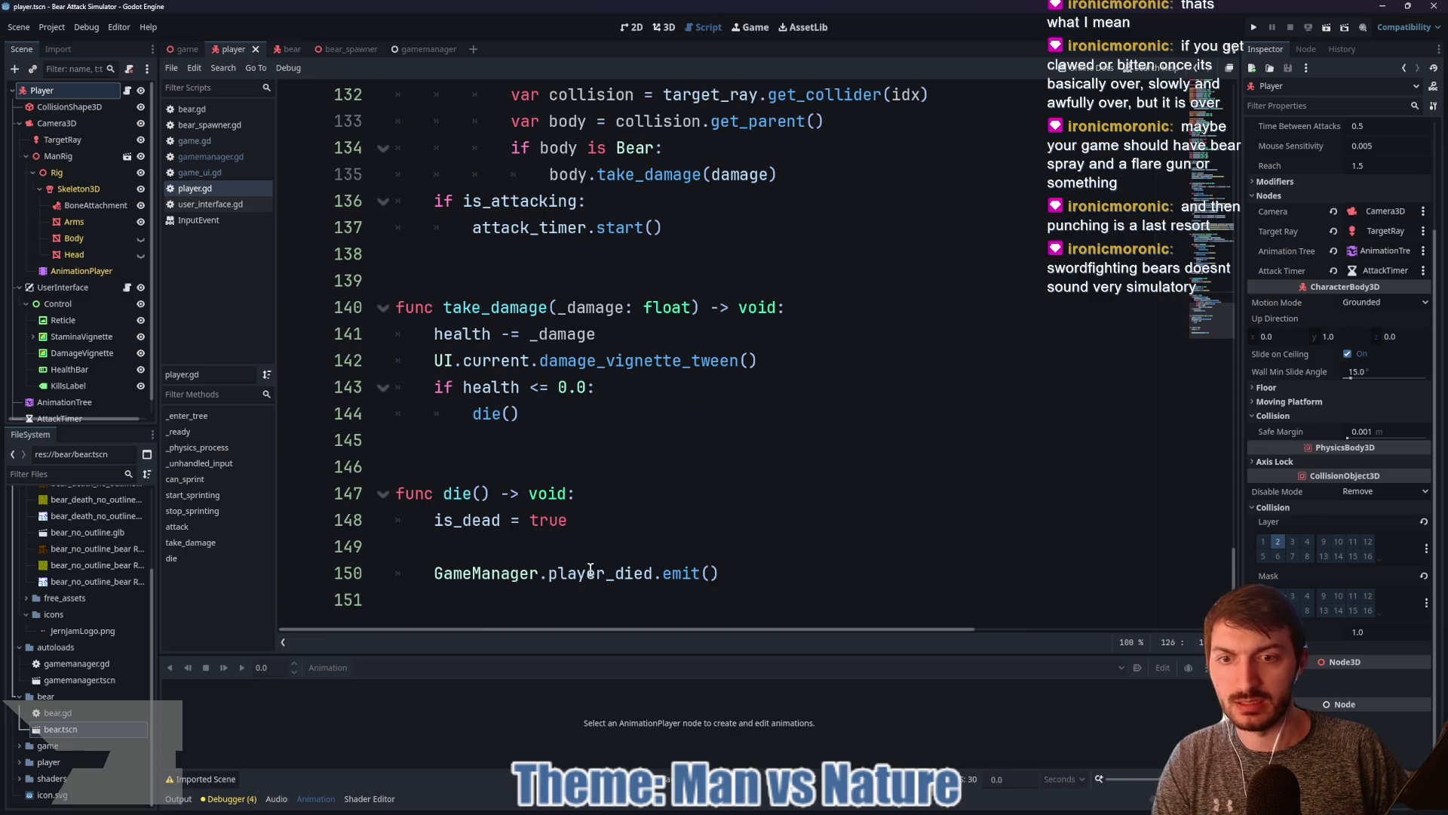
{"action": "left_click", "coordinate": [406, 50]}
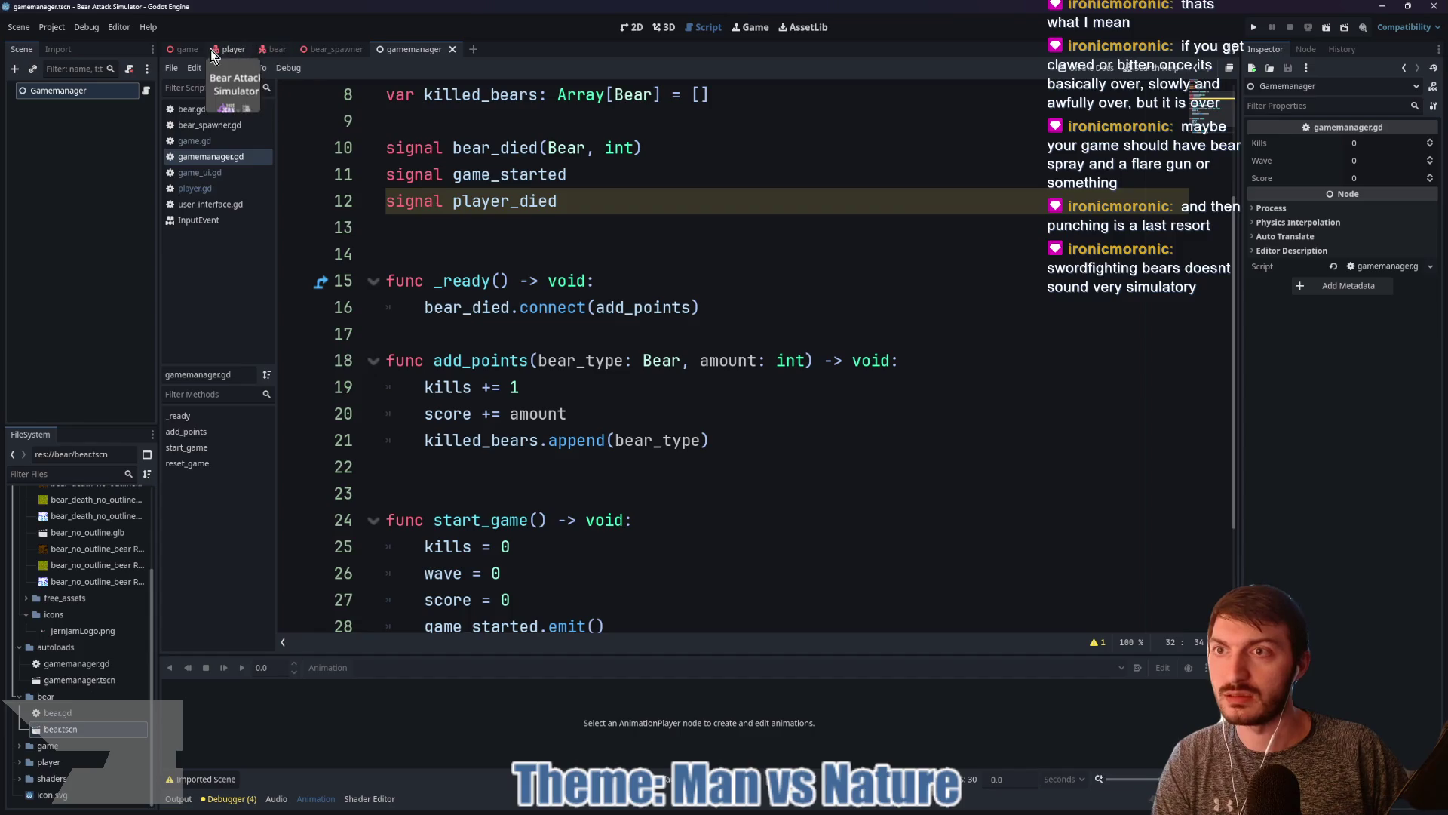
{"action": "left_click", "coordinate": [190, 49]}
{"action": "left_click", "coordinate": [133, 239]}
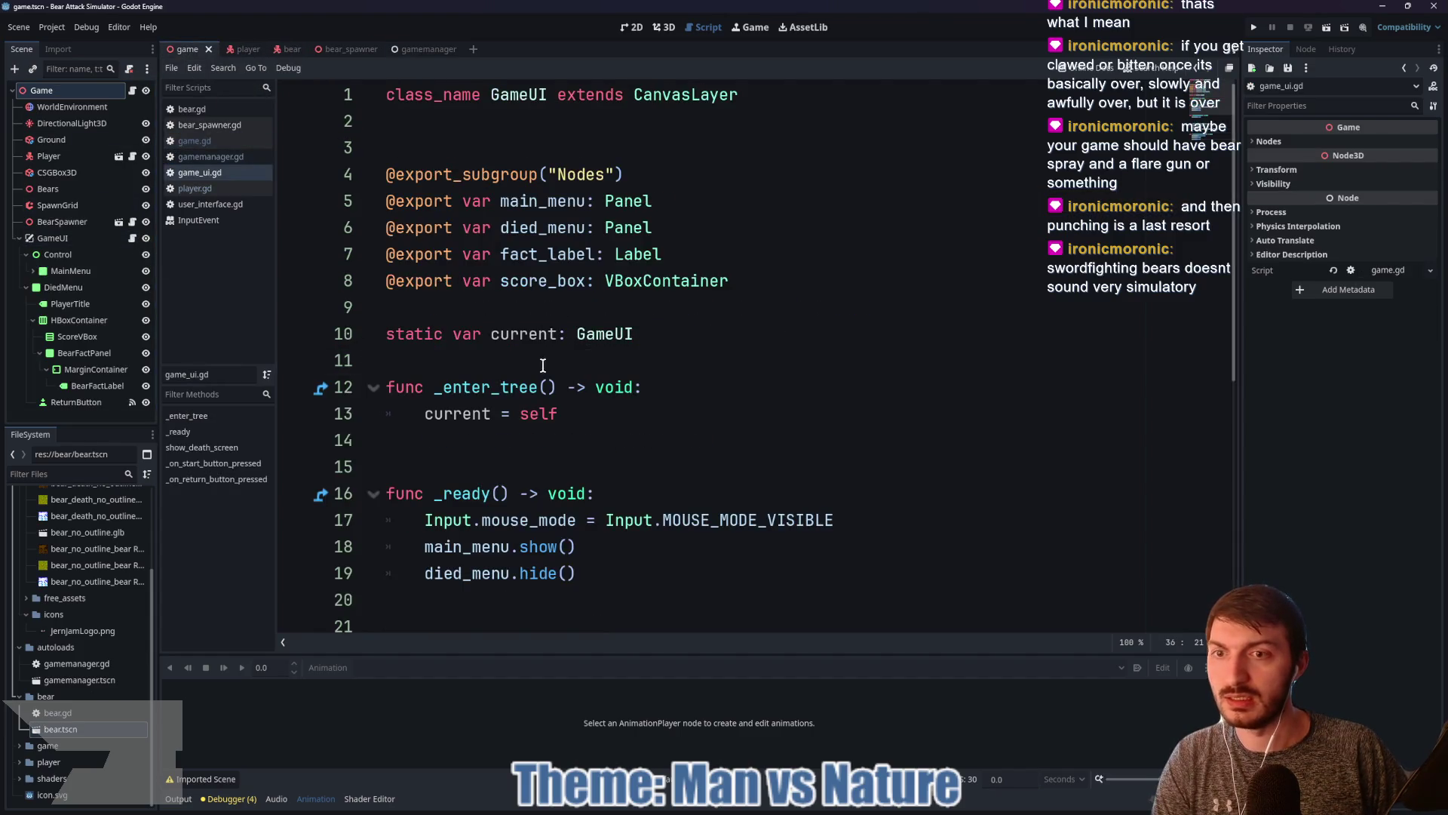
{"action": "scroll", "coordinate": [699, 433], "scroll_direction": "down", "scroll_amount": 4}
Step: Connect GameManager.player_died to show_death_screen on line 20 of _ready(), removing the extra blank line
{"action": "left_click", "coordinate": [589, 278]}
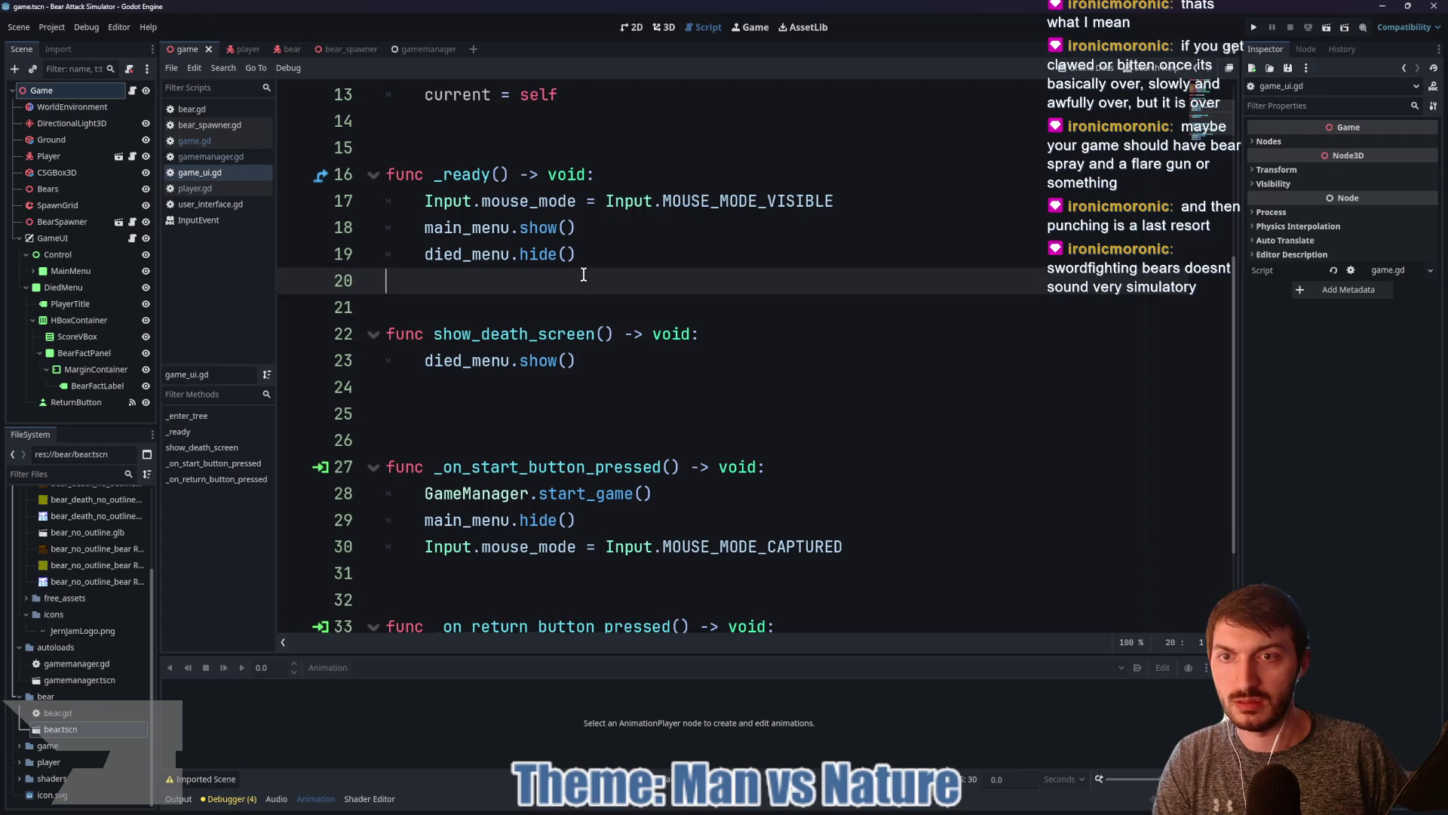
{"action": "type", "text": "play"}
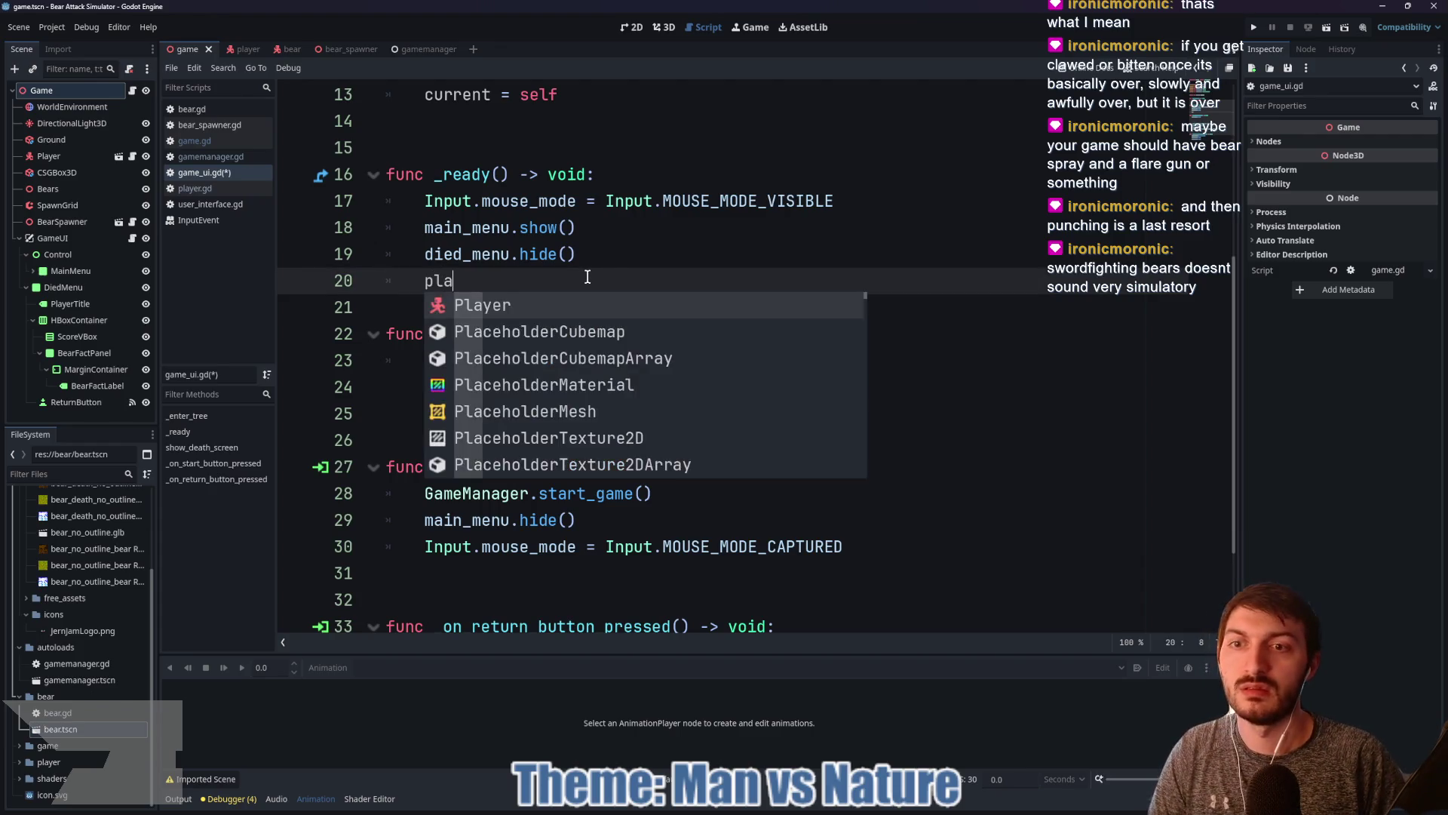
{"action": "key", "text": "BackSpace"}
{"action": "key", "text": "BackSpace"}
{"action": "key", "text": "BackSpace"}
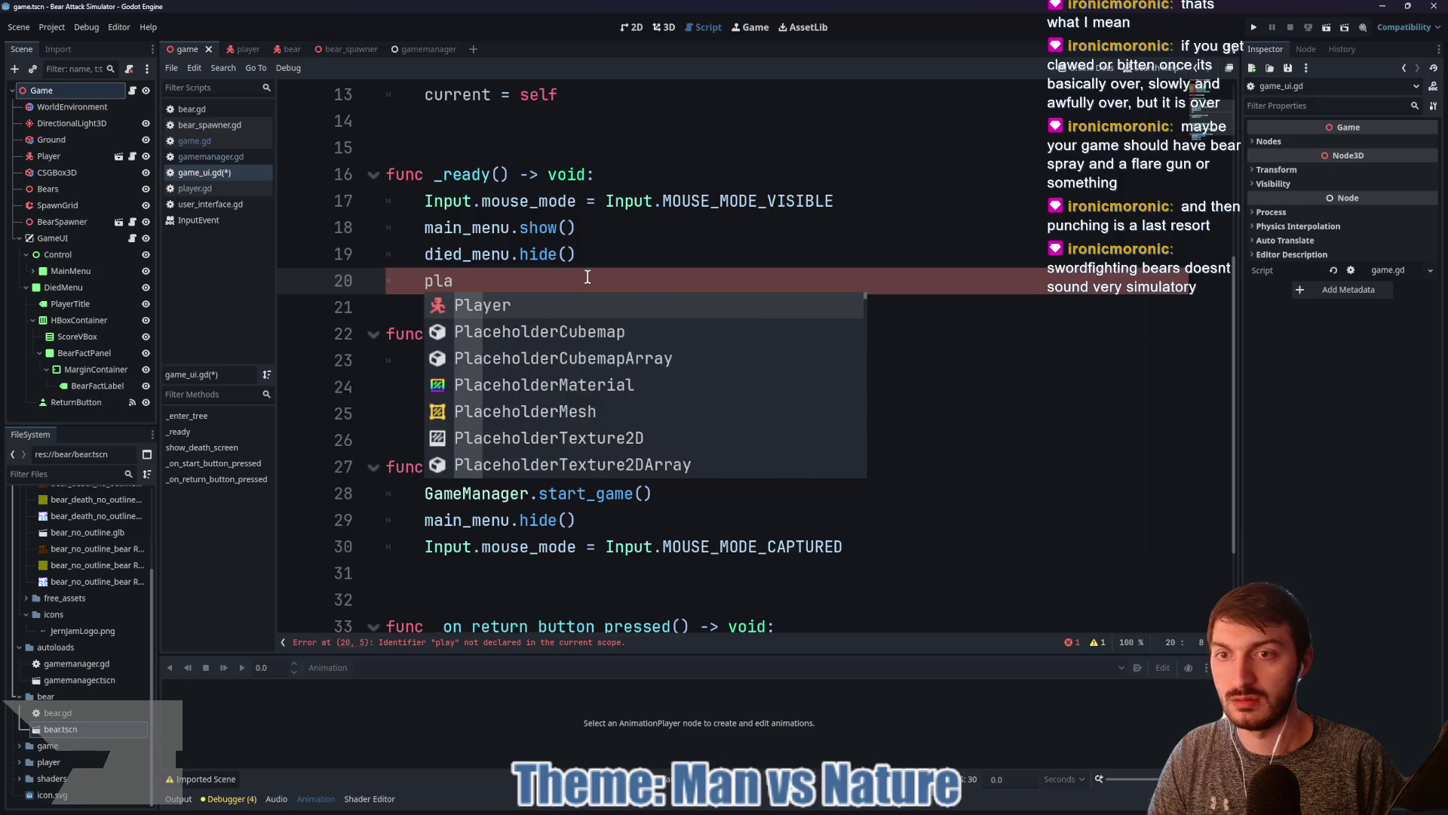
{"action": "type", "text": "Game"}
{"action": "type", "text": "Manager.player_died"}
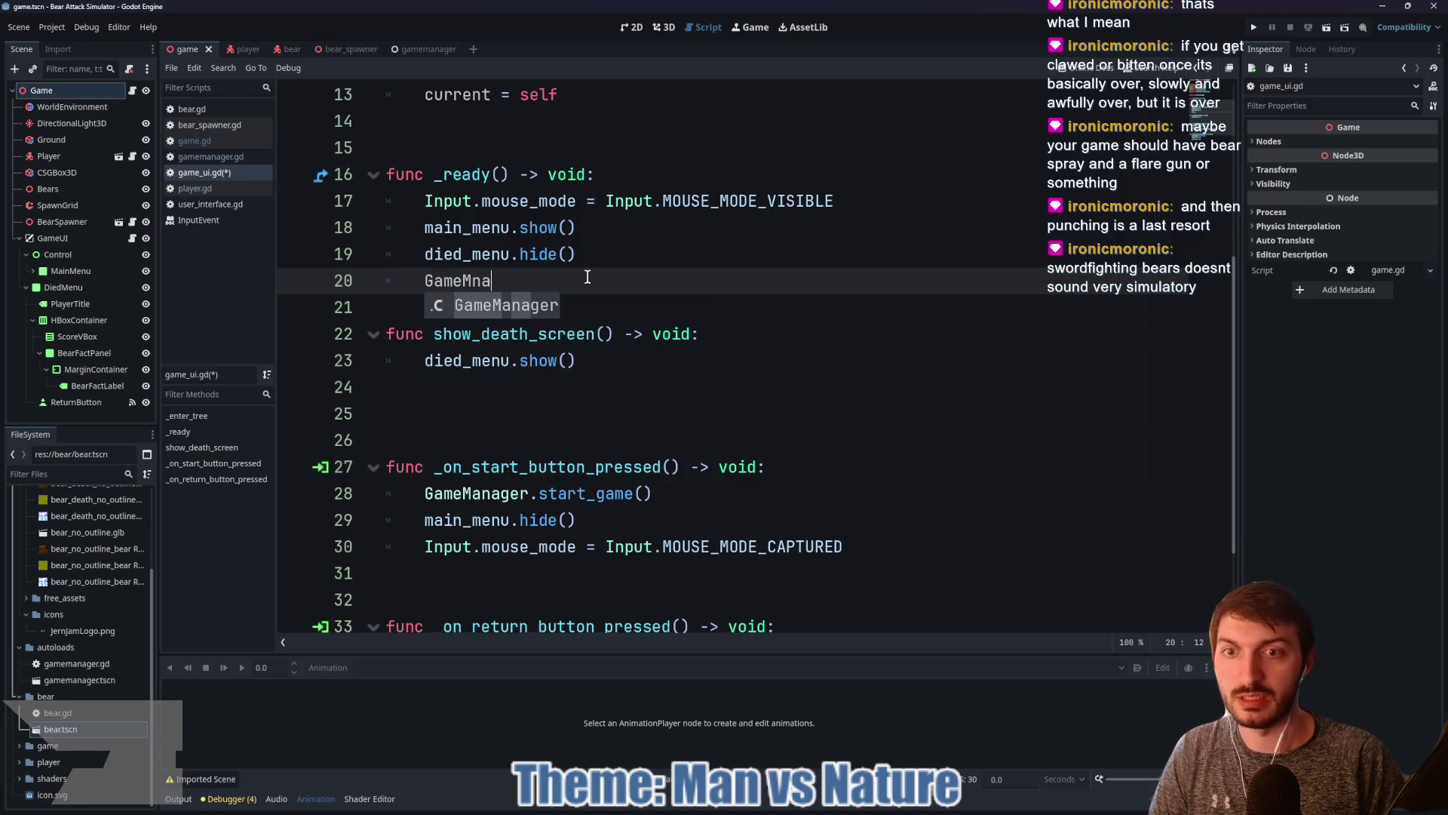
{"action": "type", "text": "."}
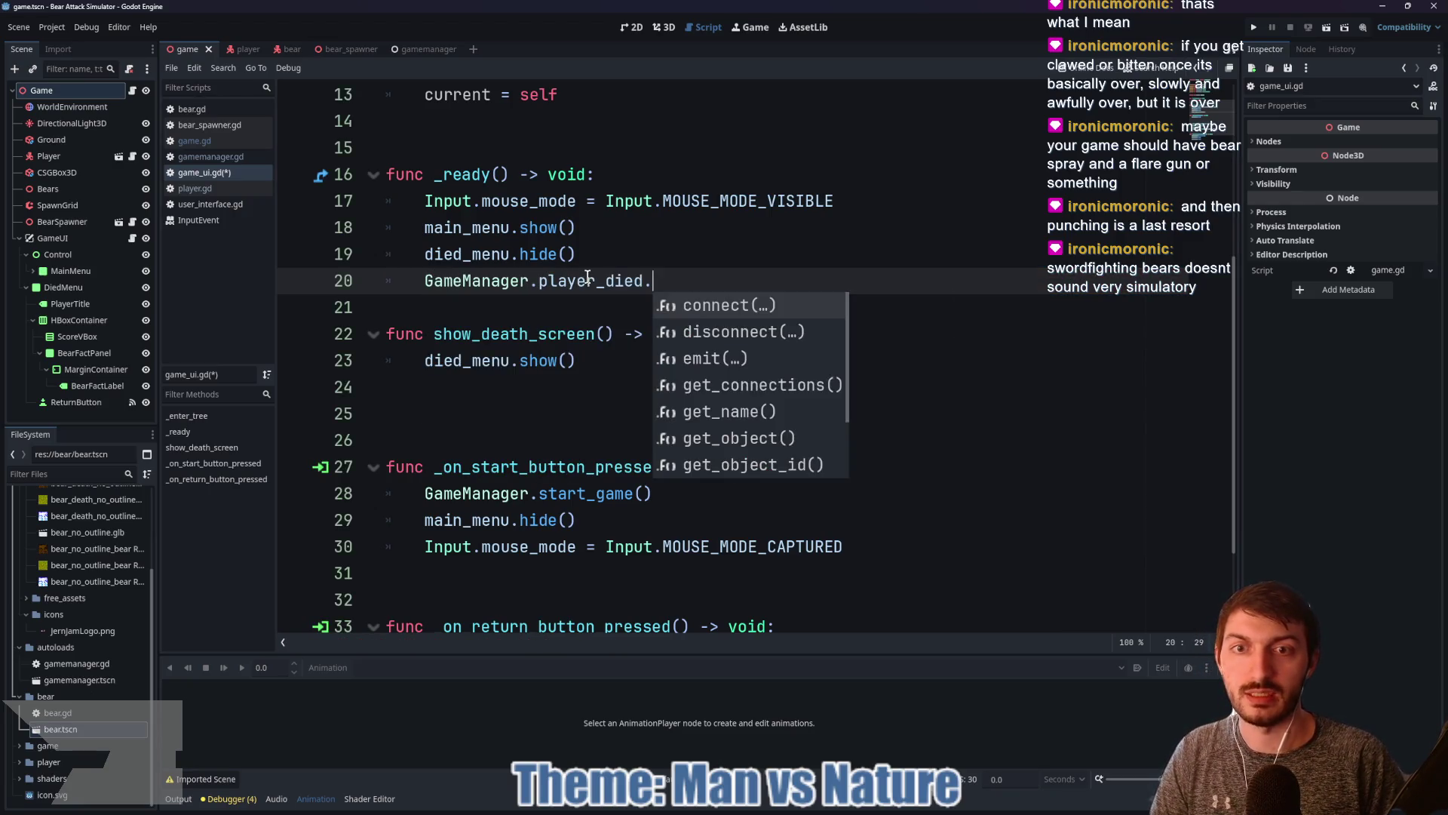
{"action": "key", "text": "Return"}
{"action": "scroll", "coordinate": [682, 399], "scroll_direction": "down", "scroll_amount": 2}
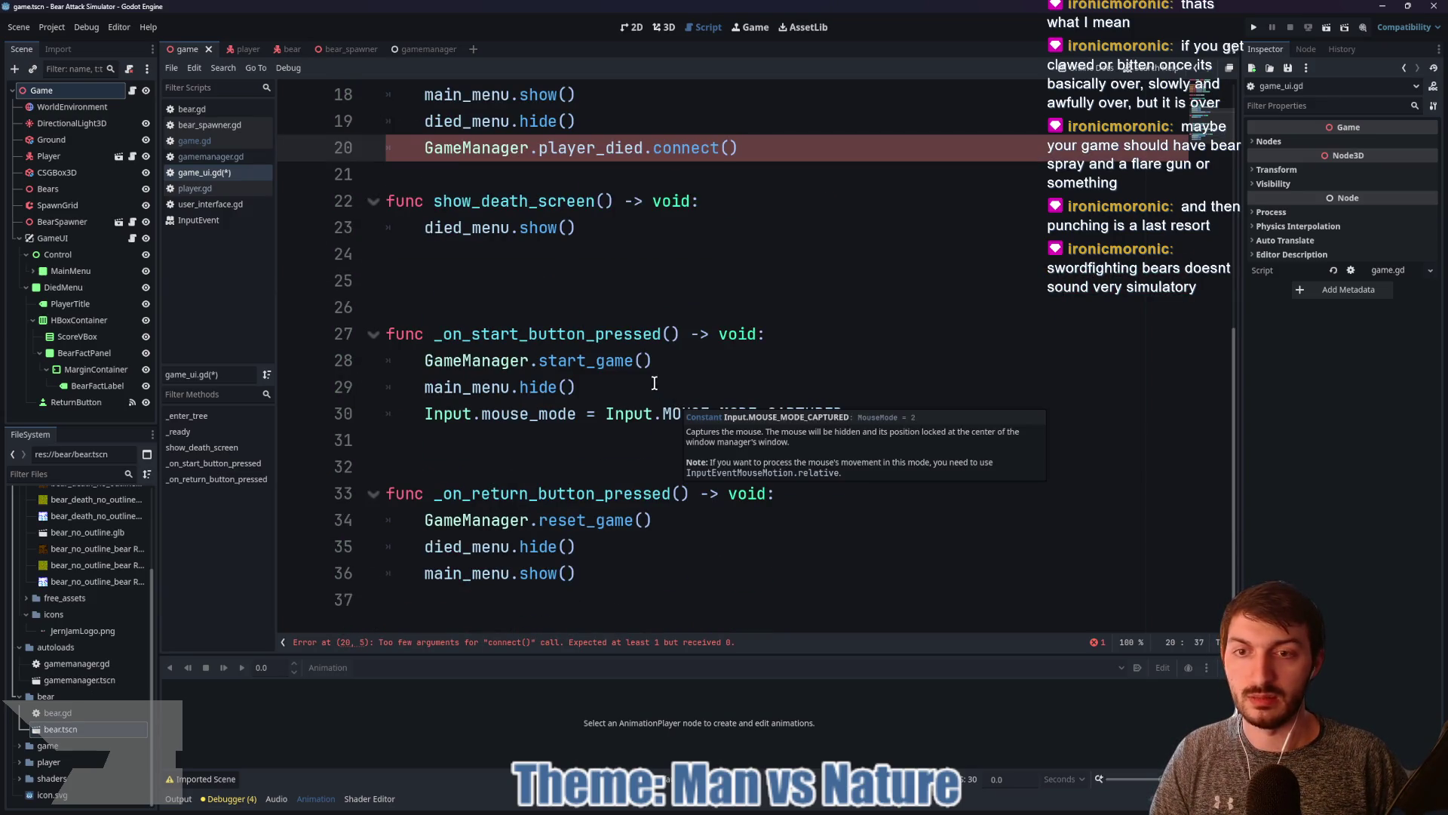
{"action": "scroll", "coordinate": [655, 383], "scroll_direction": "up", "scroll_amount": 1}
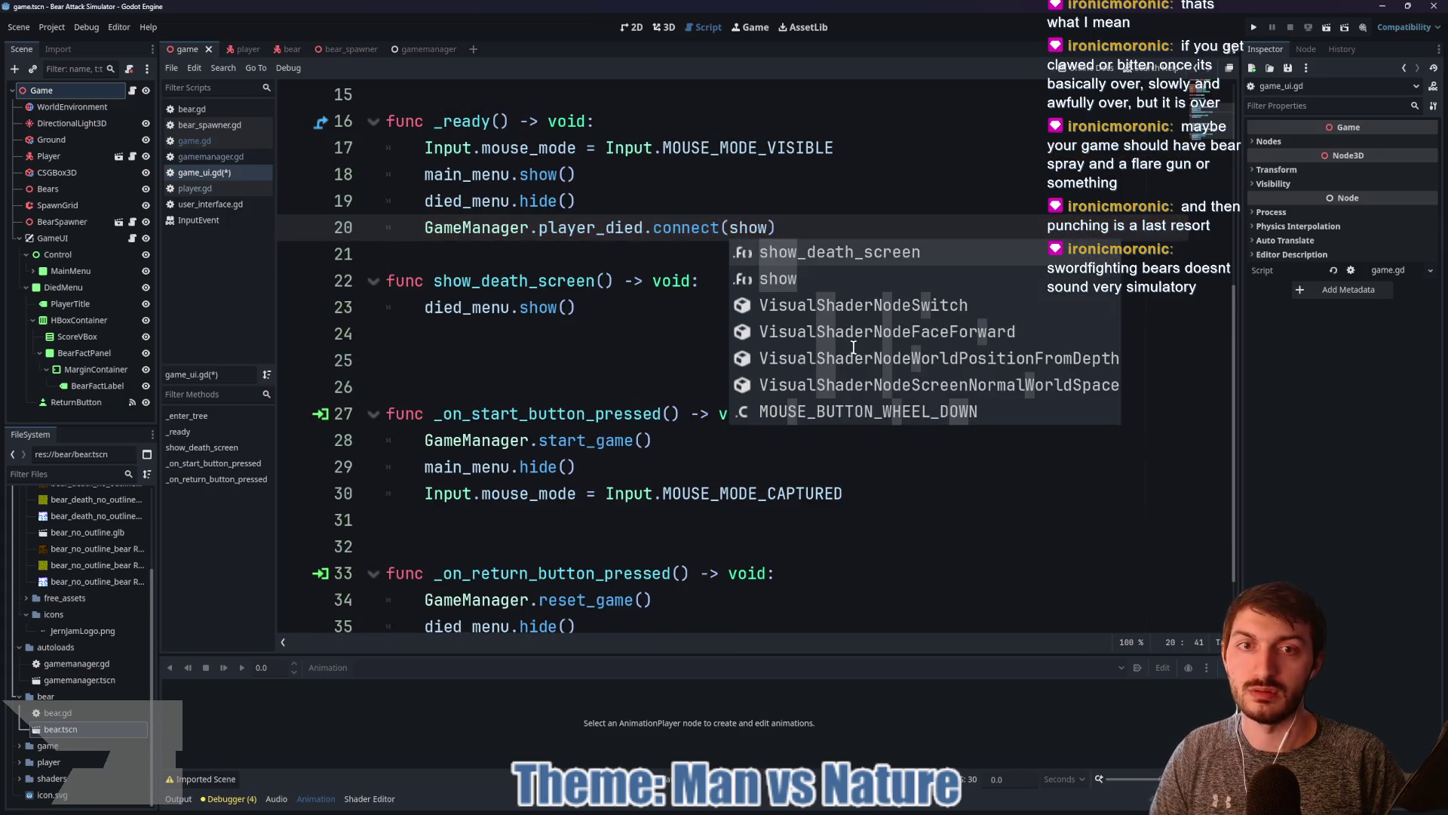
{"action": "key", "text": "Return"}
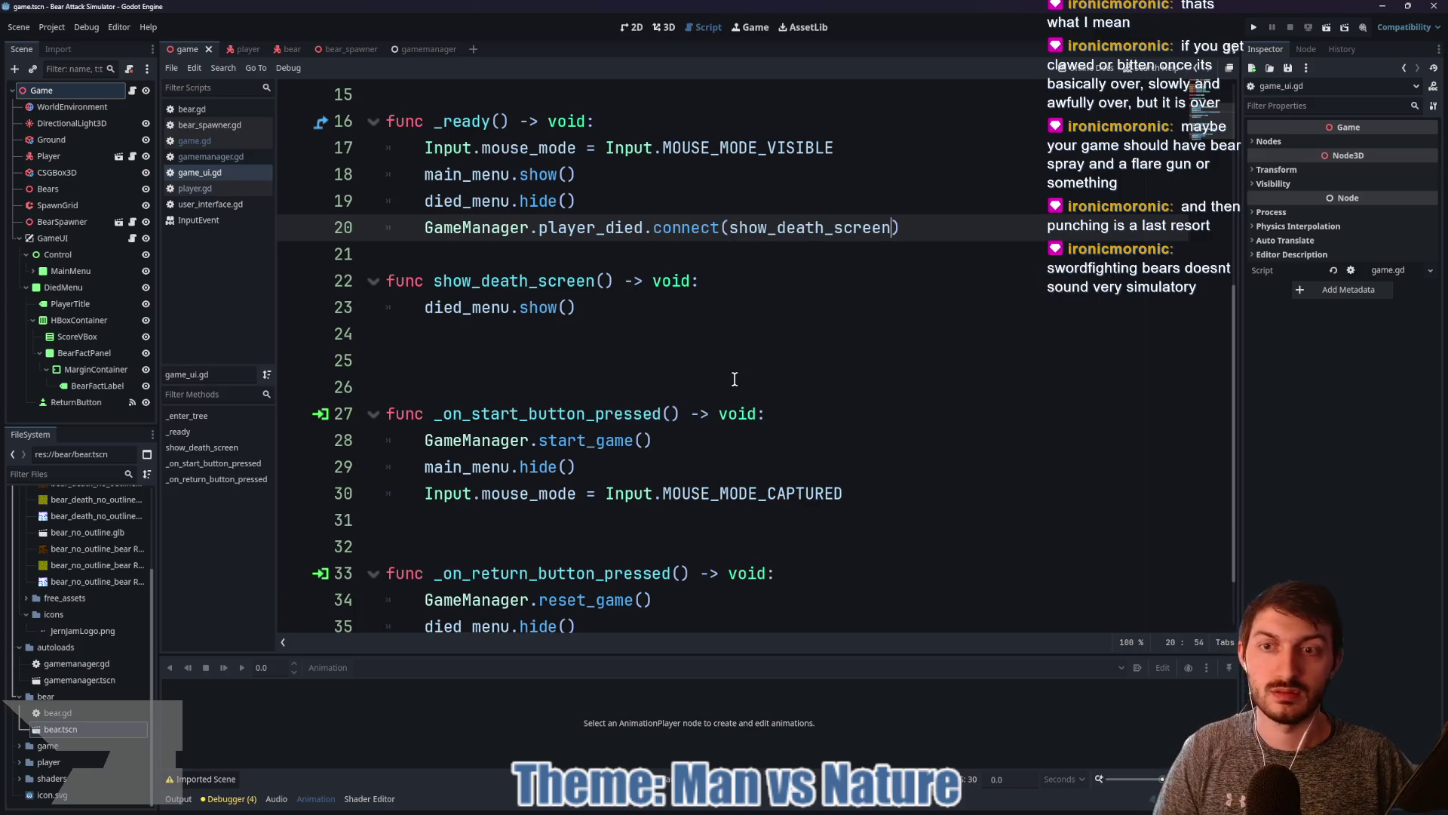
{"action": "left_click", "coordinate": [498, 369]}
{"action": "key", "text": "BackSpace"}
{"action": "key", "text": "ctrl+s"}
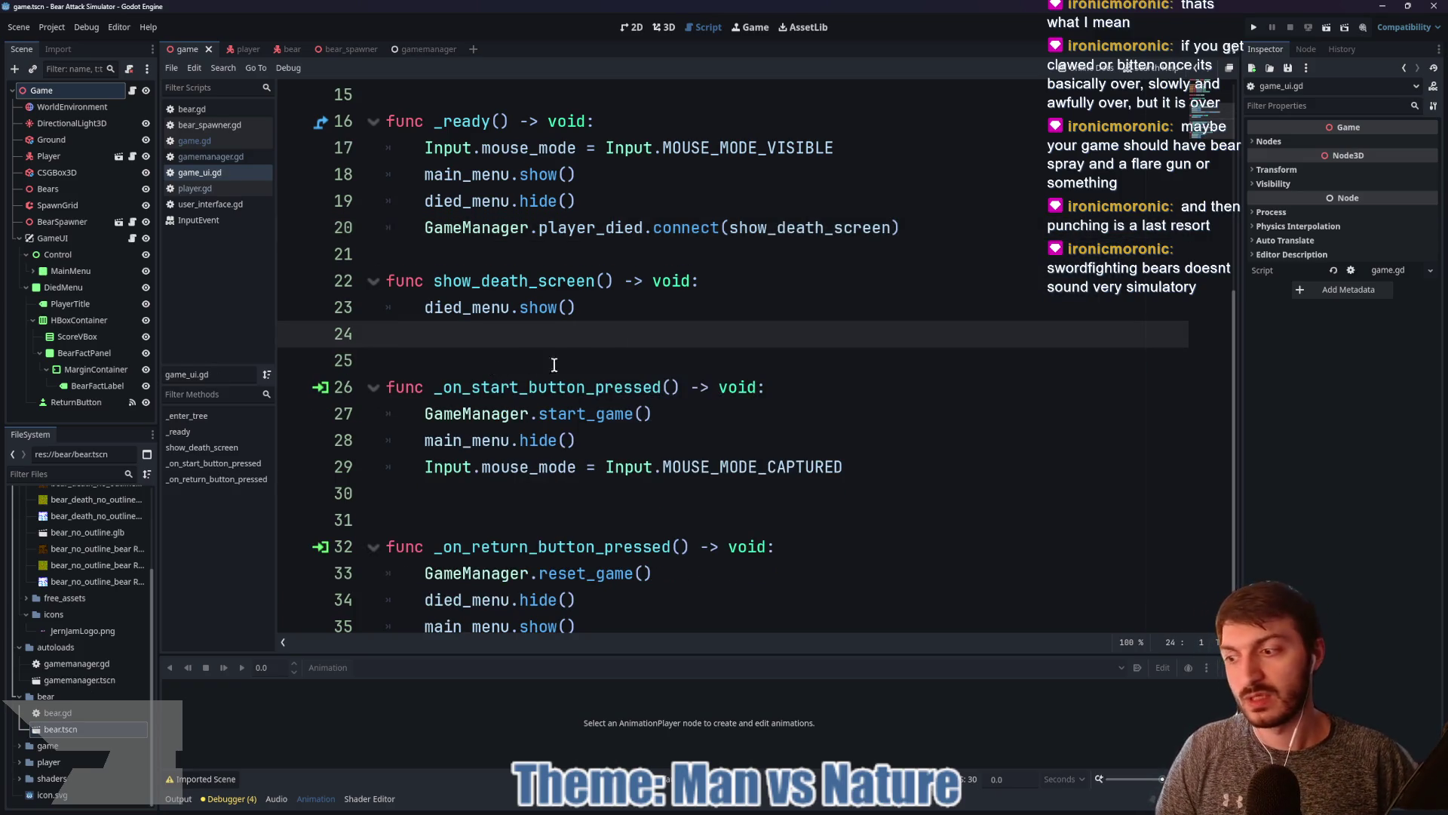
Step: Add a blank line between the connect call and the show_death_screen() function
{"action": "left_click", "coordinate": [901, 225]}
{"action": "double_click", "coordinate": [890, 227]}
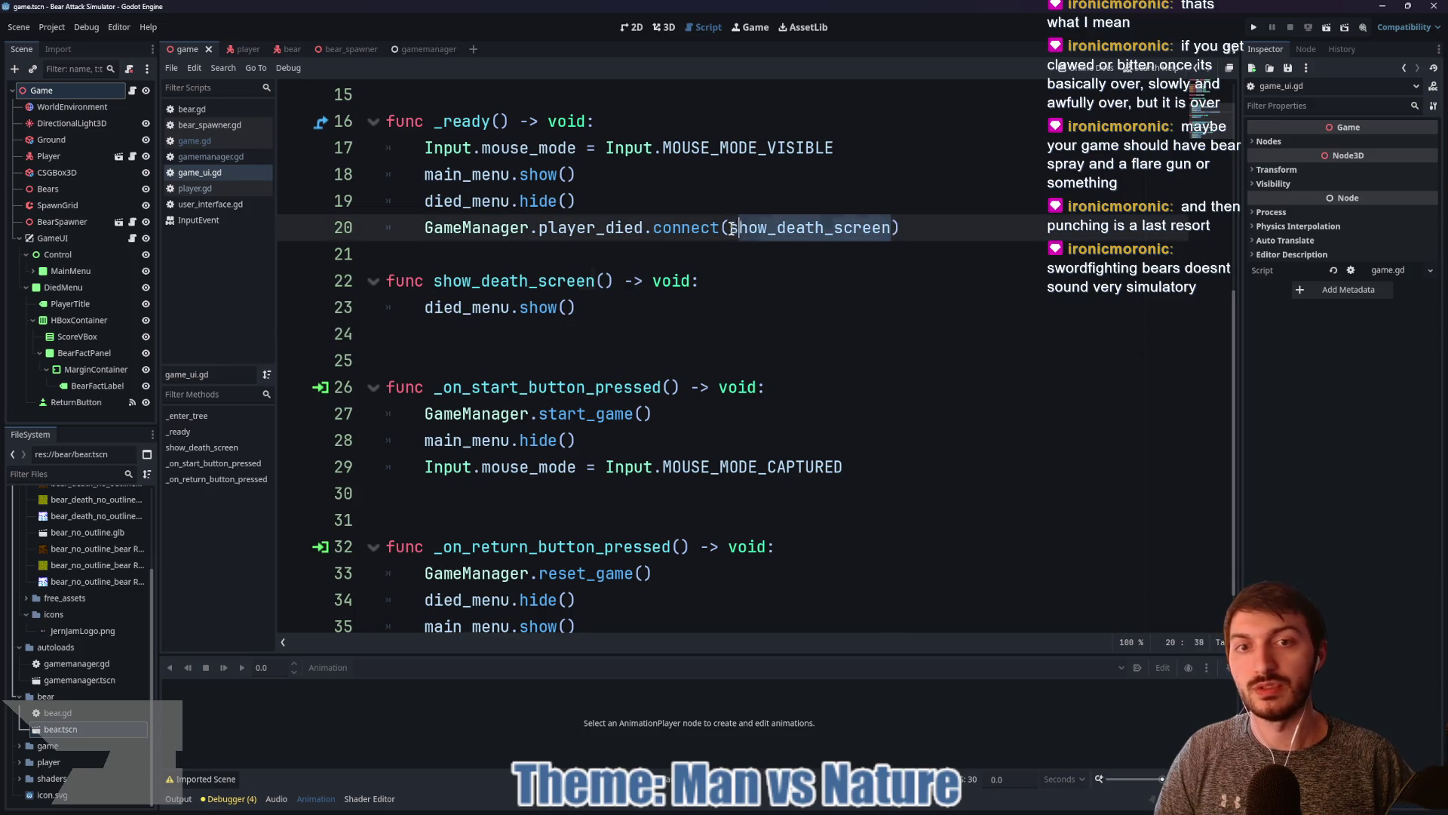
{"action": "left_click", "coordinate": [885, 255]}
{"action": "left_click", "coordinate": [694, 324]}
{"action": "left_click", "coordinate": [519, 255]}
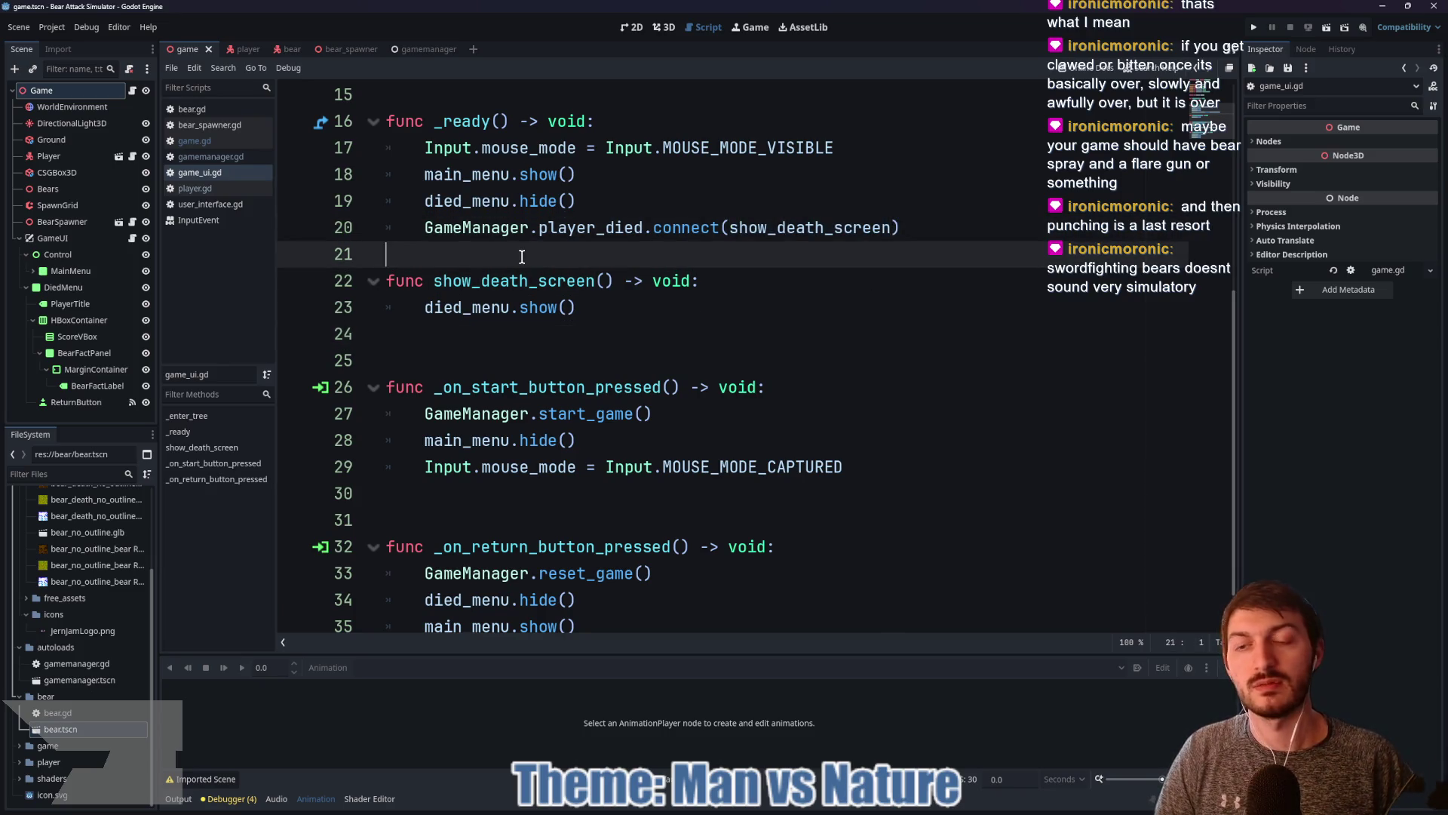
{"action": "key", "text": "Return"}
{"action": "left_click", "coordinate": [588, 342]}
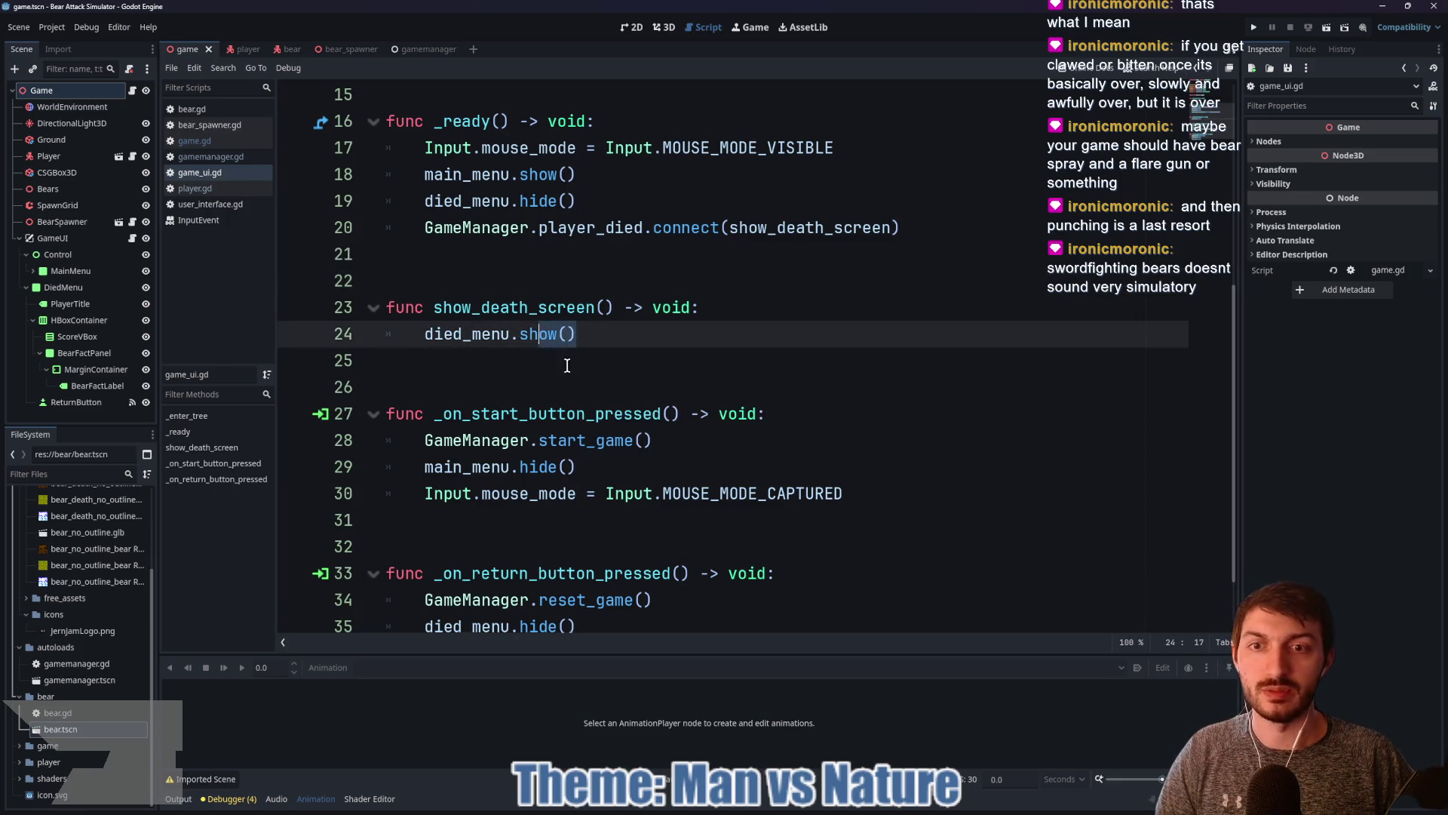
{"action": "left_click", "coordinate": [566, 375]}
{"action": "left_click", "coordinate": [587, 336]}
{"action": "left_click", "coordinate": [507, 401]}
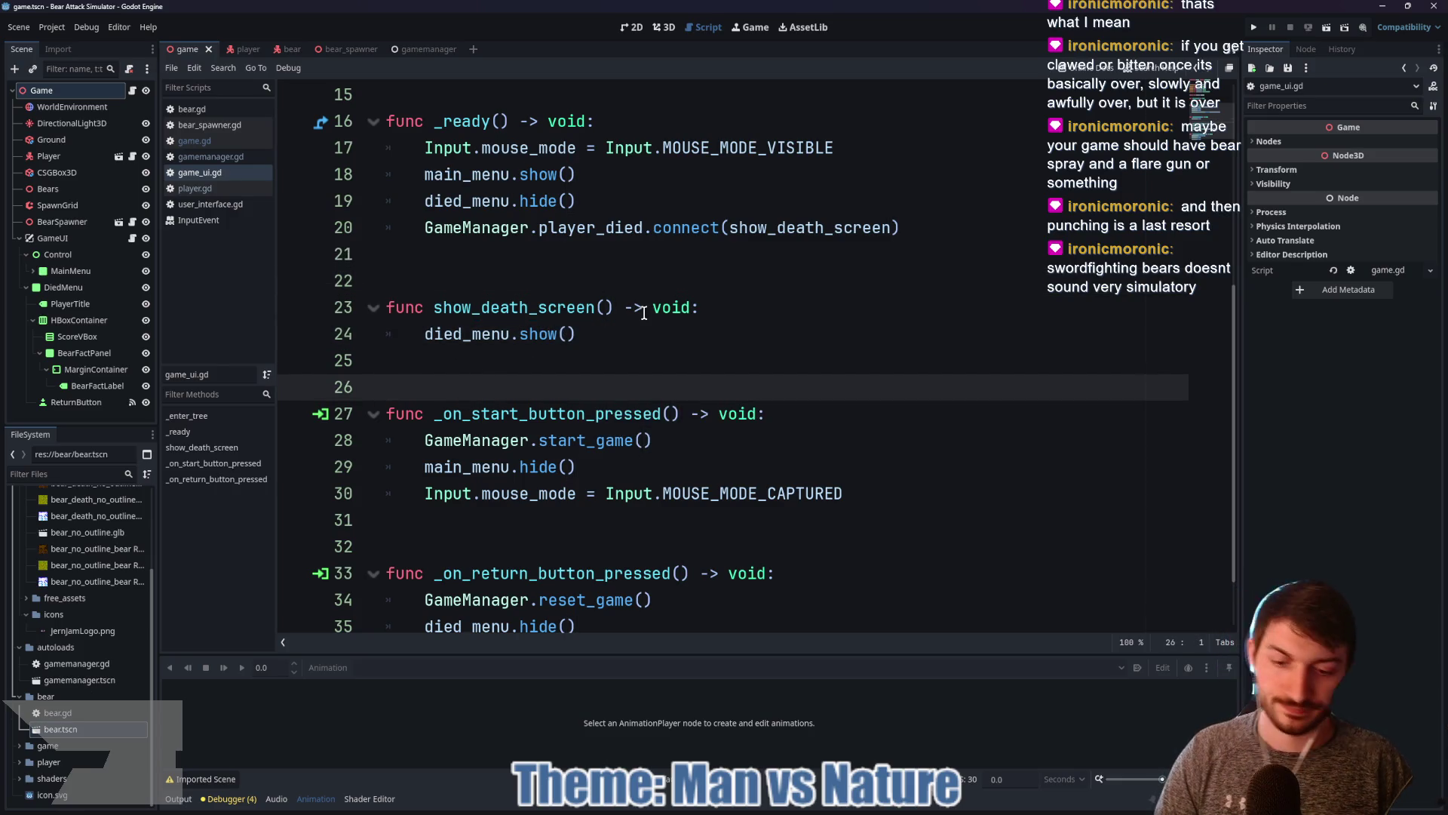
Step: Run the project with F5, start a game and punch the charging bears
{"action": "key", "text": "F5"}
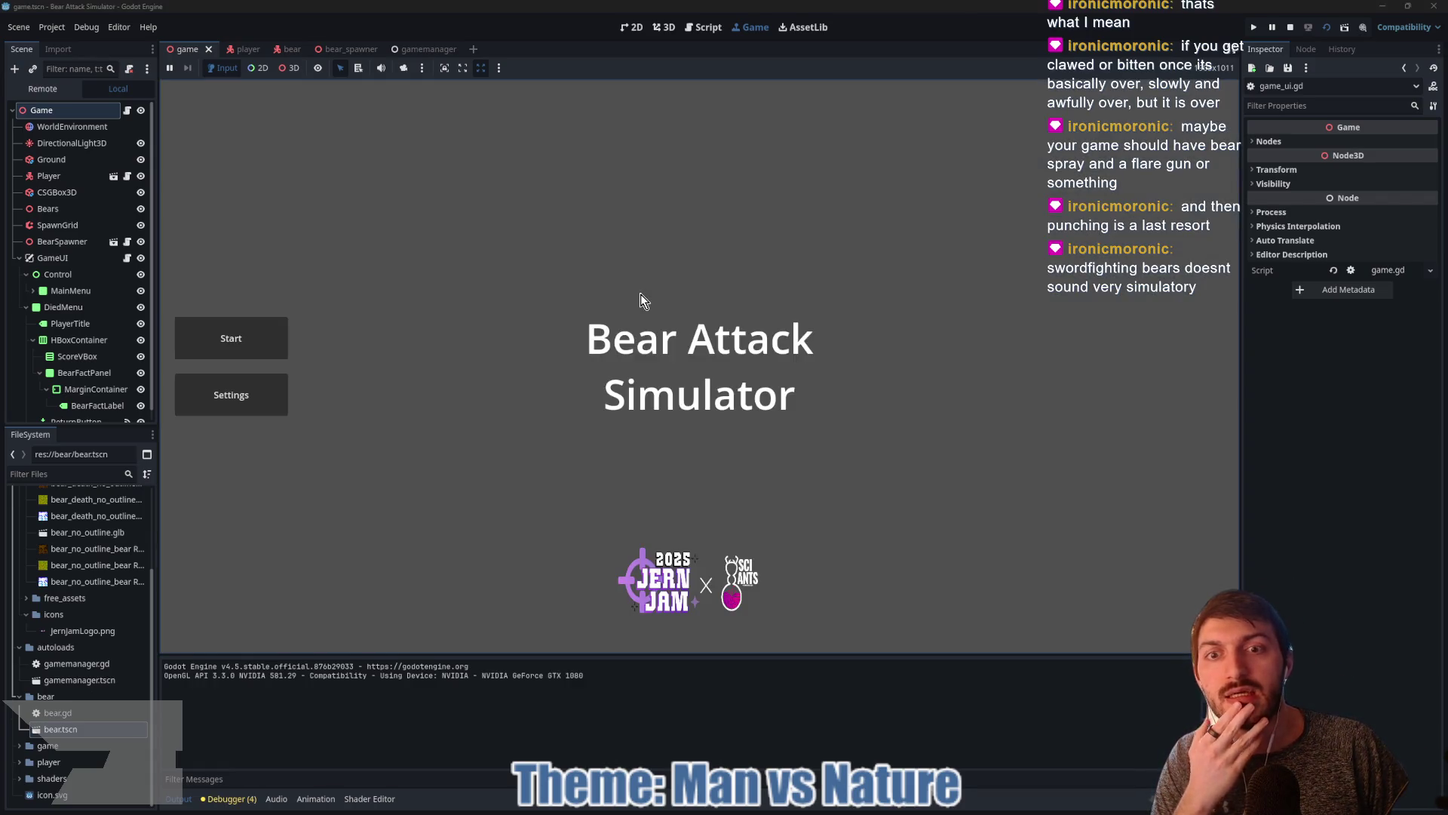
{"action": "left_click", "coordinate": [252, 341]}
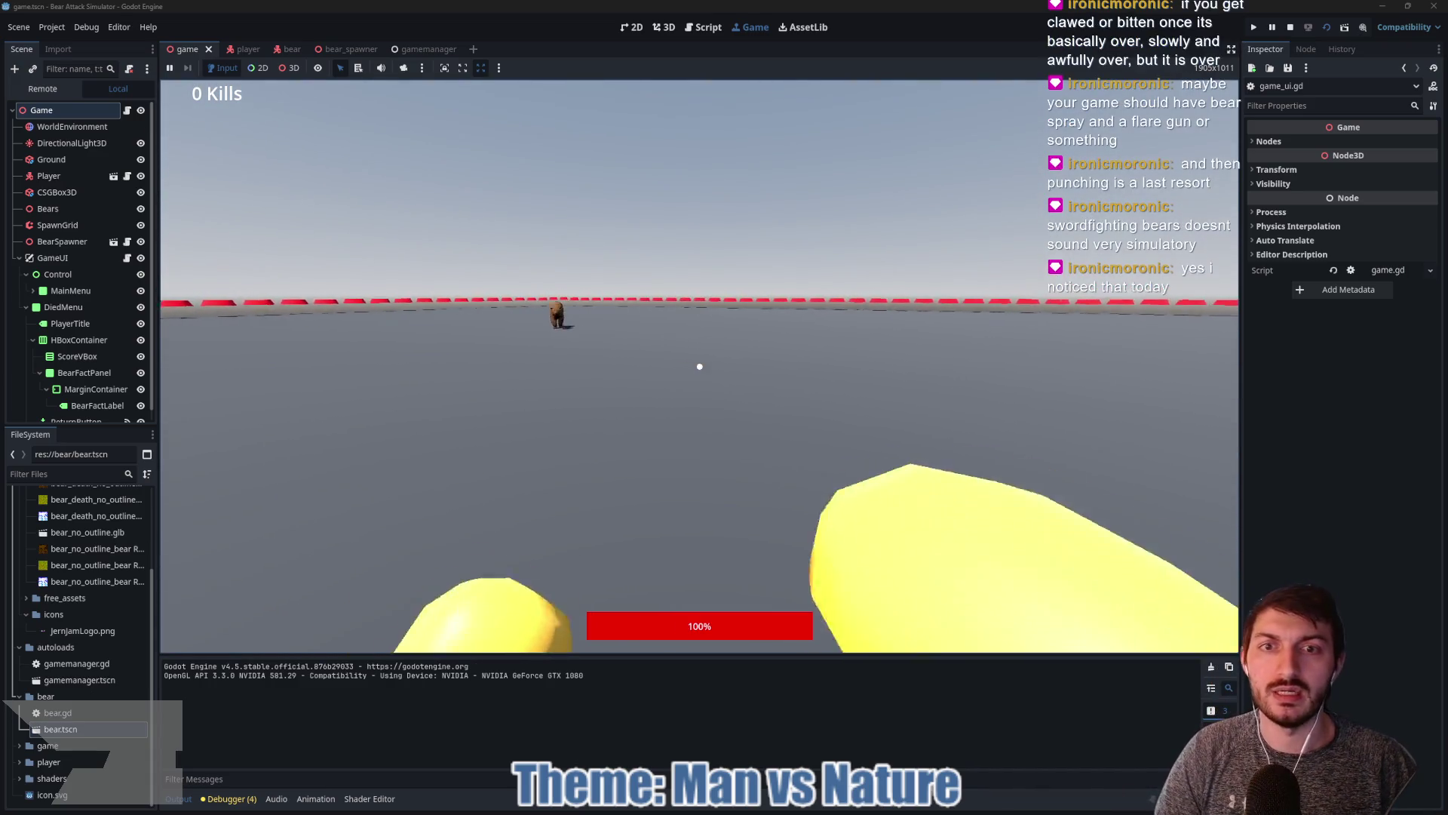
{"action": "left_click", "coordinate": [700, 367]}
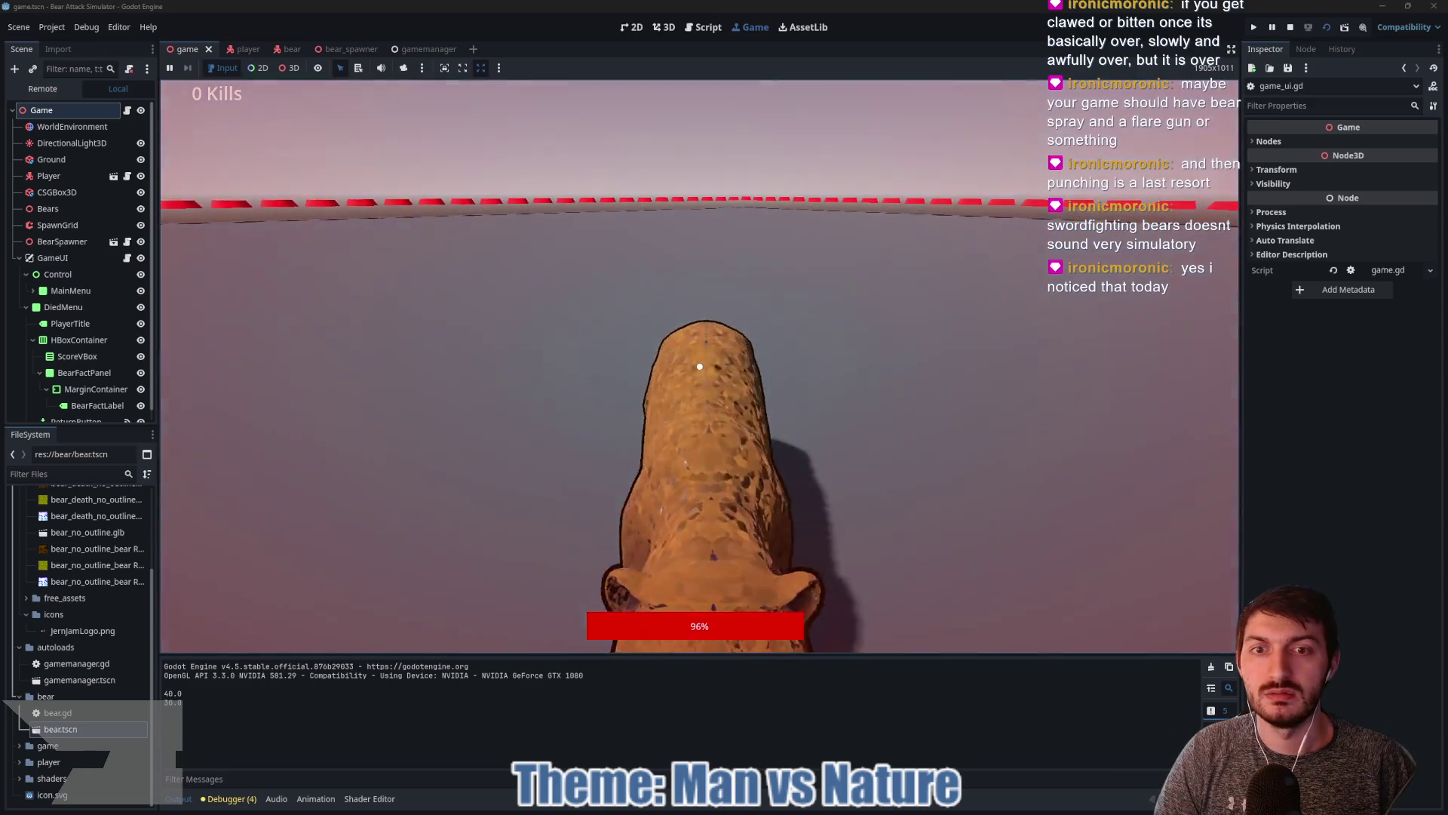
{"action": "left_click", "coordinate": [700, 366]}
{"action": "left_click", "coordinate": [700, 366]}
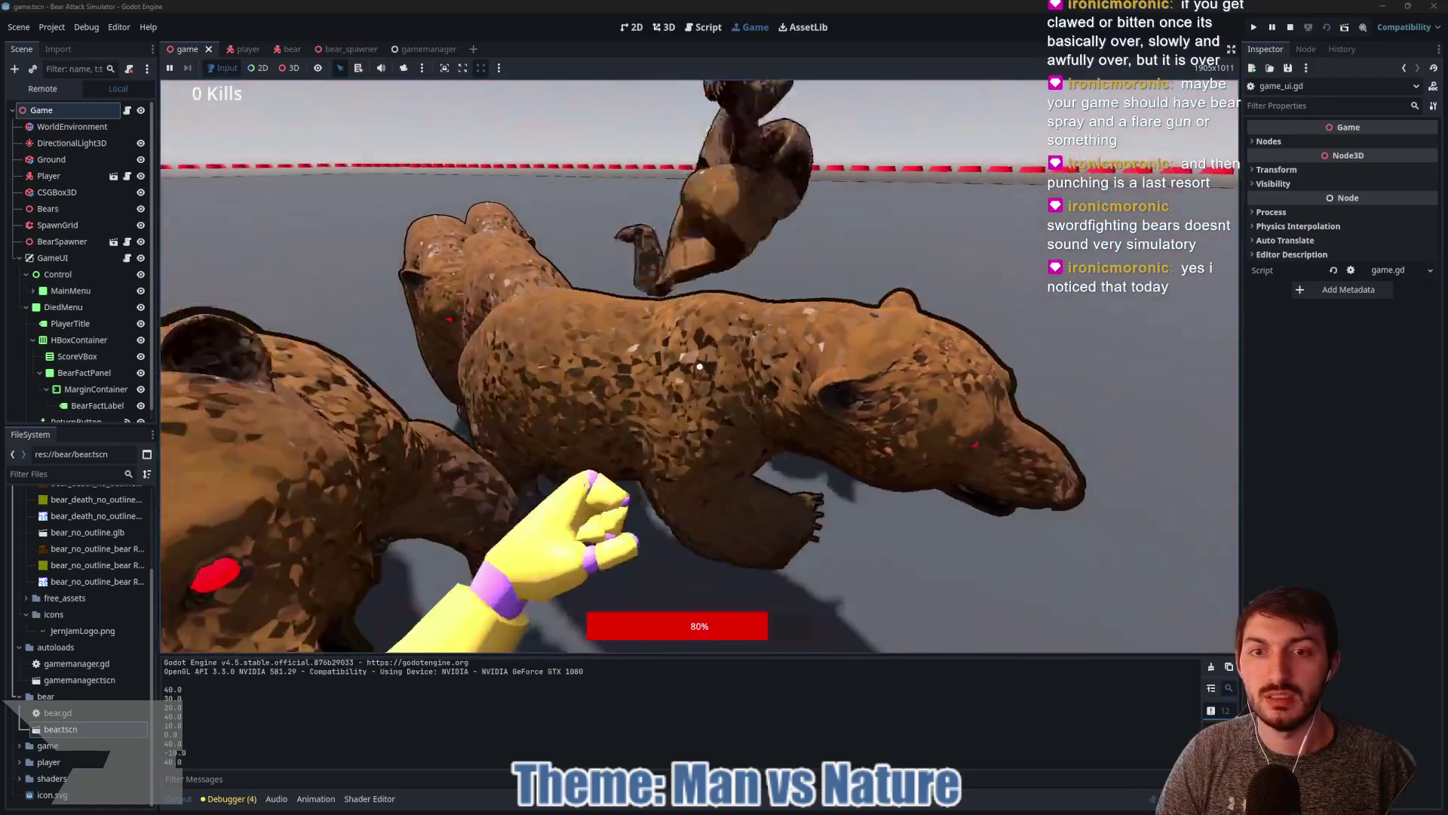
{"action": "left_click", "coordinate": [700, 367]}
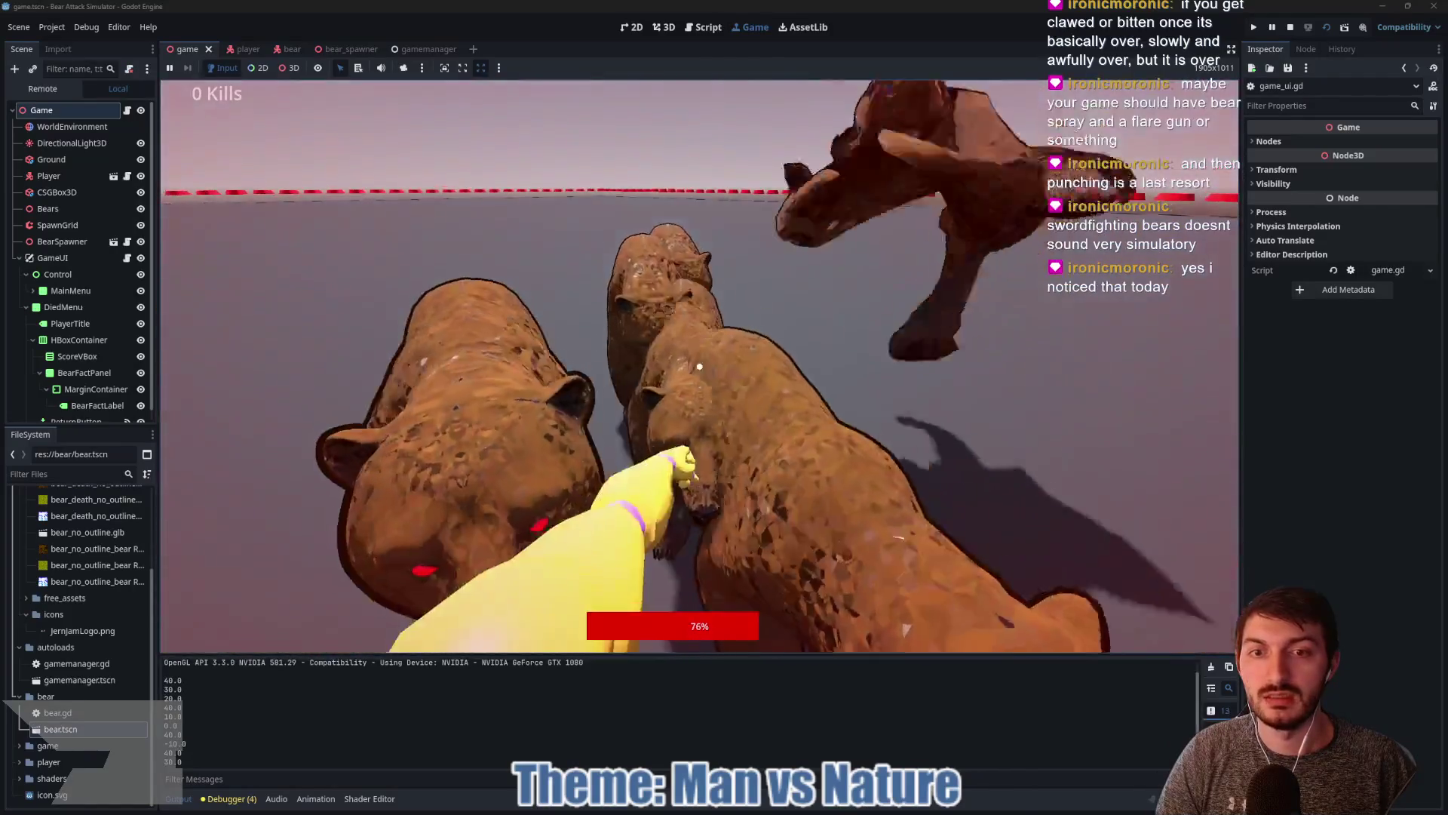
{"action": "left_click", "coordinate": [700, 367]}
{"action": "left_click", "coordinate": [700, 367]}
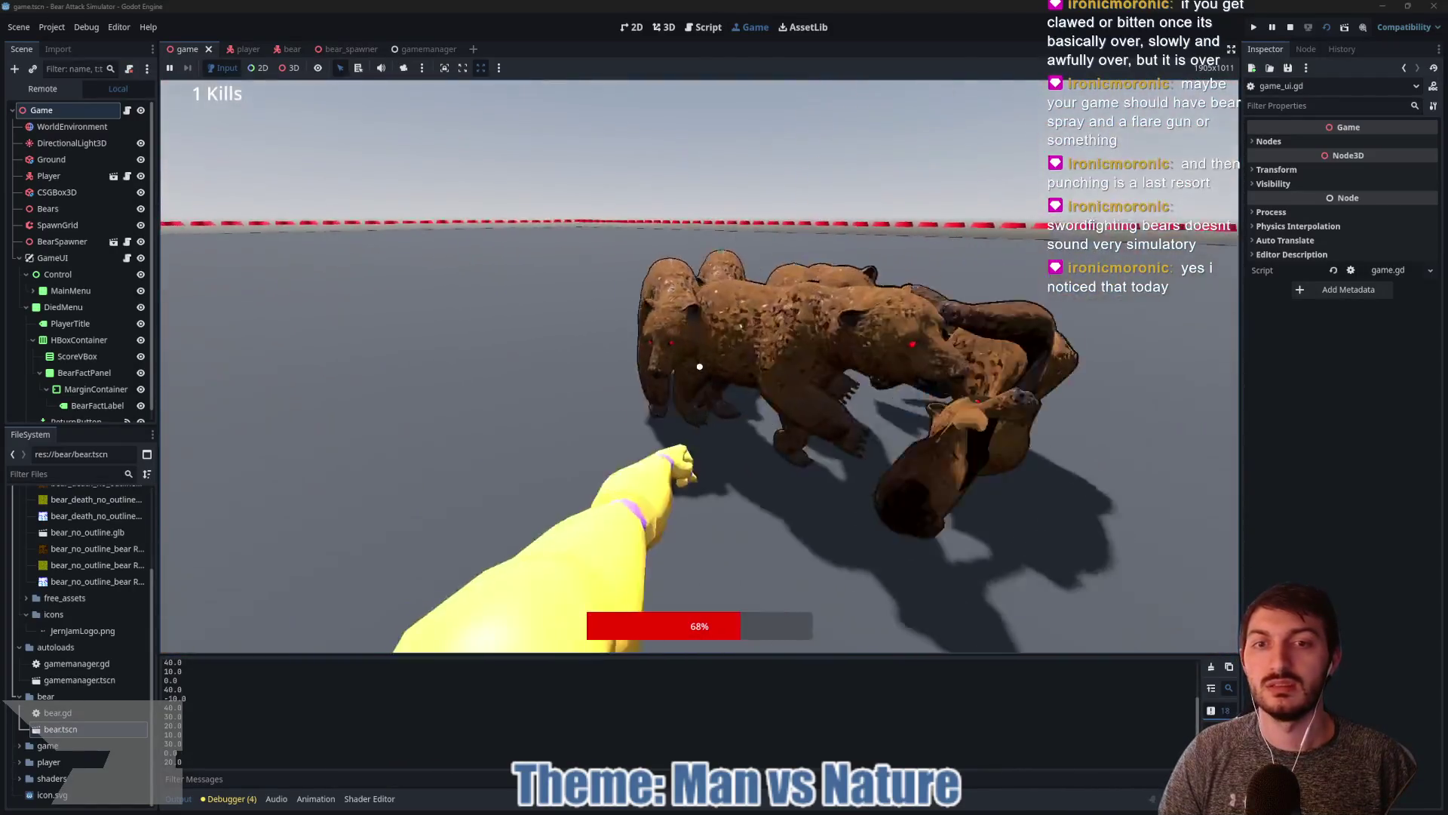
{"action": "left_click", "coordinate": [700, 366]}
{"action": "left_click", "coordinate": [700, 367]}
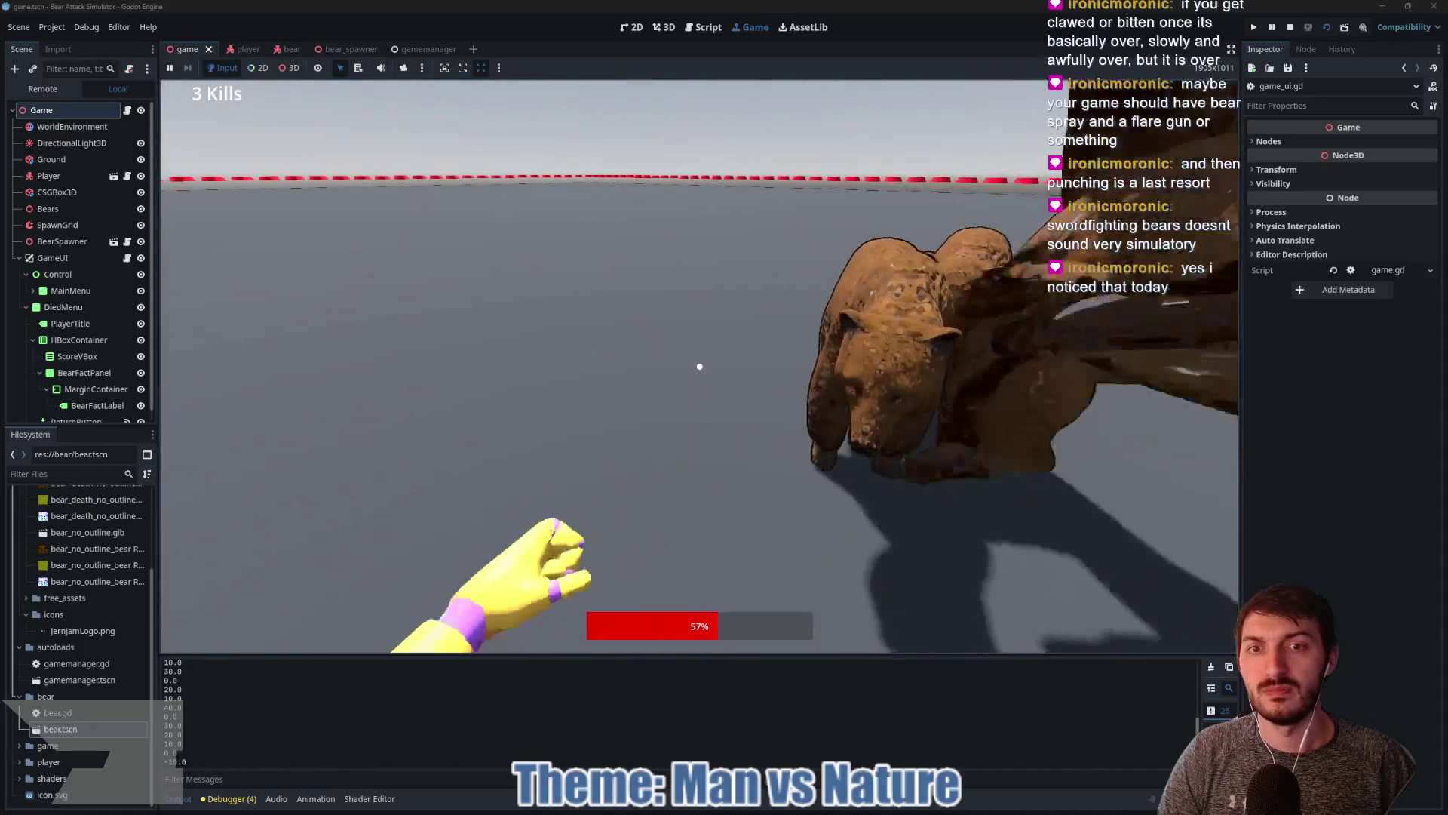
{"action": "left_click", "coordinate": [700, 366]}
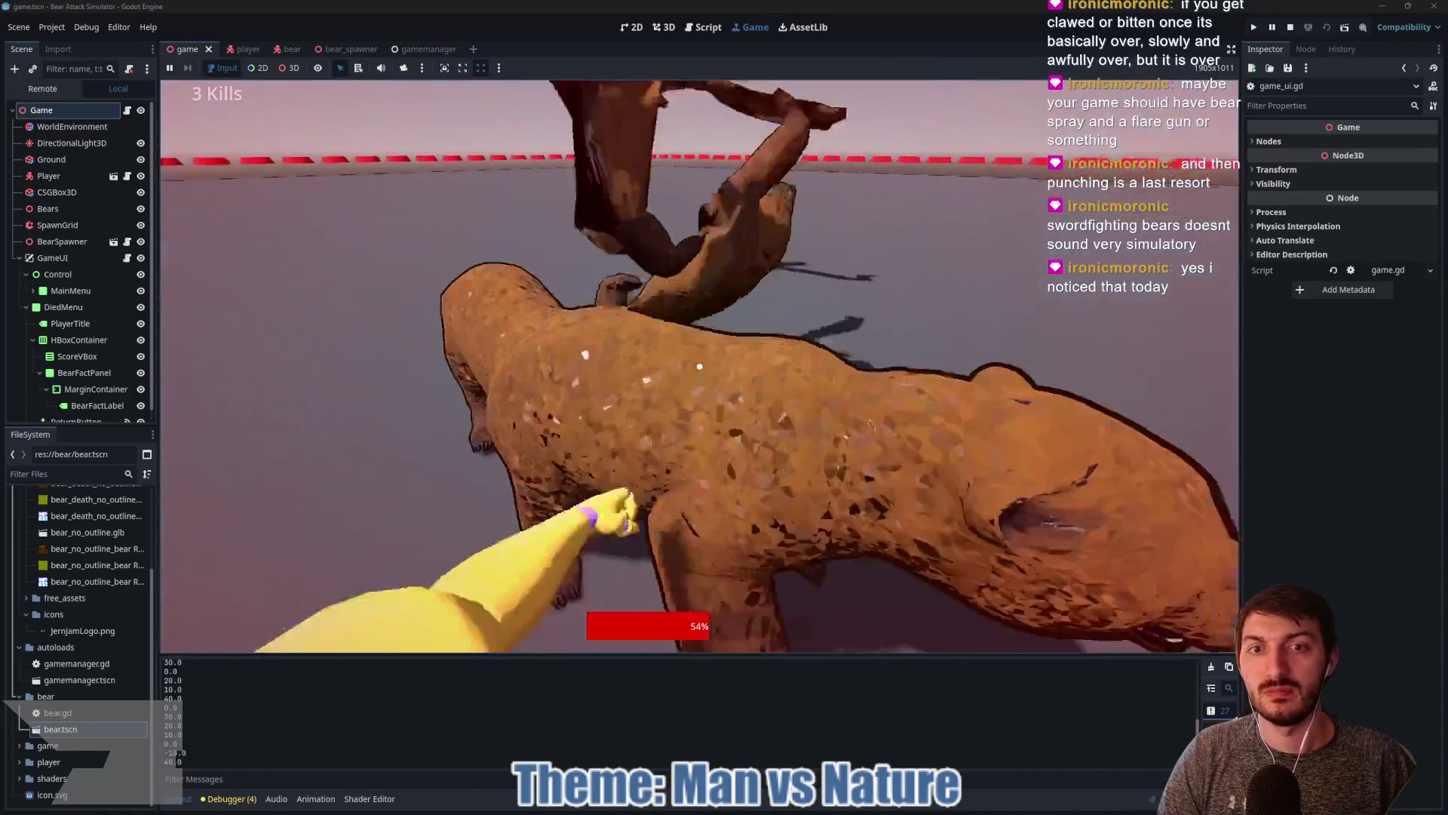
{"action": "left_click", "coordinate": [700, 367]}
Step: Keep punching bears, then stop with F8 and relaunch with F5 to the main menu
{"action": "left_click", "coordinate": [700, 367]}
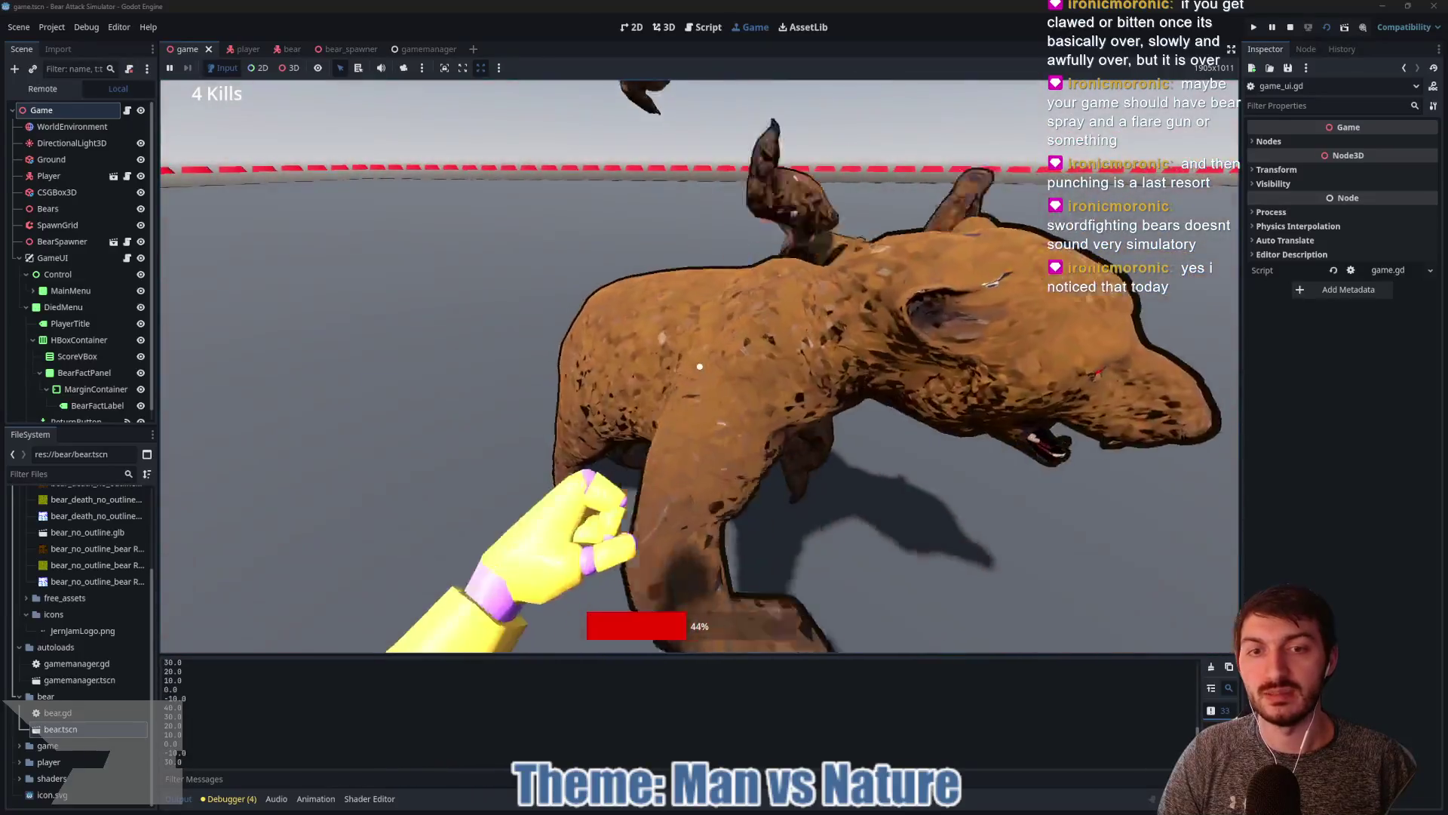
{"action": "left_click", "coordinate": [700, 366]}
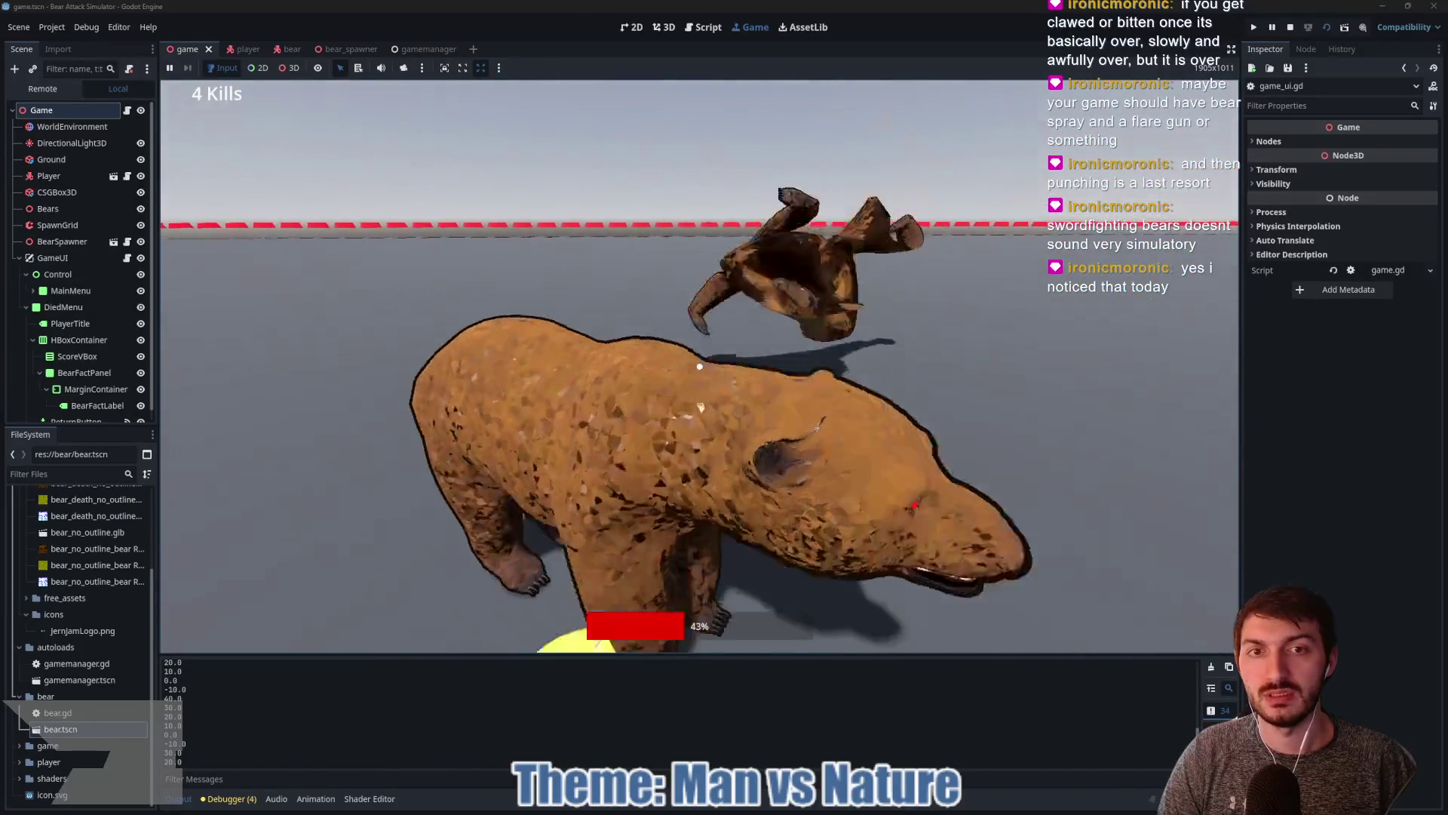
{"action": "left_click", "coordinate": [700, 366]}
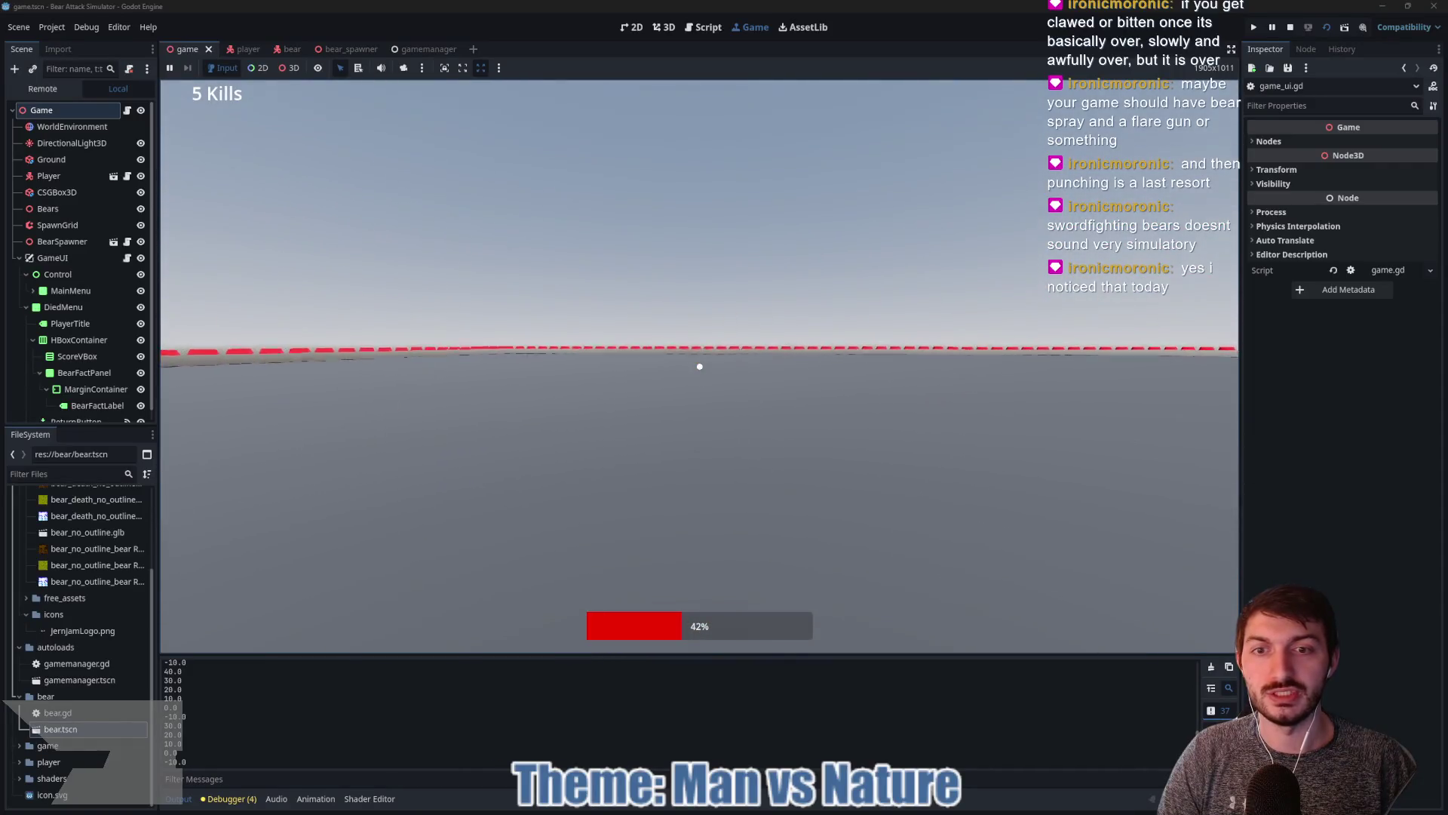
{"action": "left_click", "coordinate": [701, 367]}
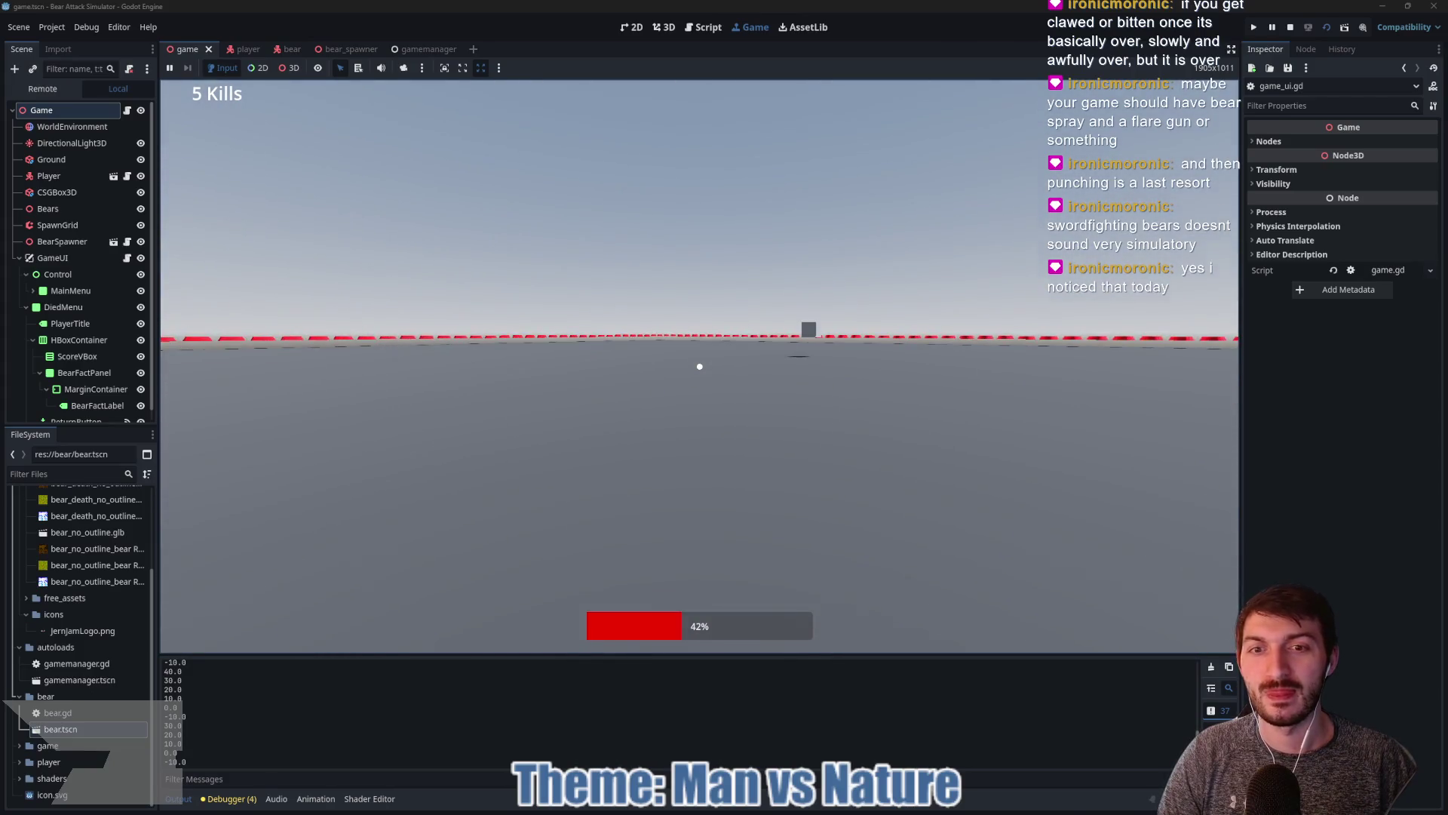
{"action": "left_click", "coordinate": [700, 367]}
{"action": "left_click", "coordinate": [700, 367]}
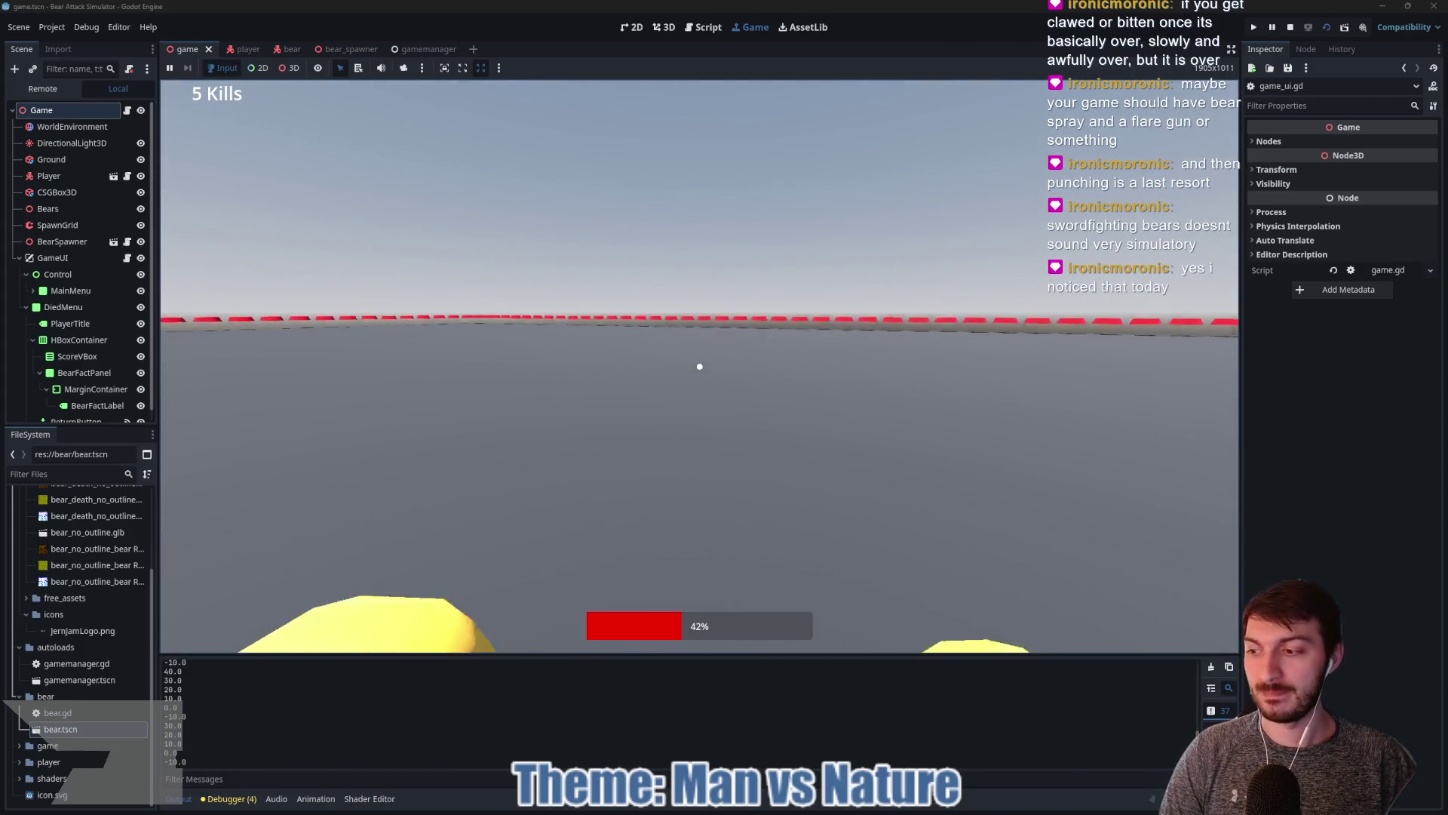
{"action": "left_click", "coordinate": [700, 367]}
{"action": "left_click", "coordinate": [700, 367]}
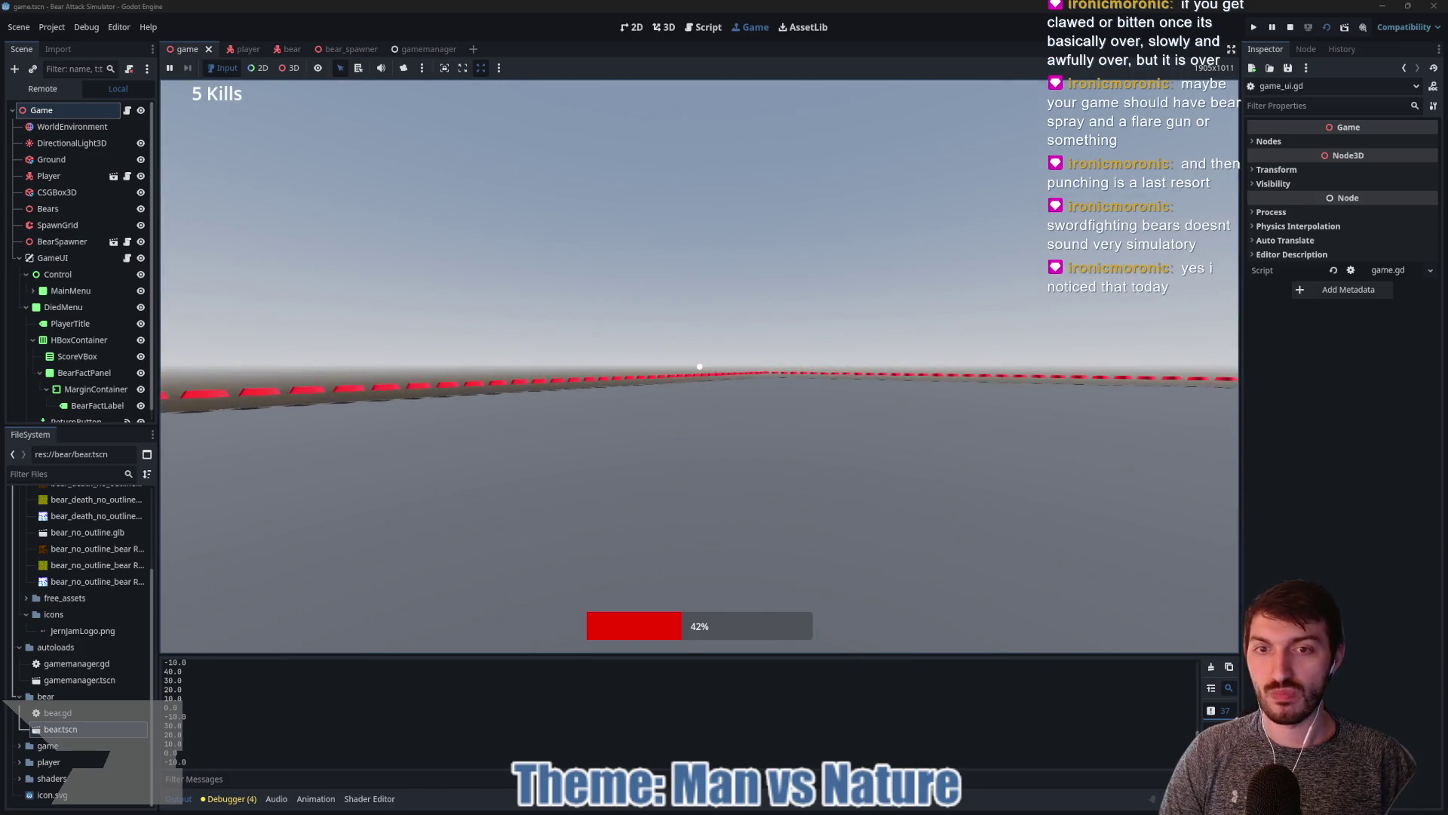
{"action": "left_click", "coordinate": [700, 367]}
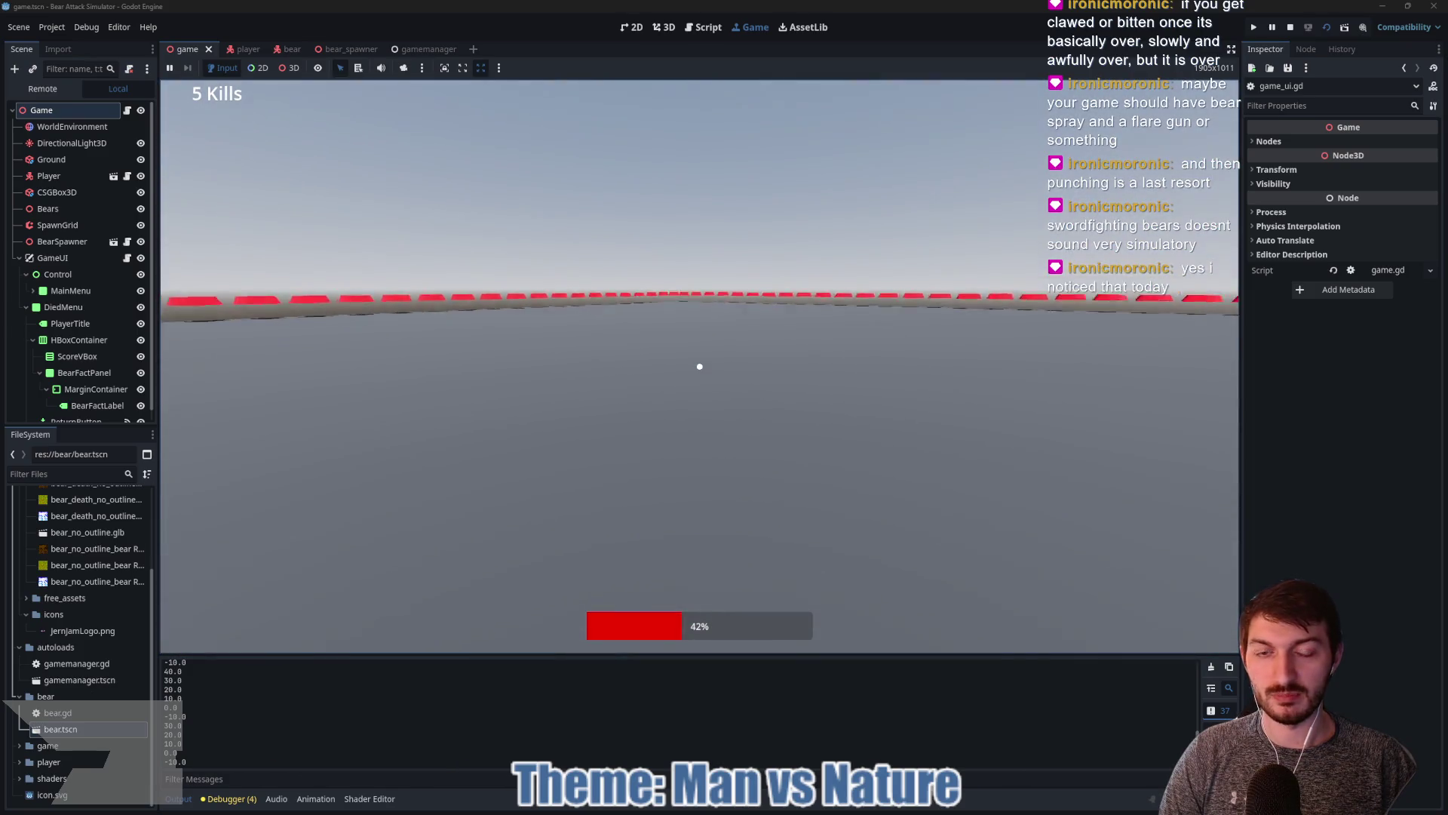
{"action": "left_click", "coordinate": [700, 367]}
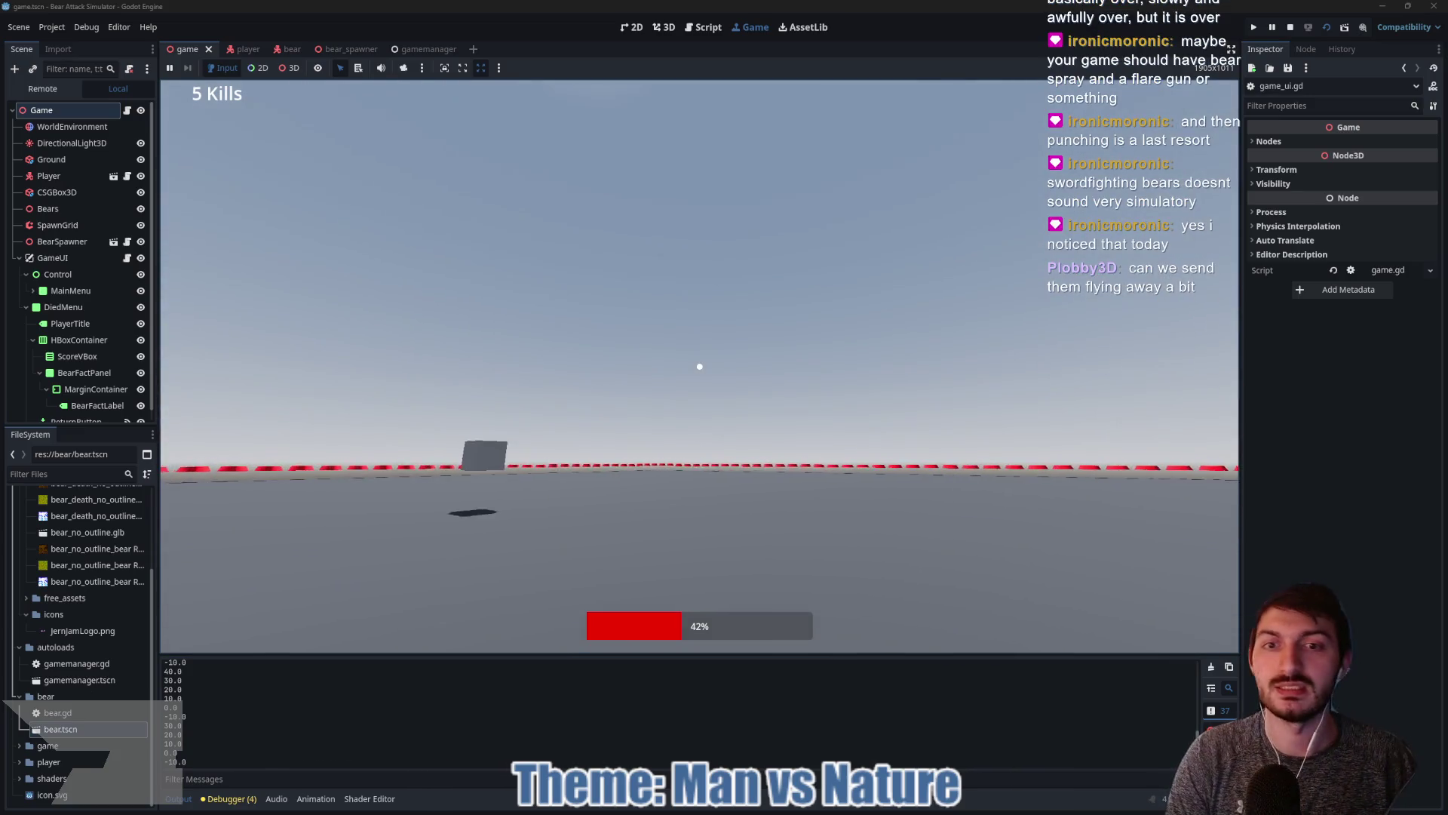
{"action": "key", "text": "F8"}
{"action": "key", "text": "F5"}
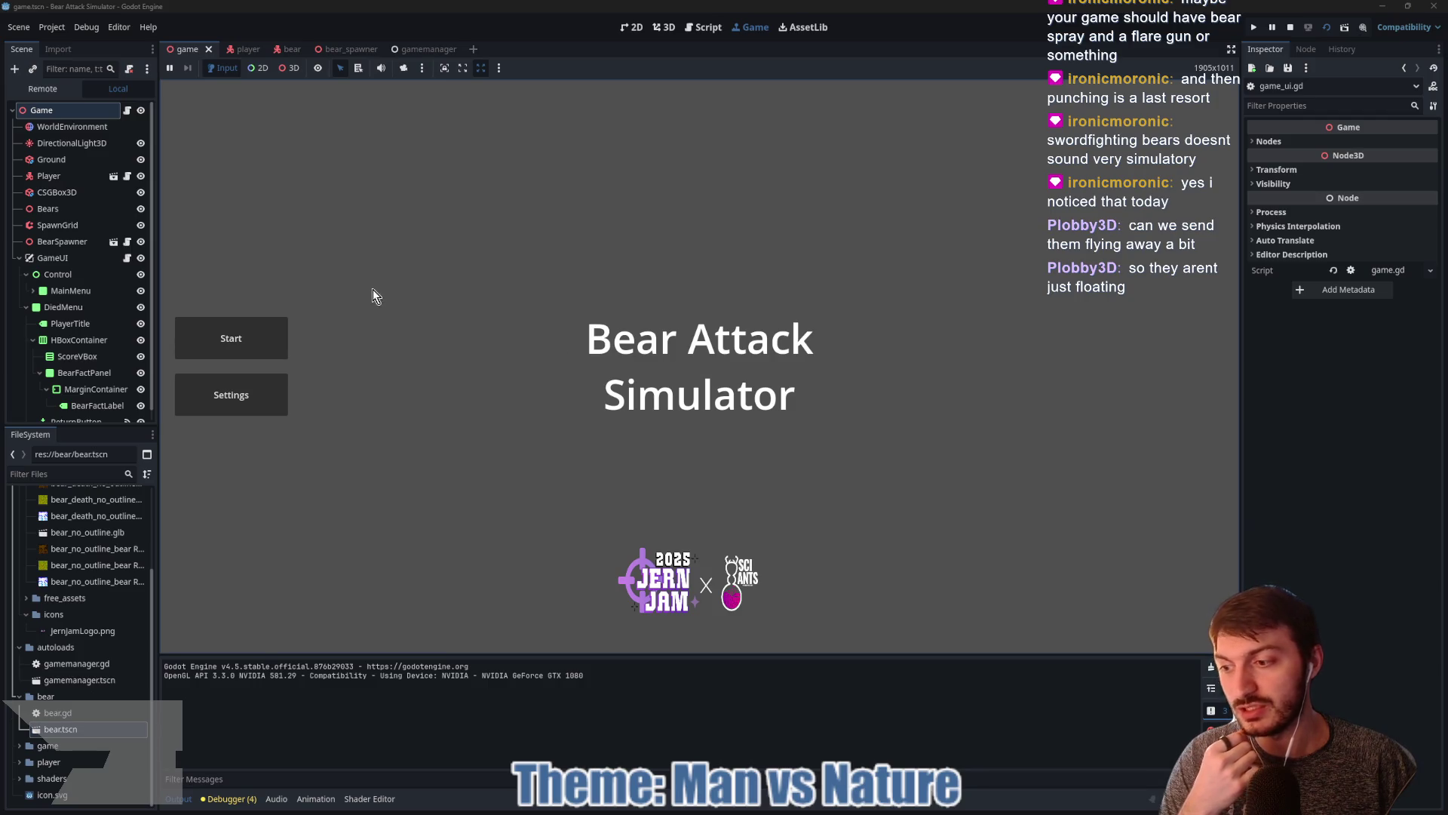
Step: Start a round, fight the bears until the death screen shows, then stop with F8
{"action": "left_click", "coordinate": [231, 338]}
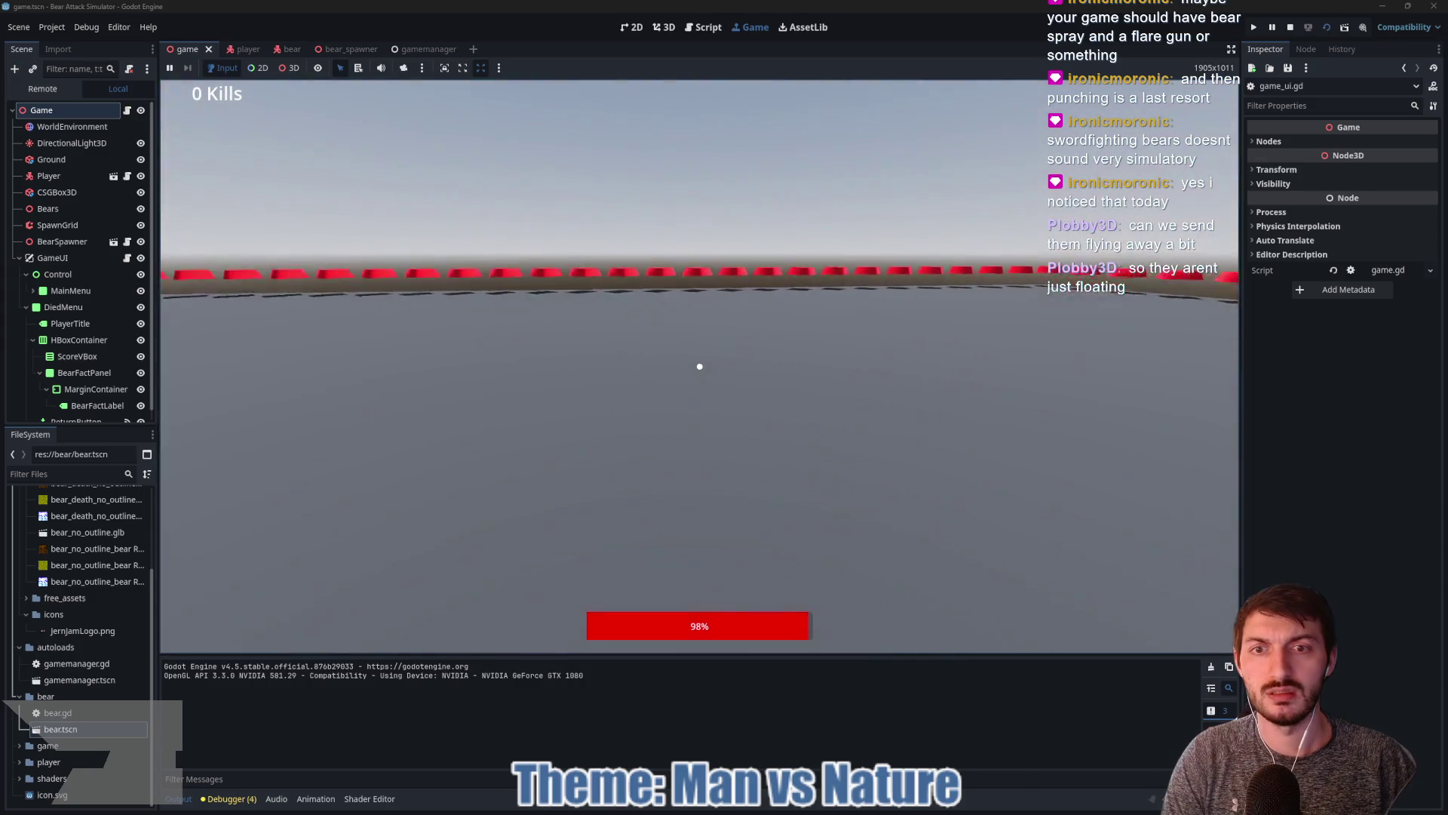
{"action": "left_click", "coordinate": [700, 367]}
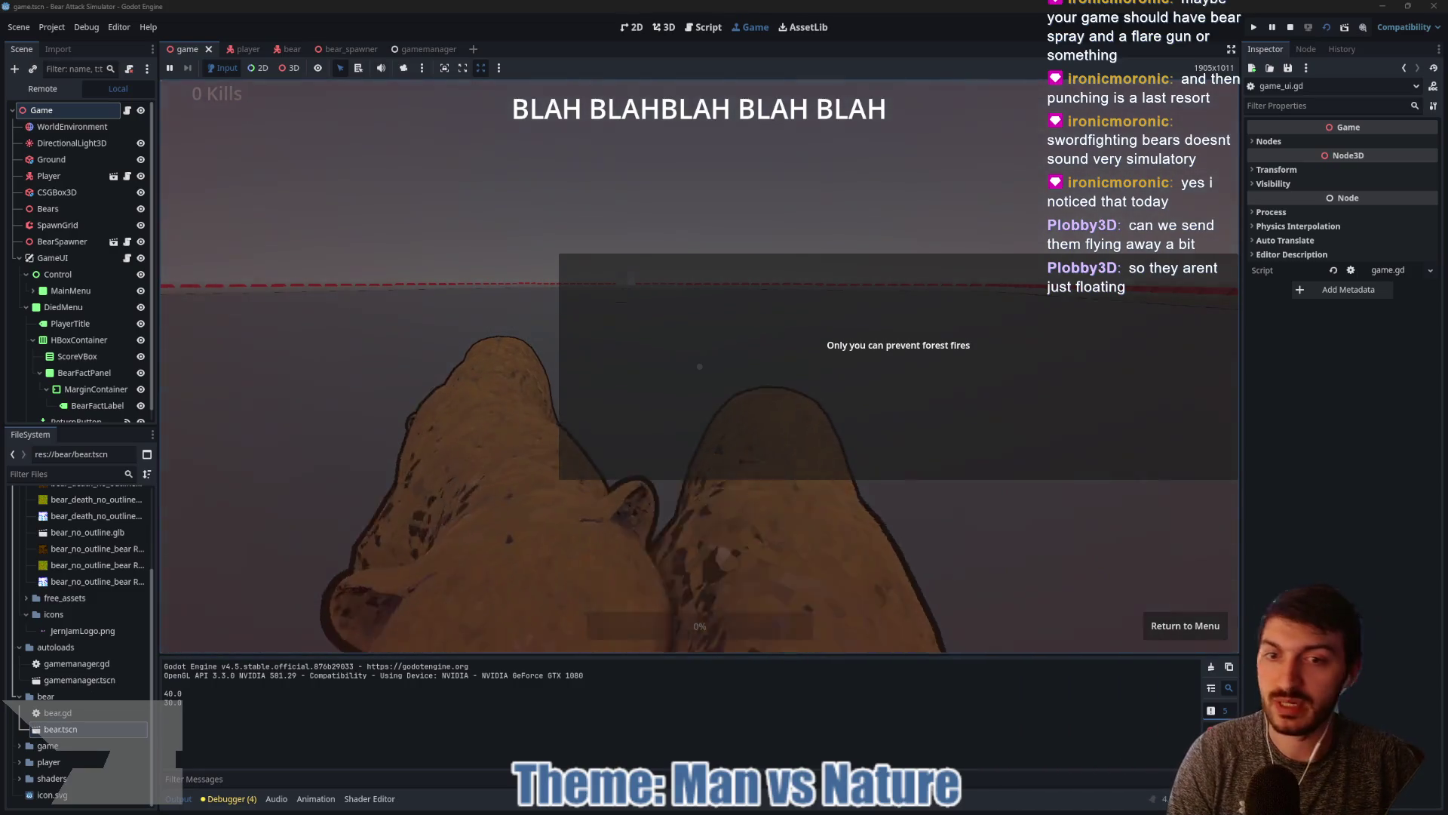
{"action": "key", "text": "F8"}
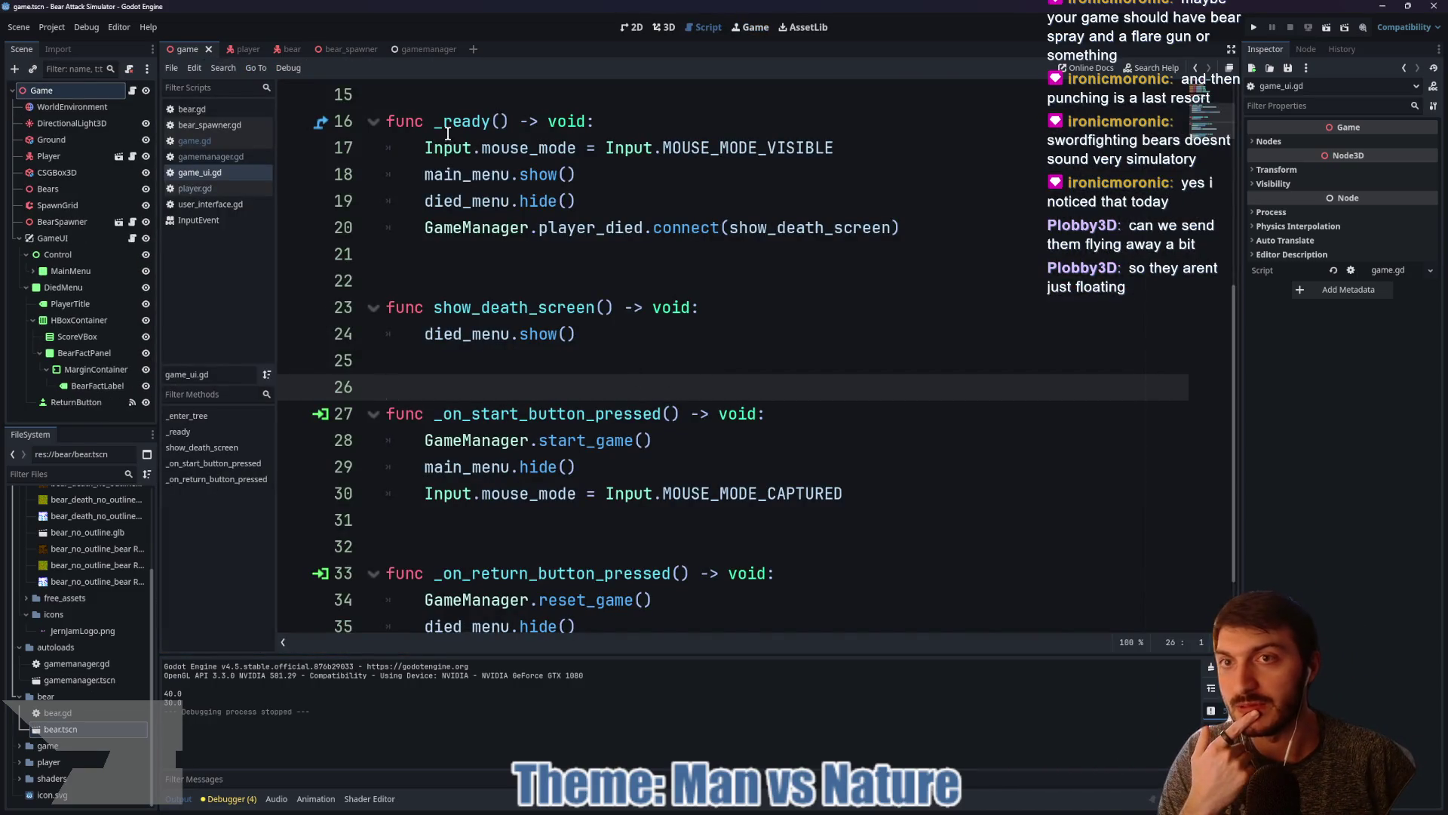
{"action": "left_click", "coordinate": [347, 52]}
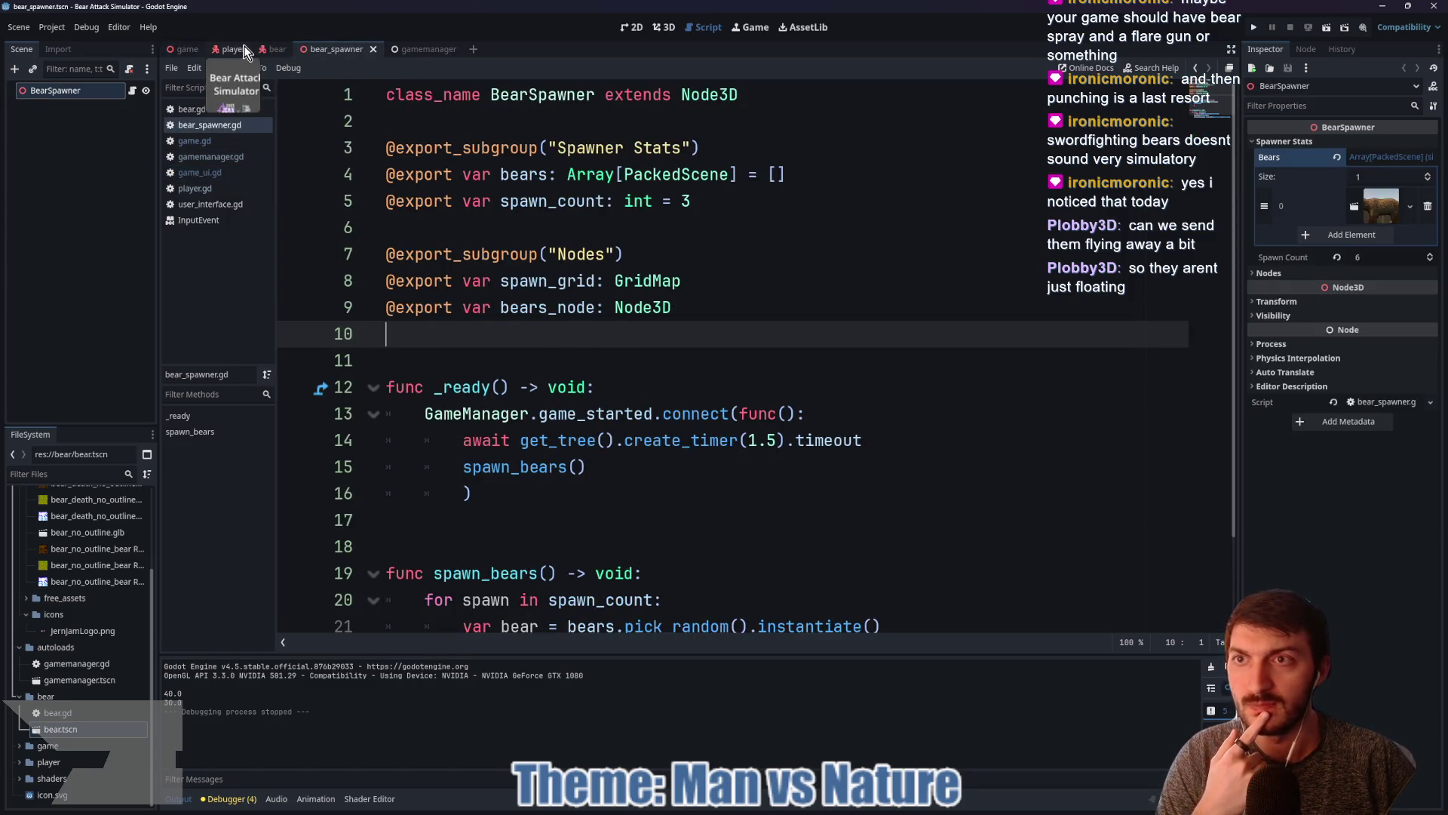
{"action": "scroll", "coordinate": [587, 332], "scroll_direction": "down", "scroll_amount": 2}
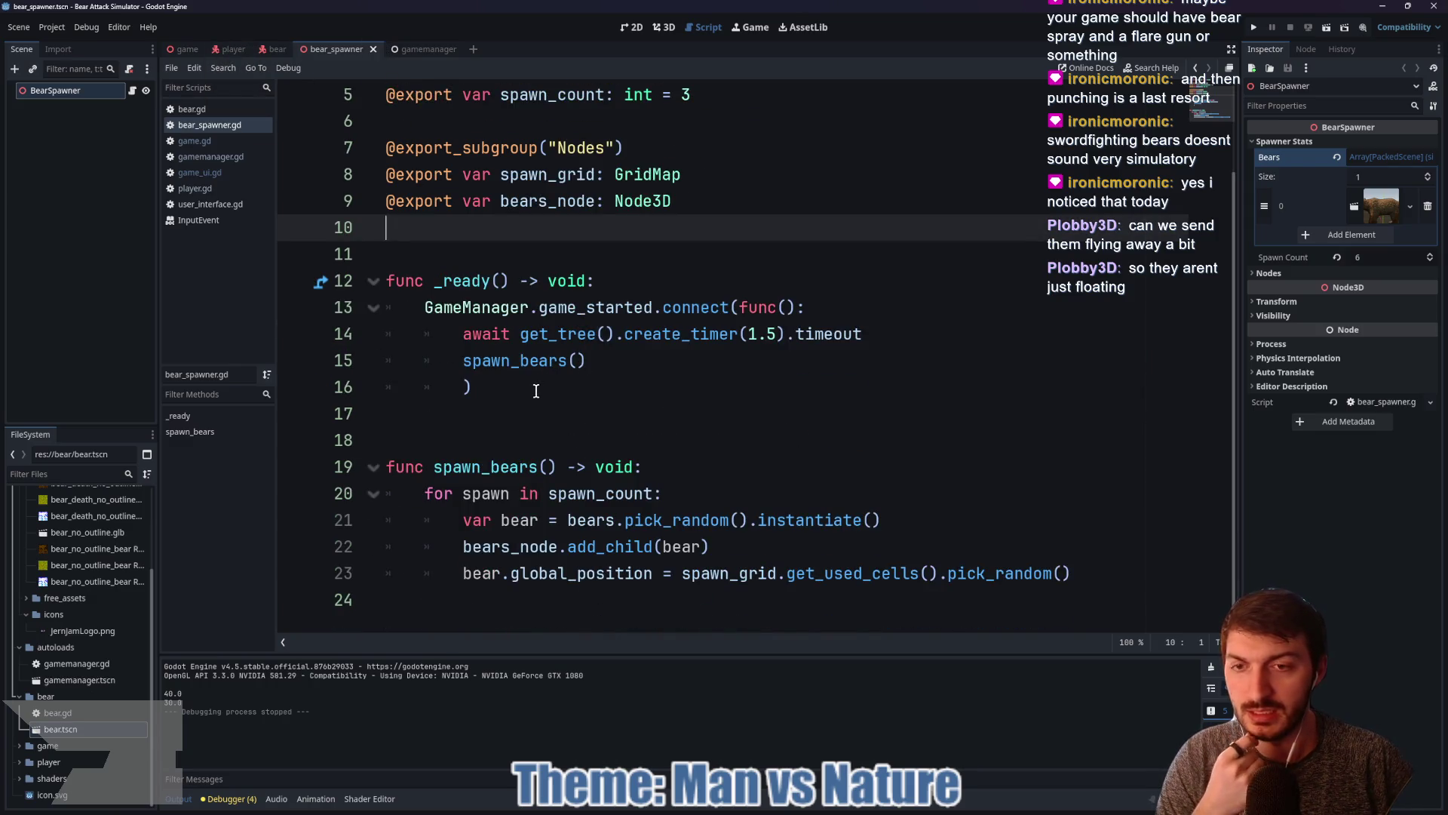
{"action": "left_click", "coordinate": [190, 50]}
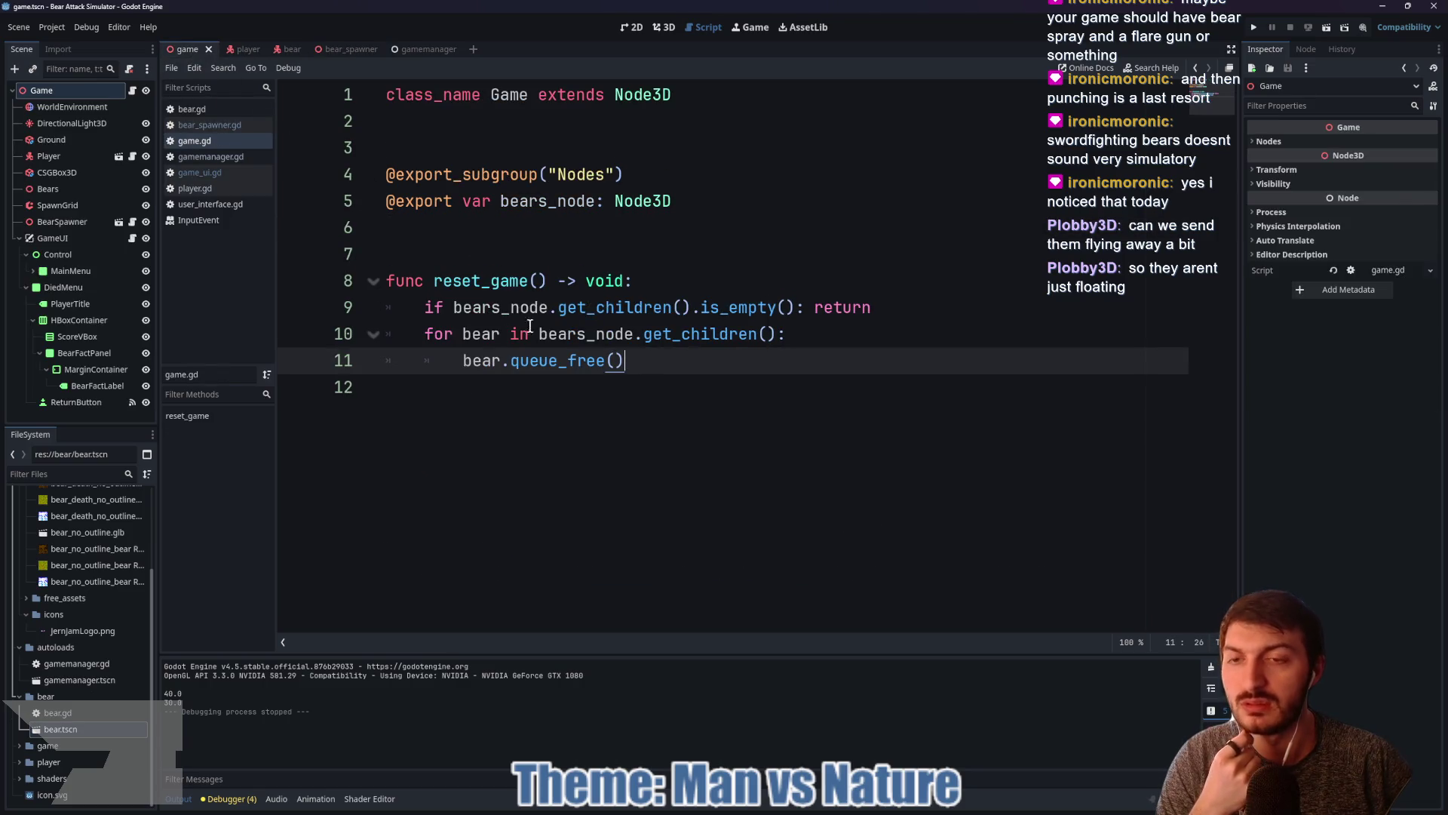
{"action": "left_click", "coordinate": [411, 49]}
{"action": "scroll", "coordinate": [574, 351], "scroll_direction": "down", "scroll_amount": 2}
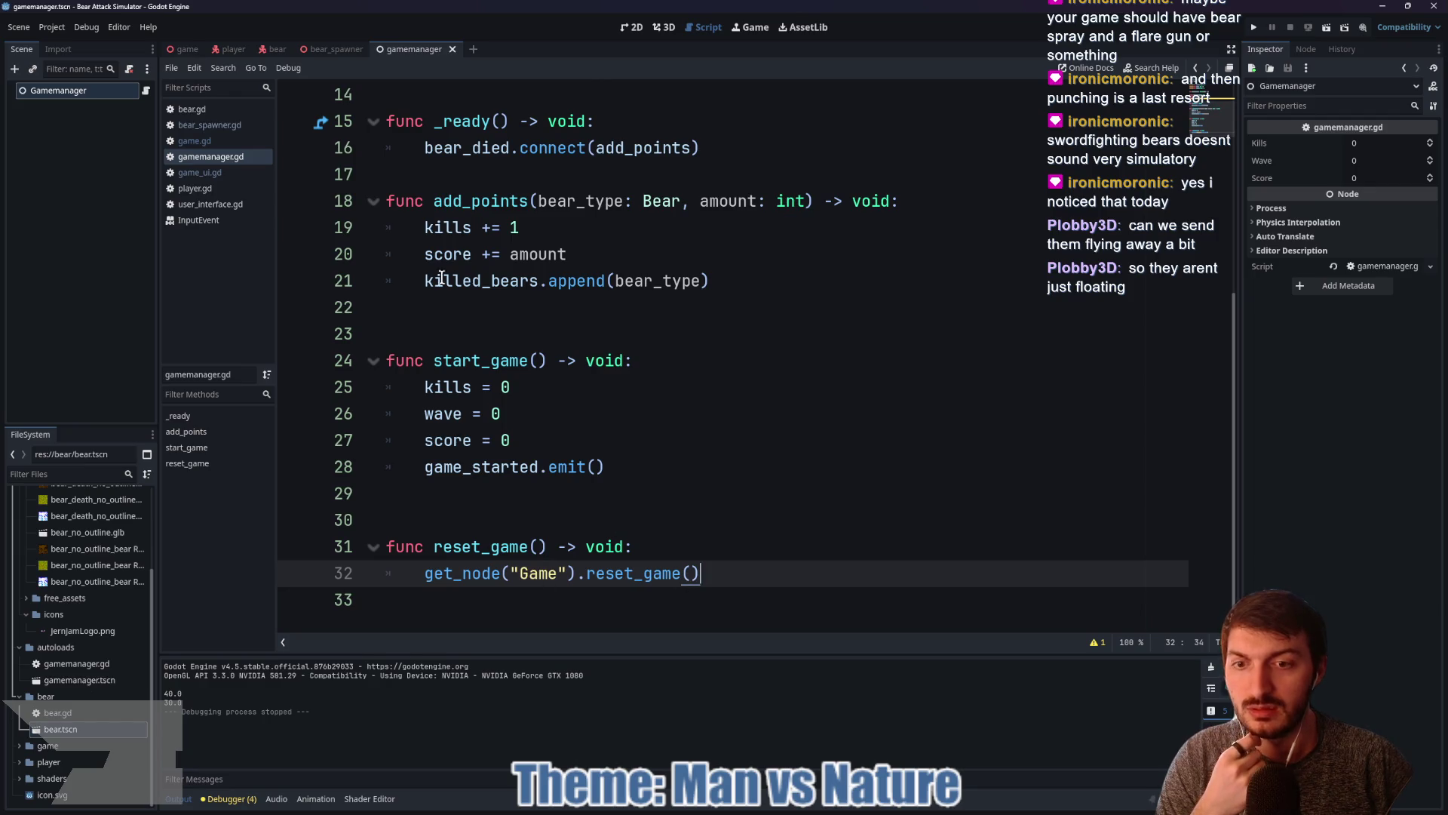
{"action": "left_click", "coordinate": [188, 50]}
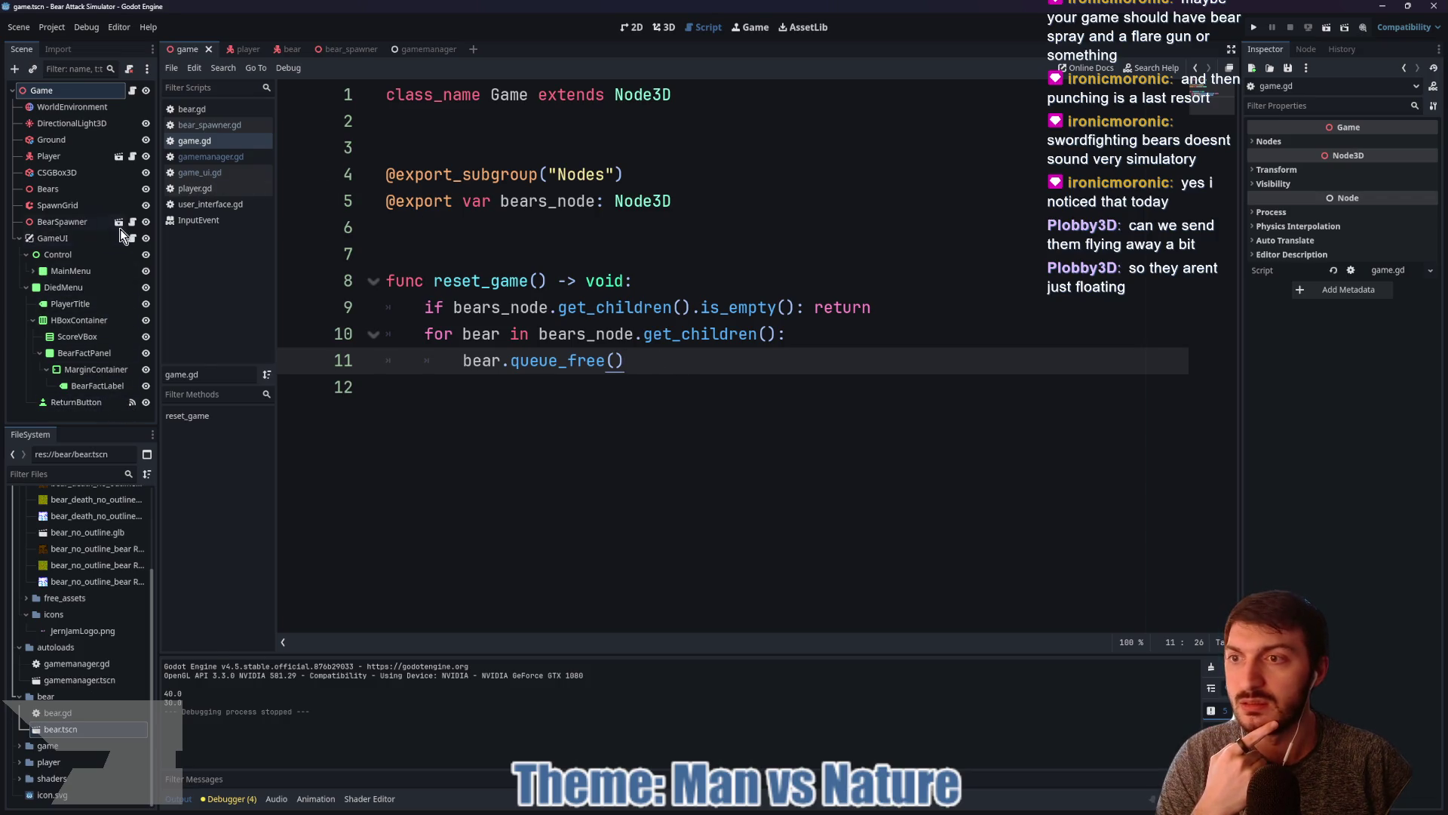
{"action": "left_click", "coordinate": [200, 173]}
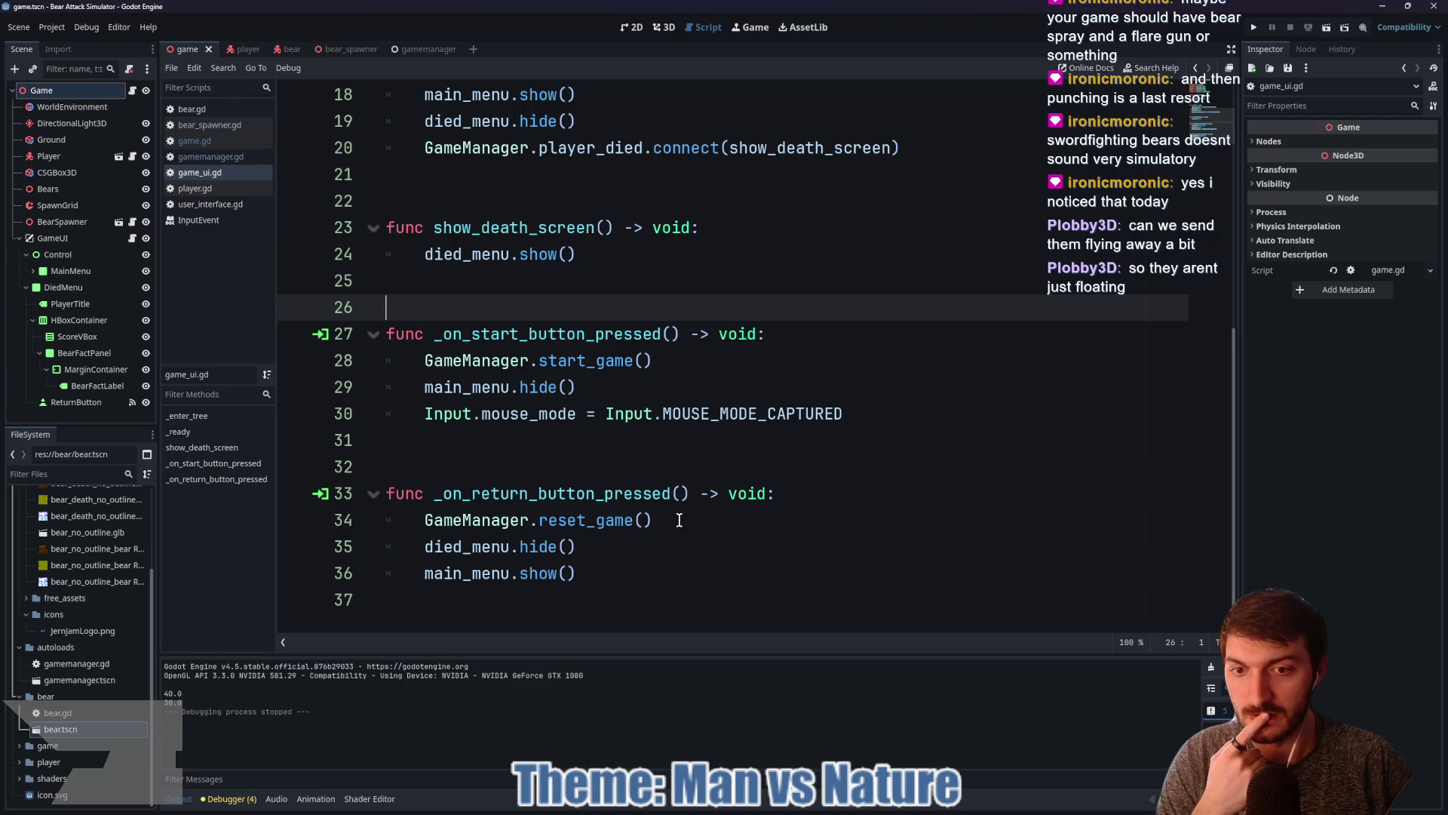
Step: Move the GameManager.reset_game() call from _on_return_button_pressed into show_death_screen and save game_ui.gd
{"action": "left_click_drag", "start_coordinate": [664, 521], "coordinate": [394, 521]}
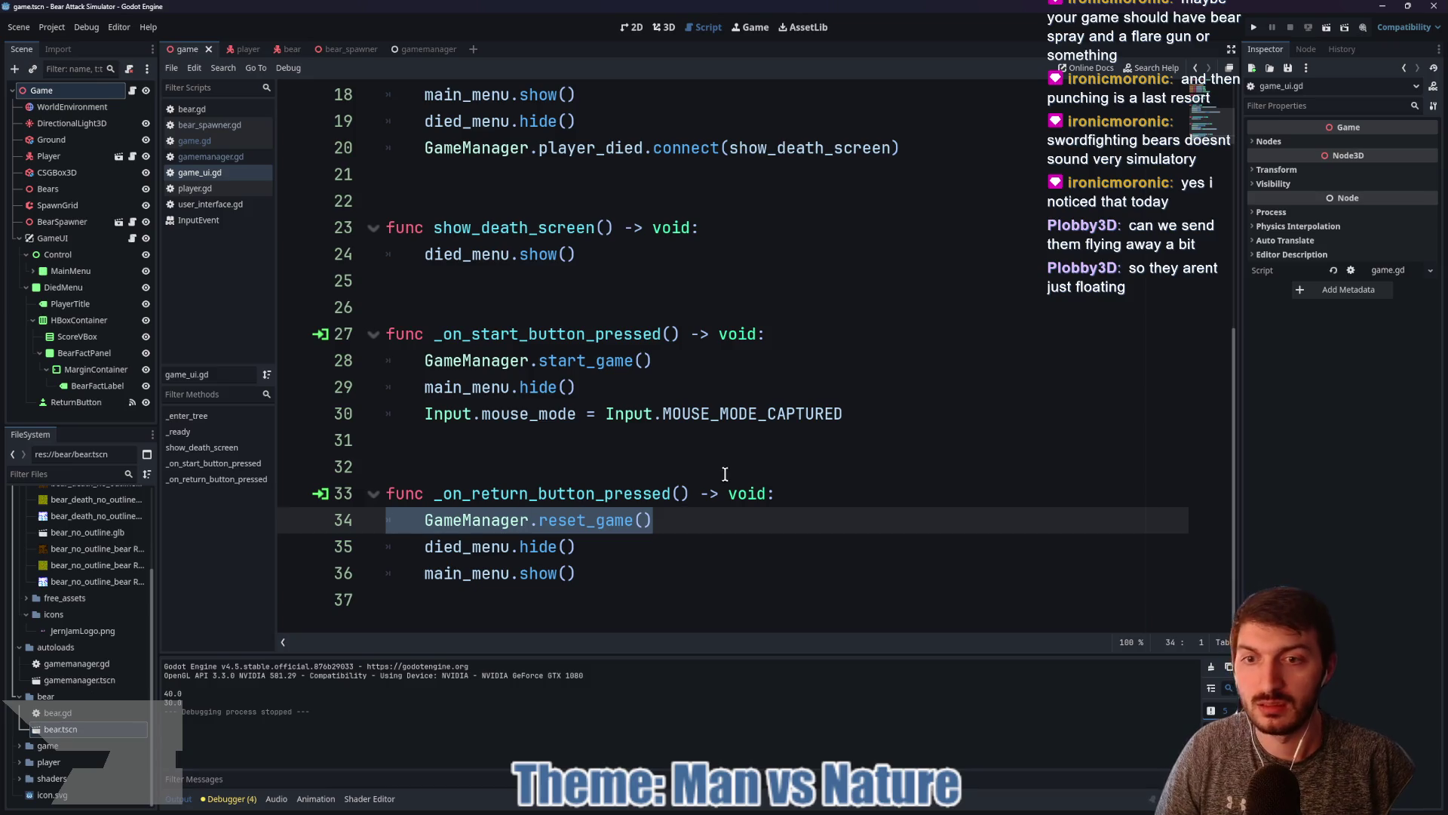
{"action": "key", "text": "ctrl+x"}
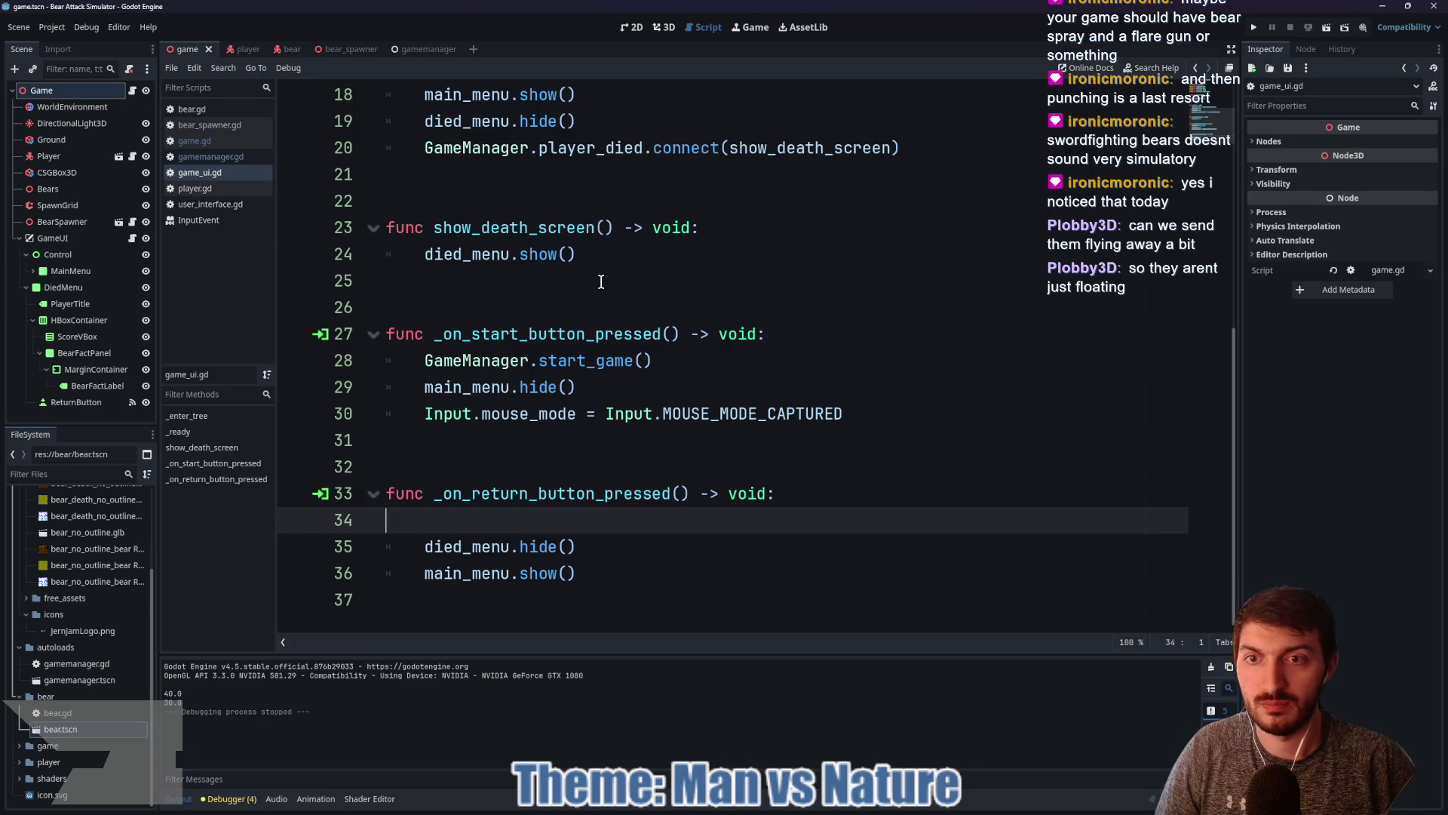
{"action": "left_click", "coordinate": [742, 230]}
{"action": "key", "text": "Return"}
{"action": "key", "text": "ctrl+v"}
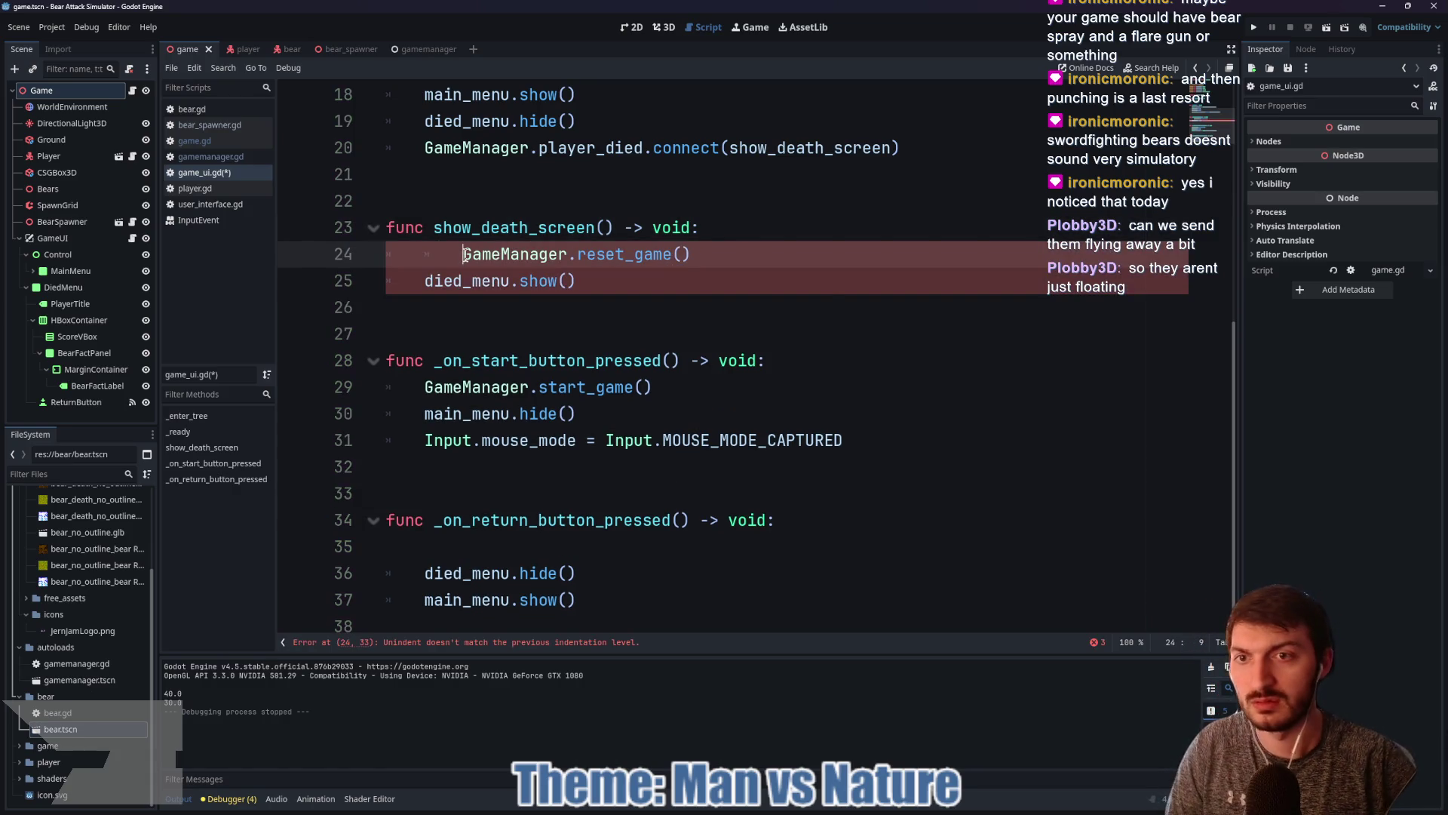
{"action": "key", "text": "BackSpace"}
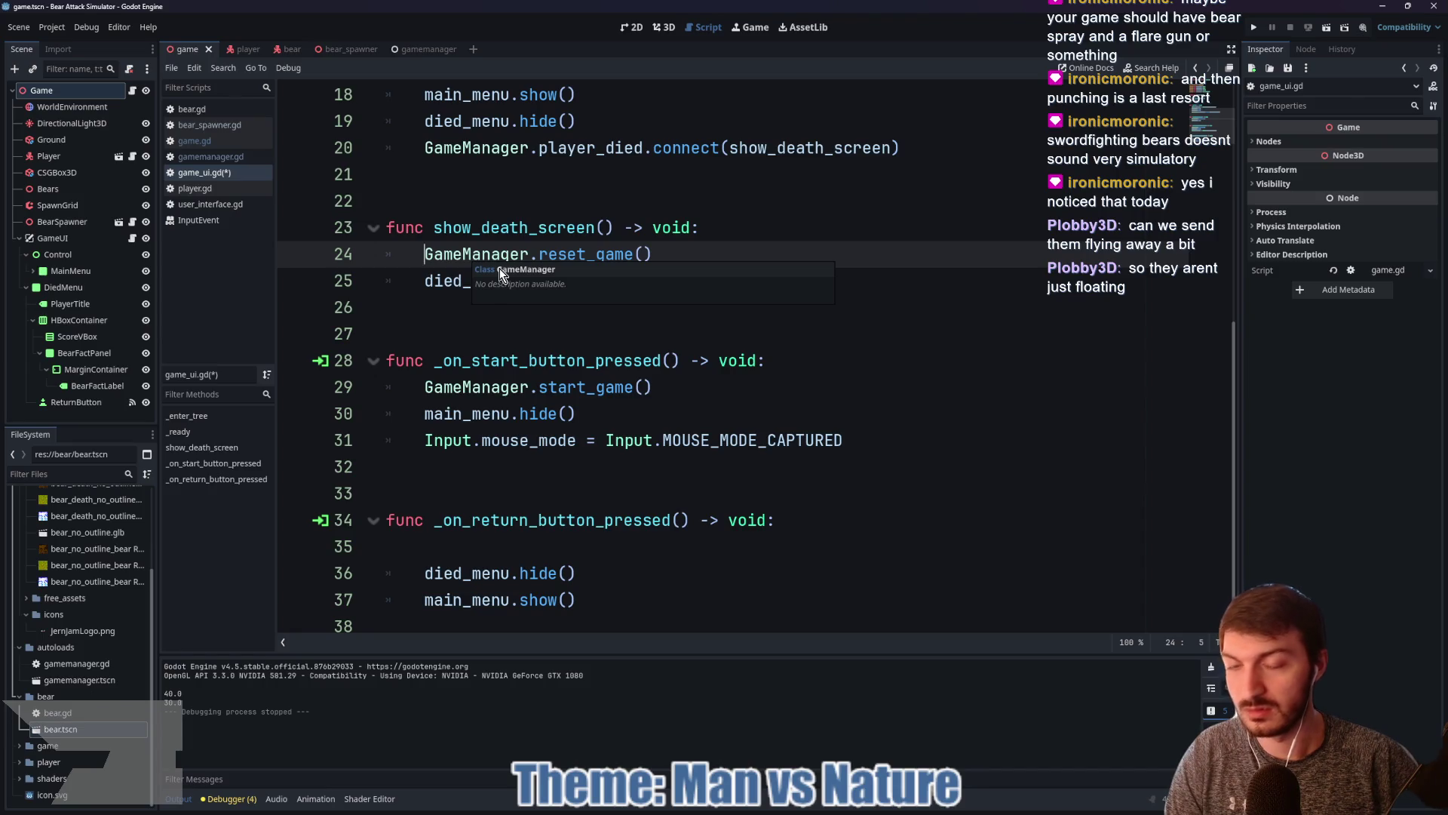
{"action": "left_click", "coordinate": [600, 562]}
{"action": "key", "text": "BackSpace"}
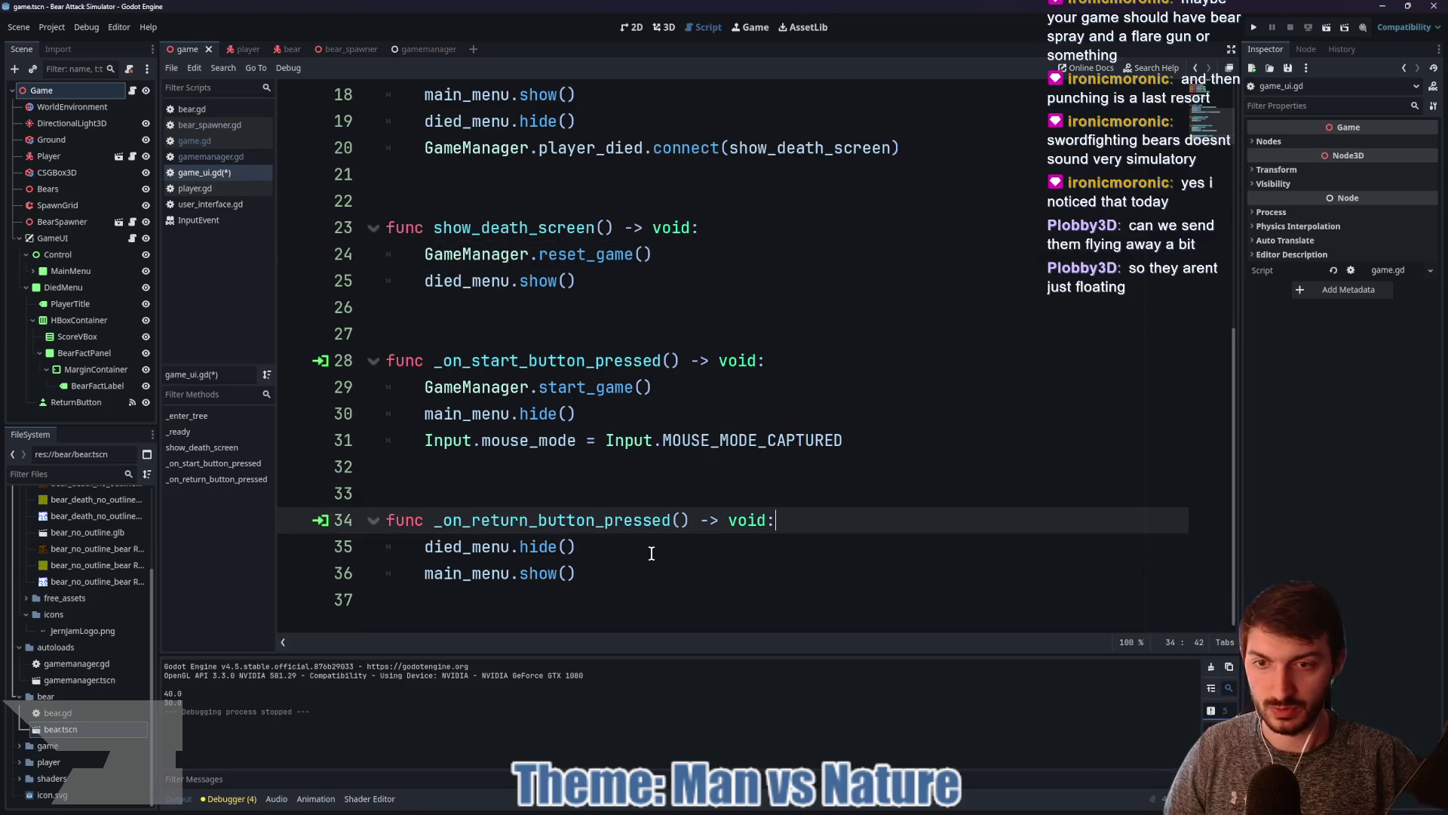
{"action": "left_click", "coordinate": [652, 553]}
{"action": "key", "text": "ctrl+s"}
Step: Set Input.mouse_mode to MOUSE_MODE_VISIBLE after died_menu.show(), then launch the game with F5
{"action": "left_click", "coordinate": [674, 280]}
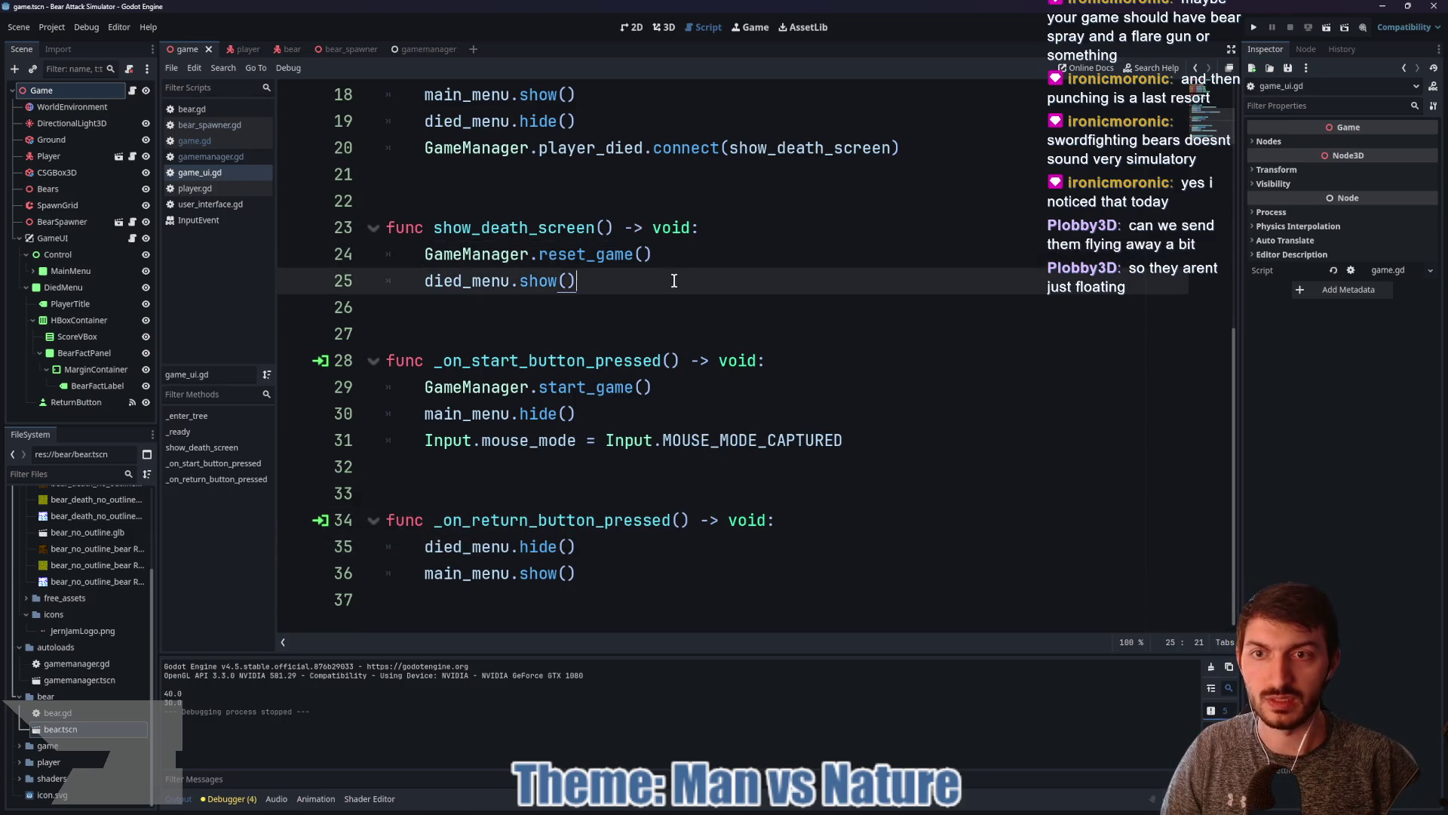
{"action": "key", "text": "Return"}
{"action": "type", "text": "Input."}
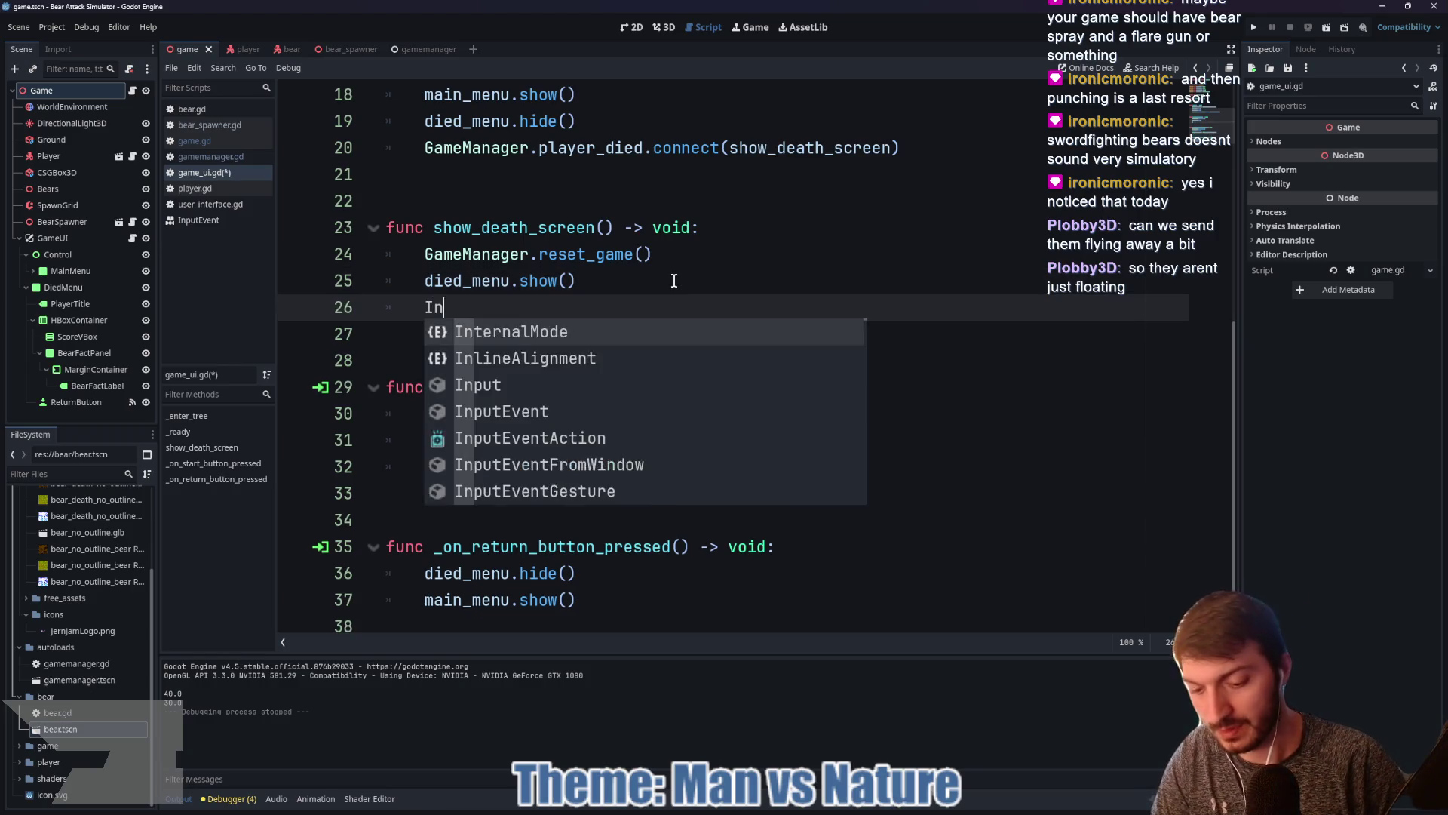
{"action": "type", "text": "mou"}
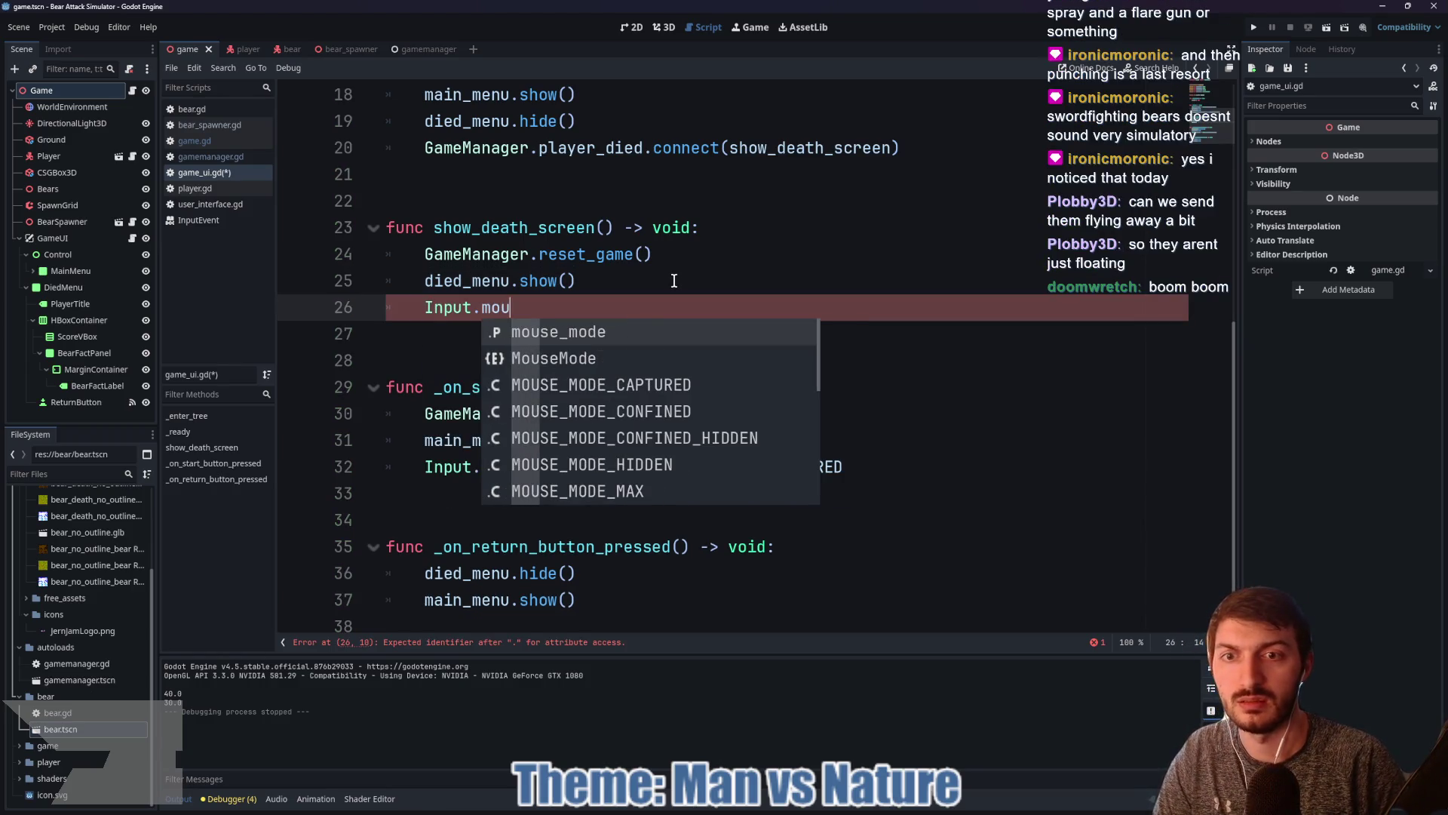
{"action": "key", "text": "Return"}
{"action": "type", "text": "="}
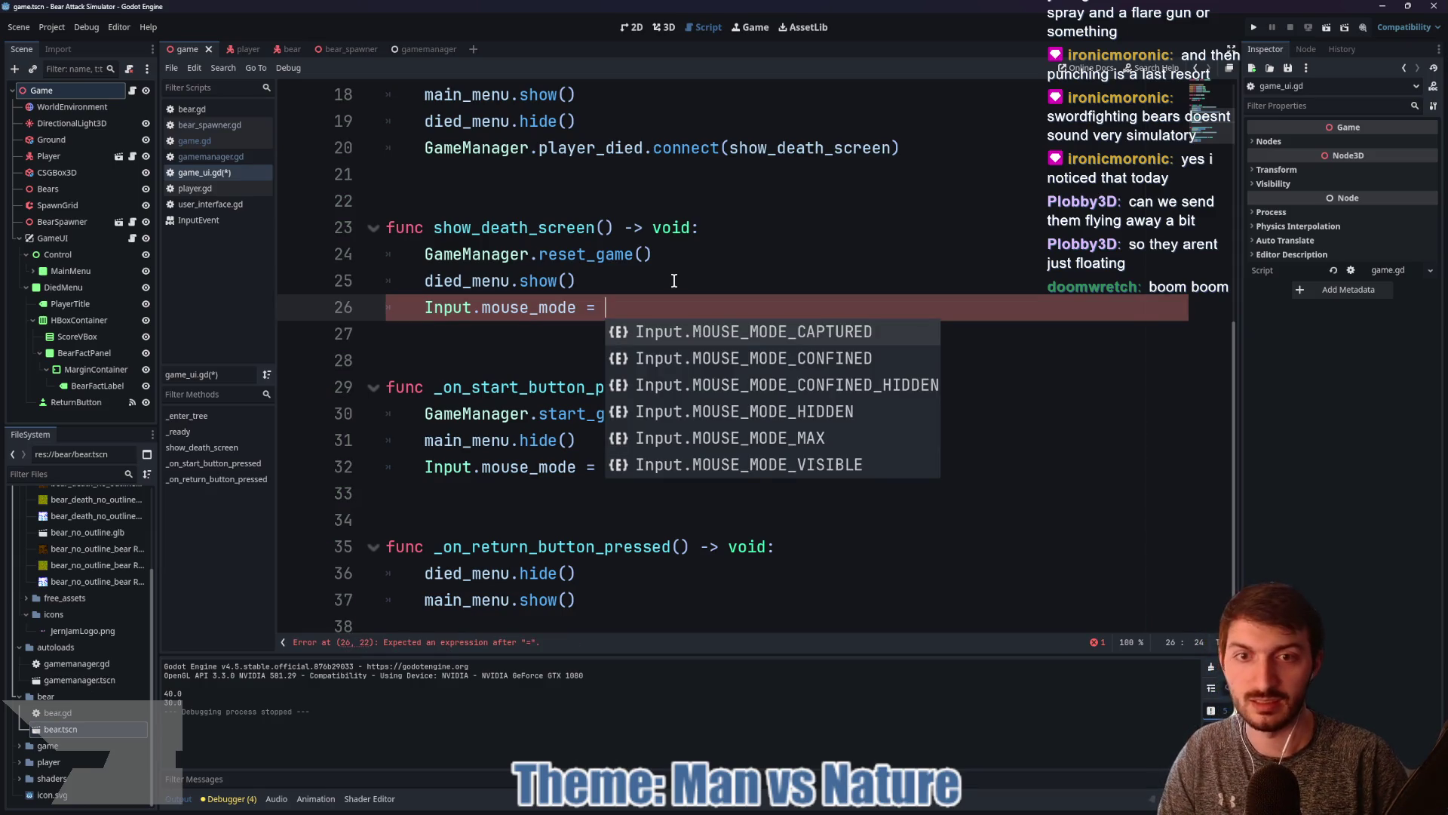
{"action": "key", "text": "Down"}
{"action": "key", "text": "Down"}
{"action": "key", "text": "Down"}
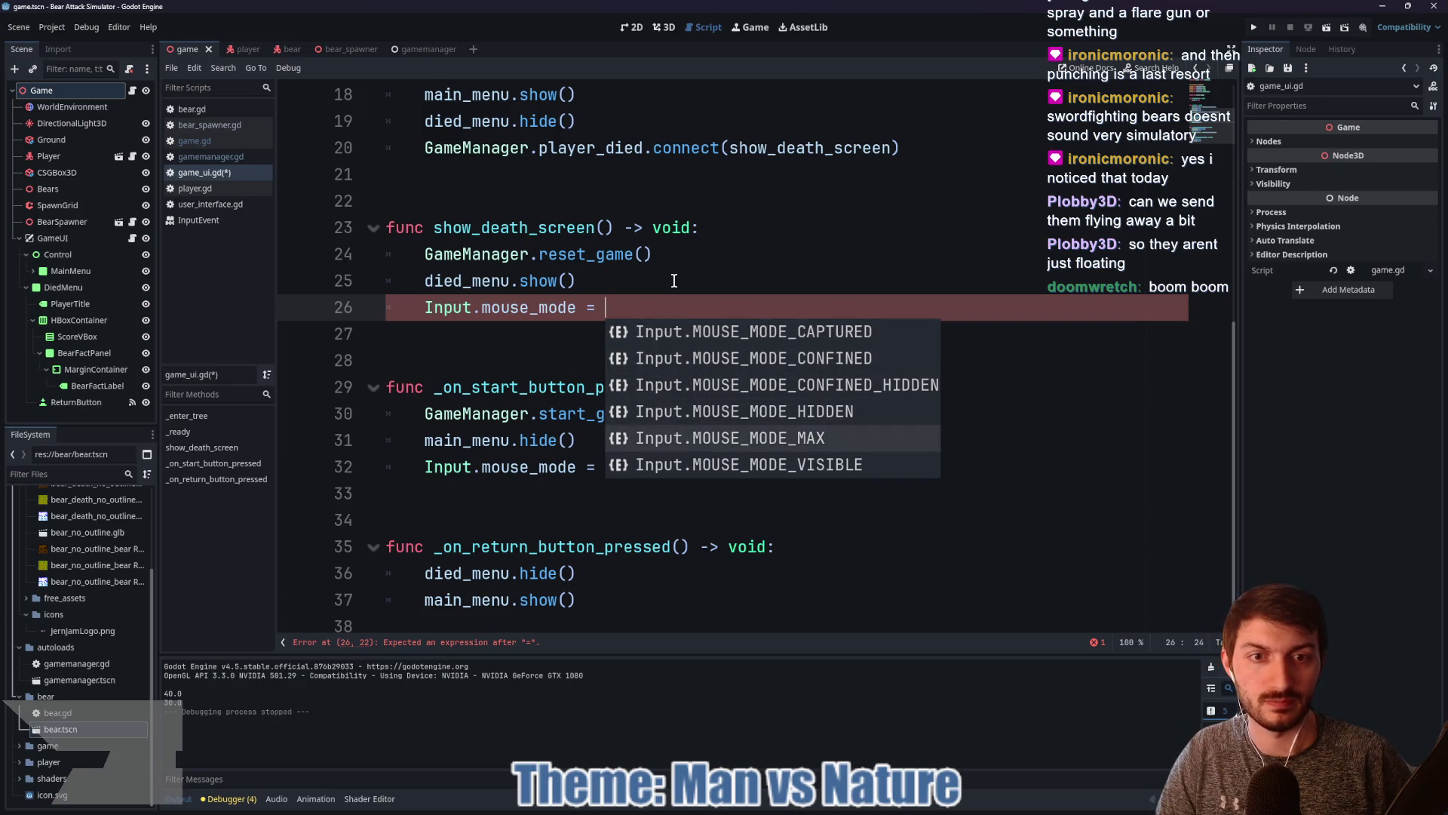
{"action": "key", "text": "Down"}
{"action": "key", "text": "Return"}
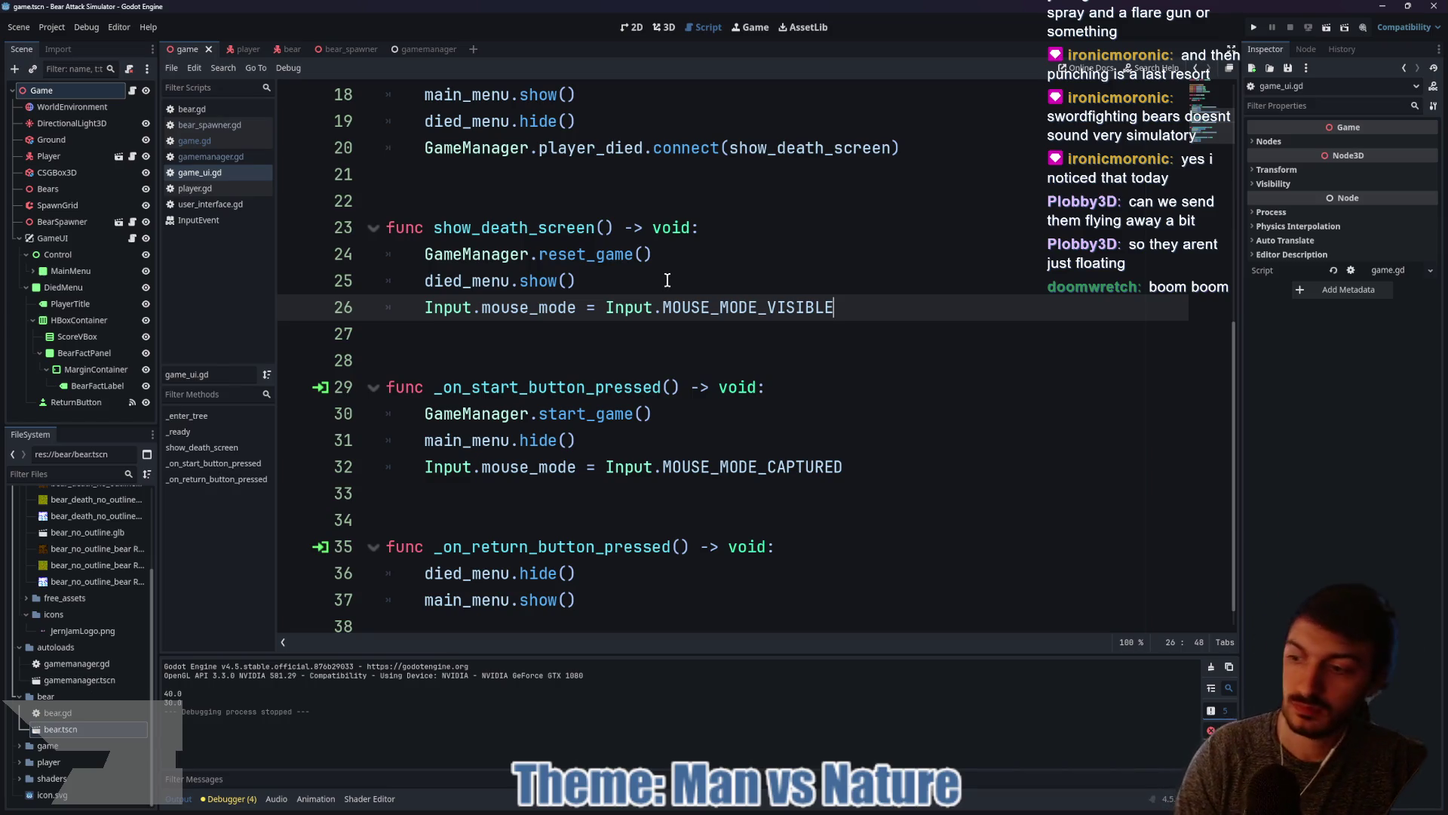
{"action": "key", "text": "F5"}
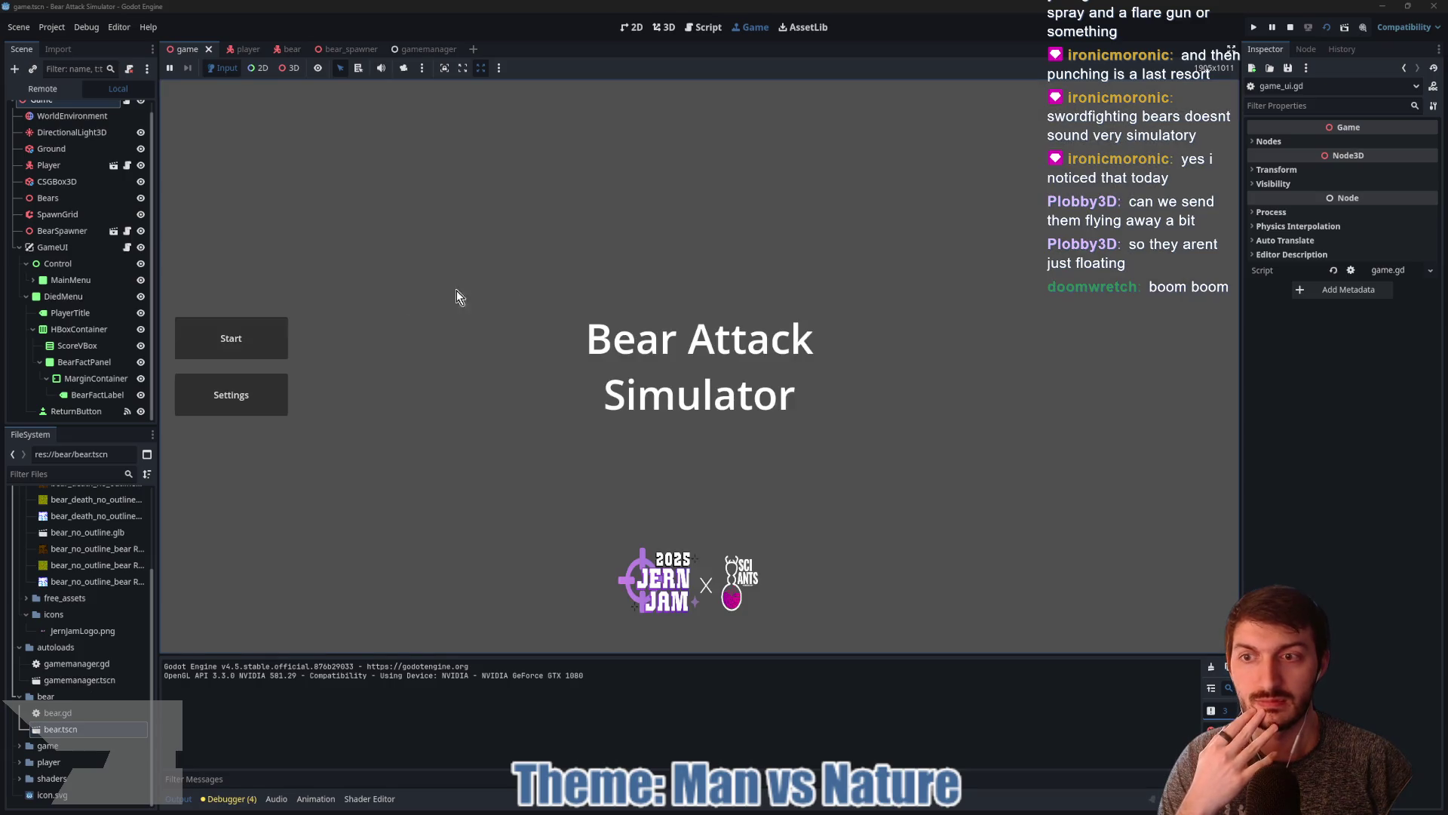
Step: Start a round from the main menu and play until death triggers the reset_game null-instance error
{"action": "left_click", "coordinate": [247, 331]}
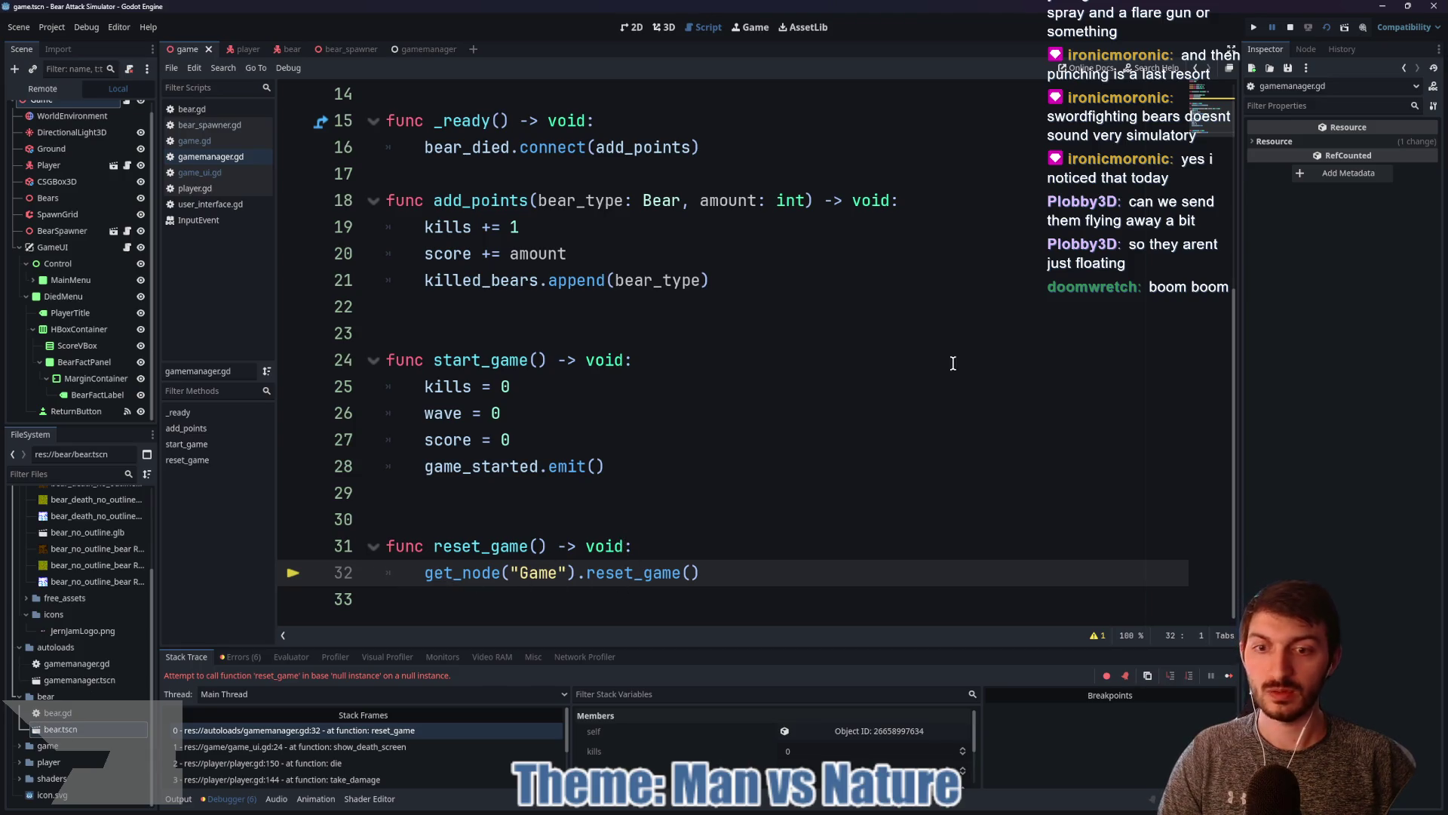
Step: Stop the halted debug session and review reset_game() in gamemanager.gd
{"action": "left_click", "coordinate": [1291, 25]}
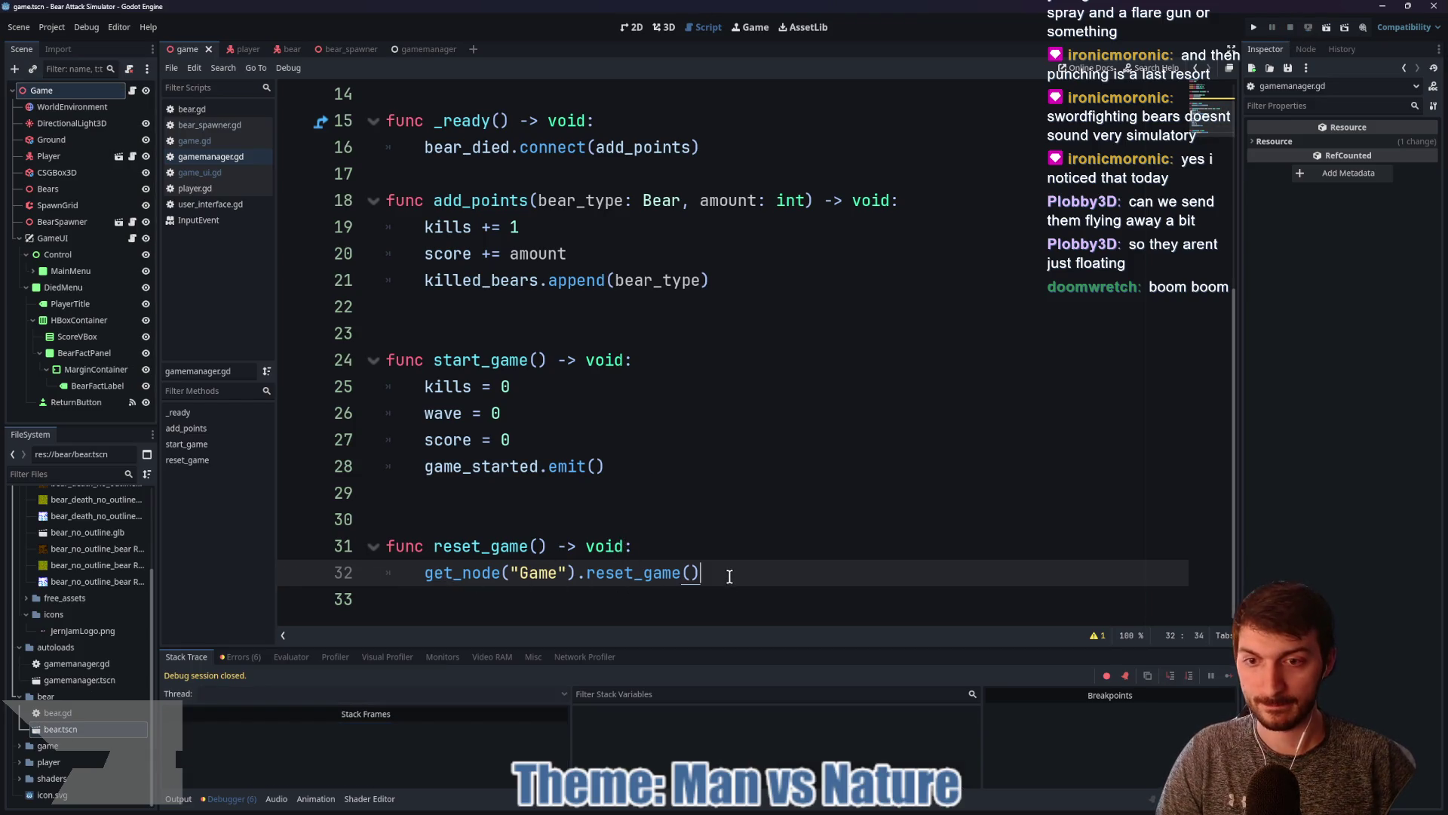
{"action": "scroll", "coordinate": [656, 504], "scroll_direction": "up", "scroll_amount": 5}
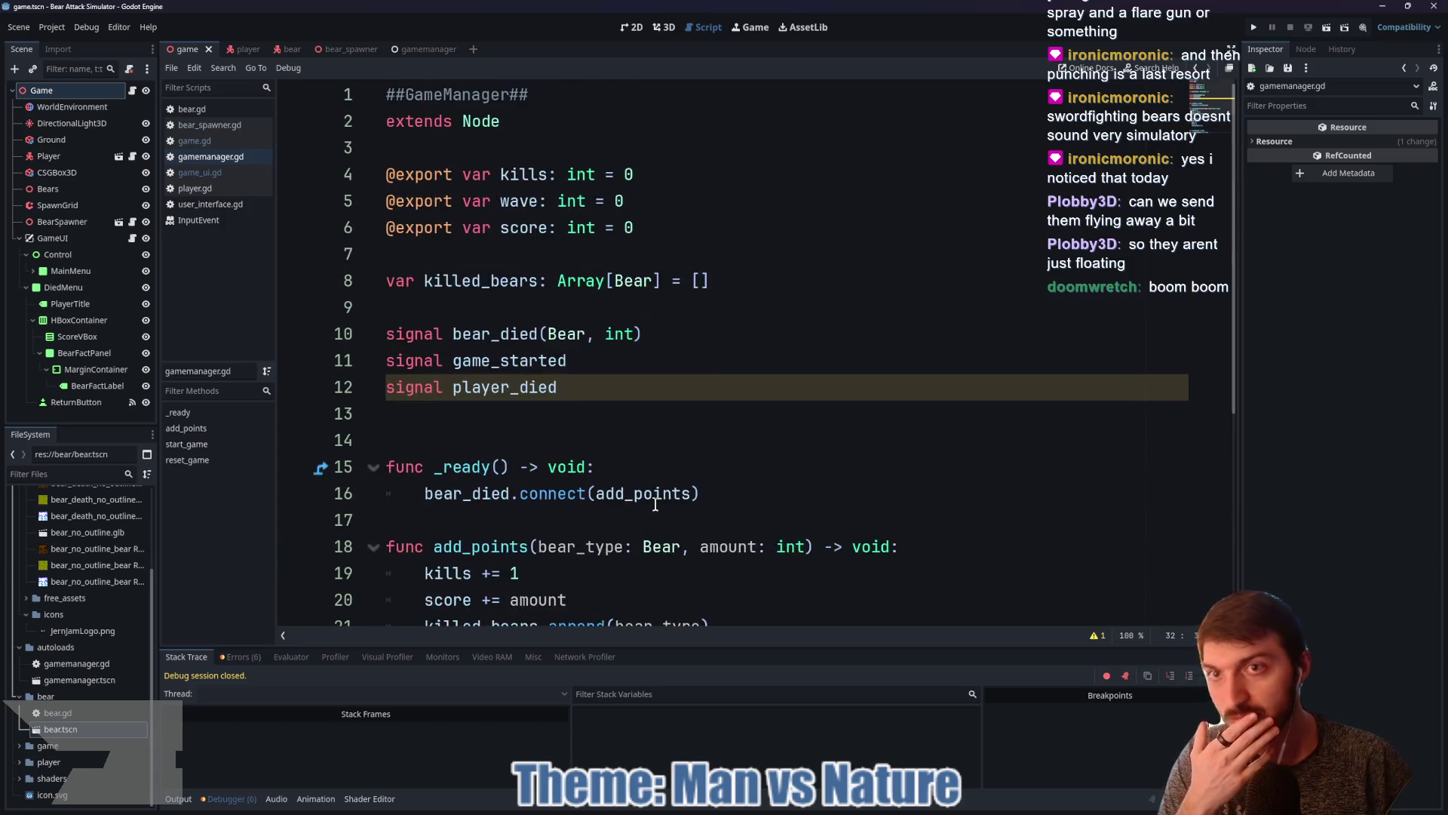
{"action": "scroll", "coordinate": [608, 465], "scroll_direction": "down", "scroll_amount": 5}
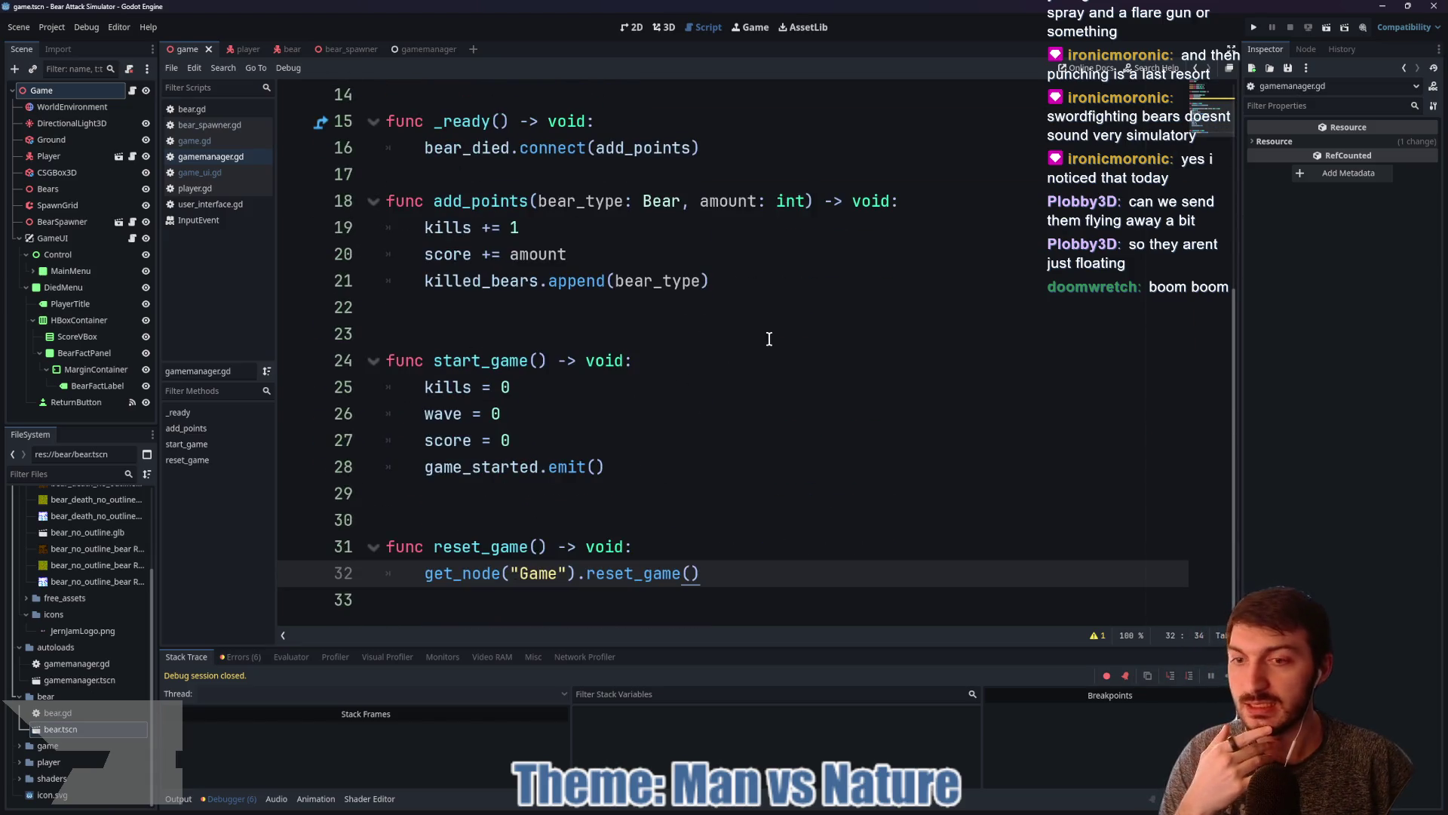
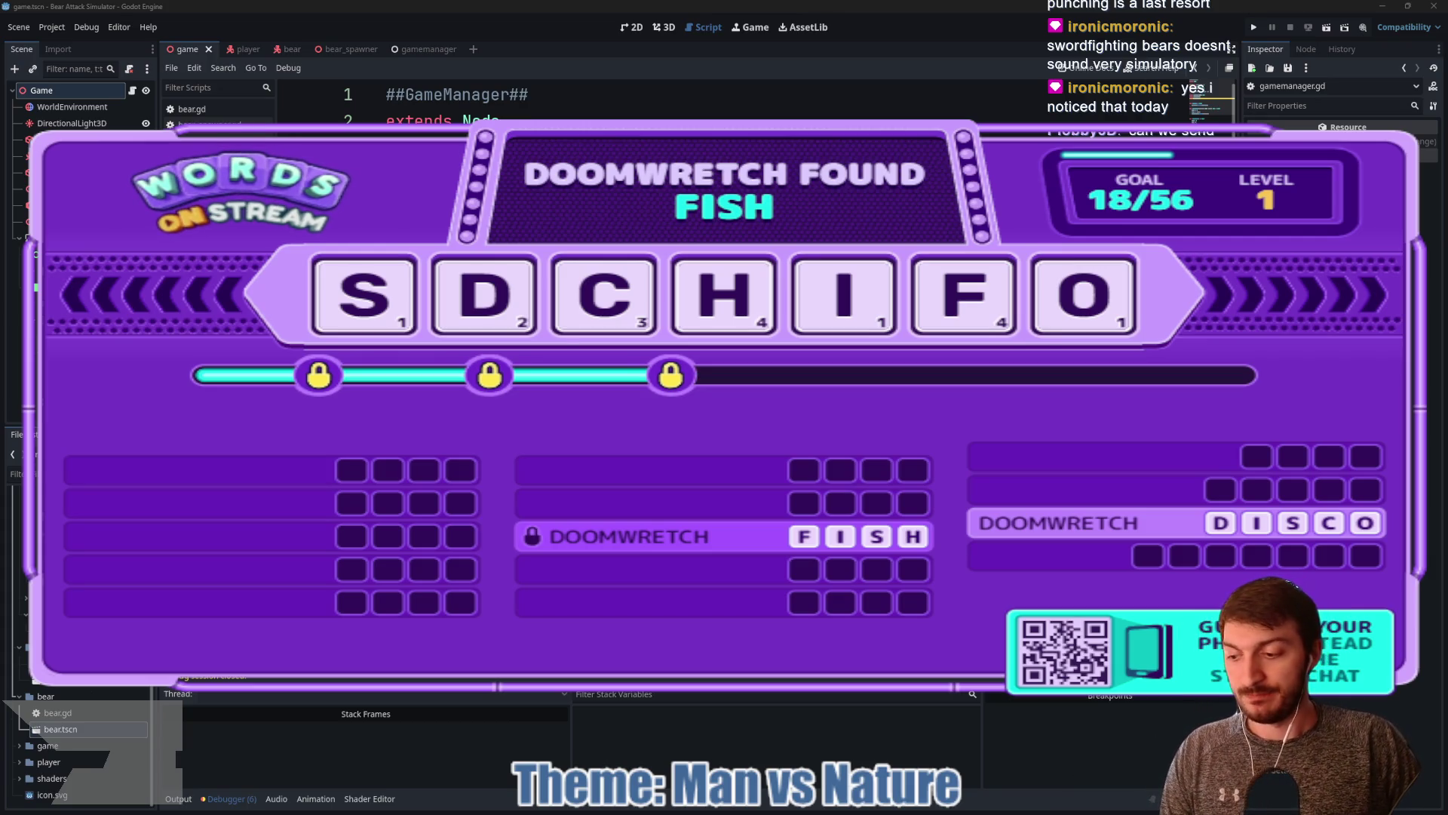
Step: Open game.gd from the script list to show the Game class and its reset_game function
{"action": "scroll", "coordinate": [453, 98], "scroll_direction": "down", "scroll_amount": 3}
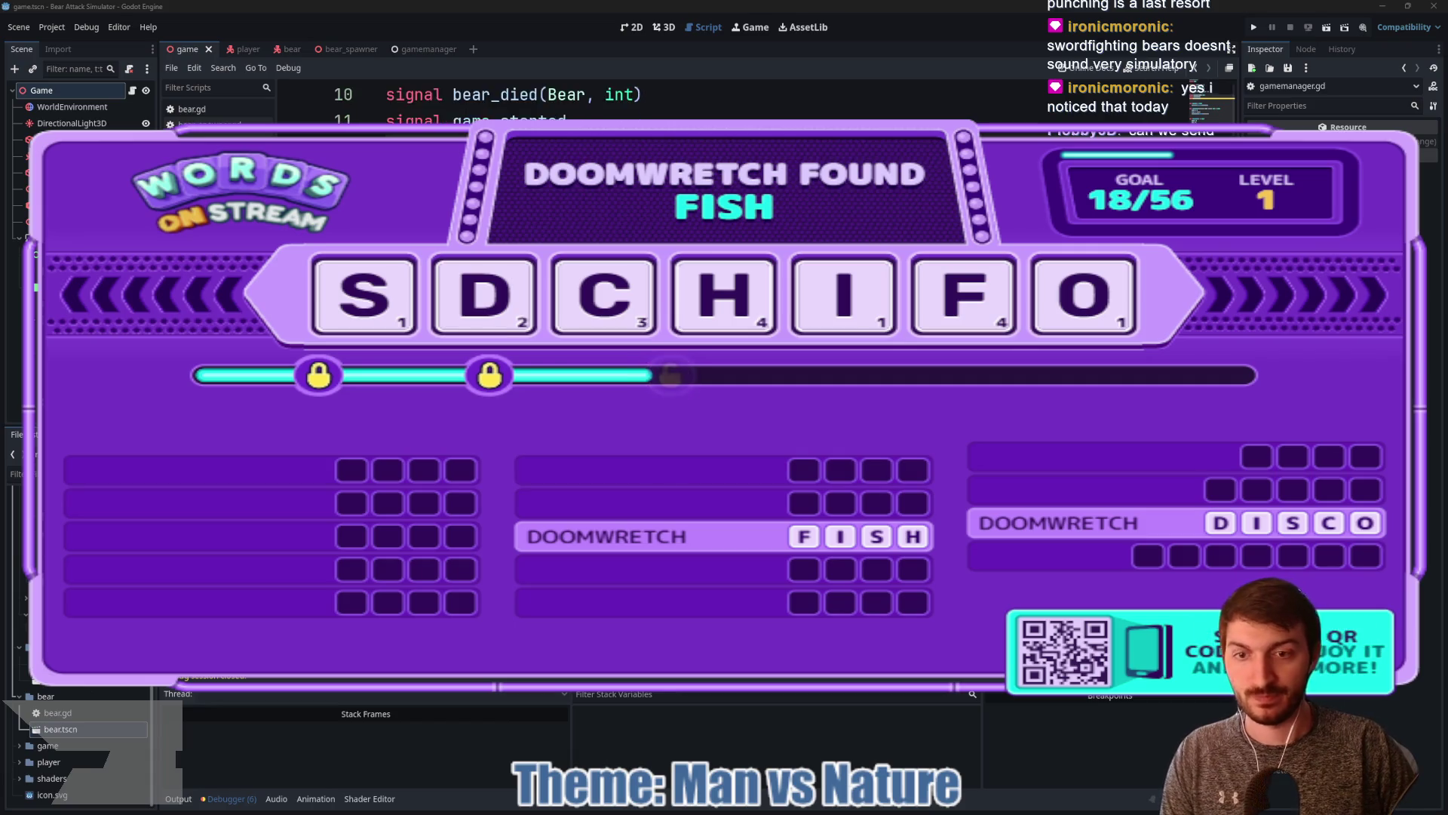
{"action": "scroll", "coordinate": [453, 98], "scroll_direction": "down", "scroll_amount": 1}
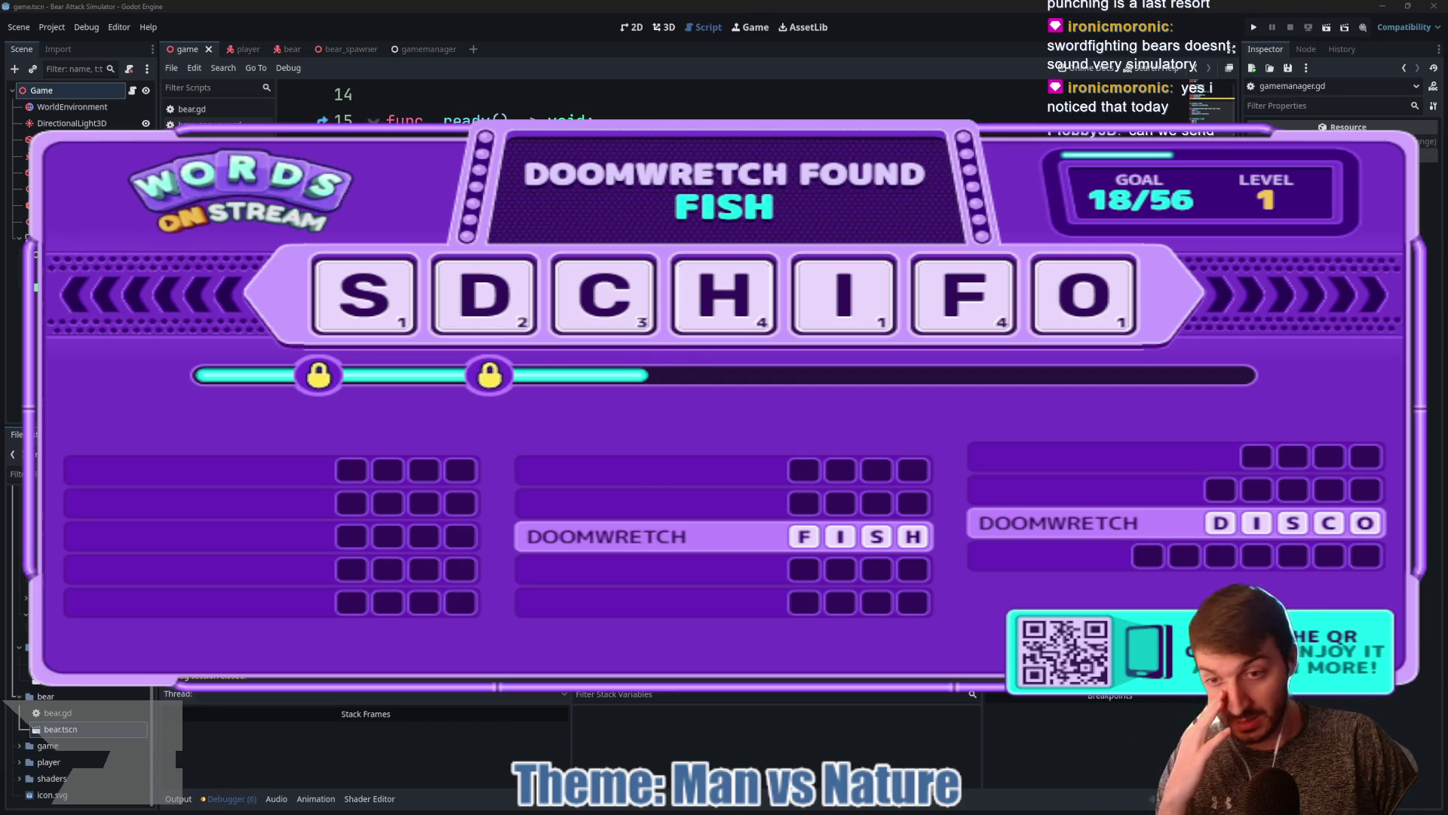
{"action": "left_click", "coordinate": [133, 91]}
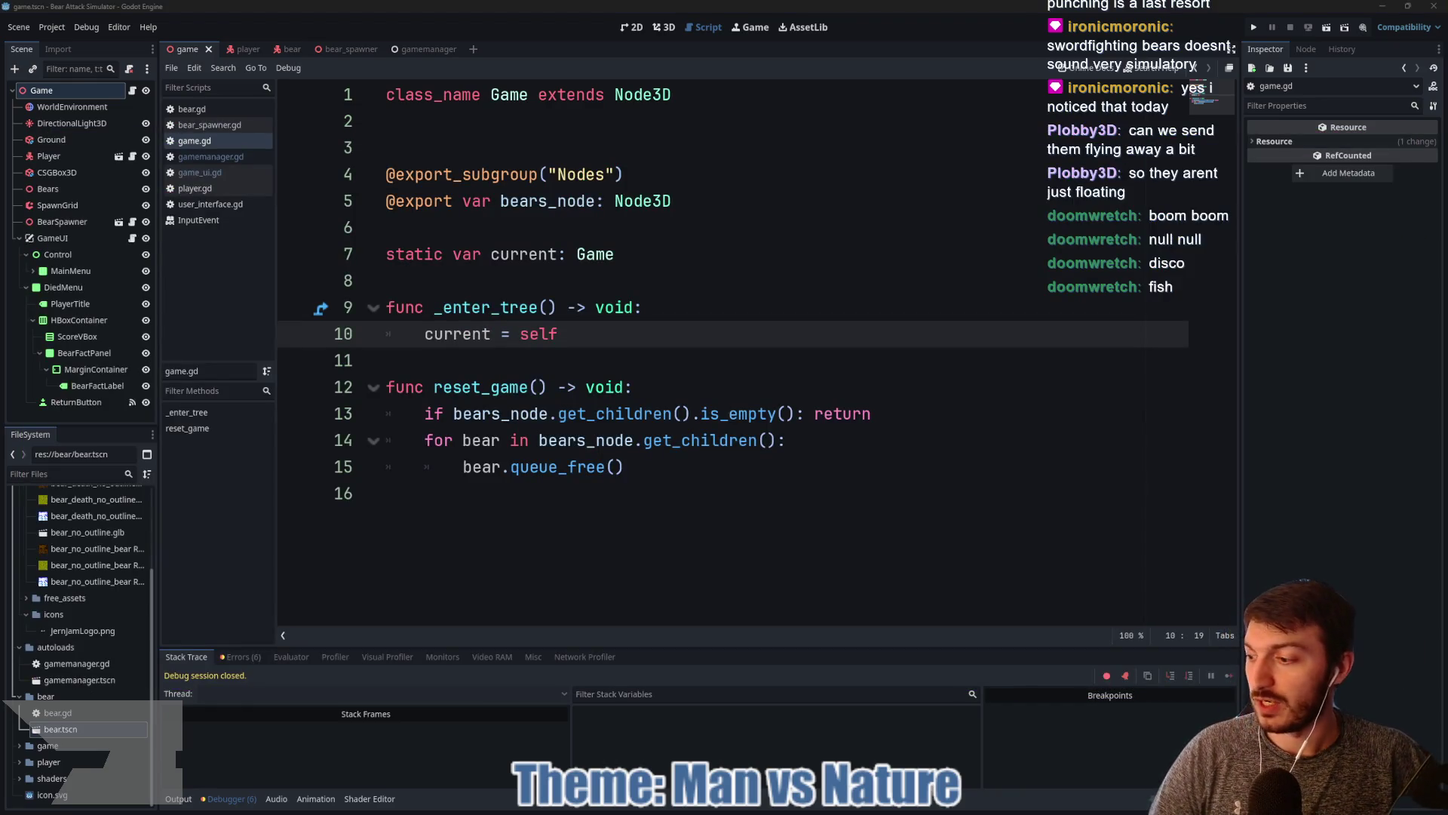
Step: Replace the get_node call on gamemanager.gd line 32 with Game.current.reset_game() and save
{"action": "left_click", "coordinate": [553, 361]}
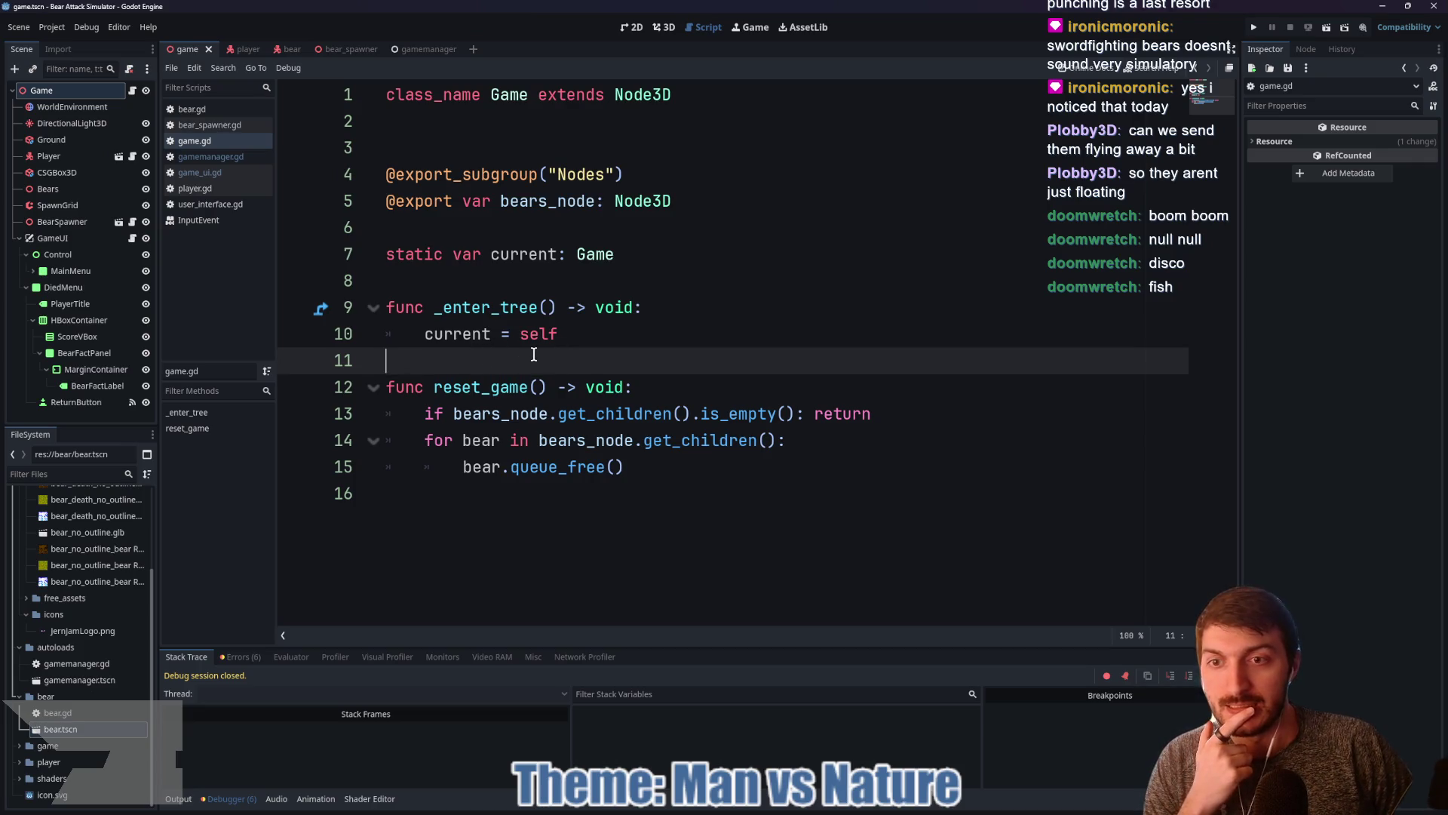
{"action": "key", "text": "Return"}
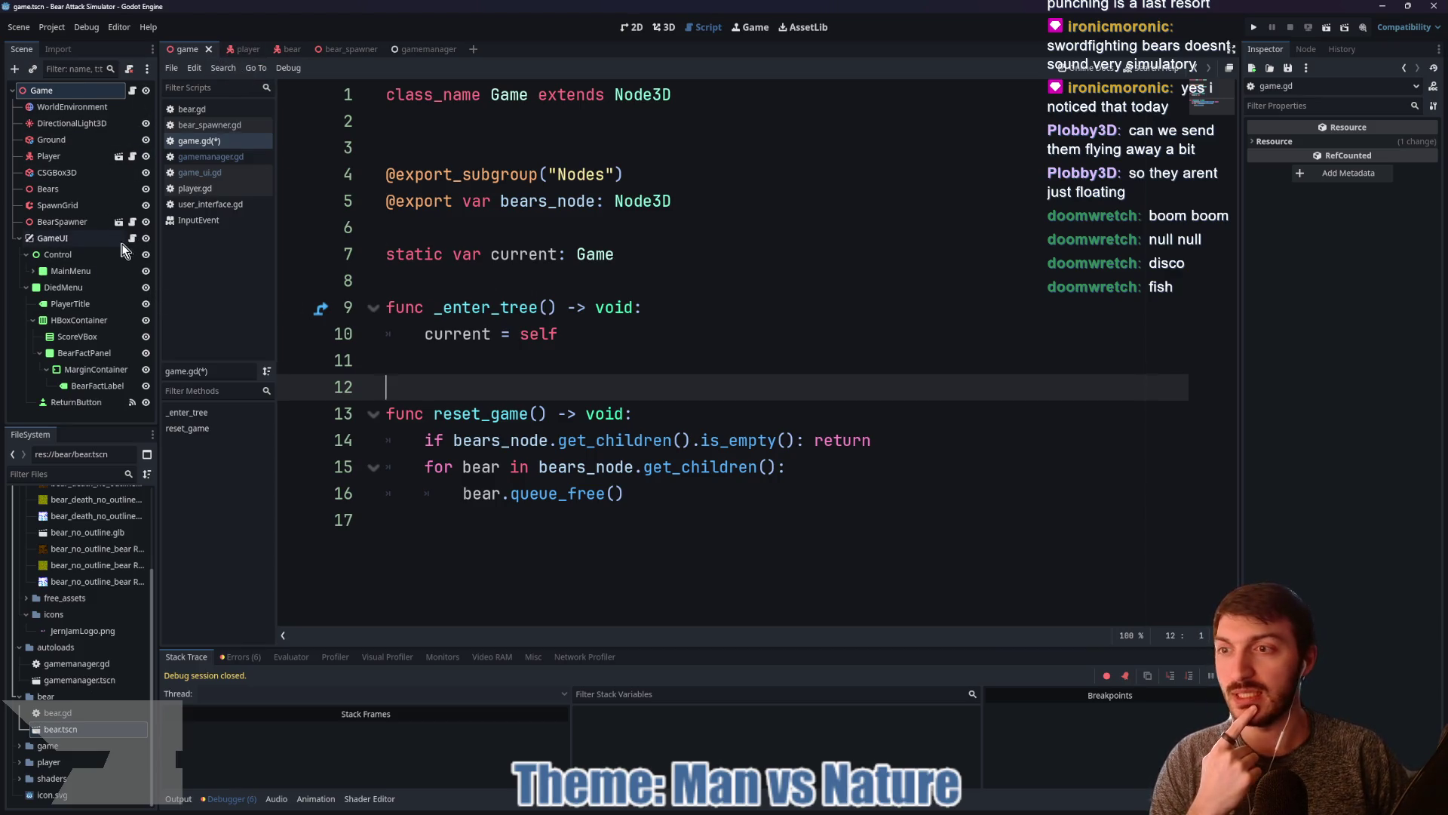
{"action": "left_click", "coordinate": [414, 50]}
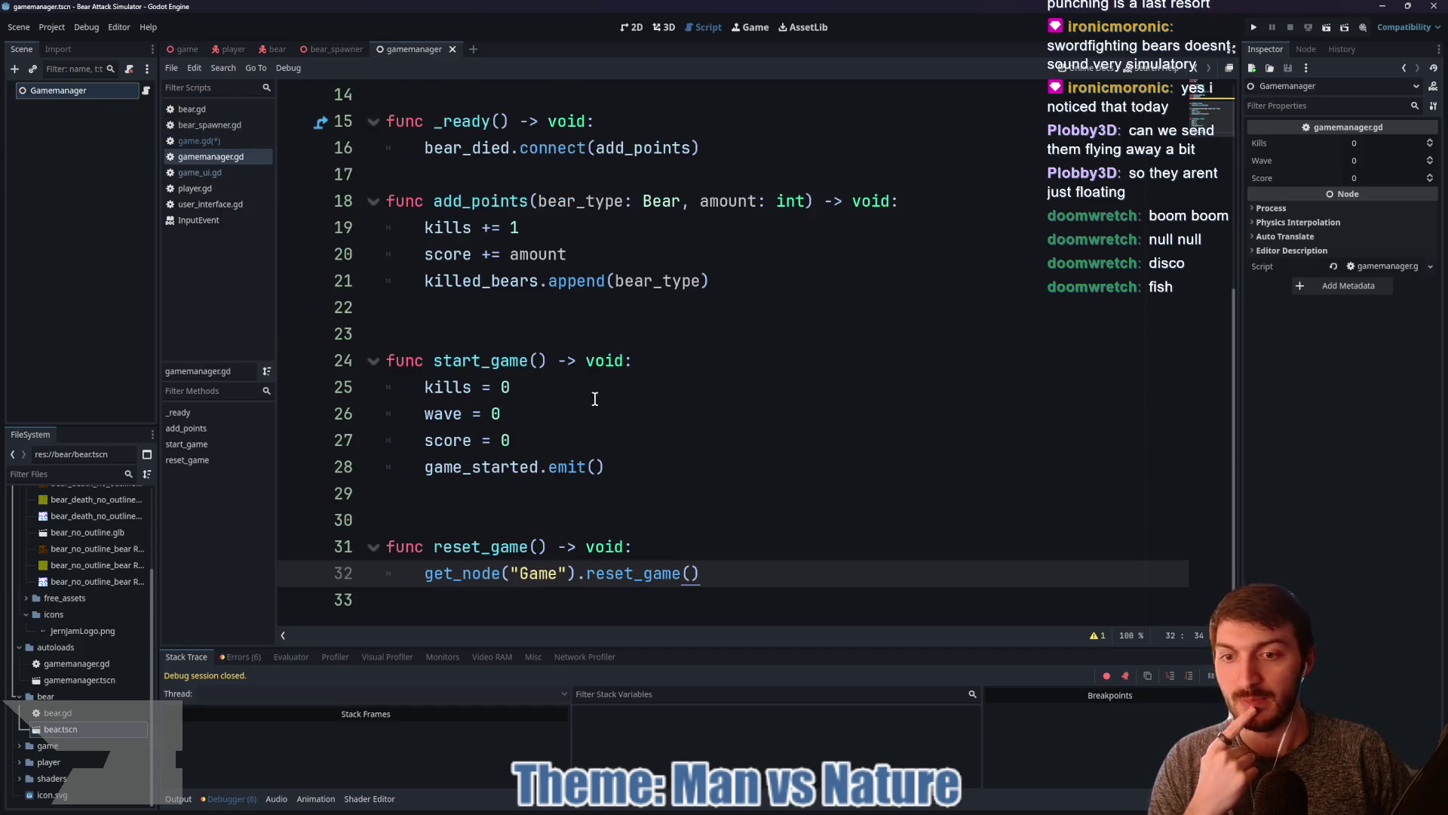
{"action": "left_click_drag", "start_coordinate": [730, 571], "coordinate": [426, 568]}
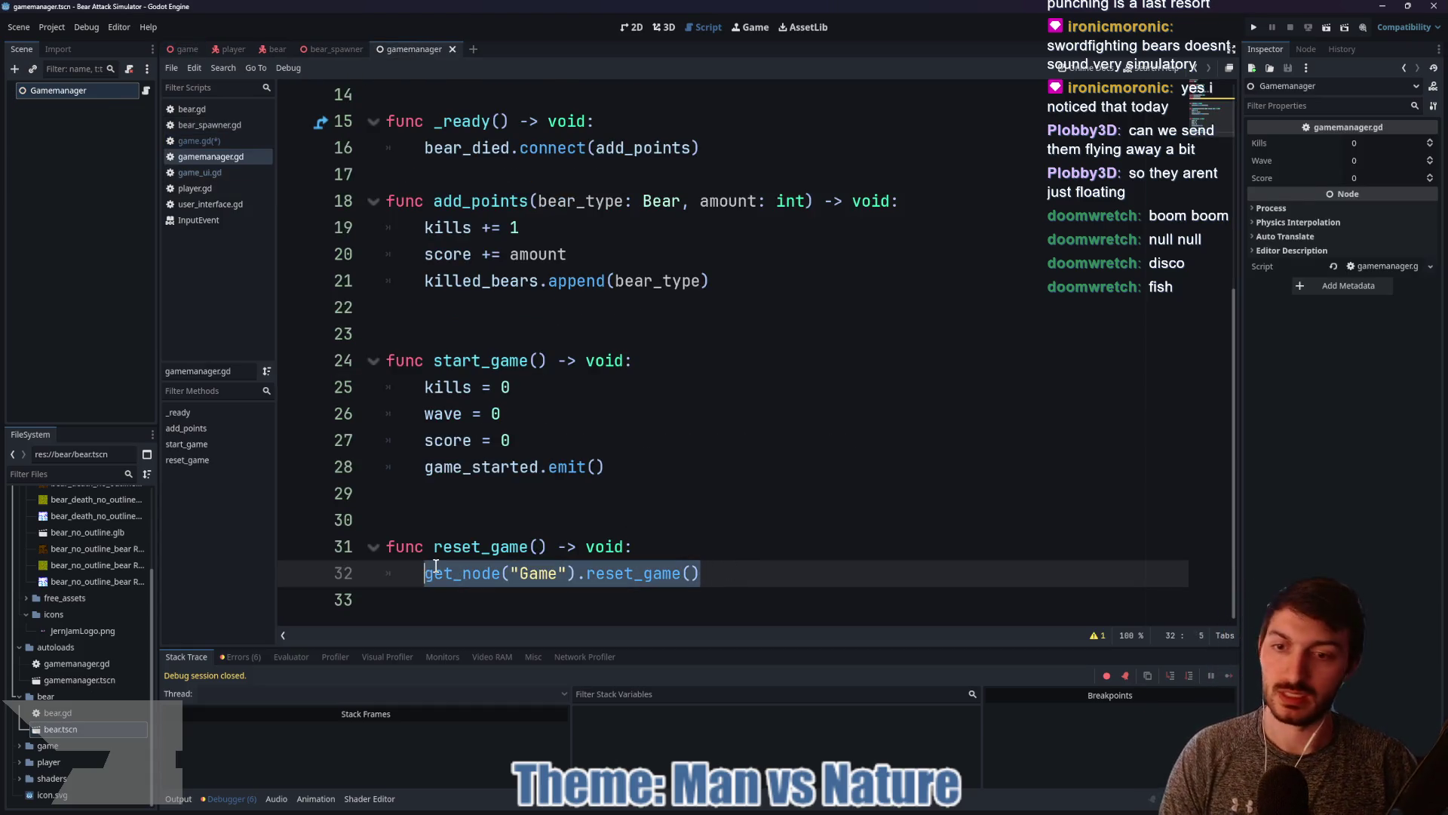
{"action": "type", "text": "Game.curr"}
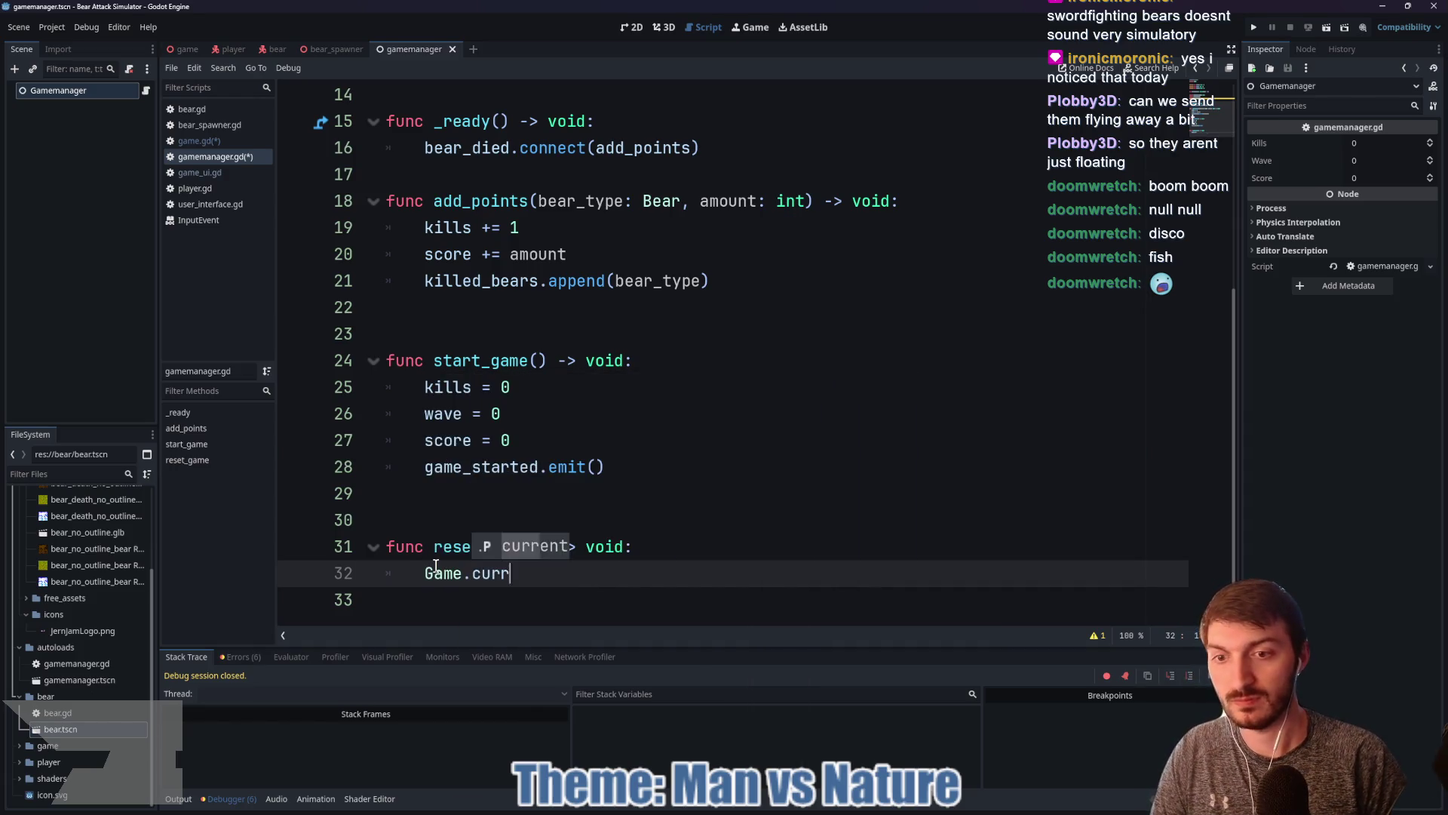
{"action": "type", "text": "ent.re"}
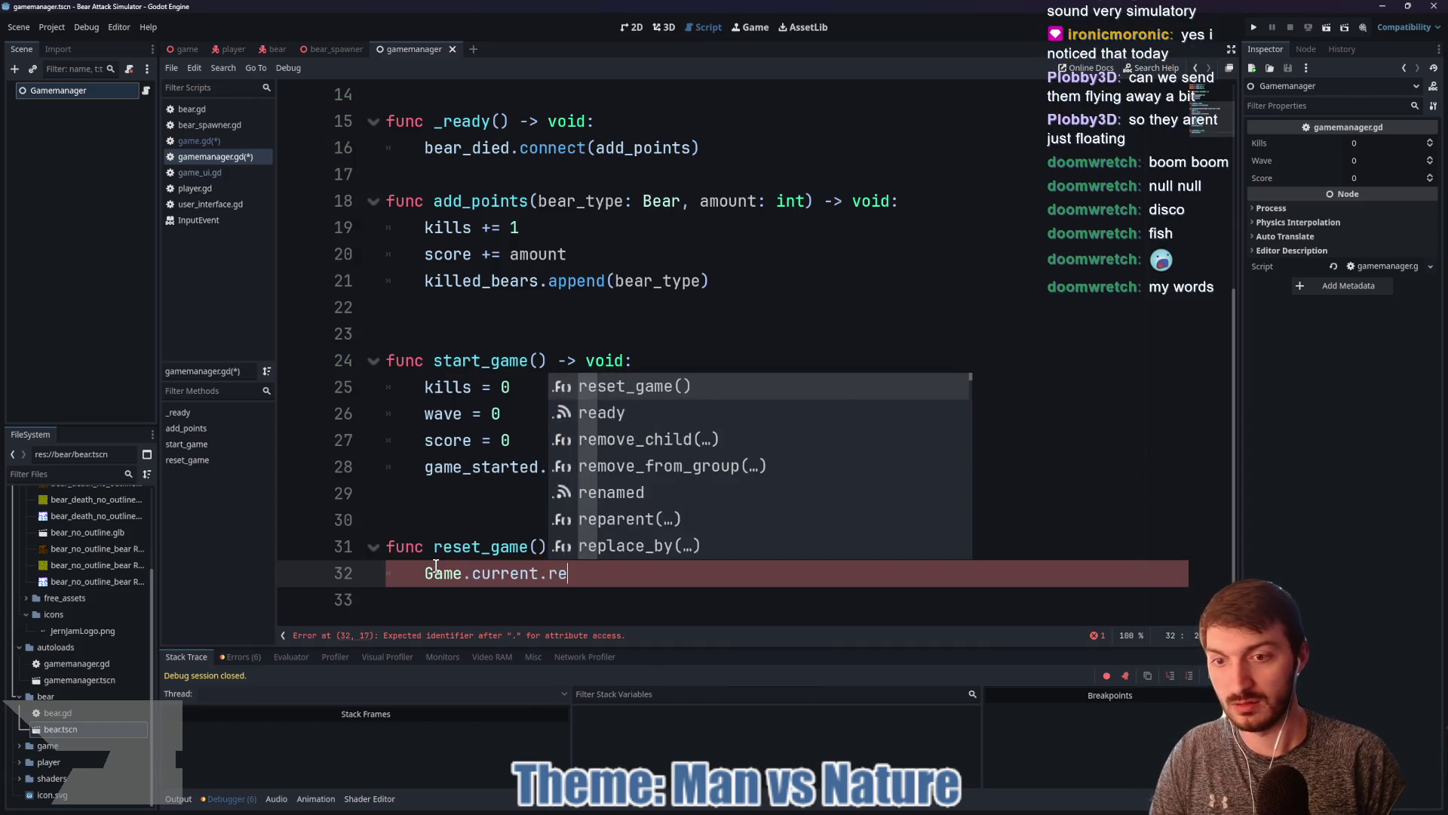
{"action": "type", "text": "set_gam"}
{"action": "key", "text": "Return"}
{"action": "key", "text": "ctrl+s"}
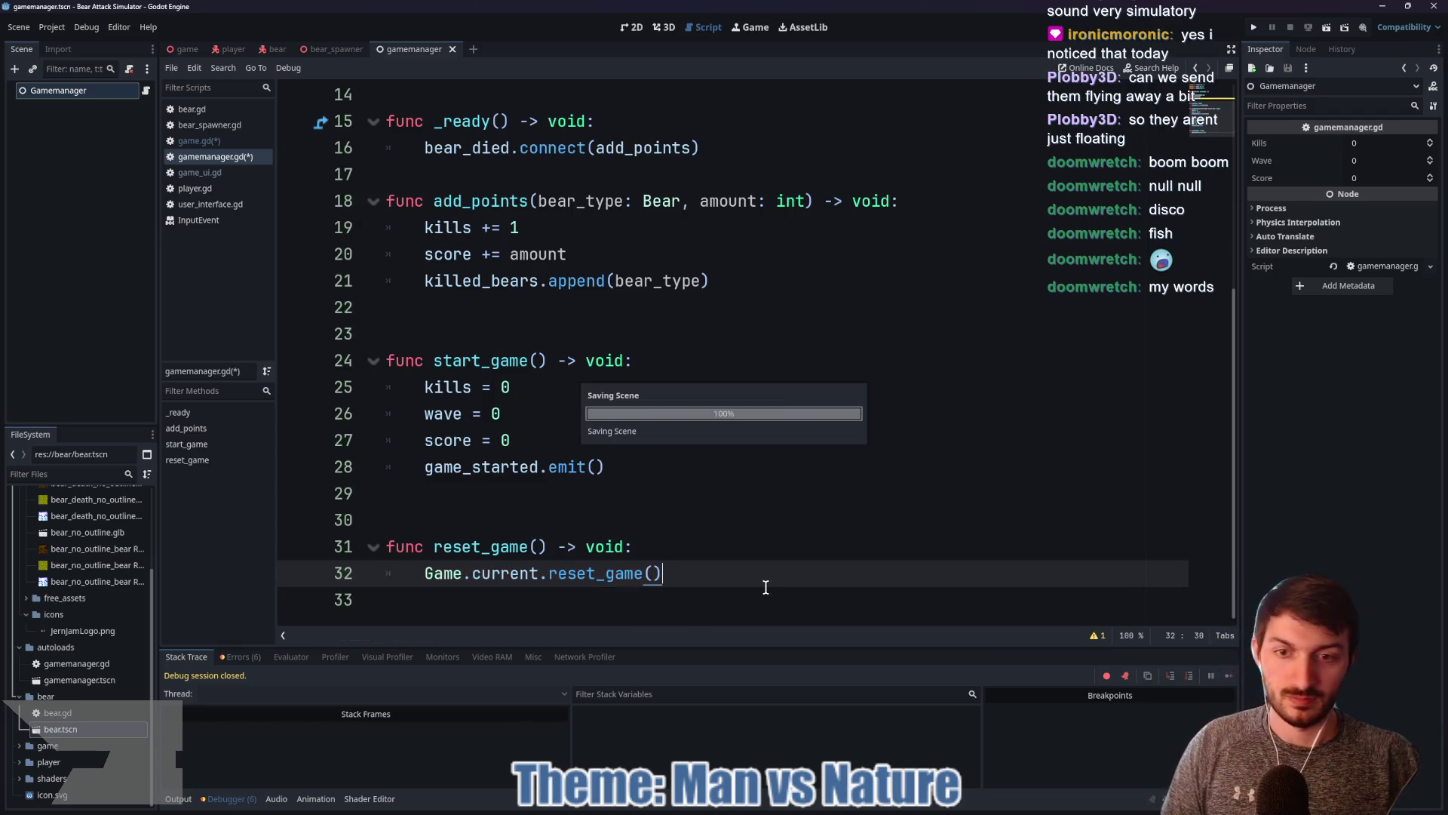
Step: Set the player's Max Health to 100 in the Inspector
{"action": "left_click", "coordinate": [185, 49]}
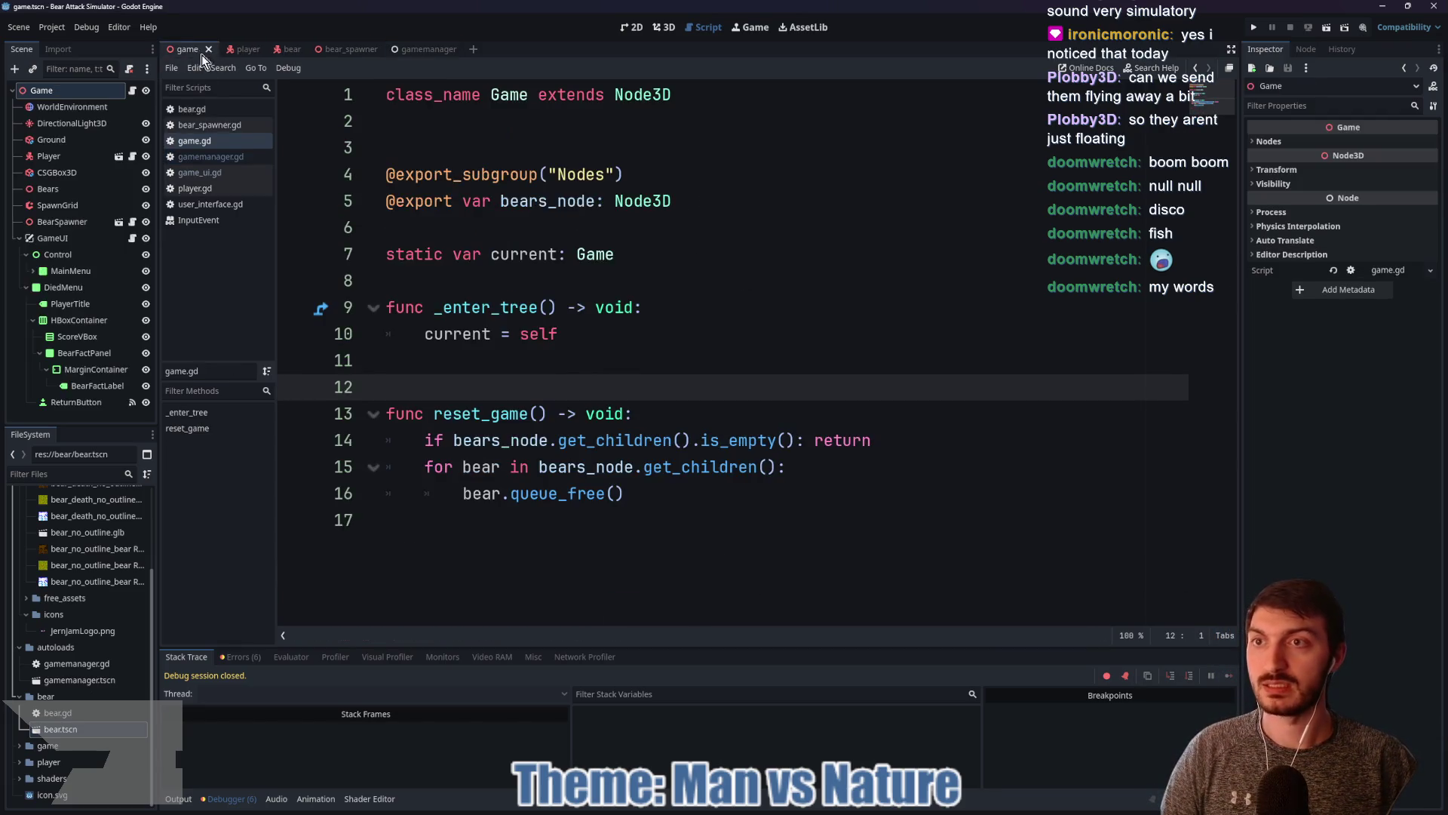
{"action": "left_click", "coordinate": [230, 49]}
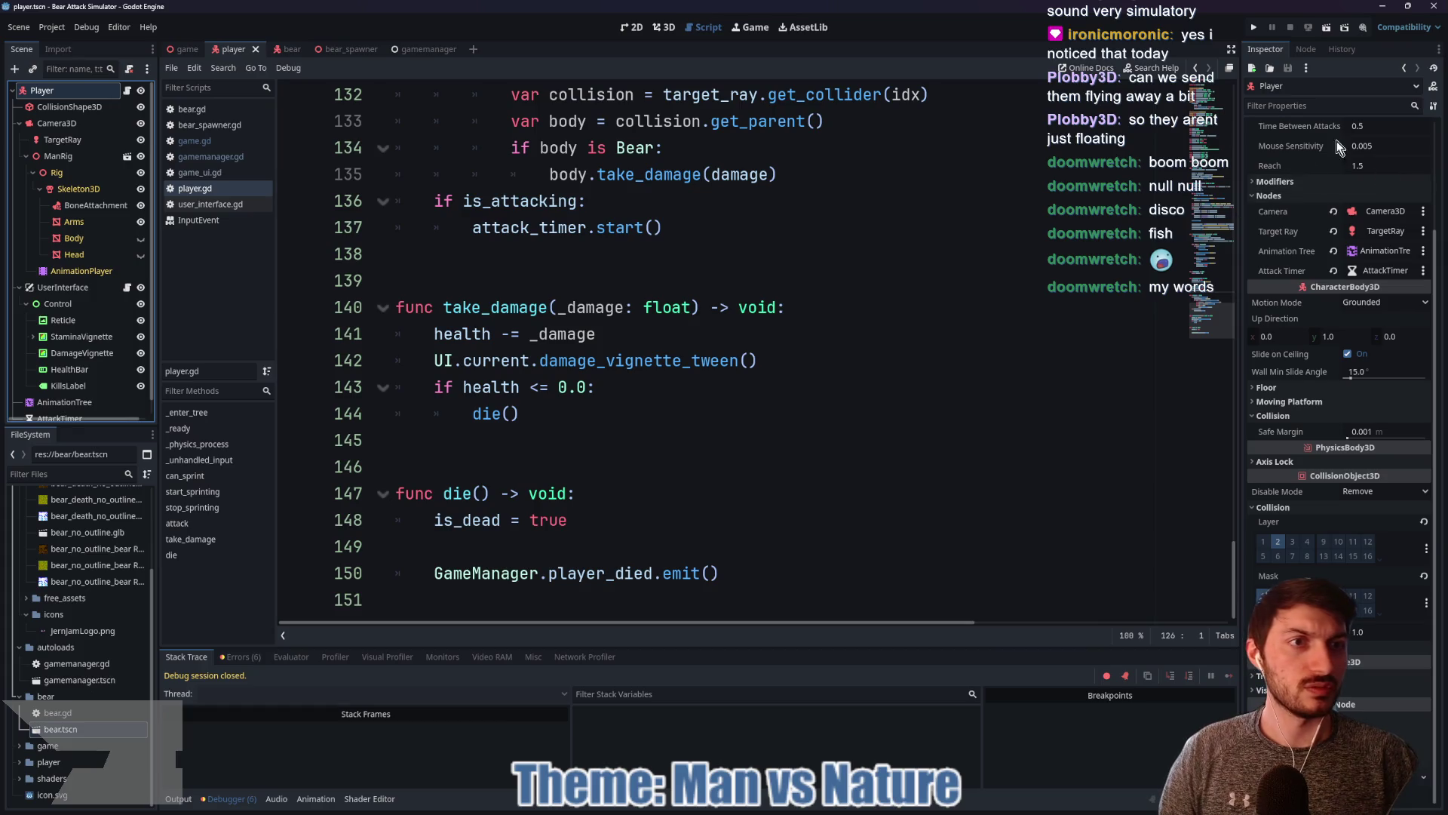
{"action": "scroll", "coordinate": [1339, 147], "scroll_direction": "up", "scroll_amount": 3}
{"action": "left_click", "coordinate": [1400, 151]}
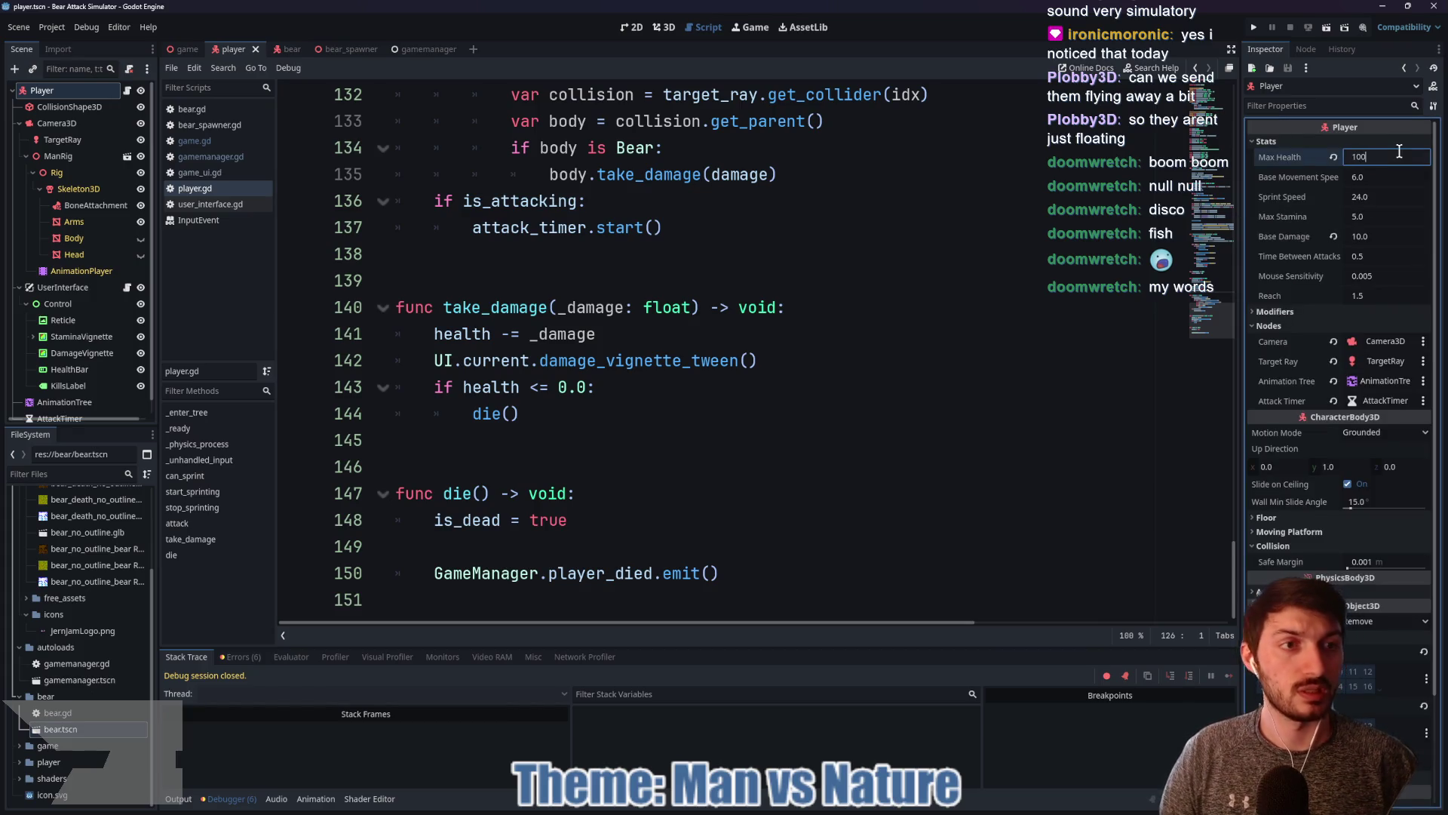
{"action": "left_click", "coordinate": [745, 307]}
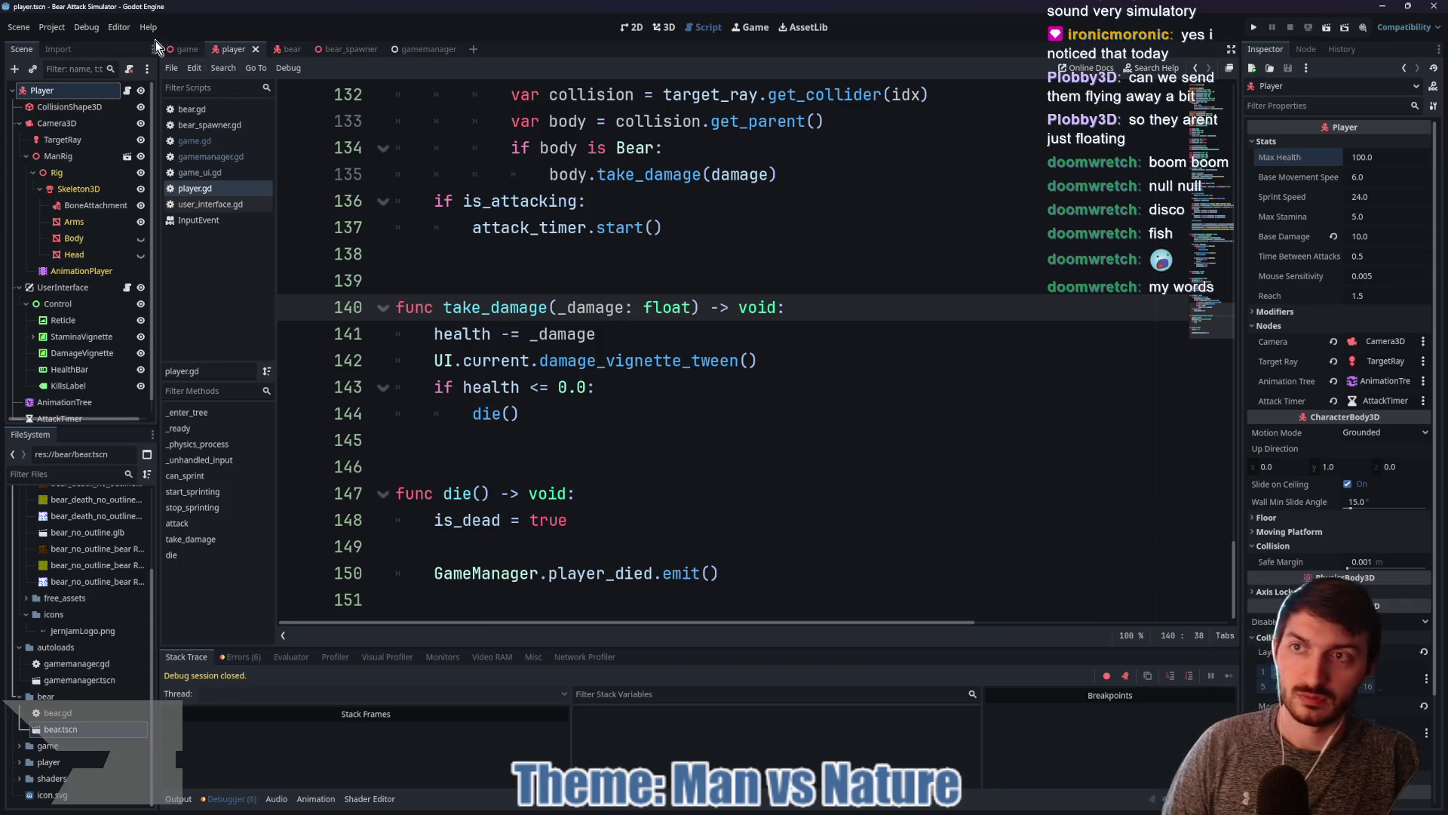
Step: Run the game scene and start a round, hitting the null value error in reset_game
{"action": "left_click", "coordinate": [181, 49]}
{"action": "key", "text": "F5"}
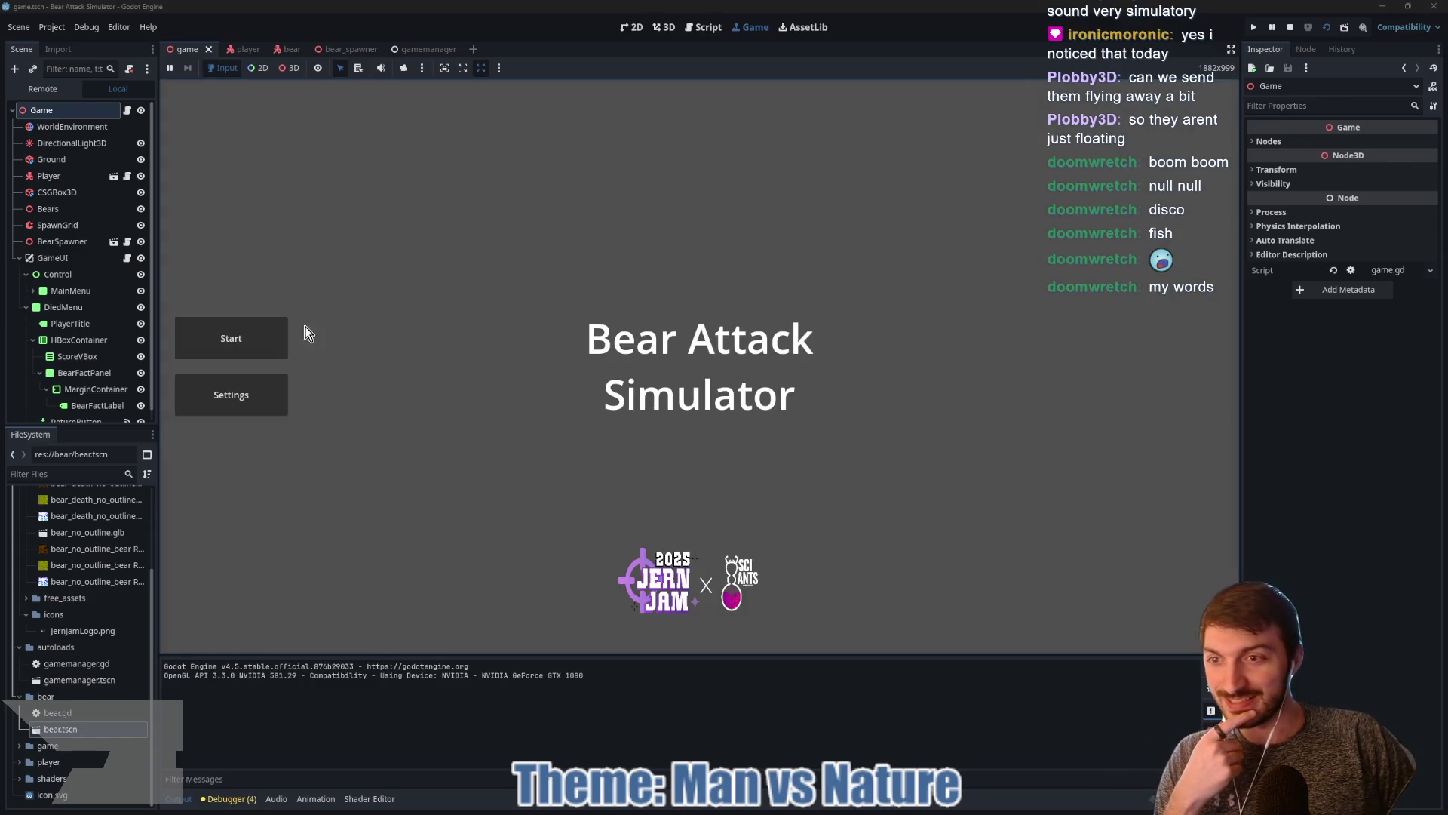
{"action": "left_click", "coordinate": [278, 335]}
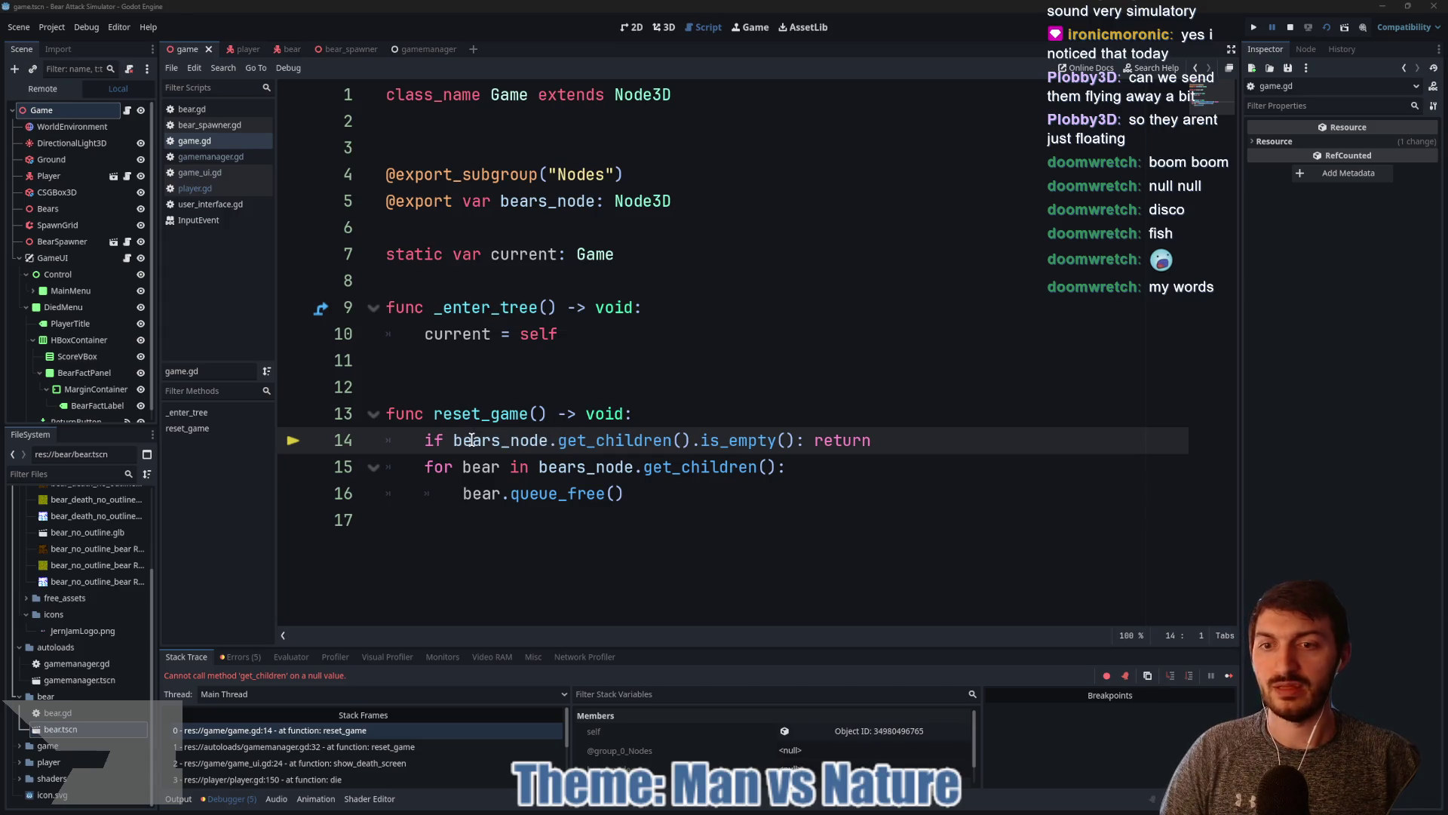
Step: Stop the game, assign the Bears node to the Game node's Bears Node property, and save
{"action": "key", "text": "F8"}
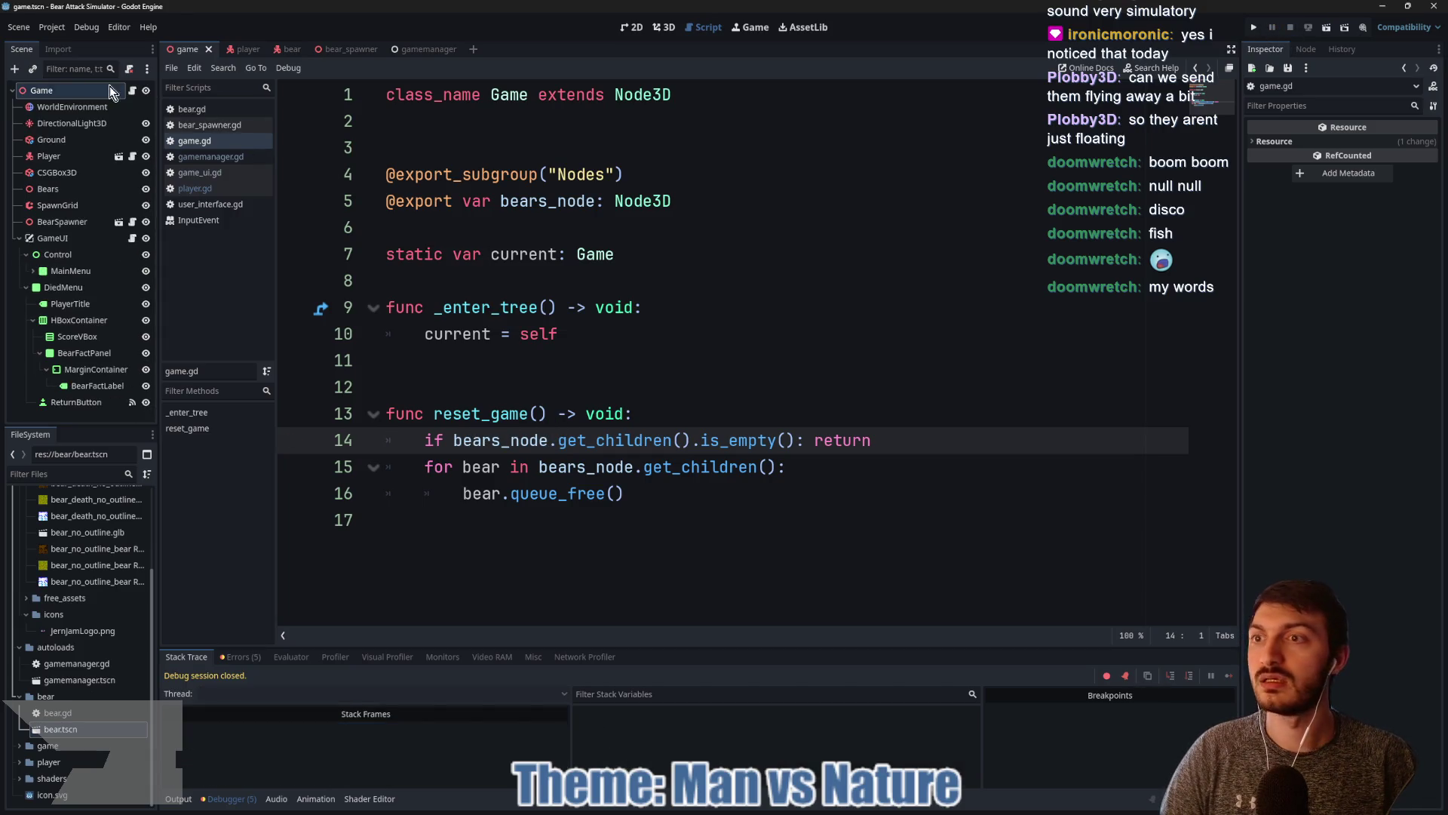
{"action": "left_click", "coordinate": [110, 91]}
{"action": "left_click", "coordinate": [1269, 141]}
{"action": "left_click", "coordinate": [1384, 157]}
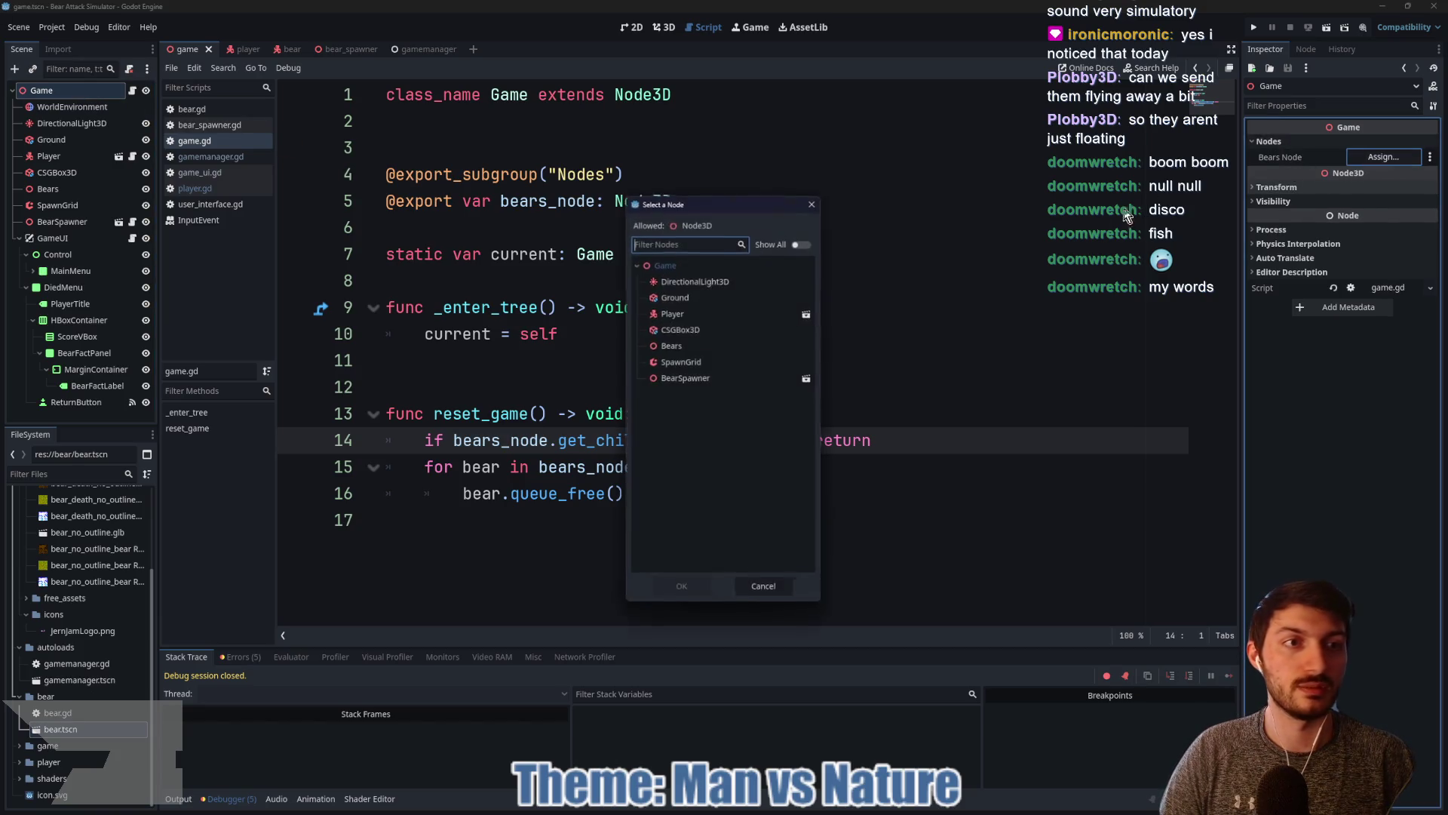
{"action": "left_click", "coordinate": [675, 345]}
{"action": "left_click", "coordinate": [670, 575]}
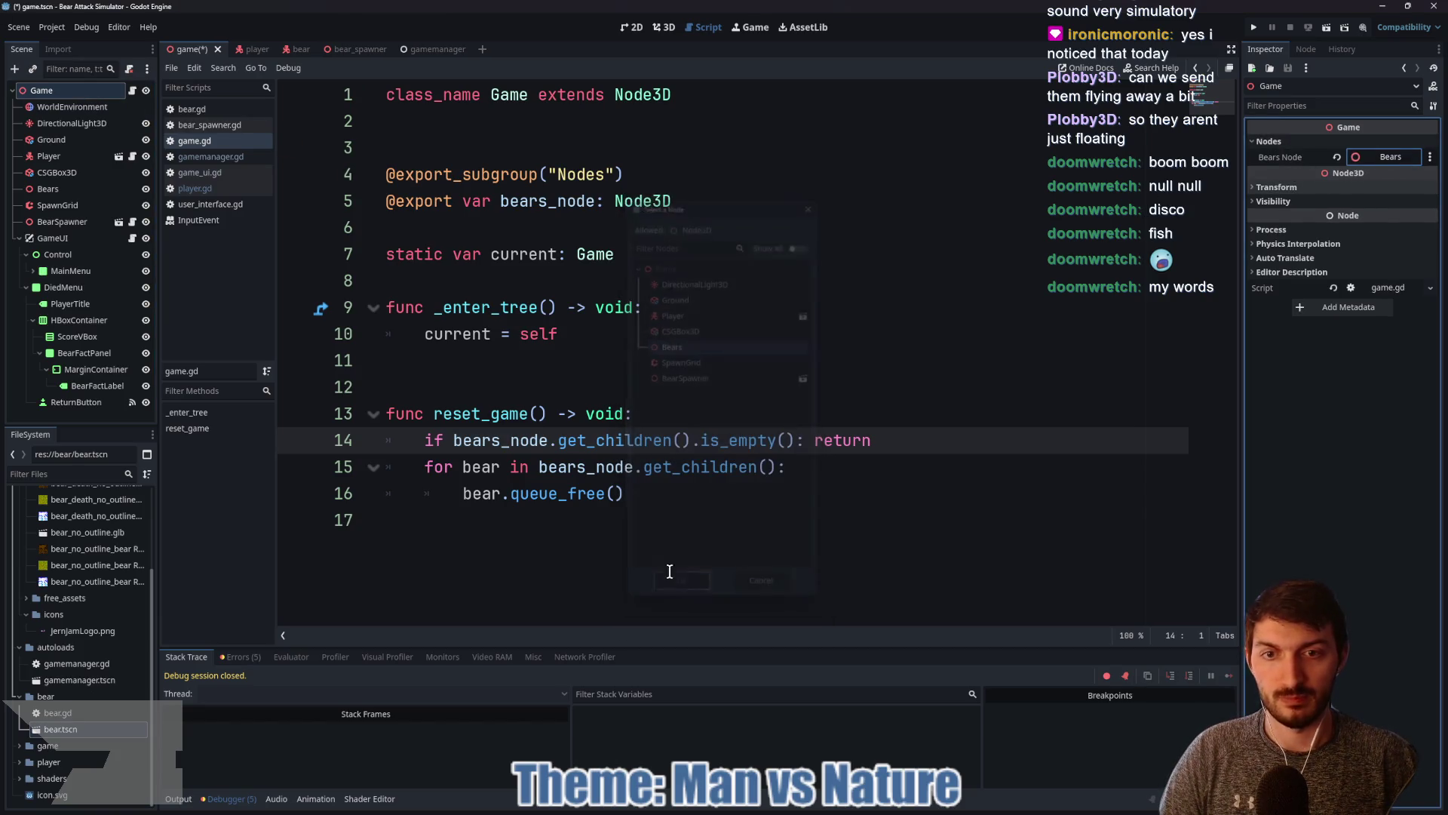
{"action": "left_click", "coordinate": [661, 360]}
{"action": "key", "text": "ctrl+s"}
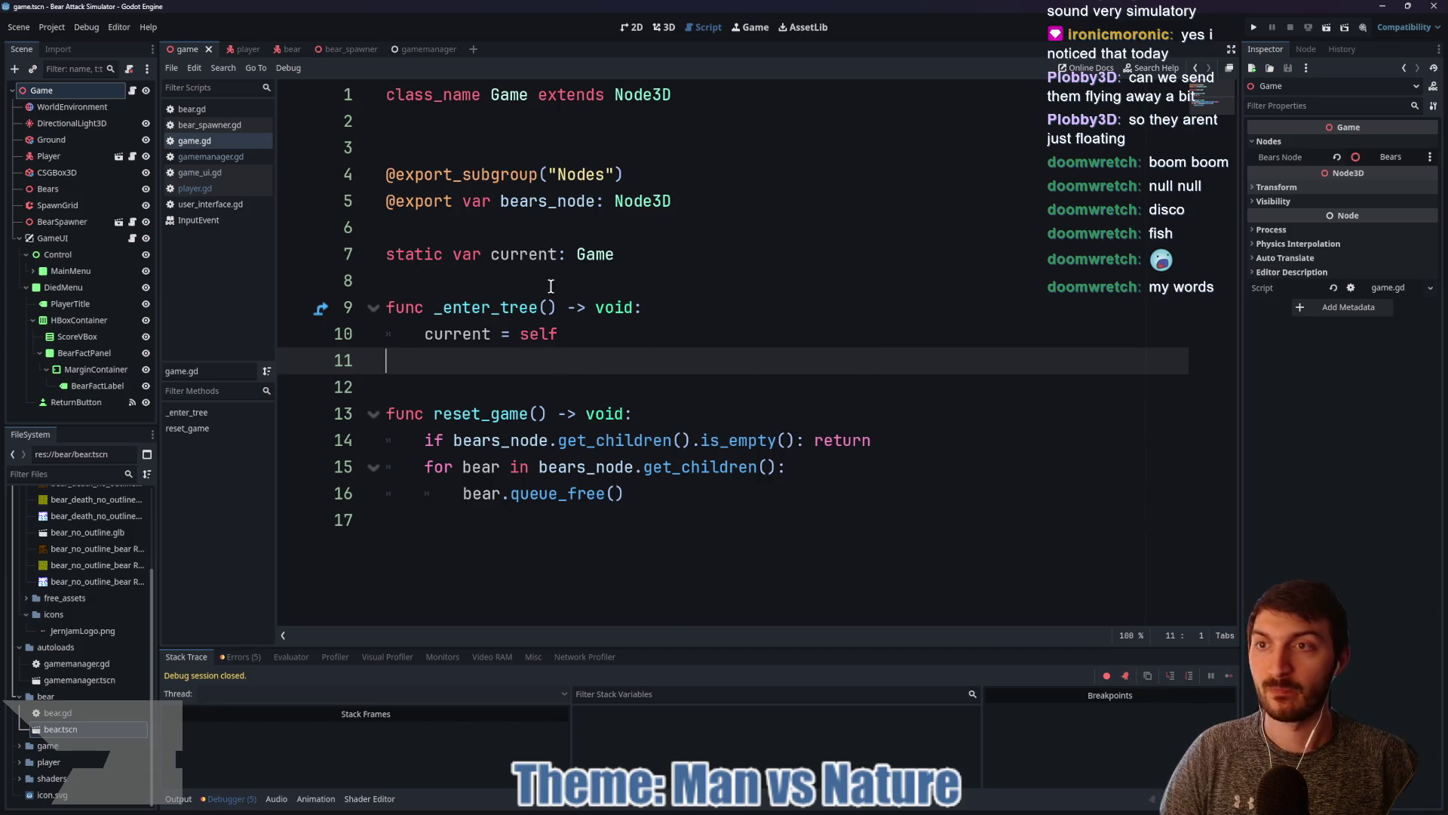
Step: Play two rounds, returning to the main menu after each death, then stop the game
{"action": "key", "text": "F5"}
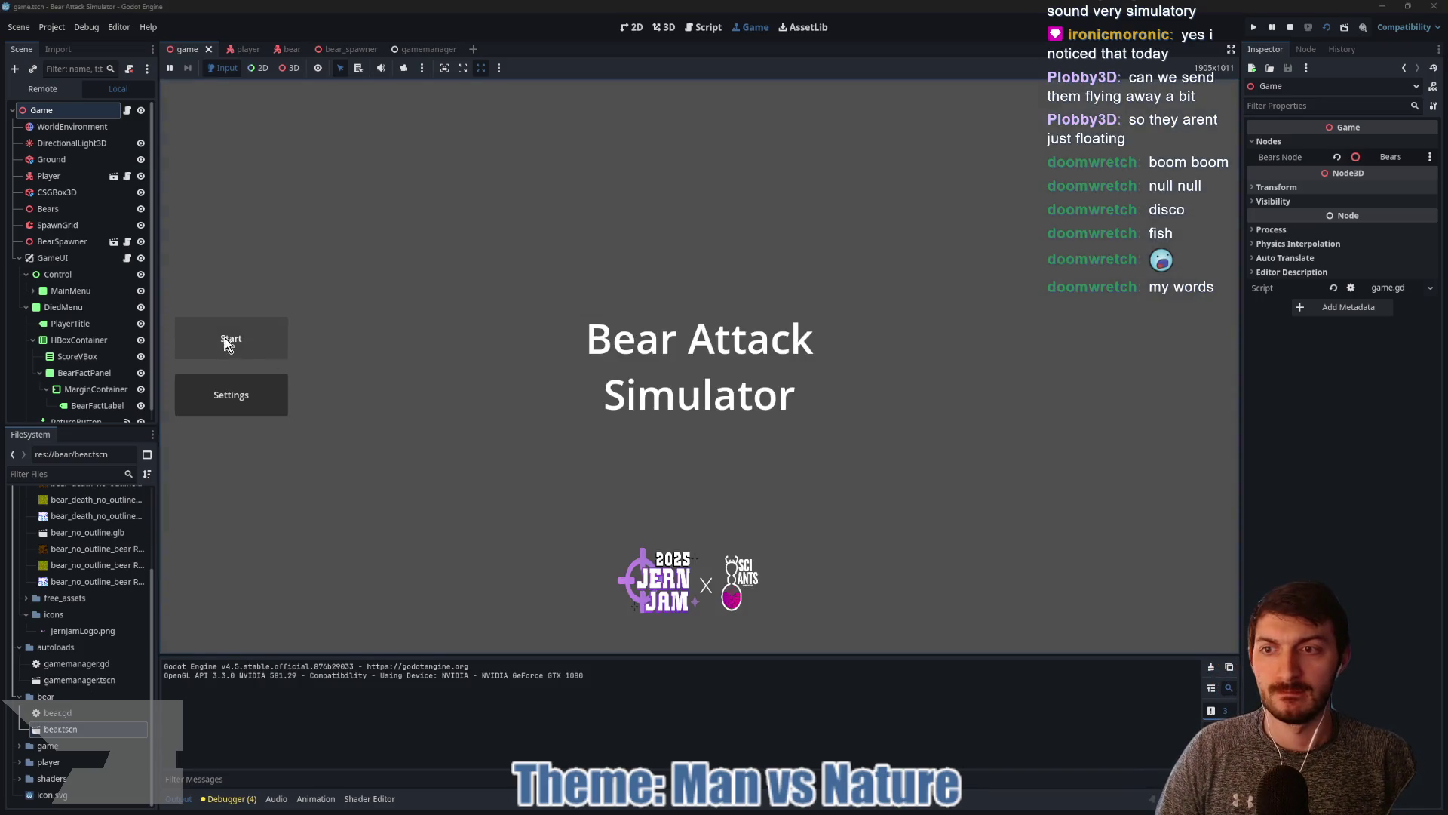
{"action": "left_click", "coordinate": [225, 337]}
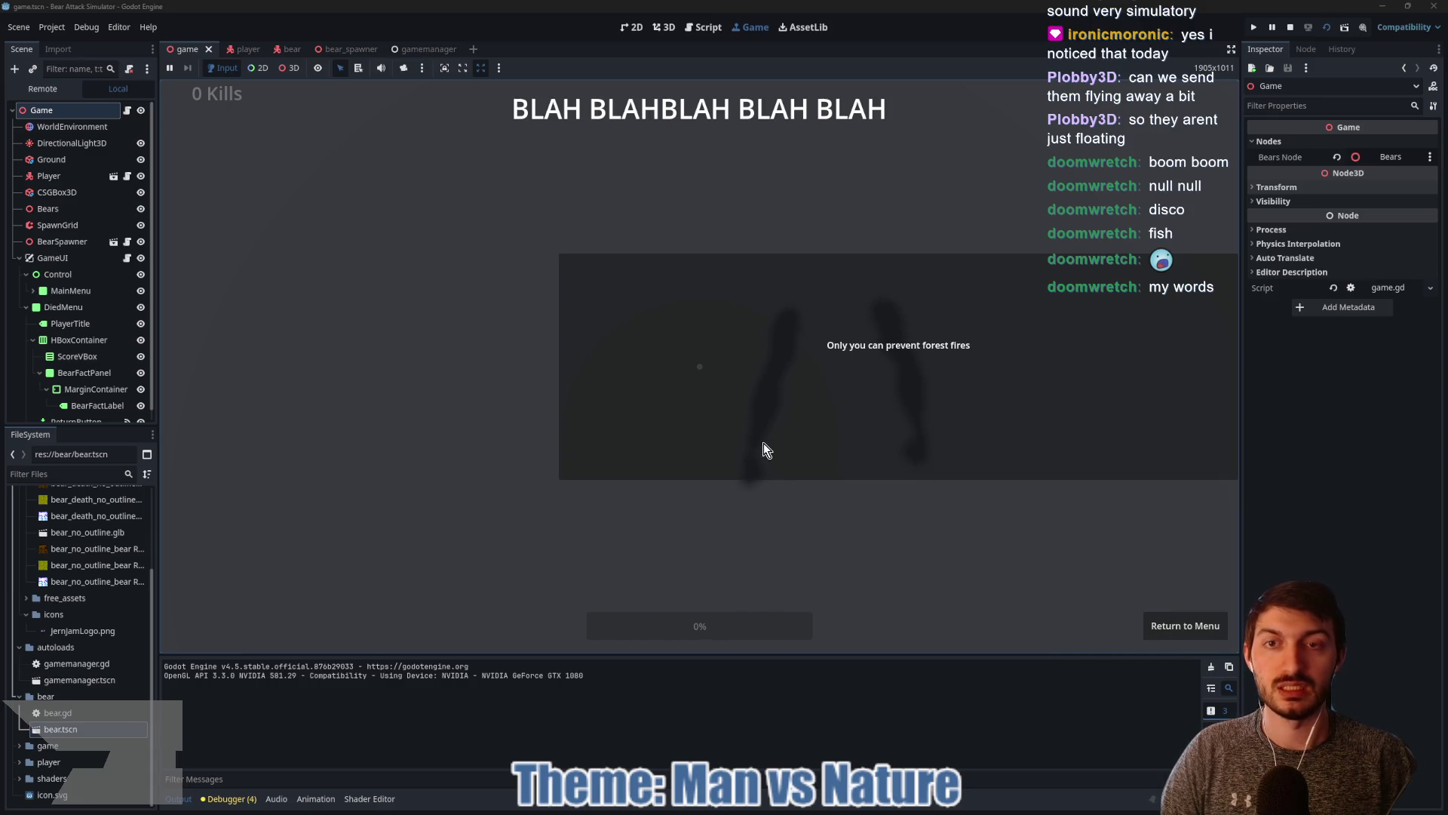
{"action": "left_click", "coordinate": [1189, 624]}
{"action": "left_click", "coordinate": [274, 333]}
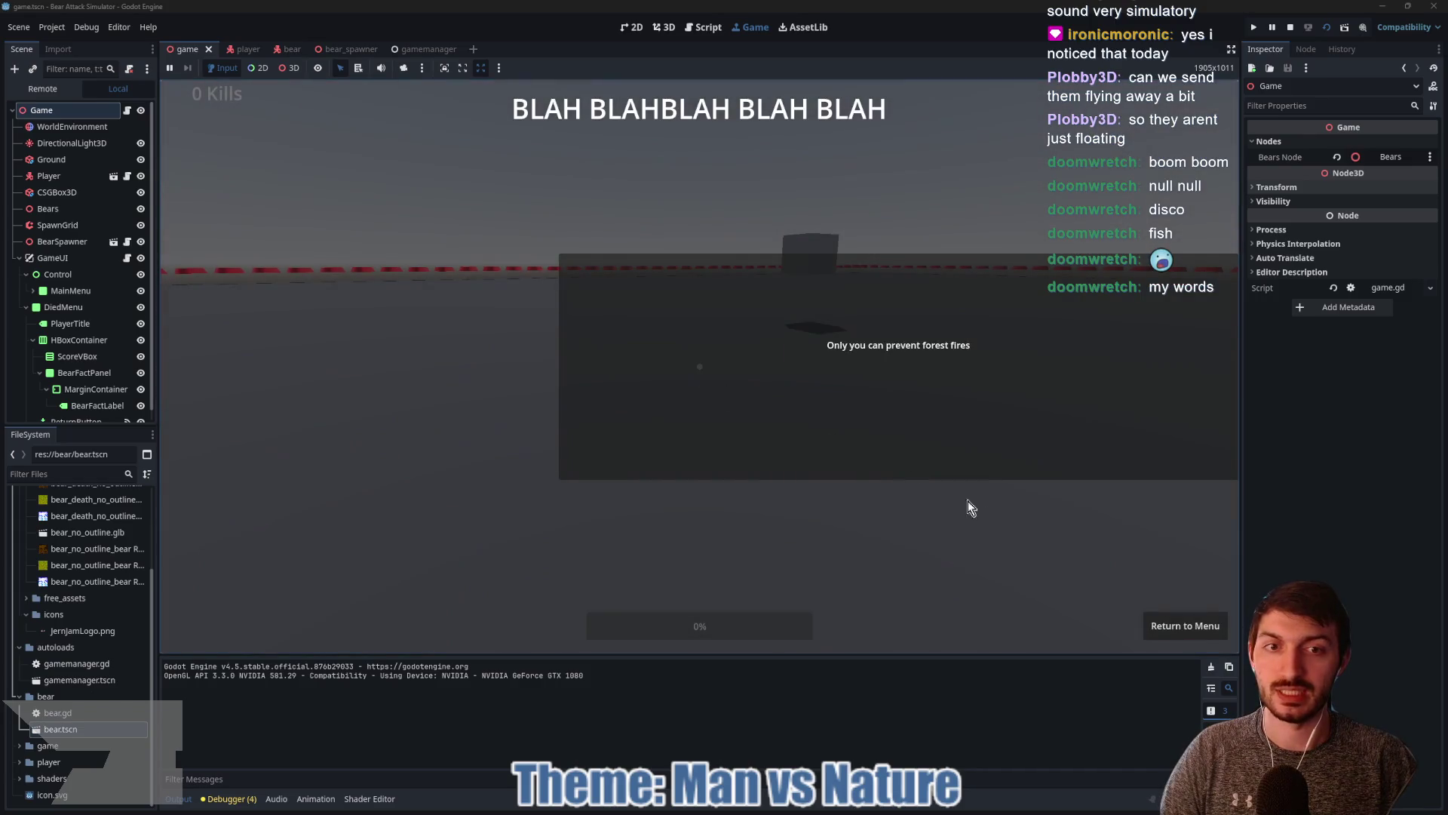
{"action": "left_click", "coordinate": [1170, 629]}
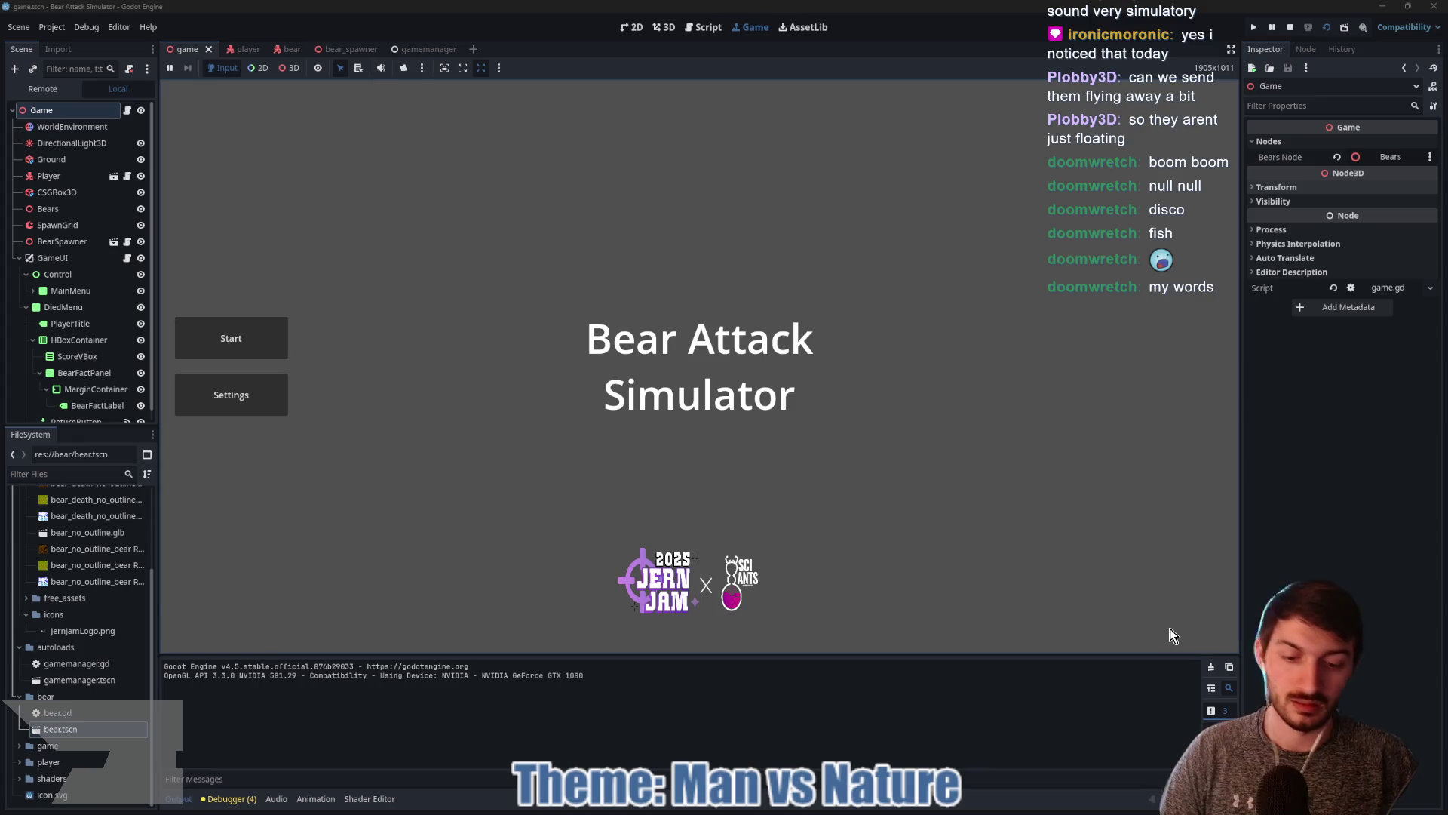
{"action": "key", "text": "F8"}
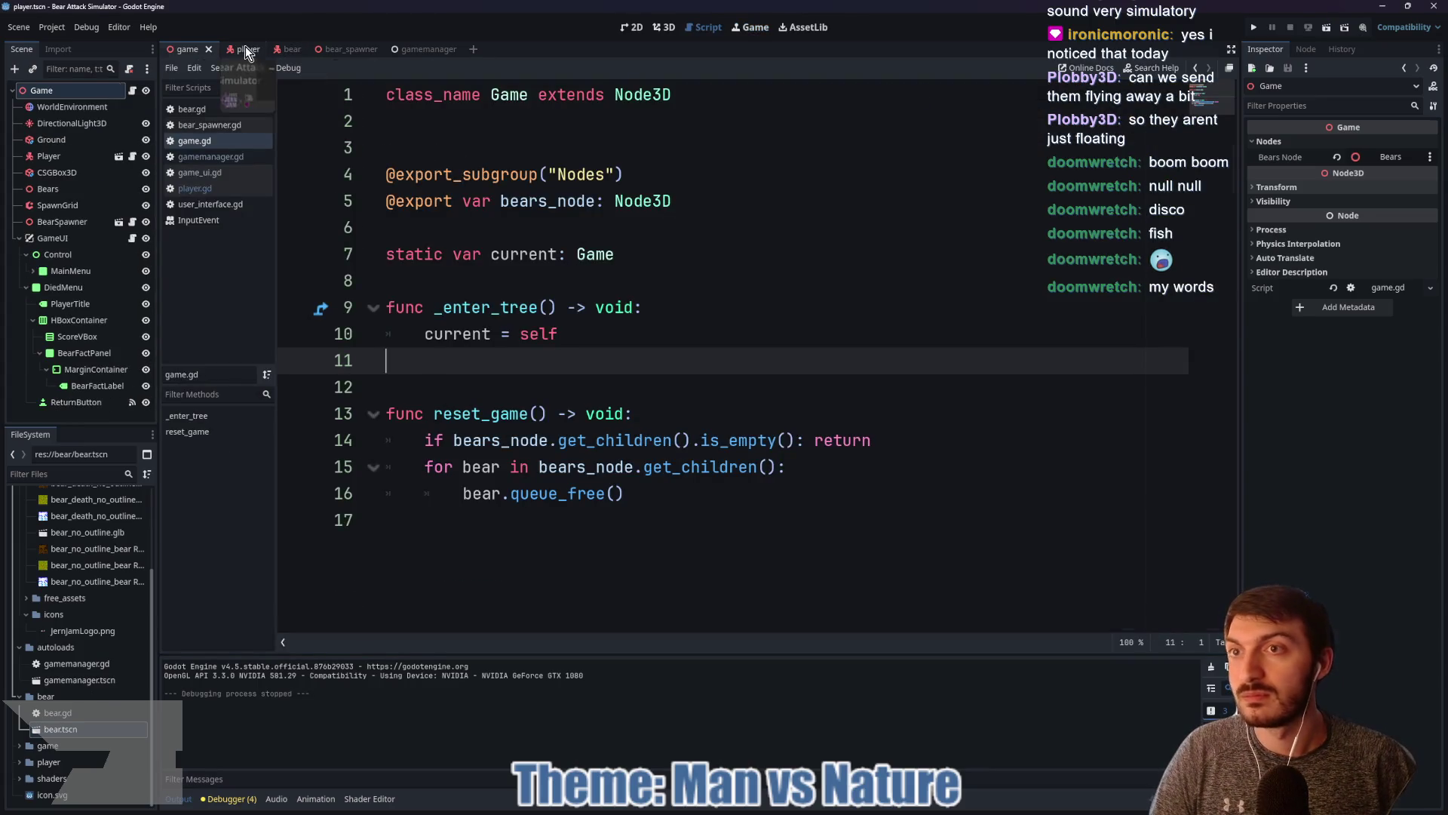
Step: Open player.gd and remove the blank line inside die()
{"action": "left_click", "coordinate": [249, 49]}
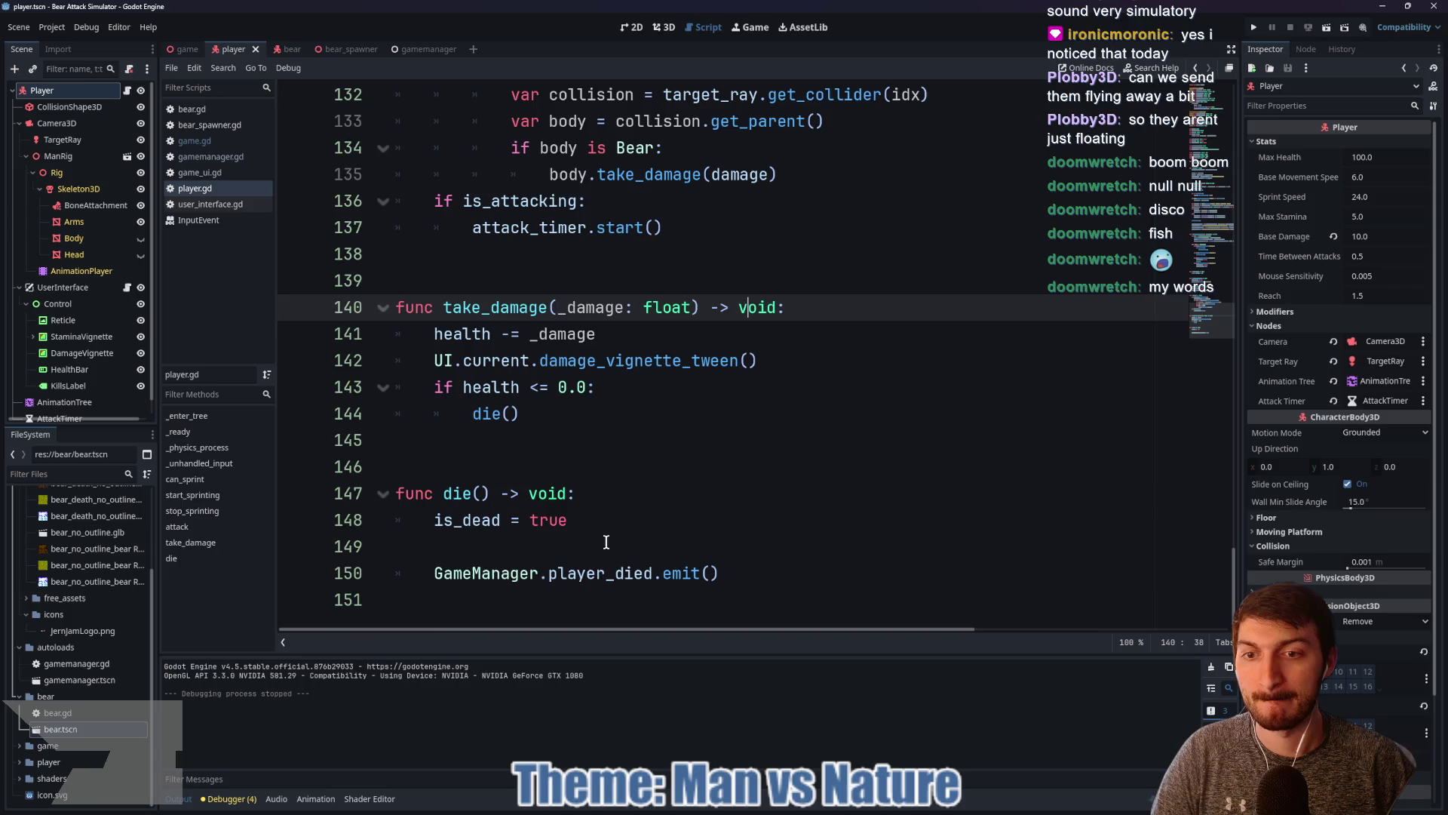
{"action": "left_click", "coordinate": [740, 544]}
{"action": "key", "text": "Tab"}
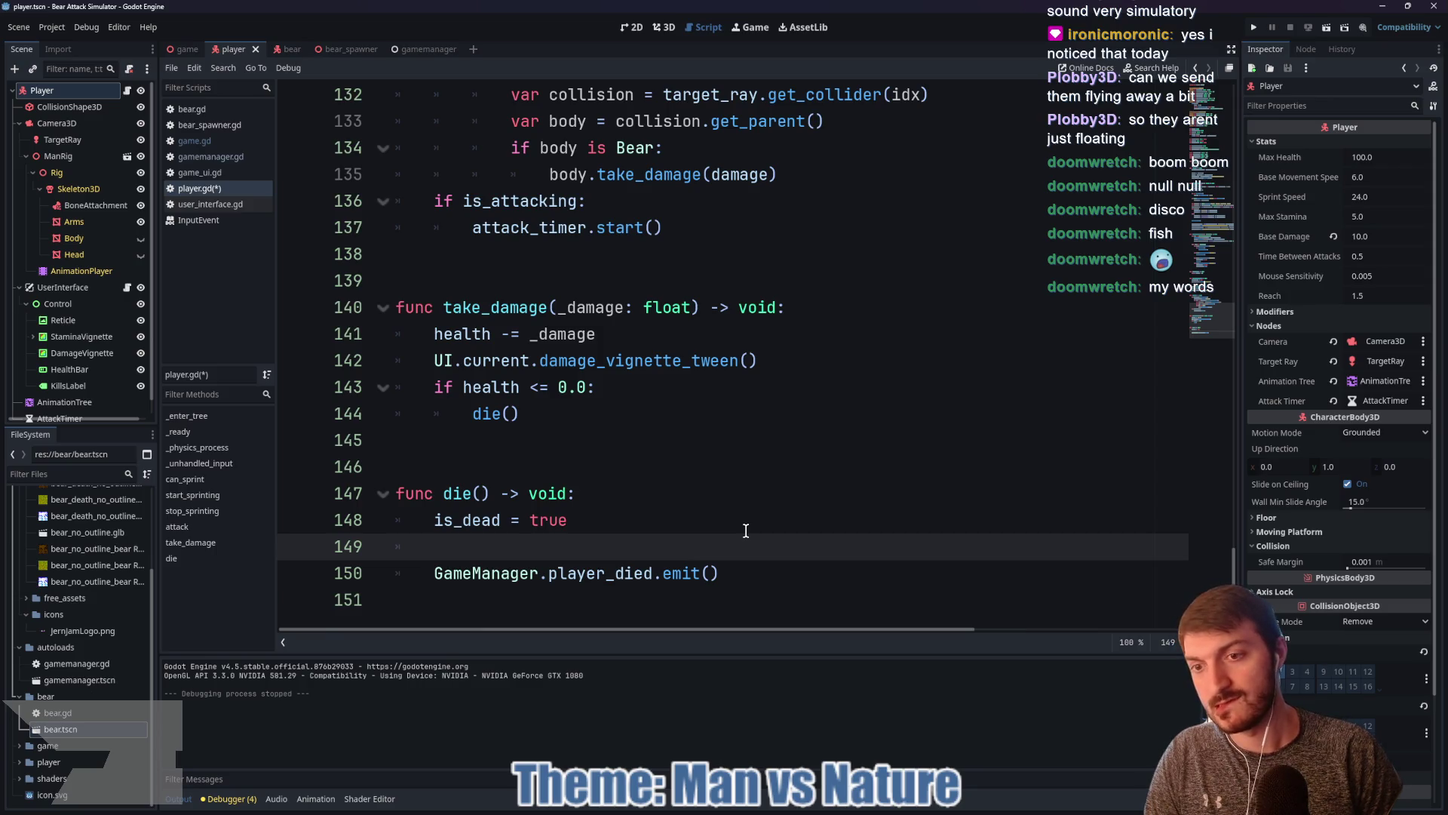
{"action": "key", "text": "BackSpace"}
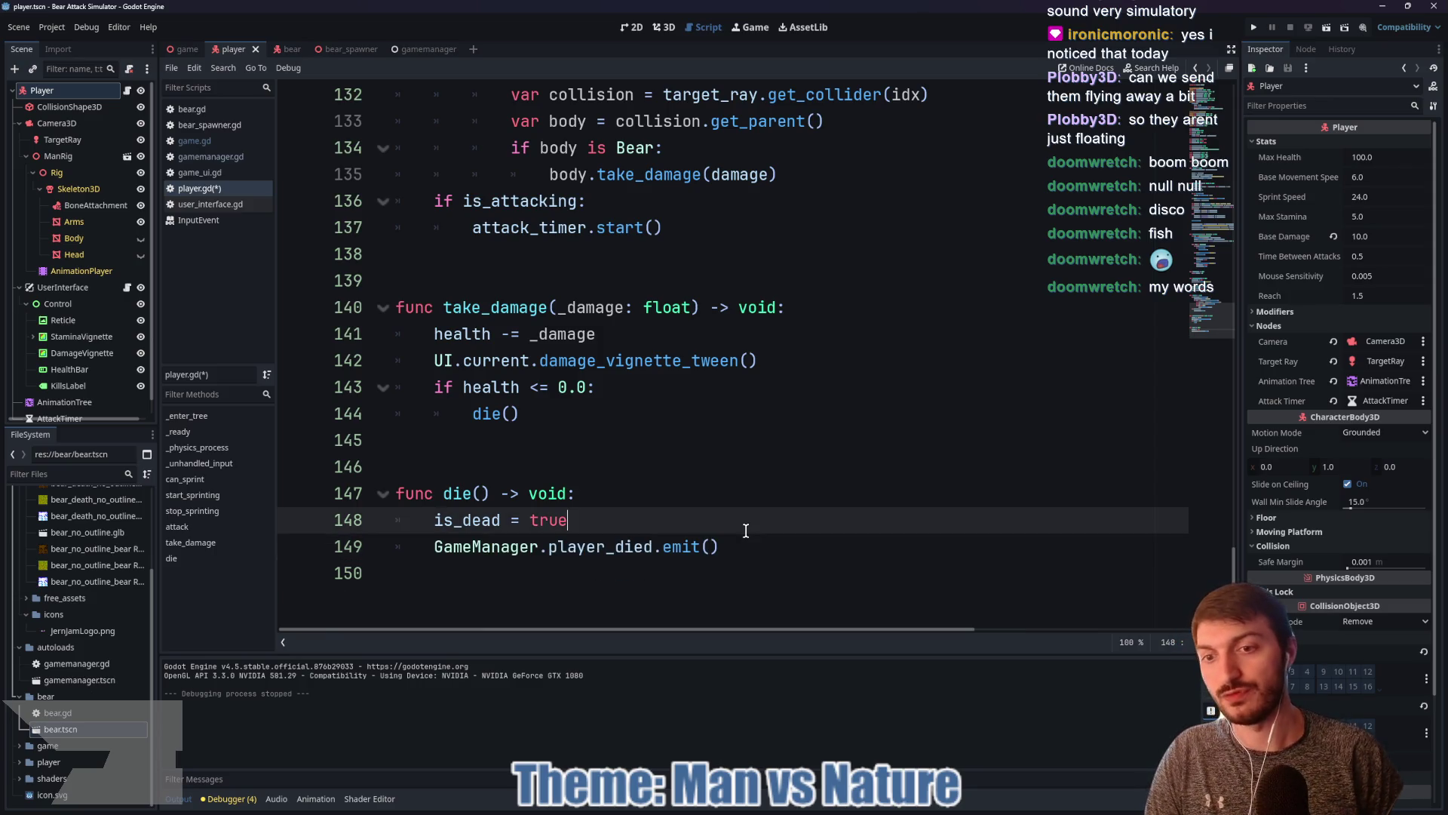
Step: Add queue_free() after GameManager.player_died.emit(), then select Player in the game scene
{"action": "left_click", "coordinate": [746, 536]}
{"action": "key", "text": "Return"}
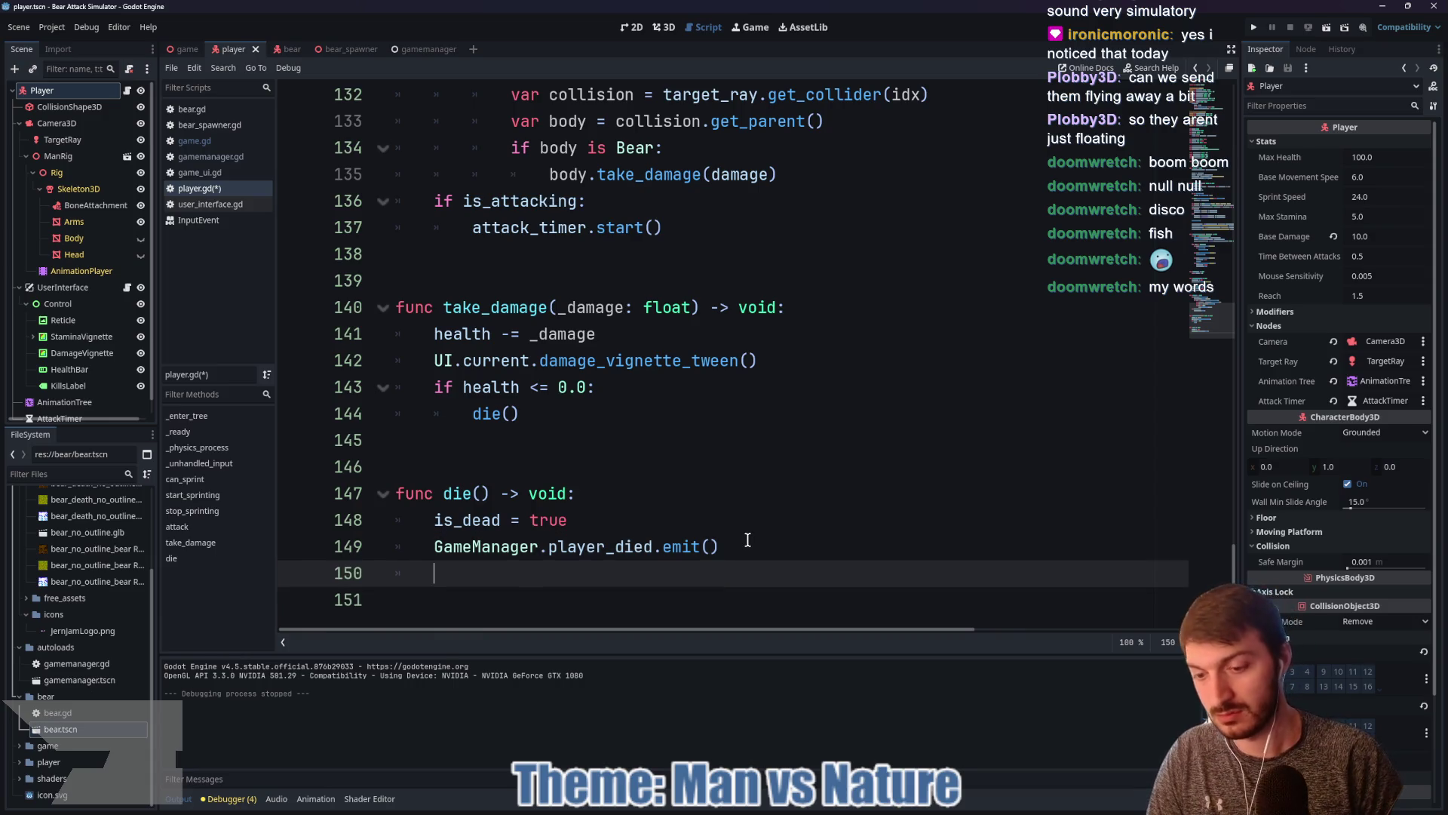
{"action": "type", "text": "ueue"}
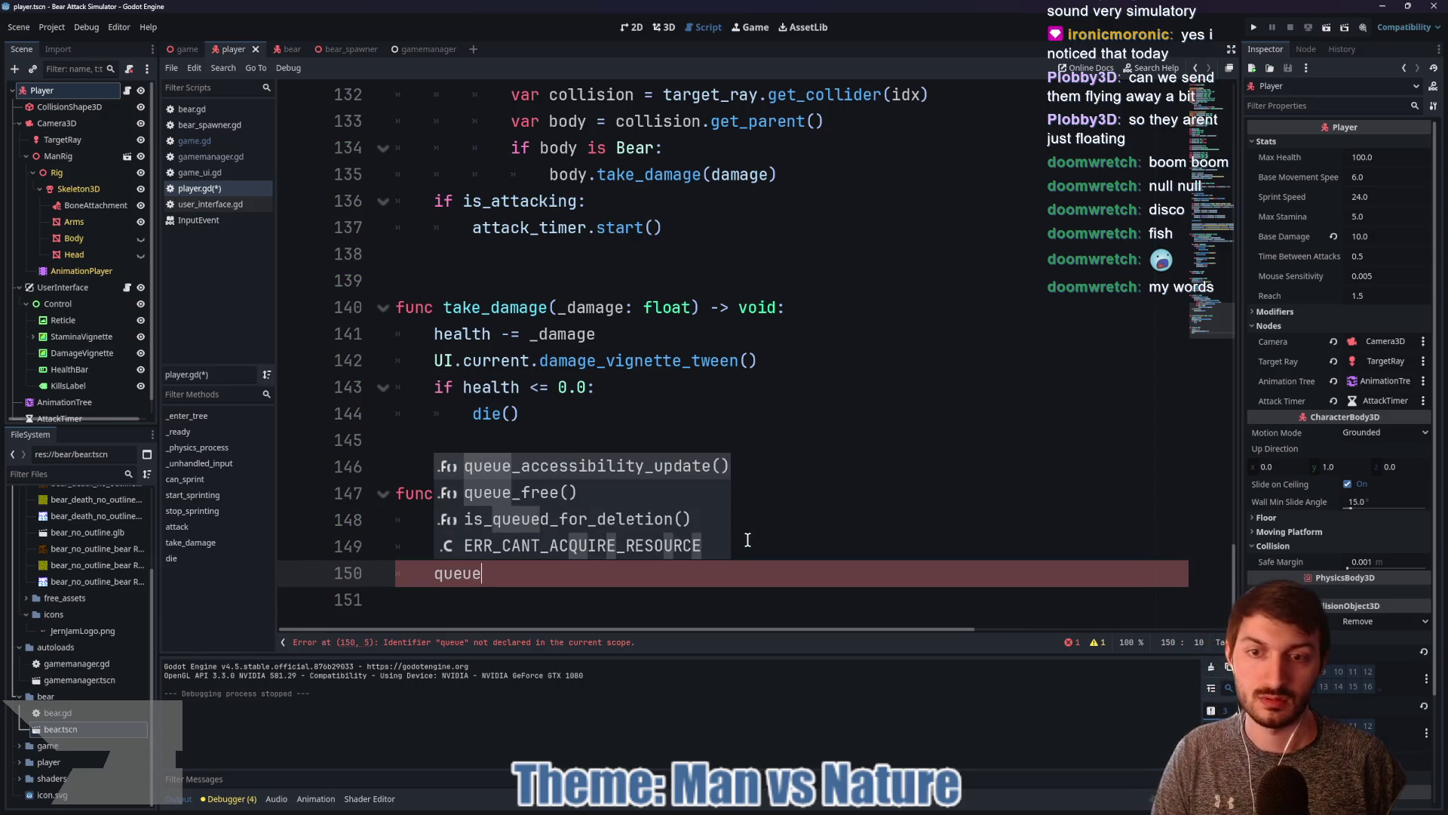
{"action": "key", "text": "Down"}
{"action": "key", "text": "Return"}
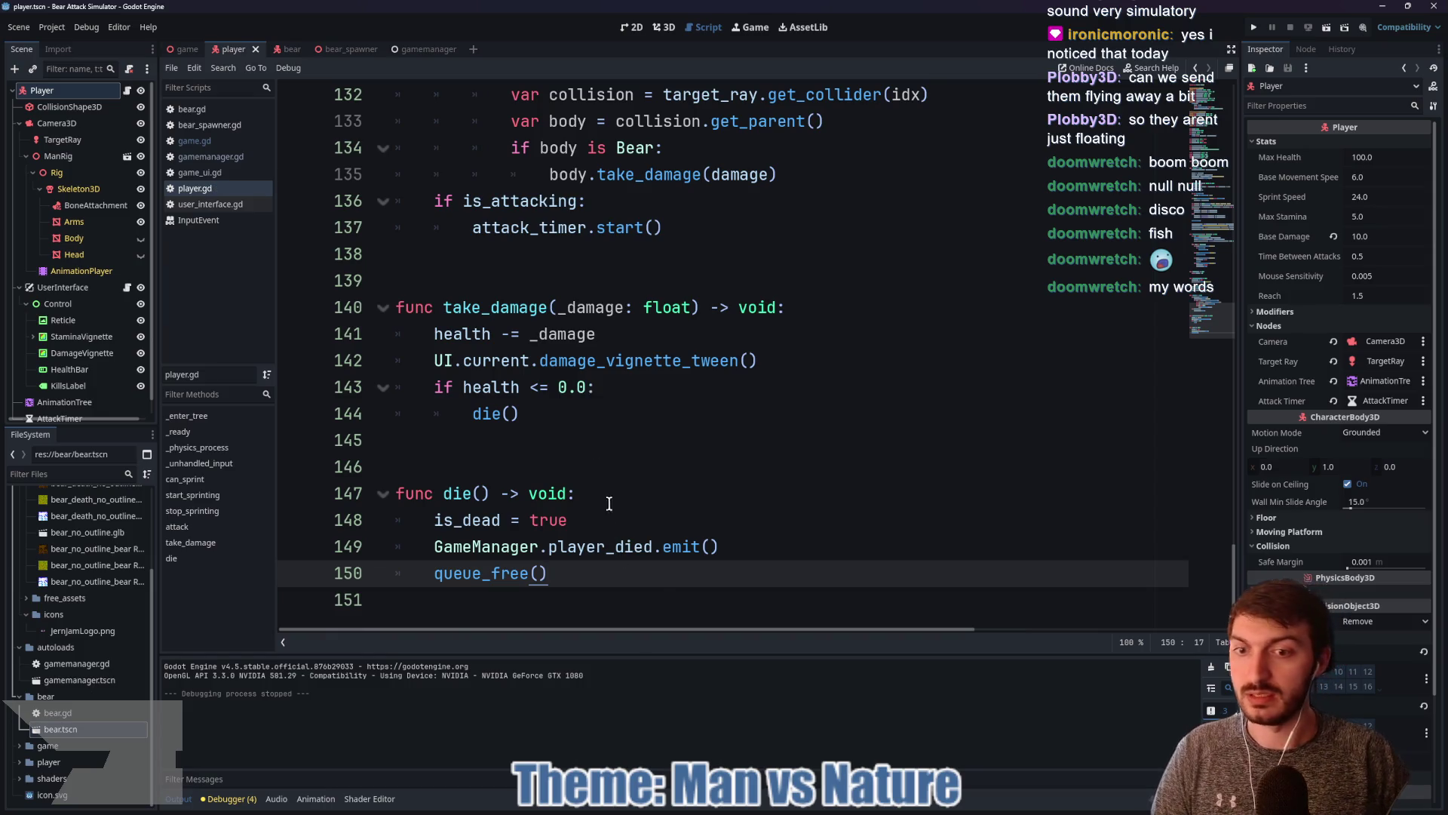
{"action": "left_click", "coordinate": [191, 49]}
{"action": "left_click", "coordinate": [46, 157]}
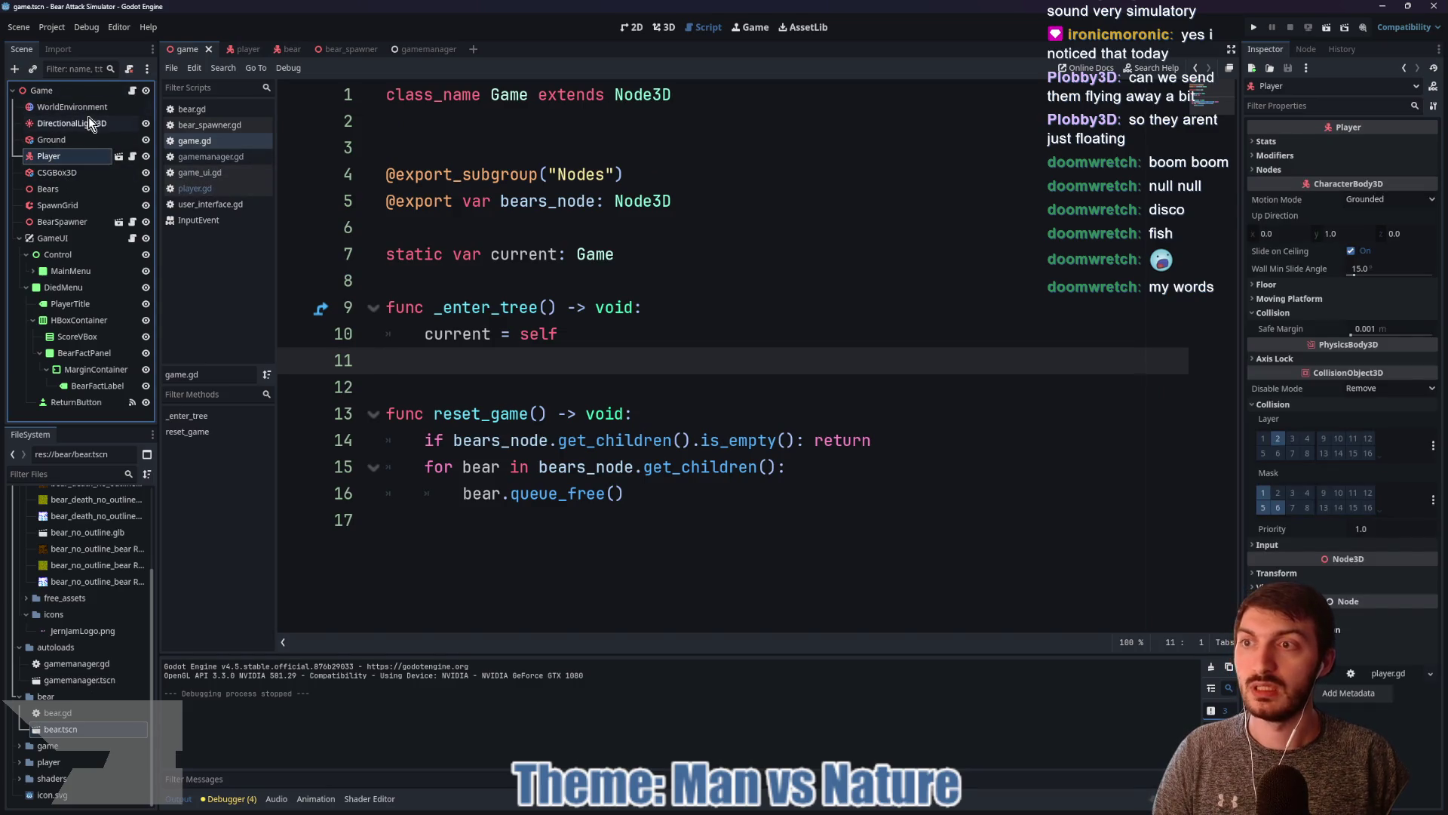
Step: Collapse the GameUI node, select the Game node and open its game.gd script
{"action": "left_click", "coordinate": [667, 28]}
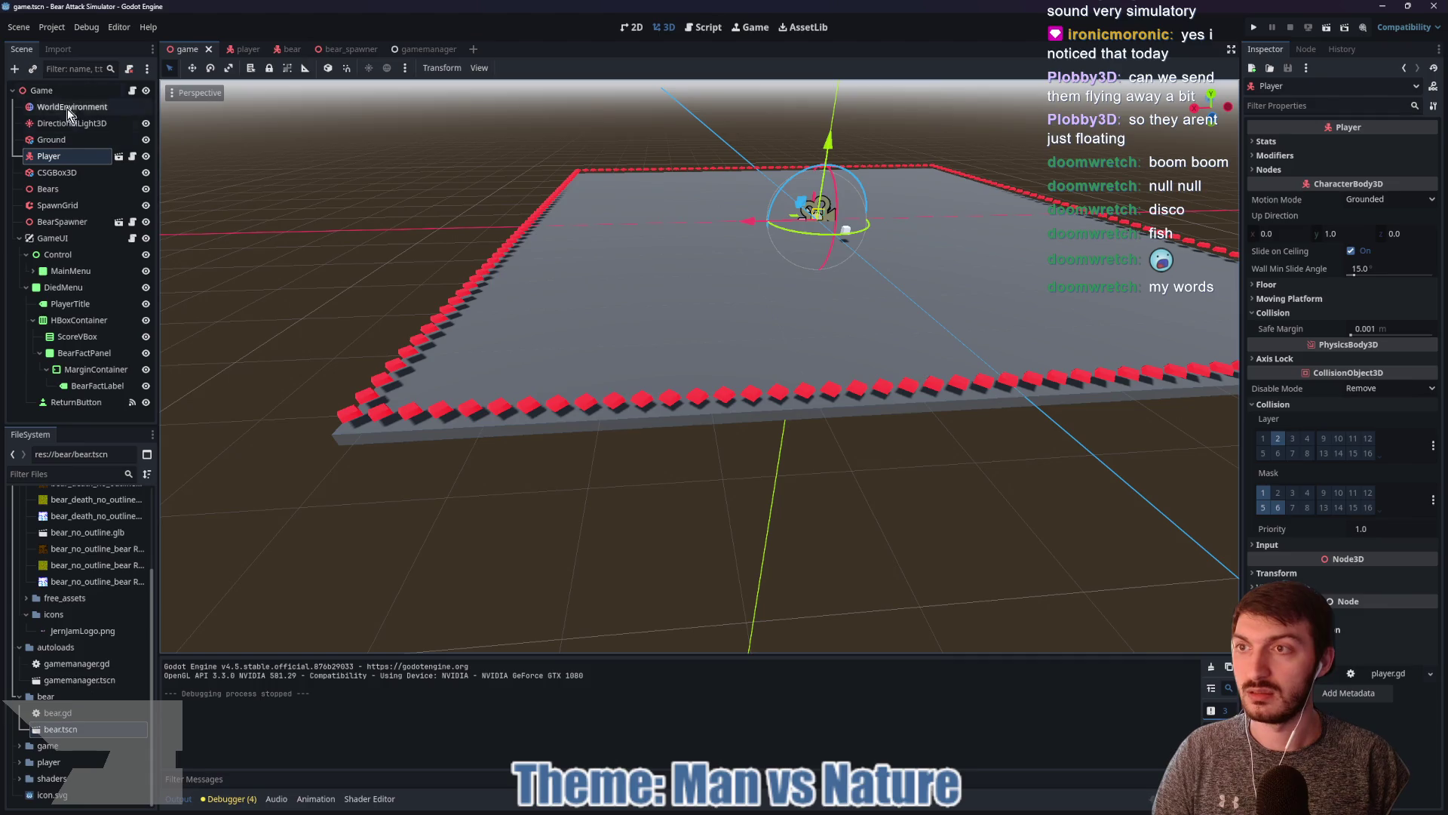
{"action": "left_click", "coordinate": [19, 238]}
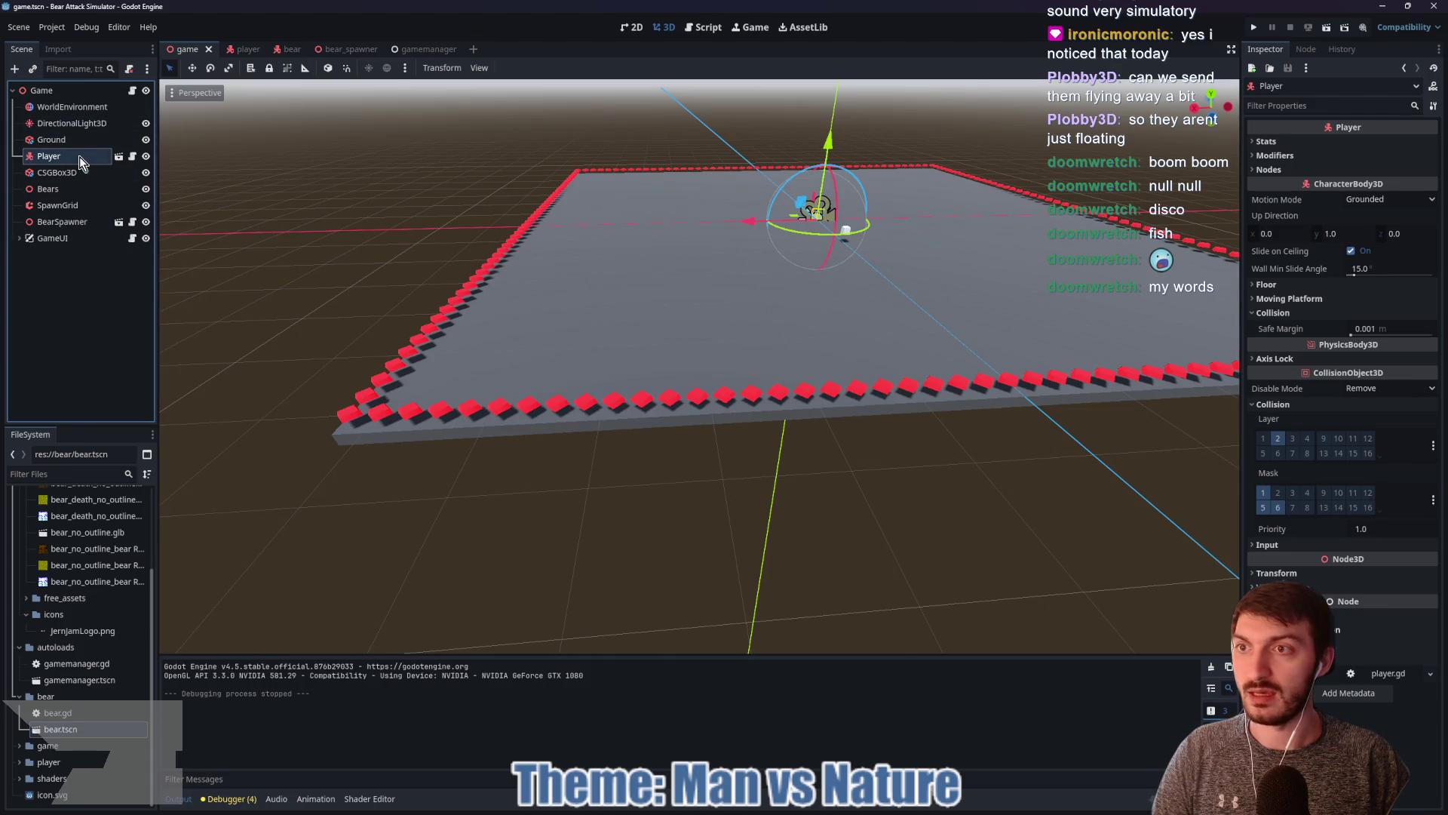
{"action": "left_click", "coordinate": [83, 92]}
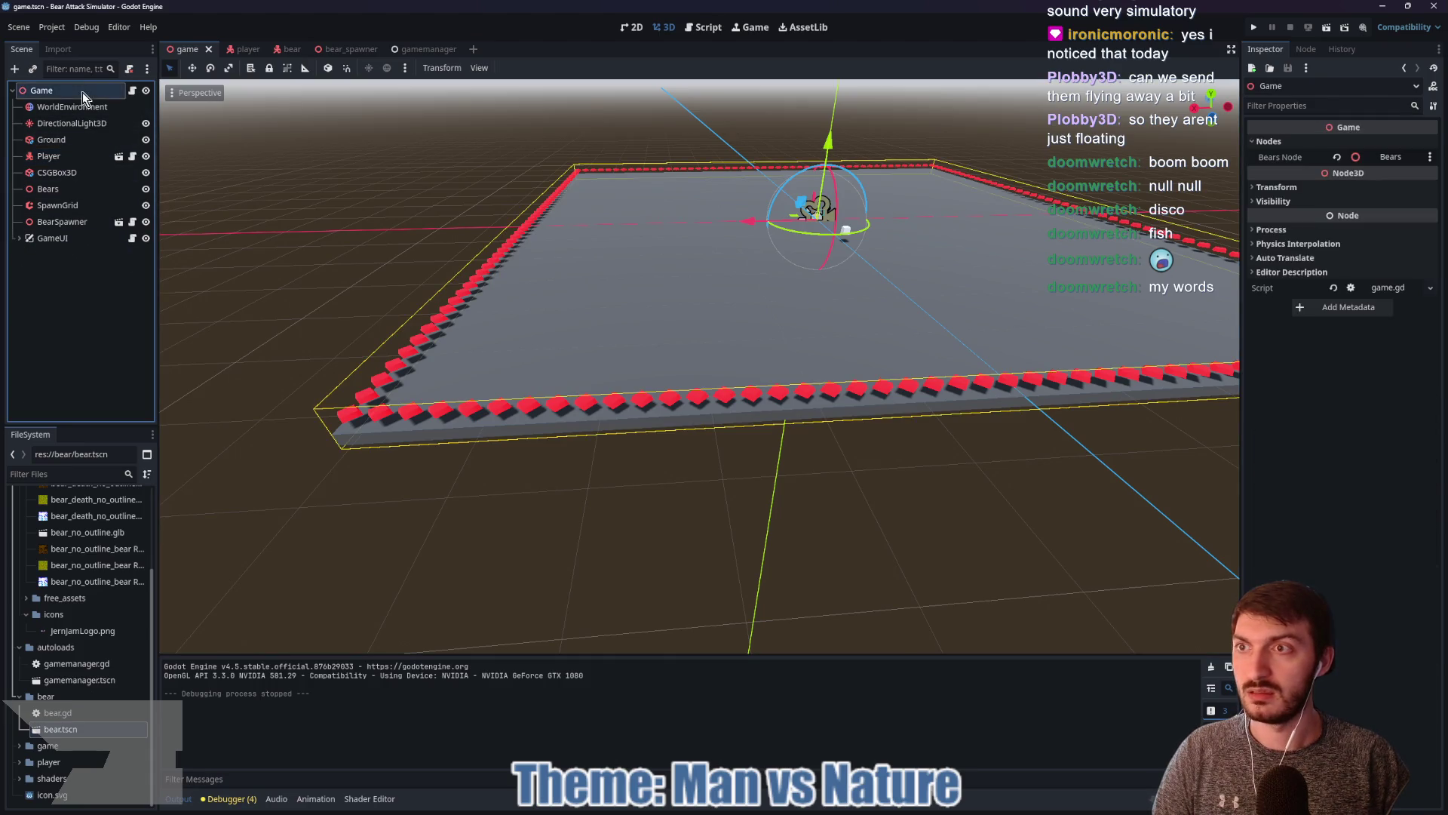
{"action": "left_click", "coordinate": [132, 90]}
{"action": "left_click", "coordinate": [485, 141]}
{"action": "key", "text": "Return"}
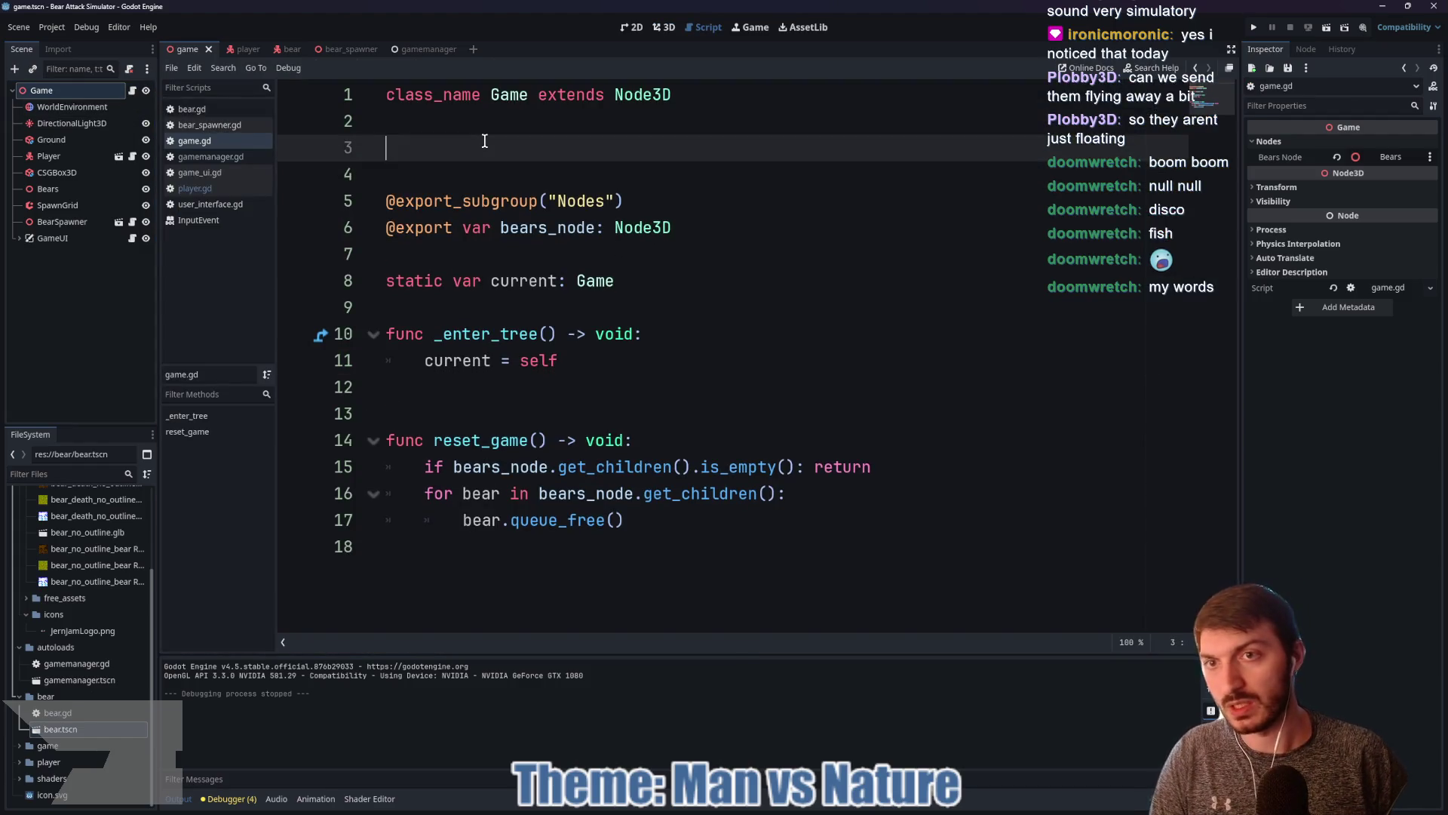
{"action": "key", "text": "Up"}
{"action": "type", "text": "@export_sub"}
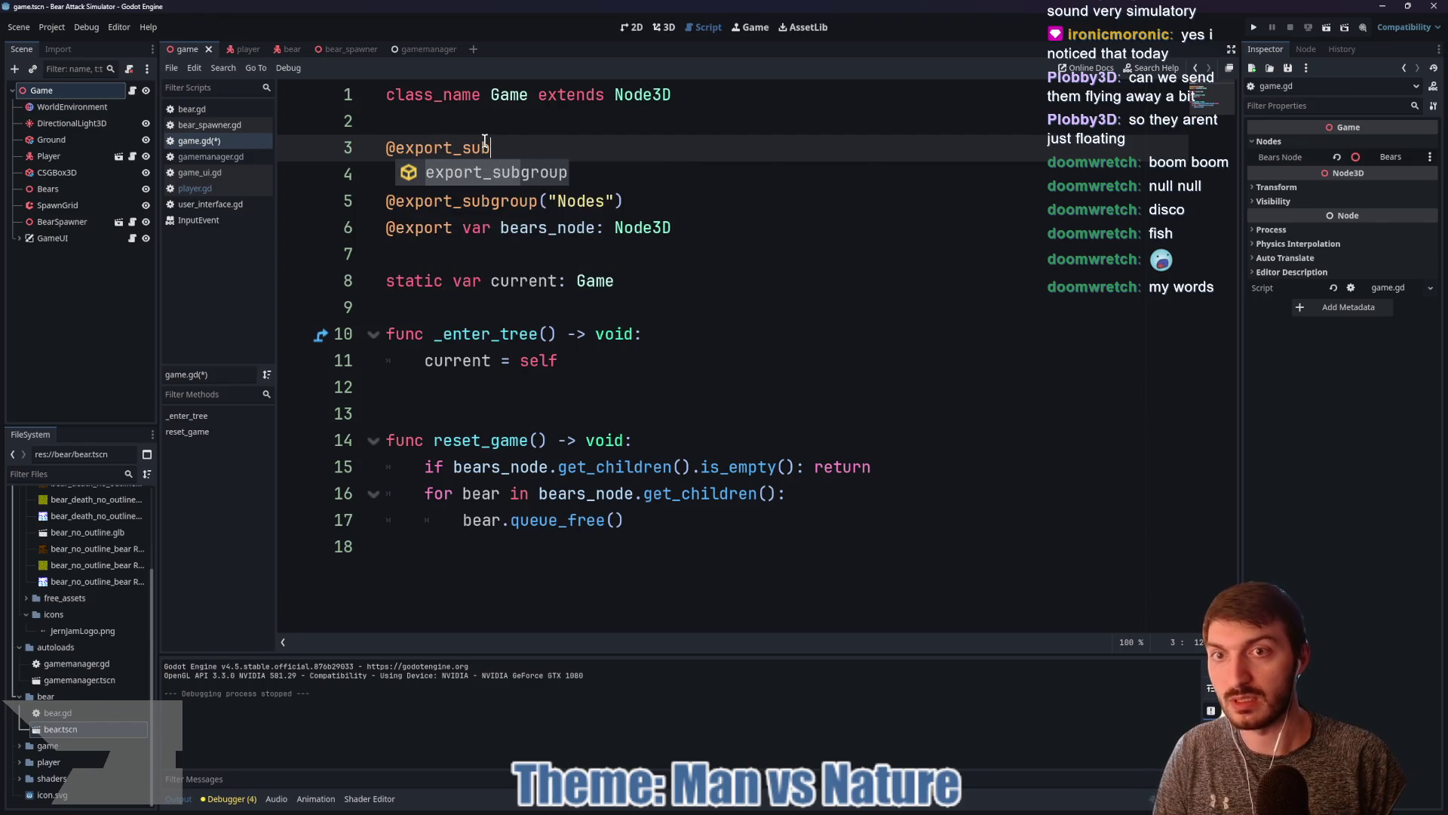
{"action": "key", "text": "Return"}
{"action": "type", "text": "\"Pa"}
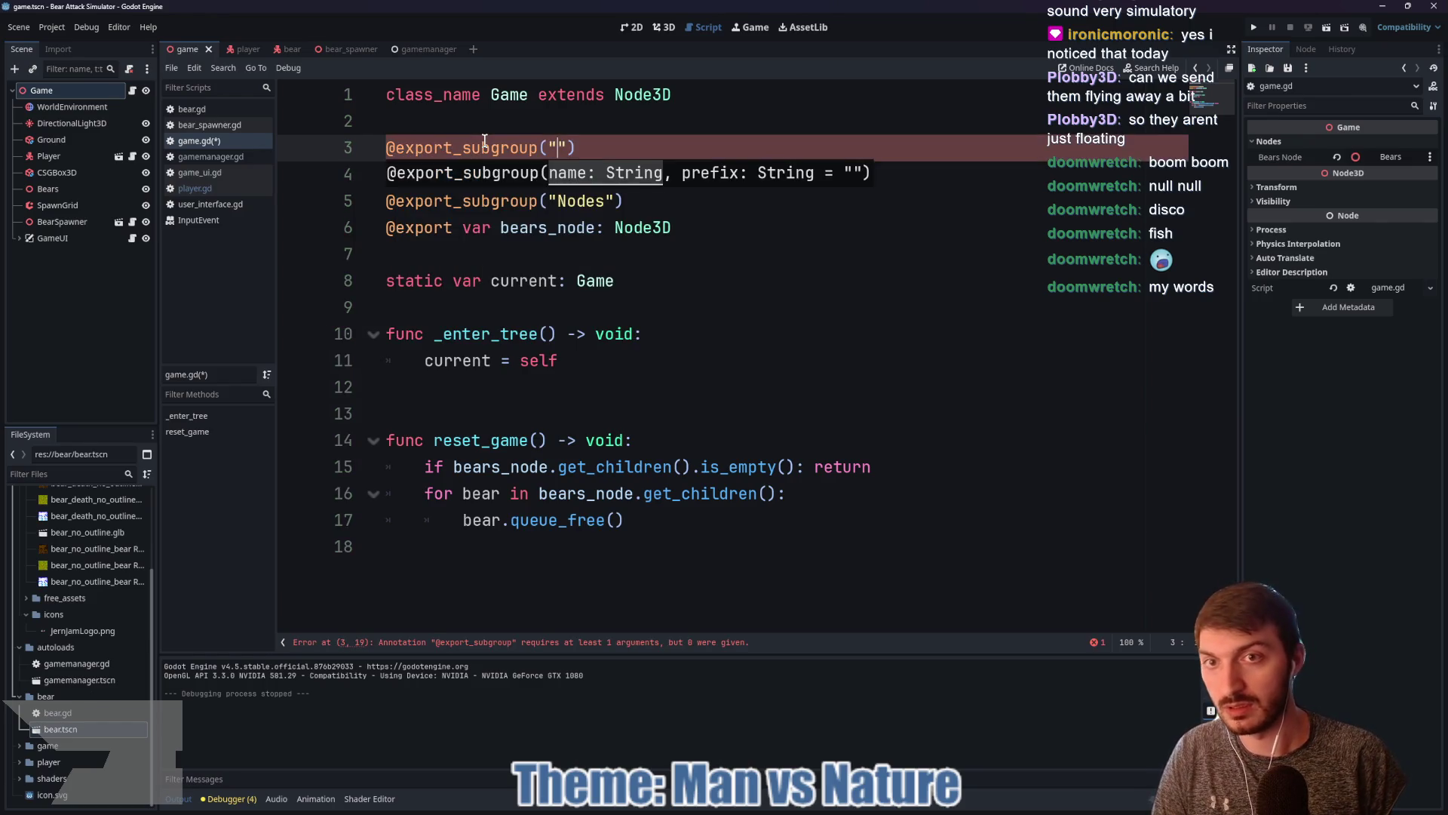
{"action": "type", "text": "ckedScenes"}
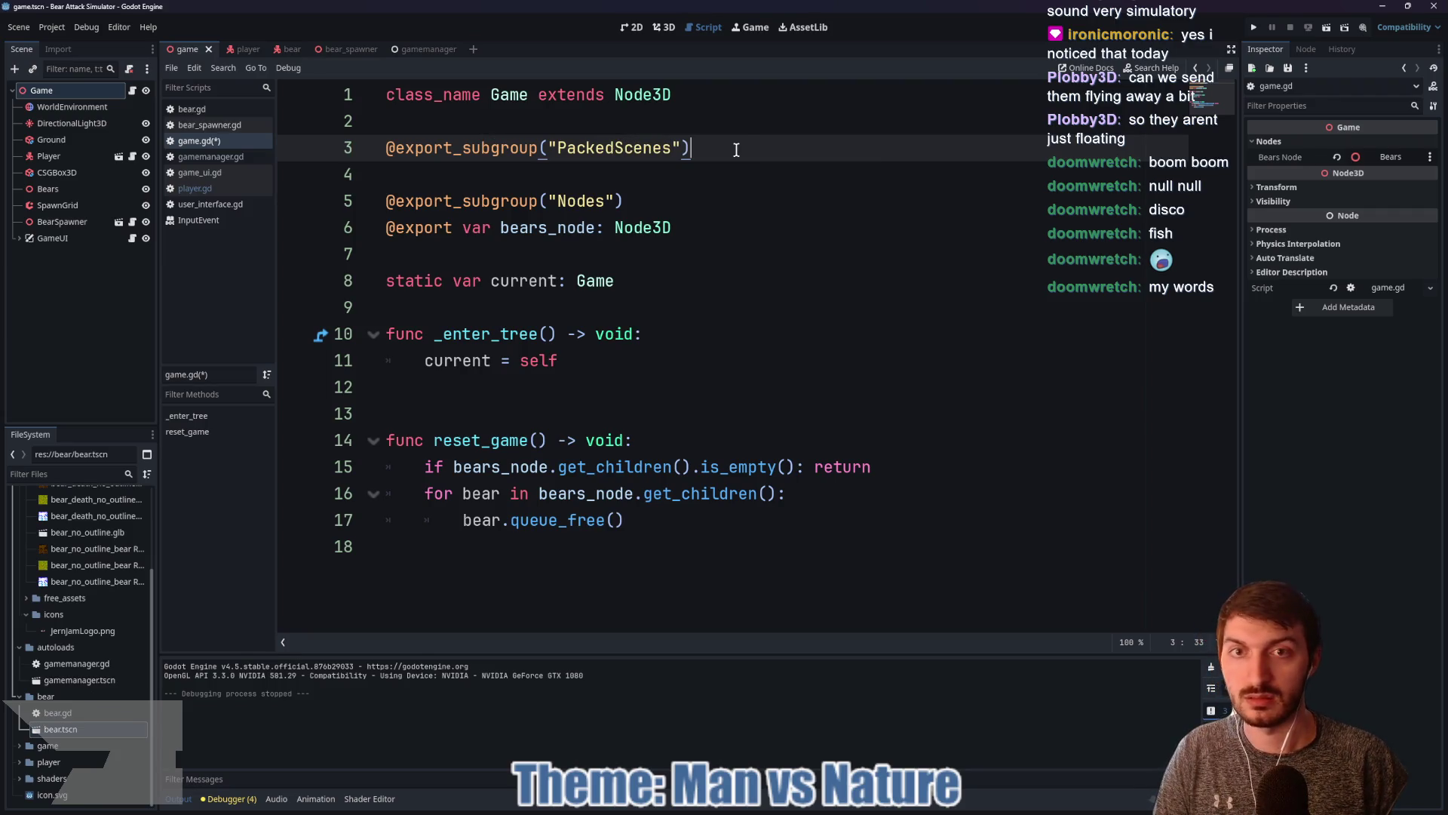
{"action": "key", "text": "Return"}
{"action": "type", "text": "@export va"}
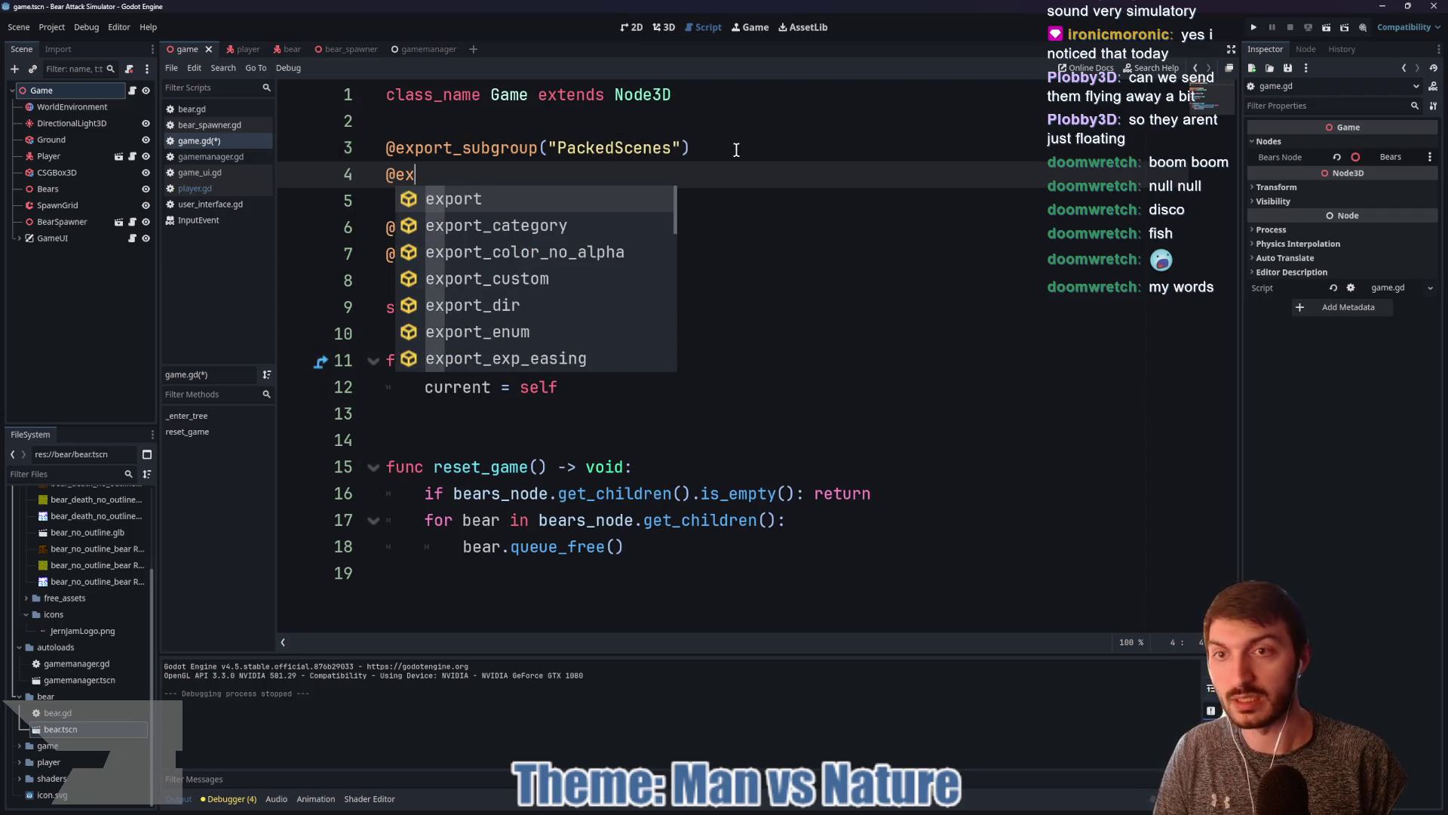
{"action": "type", "text": "r PLAYER: "}
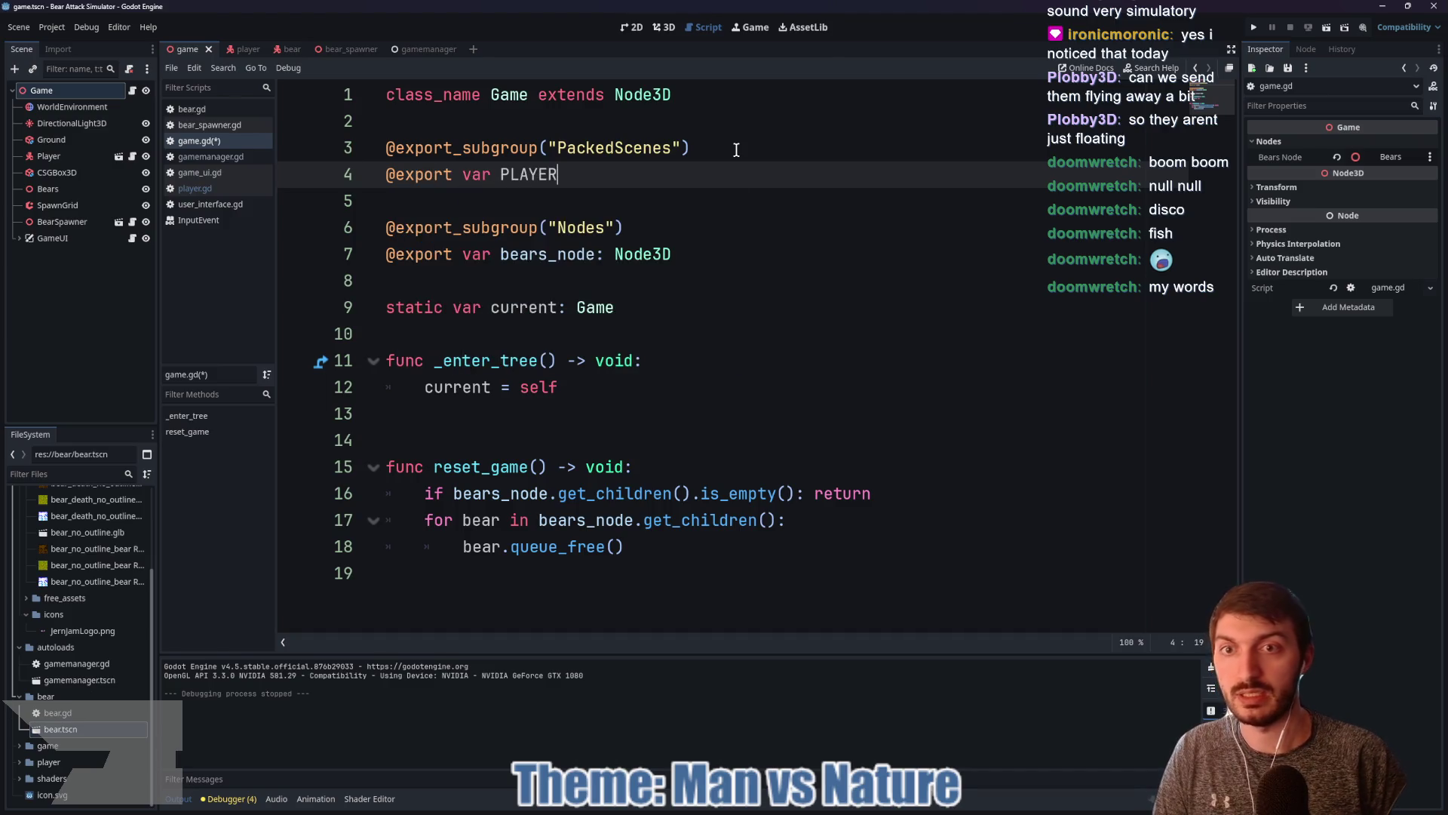
{"action": "type", "text": "PackedScene"}
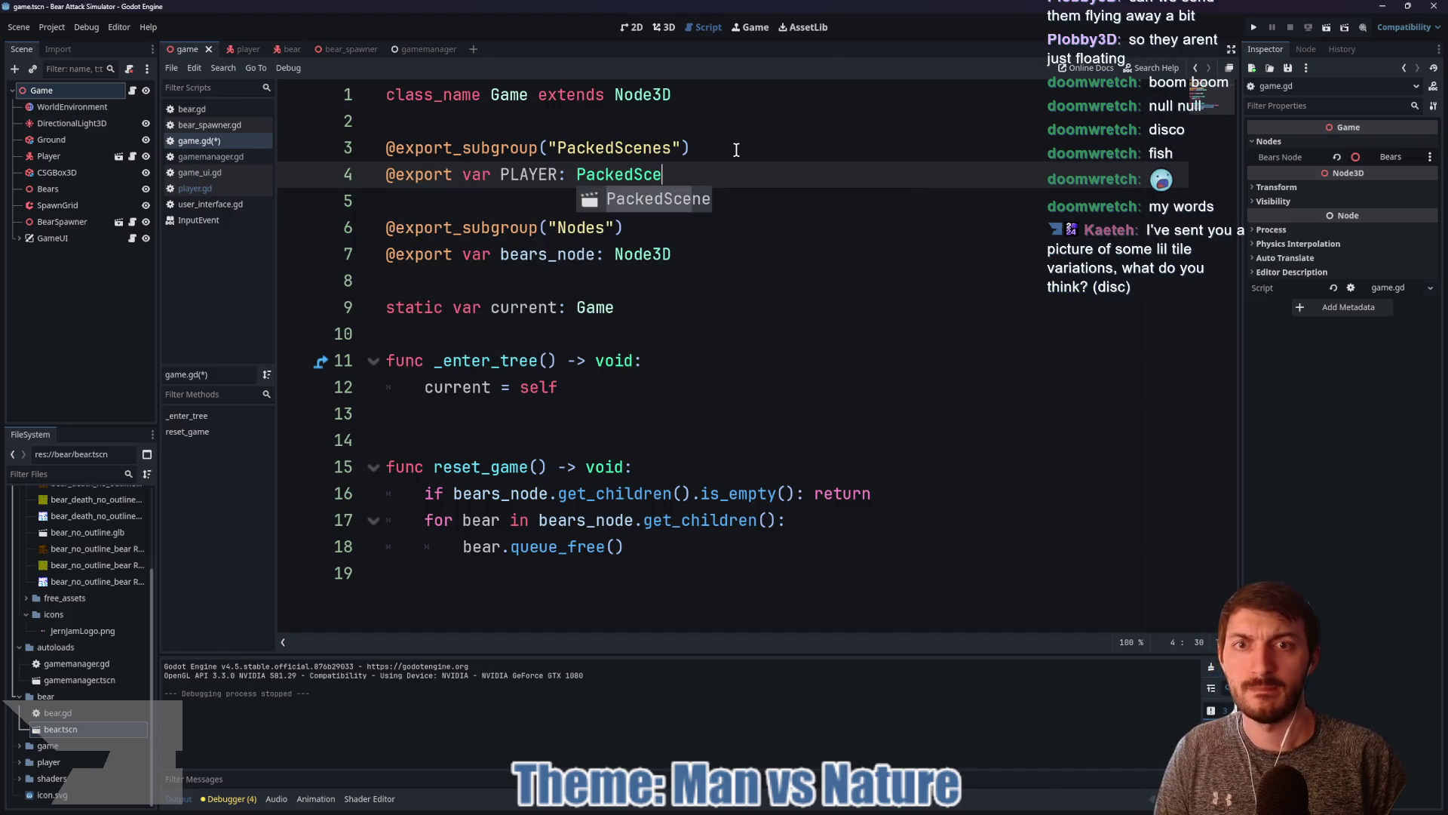
{"action": "key", "text": "ctrl+s"}
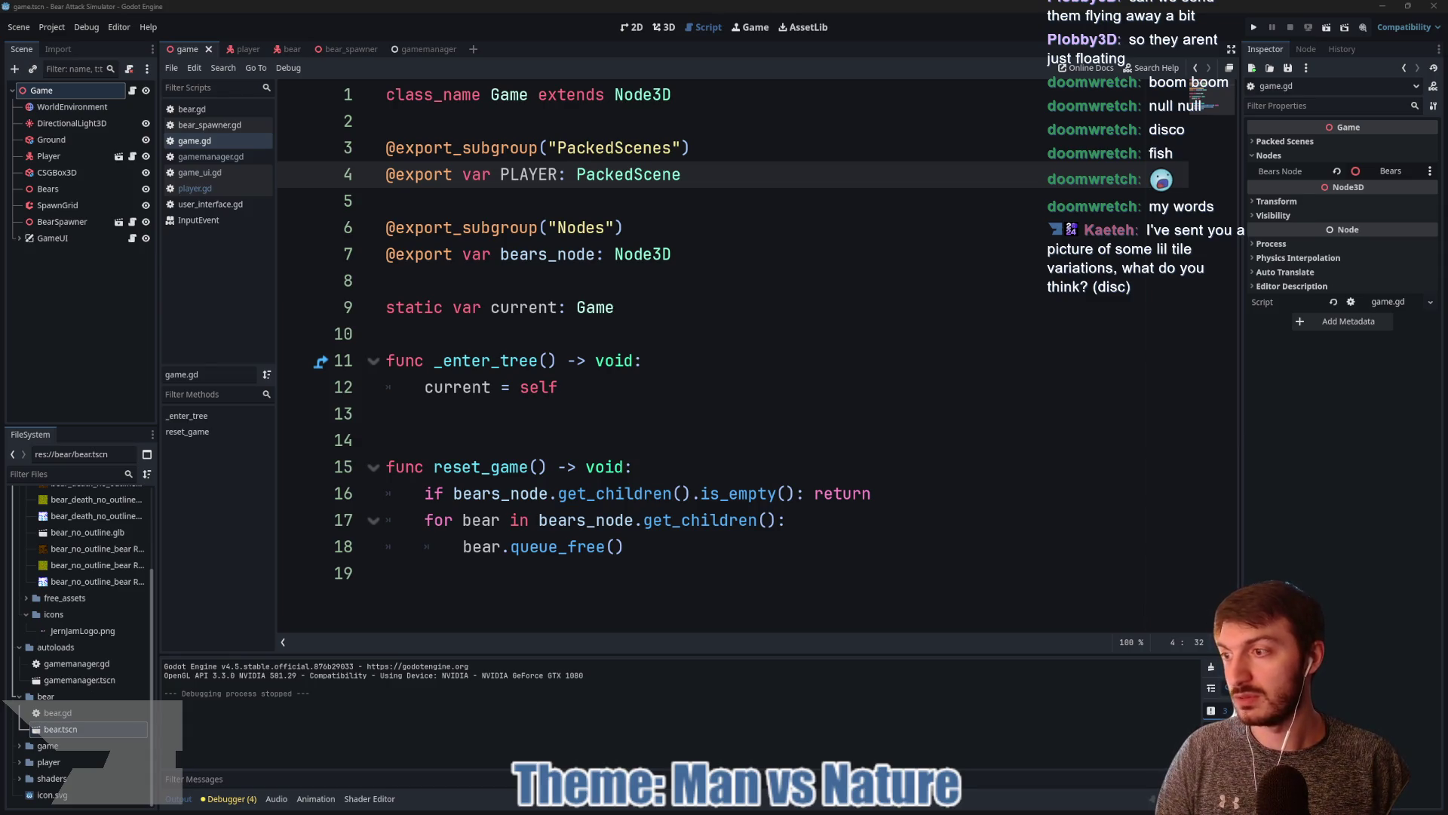
{"action": "key", "text": "alt+Tab"}
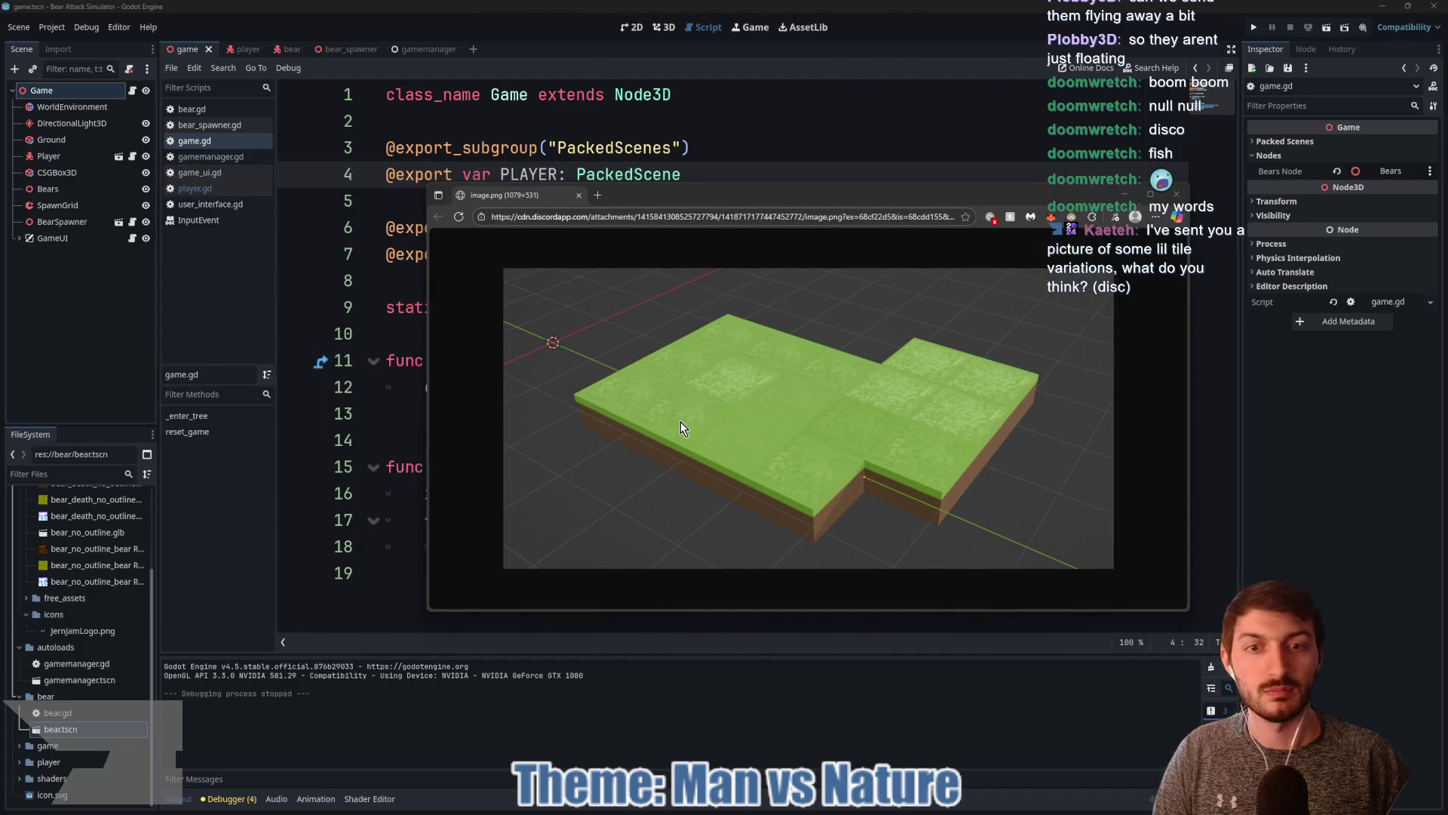
Step: Reposition and enlarge the image window and zoom in on the tiles
{"action": "left_click_drag", "start_coordinate": [877, 184], "coordinate": [730, 131]}
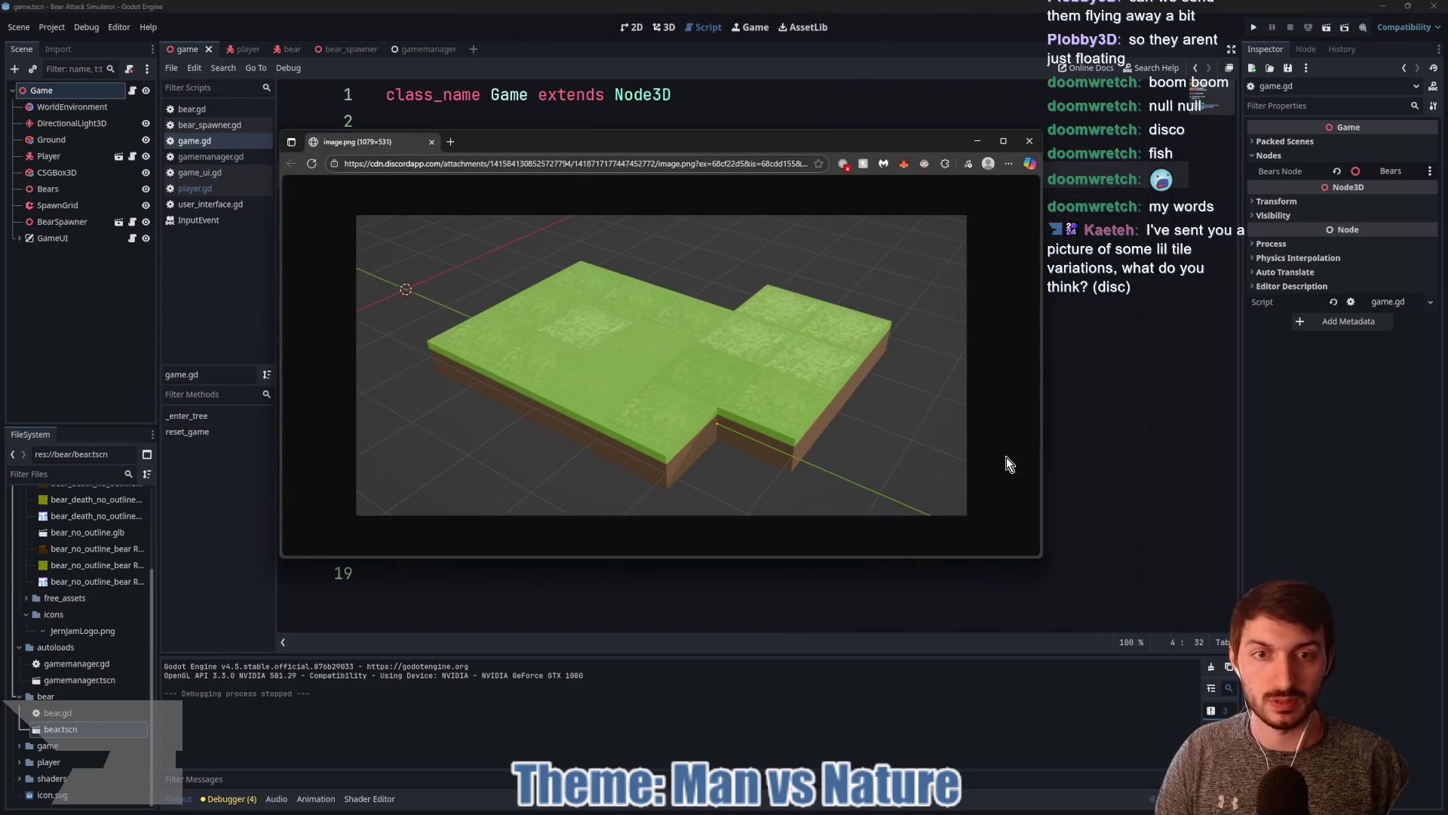
{"action": "left_click_drag", "start_coordinate": [1044, 560], "coordinate": [1275, 687]}
{"action": "scroll", "coordinate": [834, 479], "scroll_direction": "up", "scroll_amount": 5}
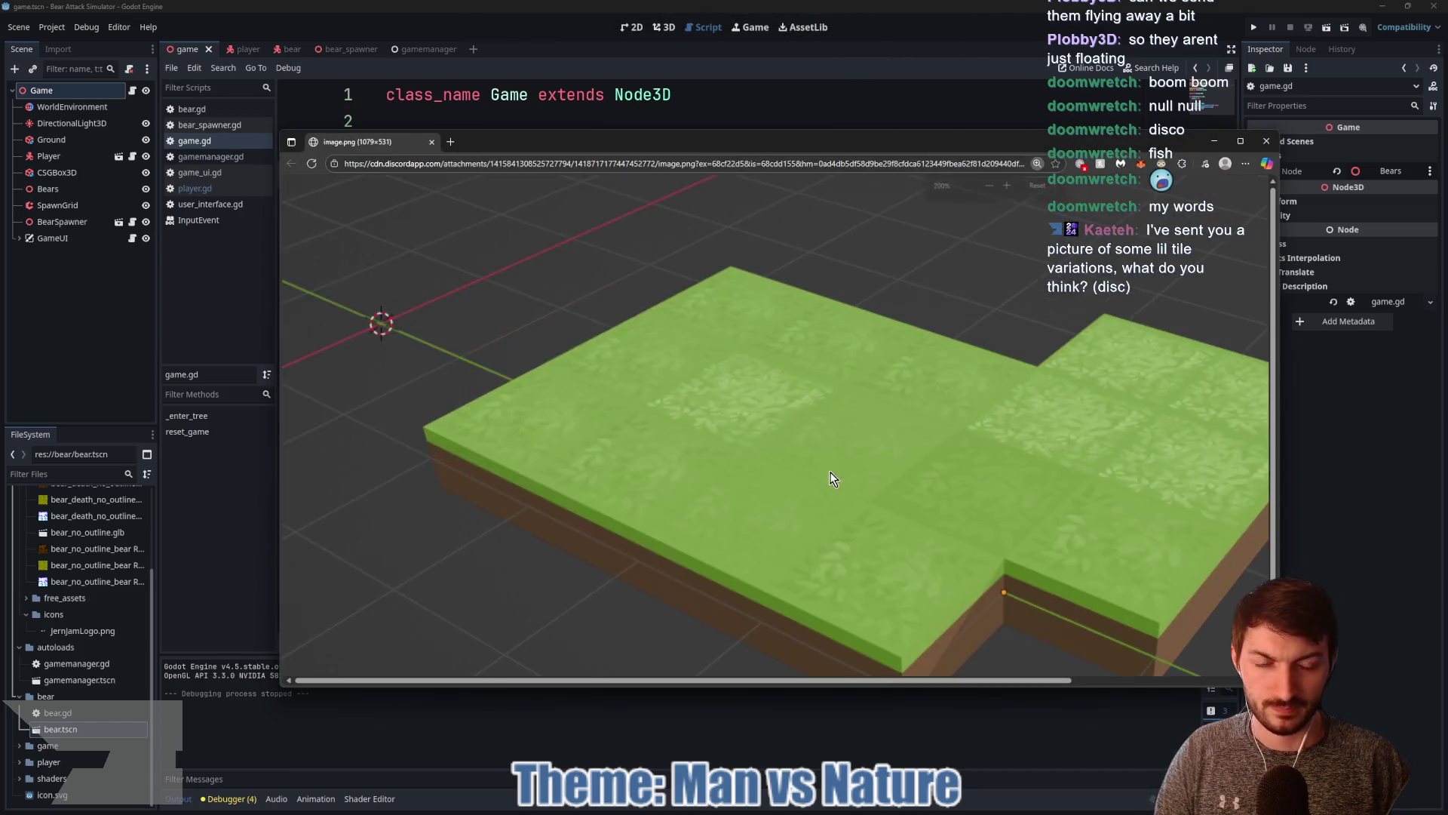
{"action": "scroll", "coordinate": [966, 505], "scroll_direction": "down", "scroll_amount": 1}
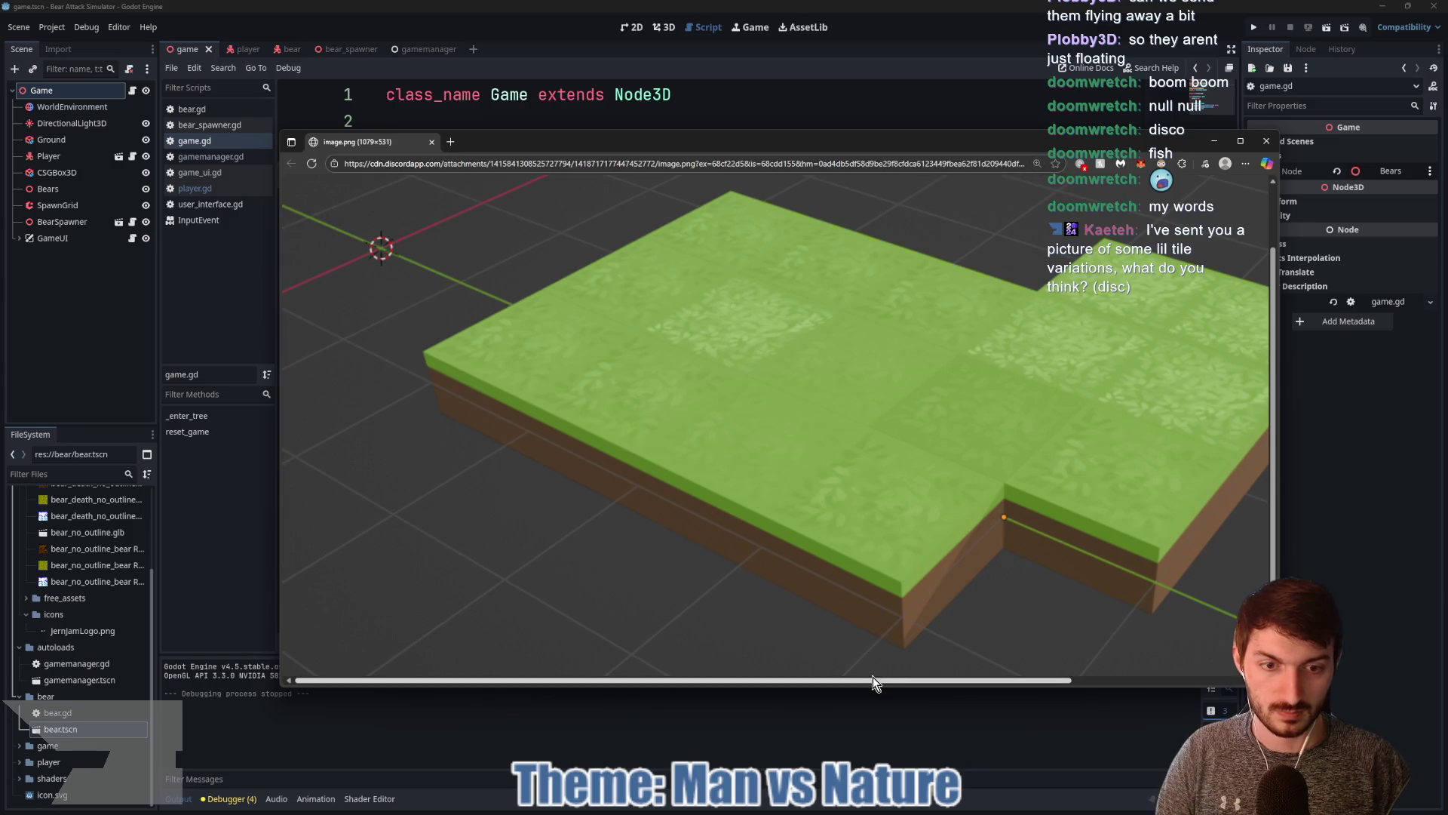
{"action": "mouse_move", "coordinate": [876, 681]}
{"action": "left_mouse_down"}
{"action": "mouse_move", "coordinate": [1067, 700]}
{"action": "mouse_move", "coordinate": [1008, 690]}
{"action": "mouse_move", "coordinate": [971, 624]}
{"action": "left_mouse_up"}
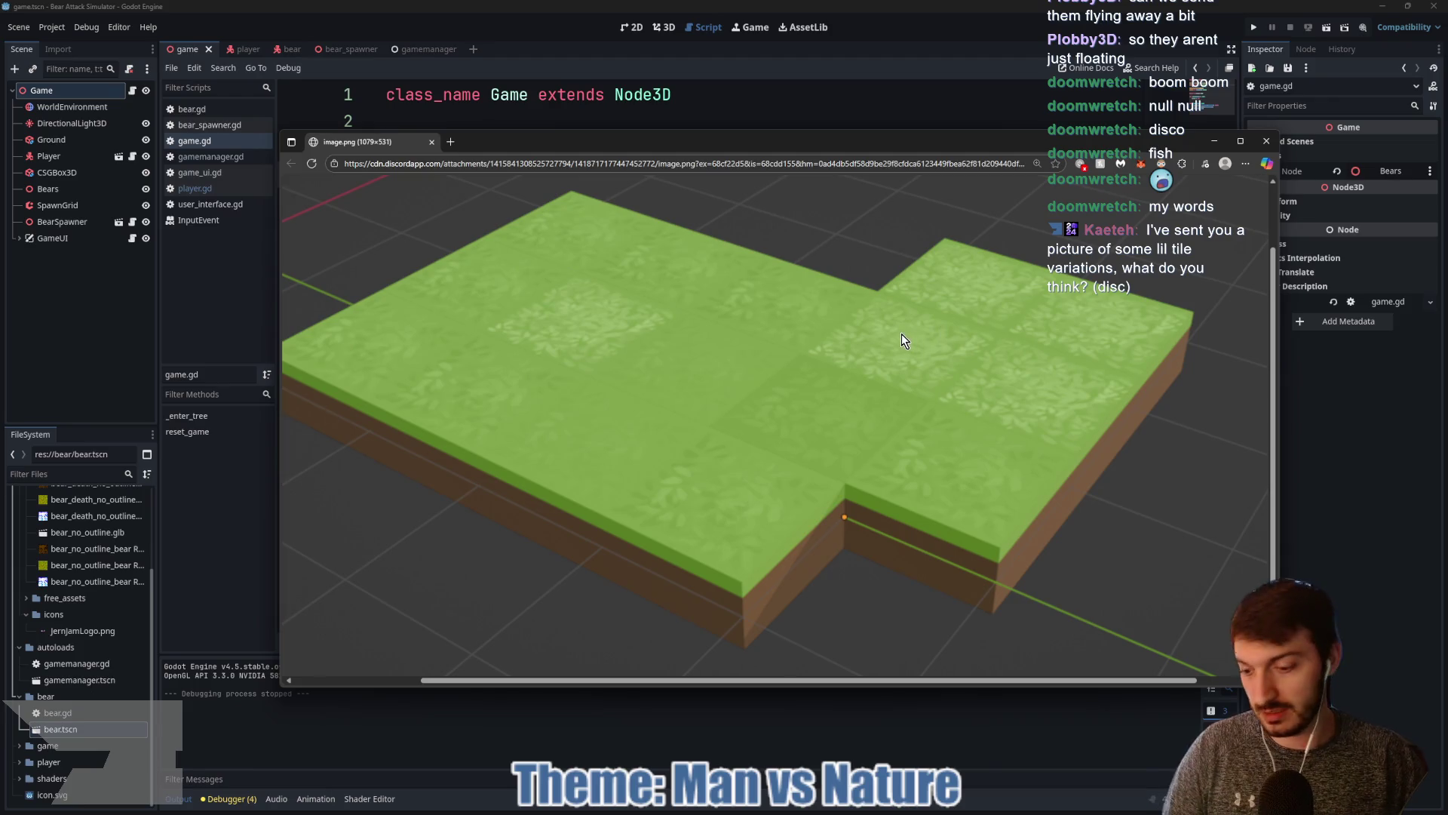
Step: Circle the left grass tile and cross out the right tile with pink marks
{"action": "mouse_move", "coordinate": [947, 233]}
{"action": "left_mouse_down"}
{"action": "mouse_move", "coordinate": [842, 320]}
{"action": "mouse_move", "coordinate": [1087, 464]}
{"action": "mouse_move", "coordinate": [1224, 298]}
{"action": "mouse_move", "coordinate": [1007, 219]}
{"action": "mouse_move", "coordinate": [919, 235]}
{"action": "left_mouse_up"}
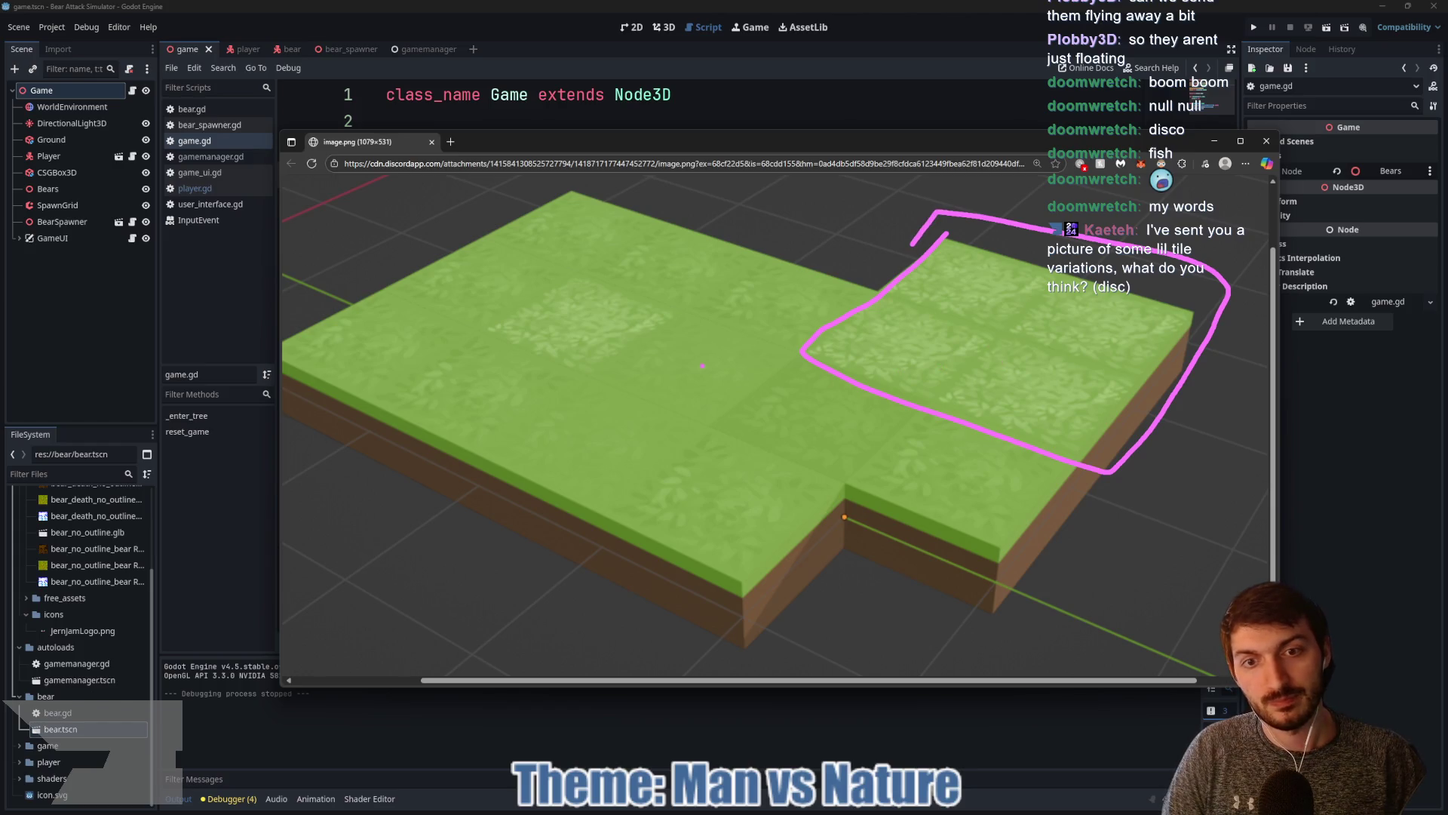
{"action": "mouse_move", "coordinate": [604, 255]}
{"action": "left_mouse_down"}
{"action": "mouse_move", "coordinate": [445, 302]}
{"action": "mouse_move", "coordinate": [721, 286]}
{"action": "mouse_move", "coordinate": [427, 374]}
{"action": "mouse_move", "coordinate": [460, 468]}
{"action": "left_mouse_up"}
{"action": "key", "text": "ctrl+z"}
{"action": "mouse_move", "coordinate": [787, 213]}
{"action": "left_mouse_down"}
{"action": "mouse_move", "coordinate": [735, 287]}
{"action": "mouse_move", "coordinate": [545, 457]}
{"action": "mouse_move", "coordinate": [305, 333]}
{"action": "mouse_move", "coordinate": [499, 206]}
{"action": "mouse_move", "coordinate": [750, 228]}
{"action": "left_mouse_up"}
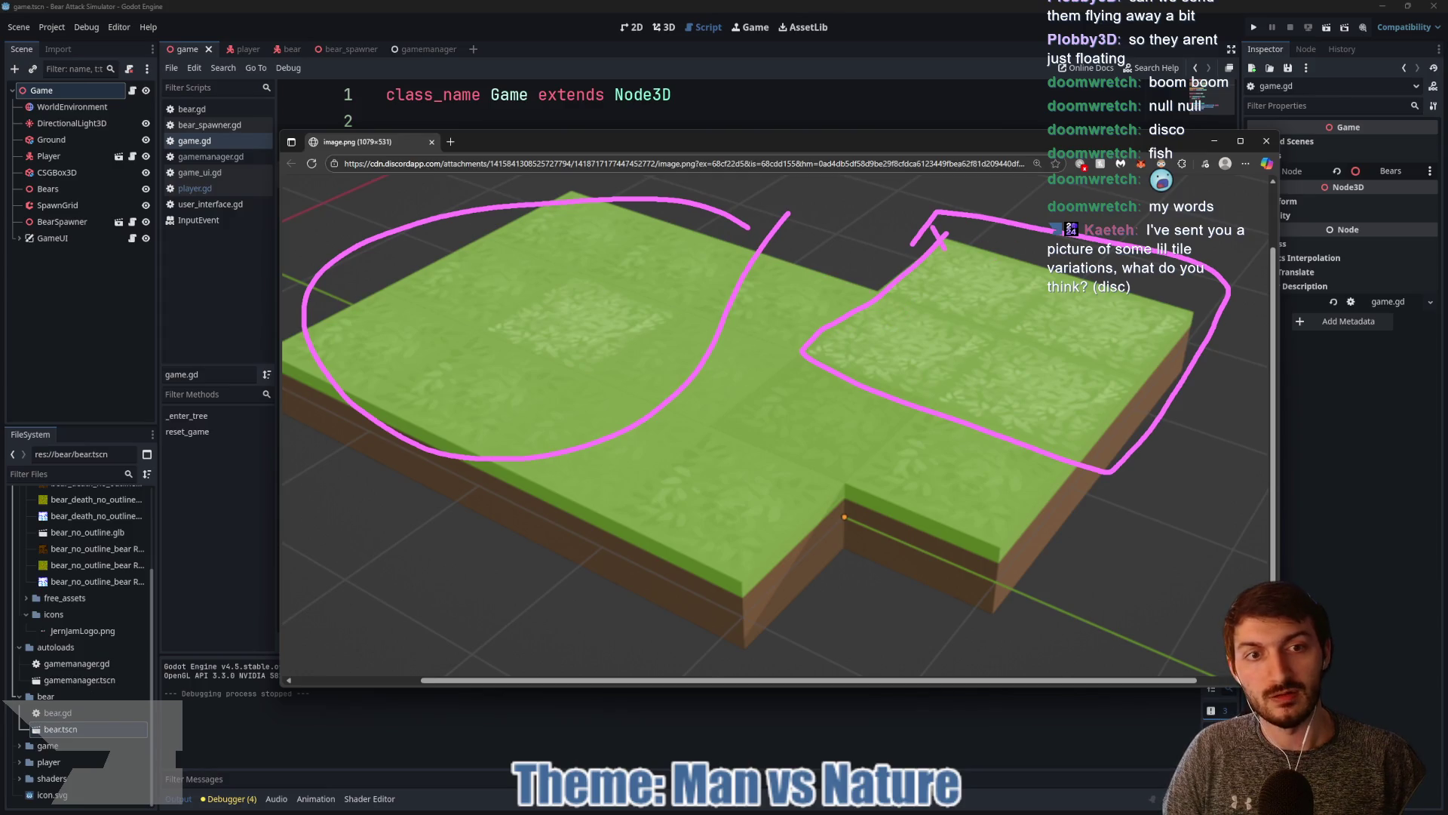
{"action": "left_click_drag", "start_coordinate": [941, 240], "coordinate": [1122, 467]}
{"action": "left_click_drag", "start_coordinate": [873, 350], "coordinate": [1188, 260]}
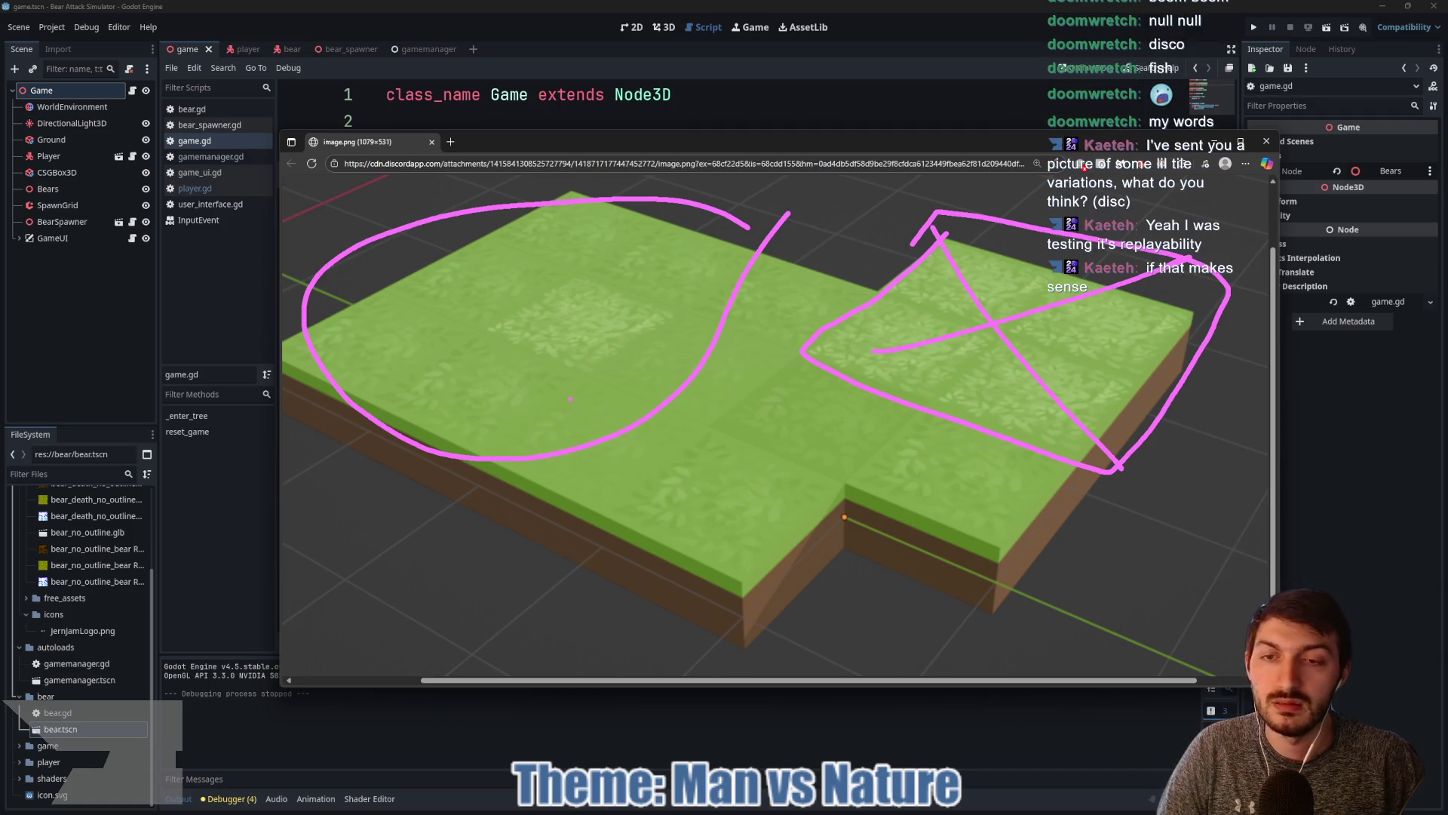
{"action": "key", "text": "super+Up"}
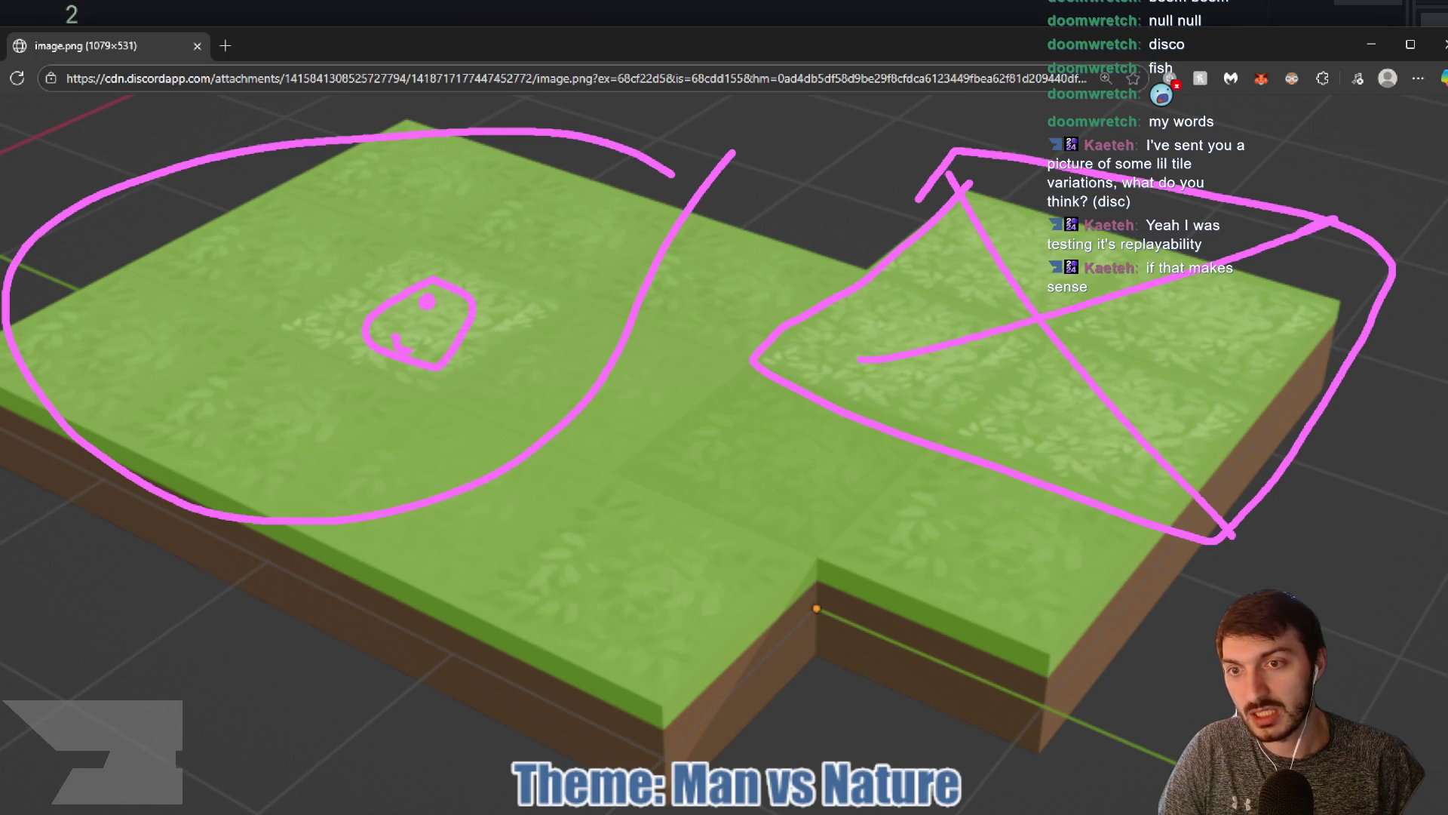
{"action": "key", "text": "super+Down"}
Step: Close the image and set the Game node's Player scene to player.tscn via Quick Load, then save
{"action": "left_click", "coordinate": [1275, 138]}
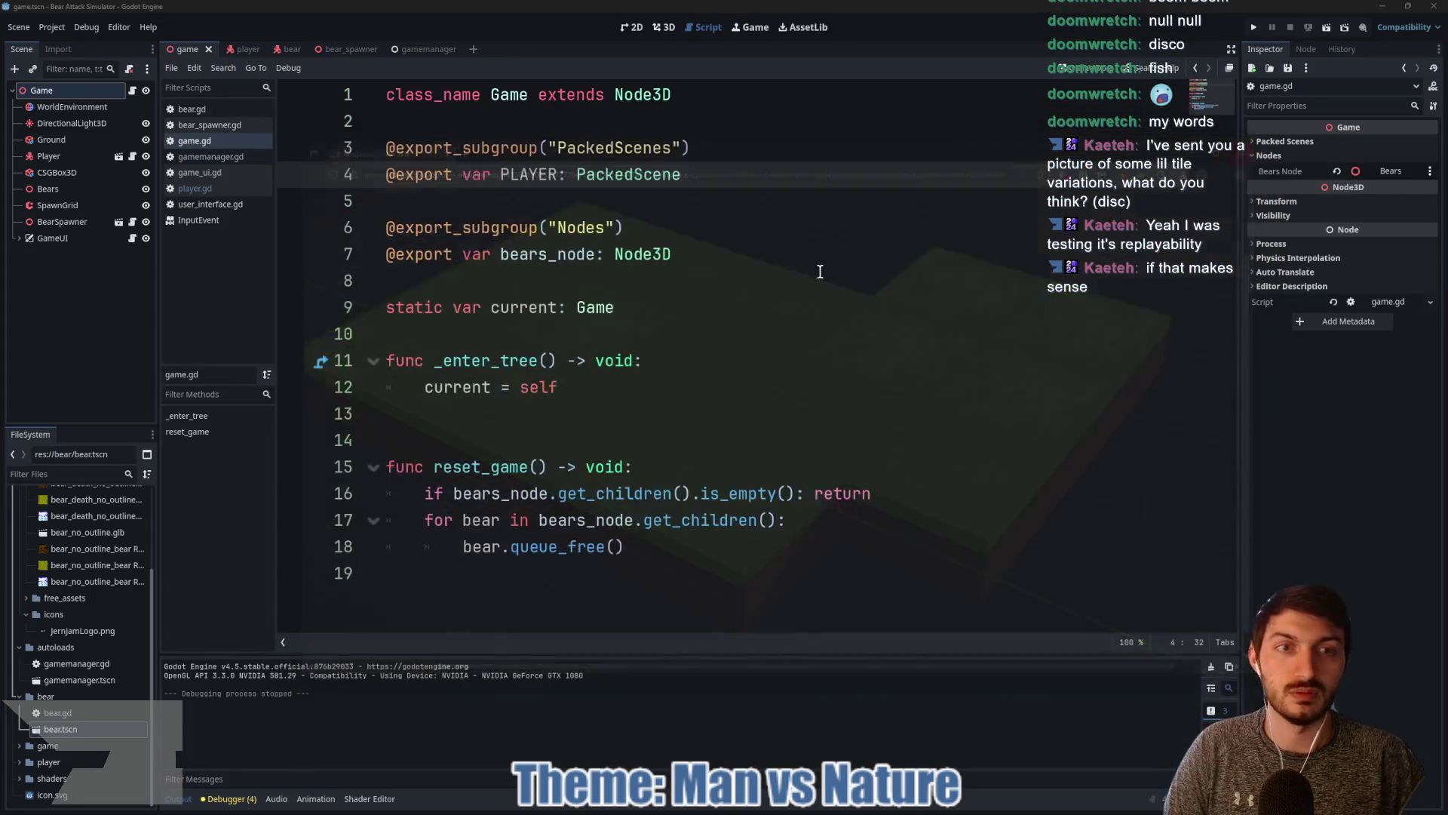
{"action": "left_click", "coordinate": [615, 197]}
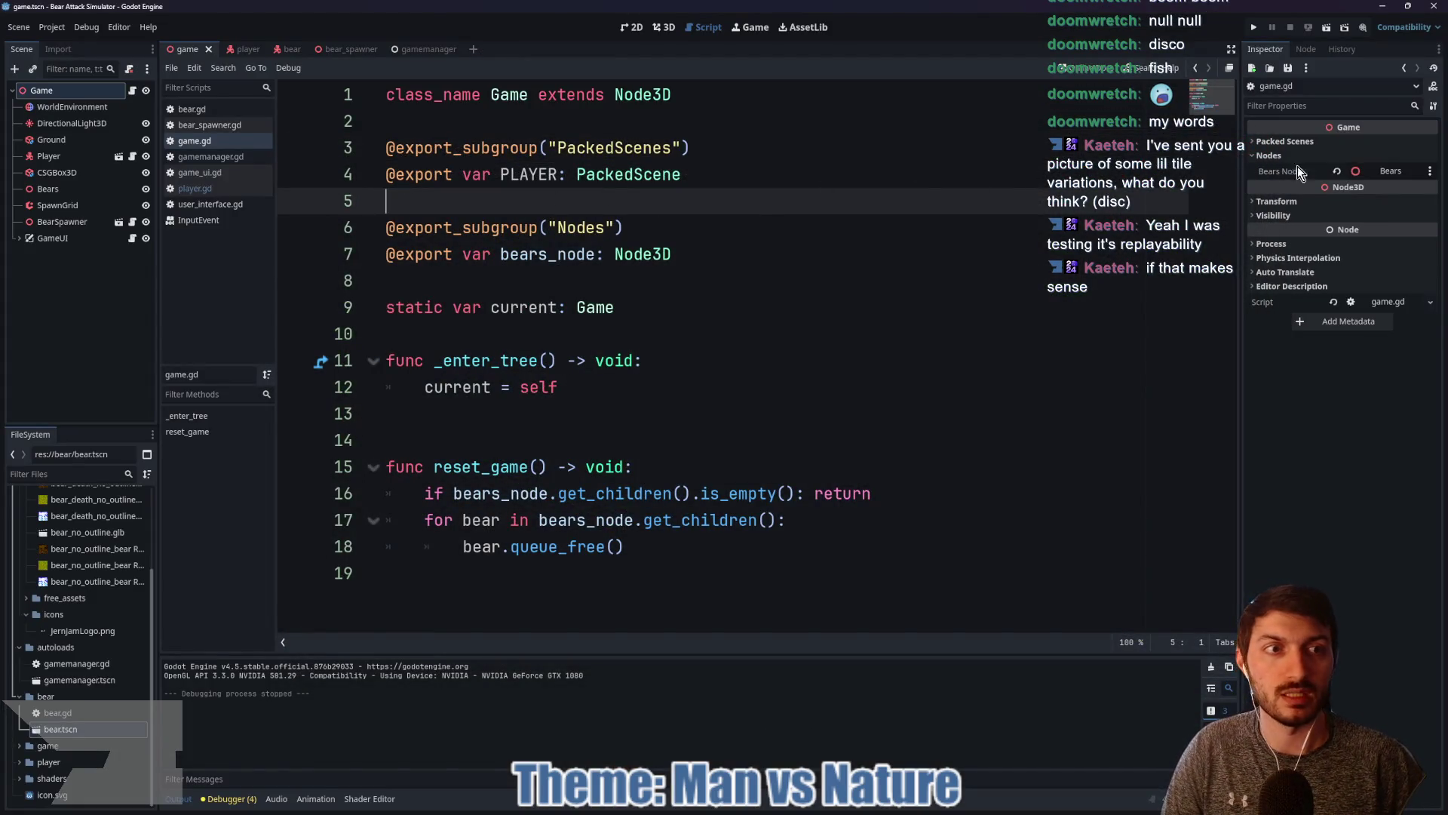
{"action": "left_click", "coordinate": [1377, 157]}
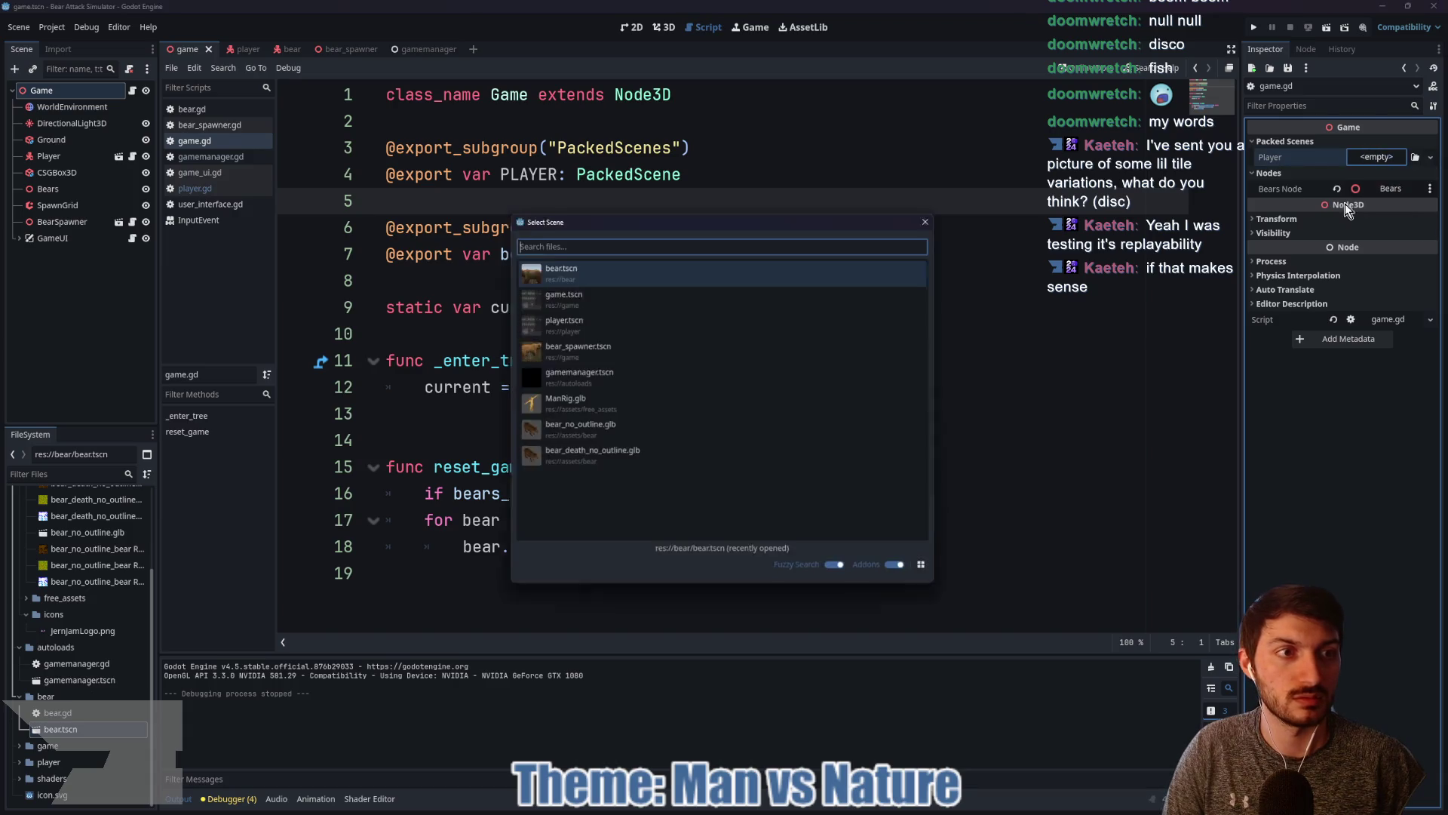
{"action": "left_click", "coordinate": [1395, 198]}
{"action": "type", "text": "player"}
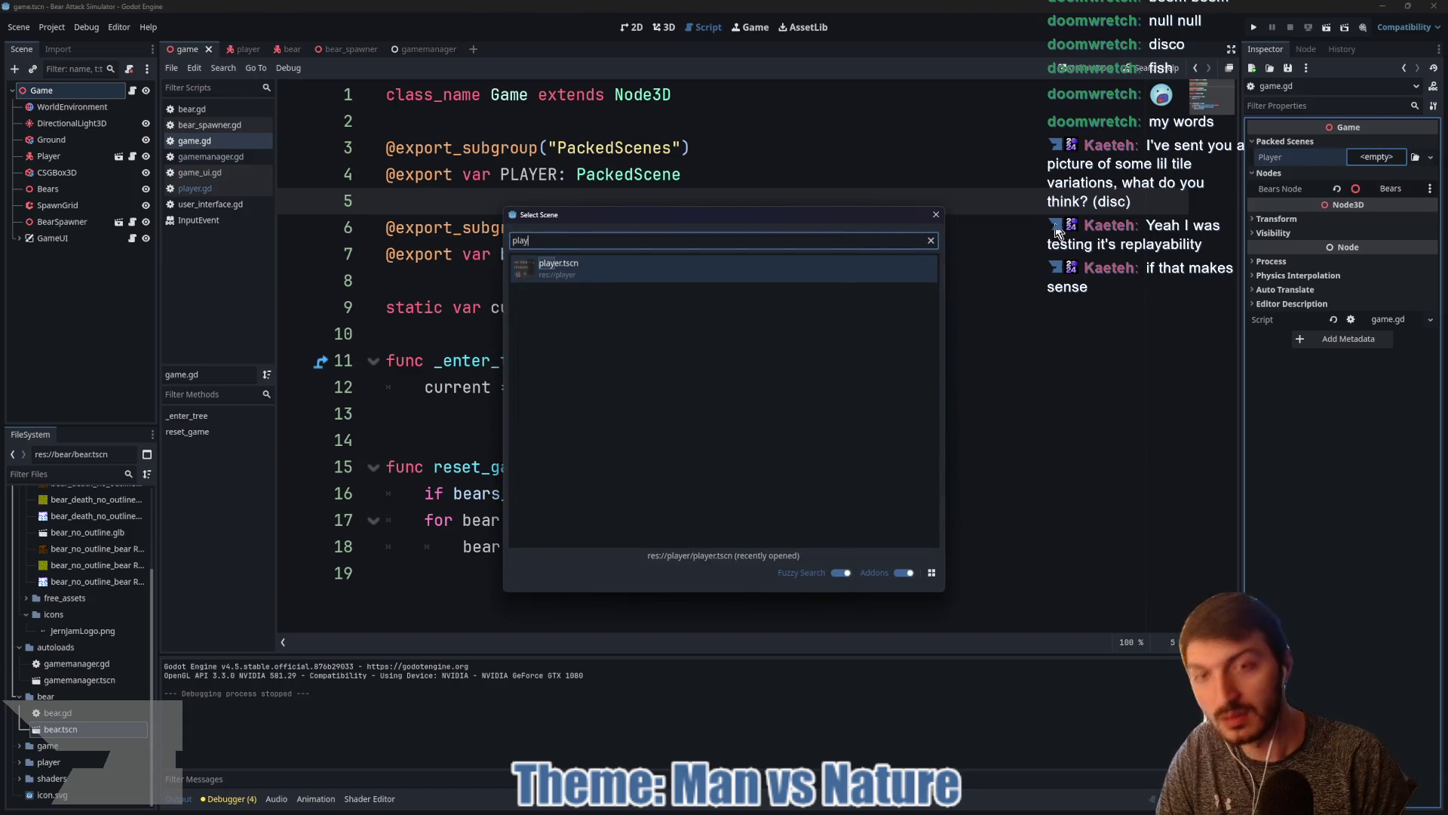
{"action": "key", "text": "Return"}
{"action": "left_click", "coordinate": [575, 283]}
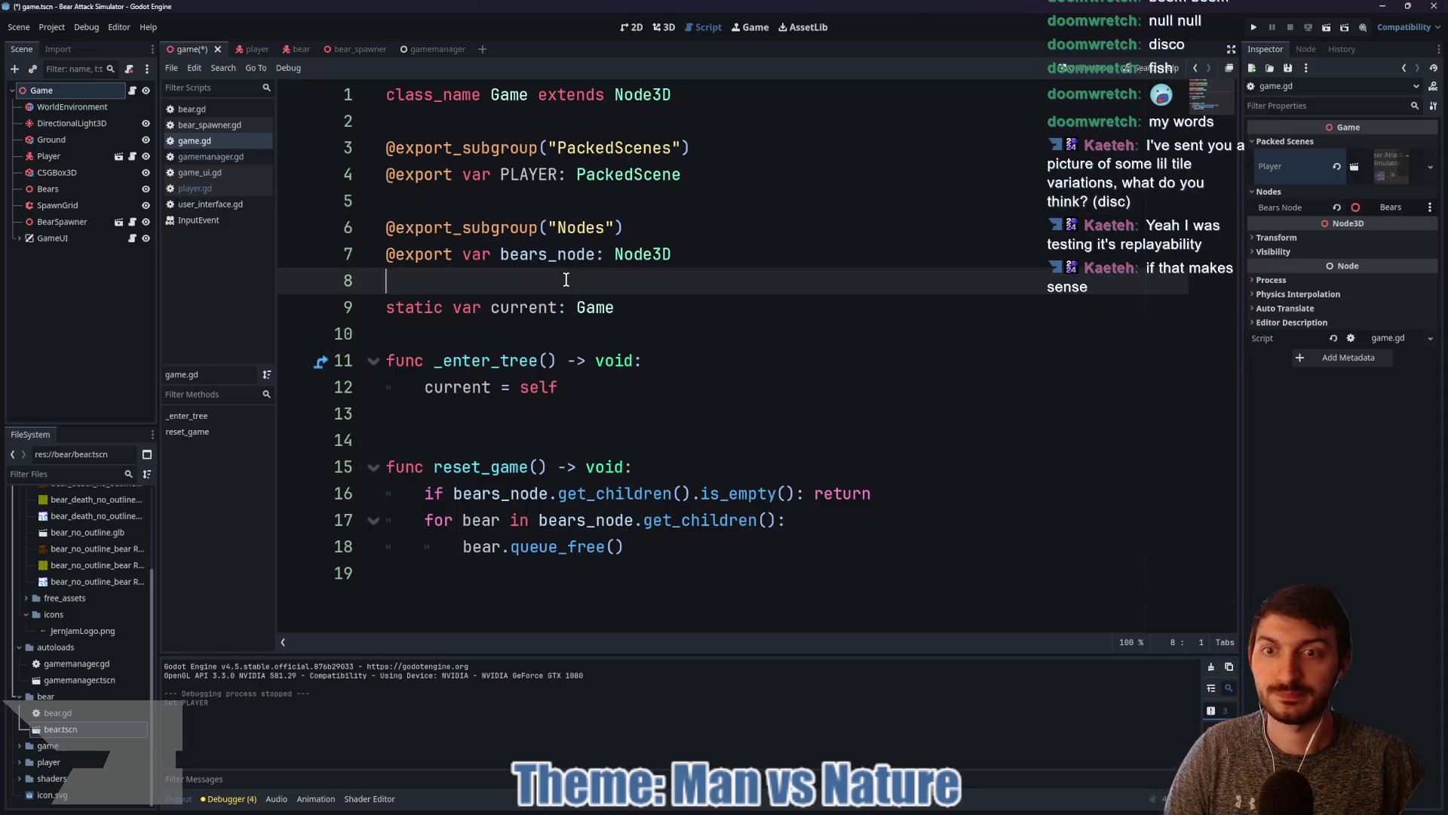
{"action": "key", "text": "ctrl+s"}
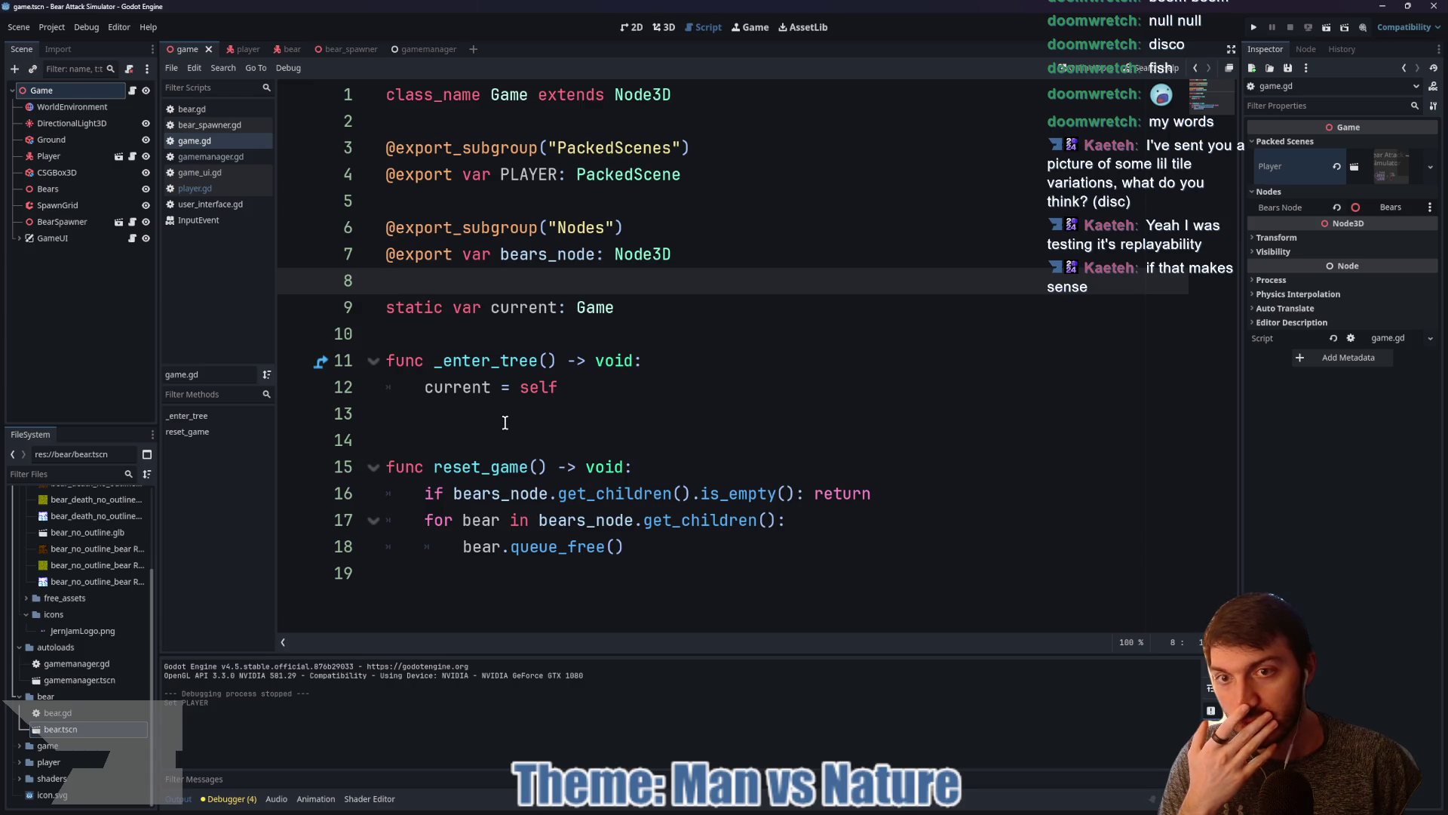
Step: Check start_game in gamemanager.gd, then return to game.gd in the game scene
{"action": "left_click", "coordinate": [415, 49]}
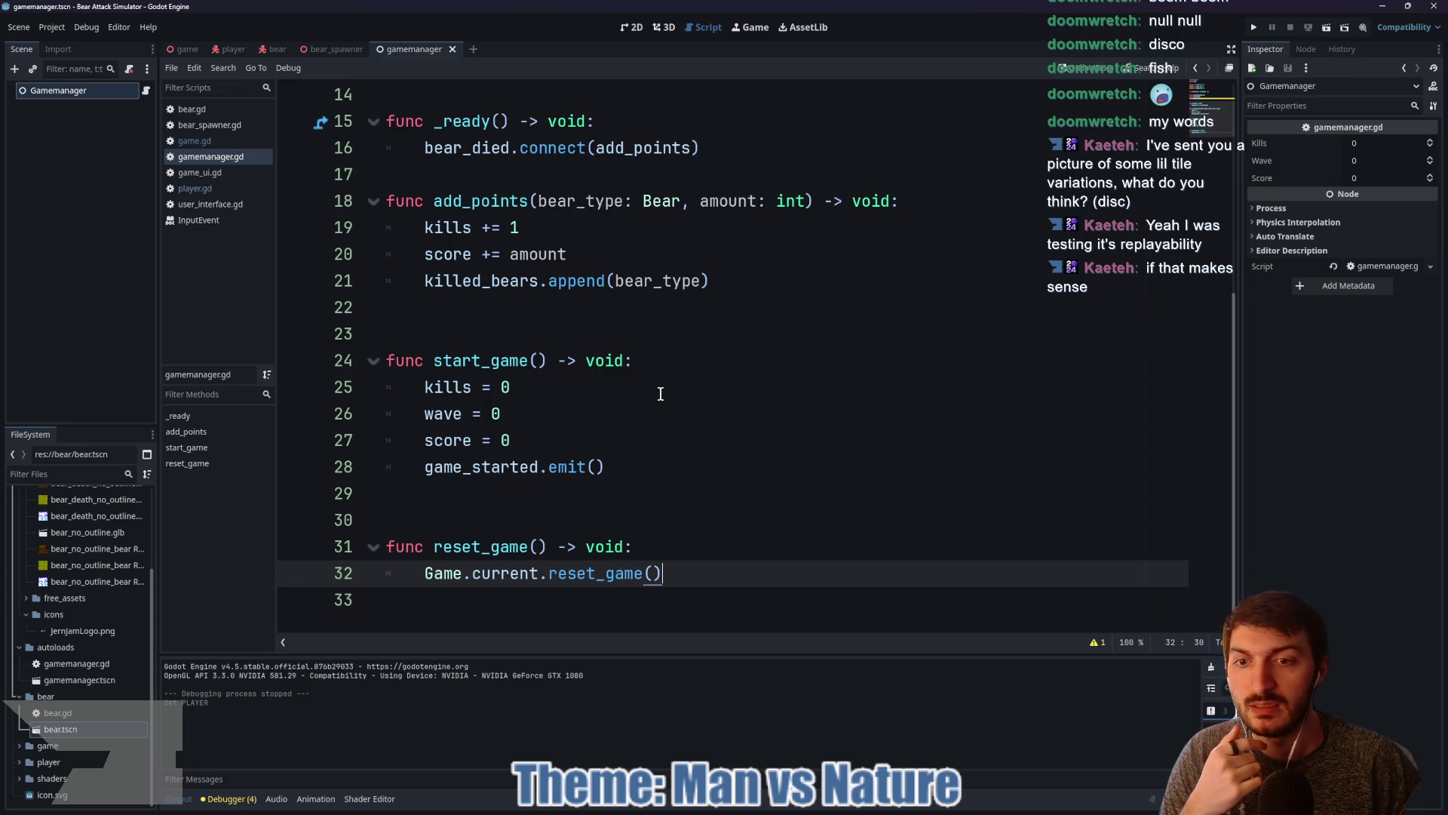
{"action": "left_click", "coordinate": [658, 365]}
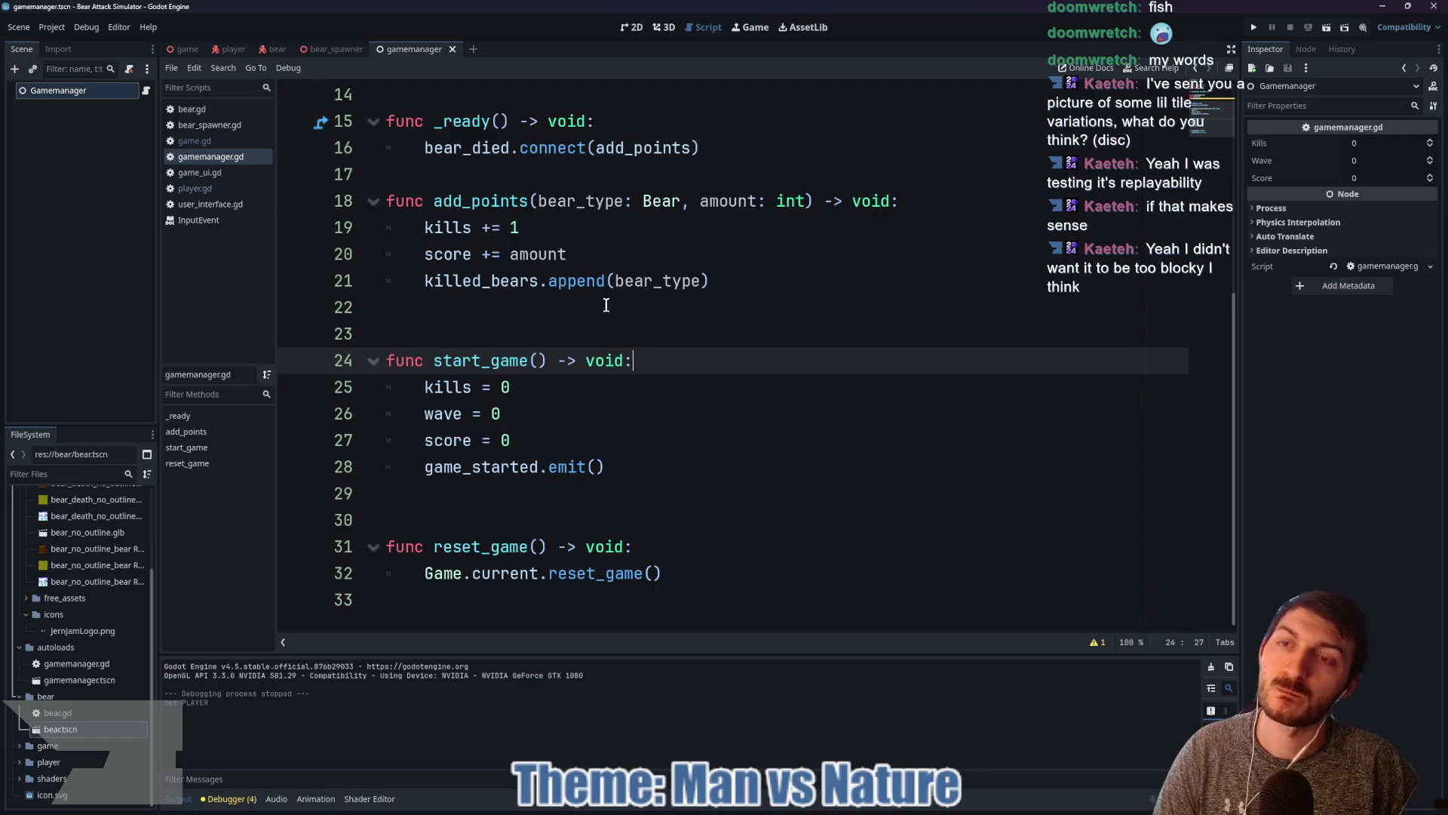
{"action": "left_click", "coordinate": [186, 47]}
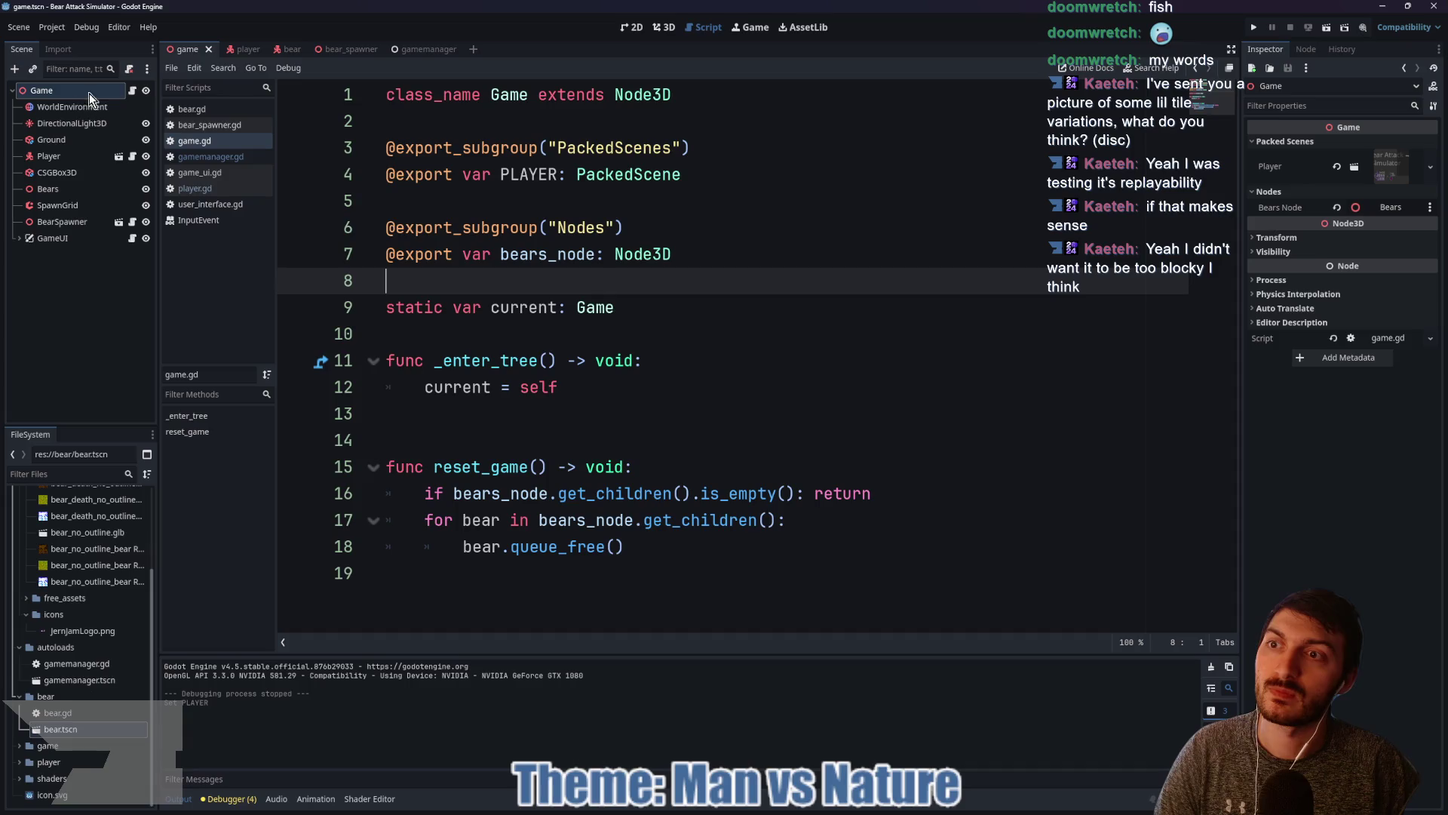
{"action": "left_click", "coordinate": [133, 90]}
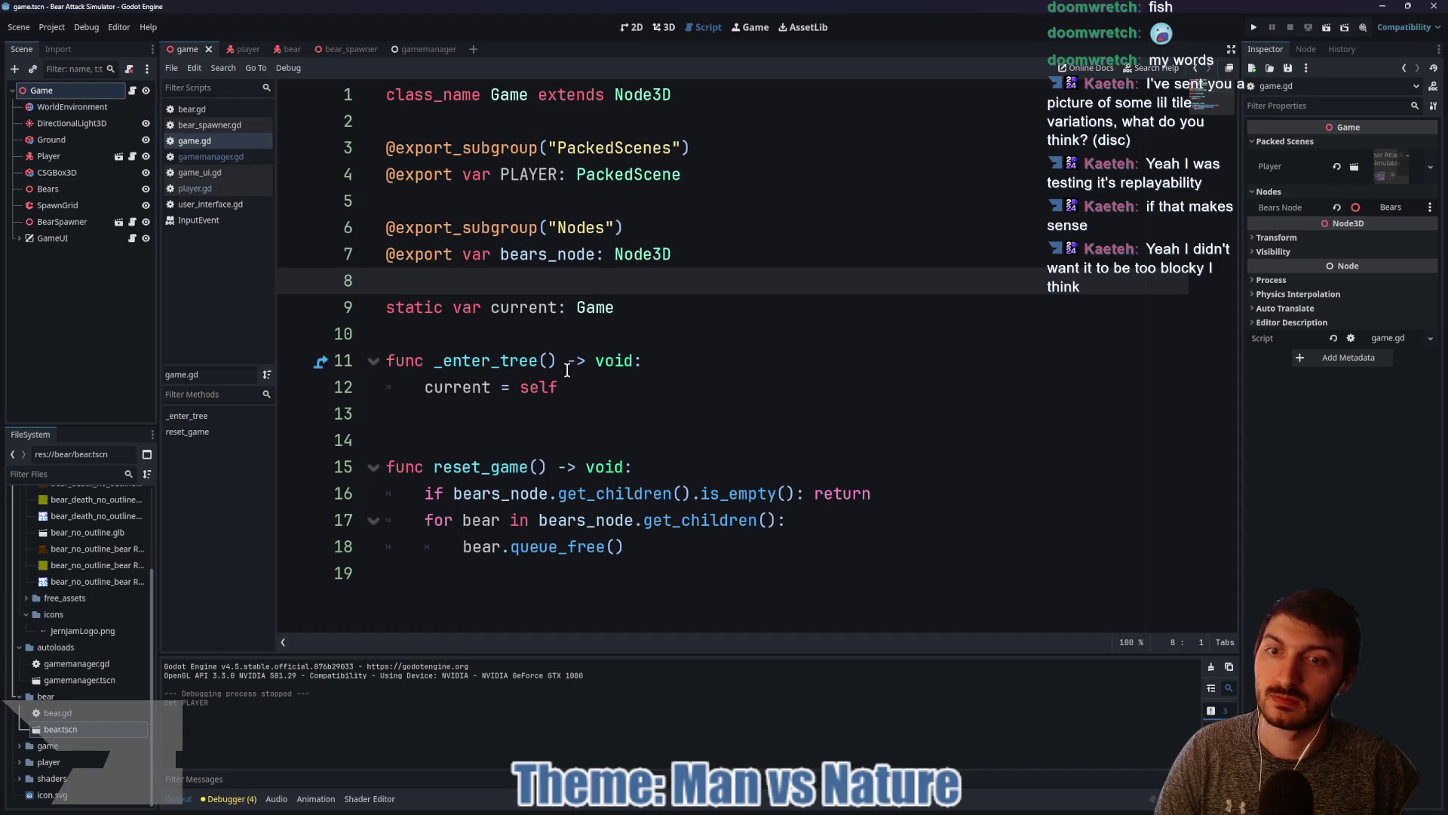
{"action": "left_click", "coordinate": [447, 435]}
{"action": "left_click", "coordinate": [702, 254]}
{"action": "key", "text": "Return"}
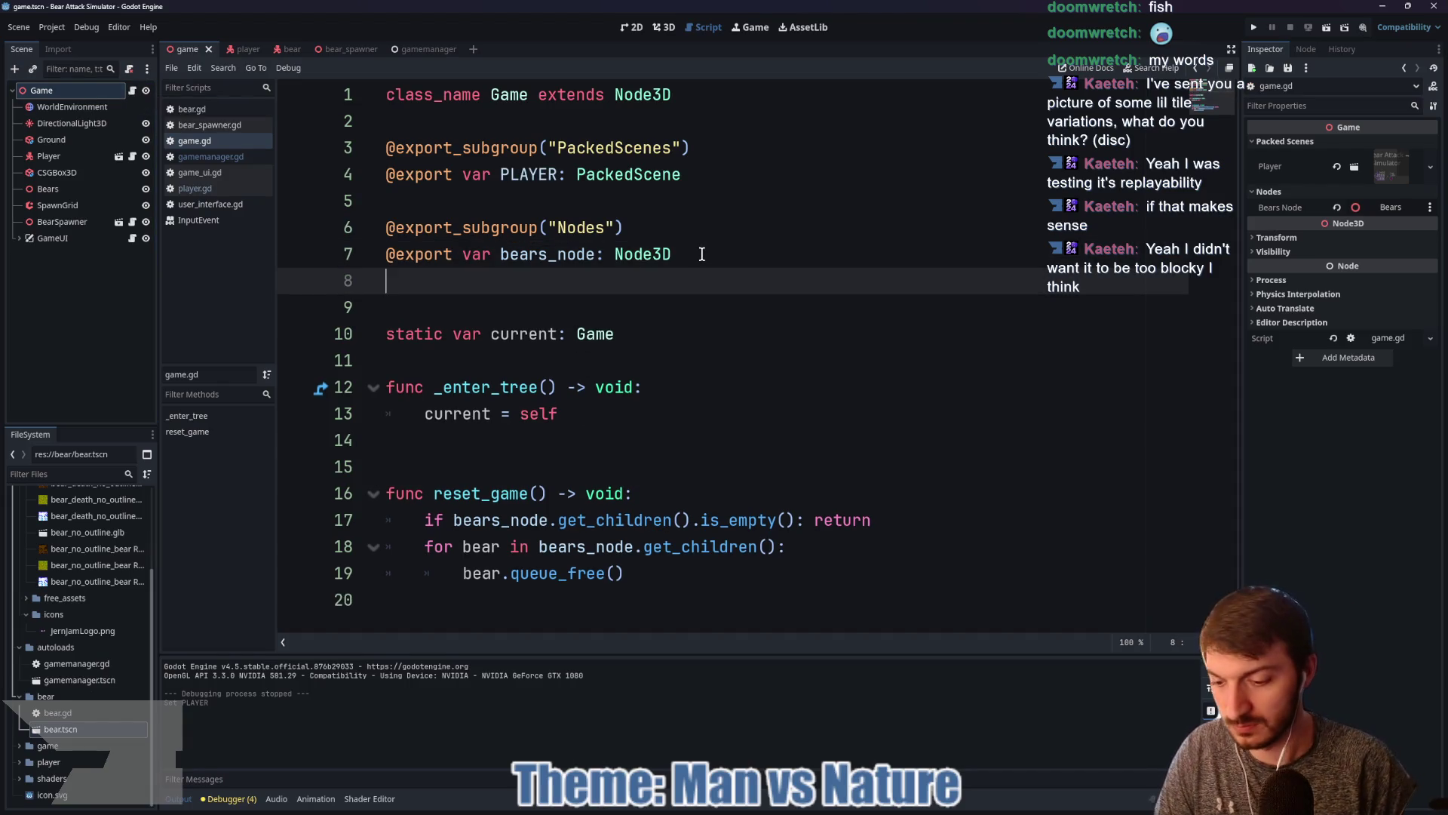
{"action": "type", "text": "@export var ply"}
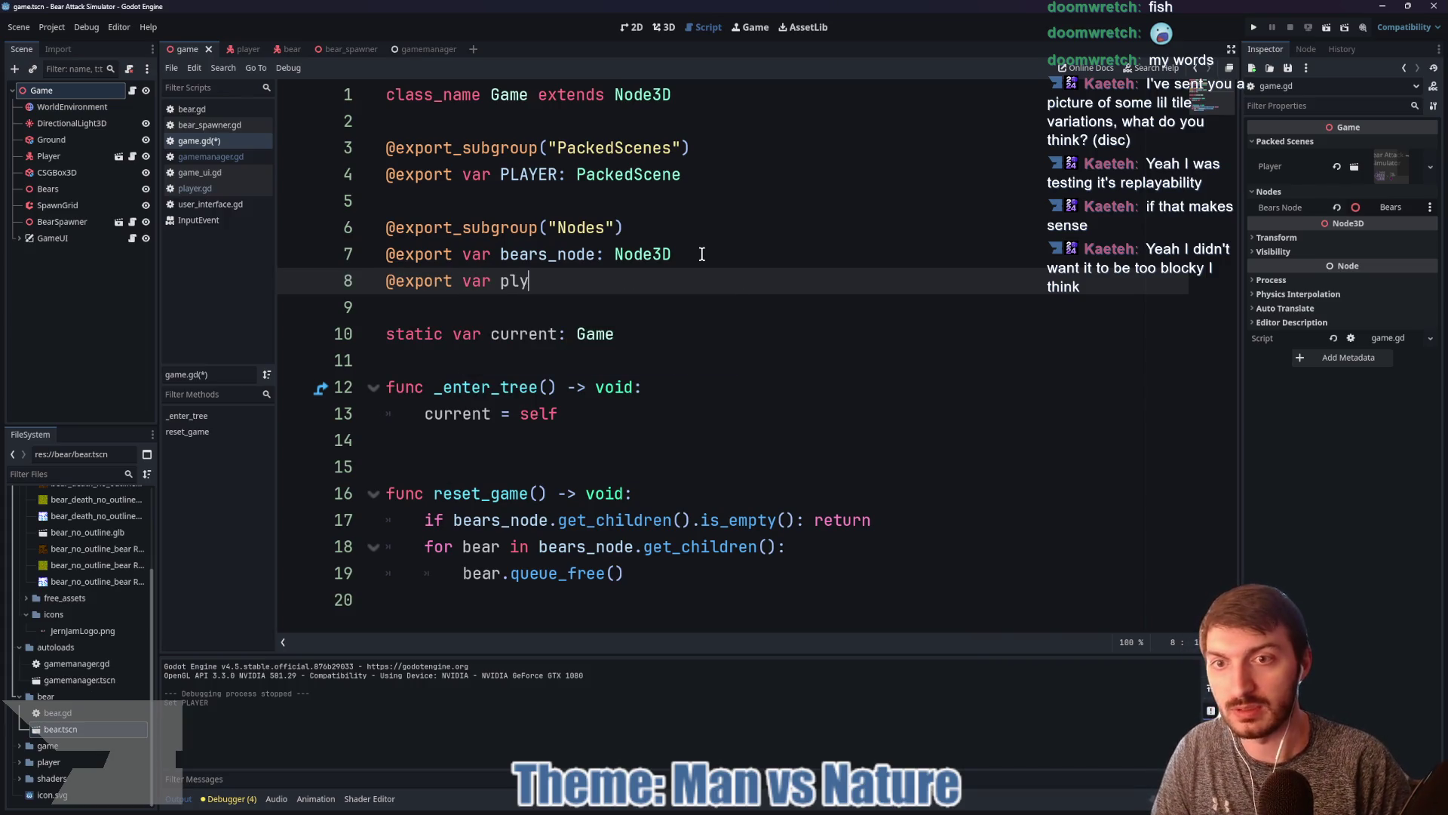
{"action": "key", "text": "BackSpace"}
{"action": "type", "text": "ayer_spa"}
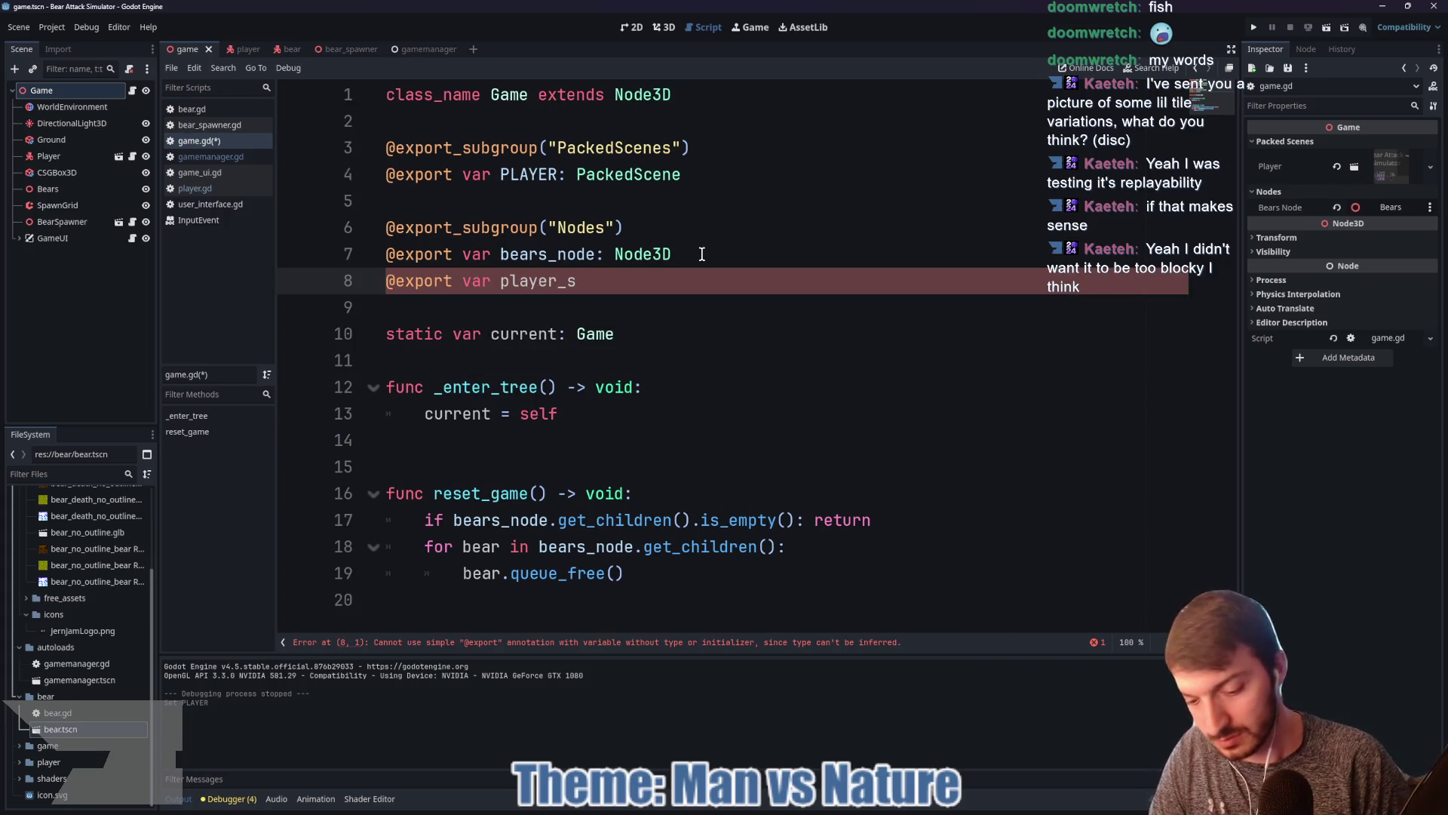
{"action": "type", "text": "wnpoint: "}
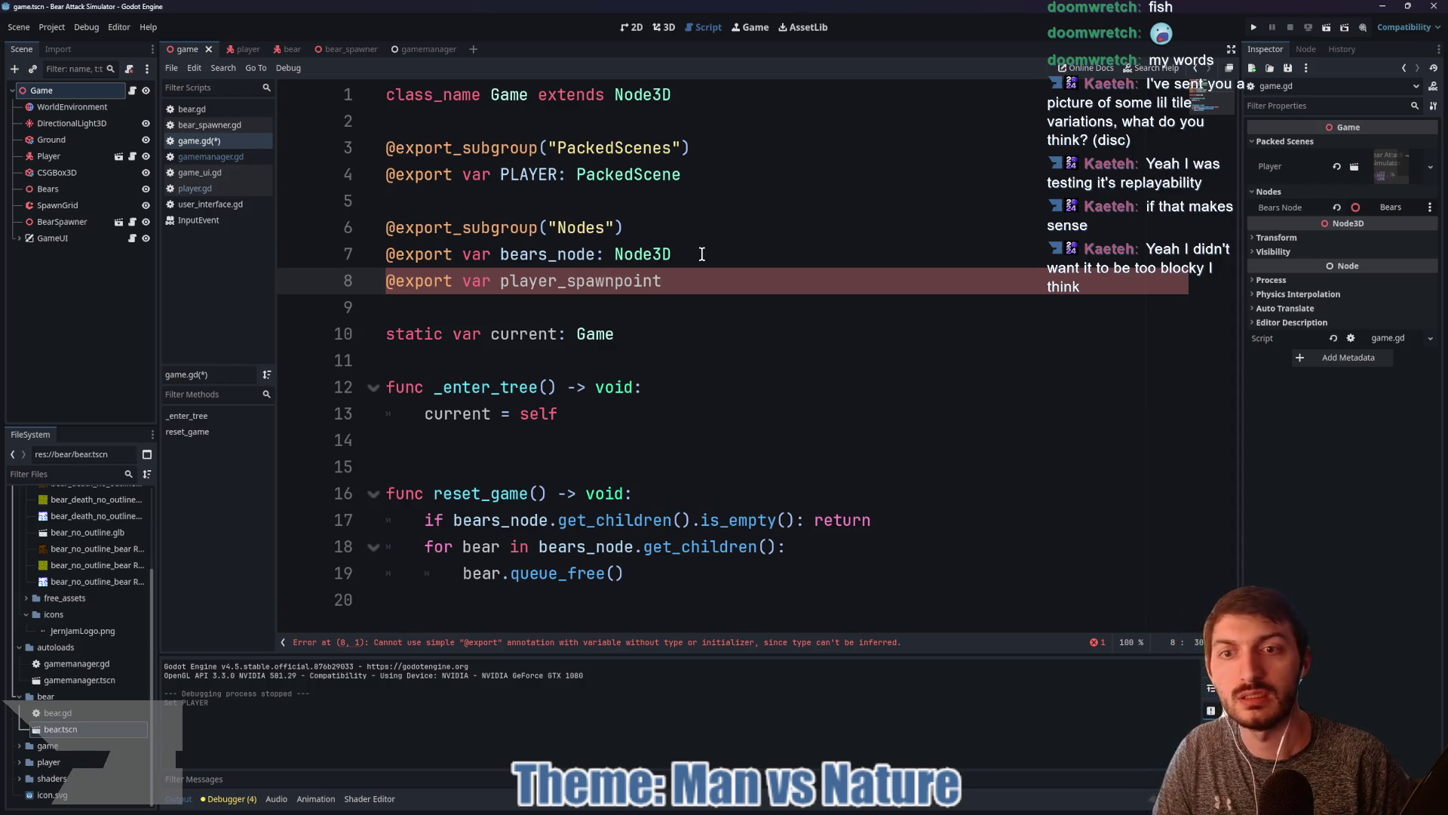
{"action": "type", "text": "Marker3"}
{"action": "key", "text": "Return"}
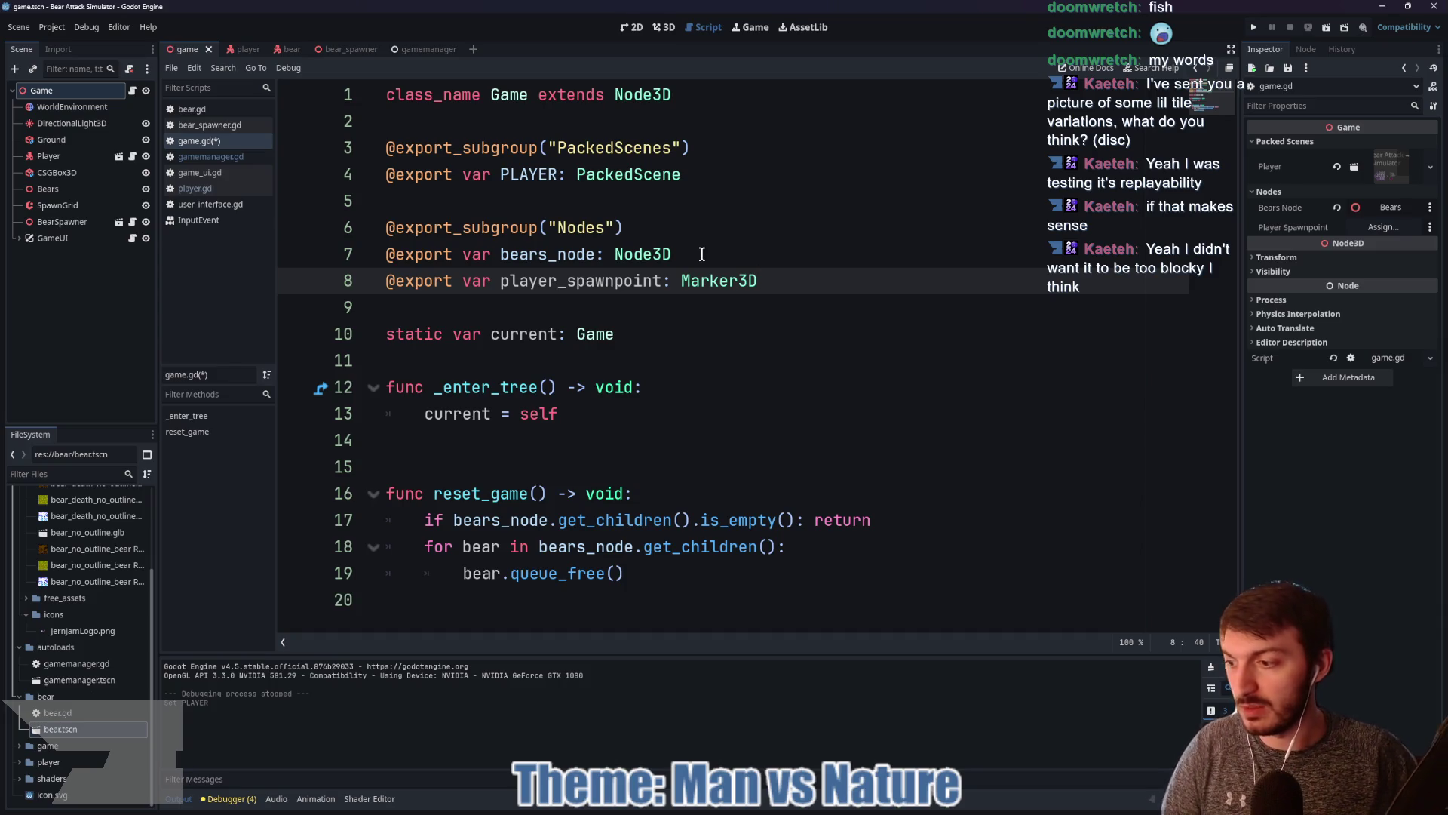
{"action": "key", "text": "ctrl+s"}
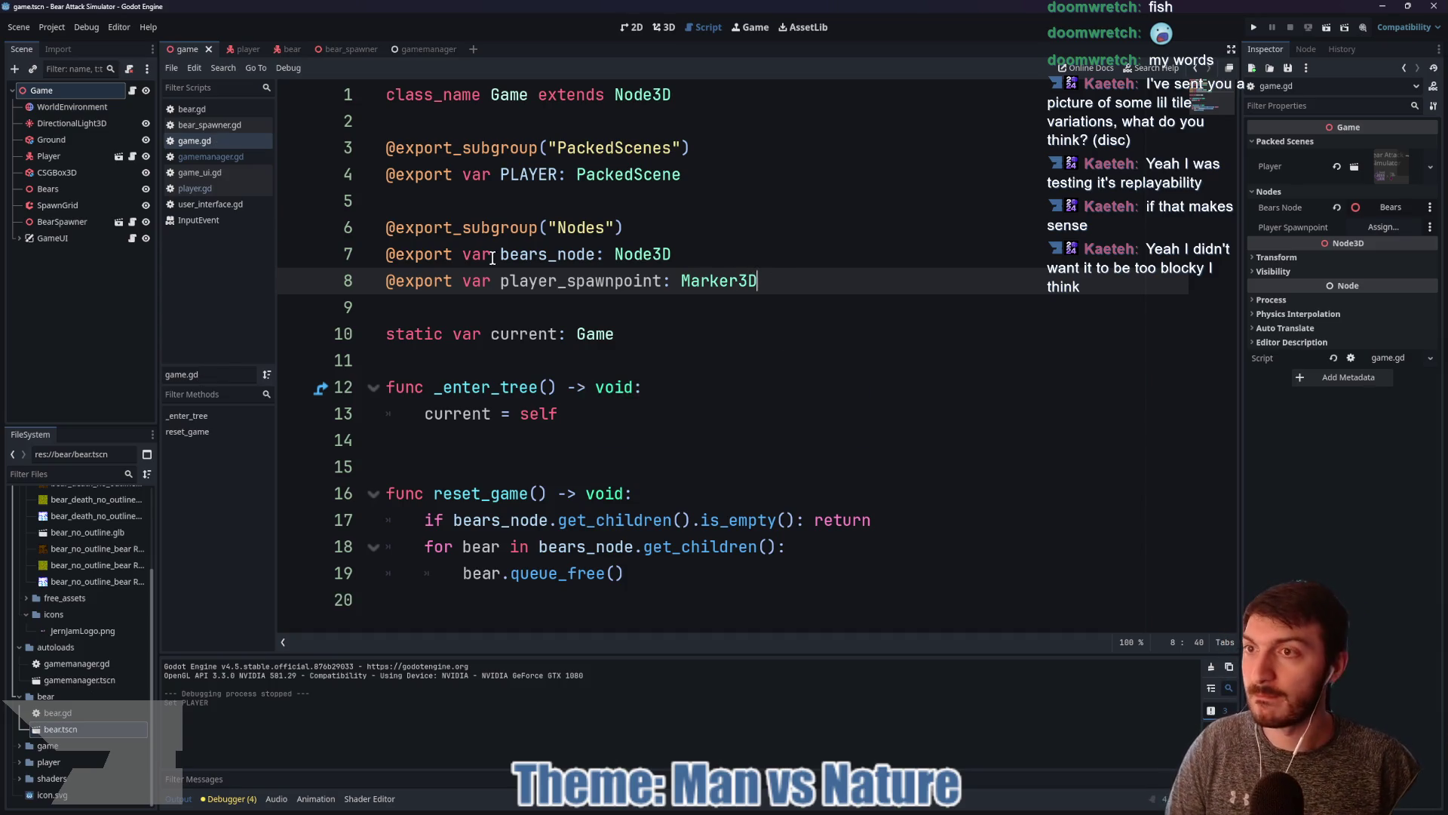
{"action": "left_click", "coordinate": [668, 31]}
Step: Delete the Player node from the scene and hide the SpawnGrid
{"action": "left_click", "coordinate": [84, 155]}
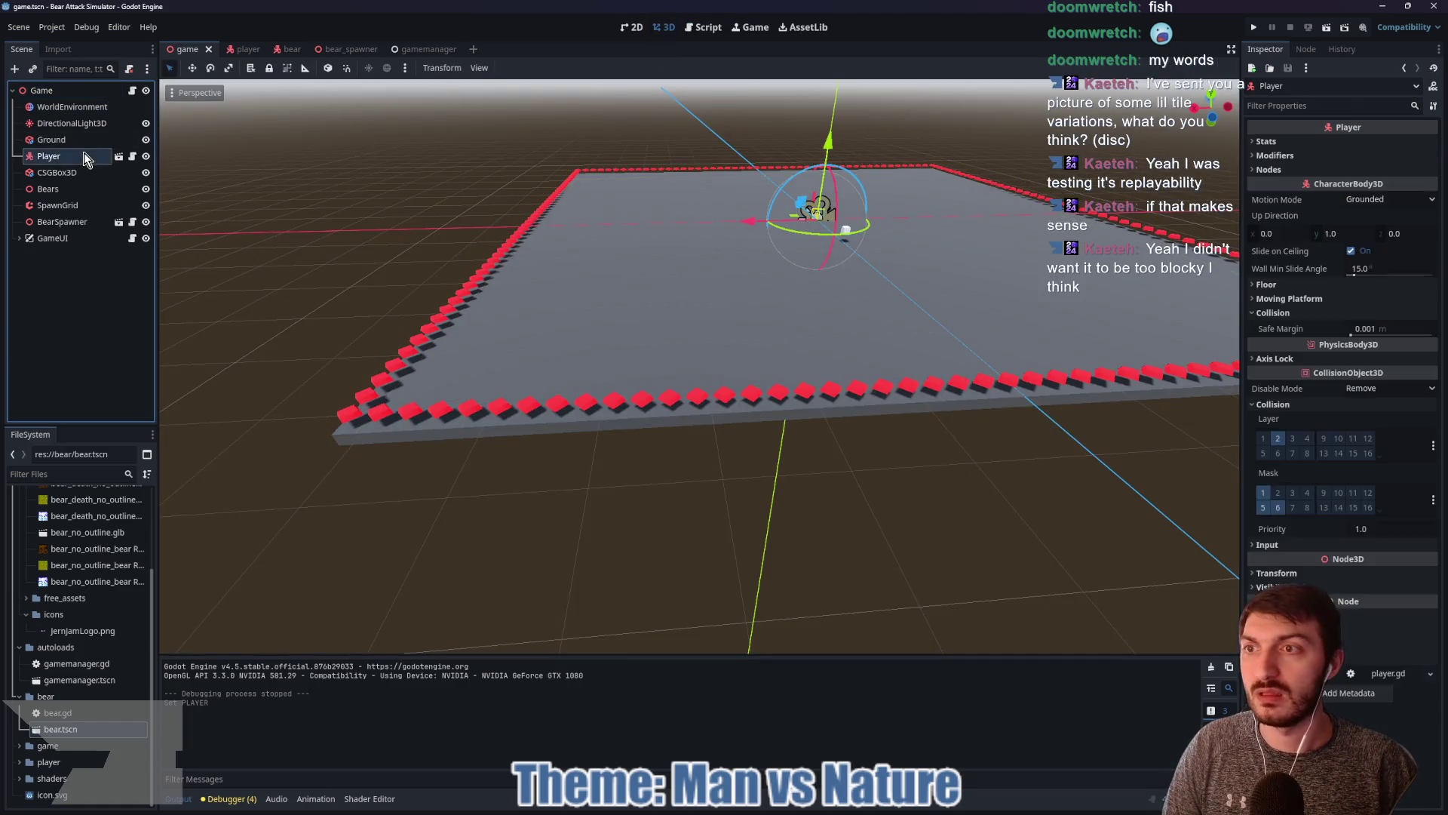
{"action": "key", "text": "Delete"}
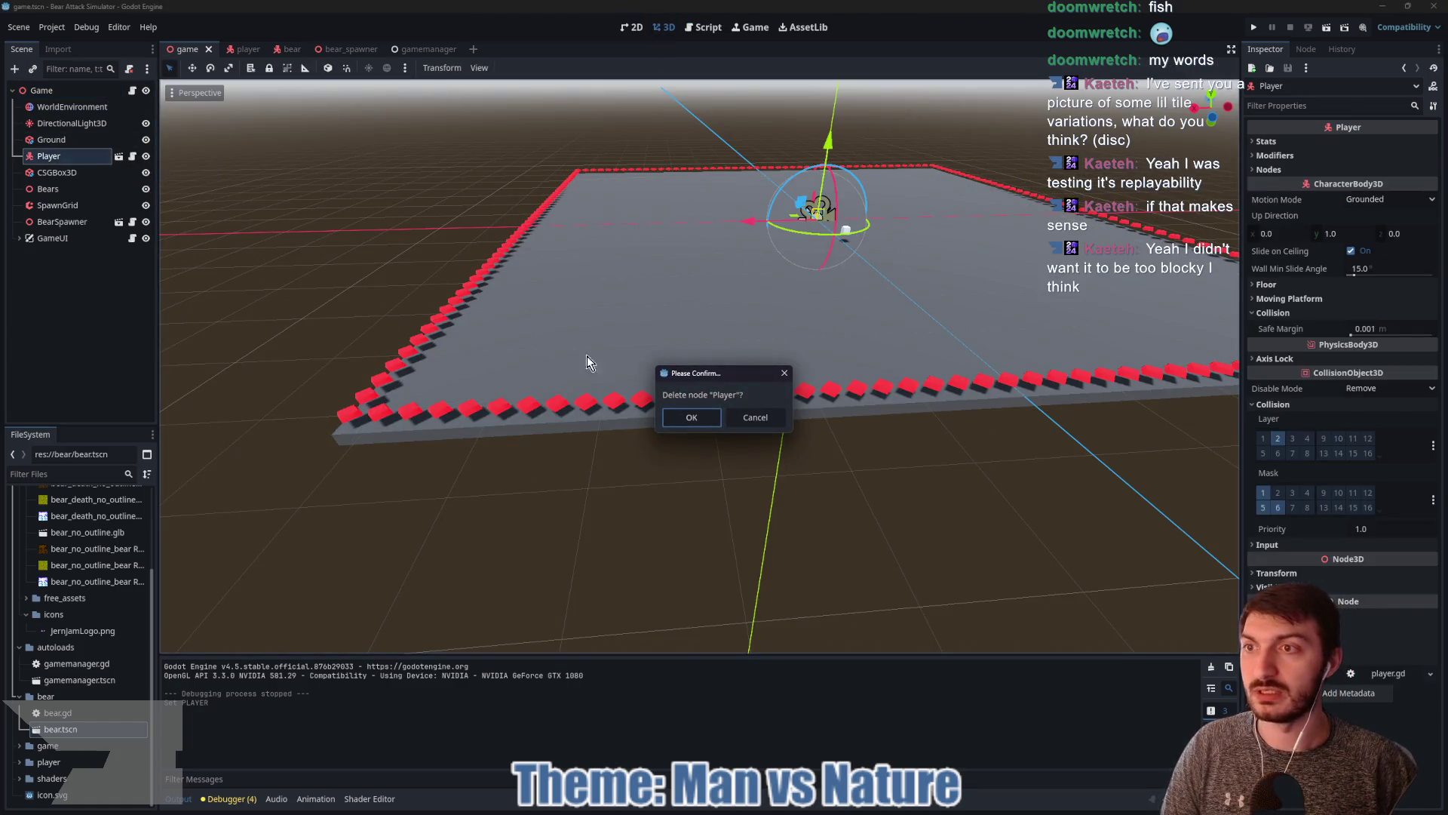
{"action": "left_click", "coordinate": [693, 417]}
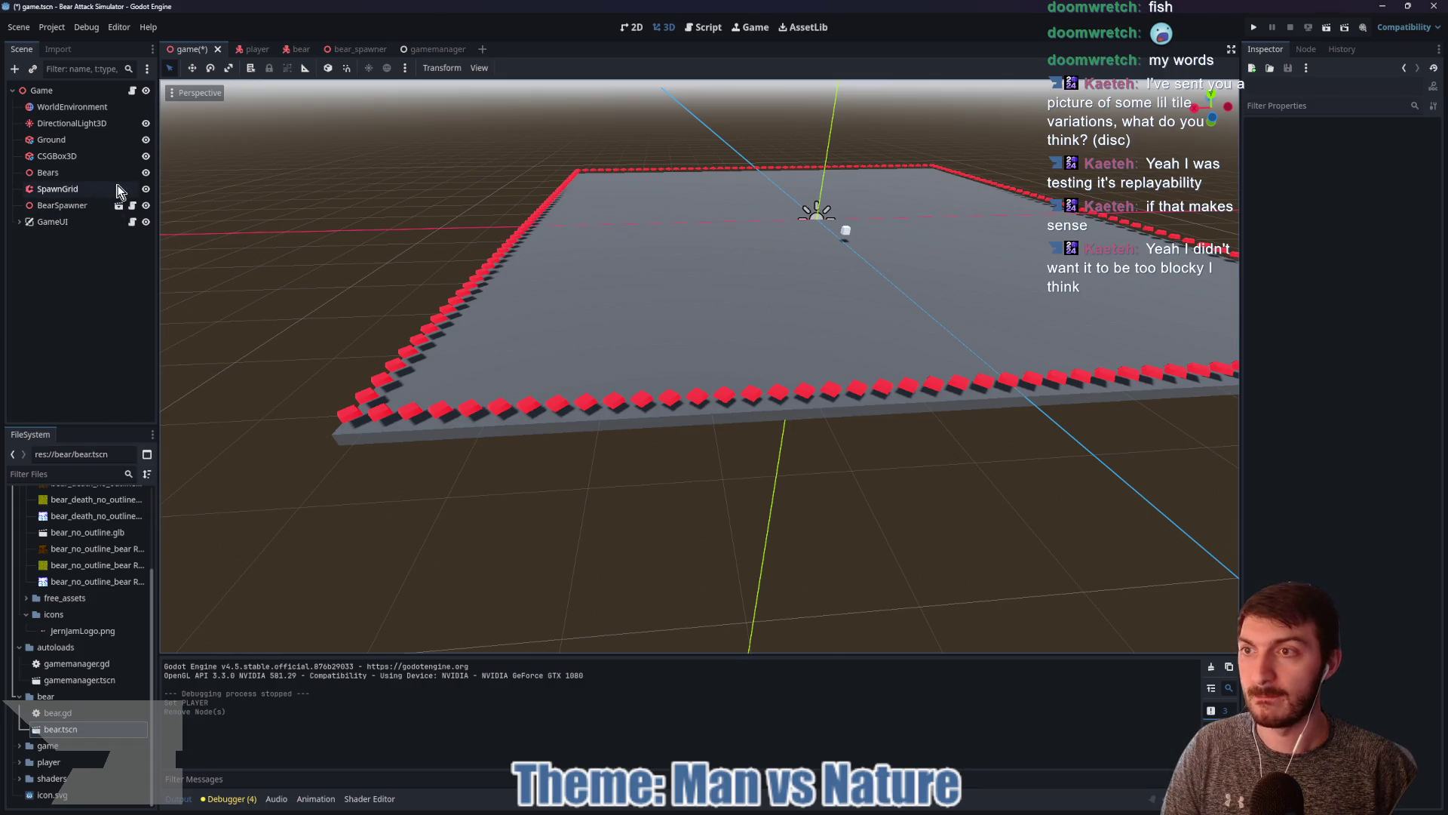
{"action": "left_click", "coordinate": [146, 189]}
Step: Add a Marker3D under the Game node and rename it PlayerSpawnpoint
{"action": "left_click", "coordinate": [68, 91]}
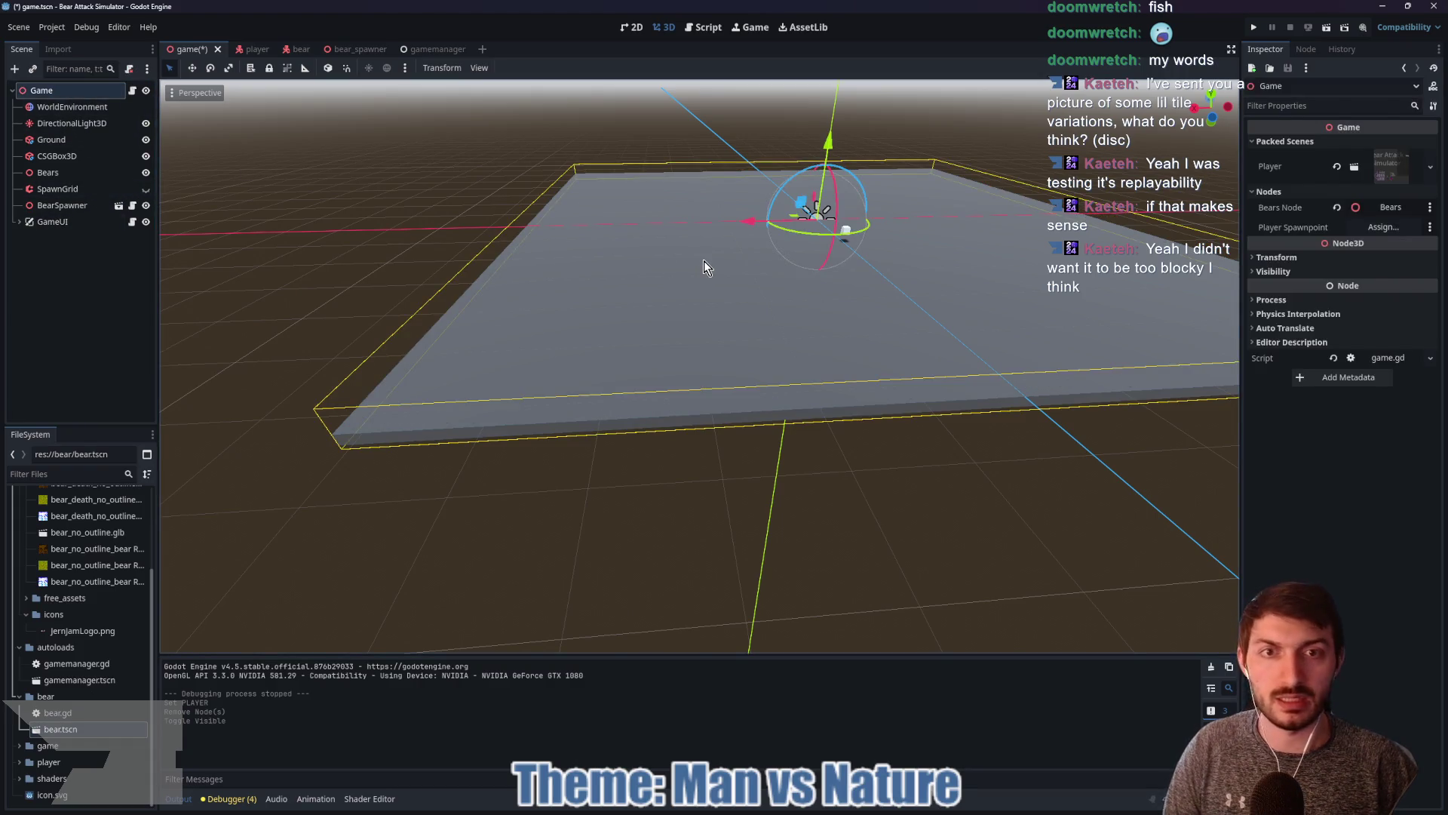
{"action": "key", "text": "ctrl+a"}
{"action": "type", "text": "marker3d"}
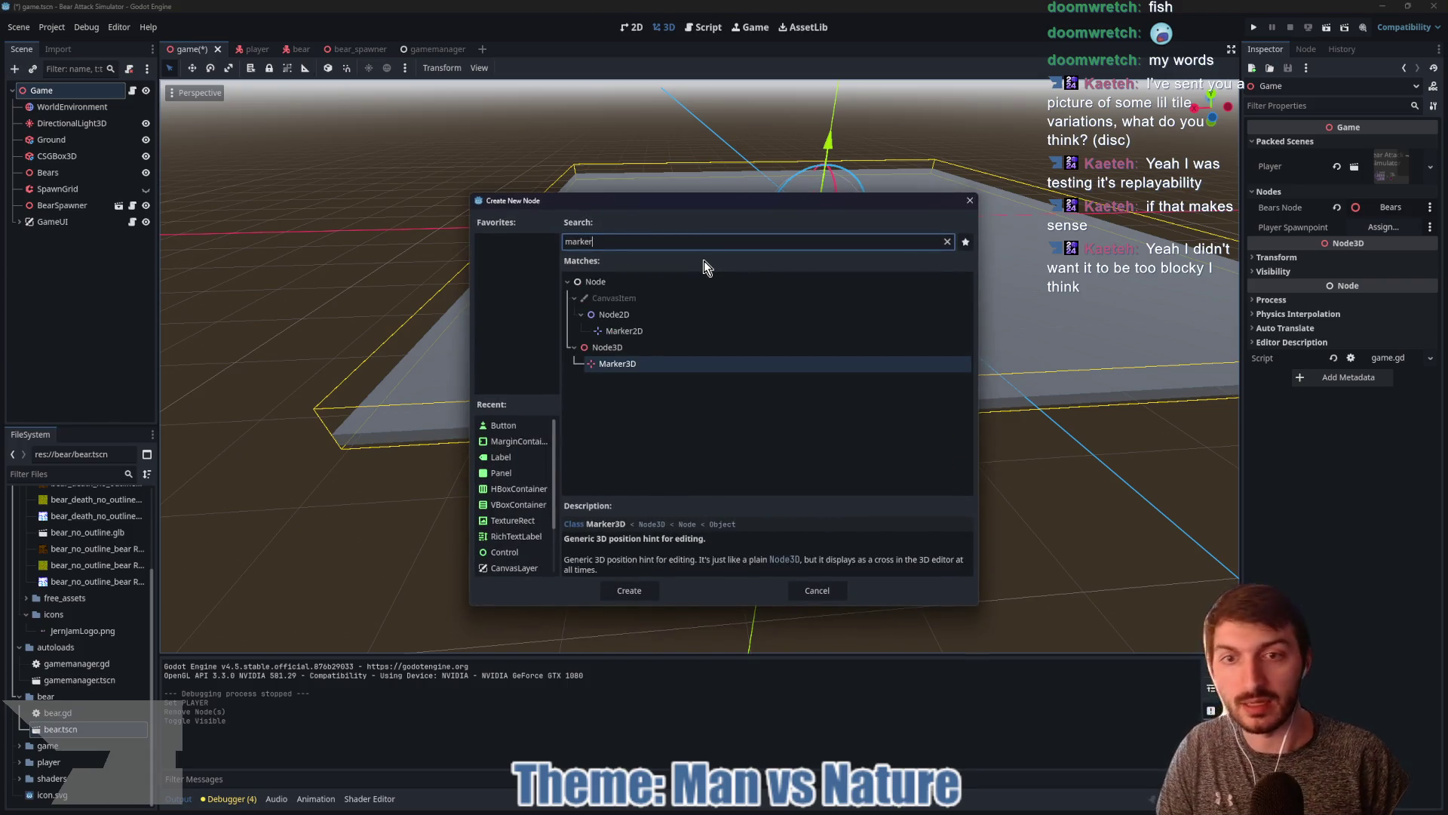
{"action": "key", "text": "Return"}
{"action": "key", "text": "f"}
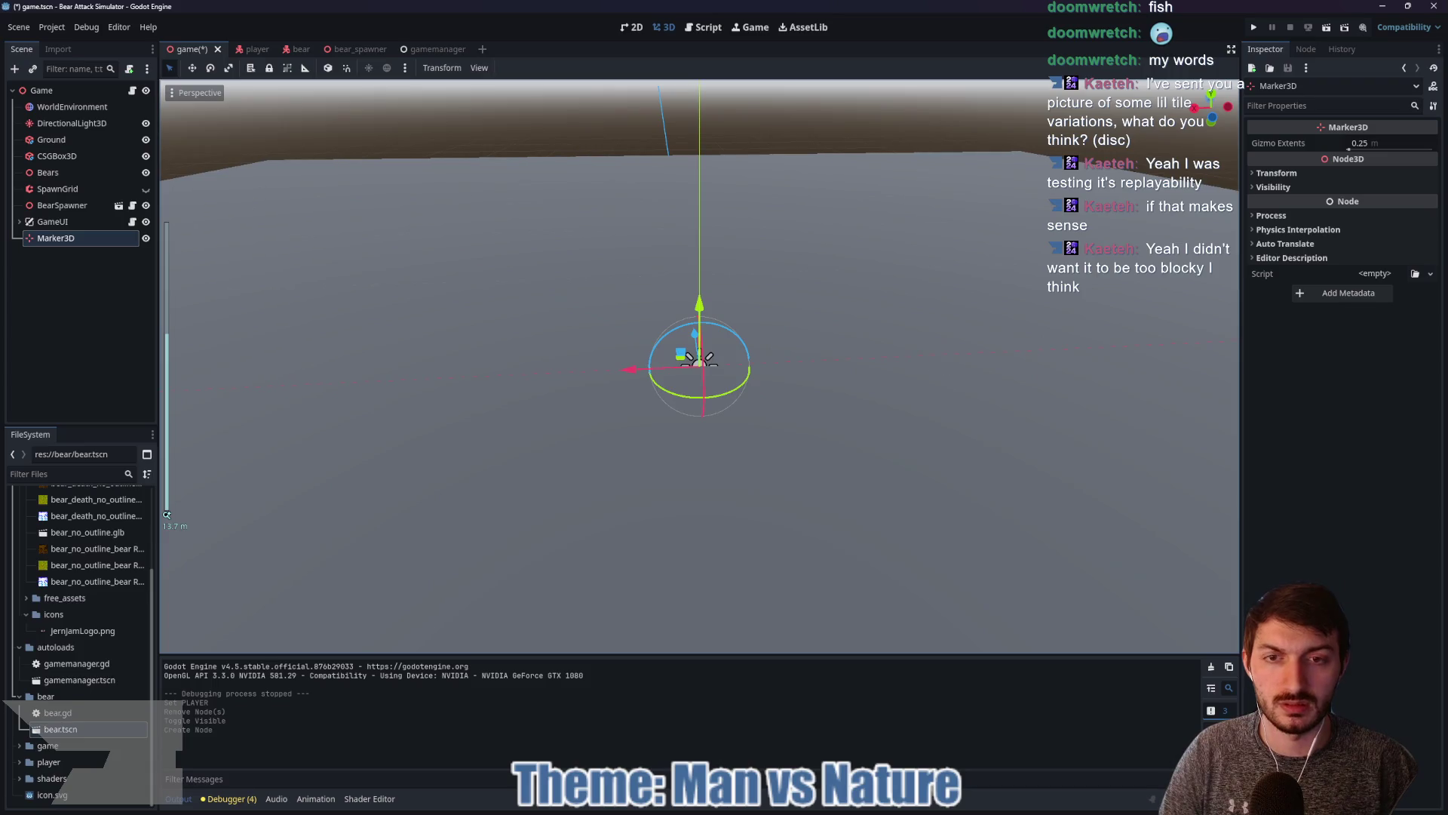
{"action": "double_click", "coordinate": [53, 240]}
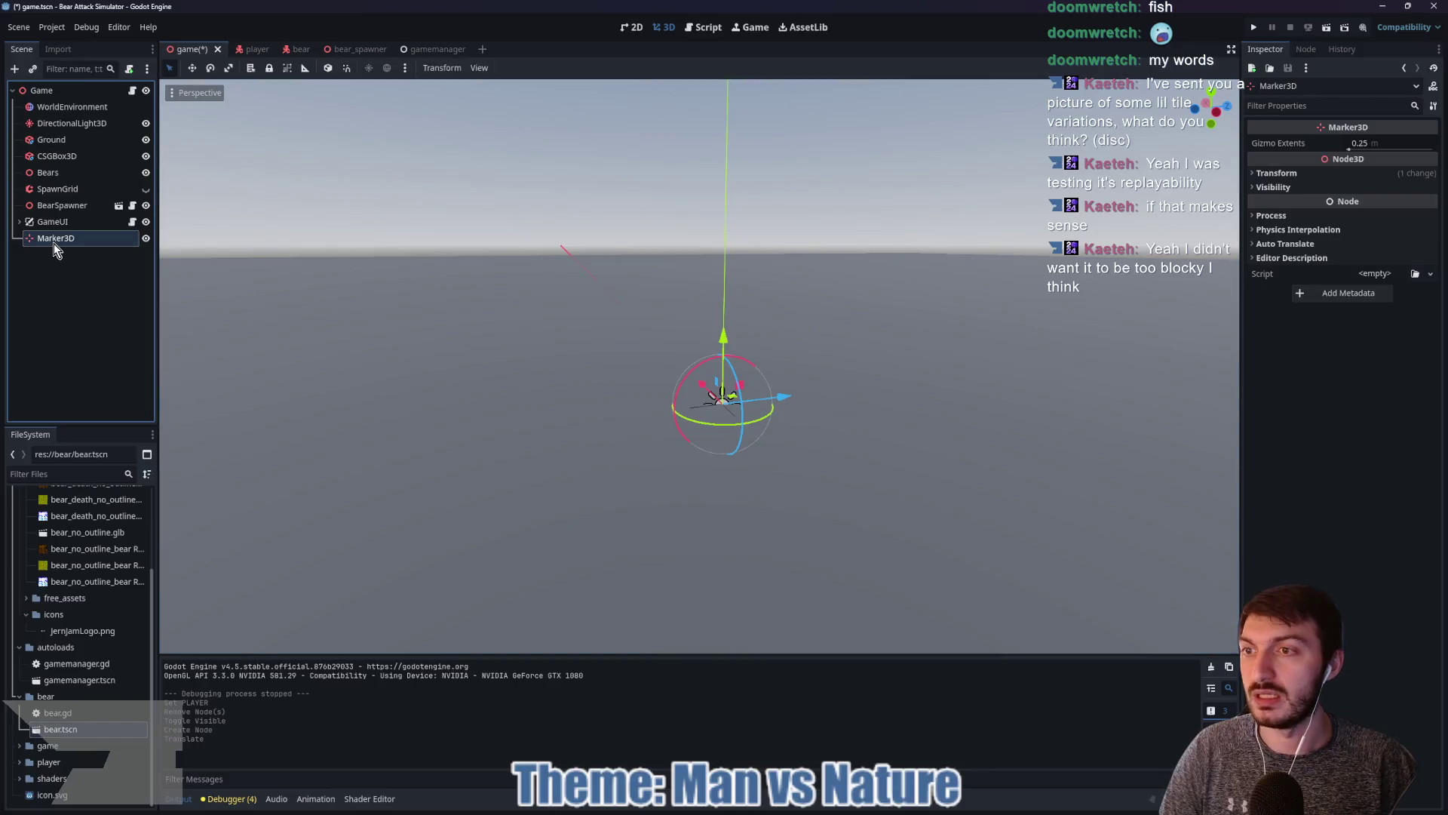
{"action": "type", "text": "PlayerSpaw"}
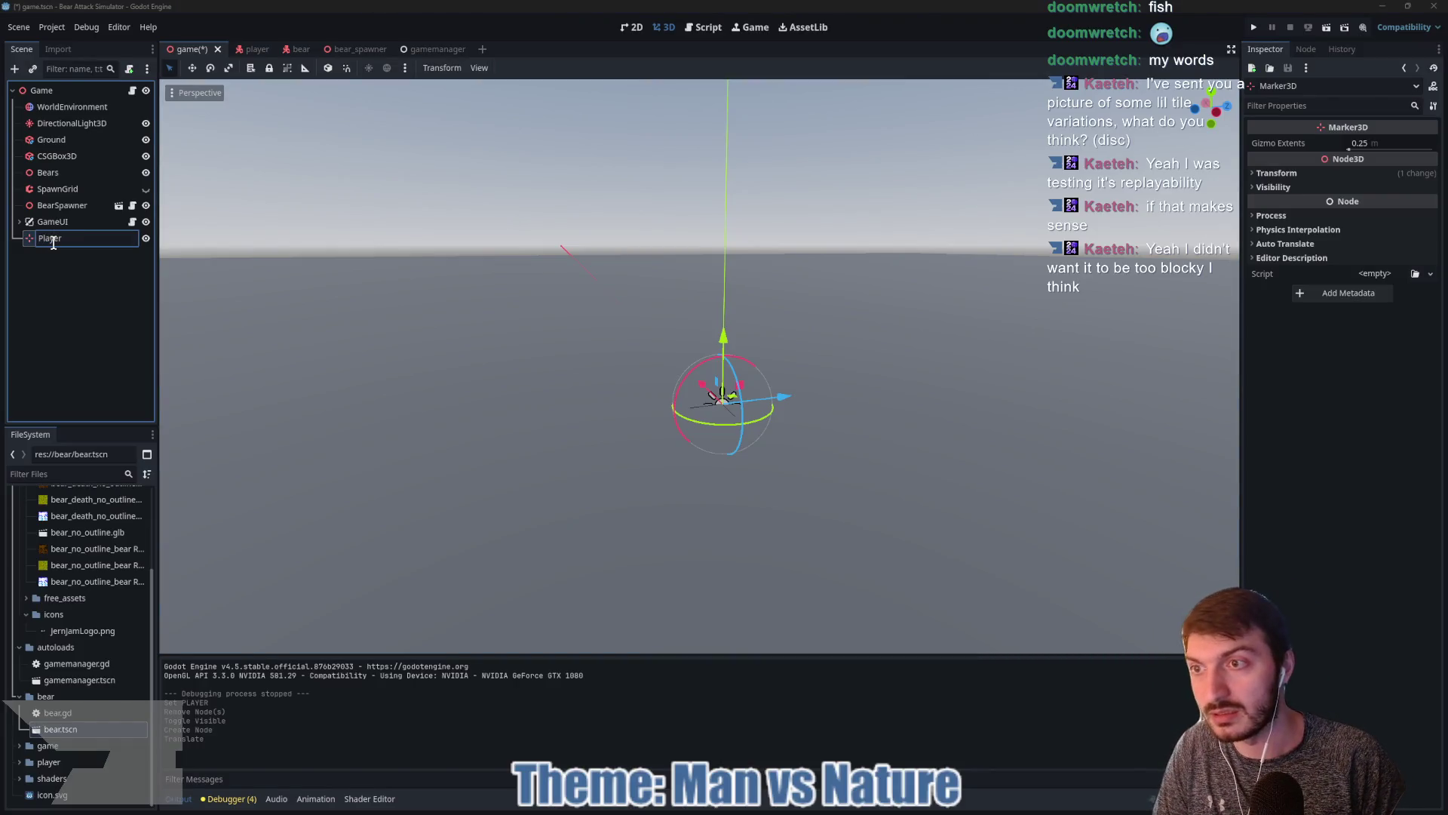
{"action": "type", "text": "npoint"}
{"action": "key", "text": "Return"}
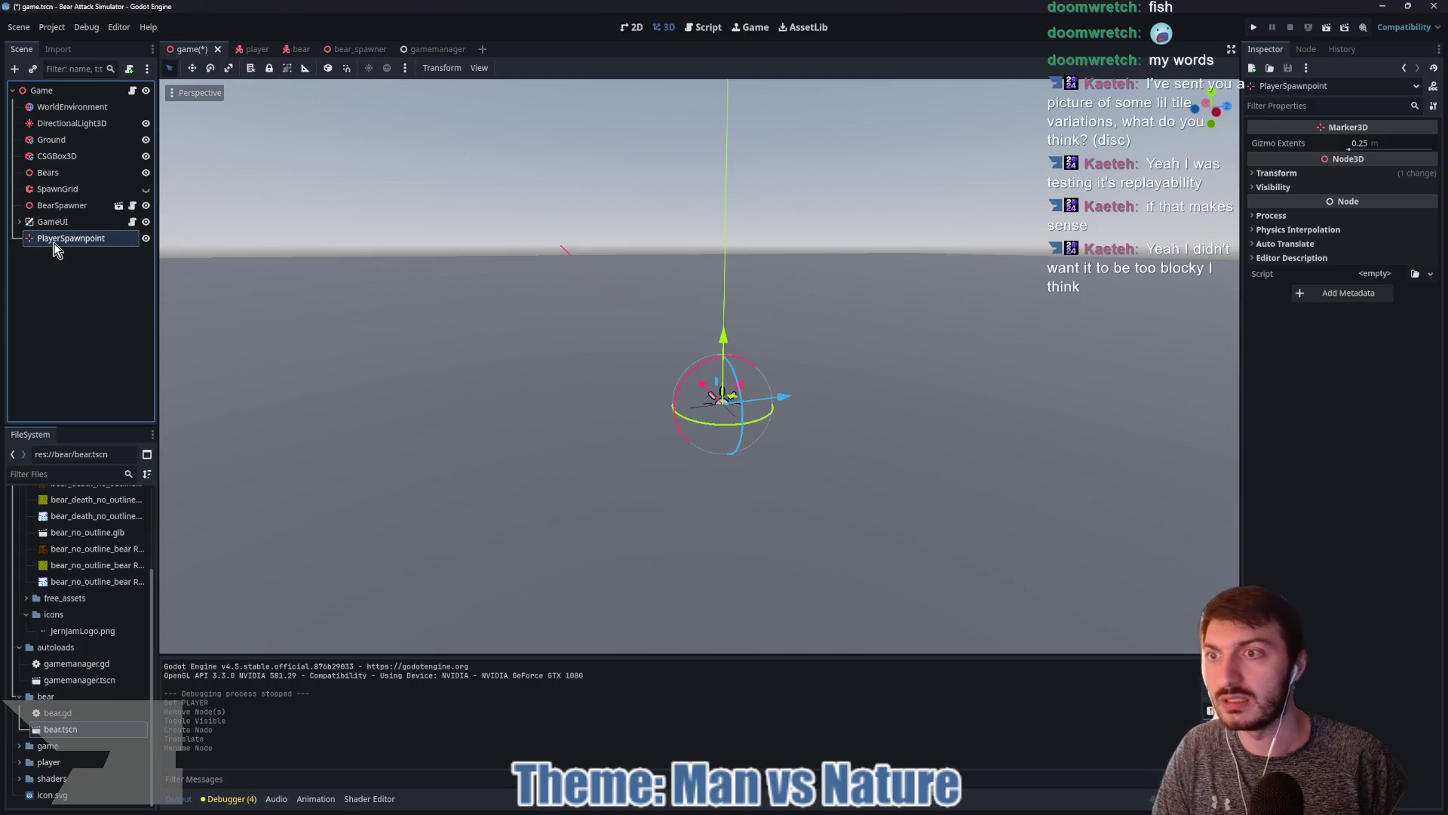
Step: Assign PlayerSpawnpoint to the Game node's Player Spawnpoint property
{"action": "left_click", "coordinate": [98, 90]}
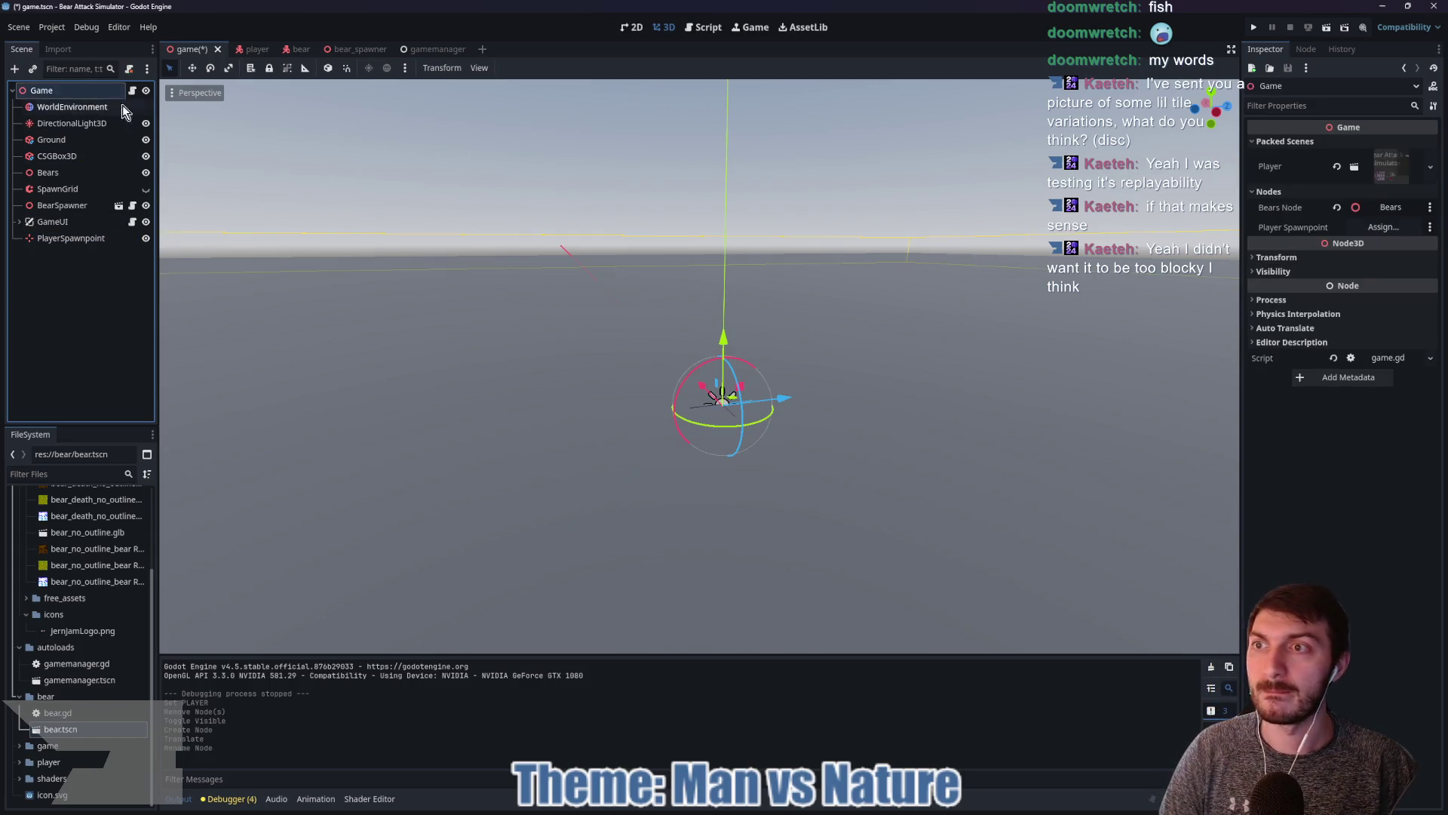
{"action": "left_click", "coordinate": [1384, 226]}
{"action": "left_click", "coordinate": [694, 280]}
{"action": "left_click", "coordinate": [677, 586]}
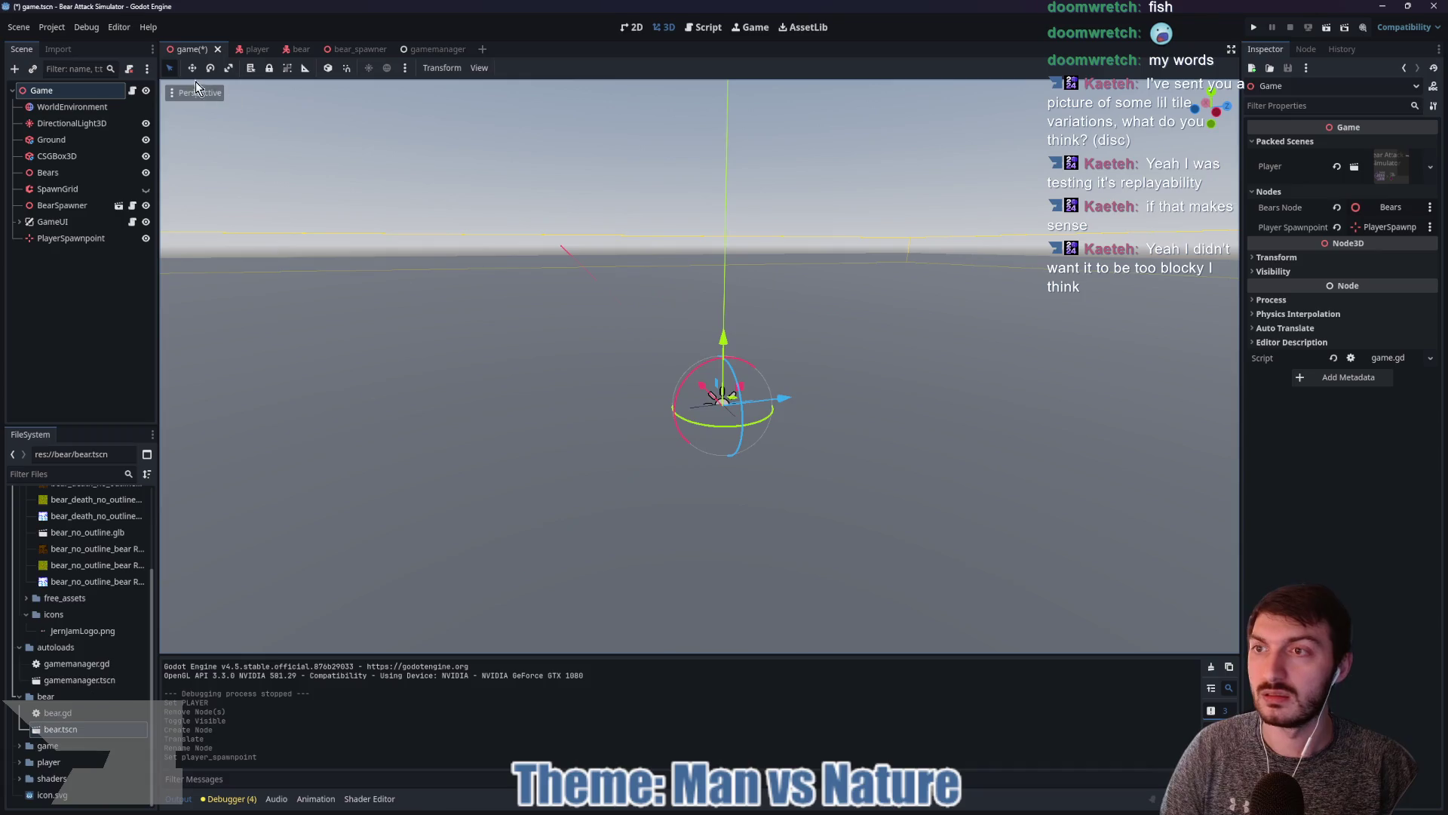
{"action": "left_click", "coordinate": [132, 91]}
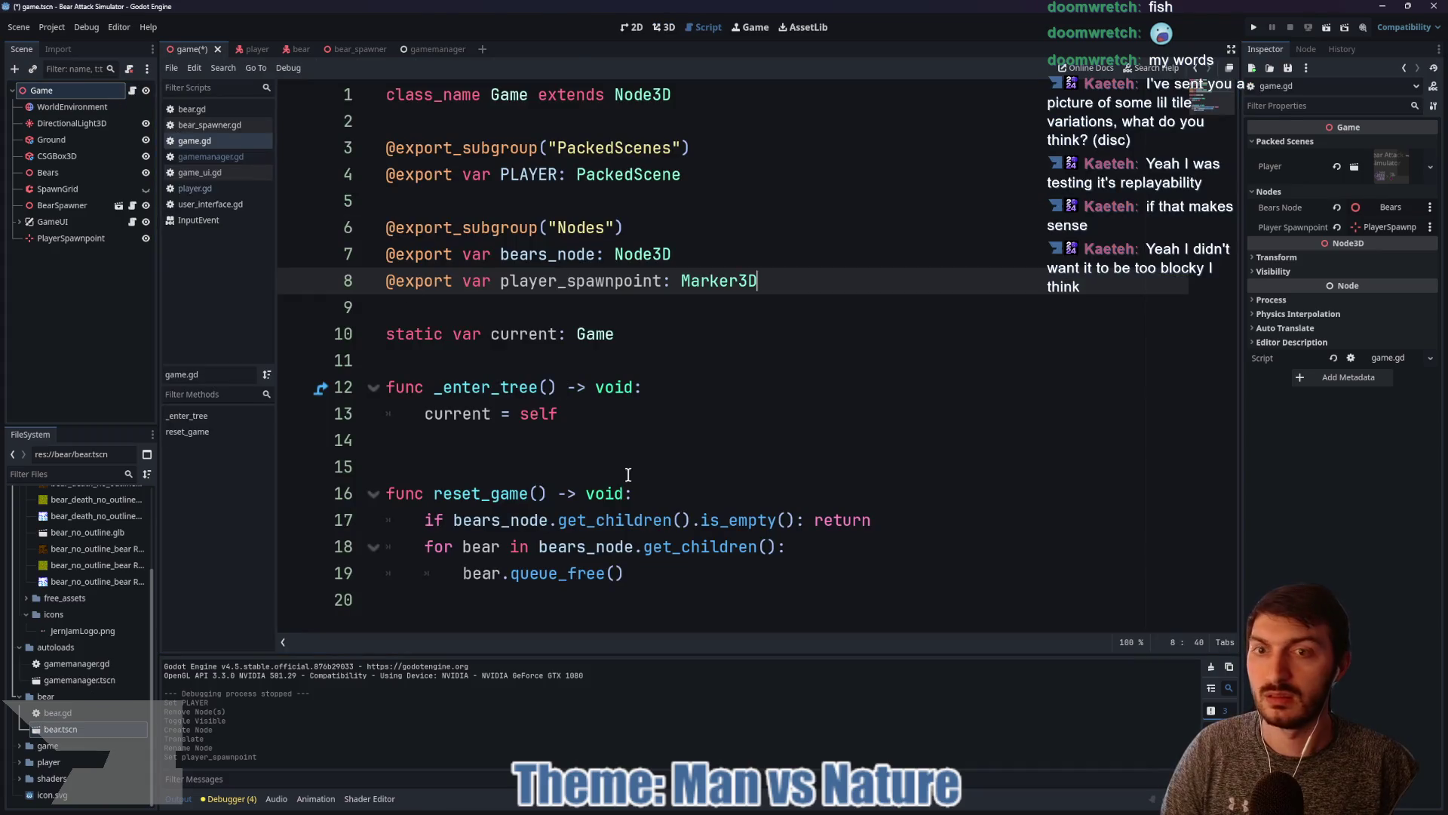
Step: Insert a spawn_player() -> void function above reset_game that instantiates PLAYER into a player variable
{"action": "left_click", "coordinate": [497, 468]}
{"action": "key", "text": "Return"}
{"action": "key", "text": "Return"}
{"action": "key", "text": "Return"}
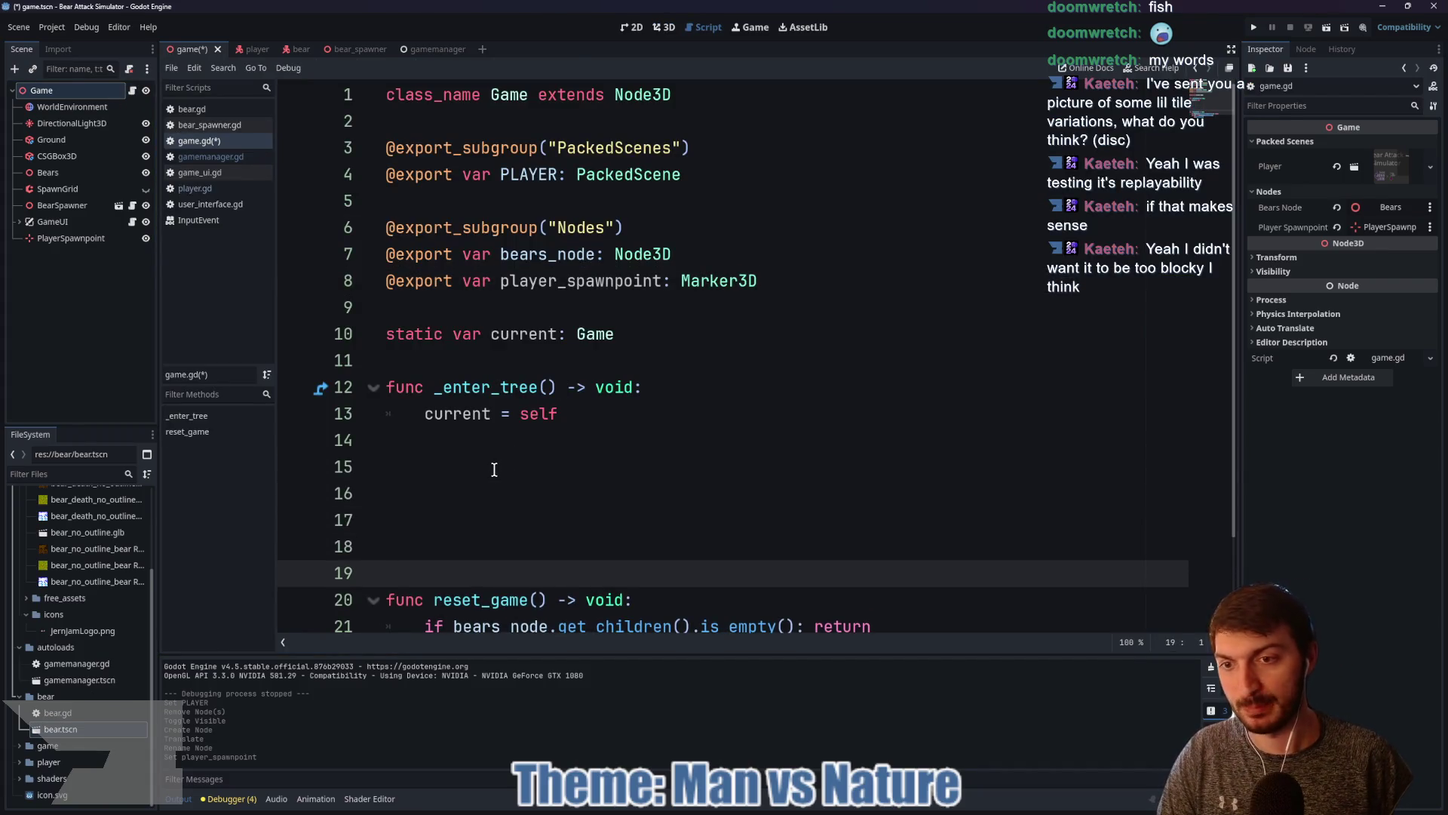
{"action": "key", "text": "Up"}
{"action": "key", "text": "Up"}
{"action": "type", "text": "func spawn_"}
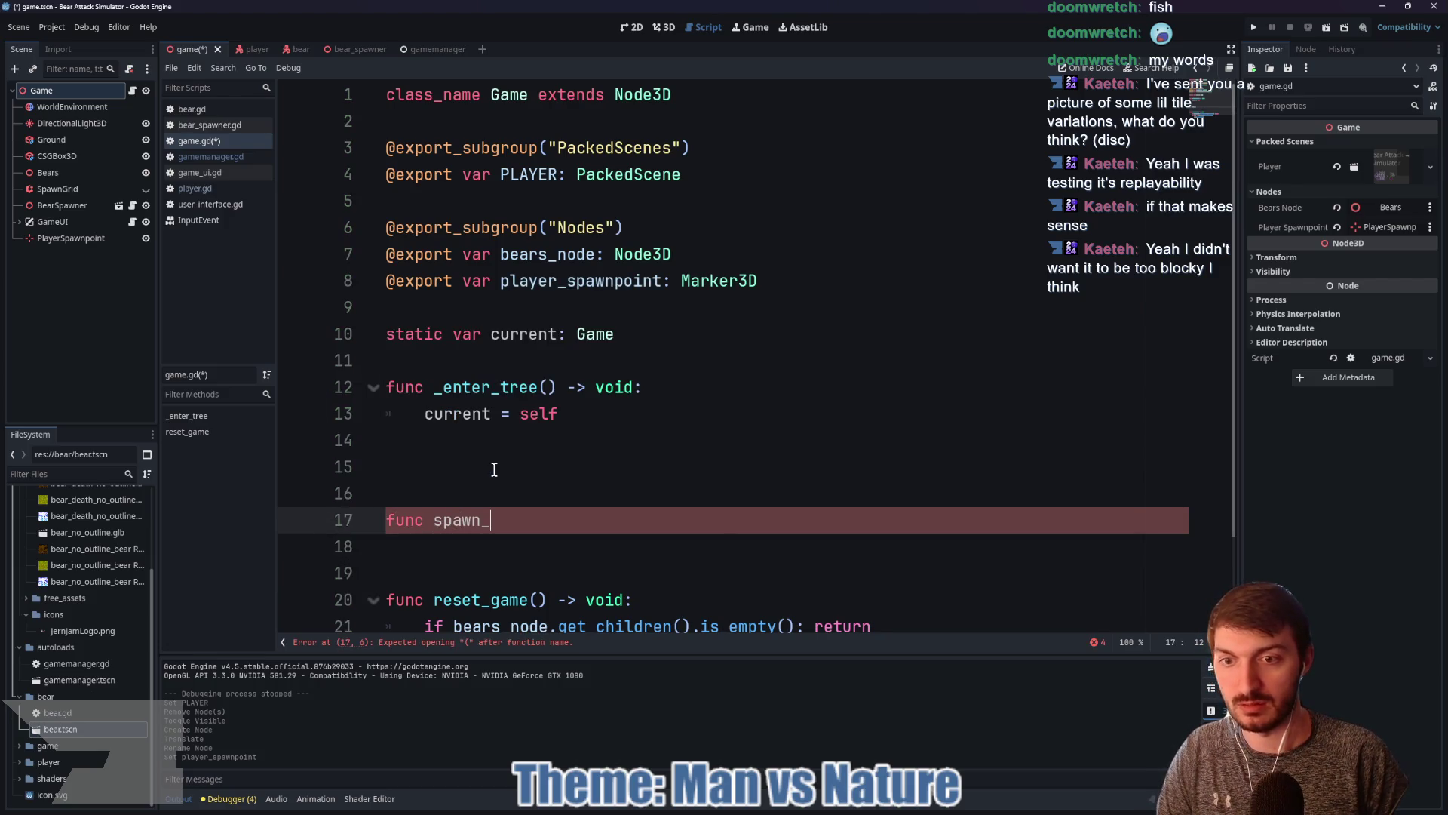
{"action": "type", "text": "player() -> v"}
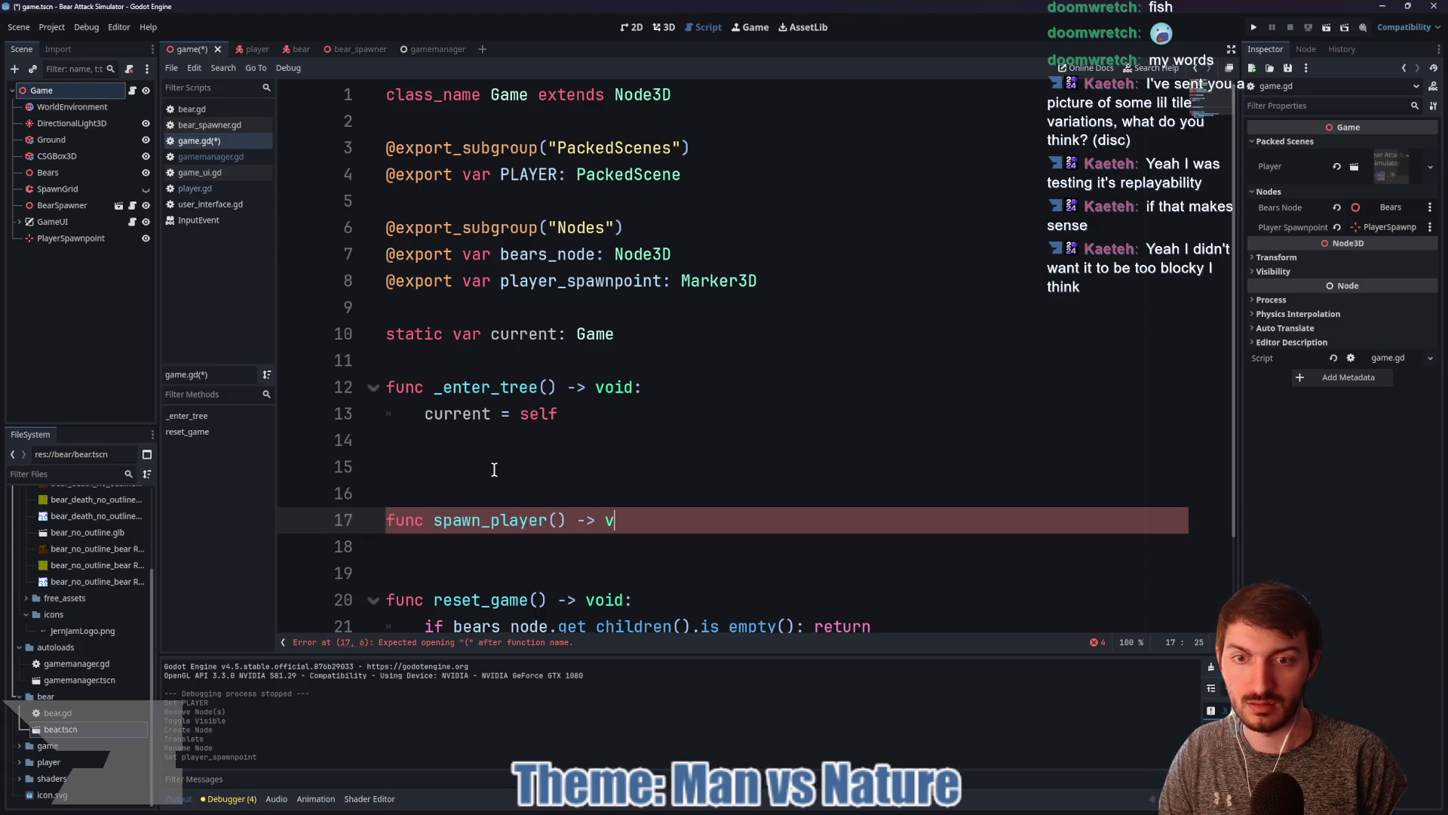
{"action": "type", "text": "oid:"}
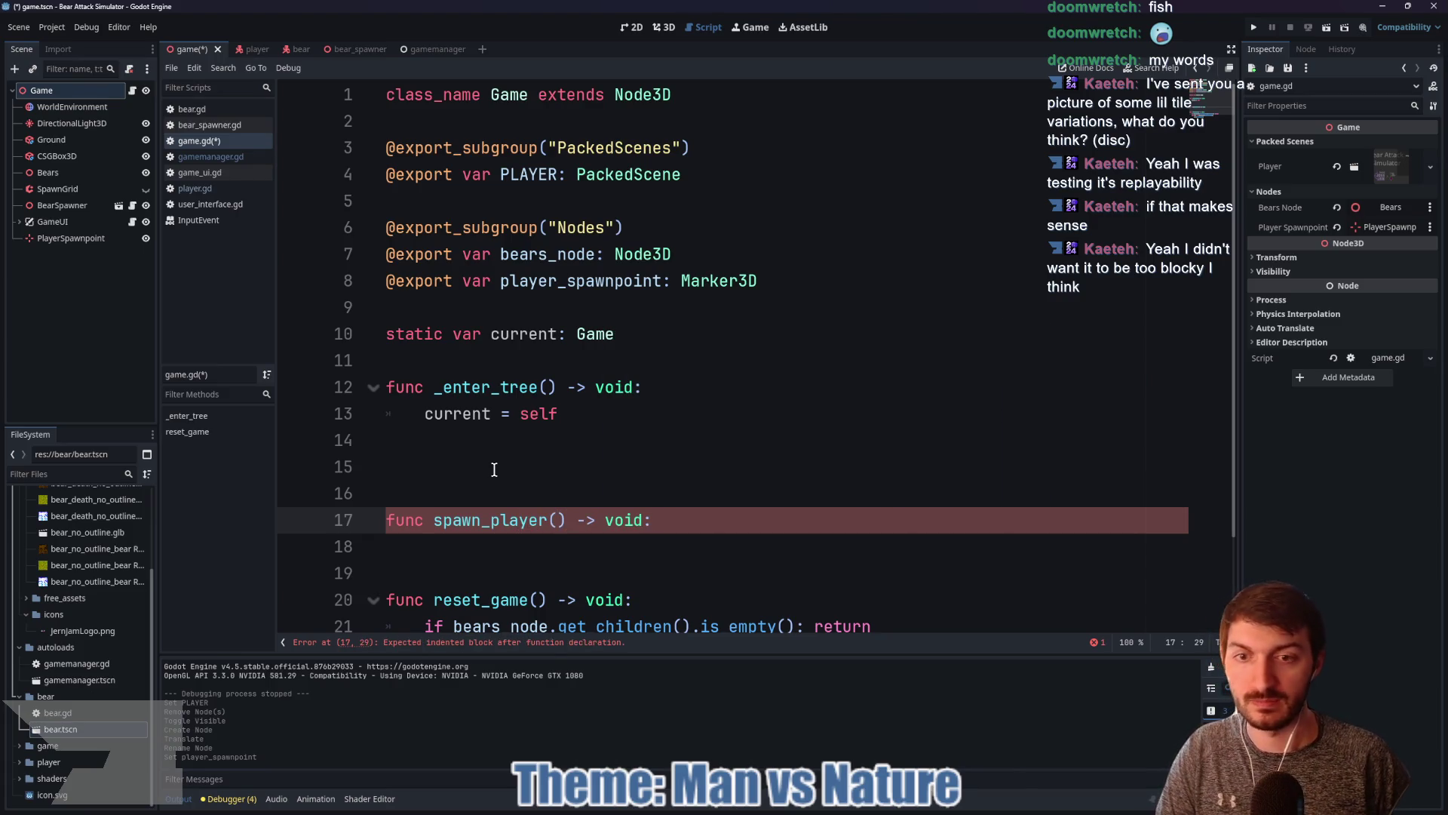
{"action": "key", "text": "Return"}
{"action": "type", "text": "var player = "}
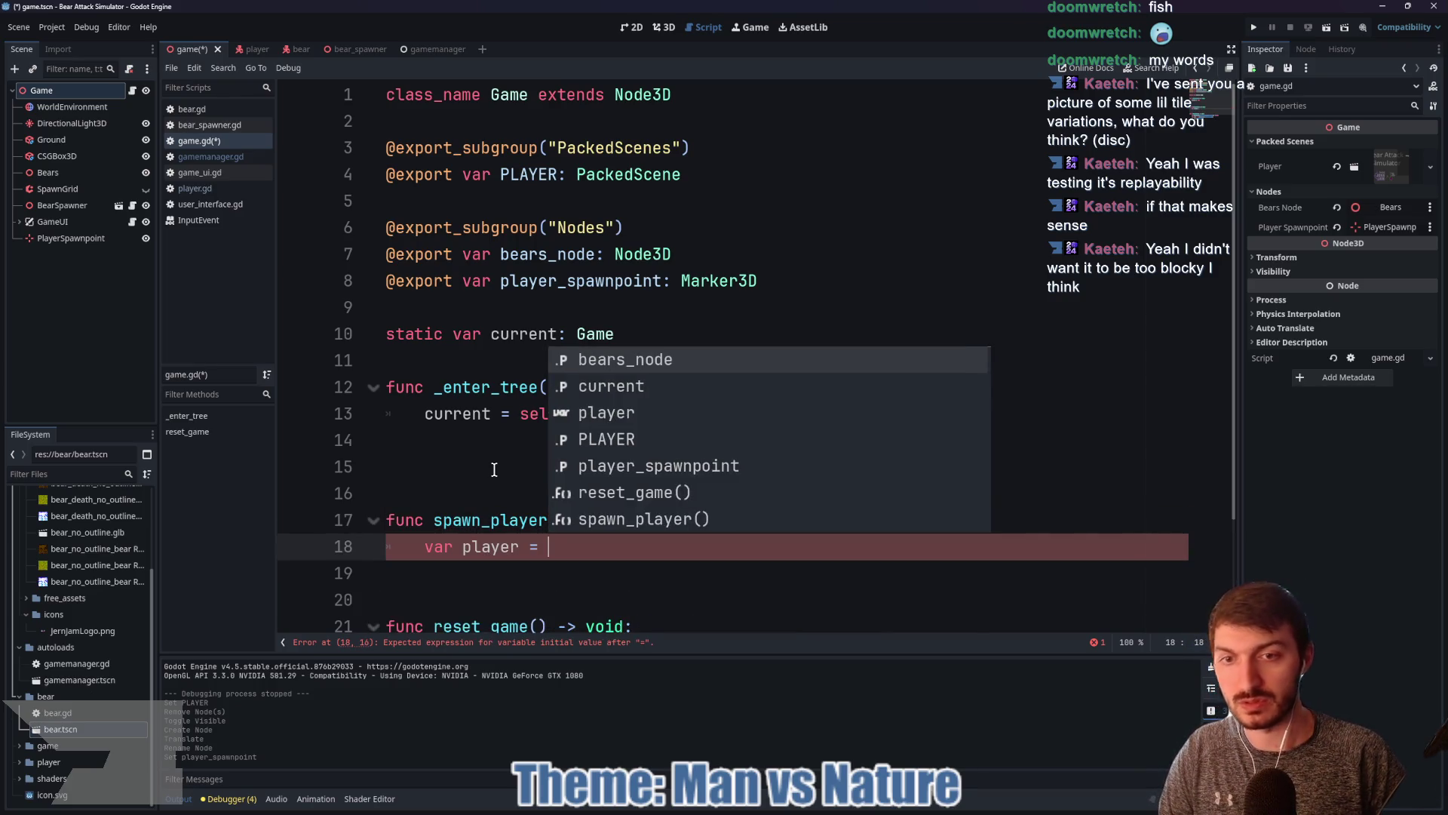
{"action": "type", "text": "PLAYER.inst"}
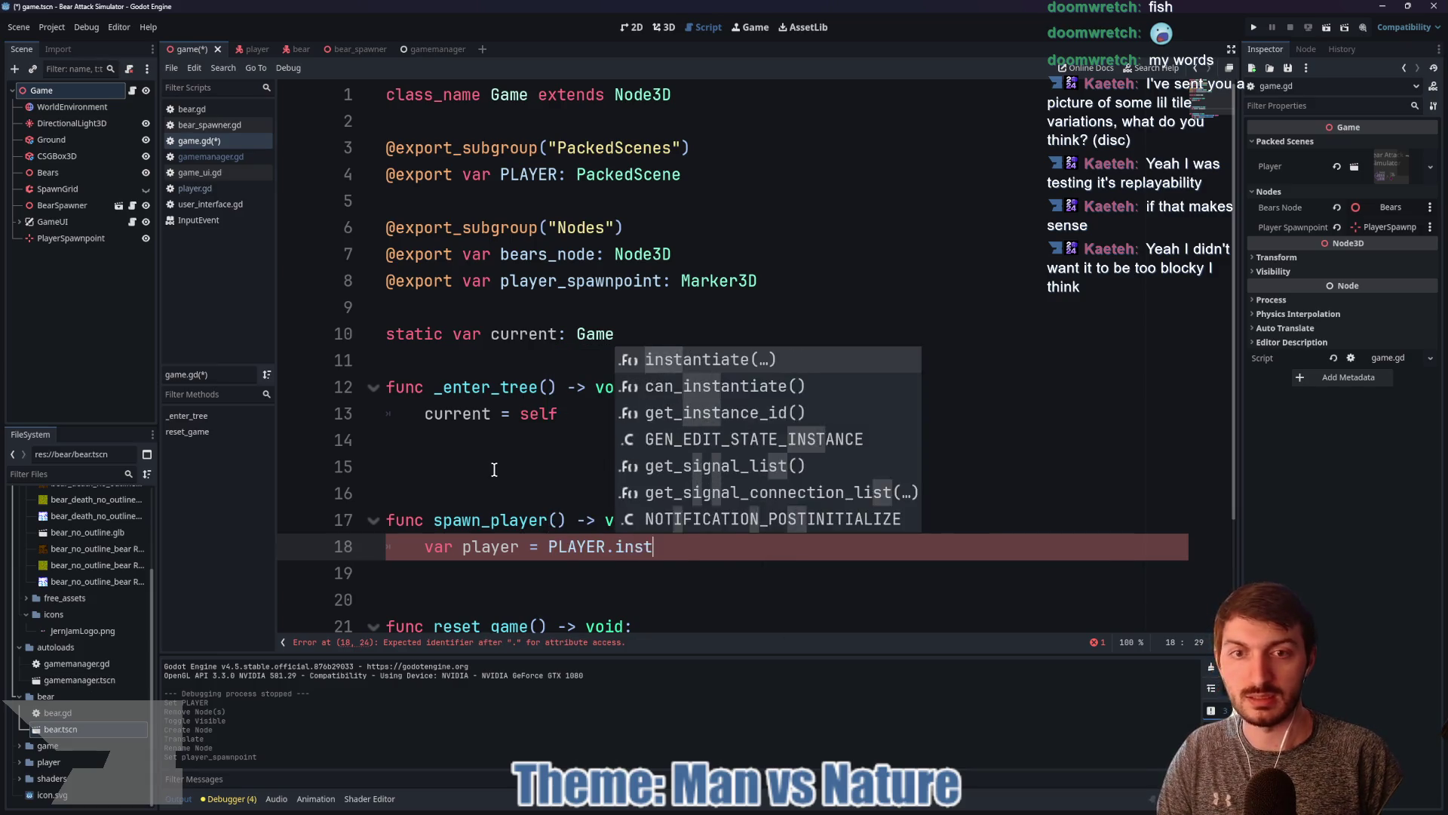
{"action": "key", "text": "Return"}
{"action": "key", "text": "End"}
{"action": "key", "text": "Return"}
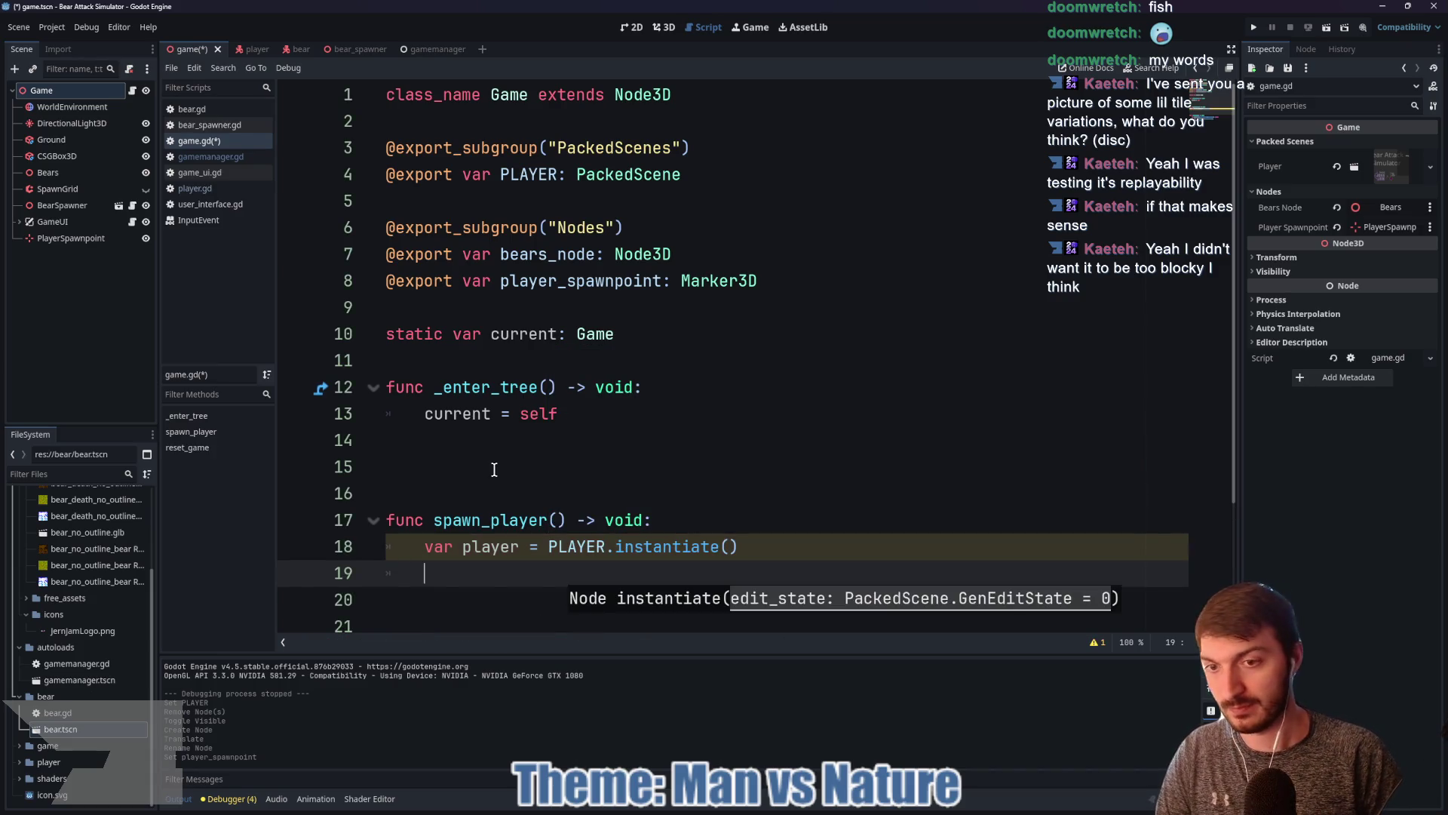
Step: Add the player as a child, set its global_position to player_spawnpoint's global_position, and save
{"action": "type", "text": "add_chi"}
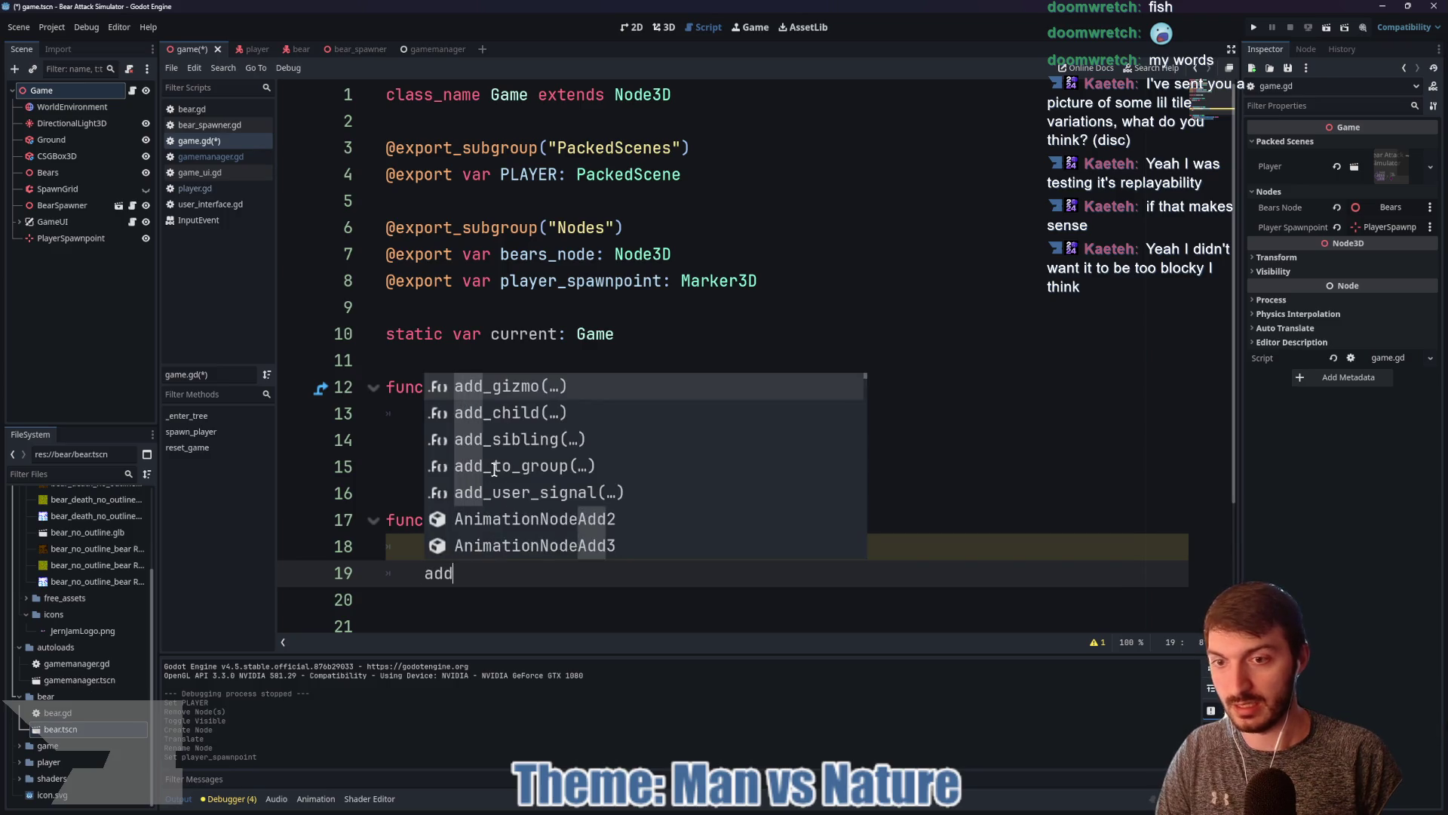
{"action": "key", "text": "Return"}
{"action": "type", "text": "player"}
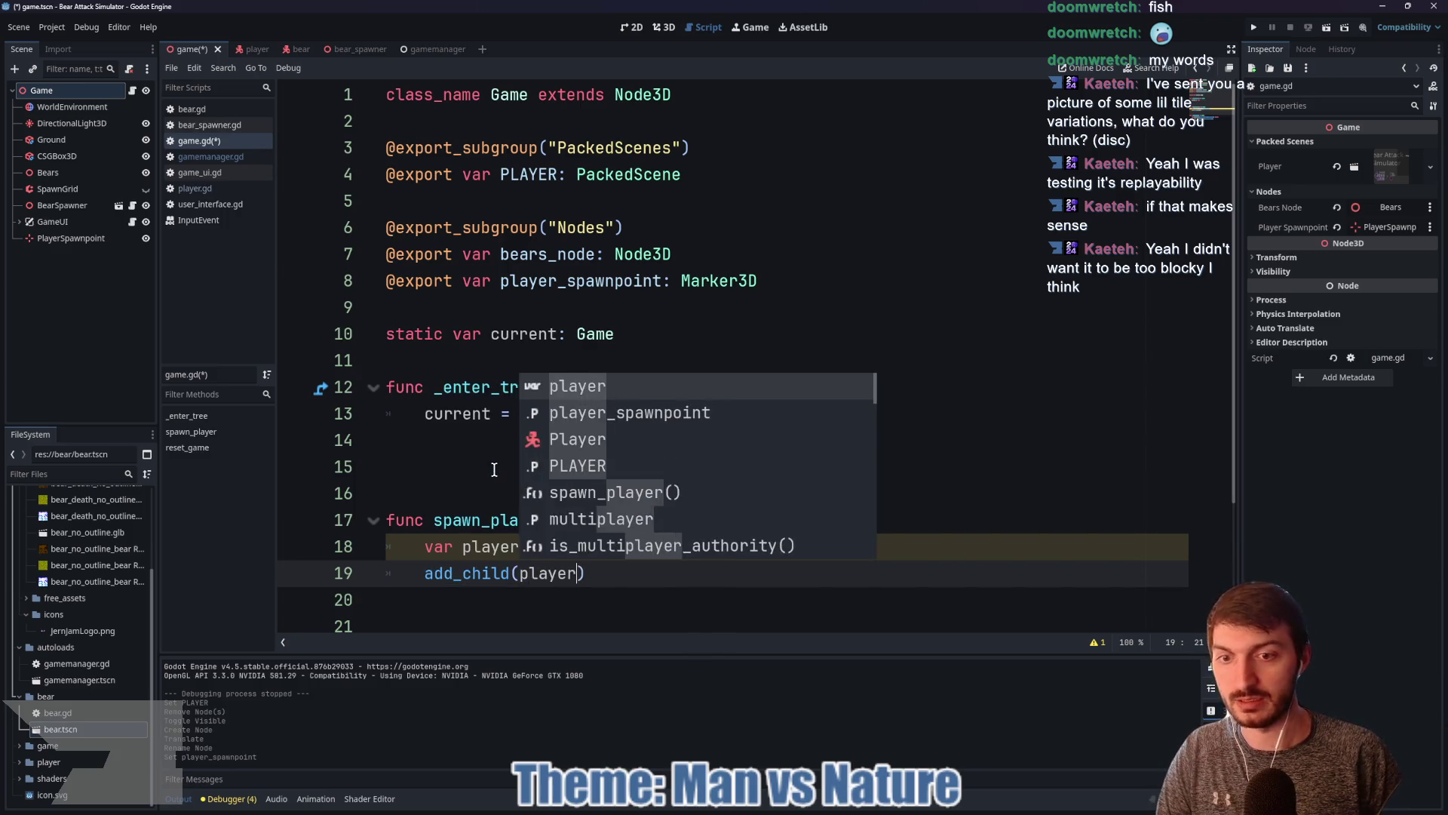
{"action": "key", "text": "End"}
{"action": "key", "text": "Return"}
{"action": "type", "text": "player.global_"}
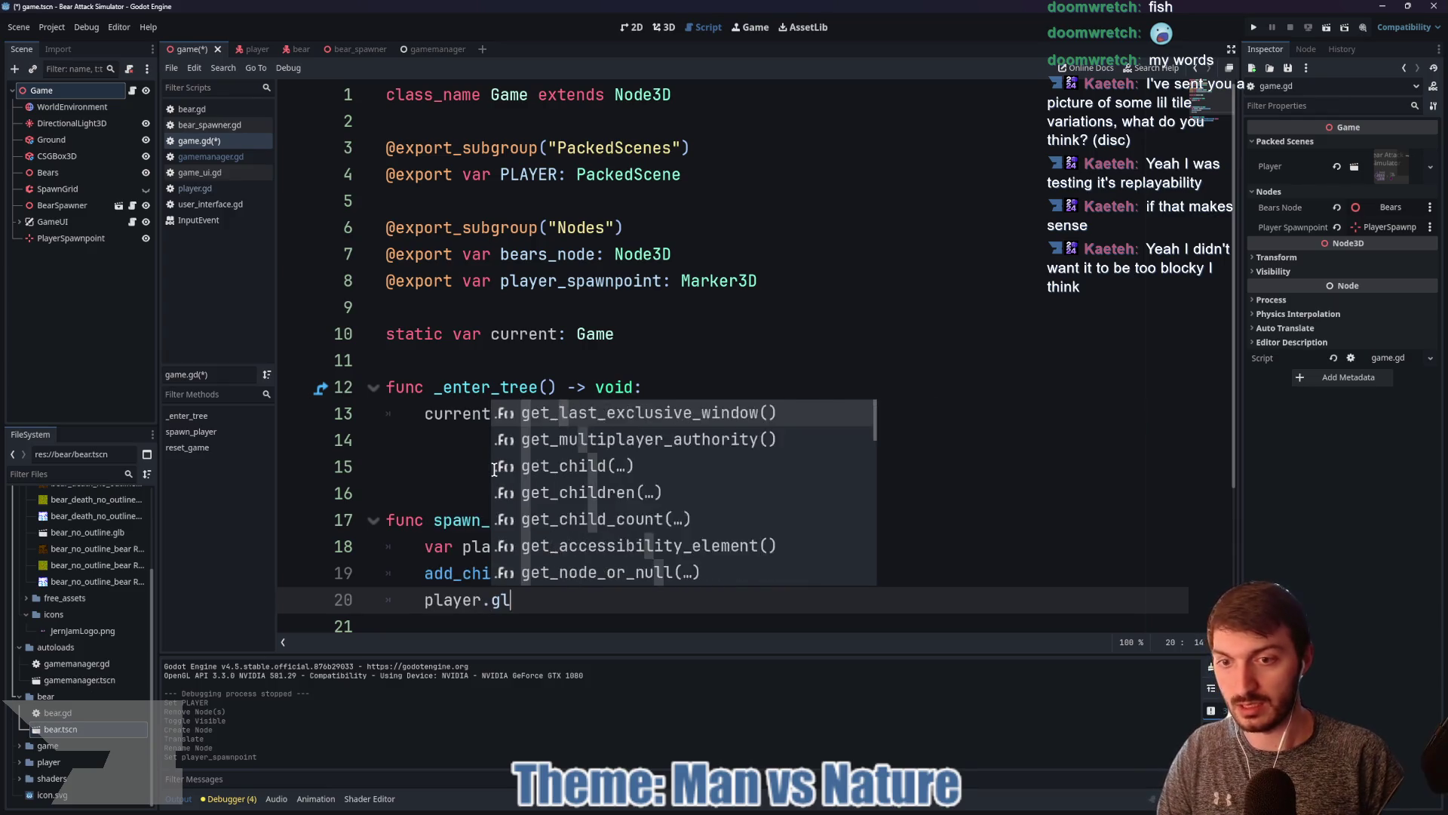
{"action": "type", "text": "position ="}
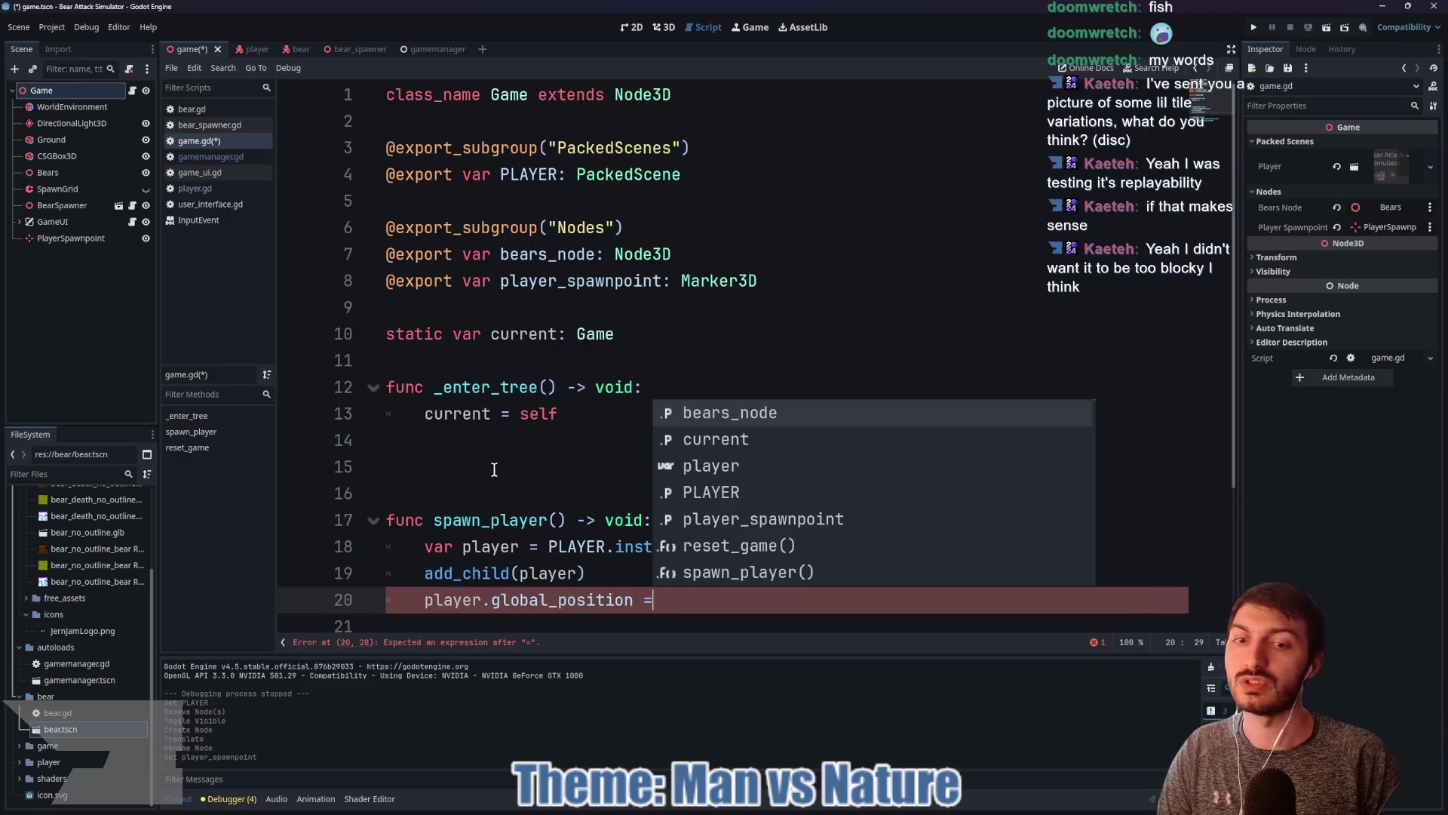
{"action": "type", "text": " player"}
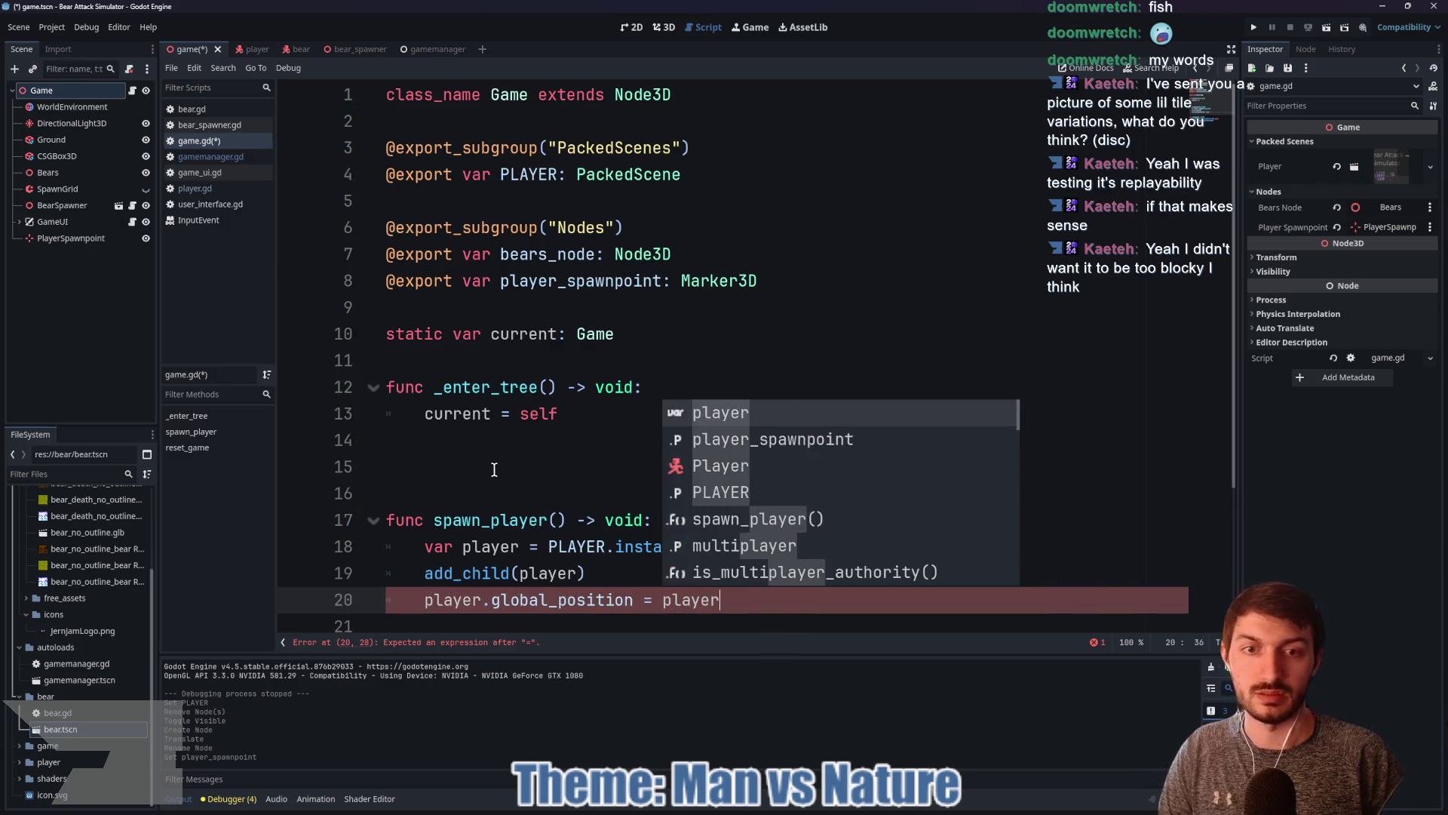
{"action": "key", "text": "Down"}
{"action": "key", "text": "Return"}
{"action": "type", "text": ".global"}
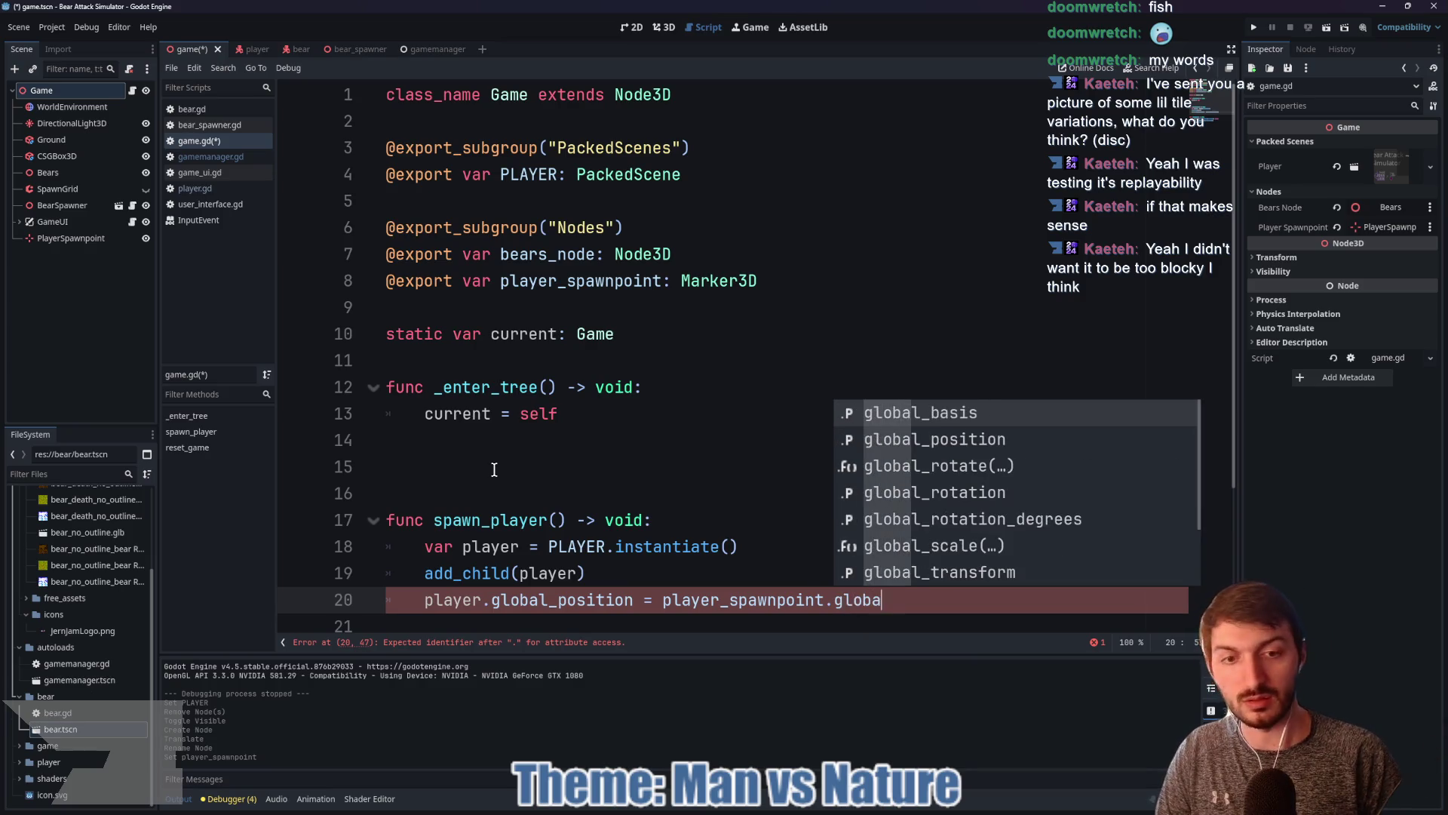
{"action": "type", "text": "_position"}
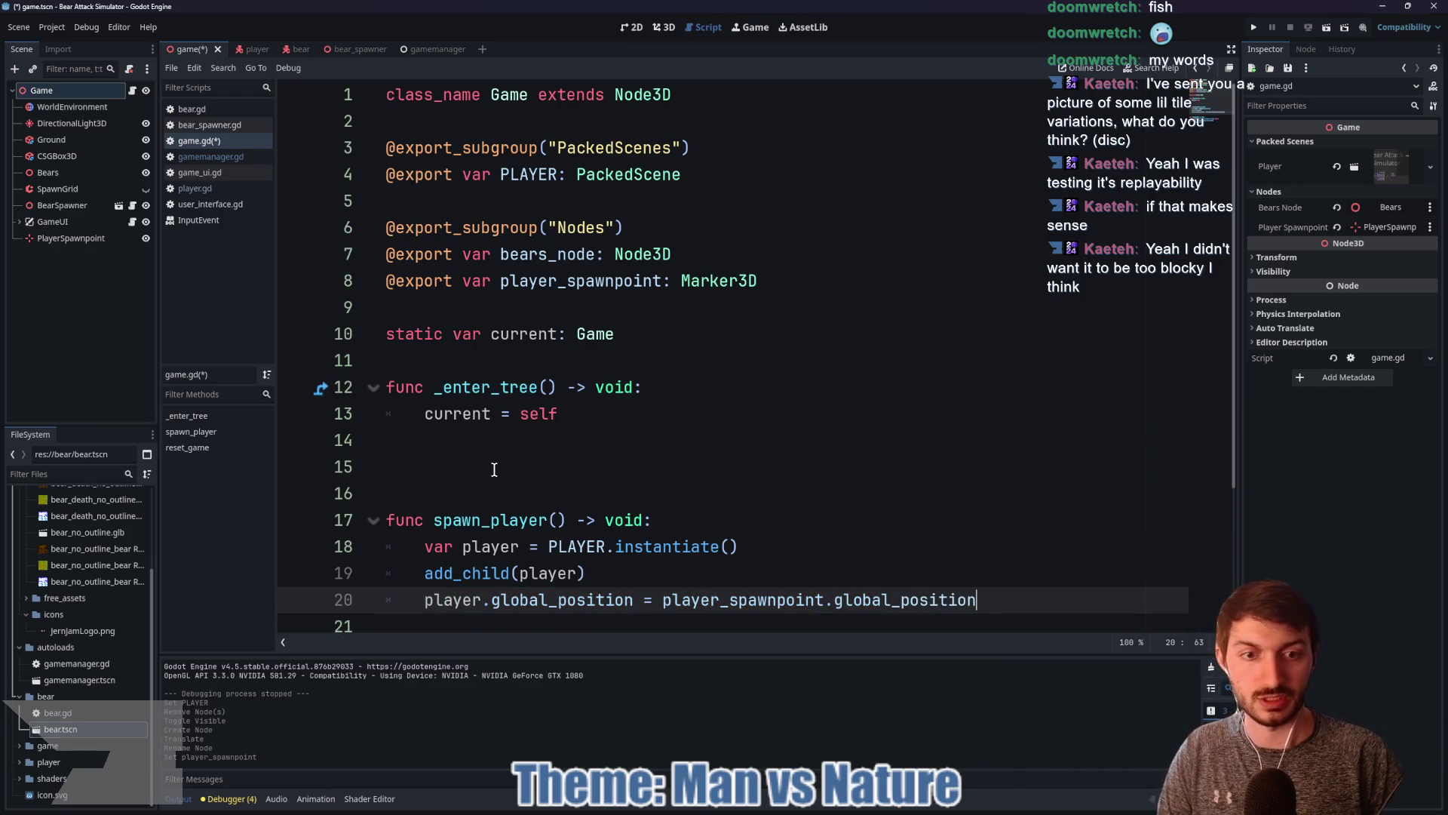
{"action": "key", "text": "ctrl+s"}
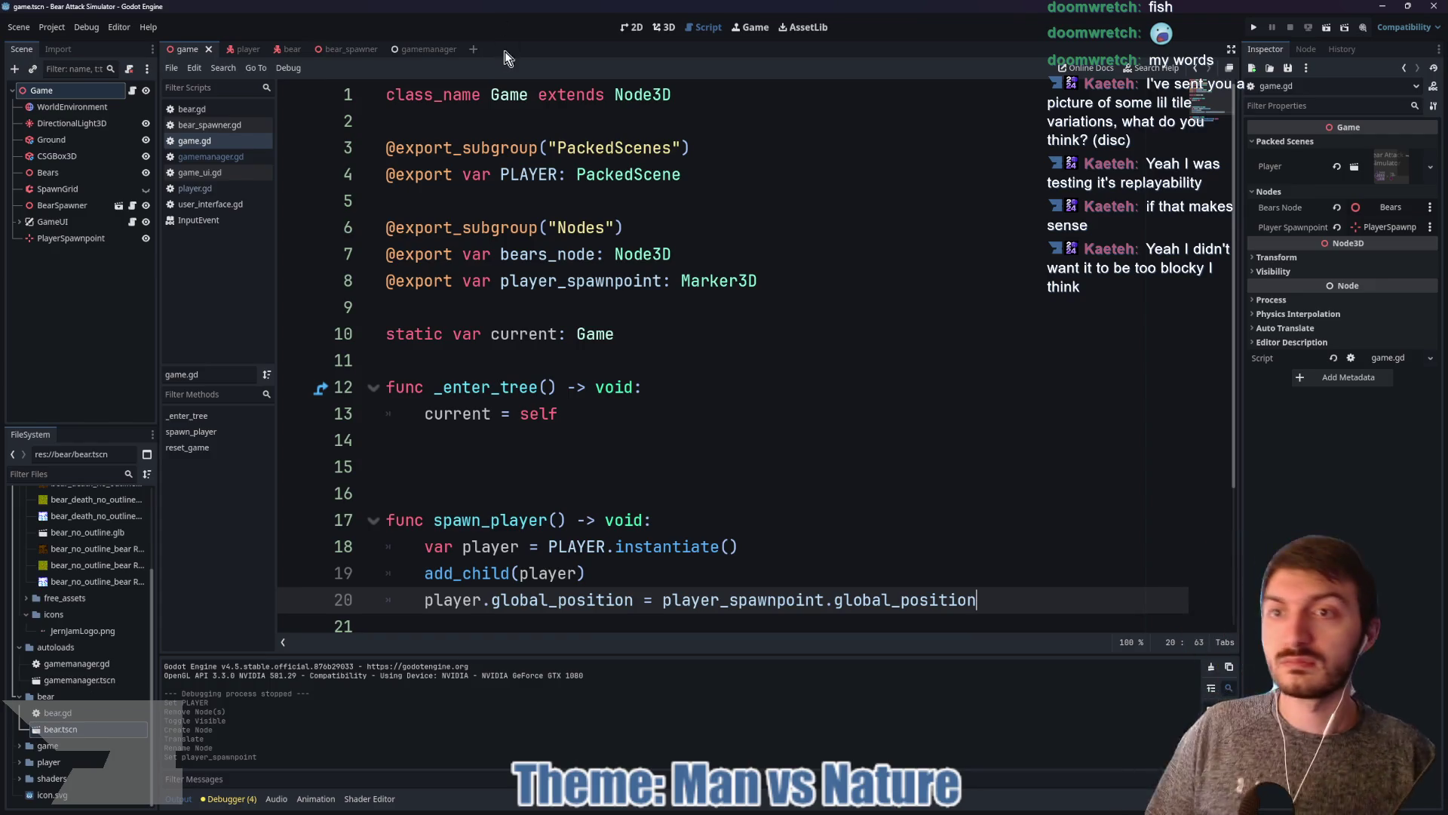
Step: In gamemanager.gd start_game, call Game.current.spawn_player() right after resetting score to 0
{"action": "left_click", "coordinate": [427, 53]}
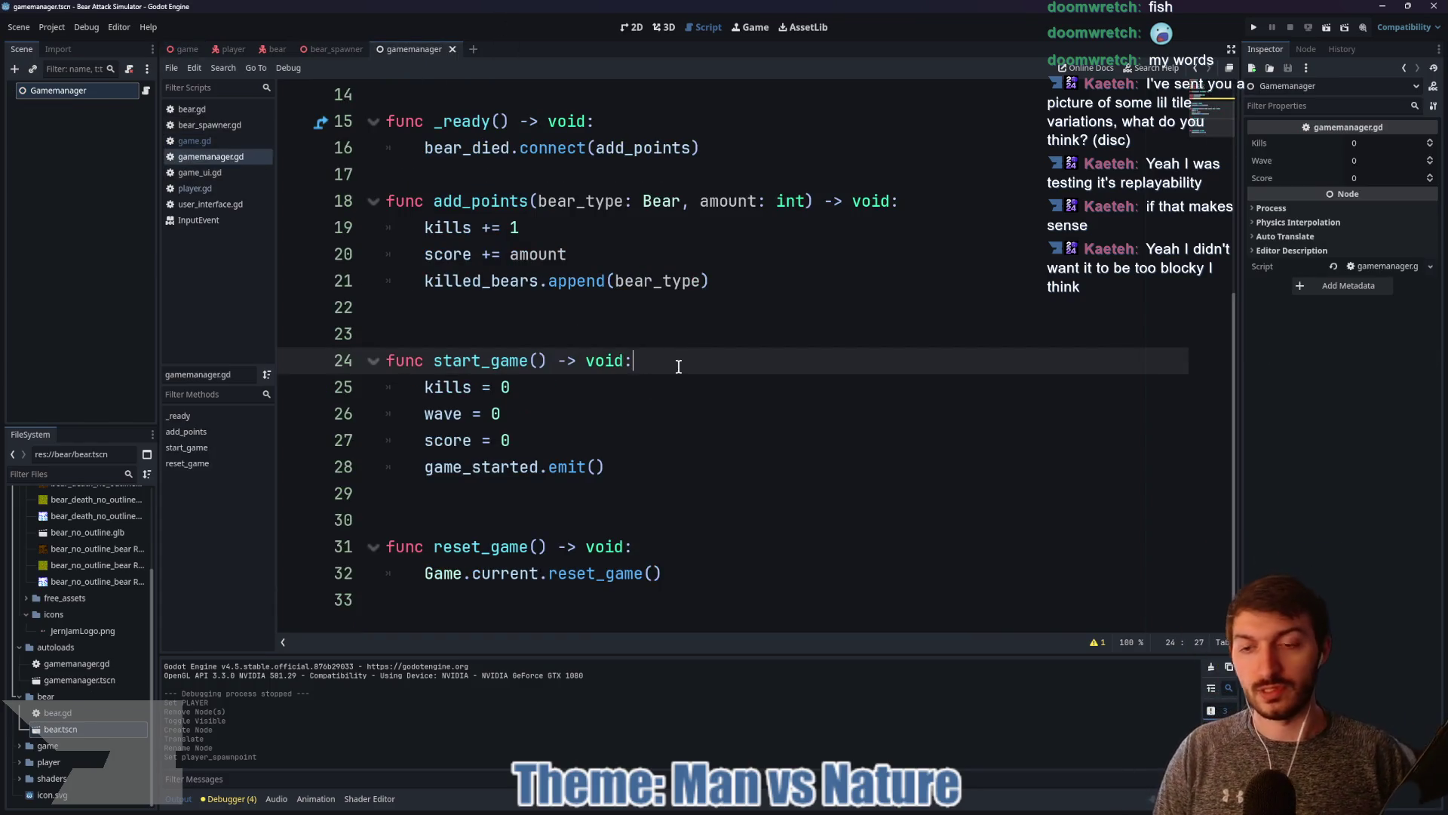
{"action": "left_click", "coordinate": [565, 442]}
{"action": "key", "text": "Return"}
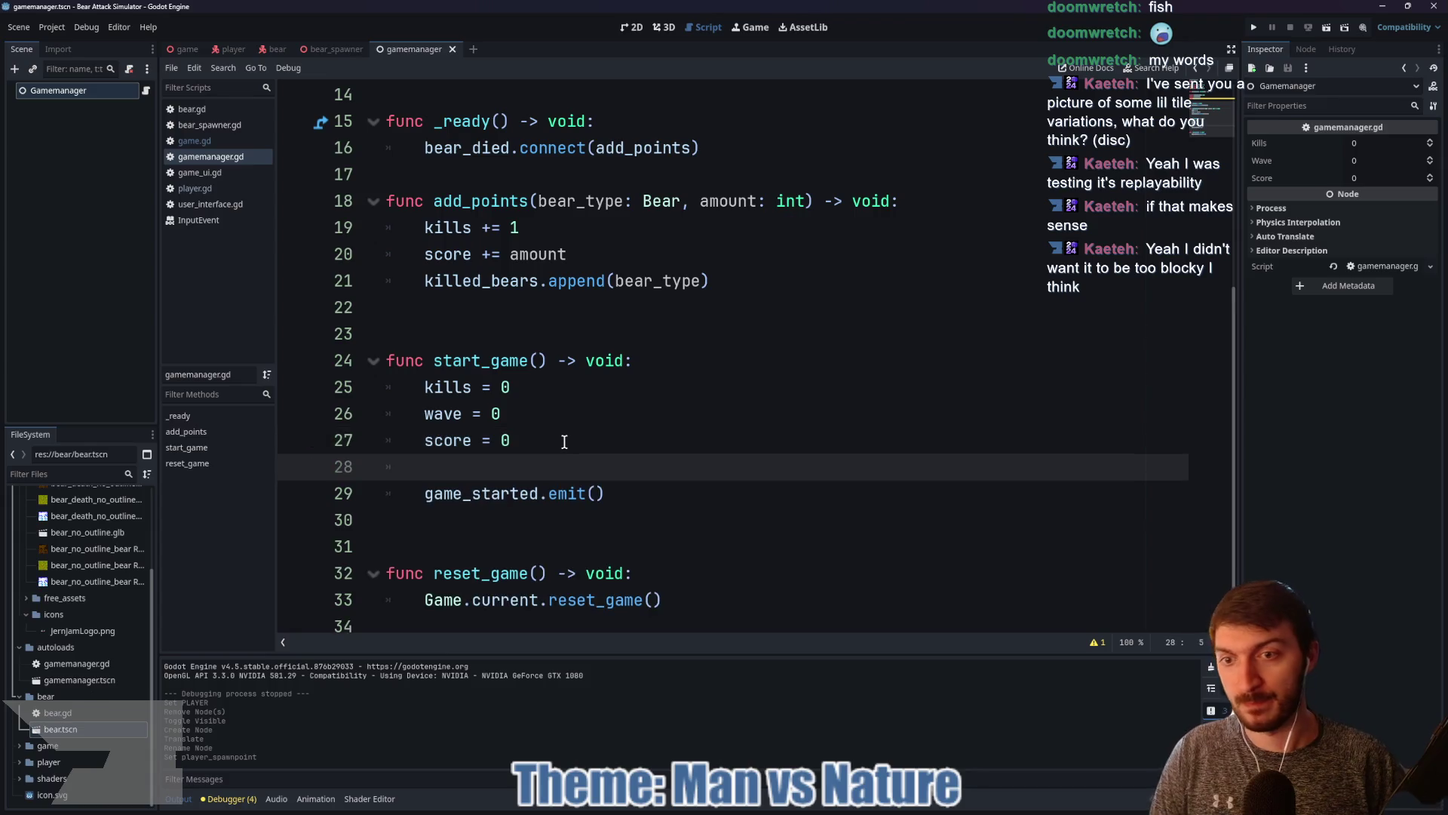
{"action": "type", "text": "Game.current"}
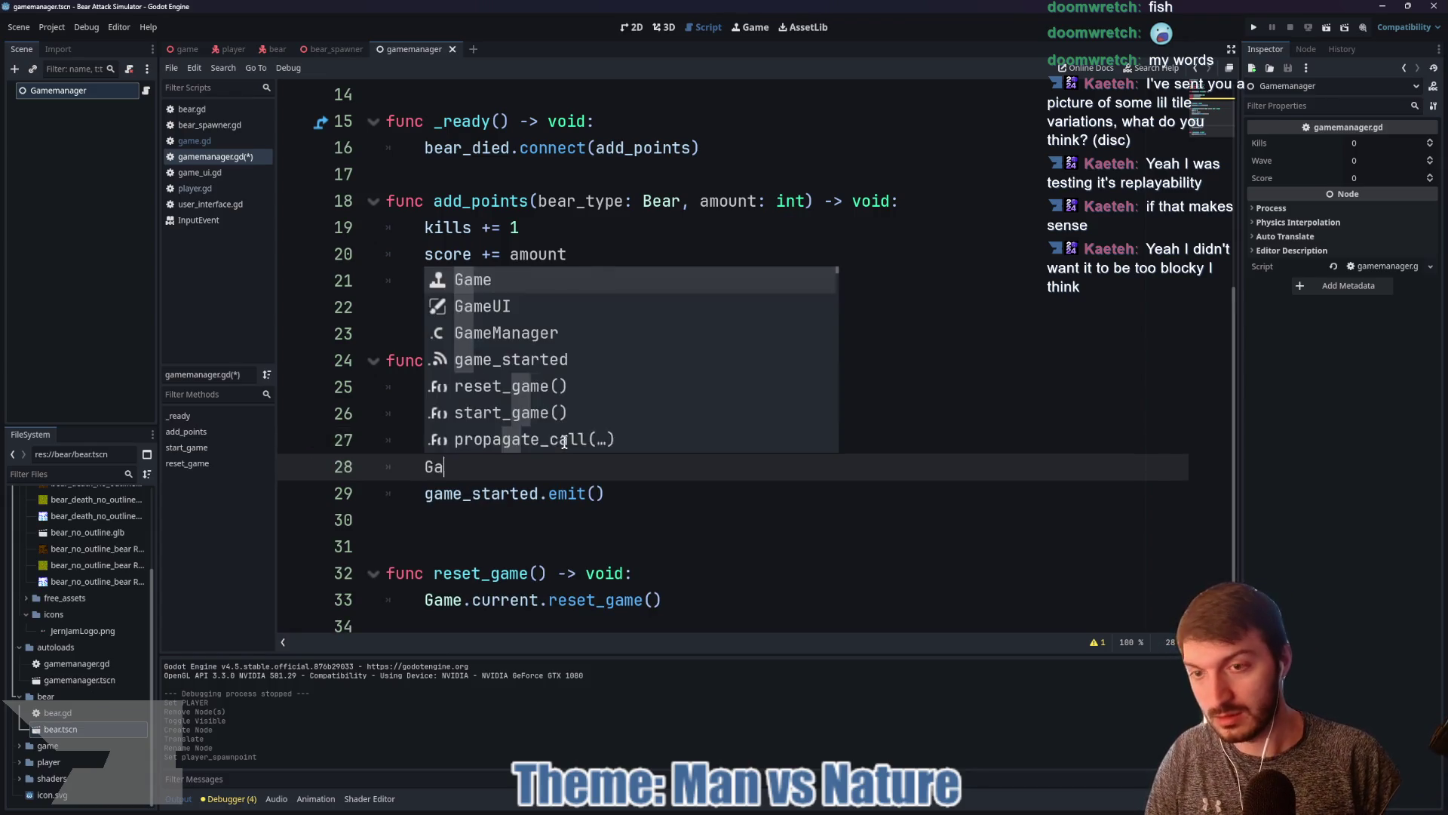
{"action": "type", "text": "."}
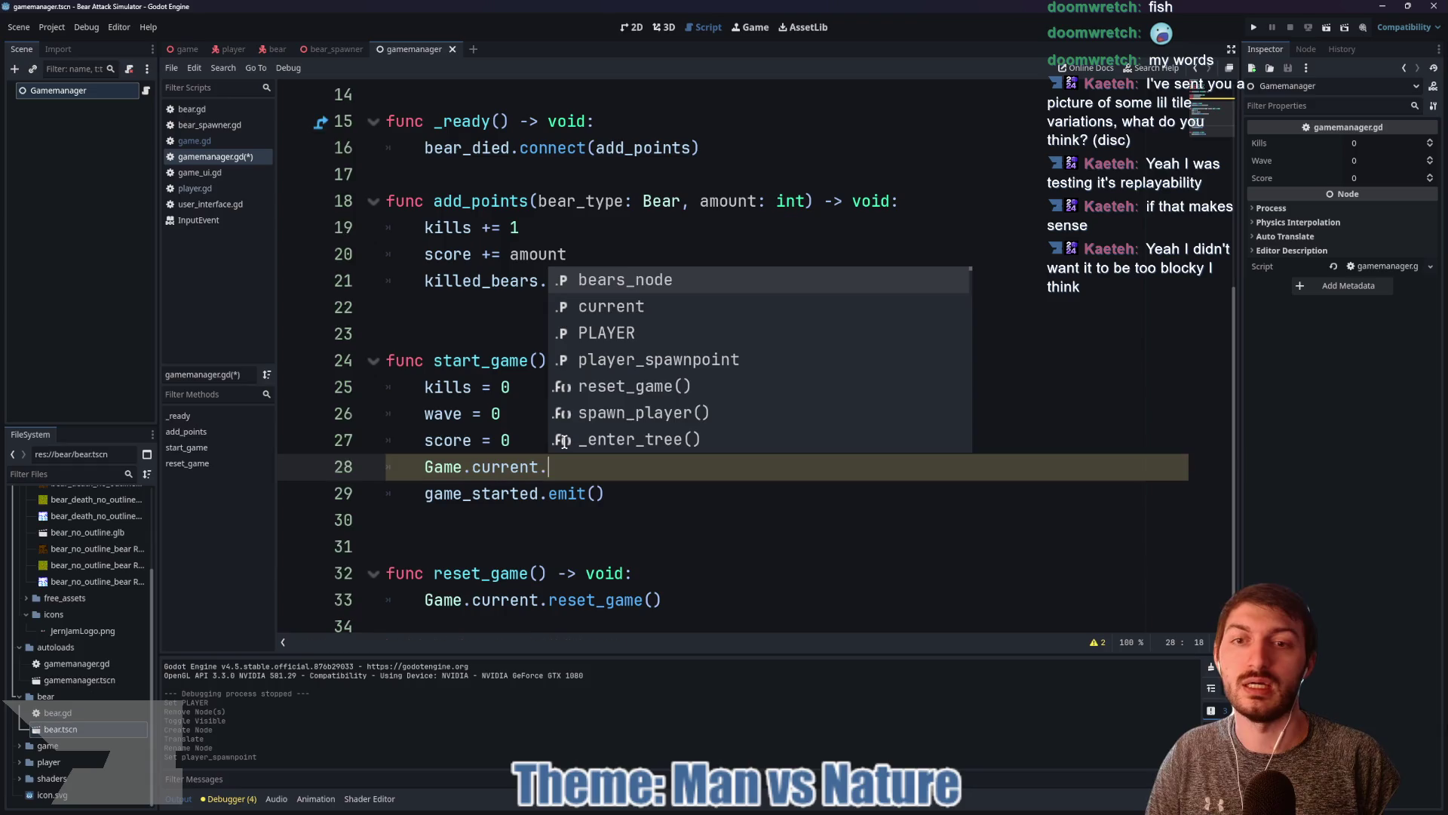
{"action": "type", "text": "spawn"}
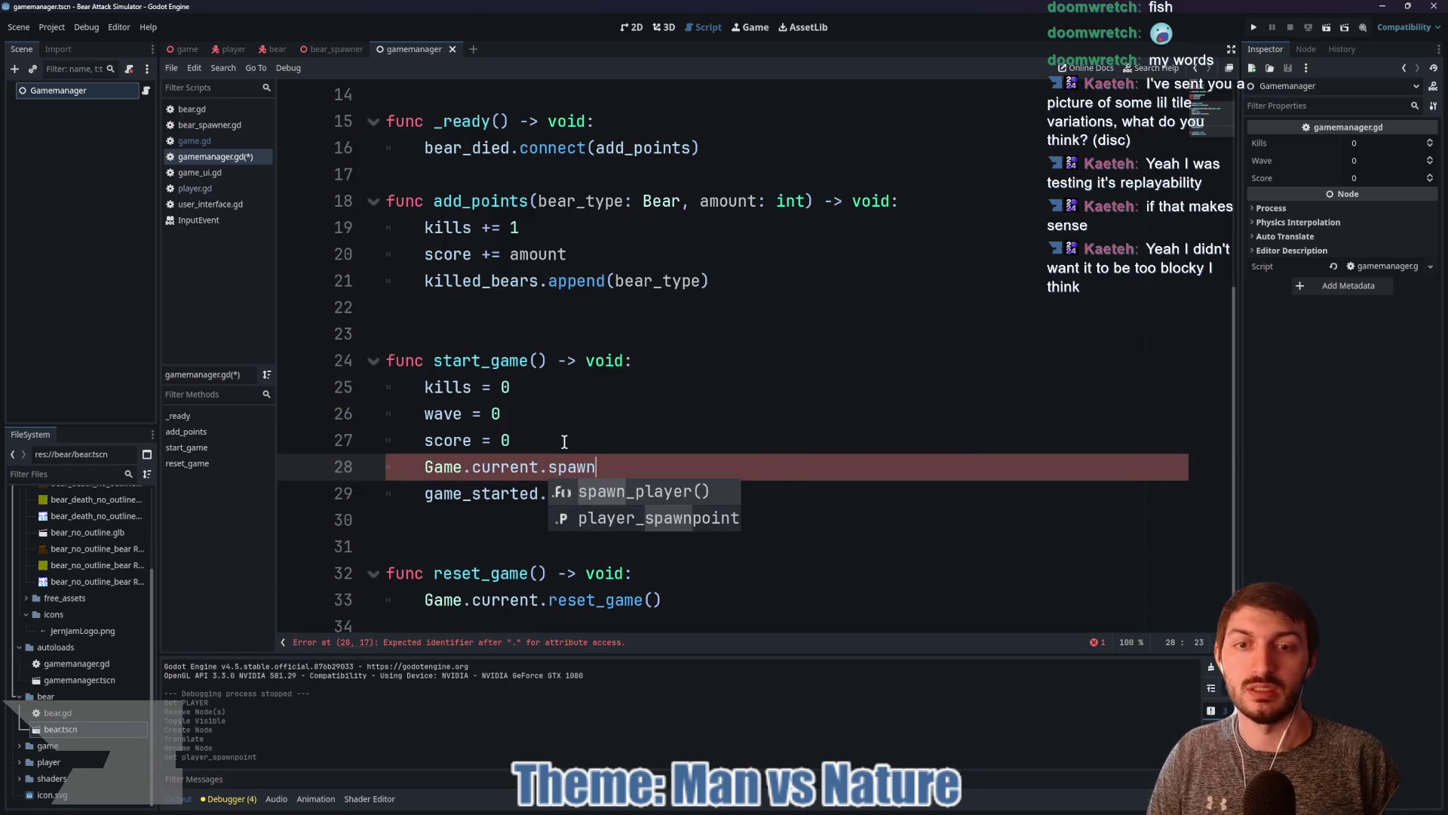
{"action": "key", "text": "Return"}
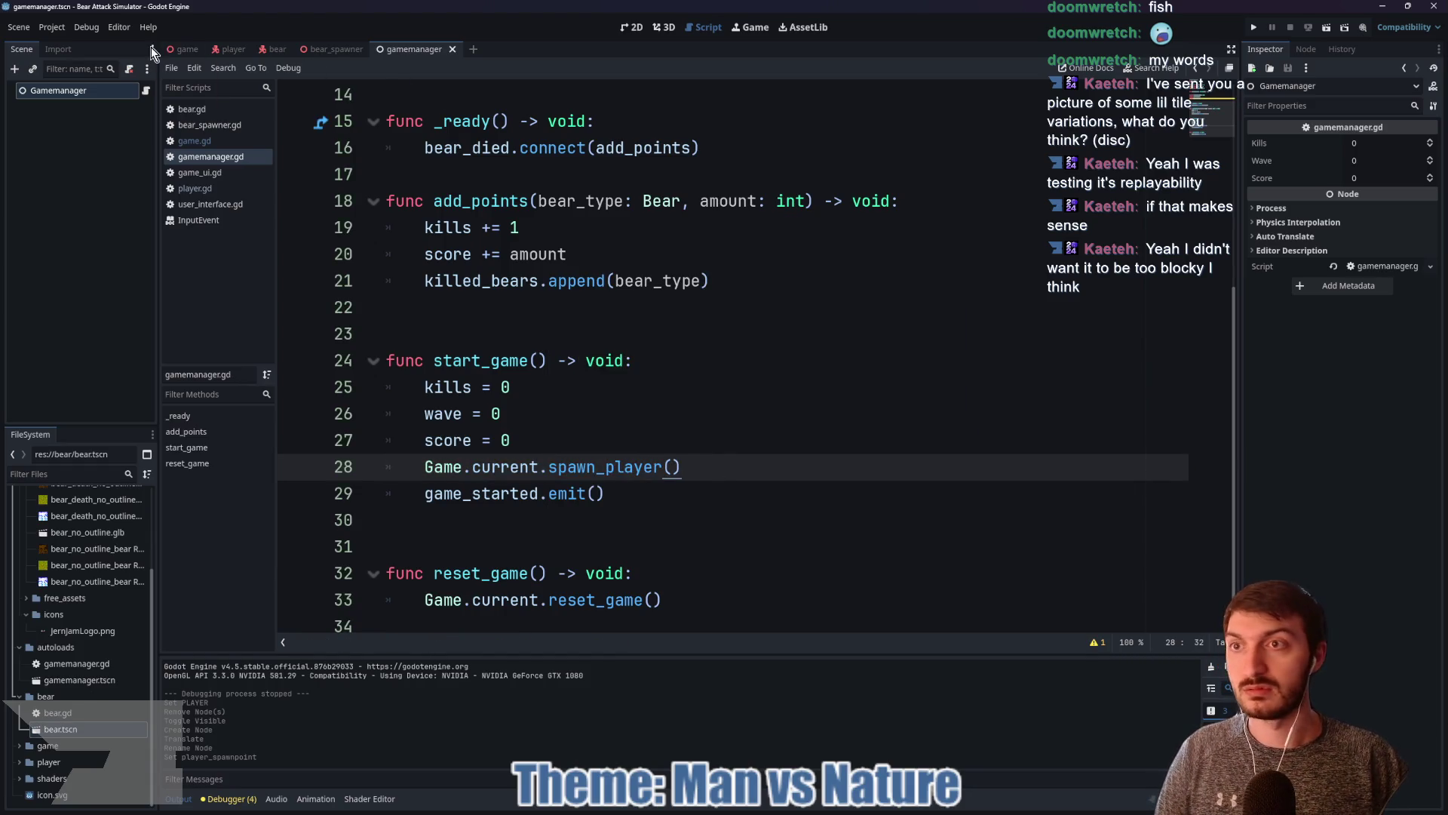
{"action": "left_click", "coordinate": [184, 50]}
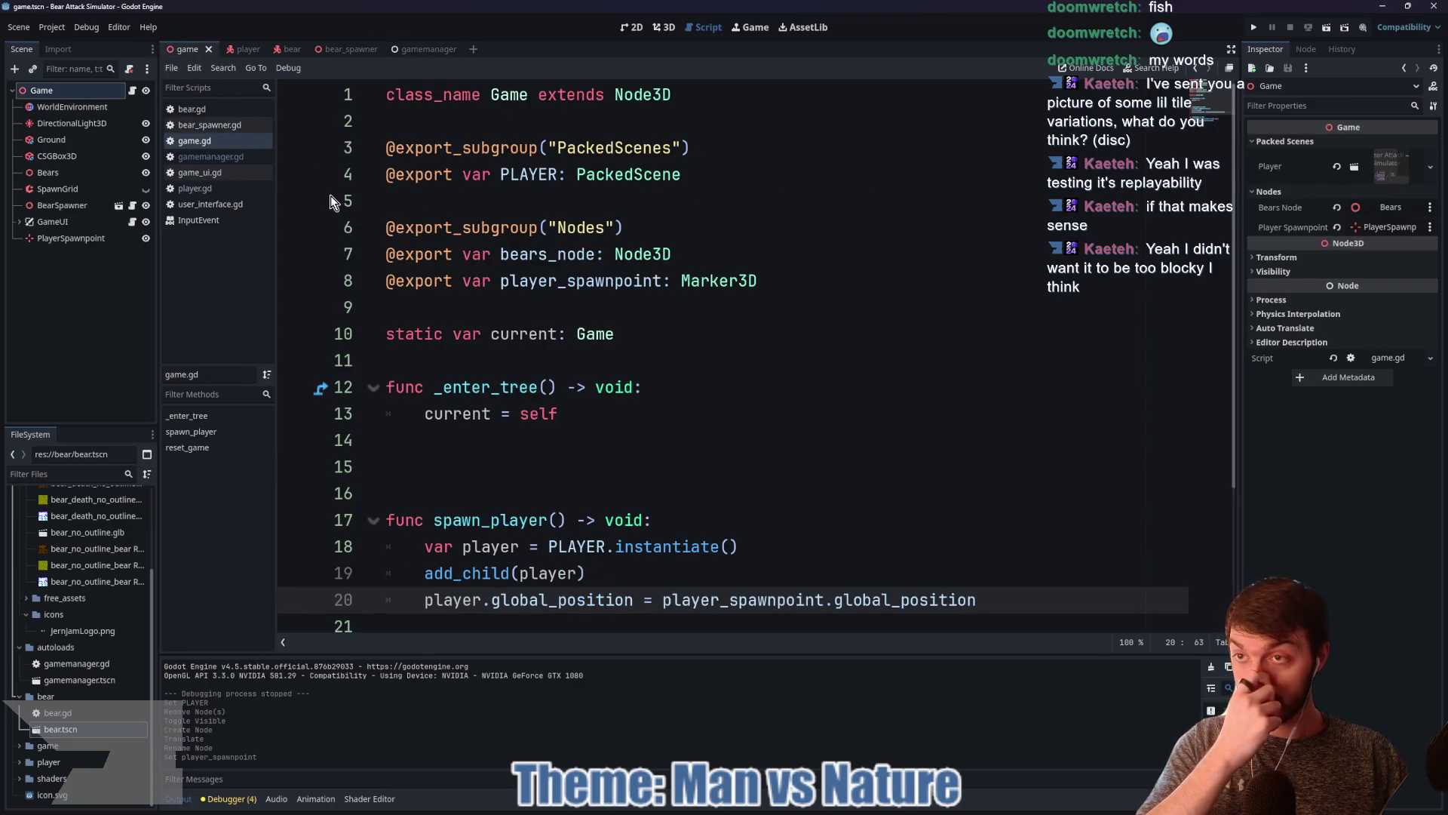
Step: Run the project and play several rounds, punching bears and returning to the menu, then stop it
{"action": "key", "text": "F5"}
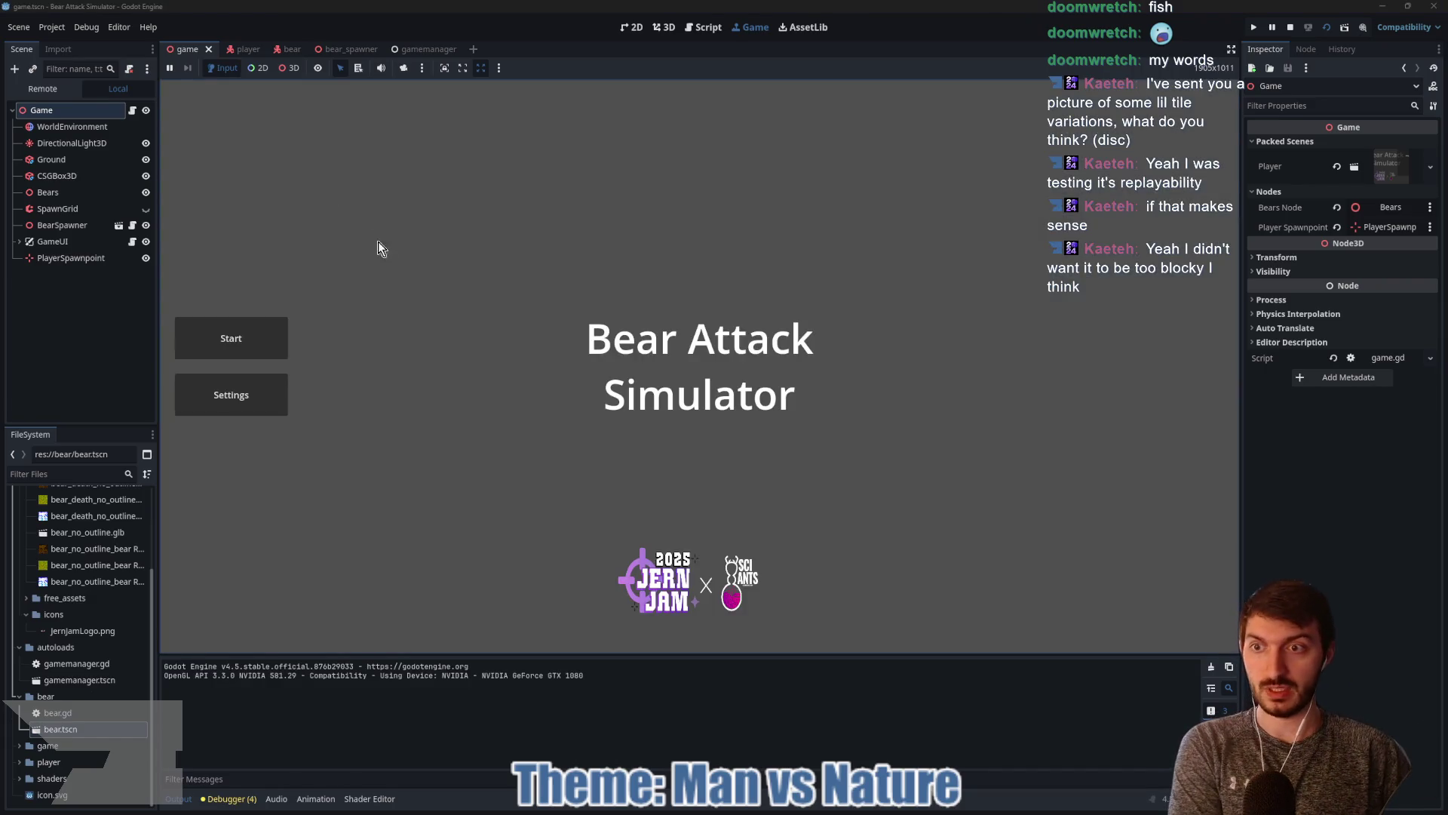
{"action": "left_click", "coordinate": [231, 338]}
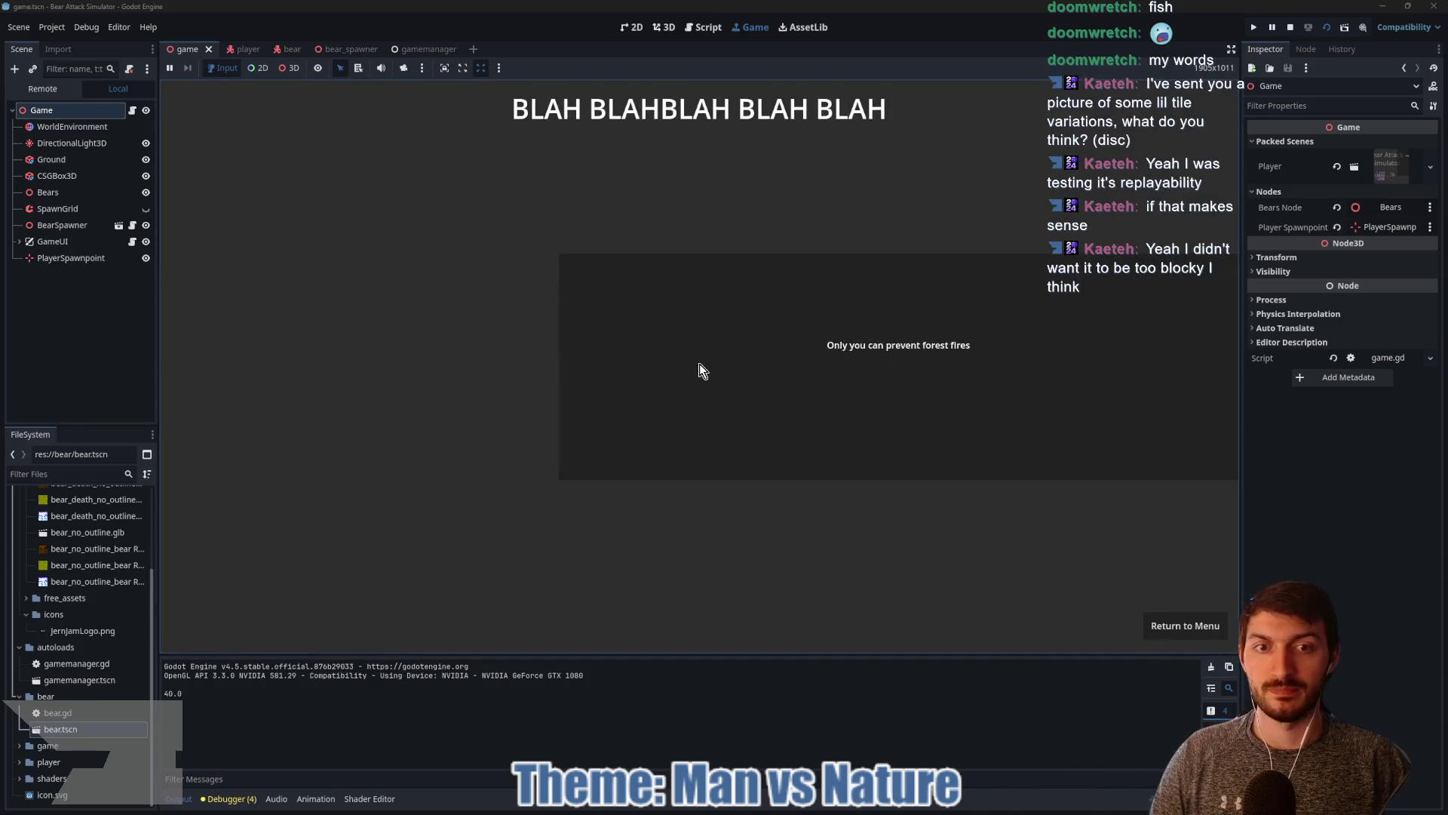
{"action": "left_click", "coordinate": [1180, 638]}
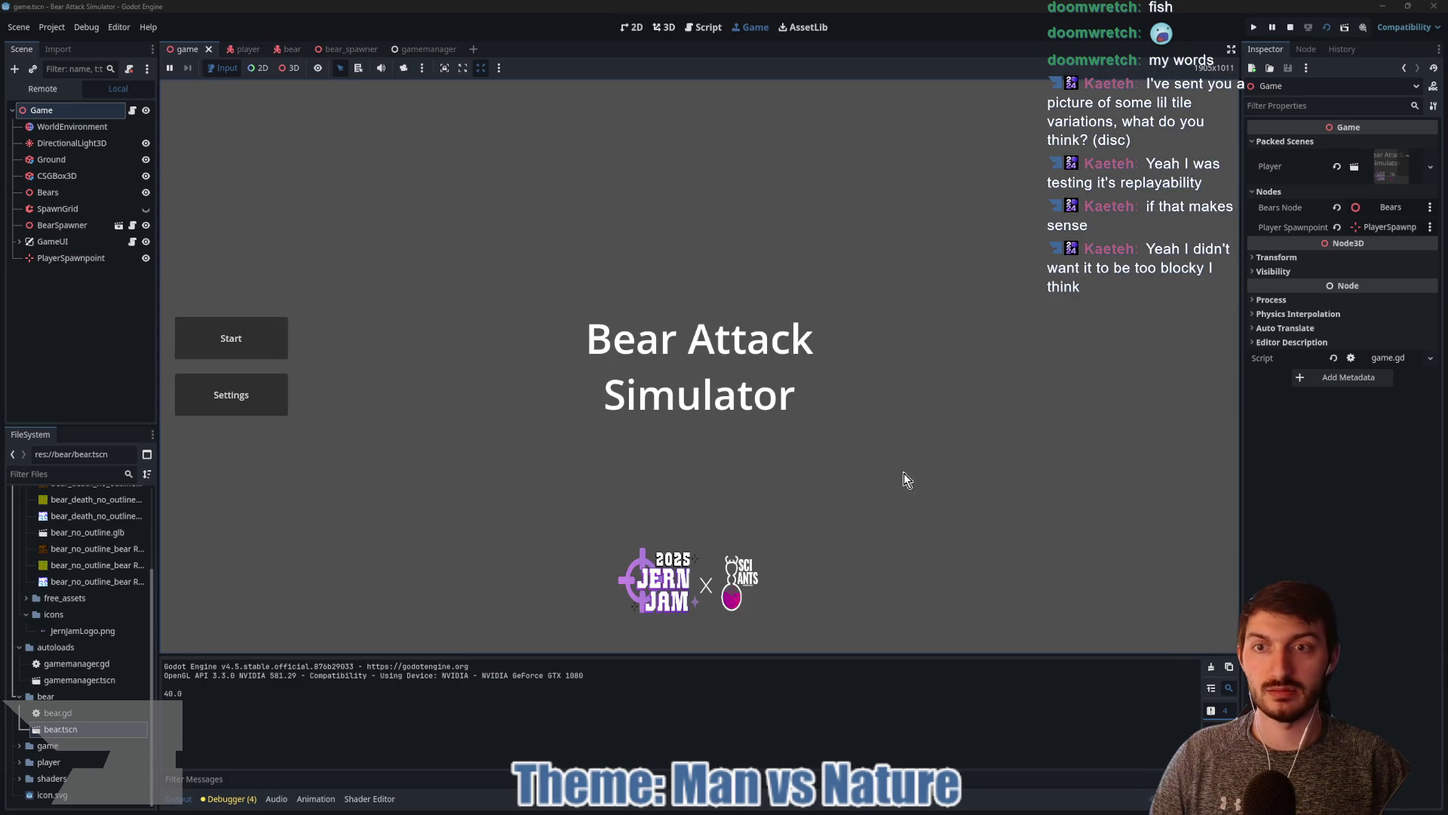
{"action": "left_click", "coordinate": [237, 341]}
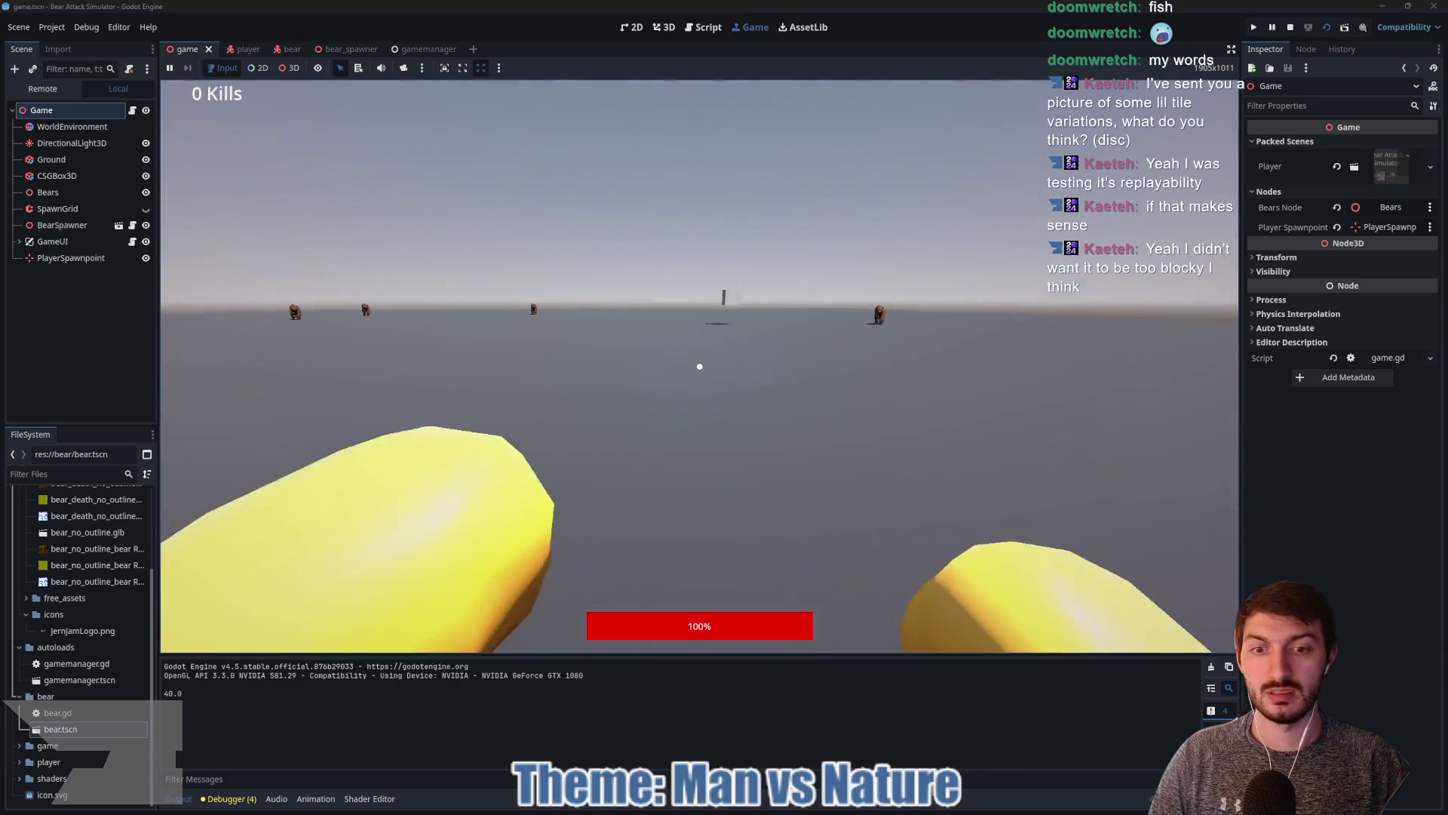
{"action": "left_click", "coordinate": [700, 367]}
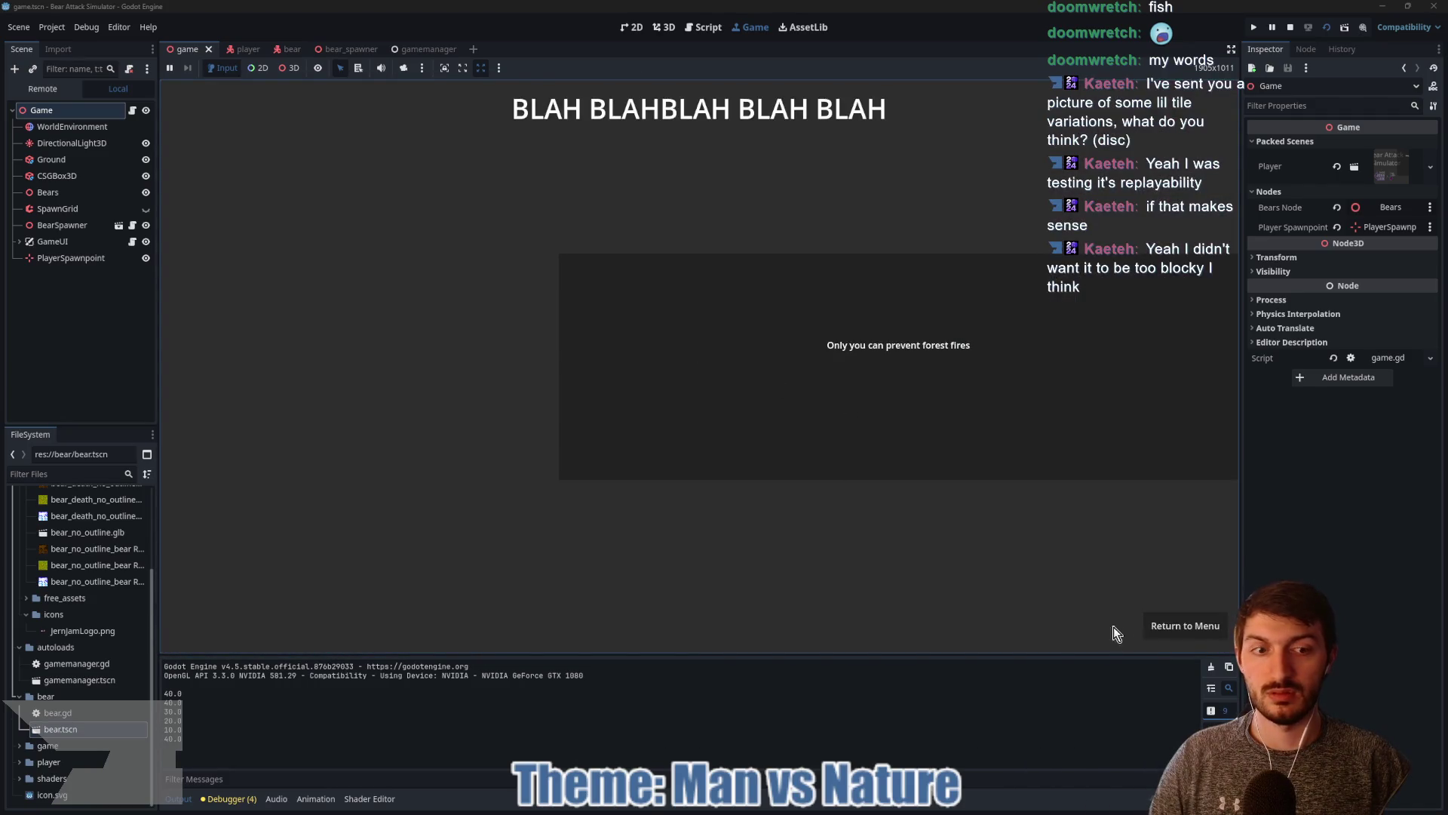
{"action": "left_click", "coordinate": [1177, 627]}
{"action": "left_click", "coordinate": [279, 332]}
{"action": "left_click", "coordinate": [700, 366]}
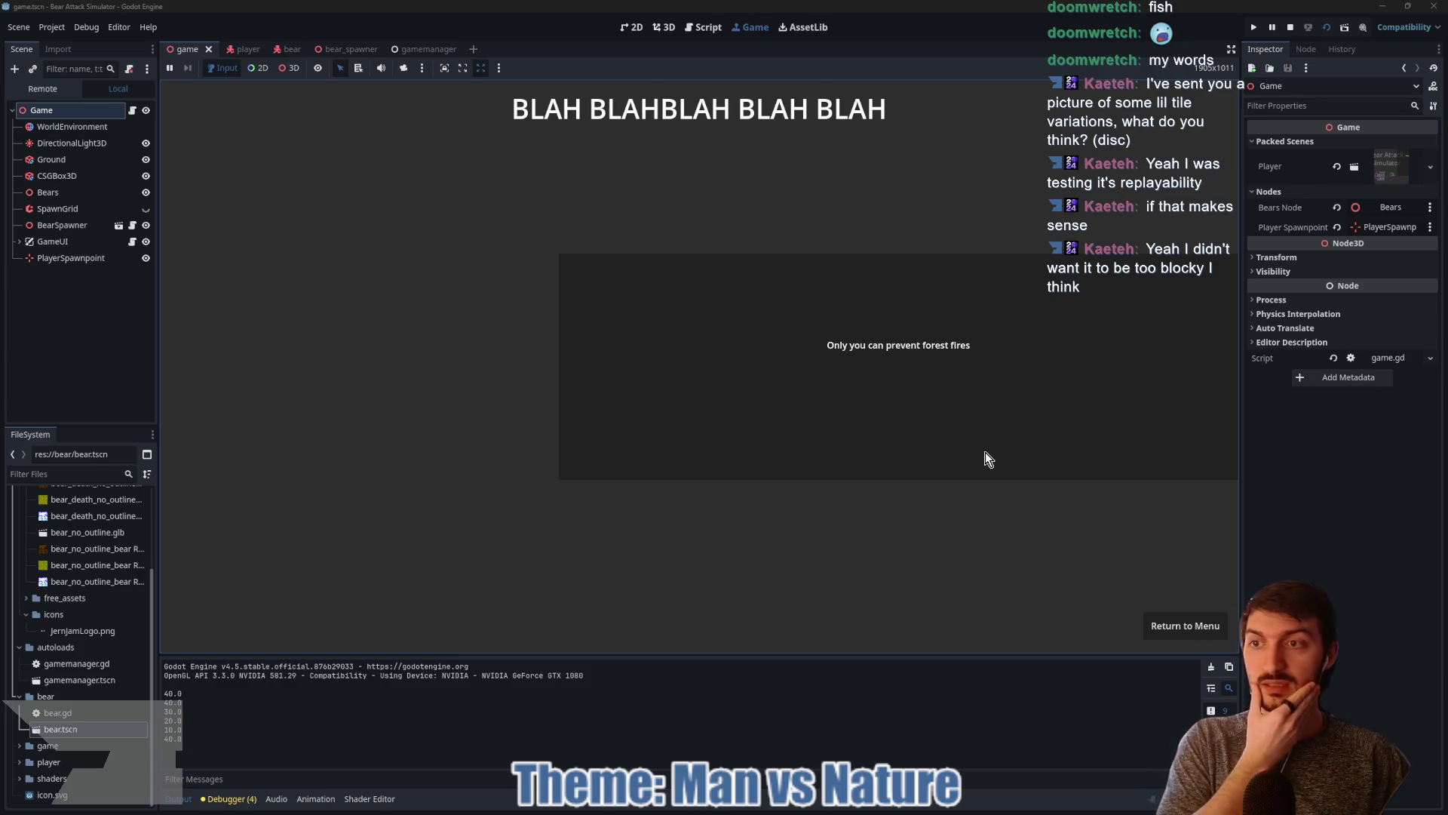
{"action": "left_click", "coordinate": [1290, 34]}
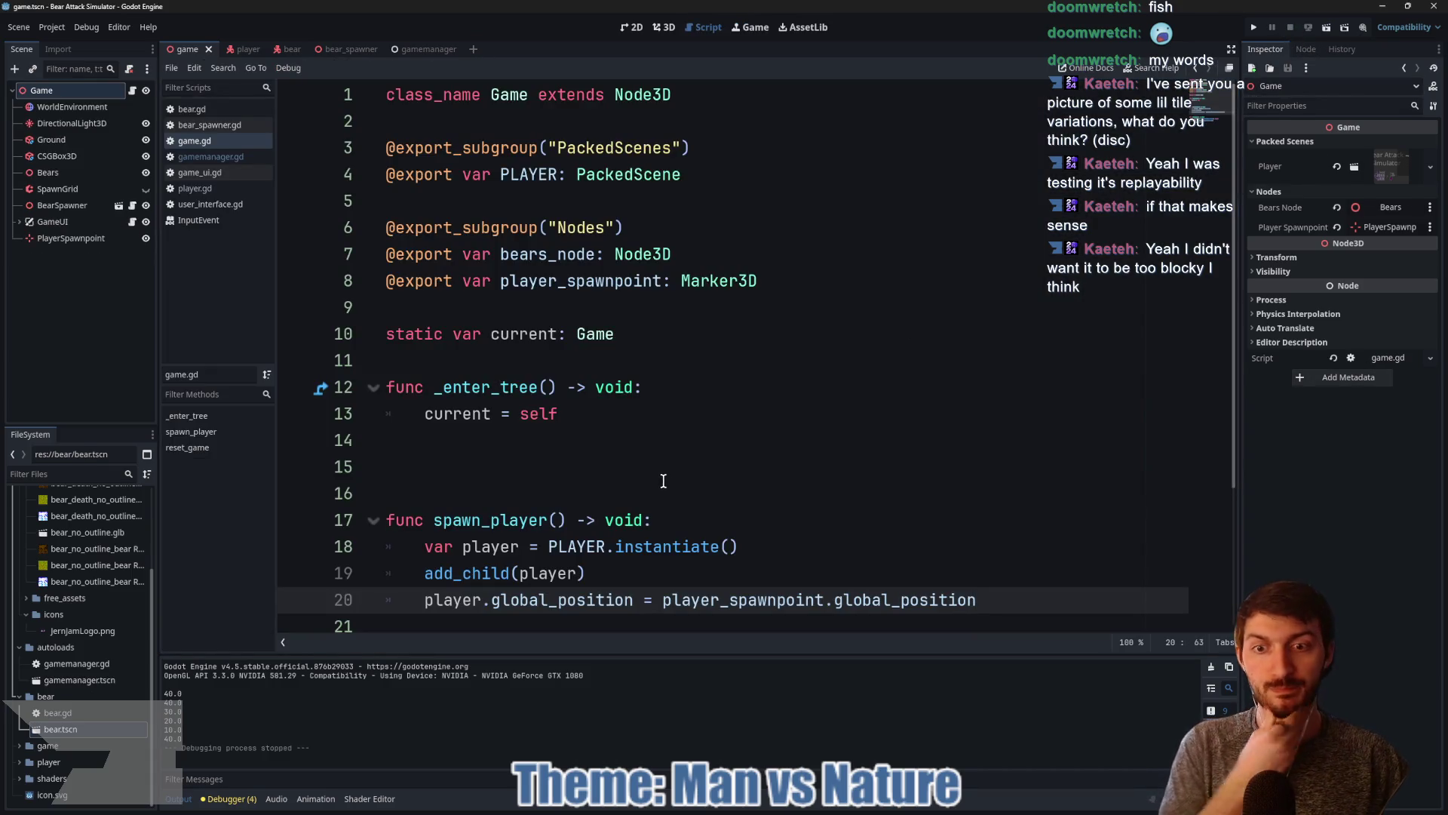
Step: Remove the extra blank line above spawn_player in game.gd and save the script
{"action": "left_click", "coordinate": [548, 473]}
{"action": "key", "text": "BackSpace"}
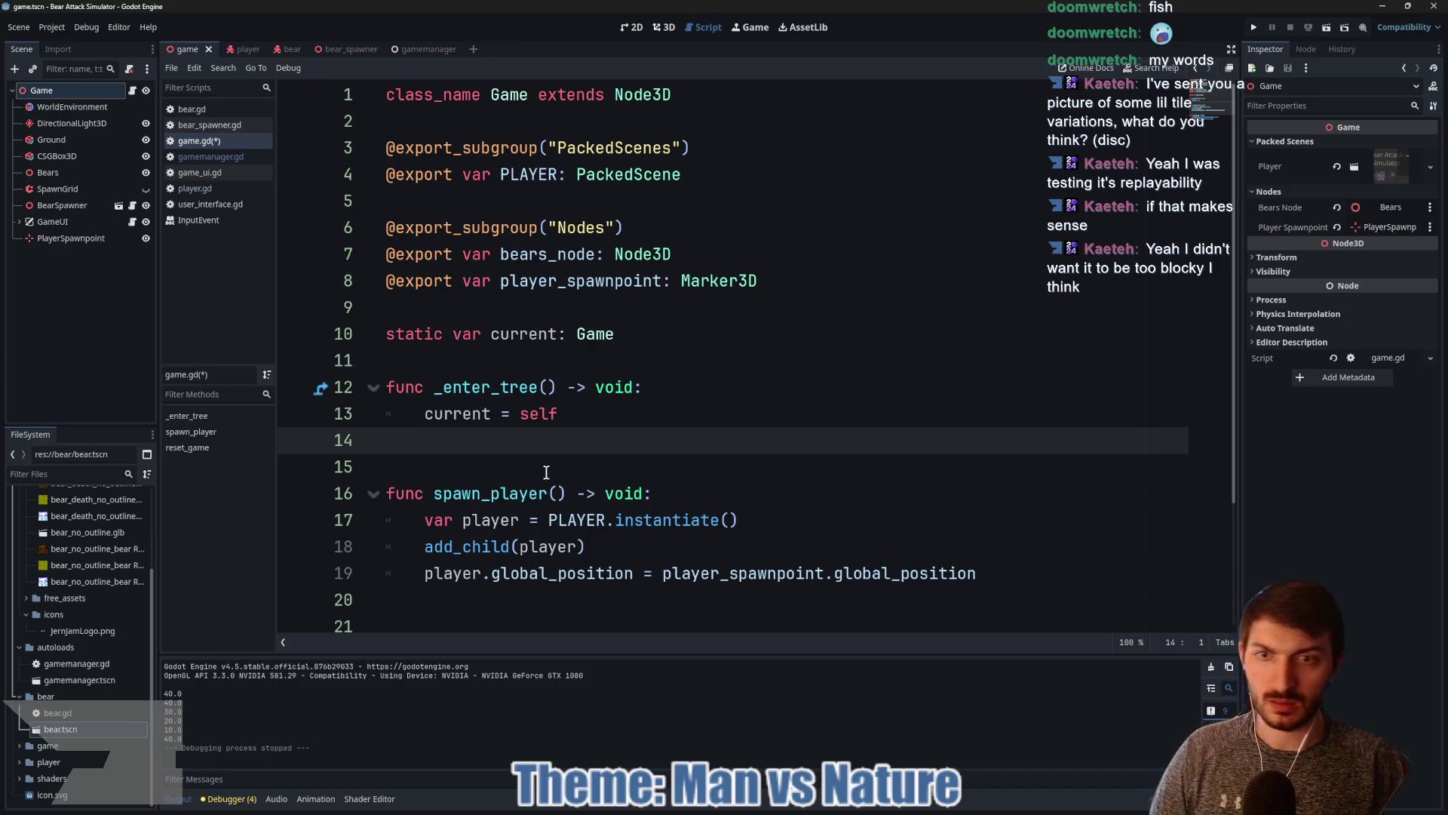
{"action": "scroll", "coordinate": [549, 472], "scroll_direction": "down", "scroll_amount": 2}
{"action": "left_click", "coordinate": [552, 457]}
{"action": "key", "text": "ctrl+s"}
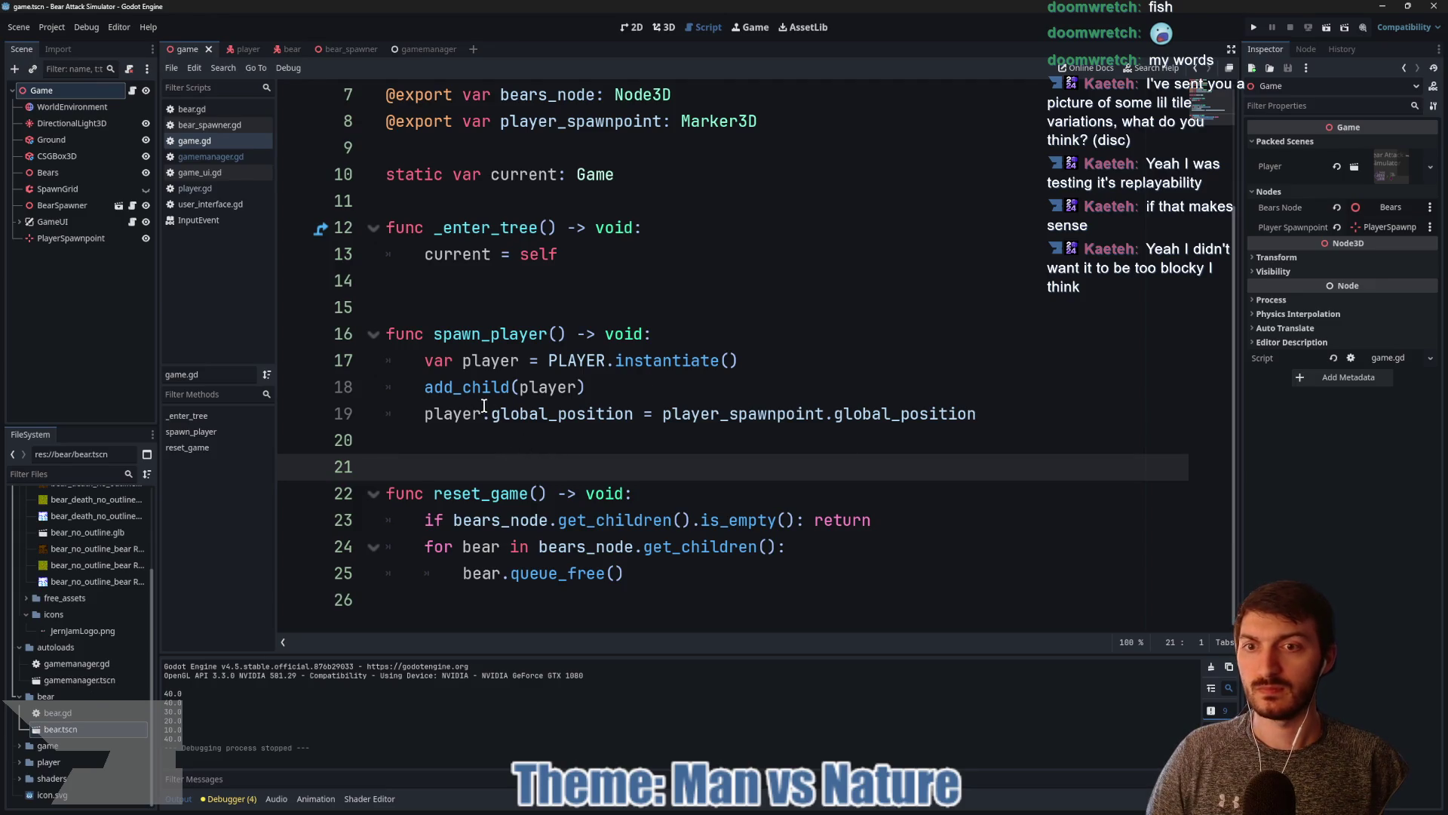
Step: Review the gamemanager.gd and player scripts, then come back to game.gd
{"action": "key", "text": "alt+Left"}
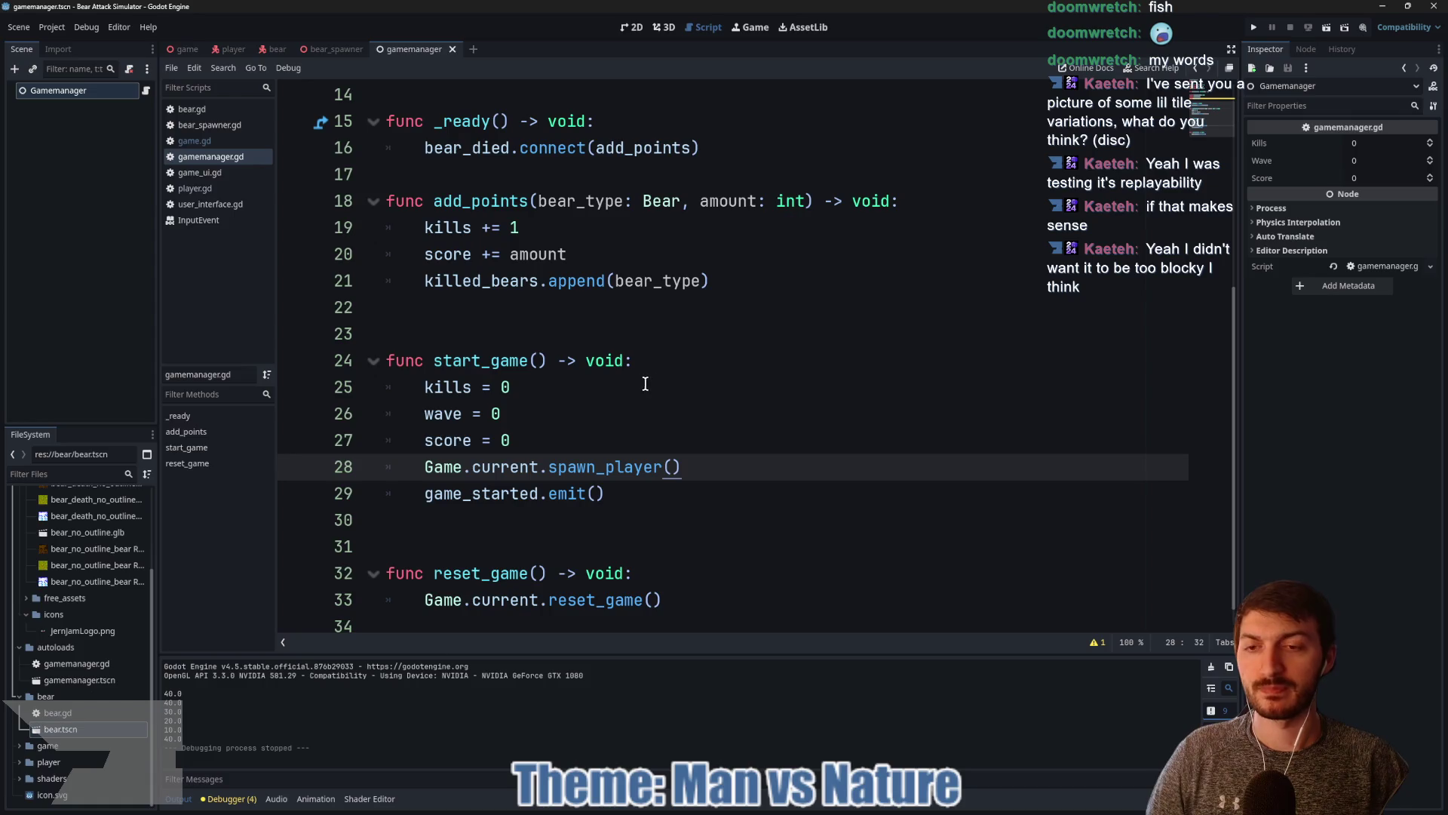
{"action": "scroll", "coordinate": [524, 495], "scroll_direction": "down", "scroll_amount": 1}
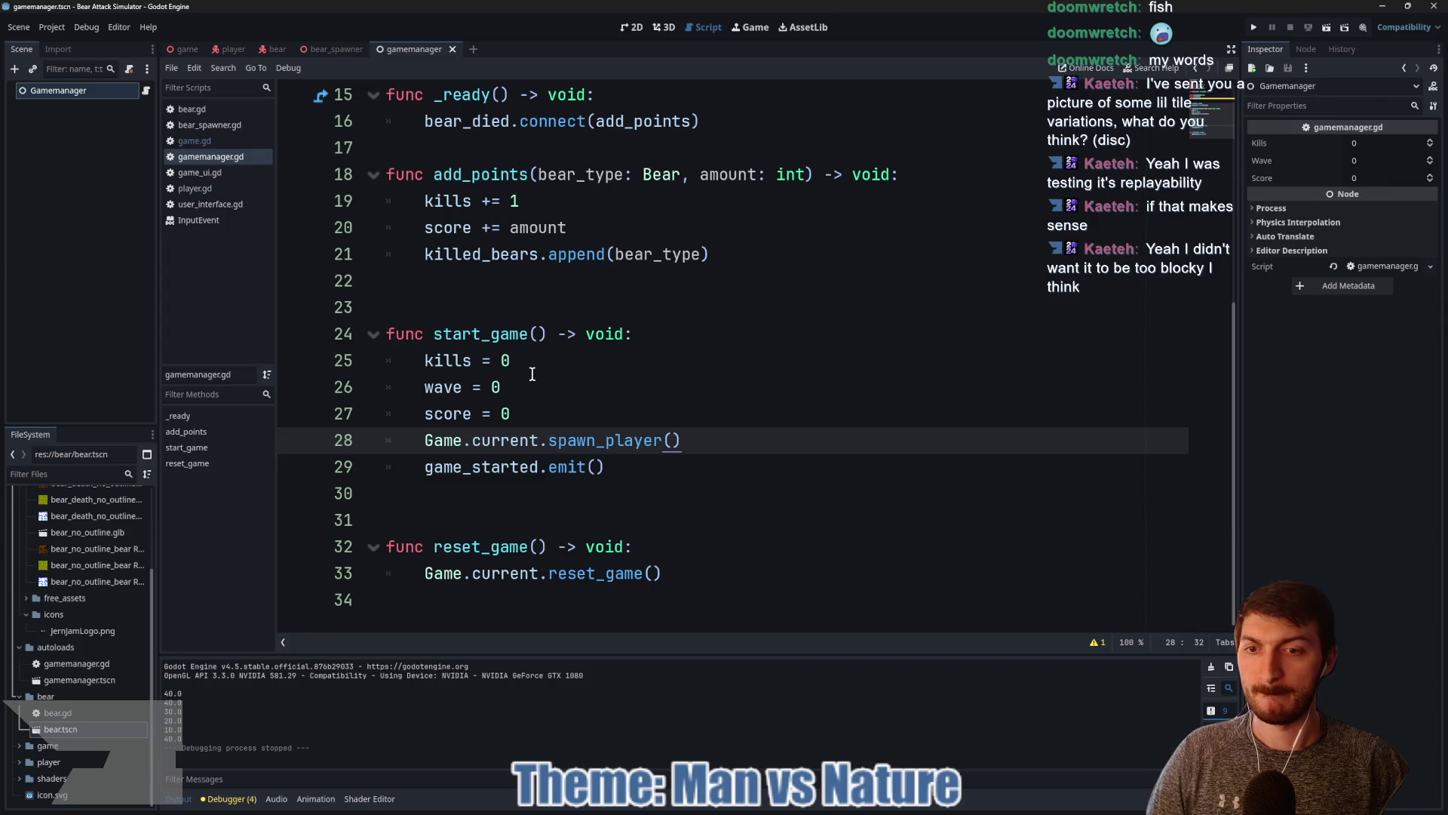
{"action": "left_click", "coordinate": [228, 50]}
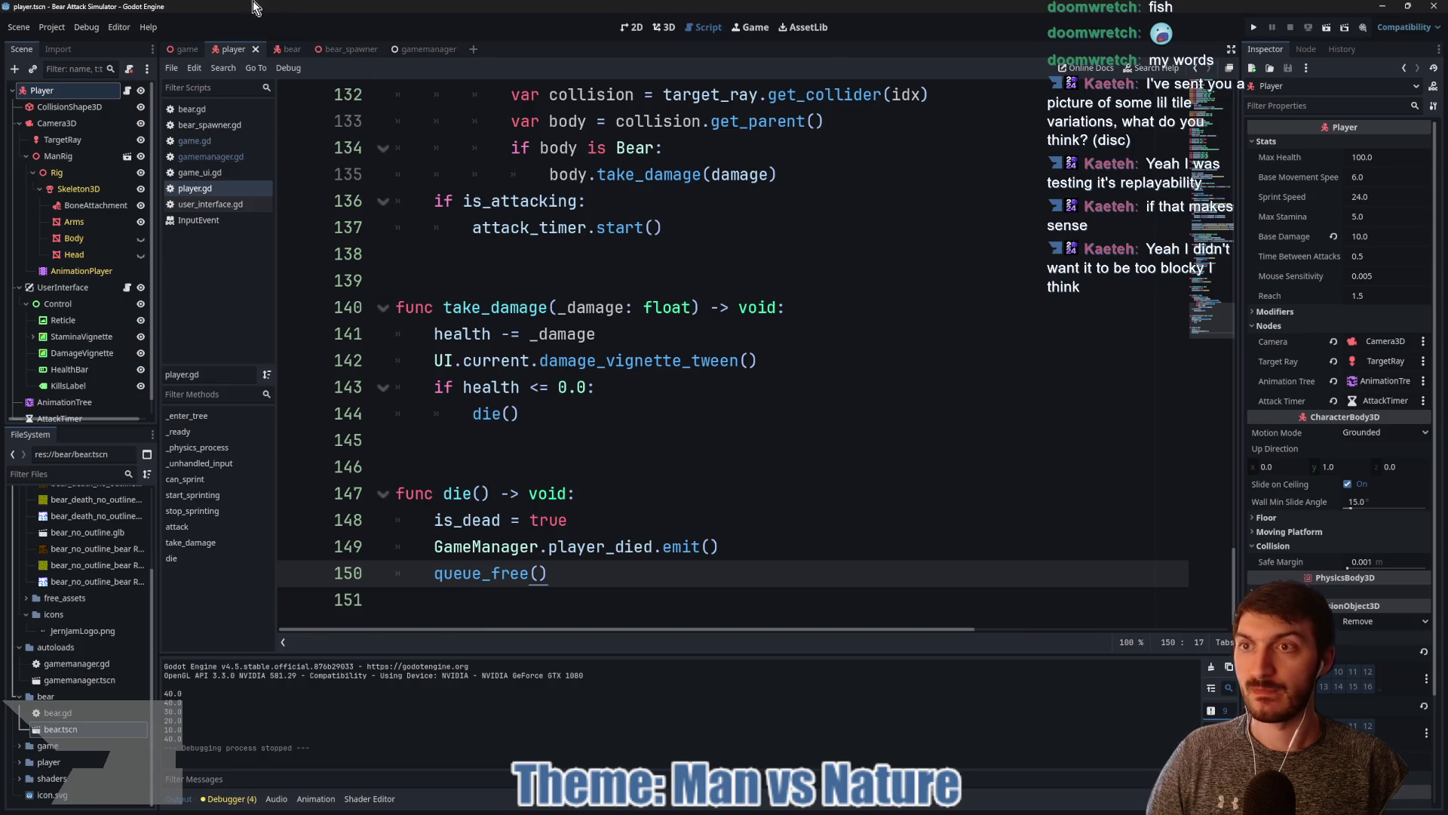
{"action": "left_click", "coordinate": [184, 53]}
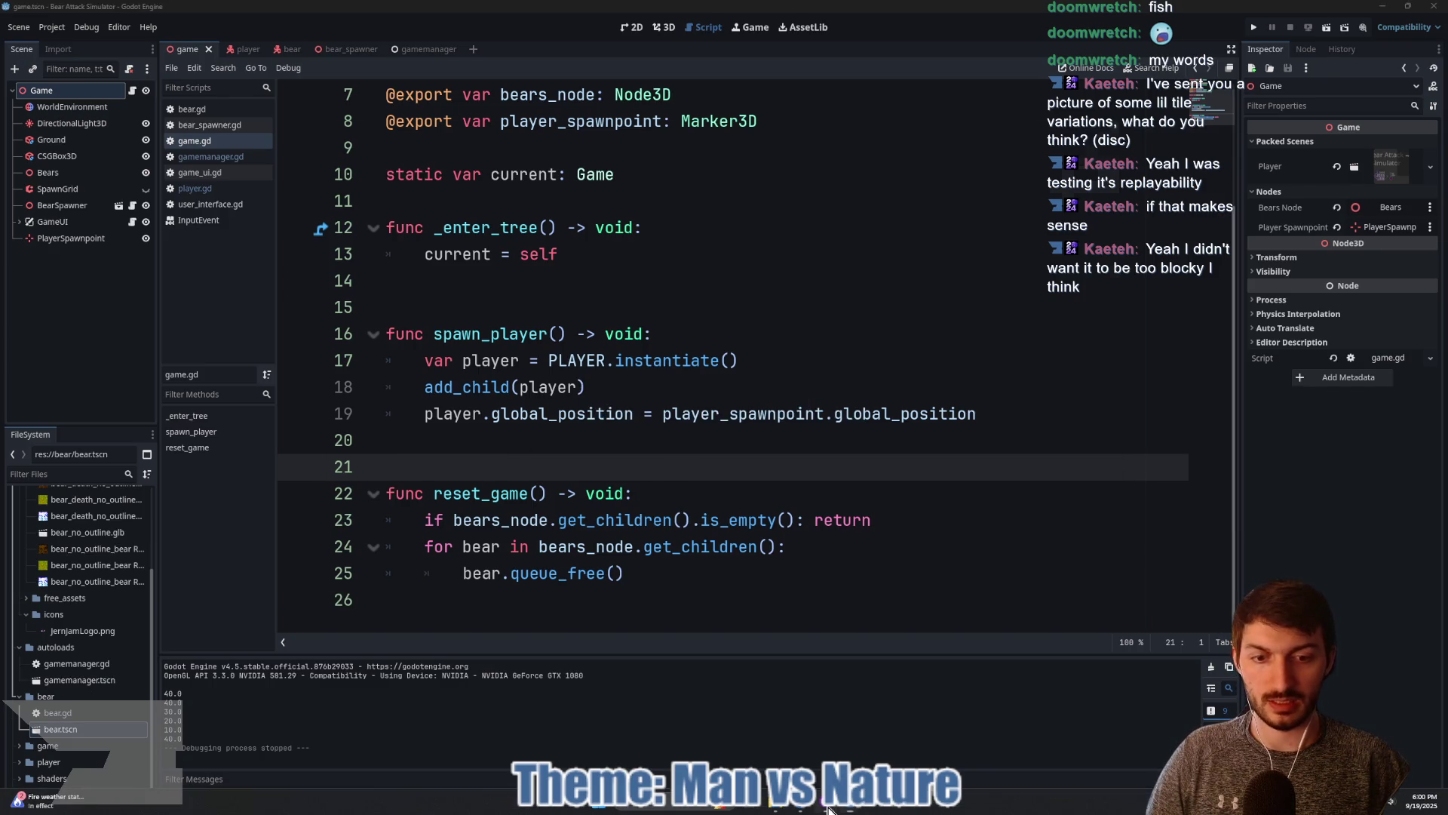
Step: Commit the 42 changed files to main as 'OuAdded, Death/Player Respawn Added' and push to origin
{"action": "left_click", "coordinate": [392, 806]}
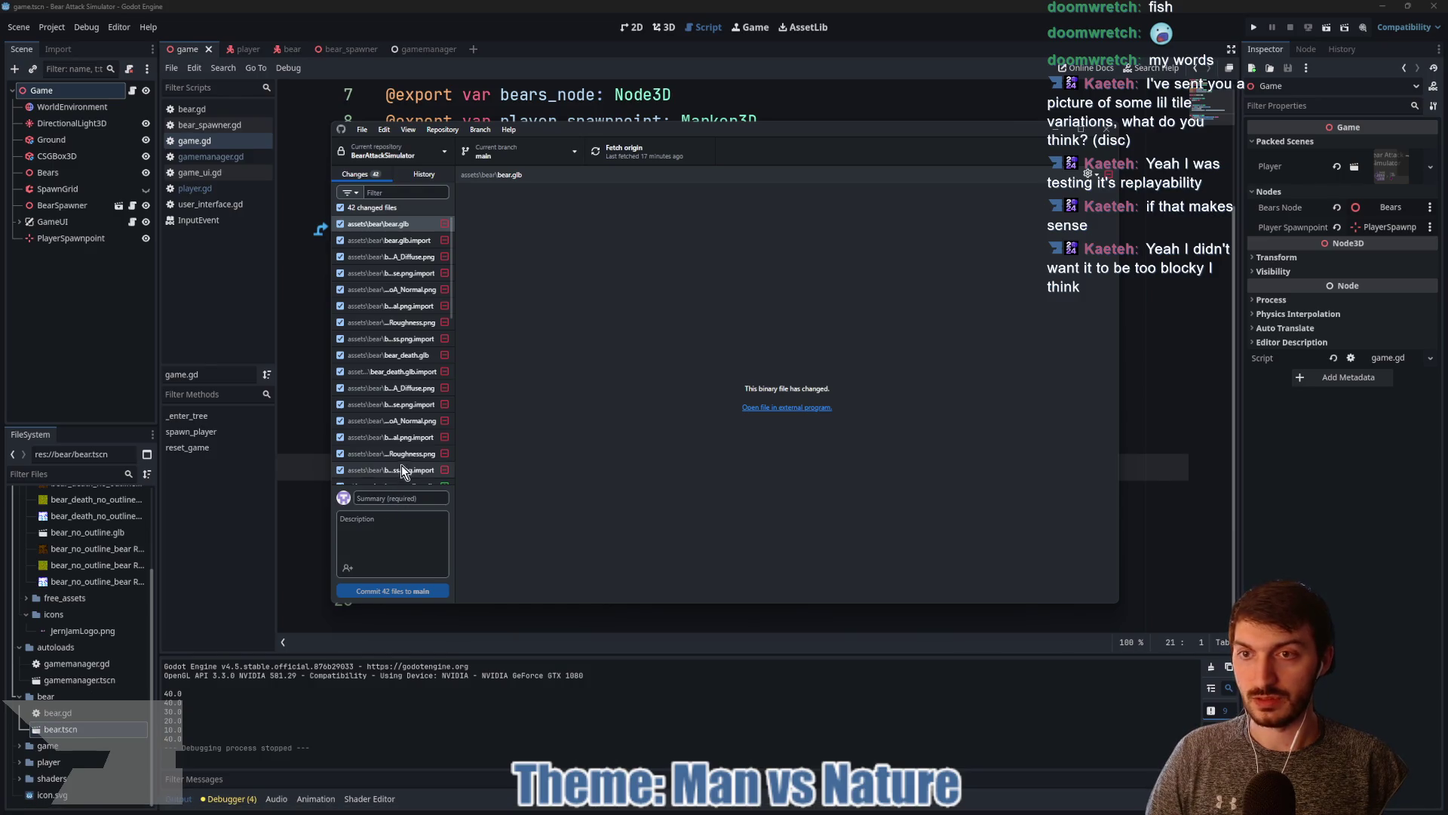
{"action": "scroll", "coordinate": [392, 445], "scroll_direction": "down", "scroll_amount": 3}
{"action": "left_click", "coordinate": [406, 499]}
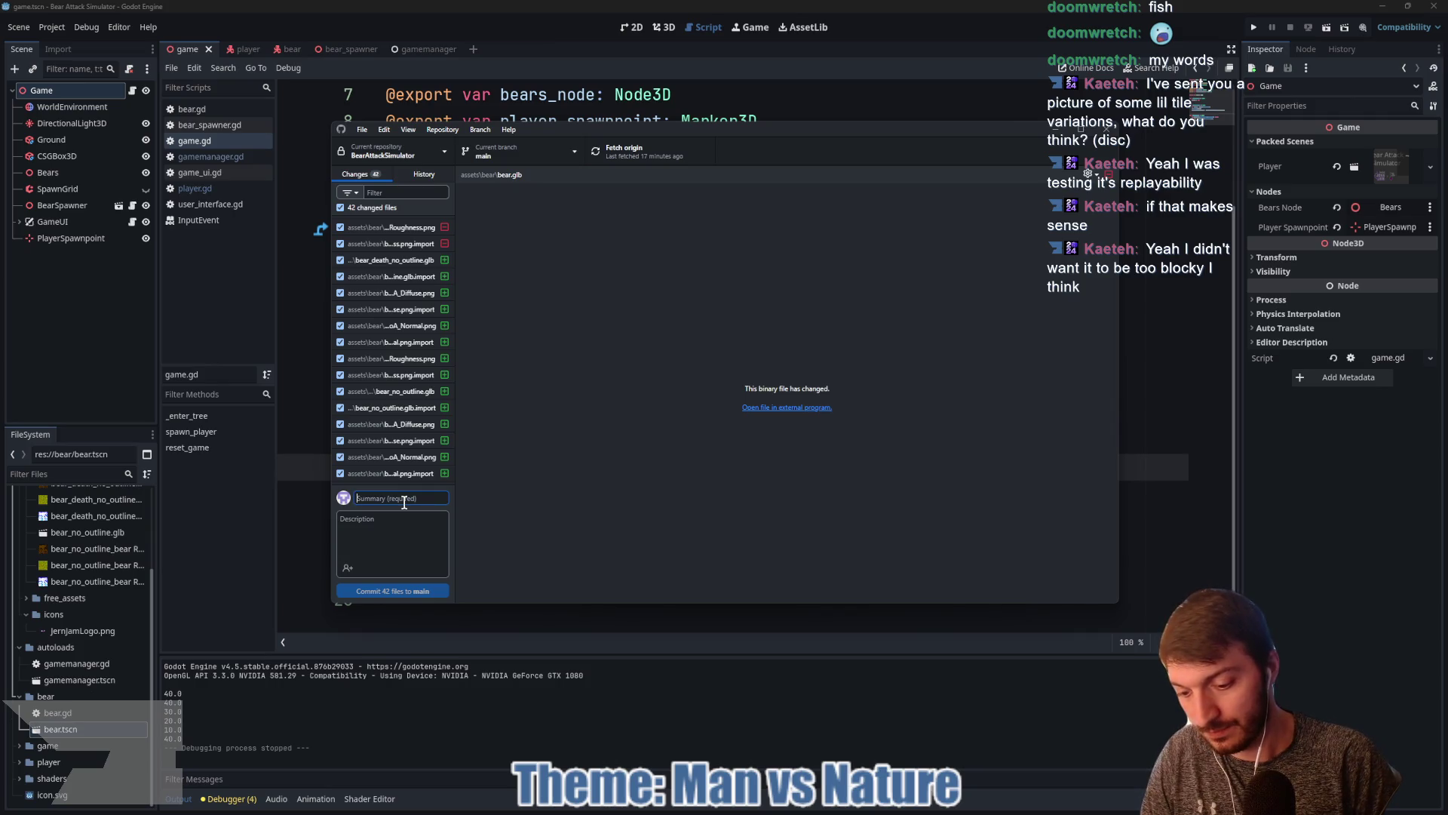
{"action": "type", "text": "Outline Bears Fixed, Mer"}
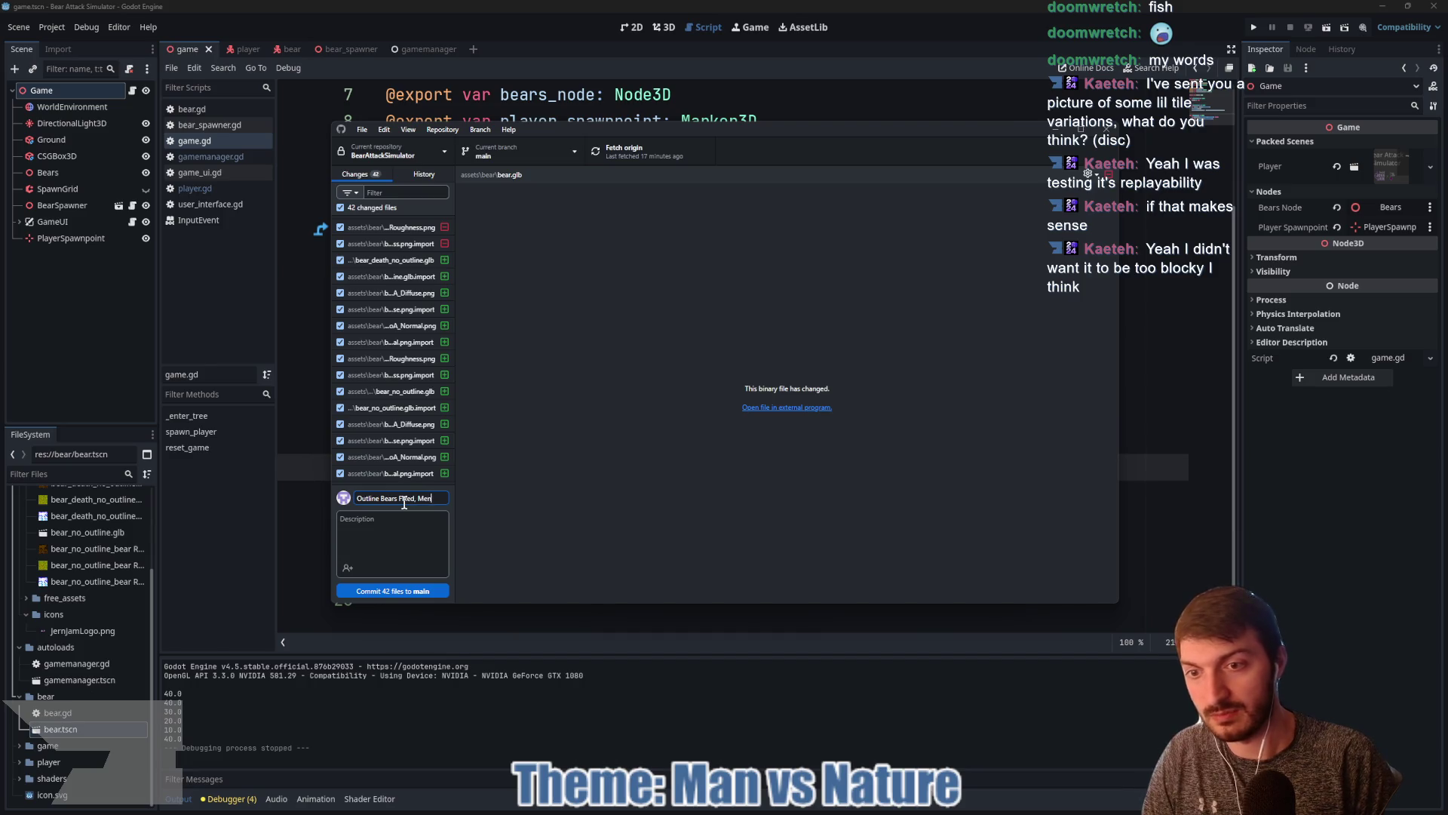
{"action": "type", "text": "Added, Death"}
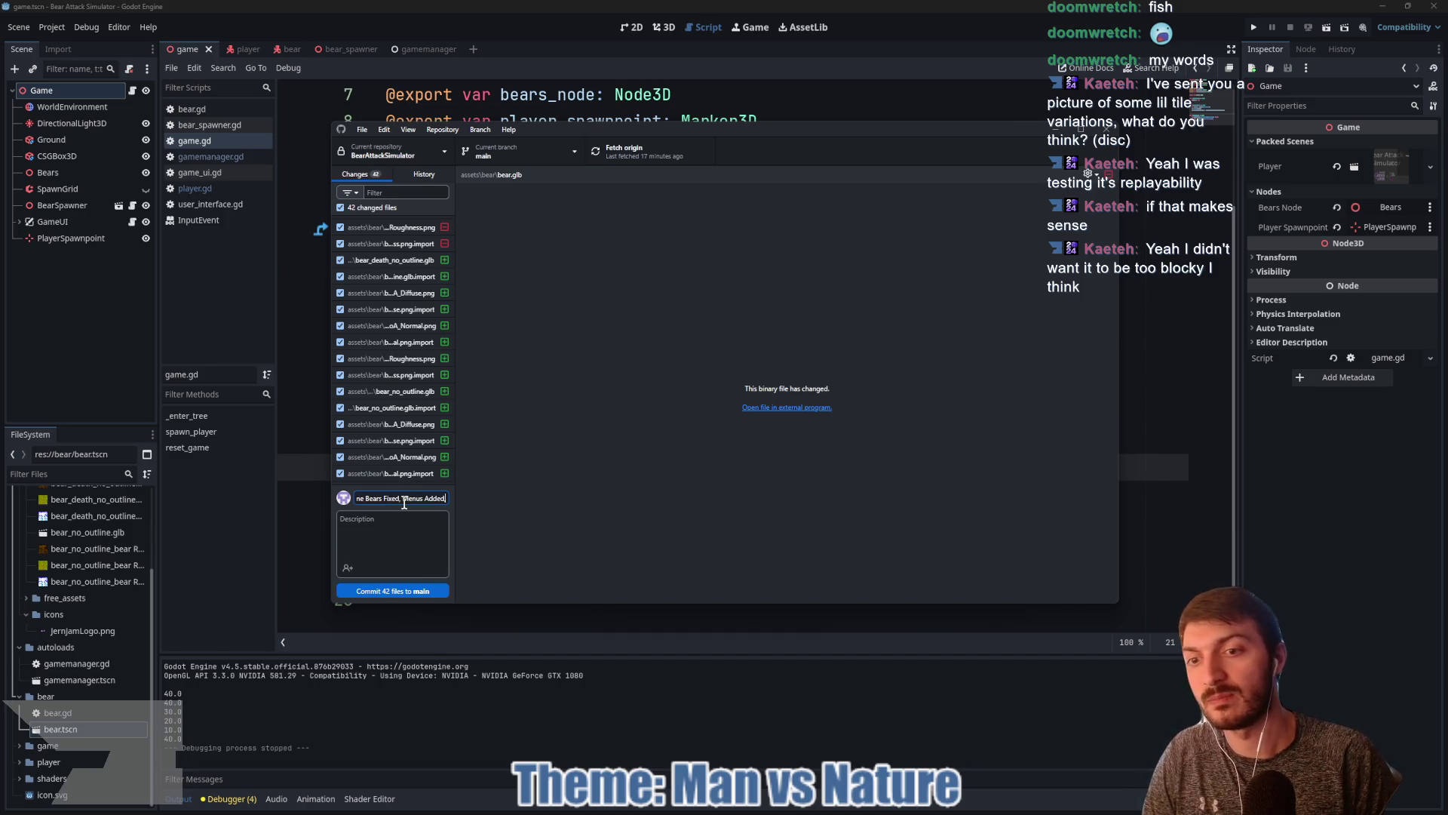
{"action": "type", "text": "/Player Re"}
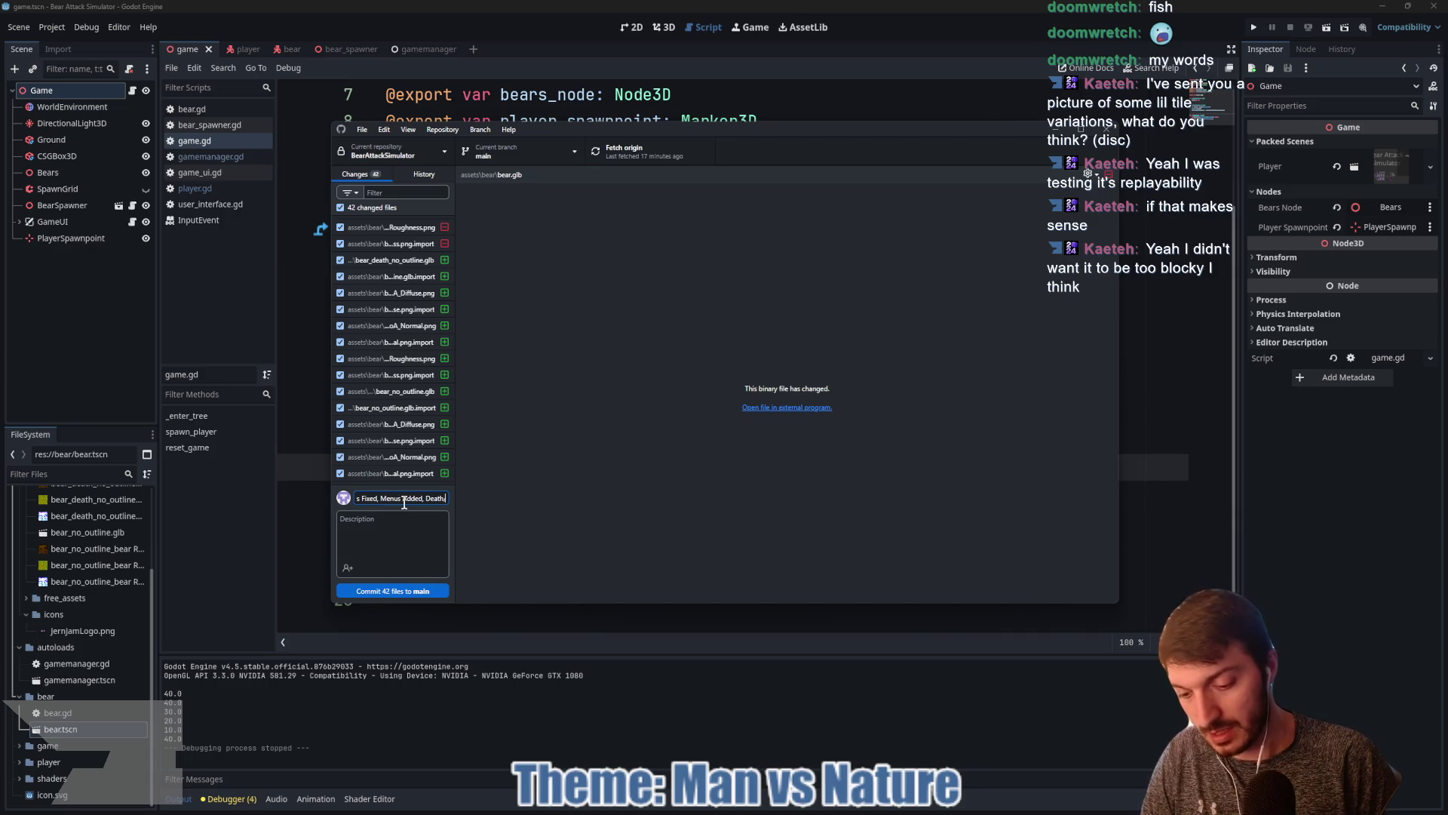
{"action": "type", "text": "spawn Added"}
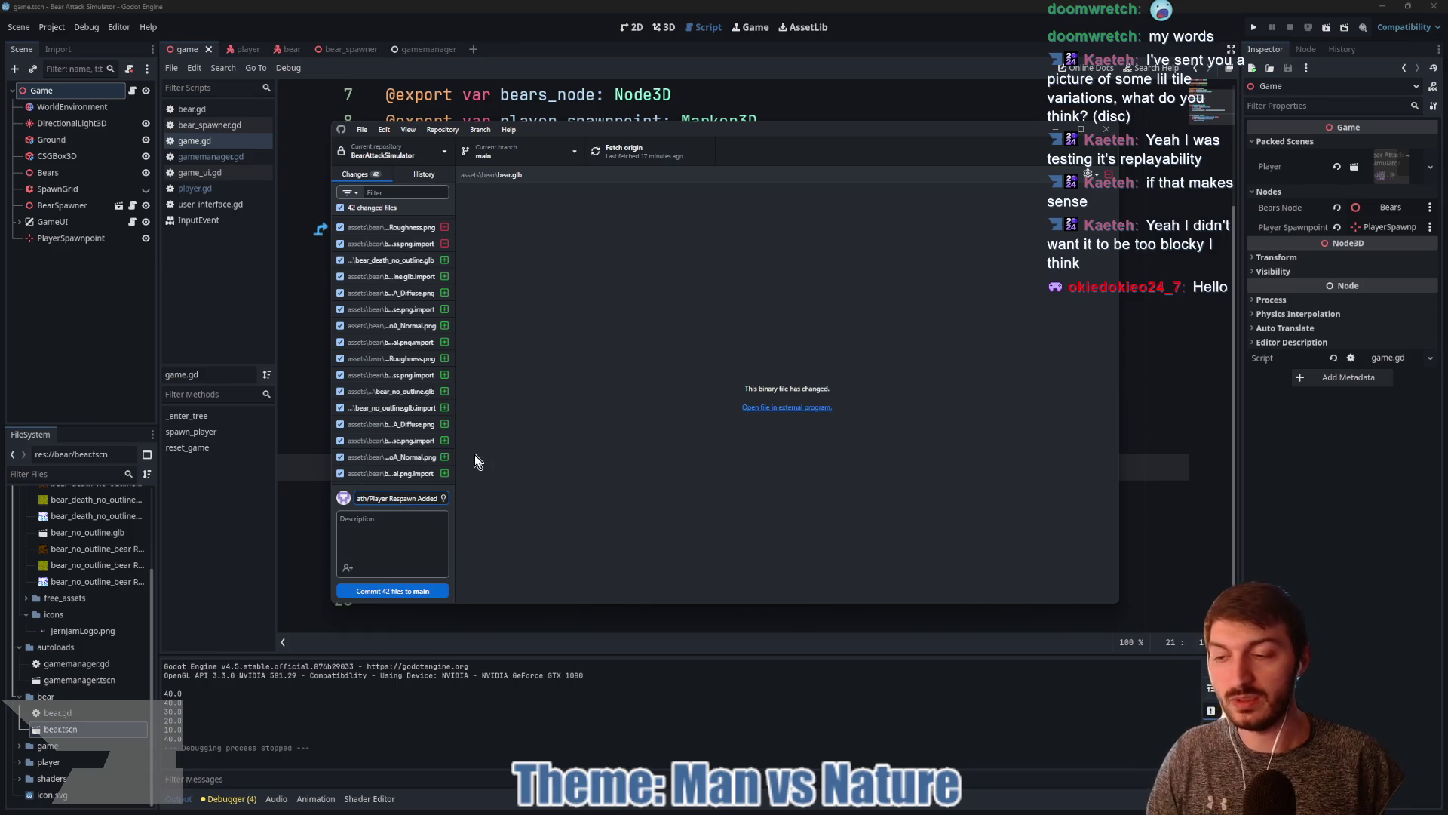
{"action": "left_click", "coordinate": [400, 592]}
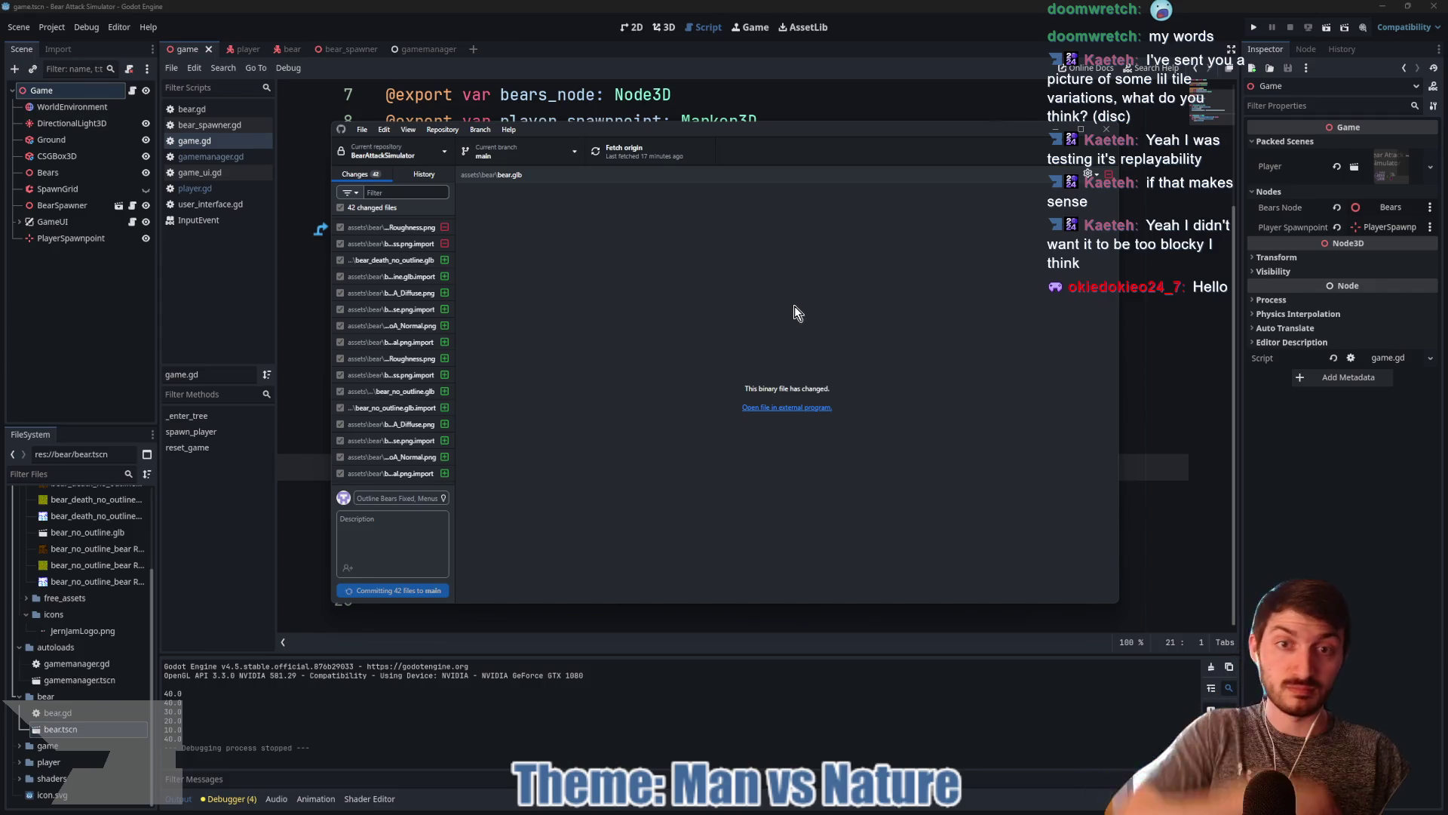
{"action": "left_click", "coordinate": [902, 282]}
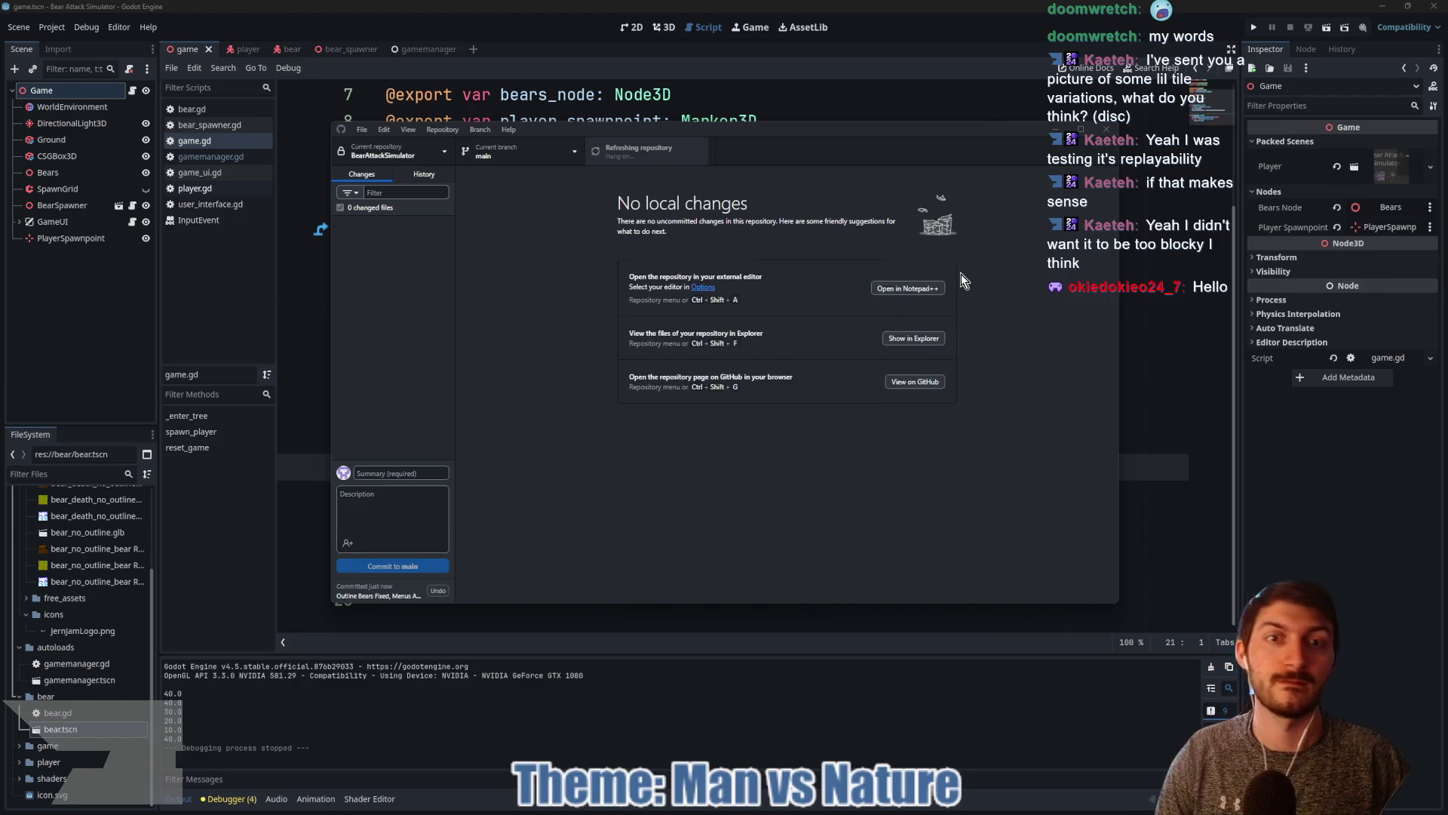
{"action": "left_click", "coordinate": [1188, 342]}
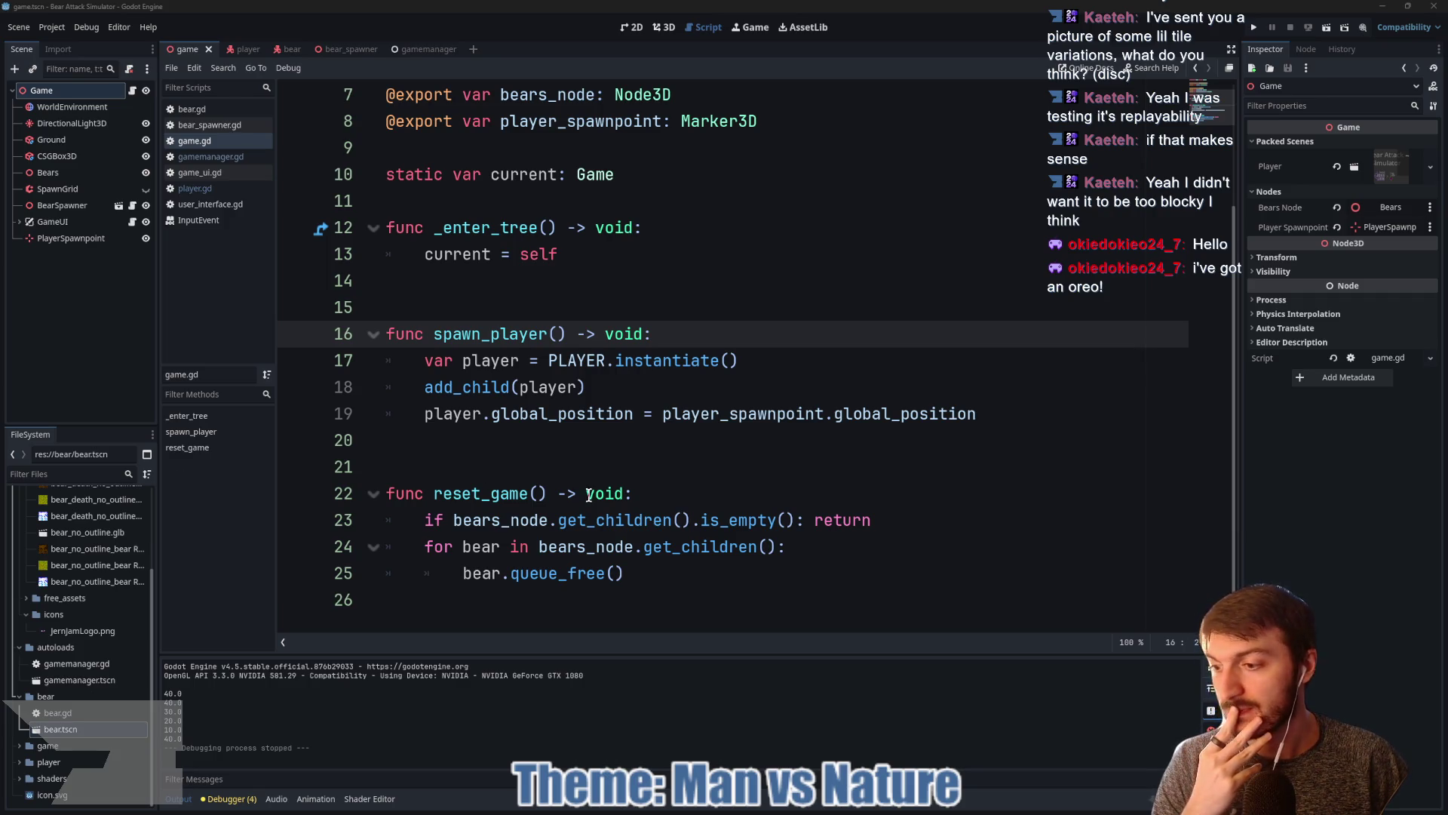
{"action": "left_click", "coordinate": [667, 446]}
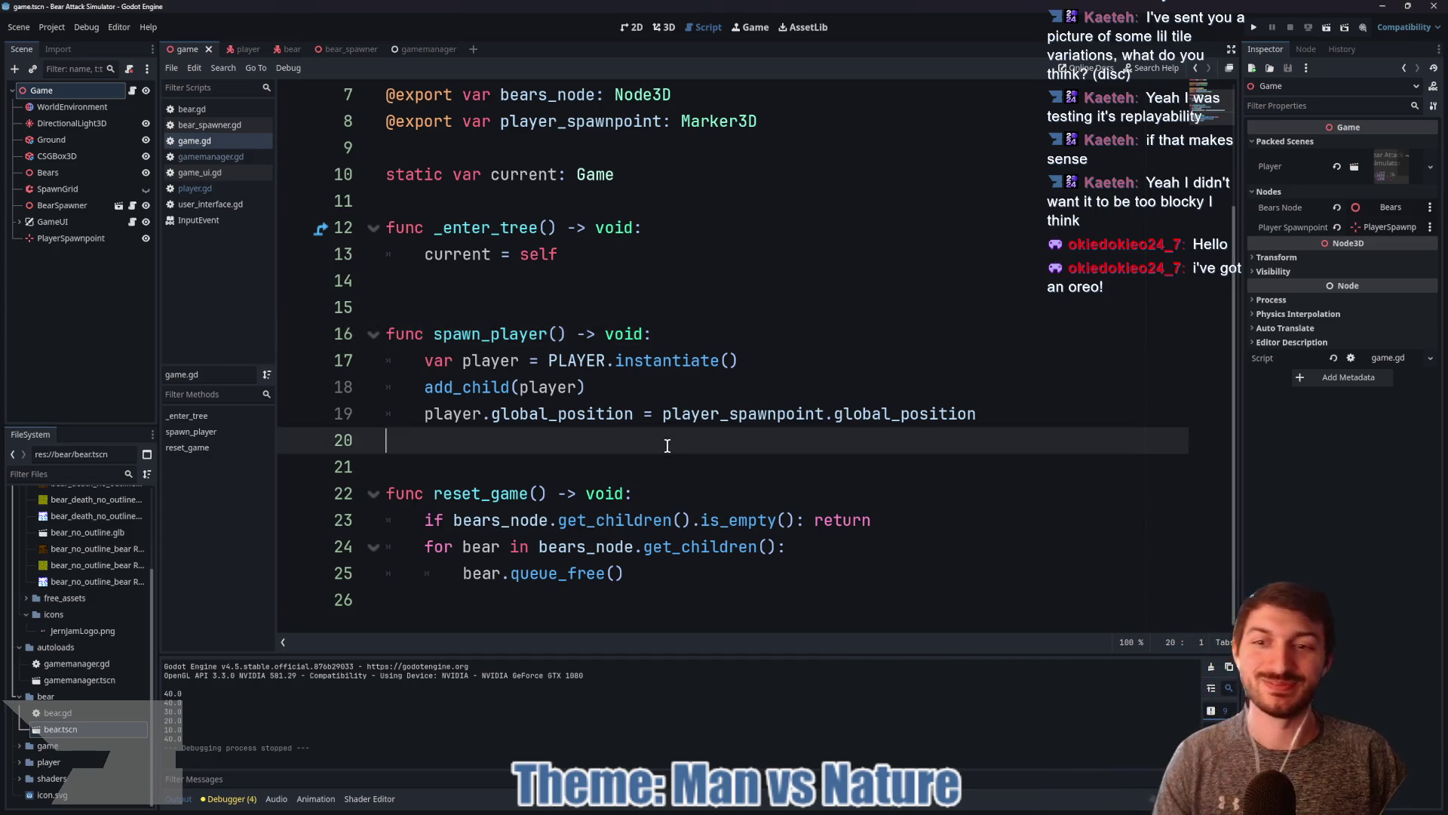